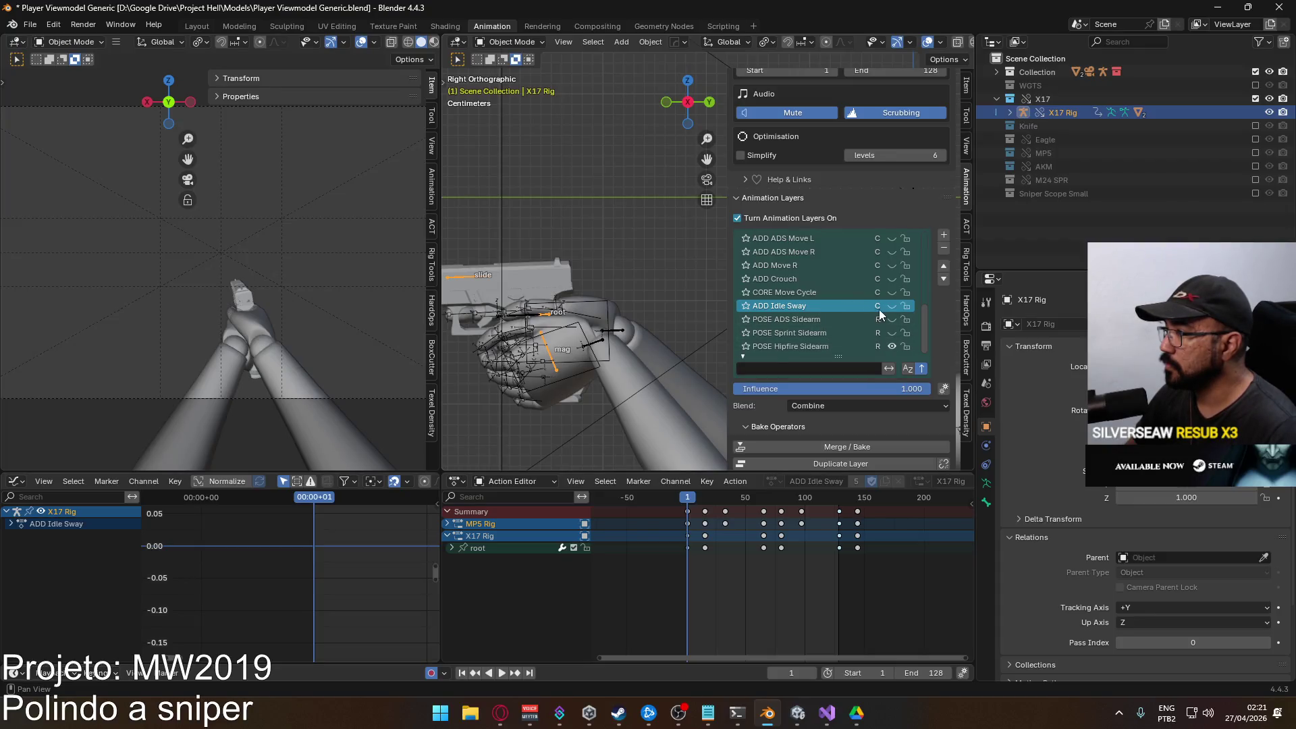
Enable the idle sway and ADS sidearm layers, preview the sway, and return to frame 1.
left_click_drag(892, 307, 892, 320)
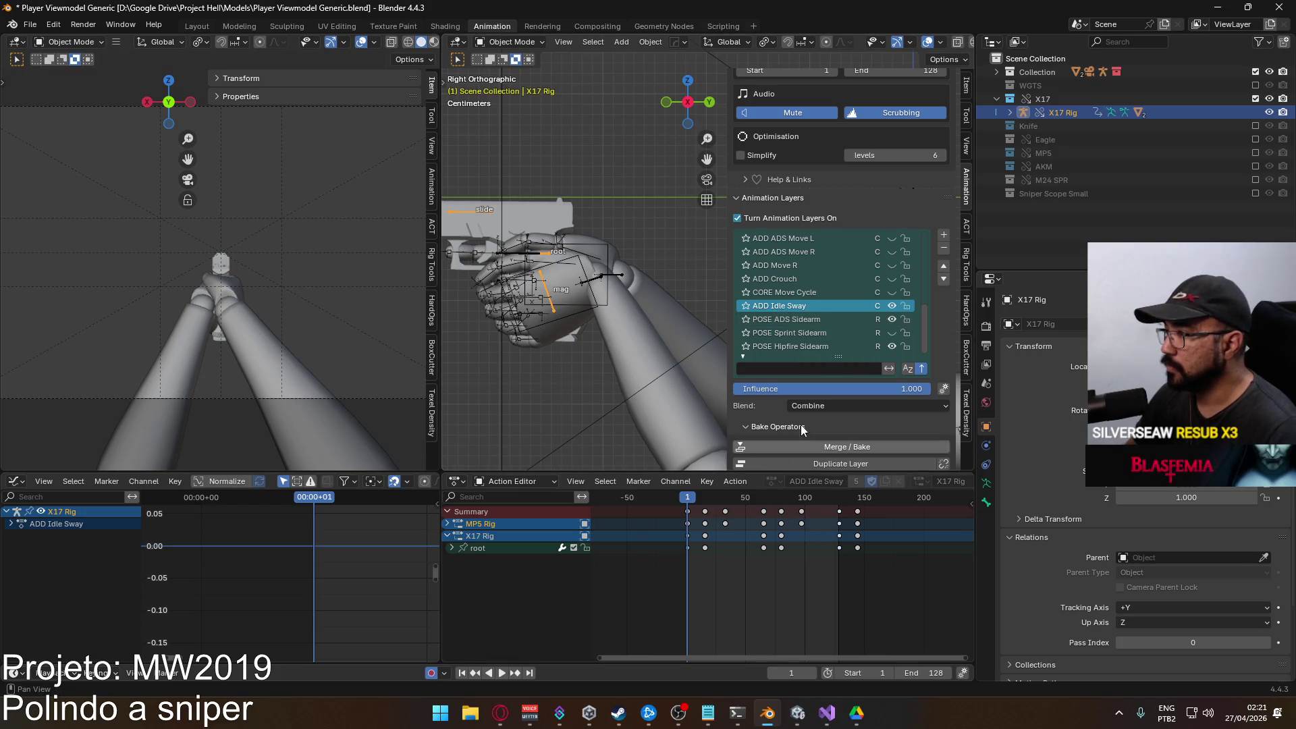
key("space")
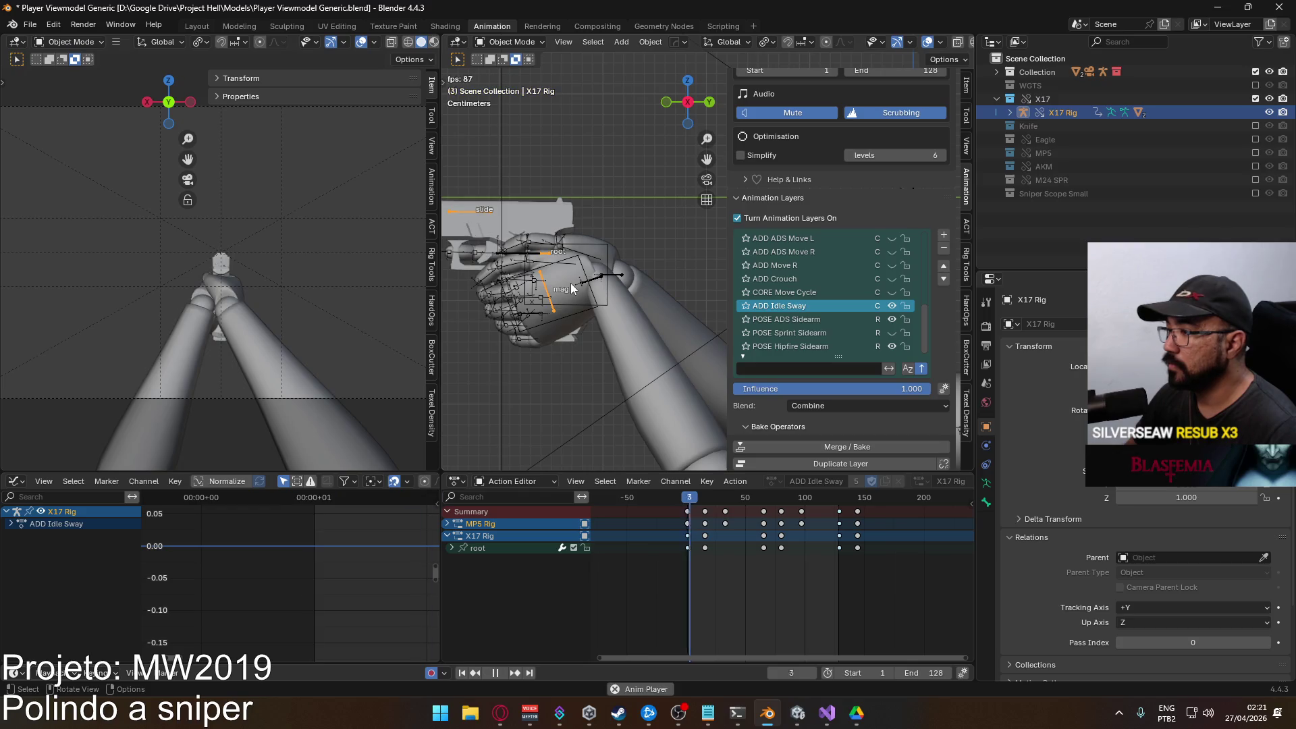
left_click_drag(722, 498, 689, 503)
Select the Viewmodel Rig, save, and export FBX over Viewmodel@ADS Sidearm Idle.fbx, then view it in Unity.
left_click(606, 285)
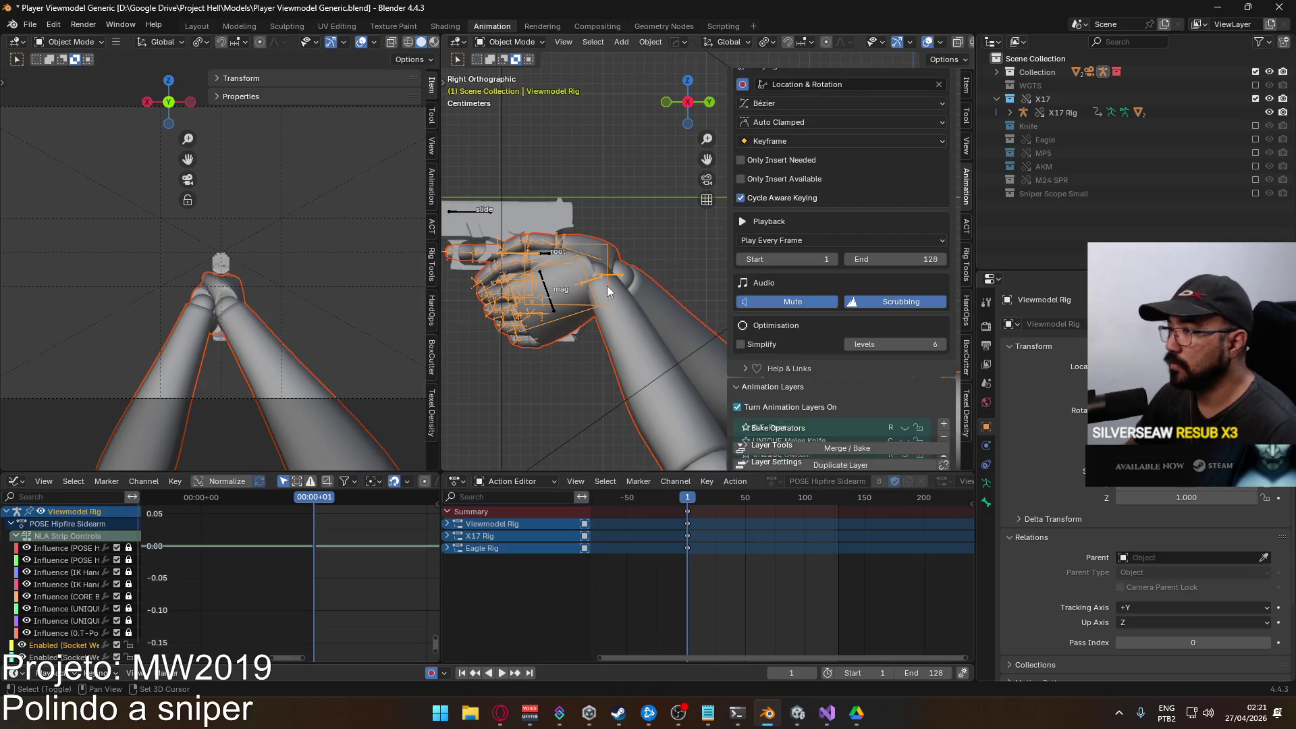
key("ctrl+s")
left_click(30, 24)
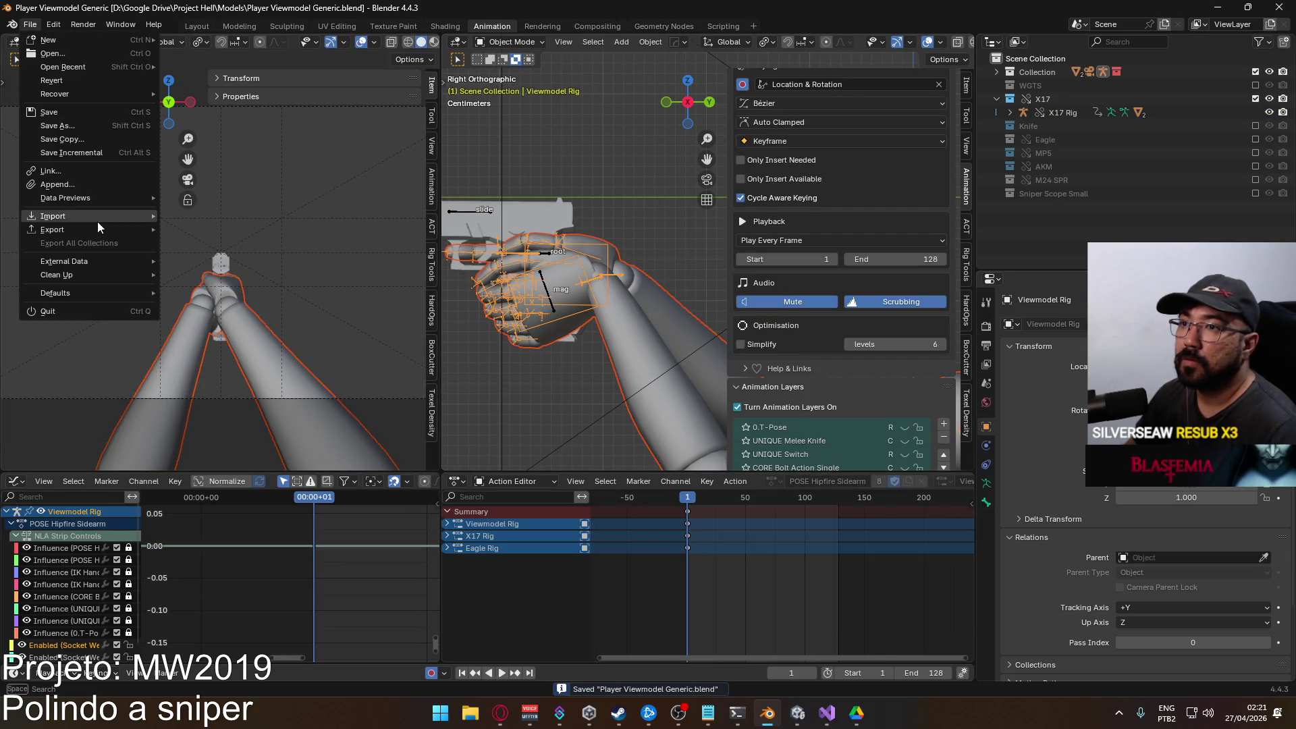
mouse_move(98, 231)
left_click(273, 346)
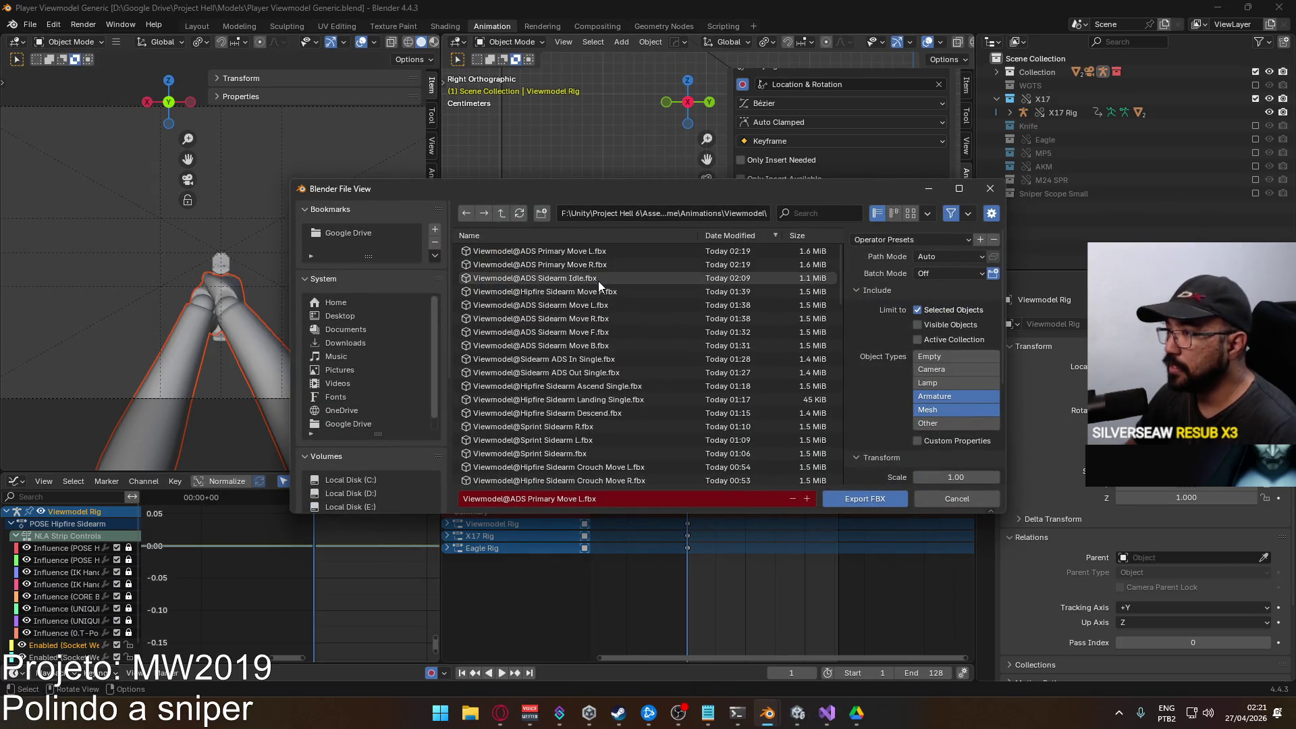
left_click(605, 278)
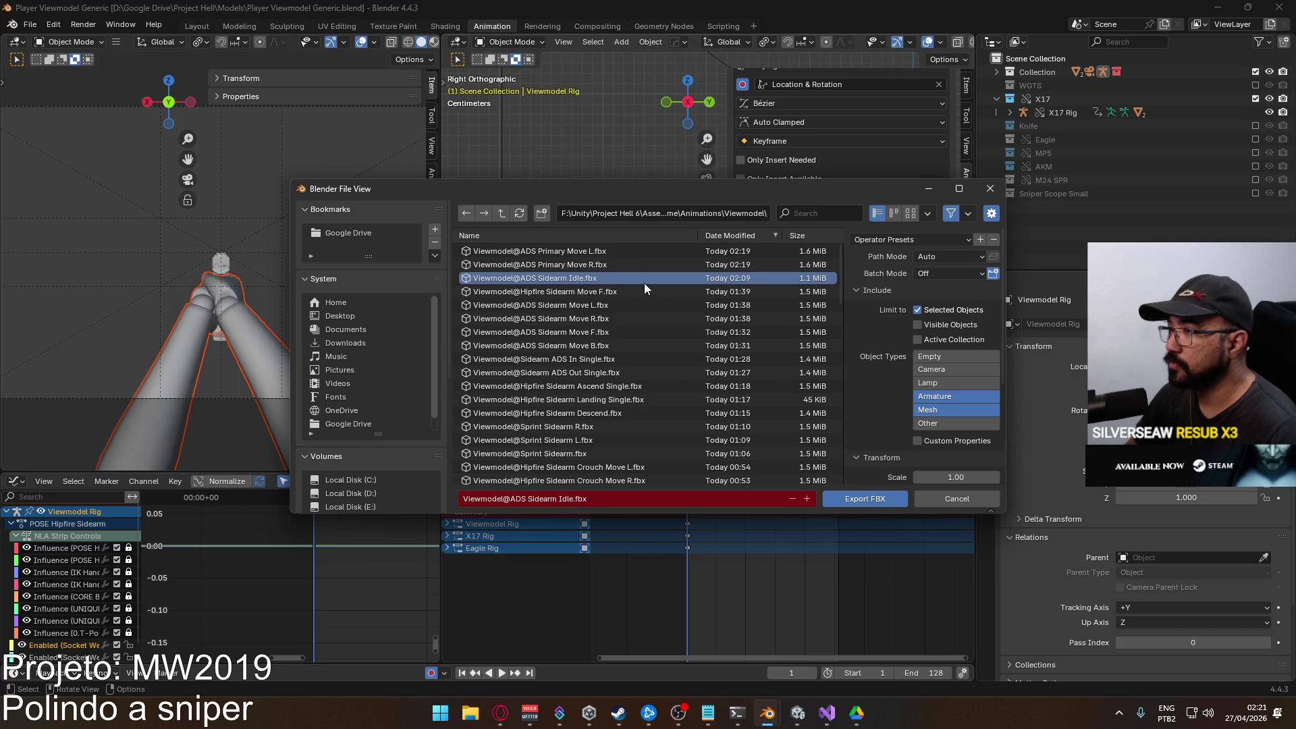
double_click(572, 282)
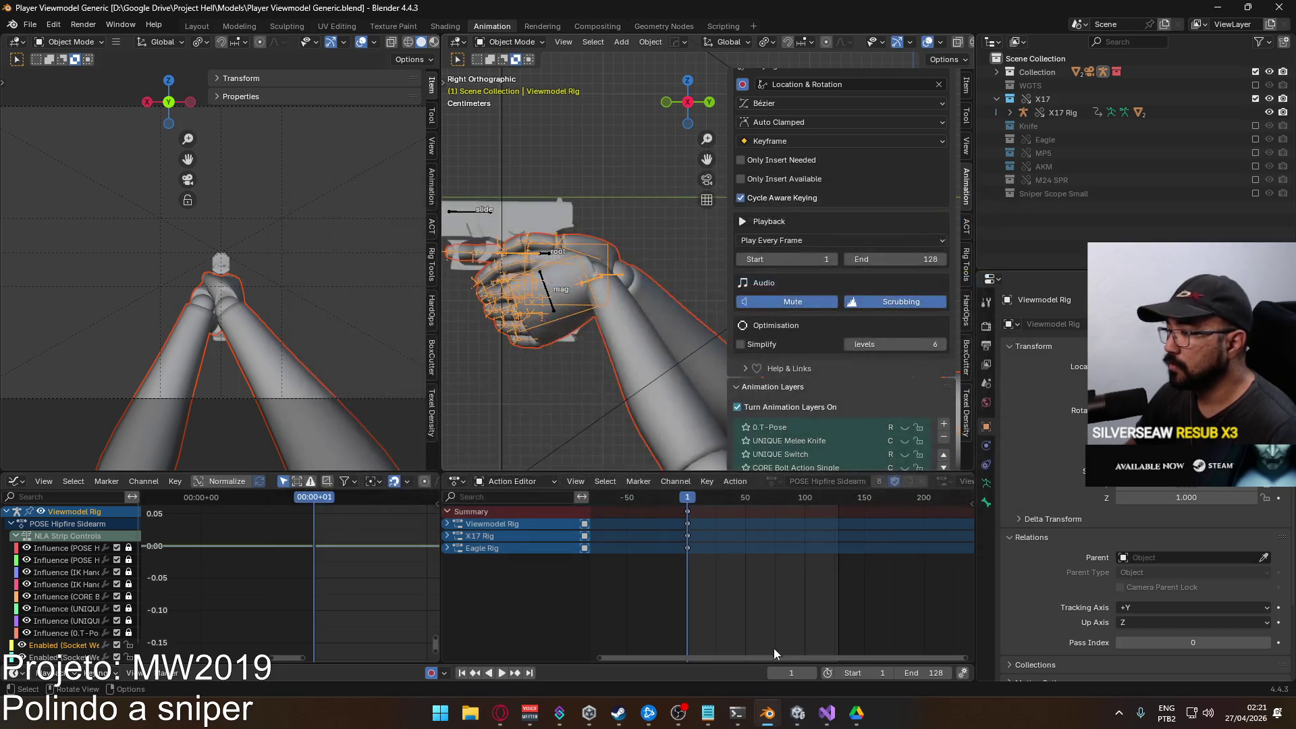
left_click(797, 713)
left_click(317, 434)
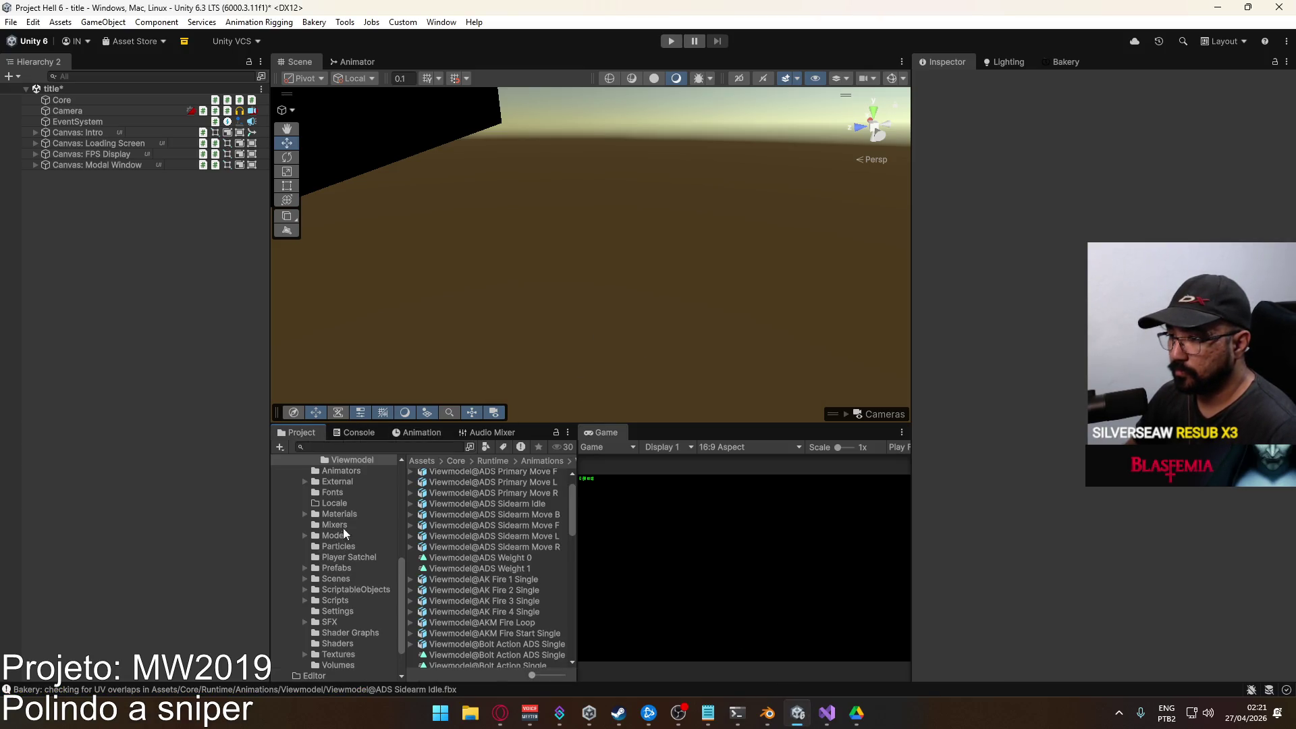
left_click(335, 569)
double_click(458, 592)
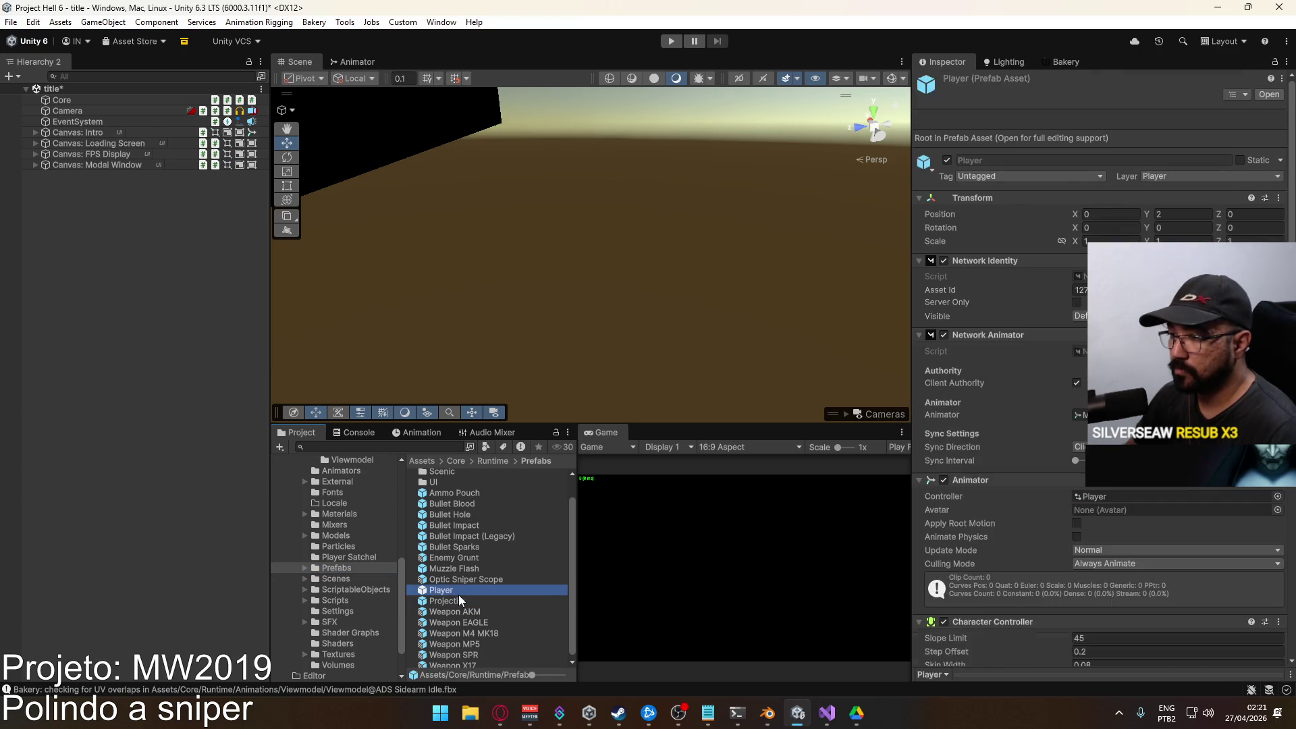
left_click(44, 149)
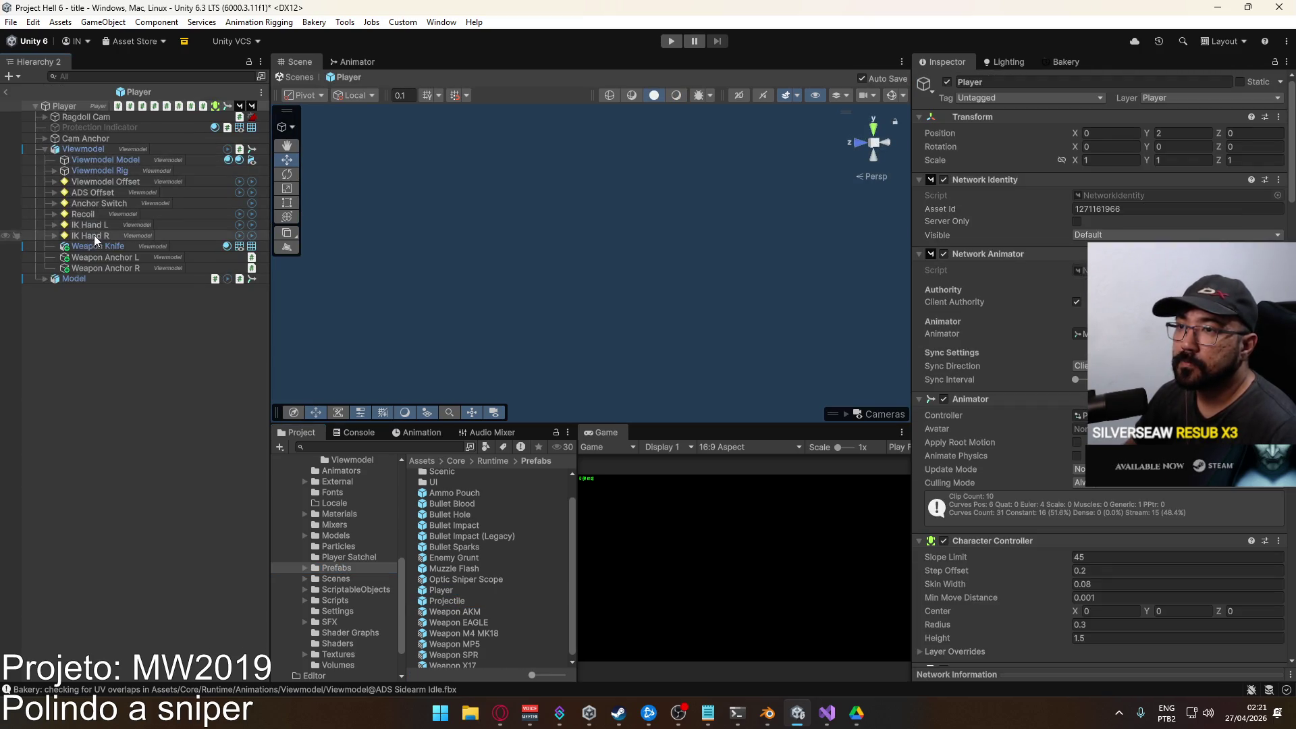
left_click(87, 151)
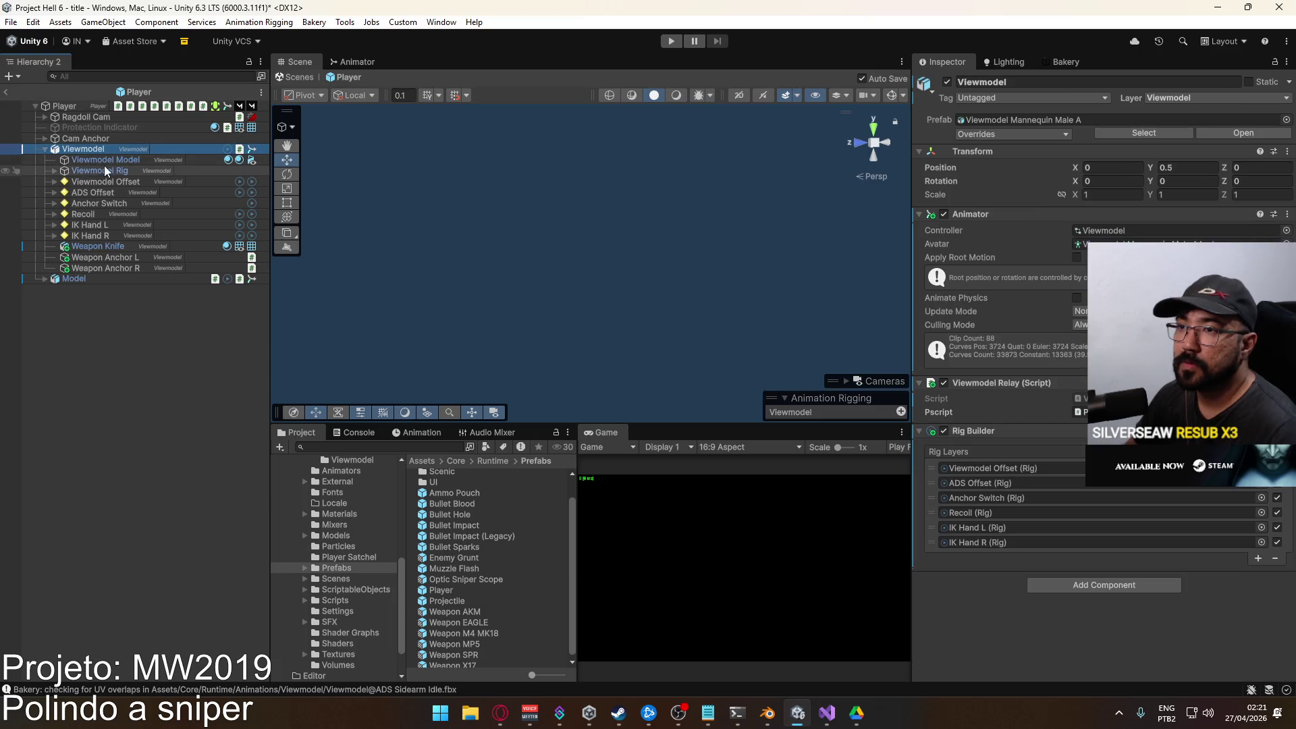
left_click(363, 63)
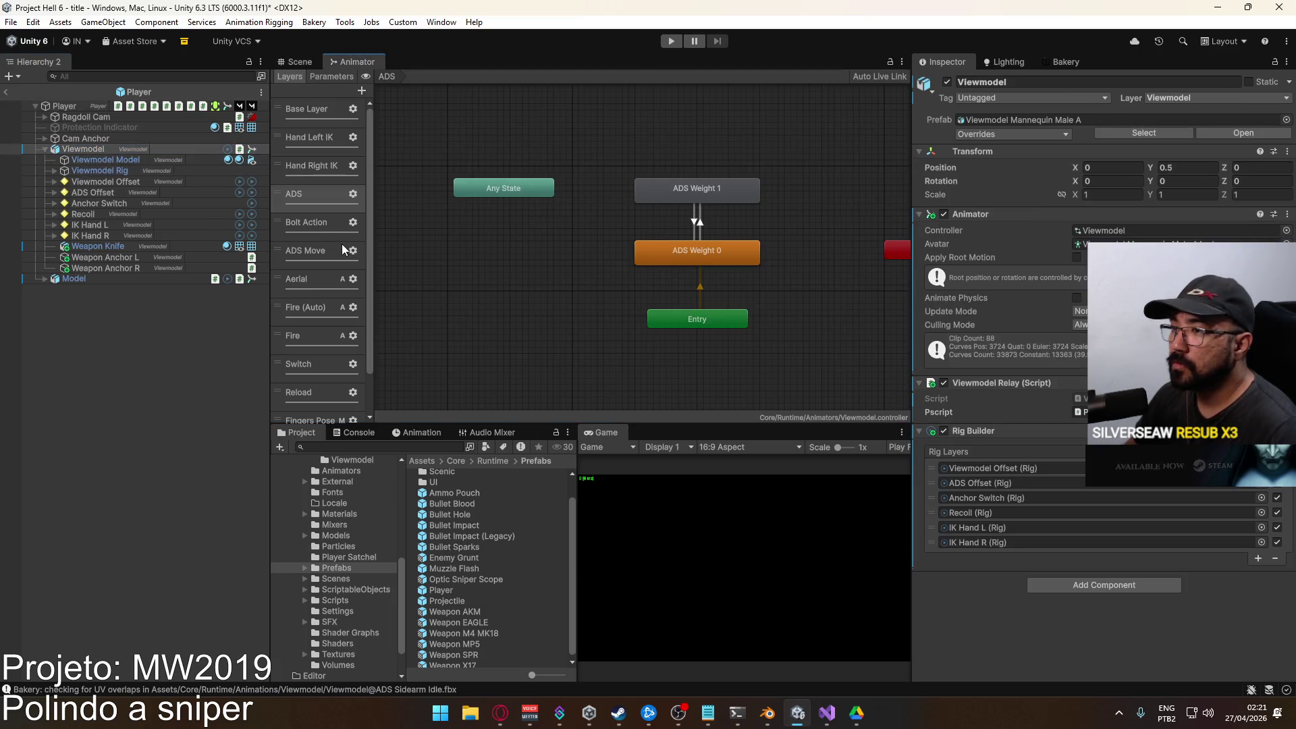
left_click(313, 251)
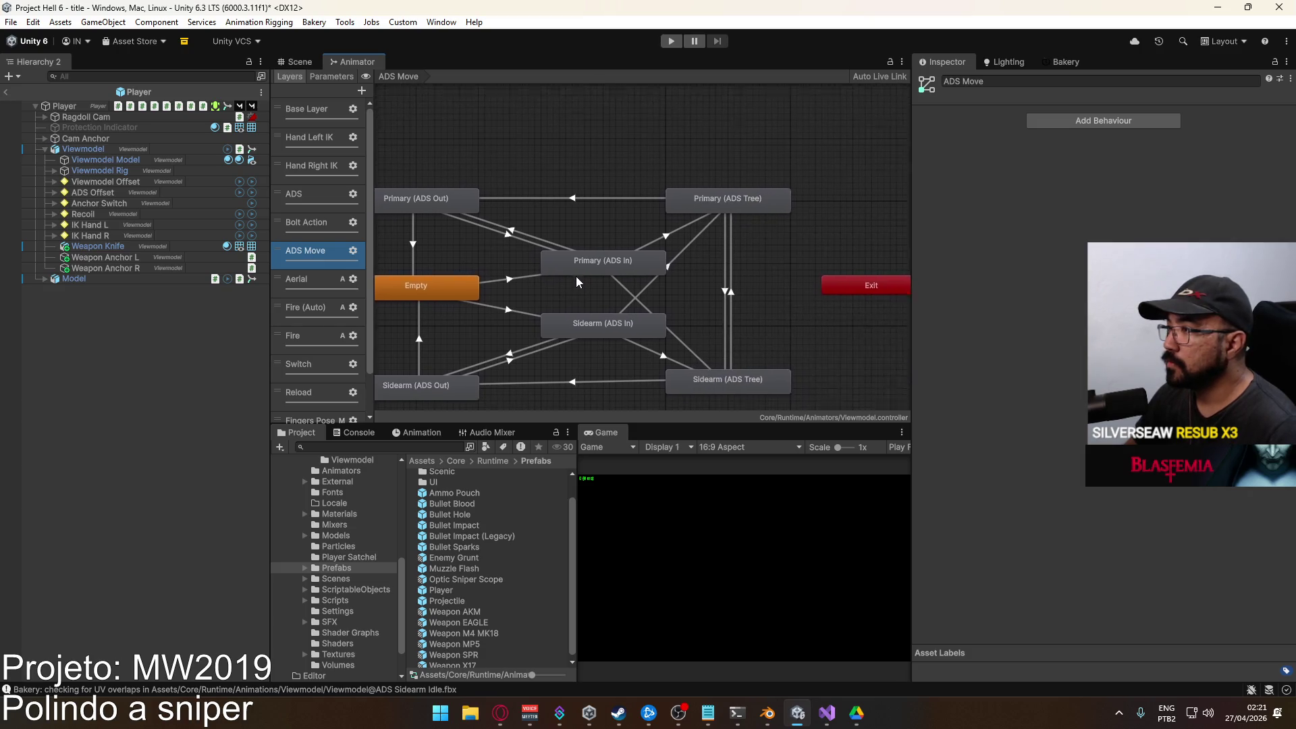
double_click(735, 324)
left_click(598, 306)
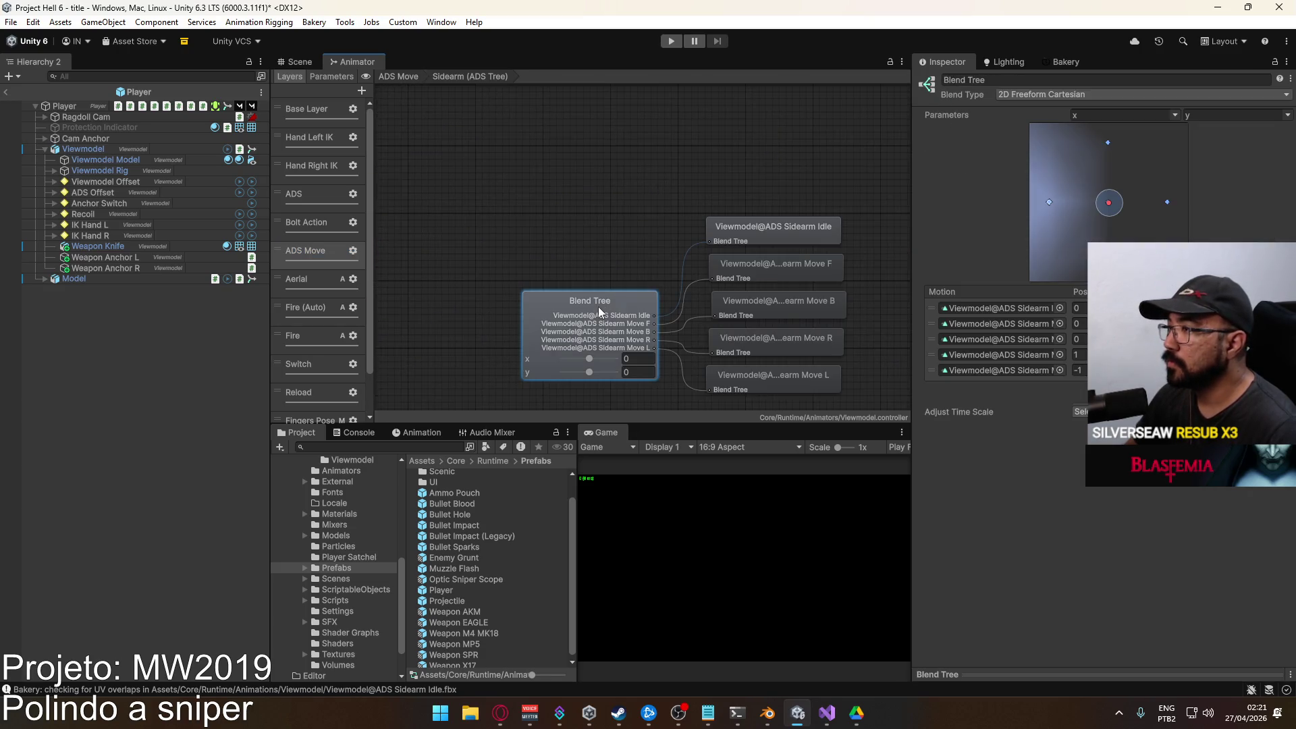
left_click_drag(909, 290, 739, 291)
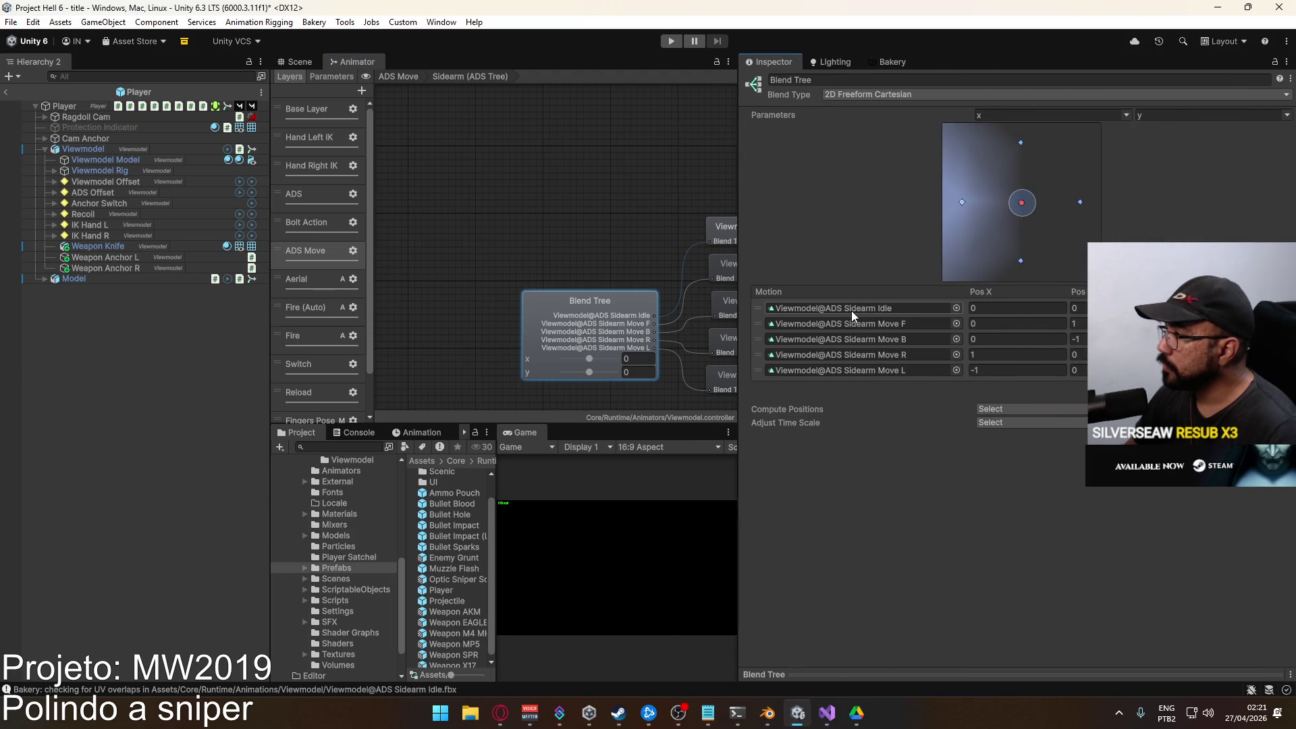
double_click(886, 308)
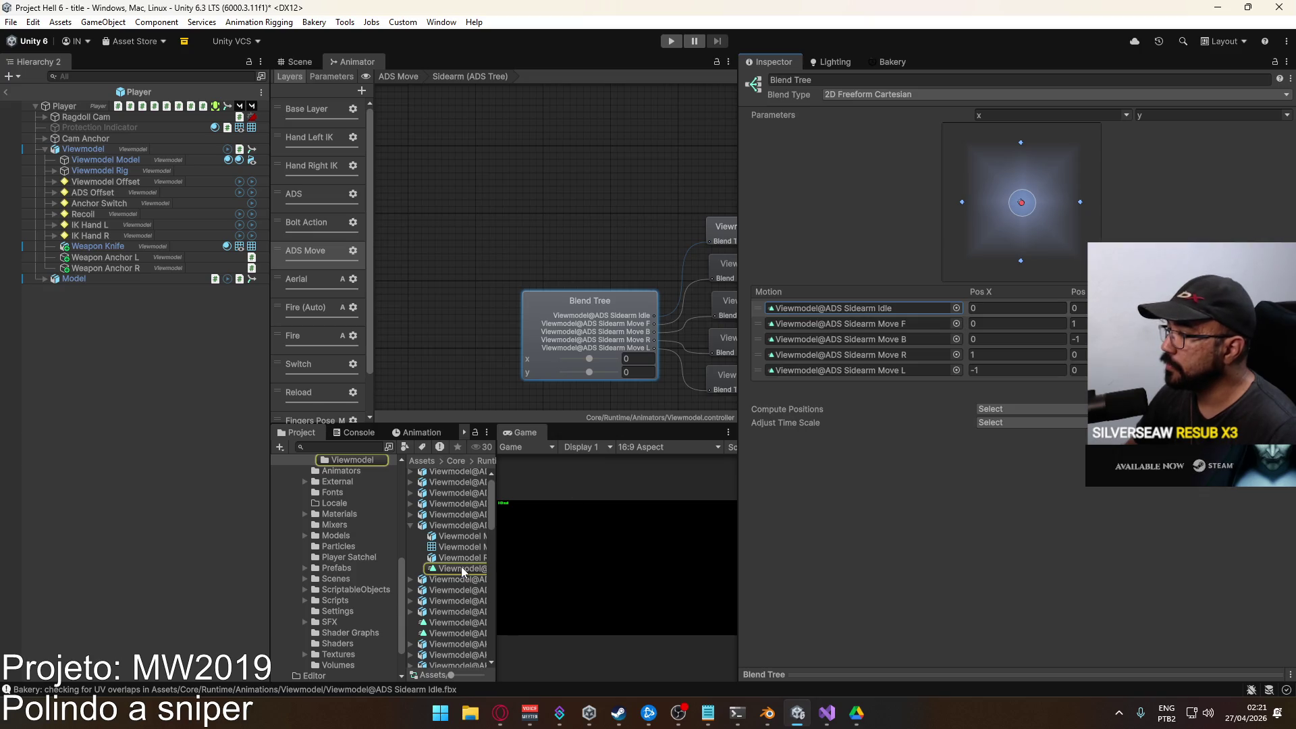
left_click(472, 524)
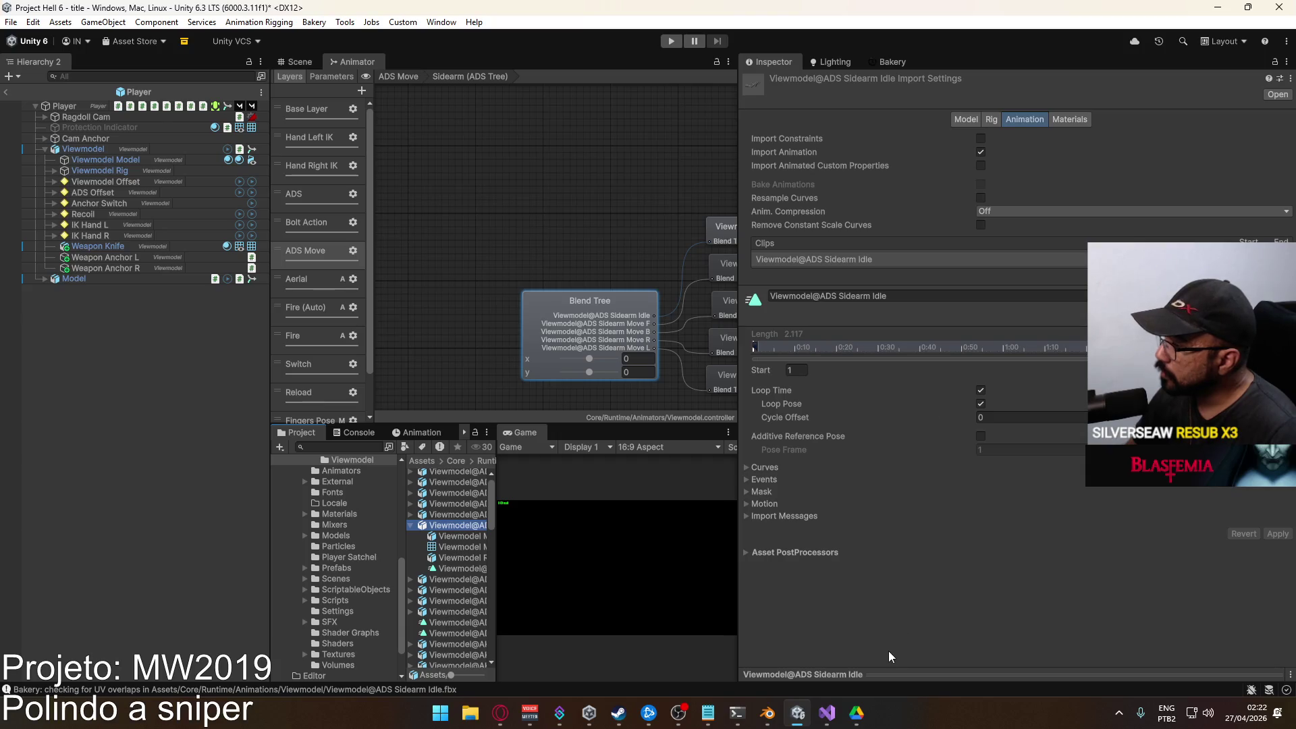
left_click(883, 672)
left_click_drag(888, 473, 759, 474)
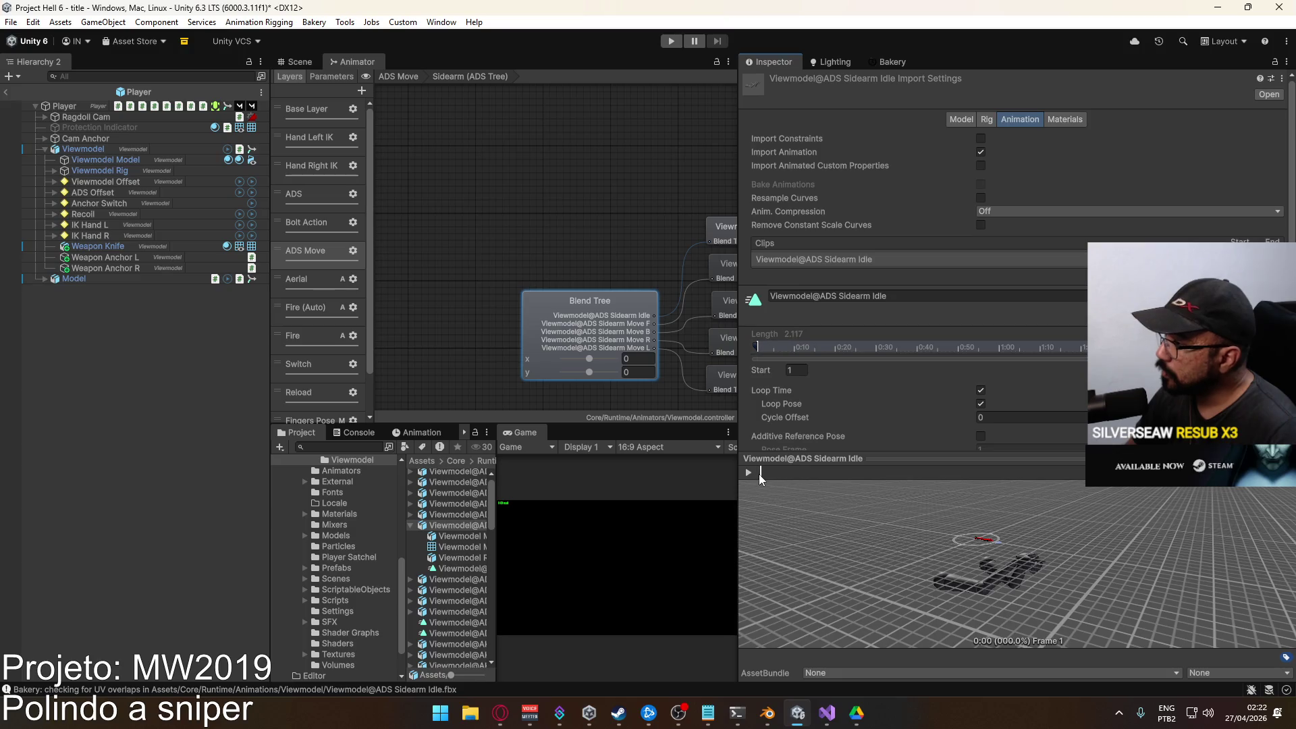
left_click(409, 525)
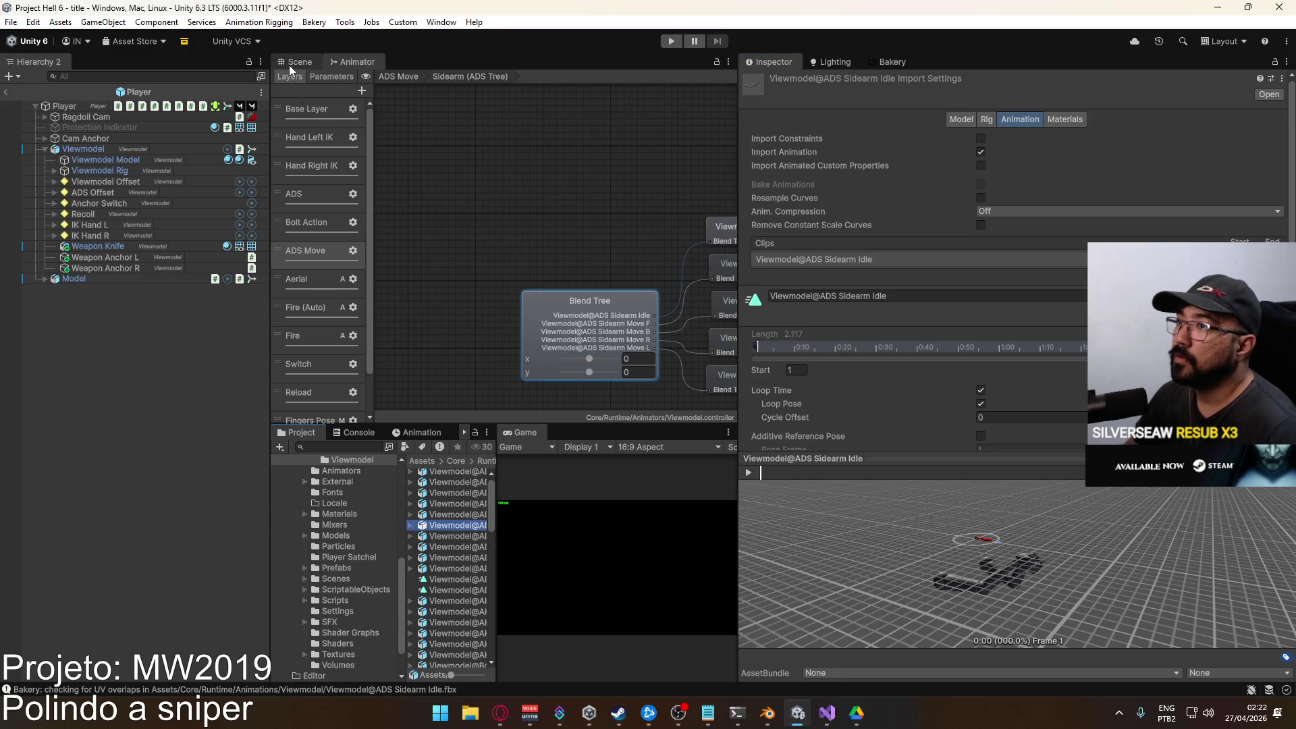
left_click(290, 64)
left_click(6, 92)
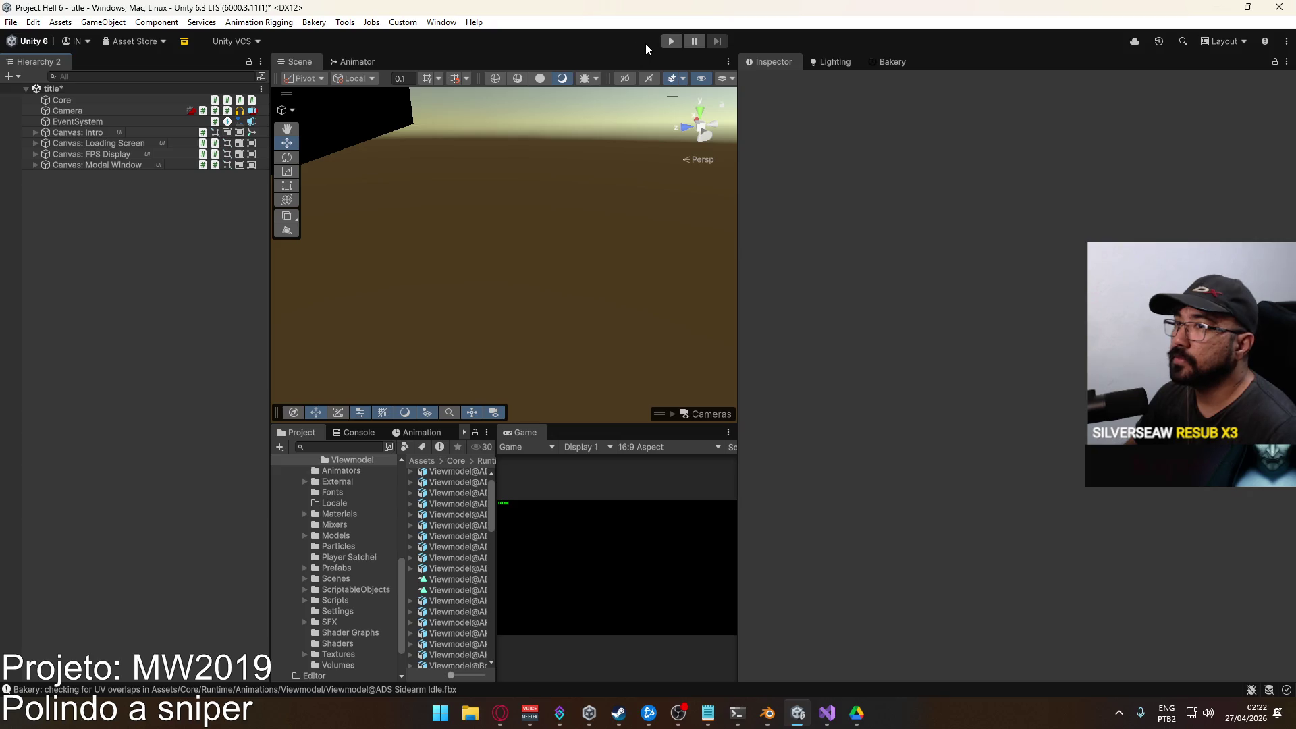
Widen the scene, game and project panels and enter play mode.
left_click_drag(738, 83, 962, 81)
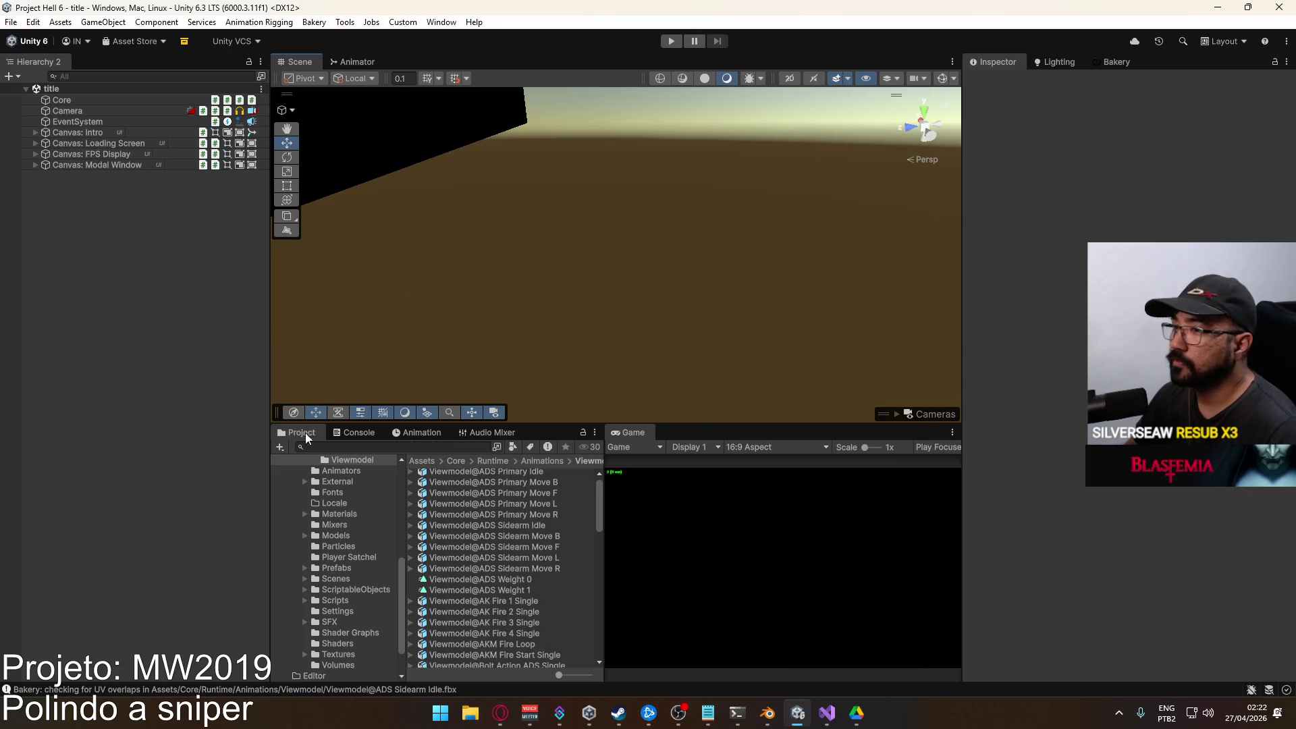
left_click(670, 42)
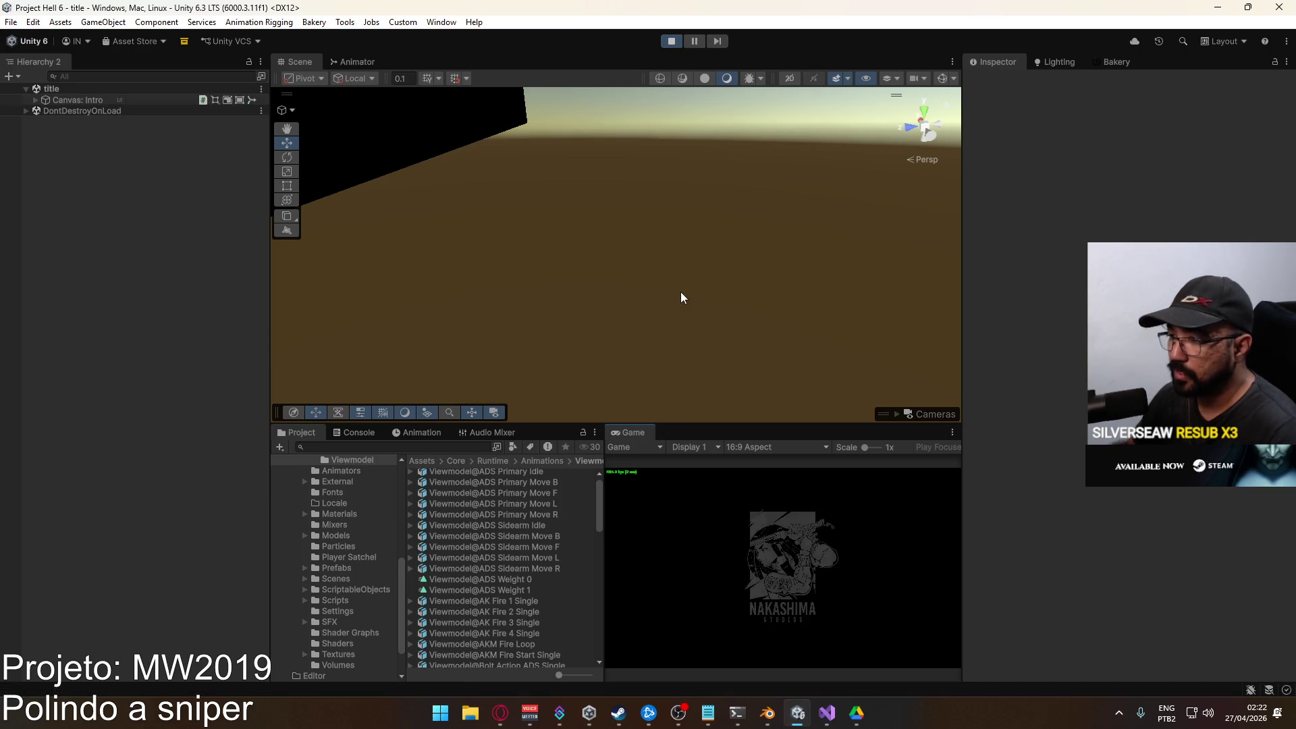
key("super")
key("super")
scroll(517, 521, "down", 6)
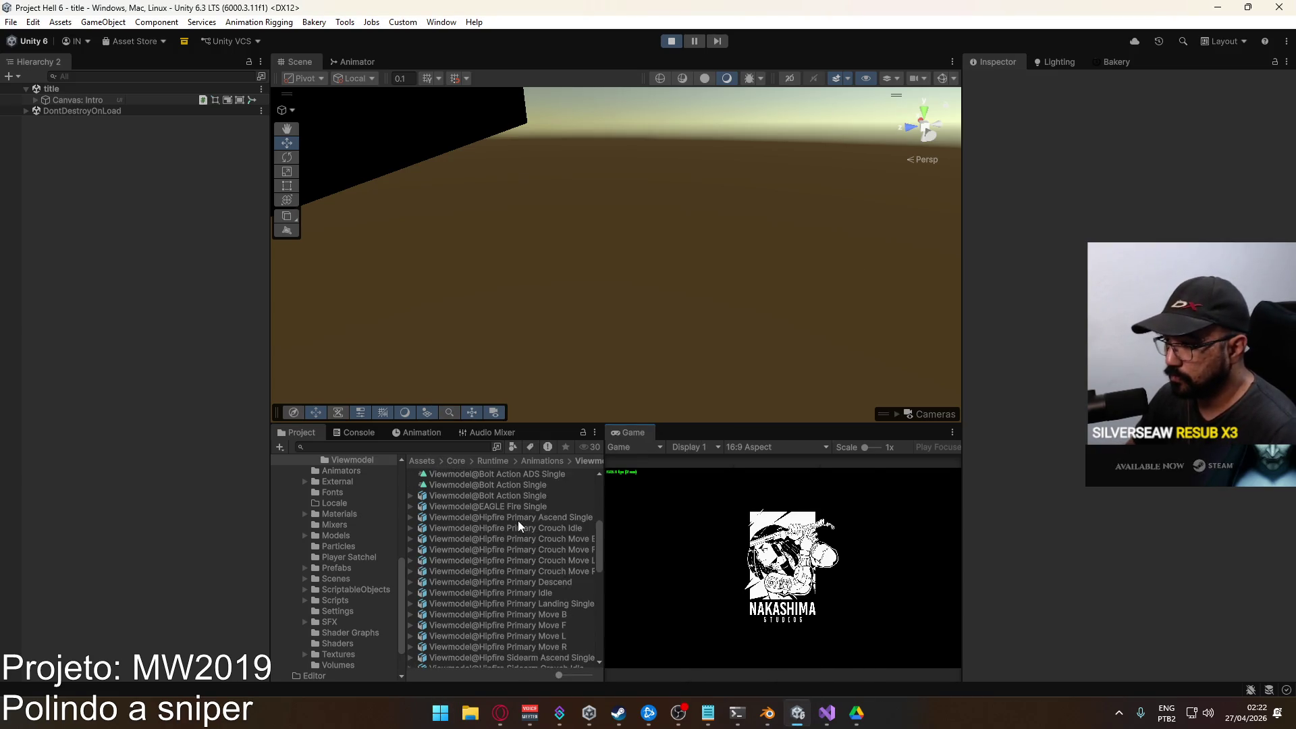
scroll(517, 520, "down", 12)
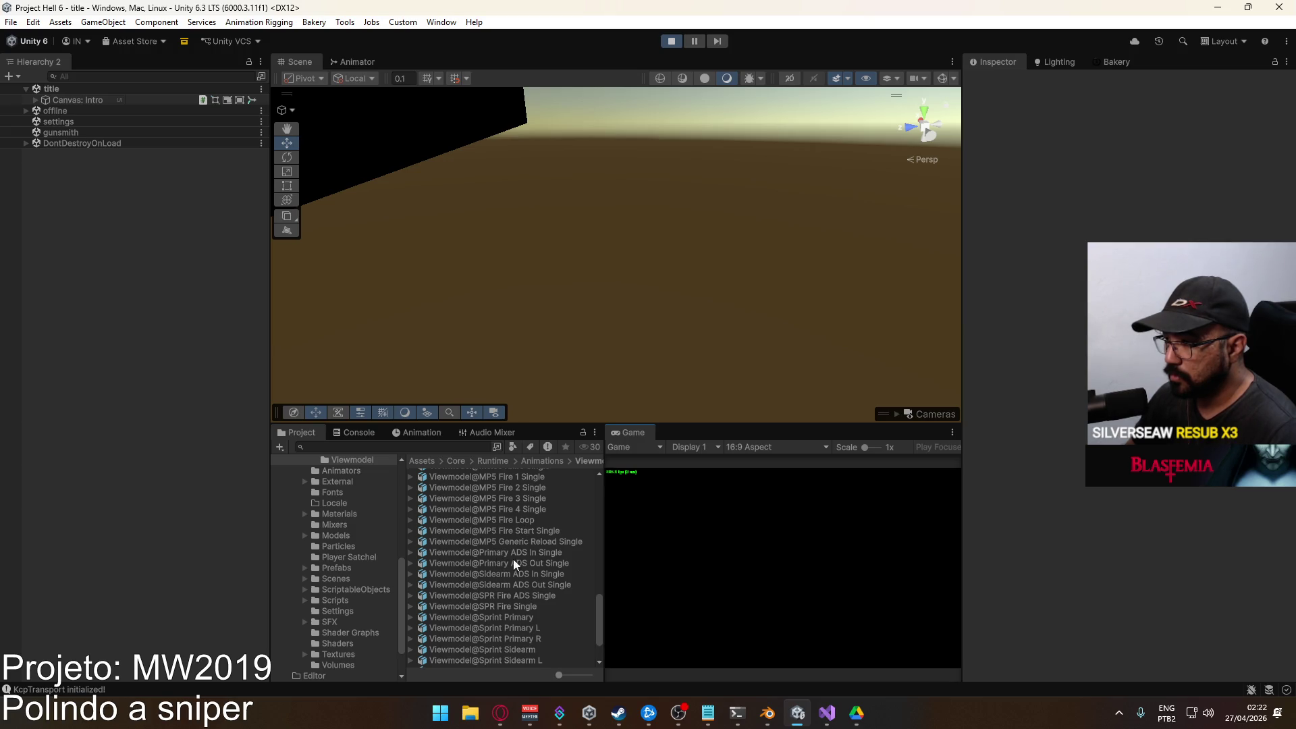
Remove the adsweight curve from Viewmodel@Sidearm ADS In Single and apply the reimport.
left_click(524, 574)
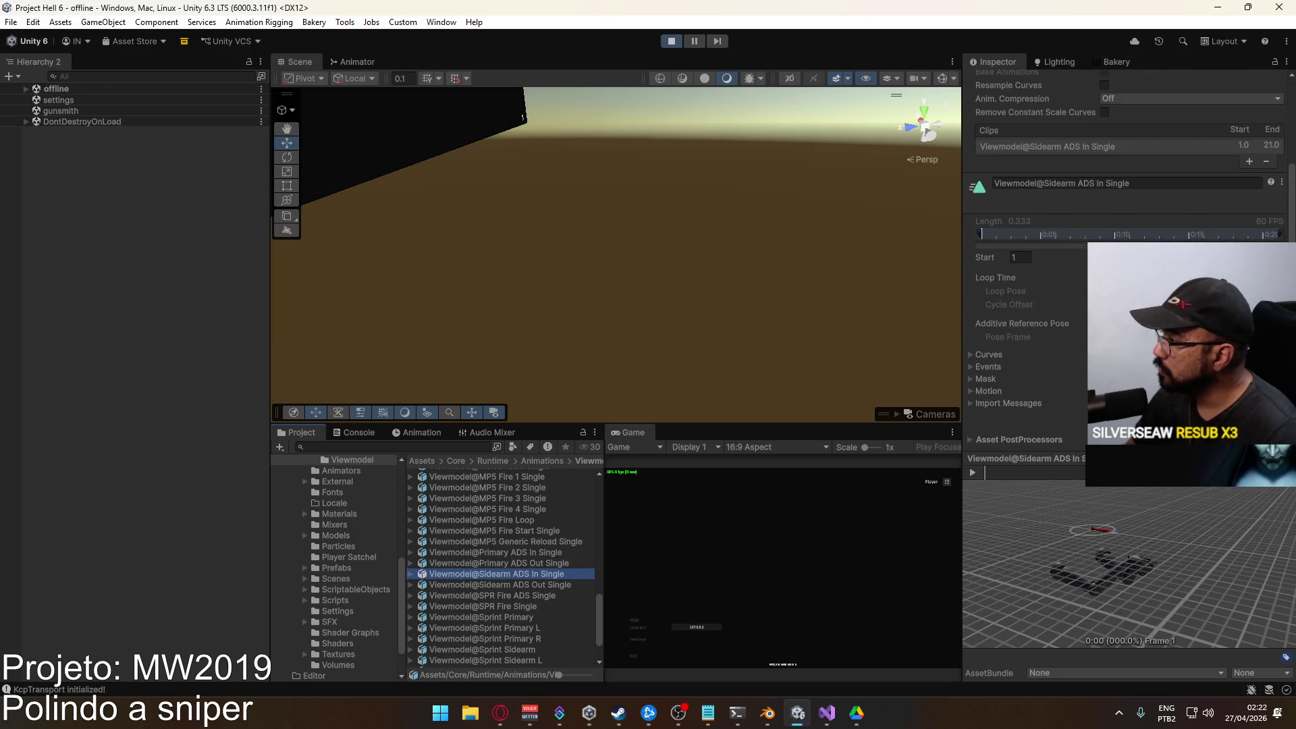
left_click(973, 354)
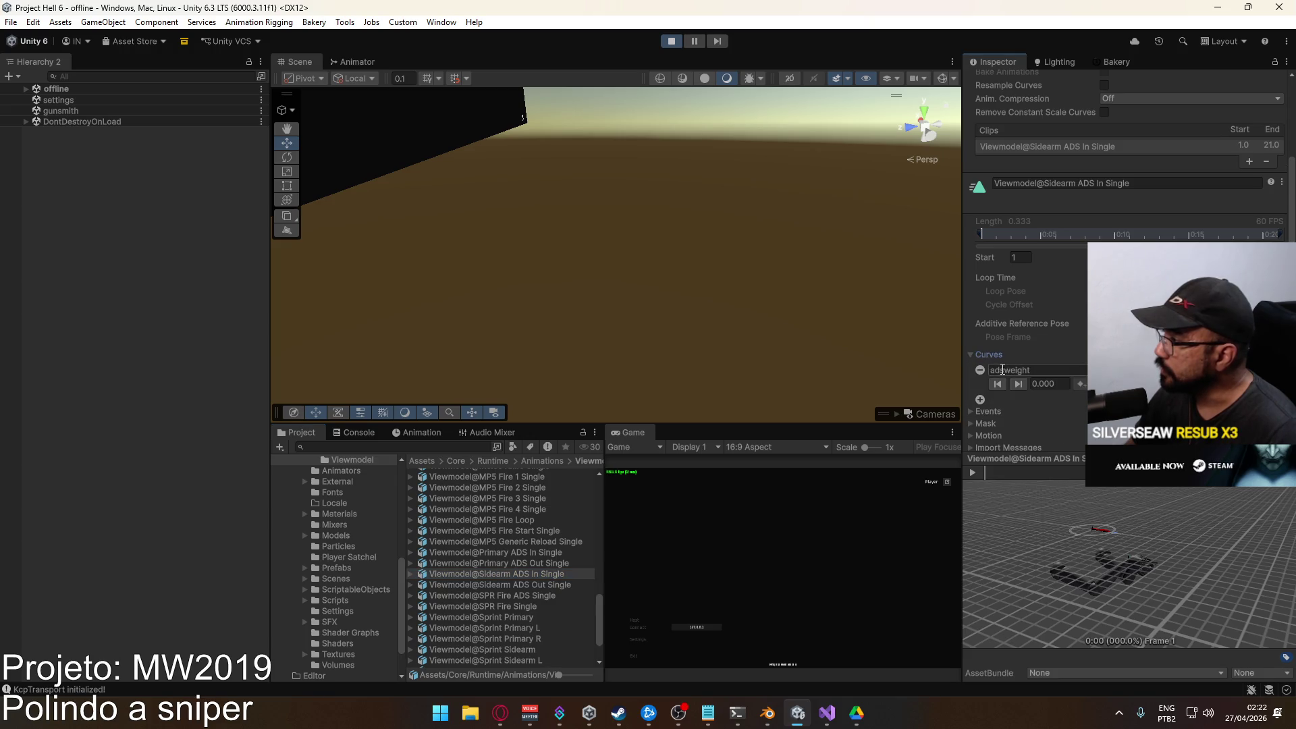
left_click(521, 554)
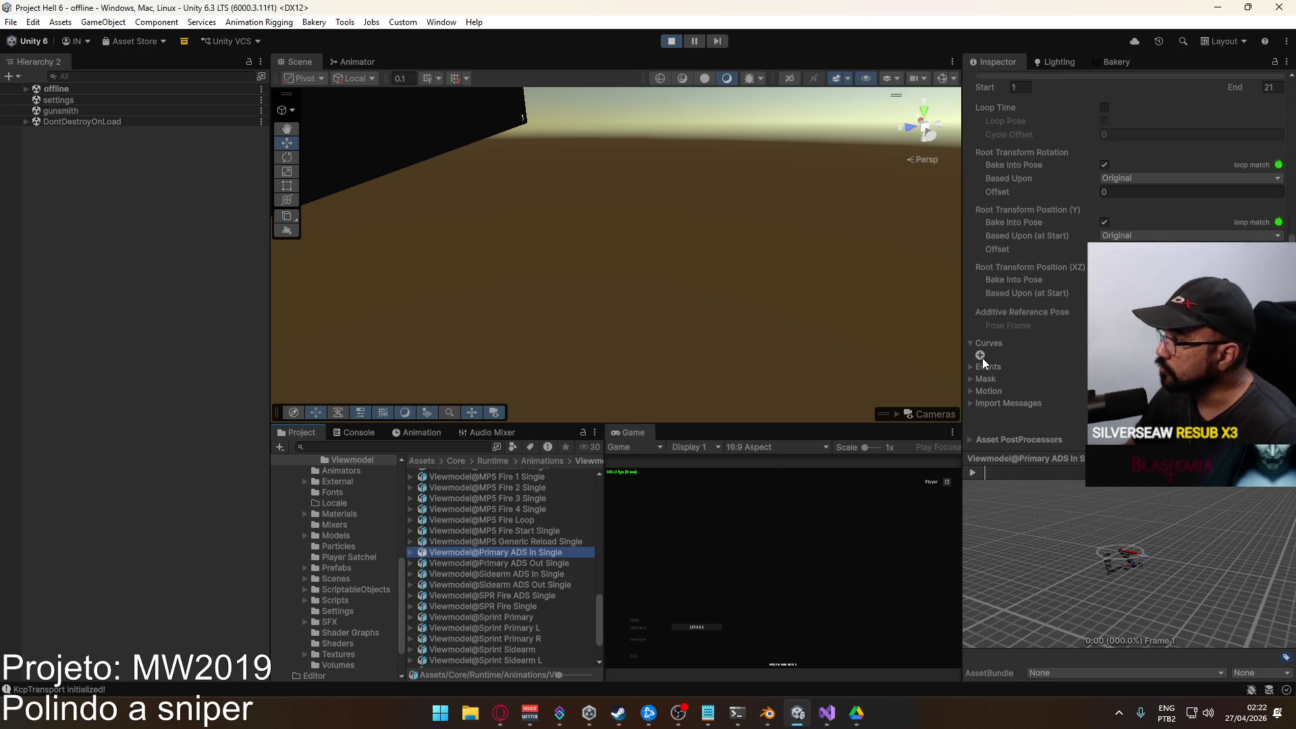
left_click(538, 574)
left_click(980, 325)
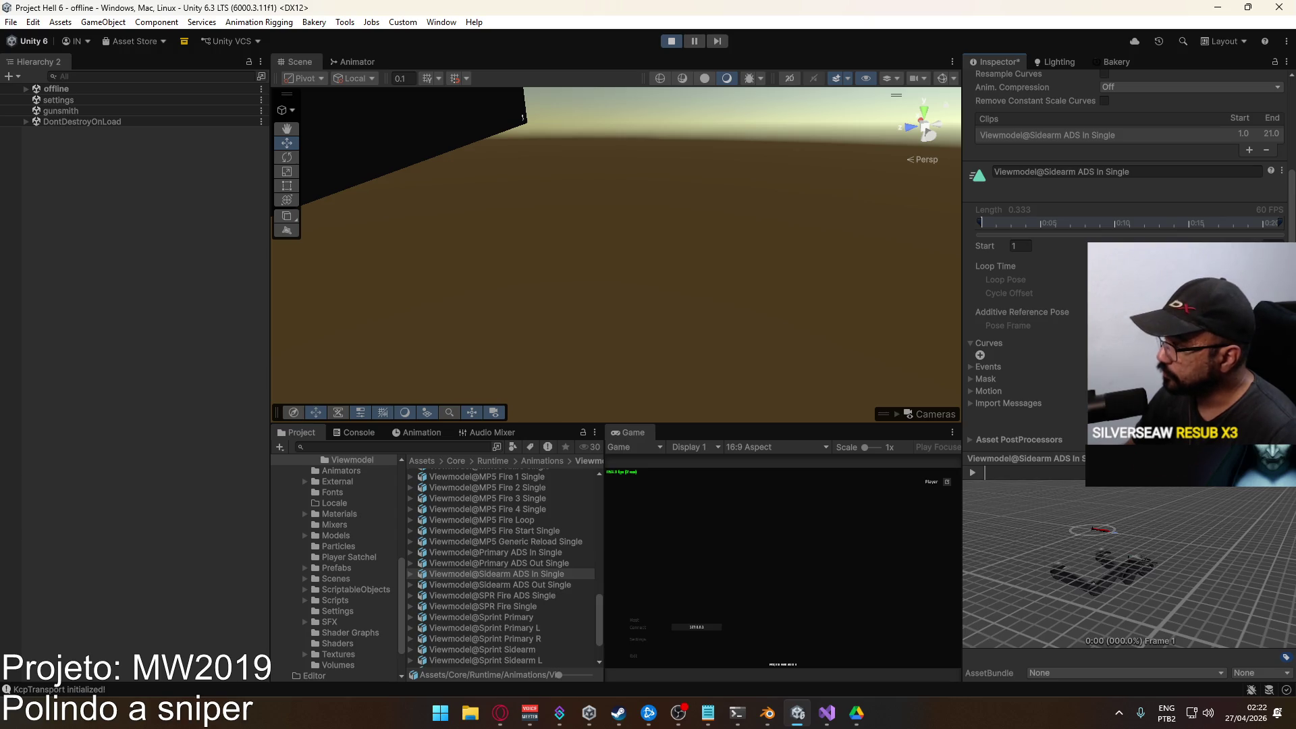
left_click(1269, 451)
Stop play mode, then remove adsweight from Viewmodel@Sidearm ADS Out Single and apply.
left_click(525, 585)
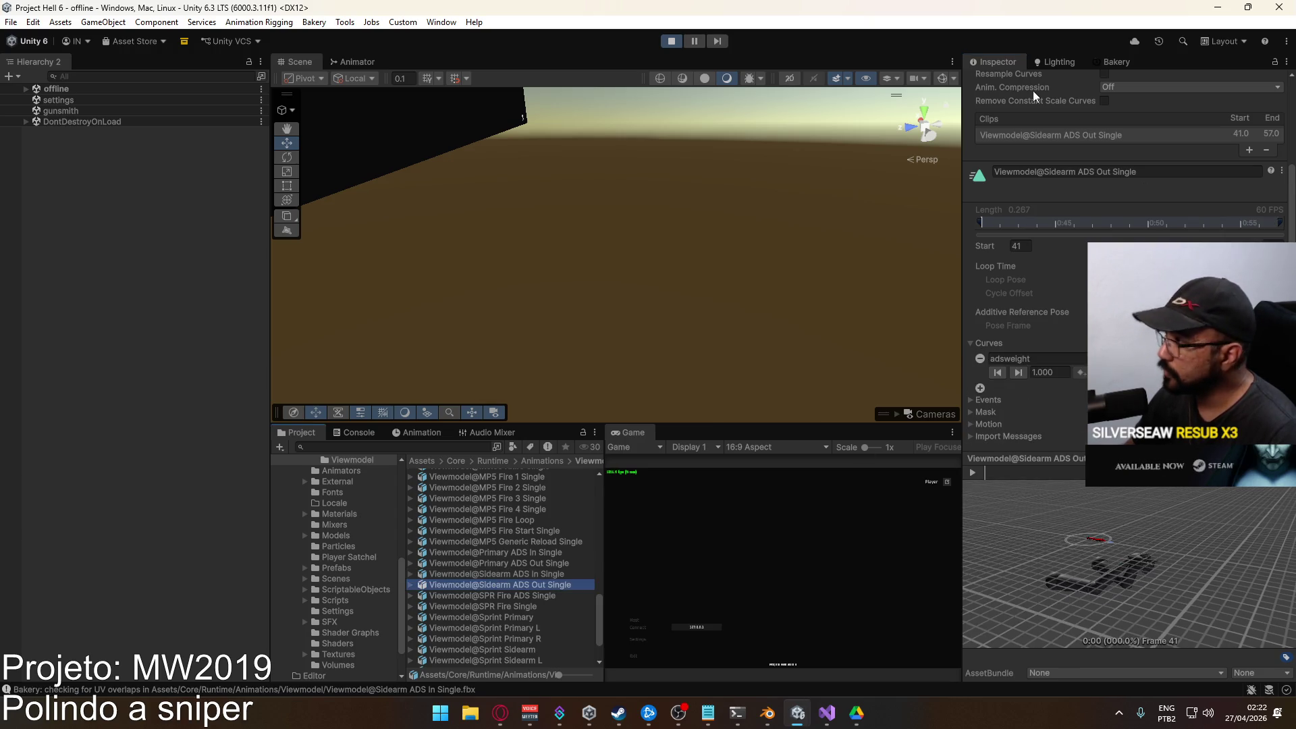
left_click(673, 40)
left_click(980, 358)
left_click(1269, 466)
scroll(539, 578, "down", 3)
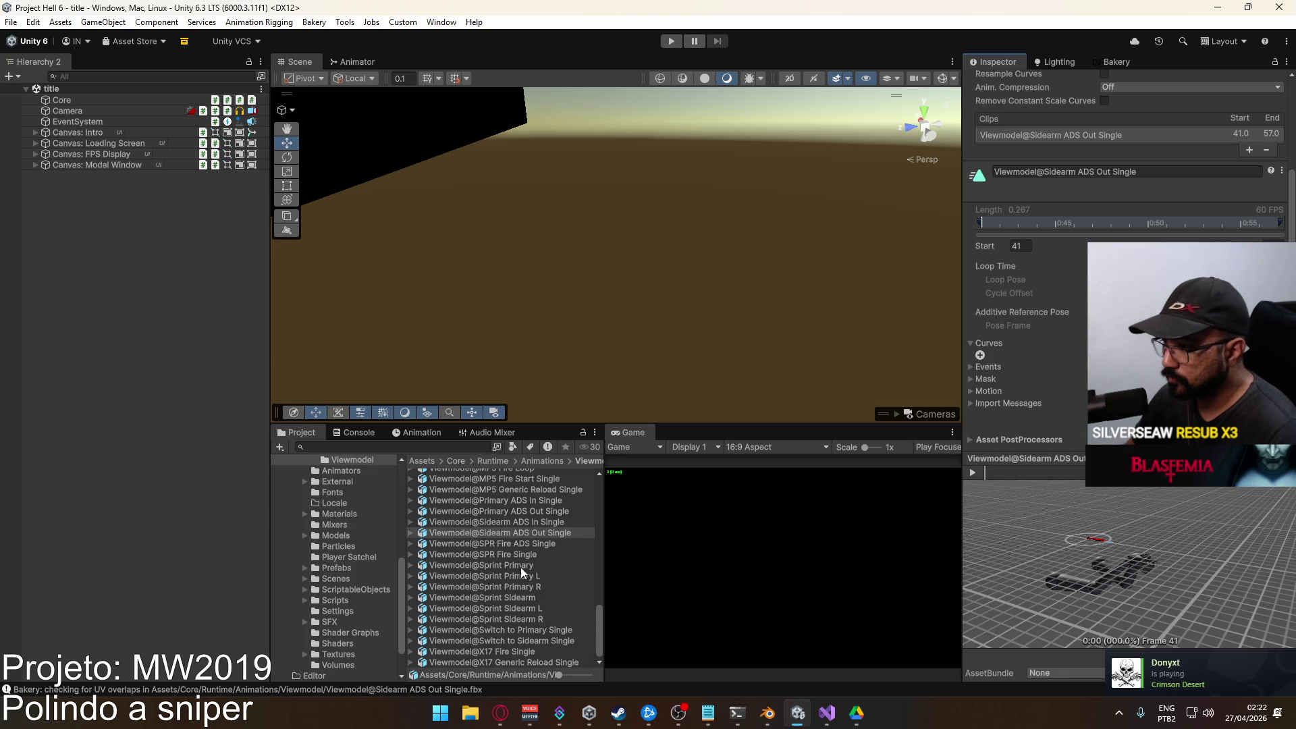
Remove the adsweight curve from the Viewmodel@ADS Sidearm Idle clip.
scroll(534, 582, "up", 15)
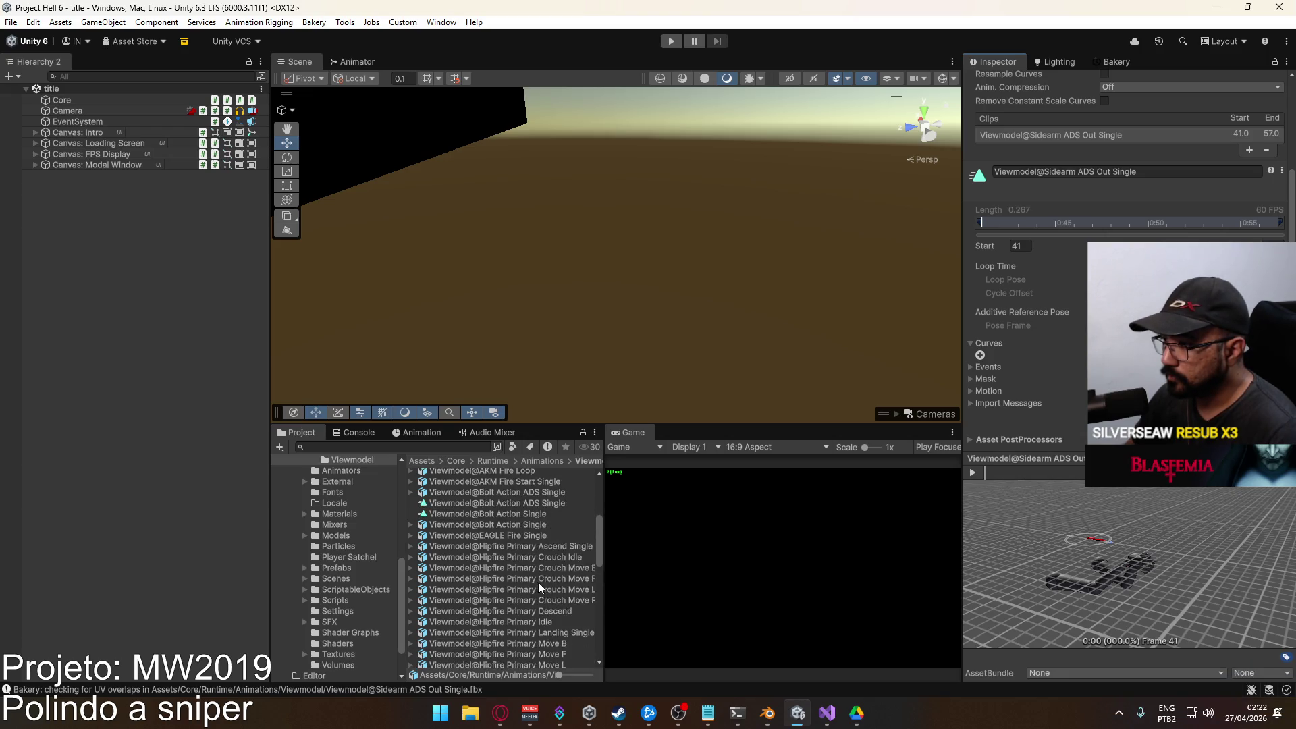
scroll(541, 586, "up", 2)
left_click(520, 526)
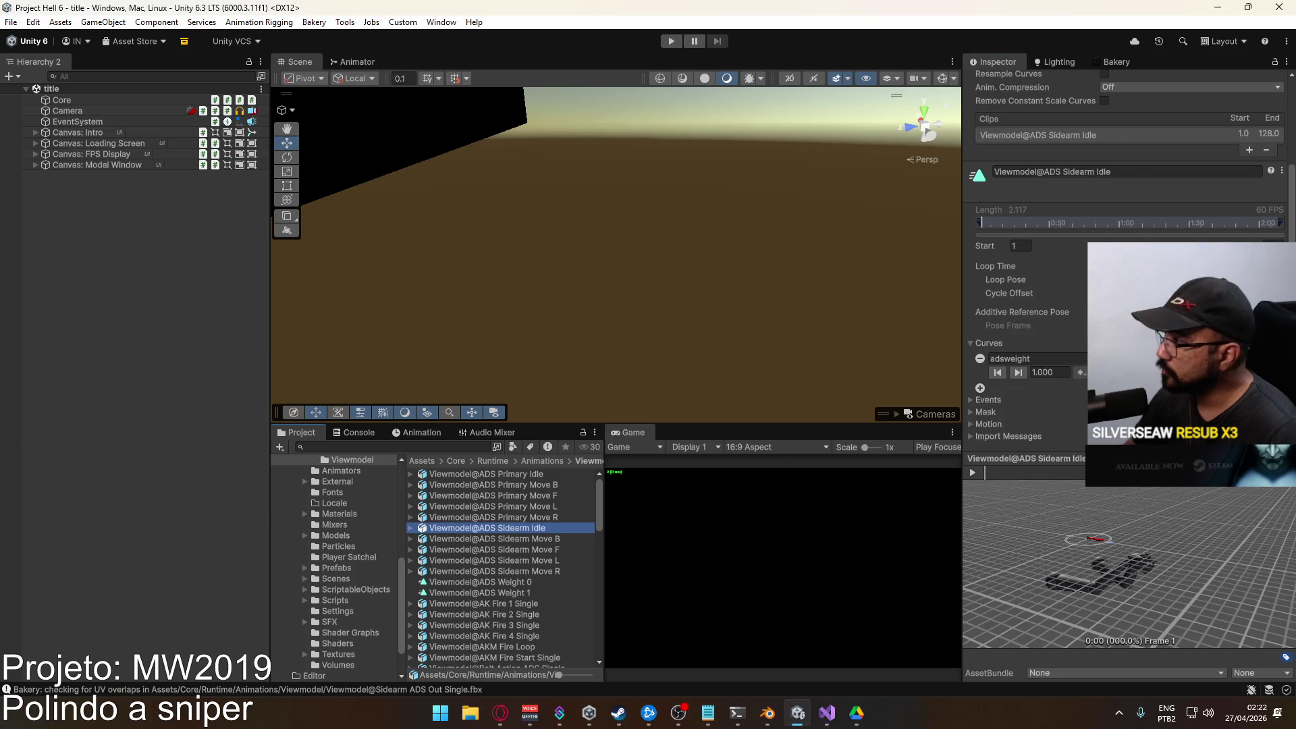
left_click(980, 359)
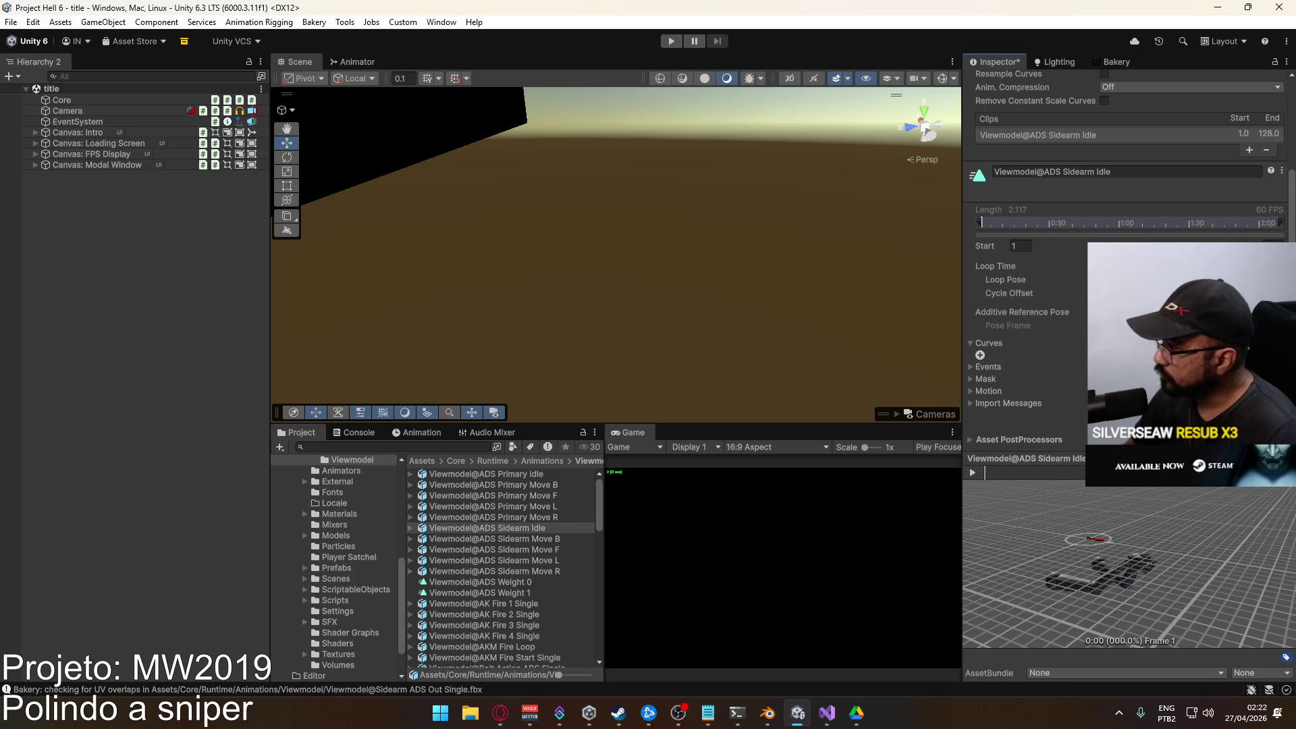
Review the ADS Sidearm Move B, F, L and R clips, clear the selection, and start play mode.
left_click(527, 539)
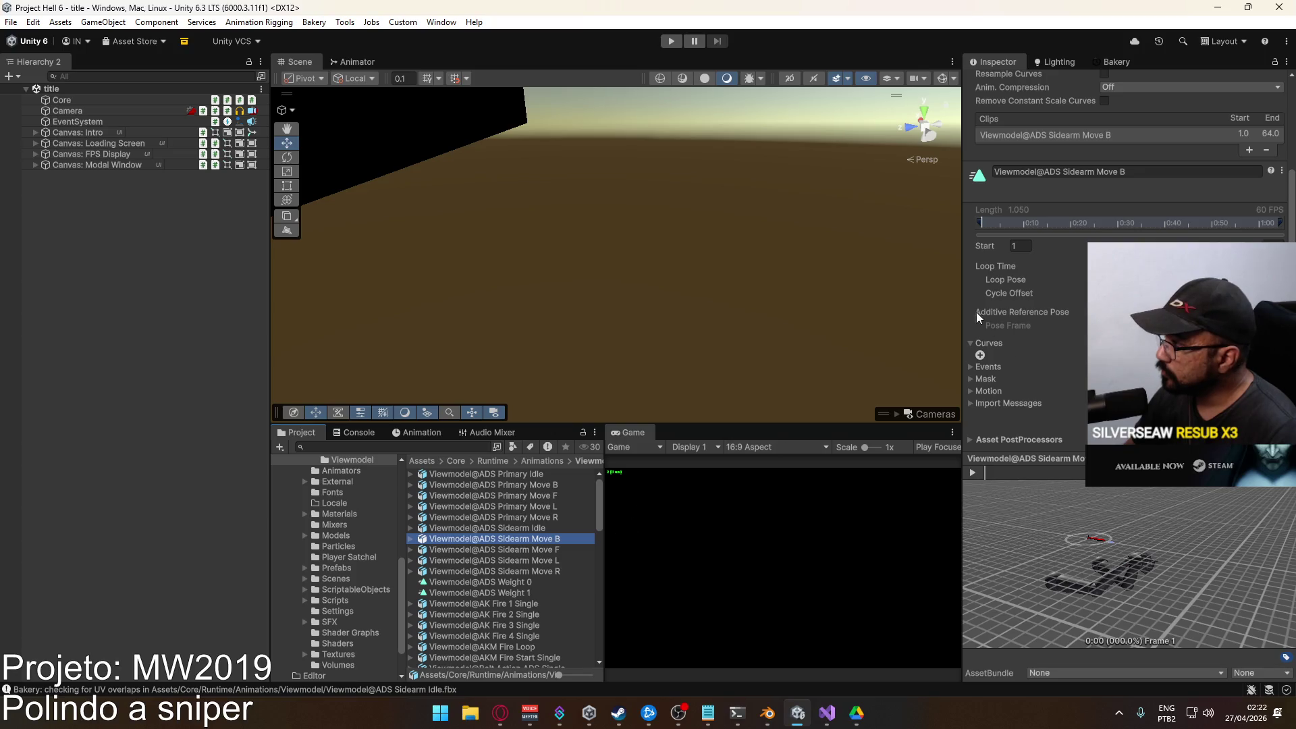
left_click(533, 550)
left_click(536, 560)
left_click(538, 571)
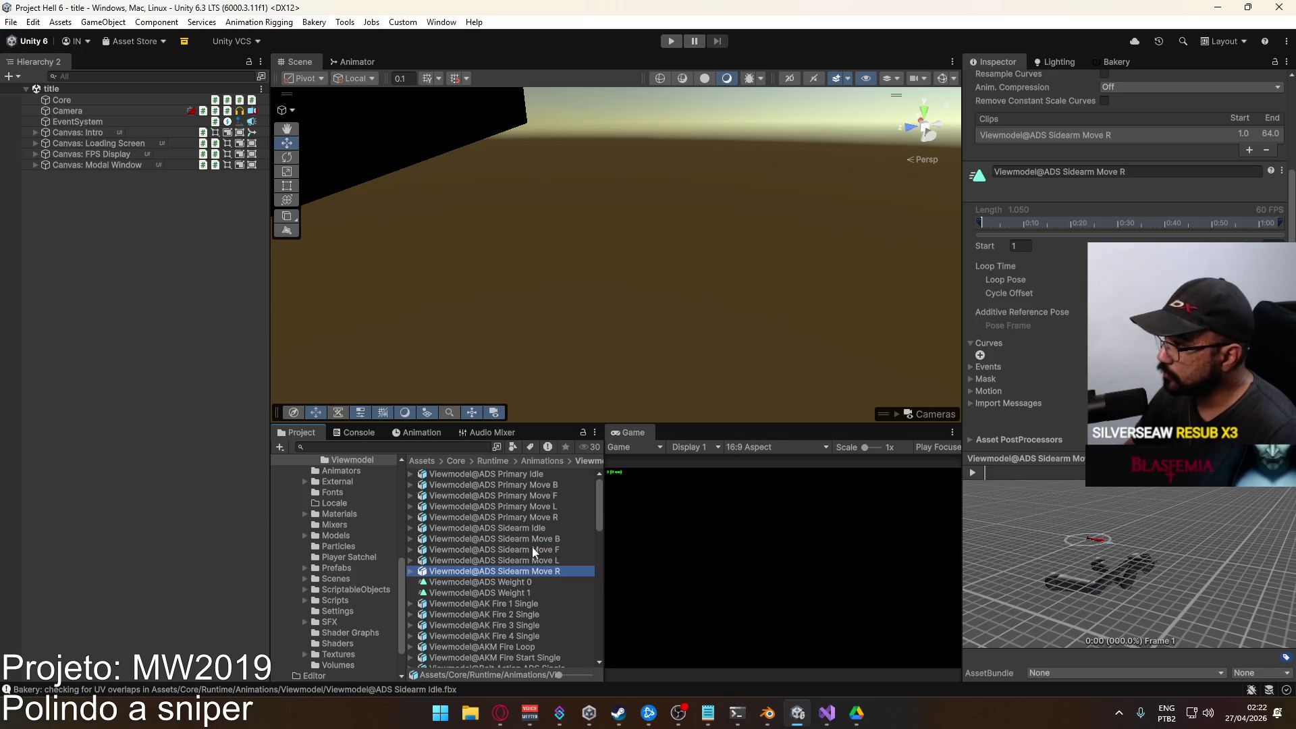
left_click(522, 528)
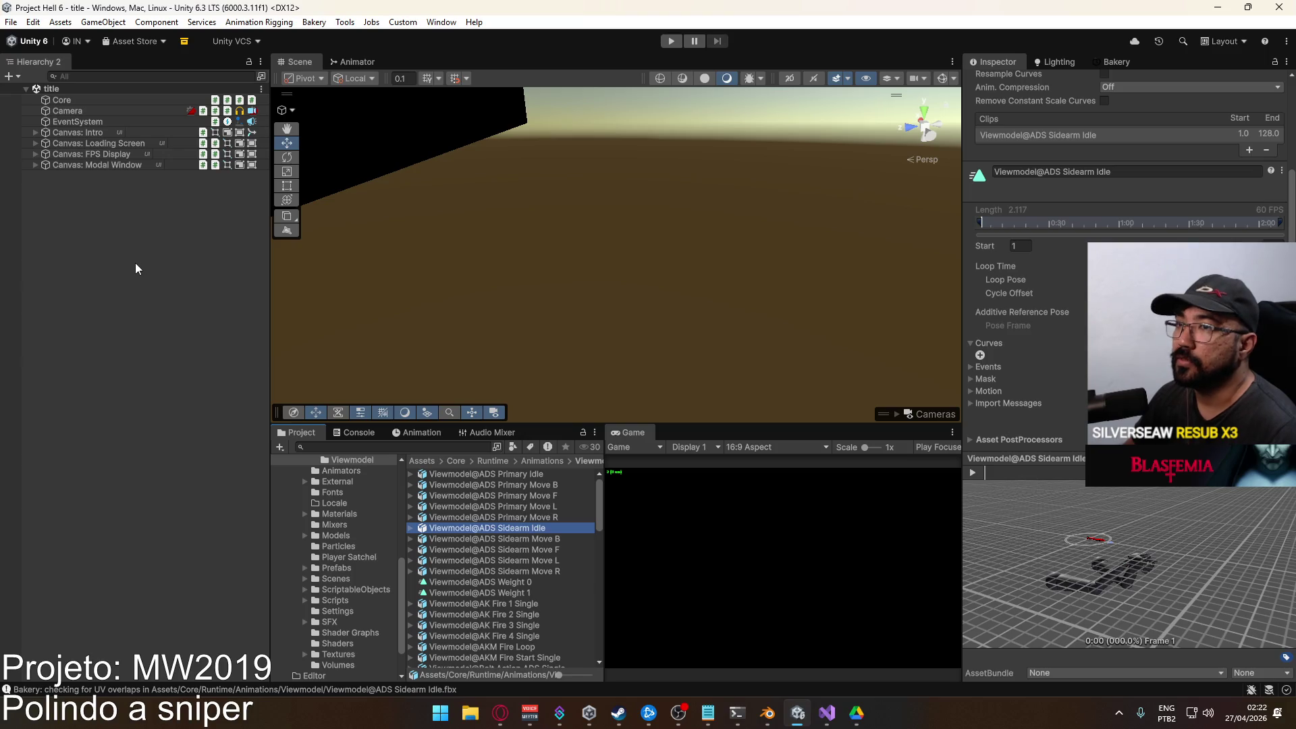
left_click(135, 269)
left_click(669, 46)
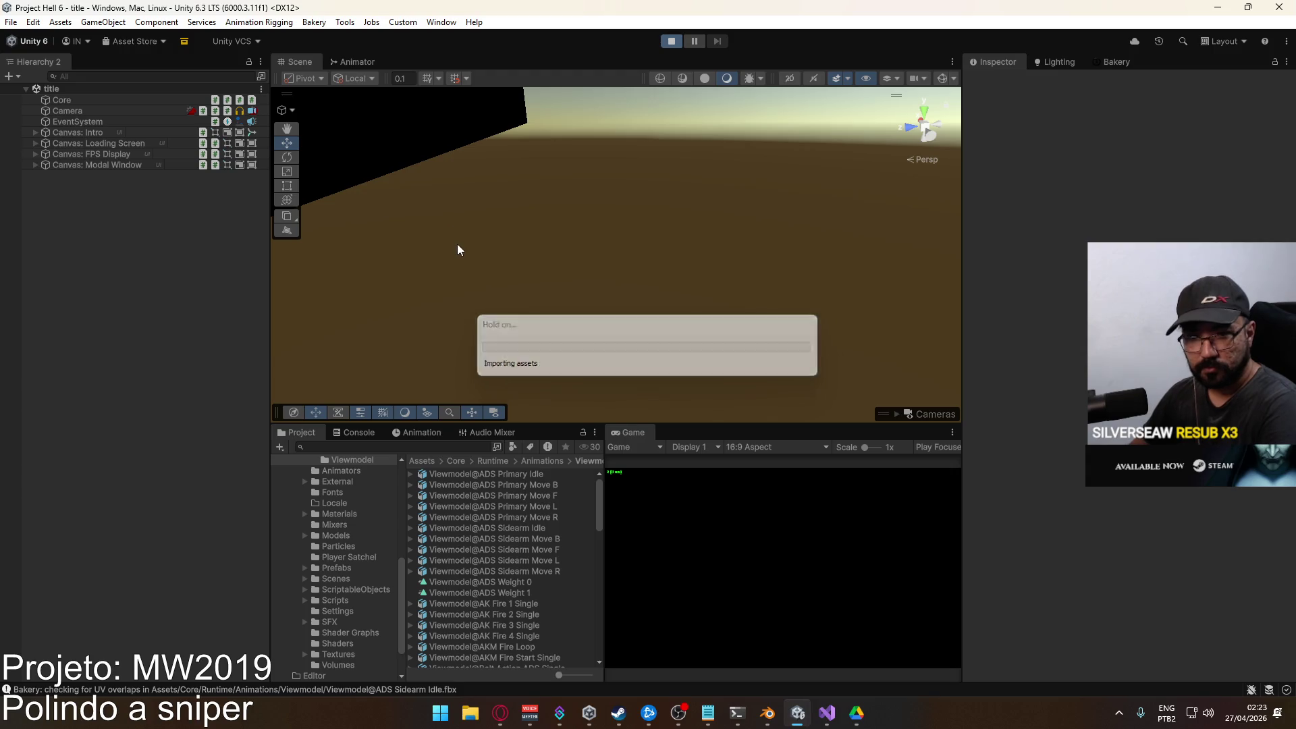
Maximize the Game view and host a new match on the Crash map.
right_click(633, 432)
left_click(676, 478)
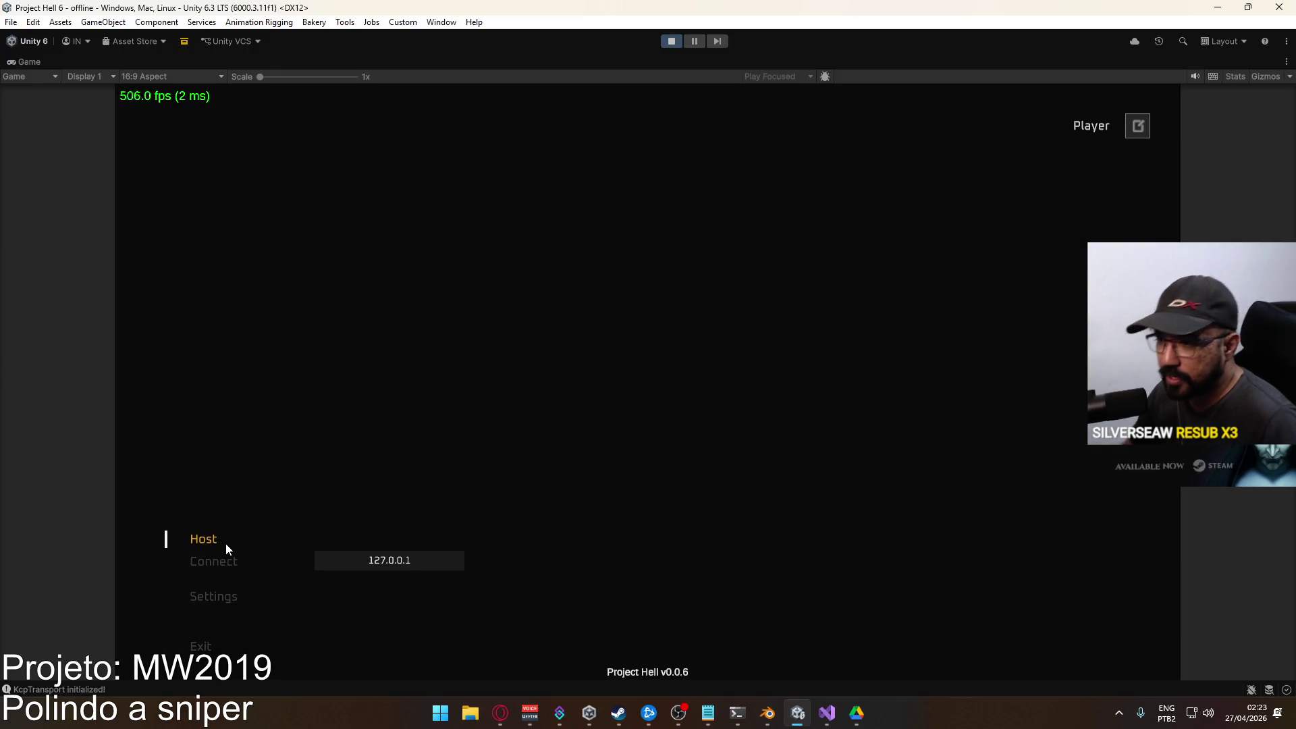
left_click(225, 545)
left_click(463, 640)
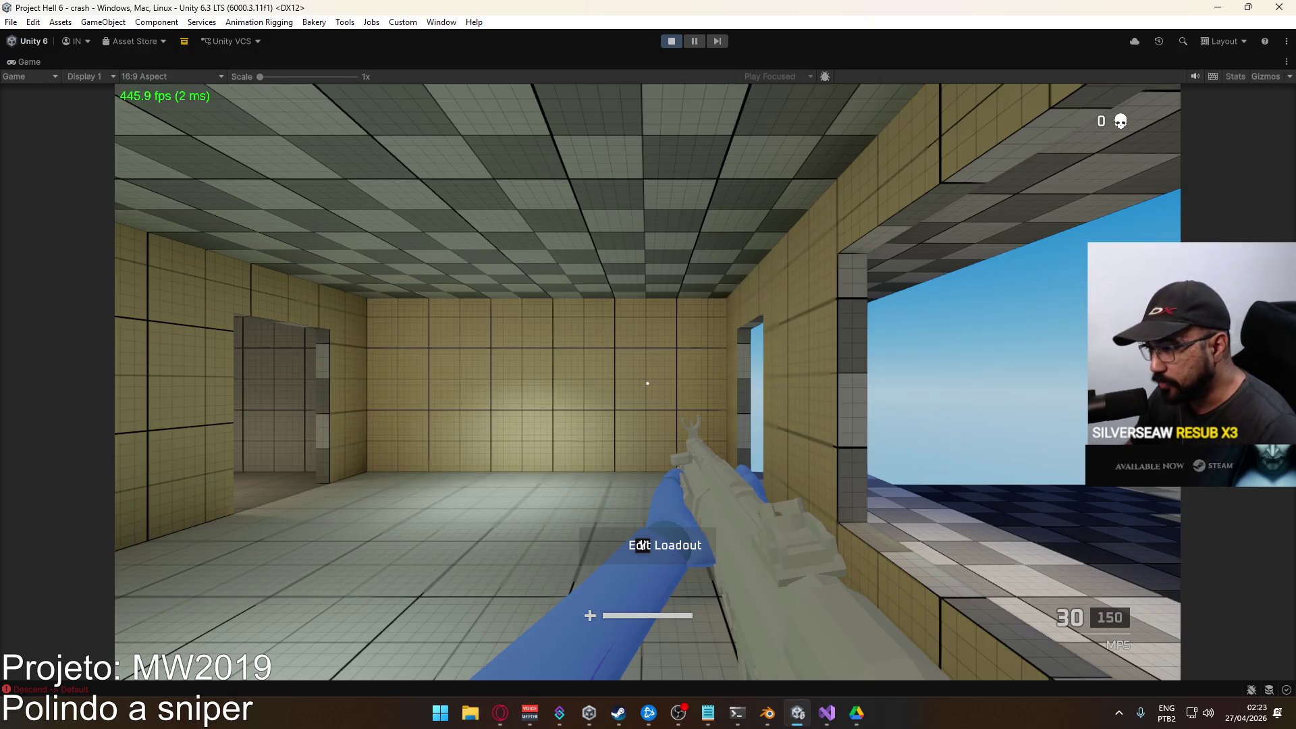
Equip the M4 MK.18 carbine as primary weapon and aim down its sights.
left_click(501, 573)
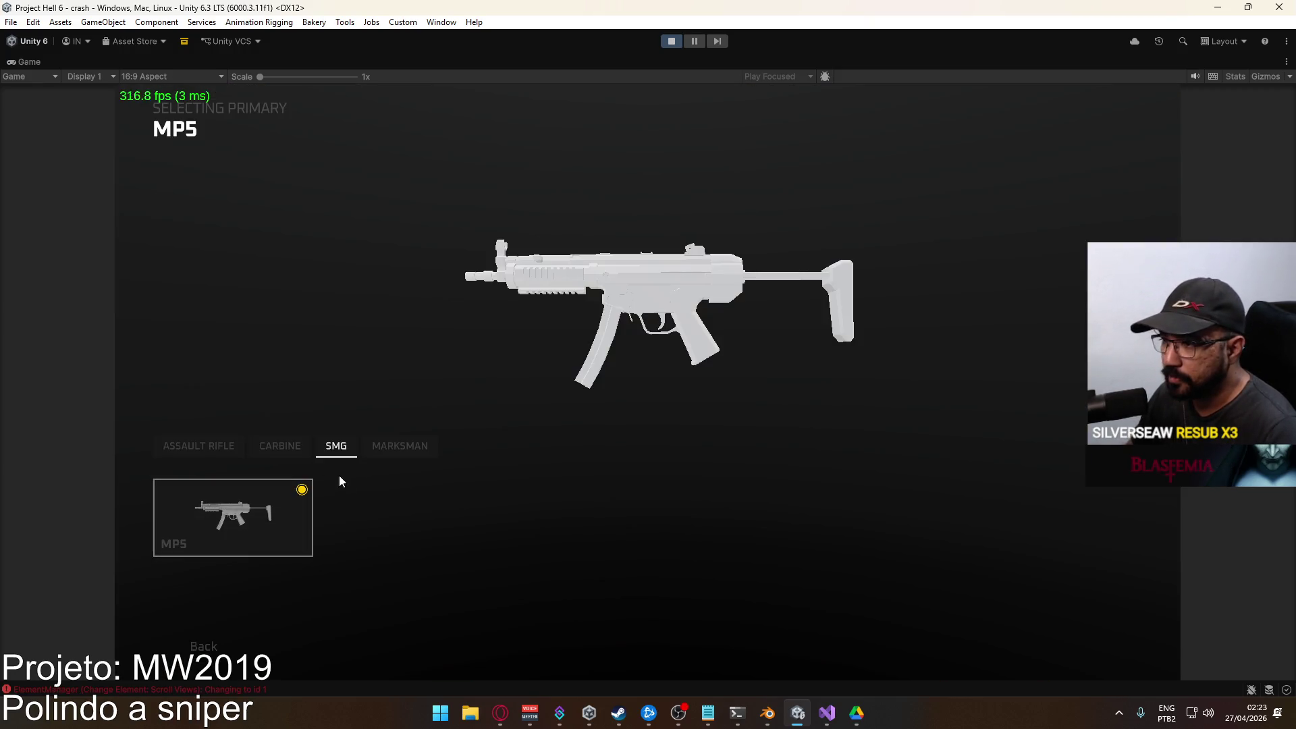
left_click(309, 451)
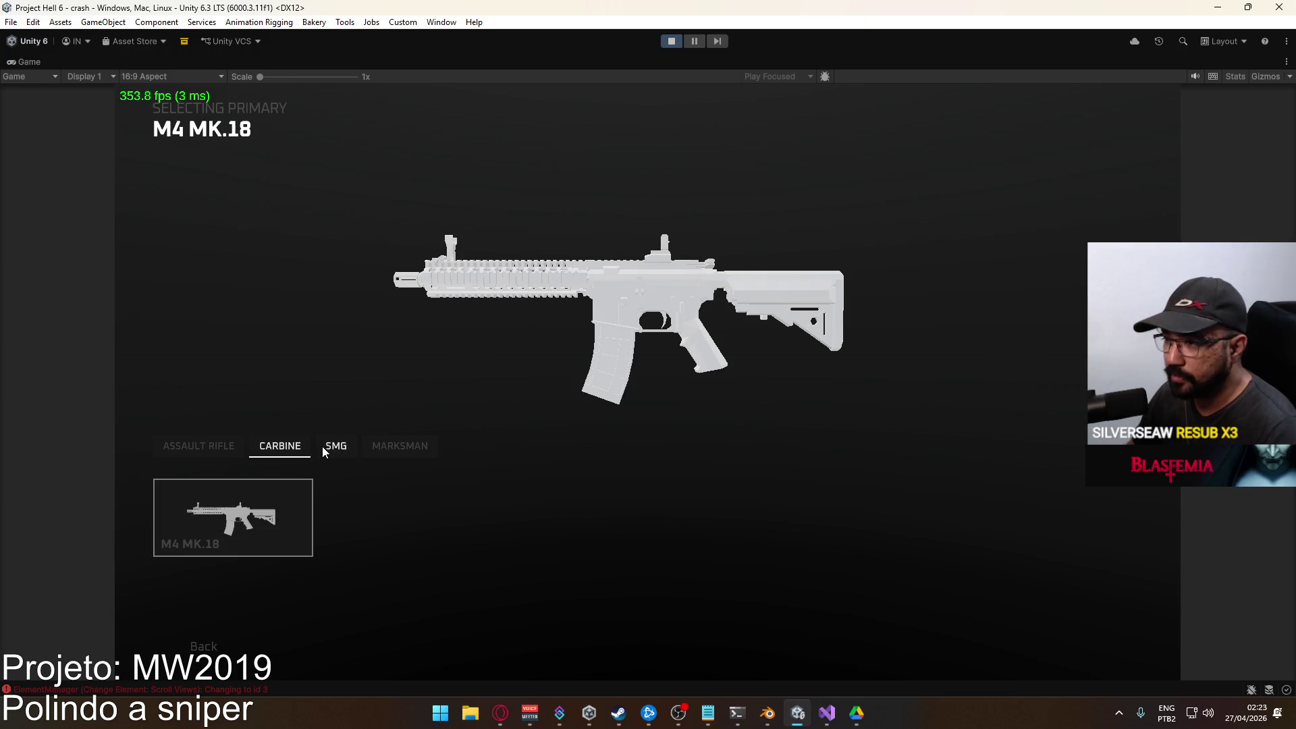
left_click(233, 506)
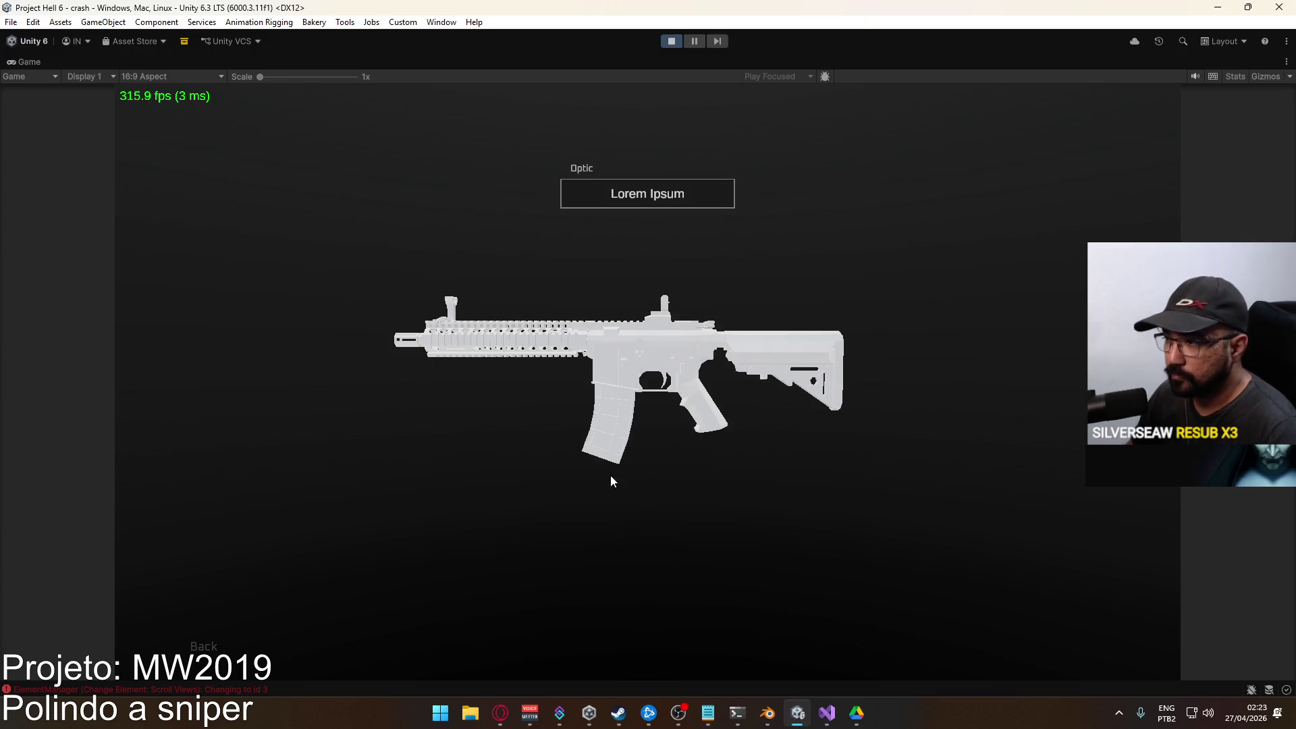
key("Escape")
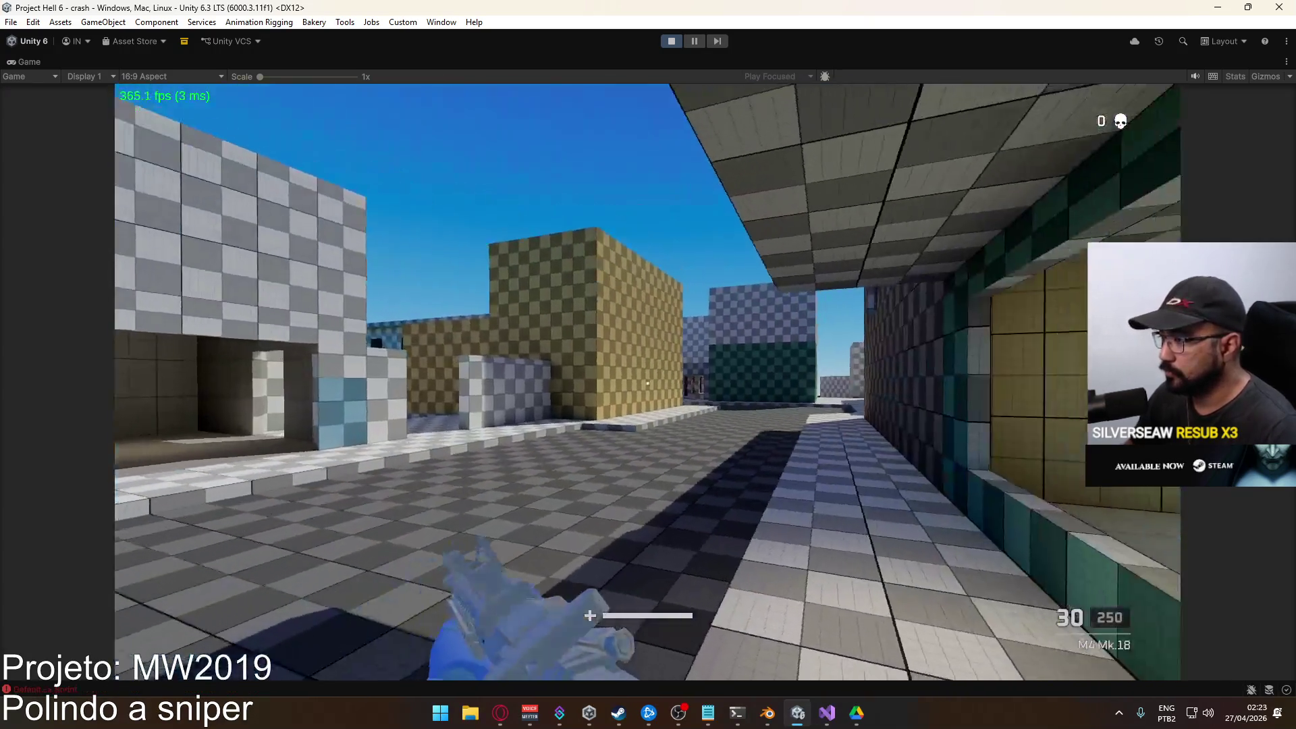
right_click(648, 383)
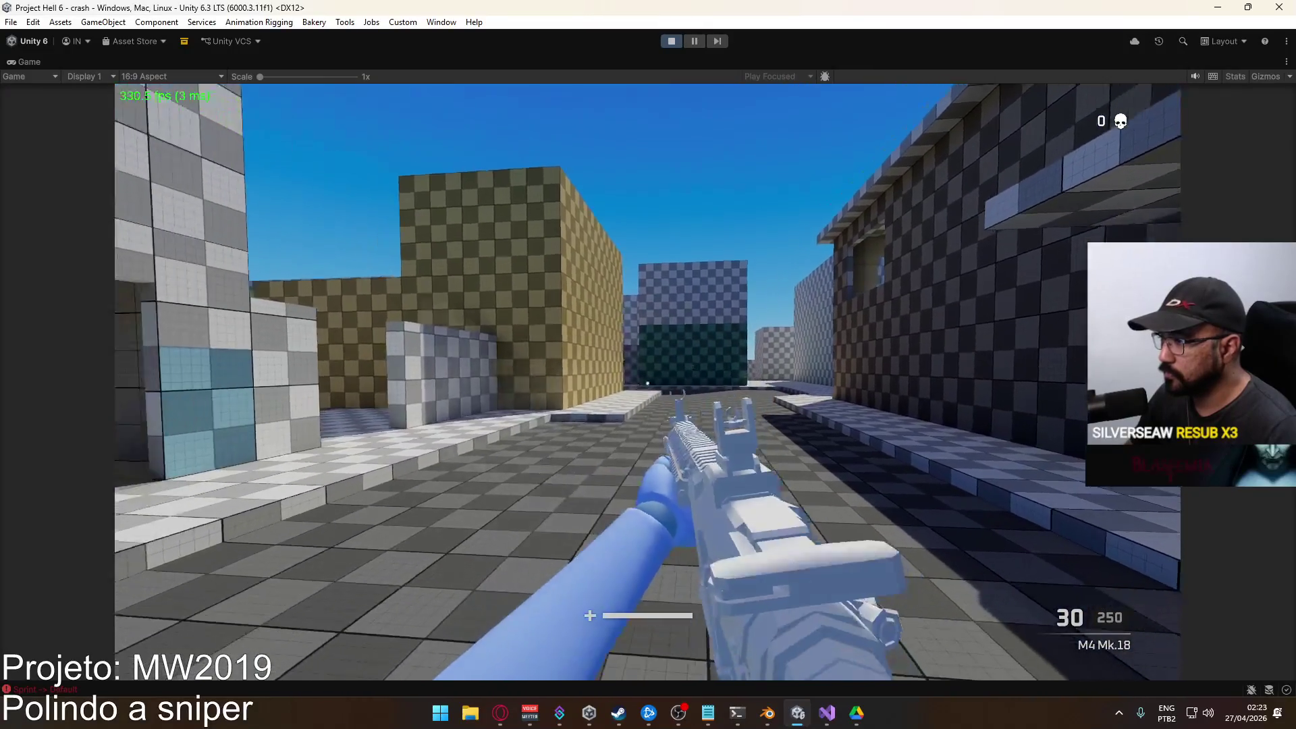
Switch to the X17 pistol and walk forward, right, backward and left.
key("2")
key("w")
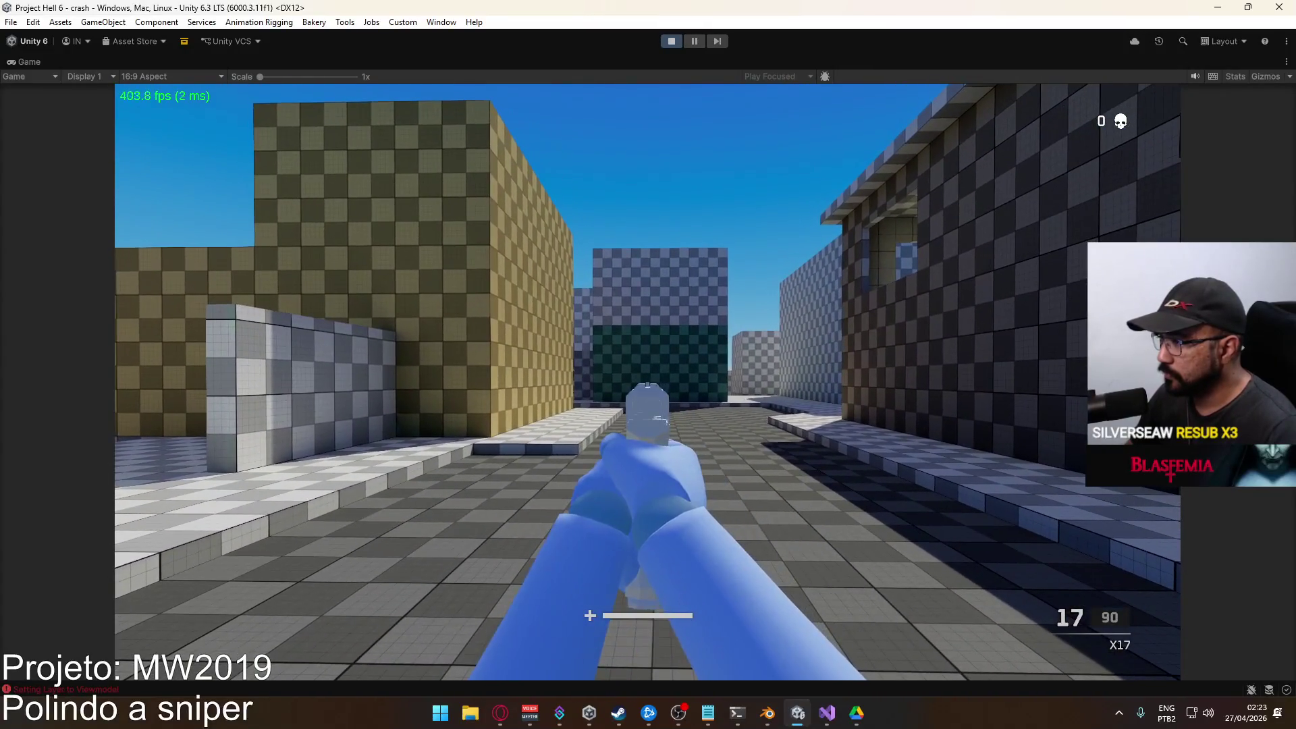
key("d")
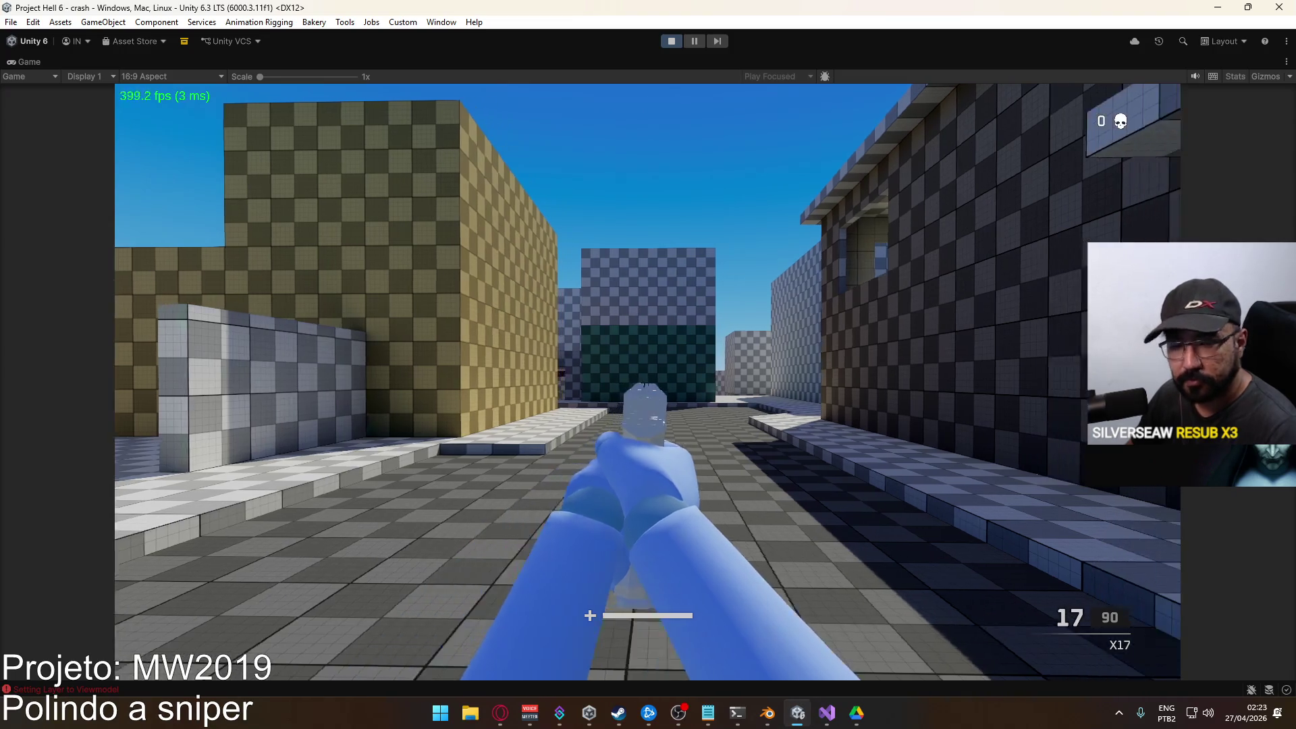
key("s")
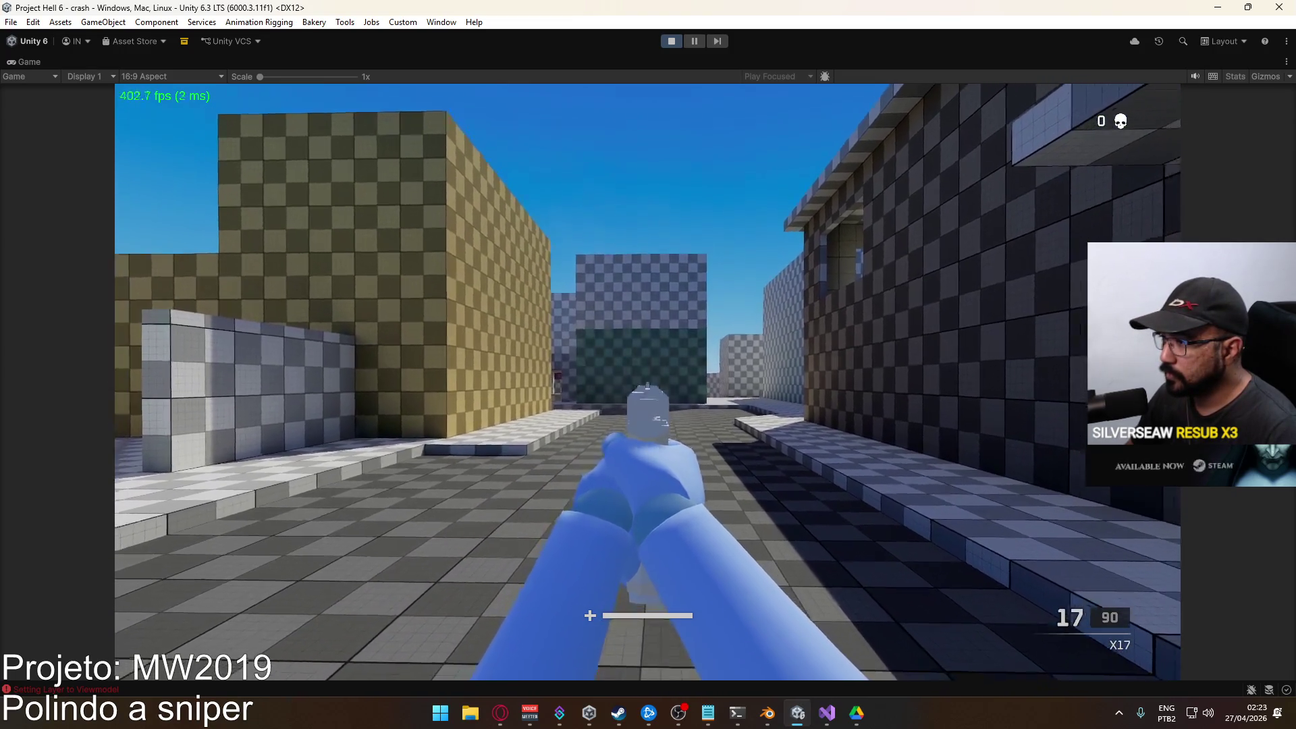
key("a")
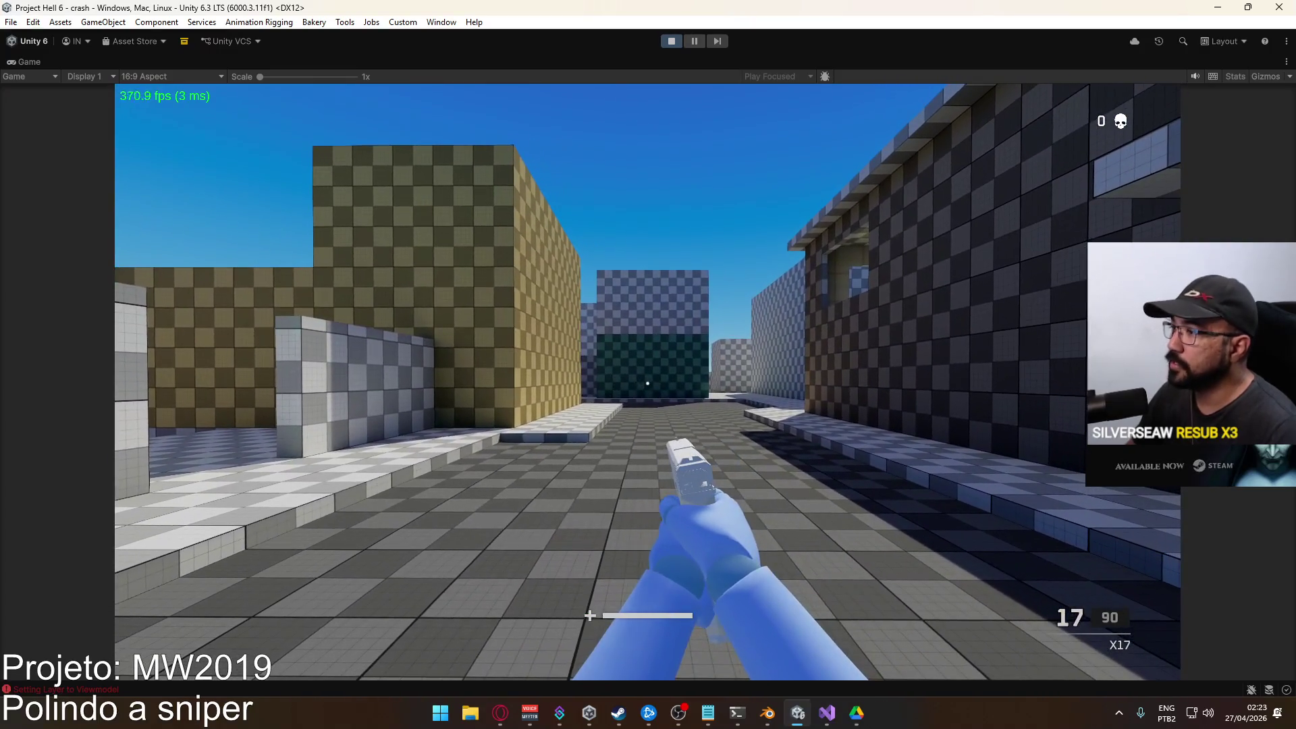
Stop play mode and return to Blender.
key("super")
key("Escape")
key("ctrl+p")
left_click(769, 712)
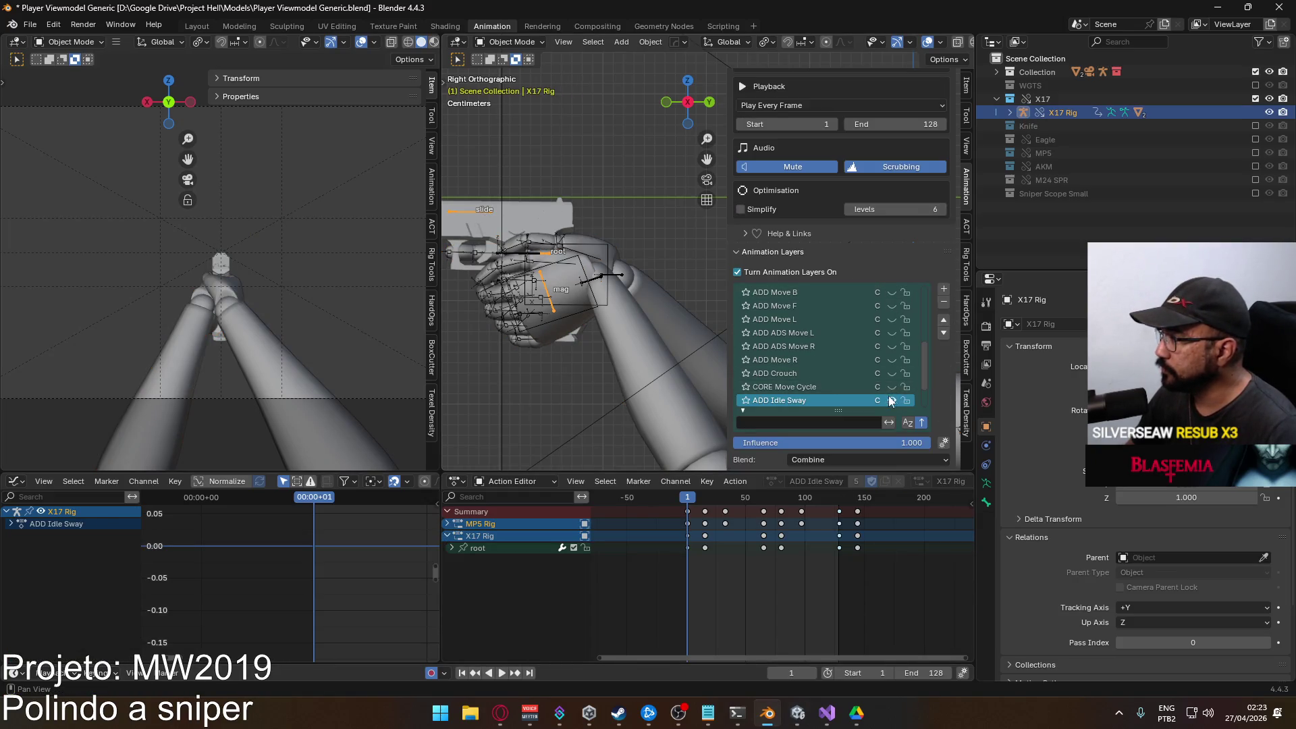
Toggle the ADD Idle Sway layer, hide POSE ADS Sidearm, and make POSE Hipfire Sidearm active.
scroll(911, 375, "down", 3)
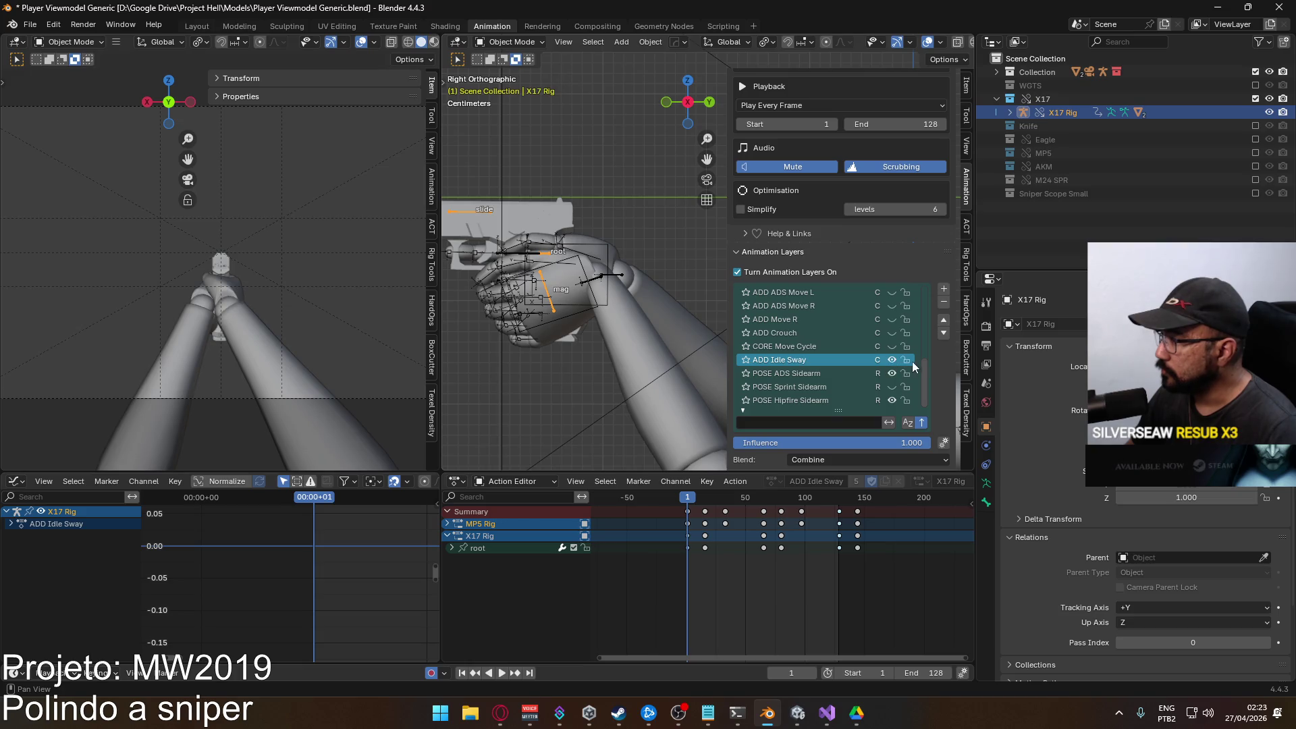
left_click(891, 361)
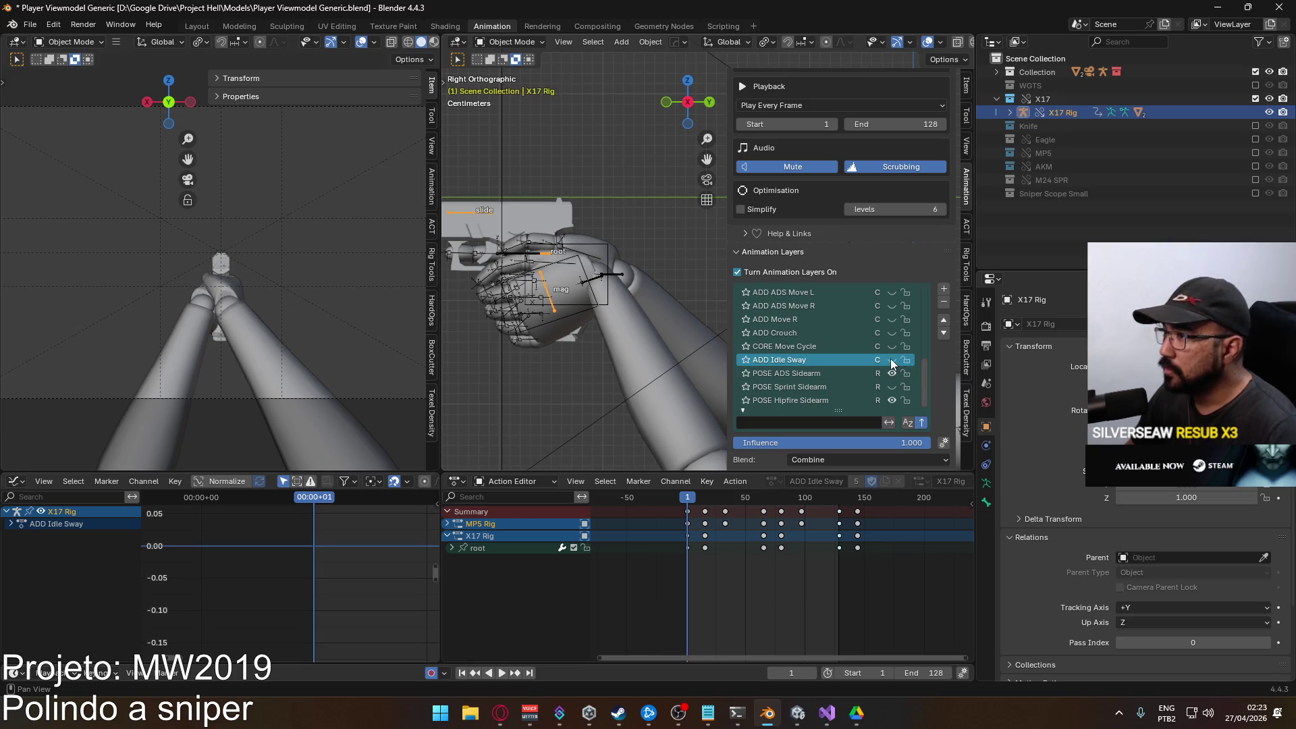
left_click(892, 374)
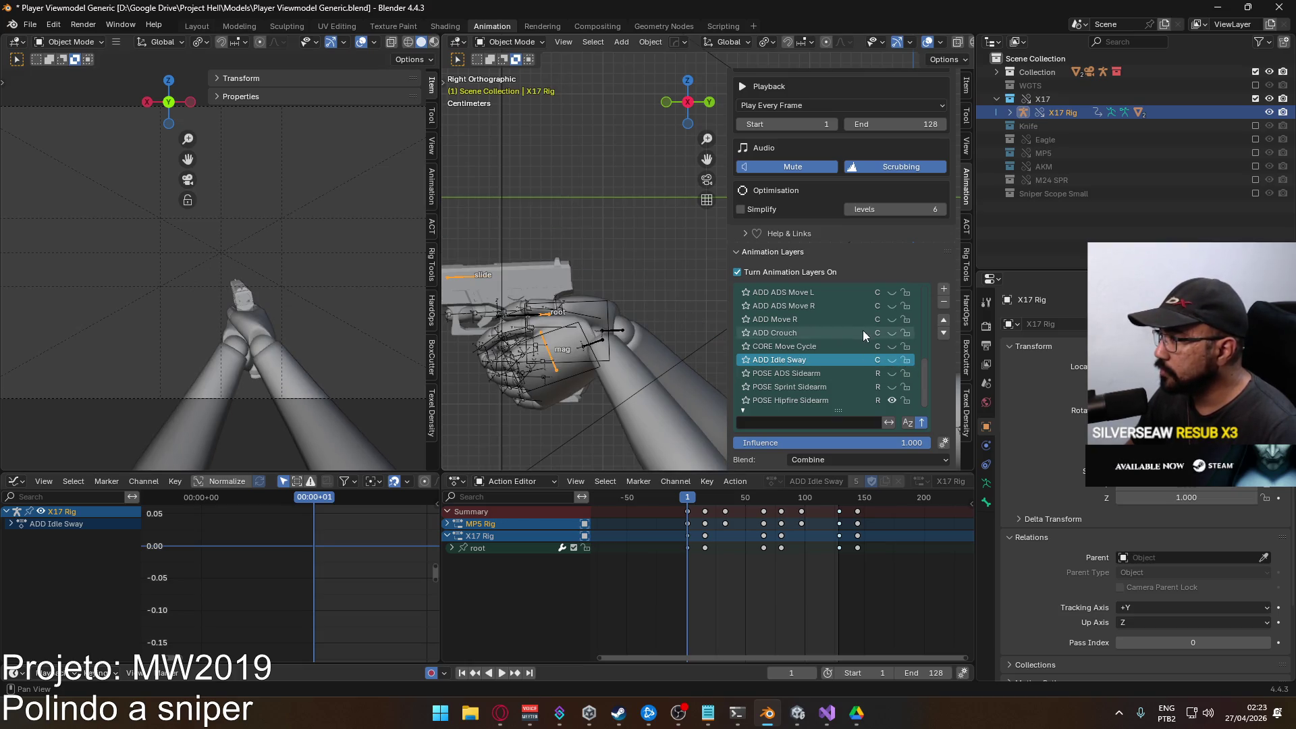
left_click(831, 402)
Rename the fire sidearm layer to 'CORE Fire Sidearm'.
scroll(873, 361, "up", 5)
scroll(874, 344, "up", 3)
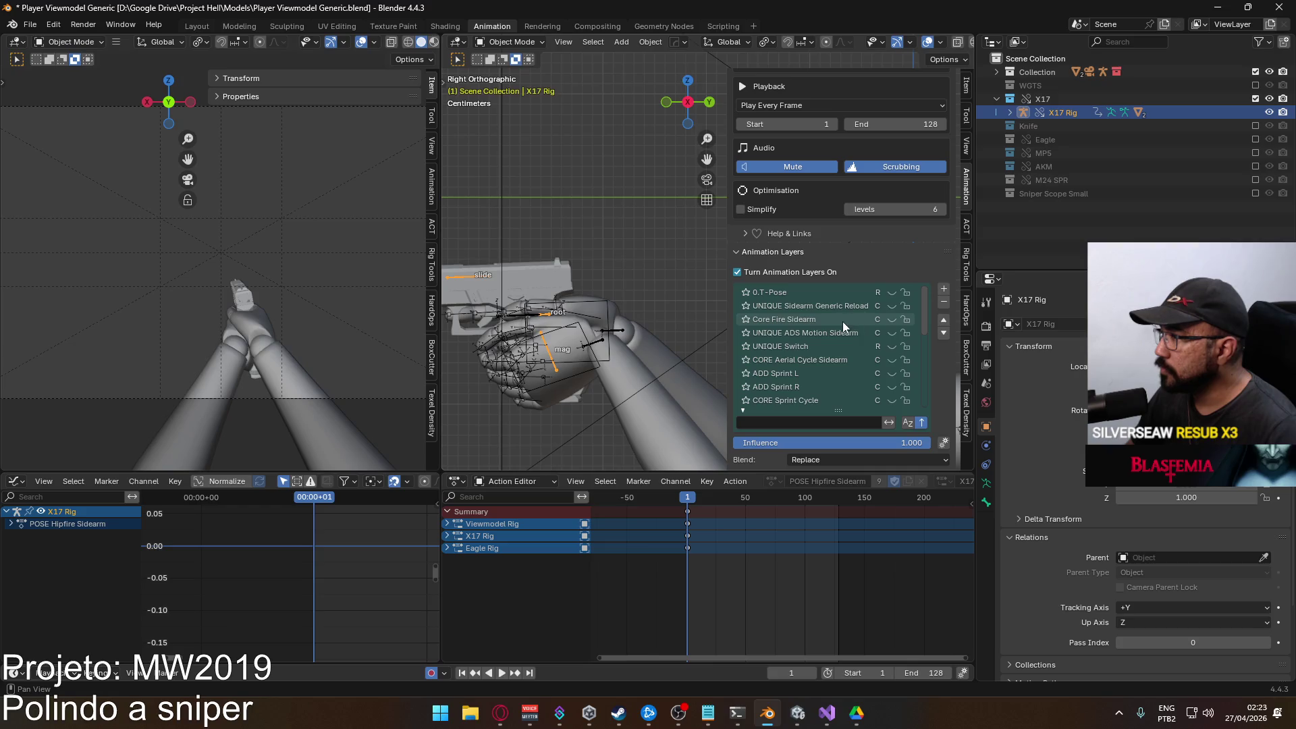
double_click(782, 320)
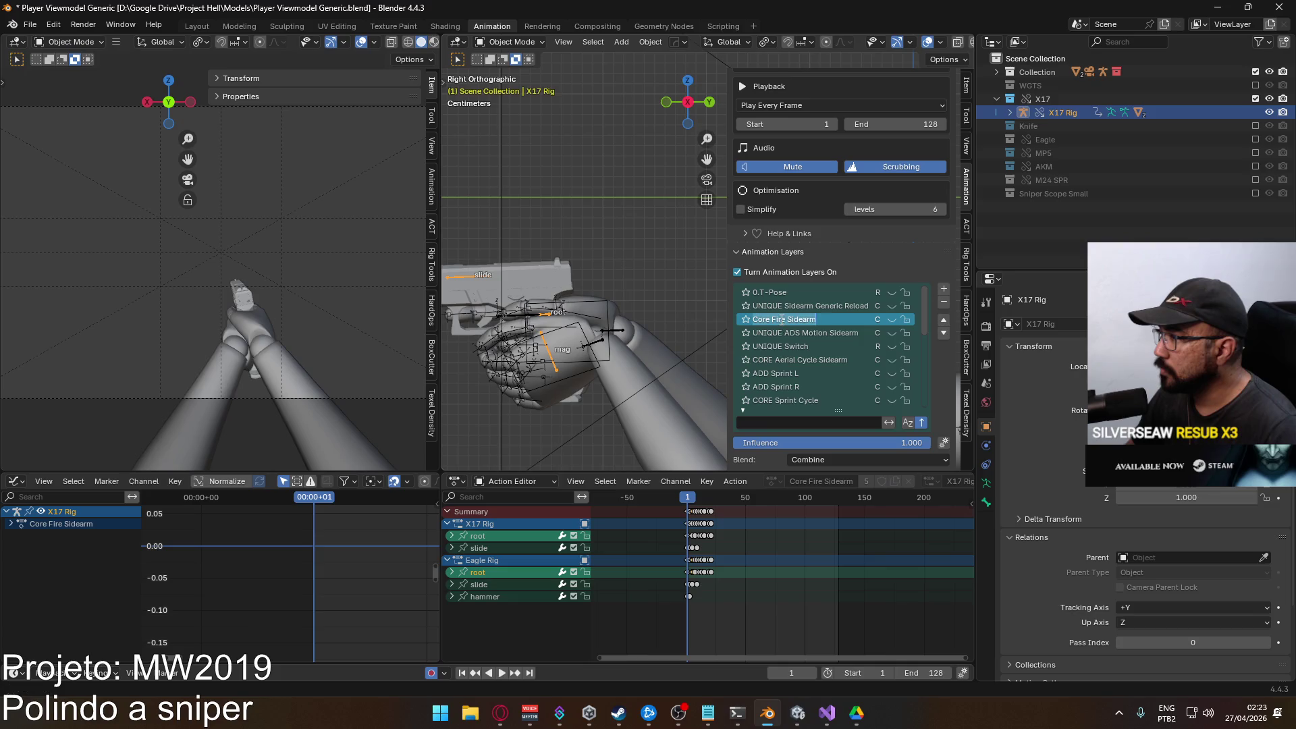
key("Escape")
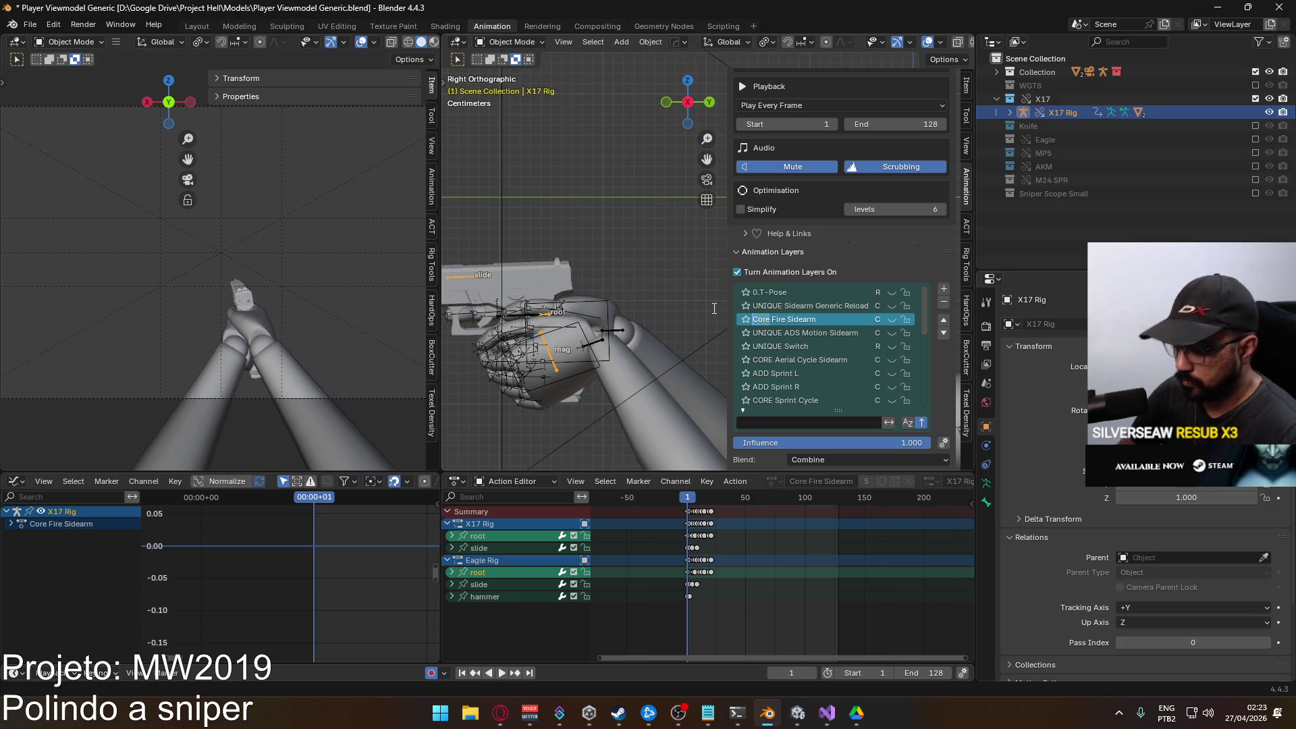
type("CORE")
key("Return")
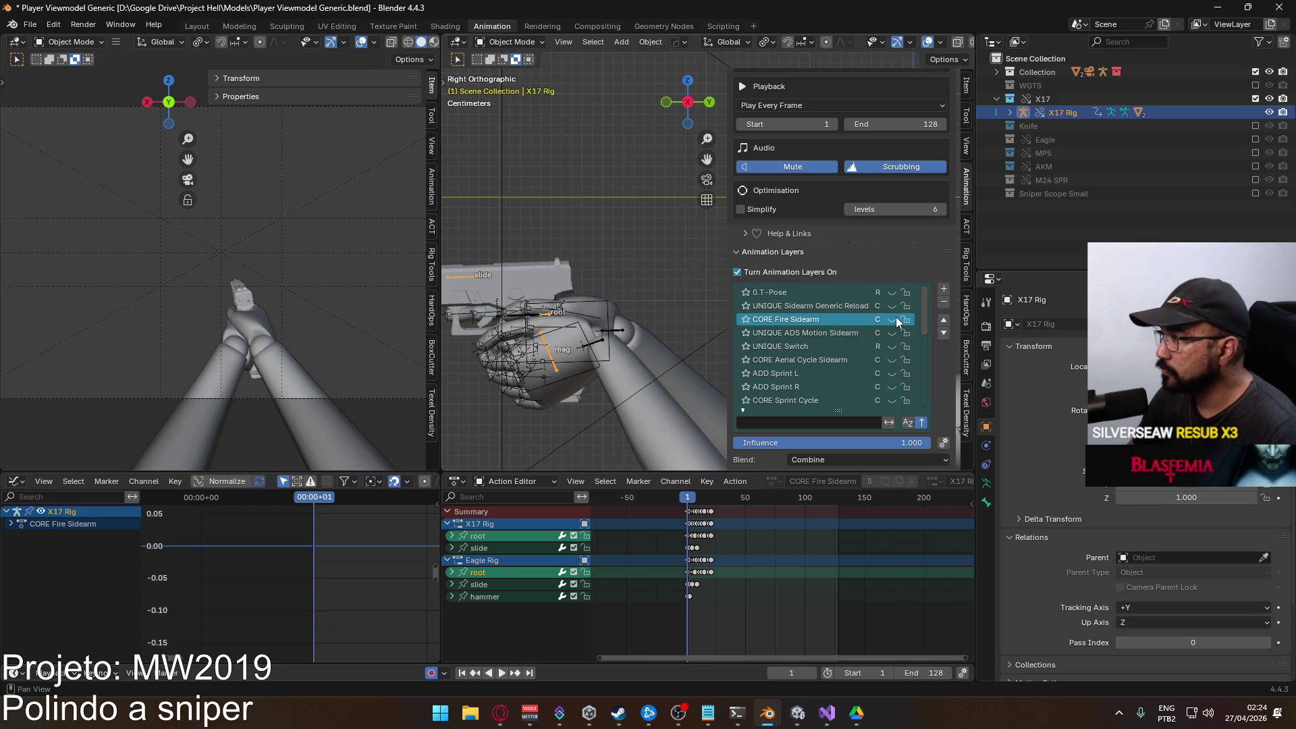
Preview the fire animation, set the scene end frame to 21, and make the Viewmodel Rig active.
key("space")
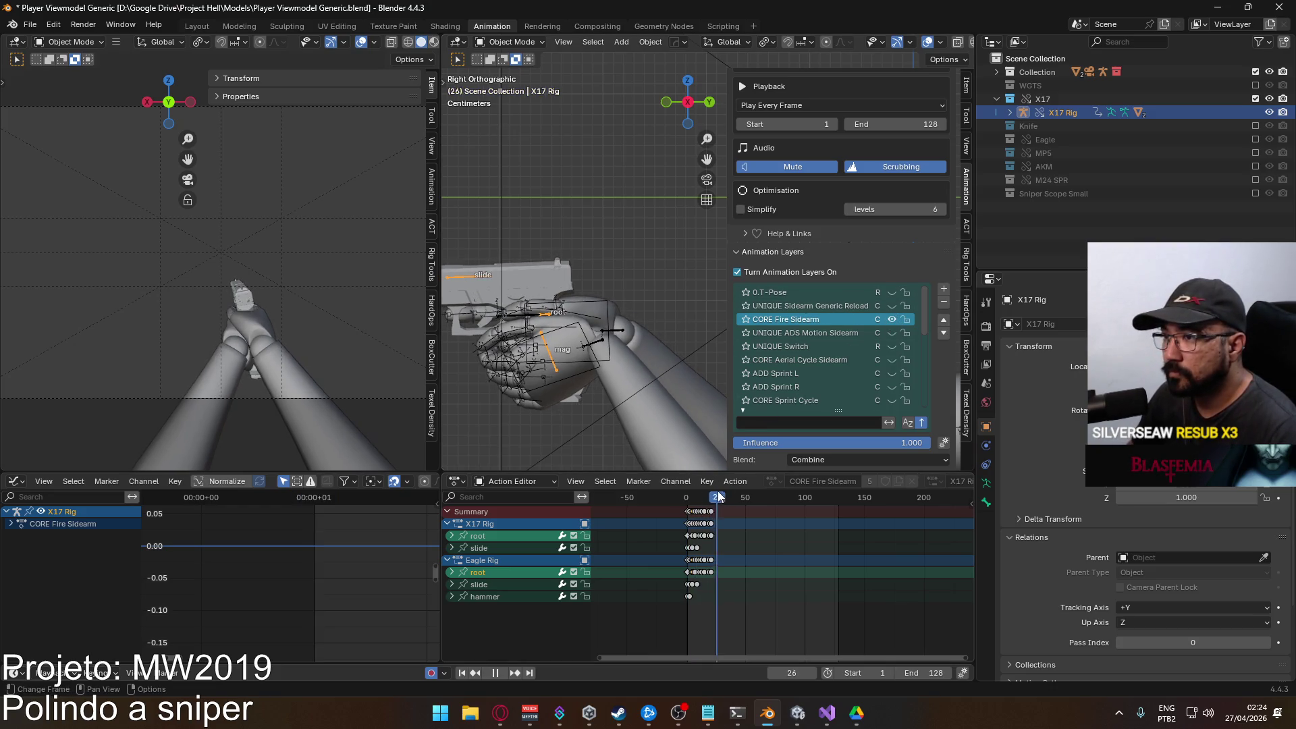
mouse_move(710, 500)
left_mouse_down()
mouse_move(696, 499)
mouse_move(715, 500)
left_mouse_up()
key("space")
scroll(781, 545, "up", 4)
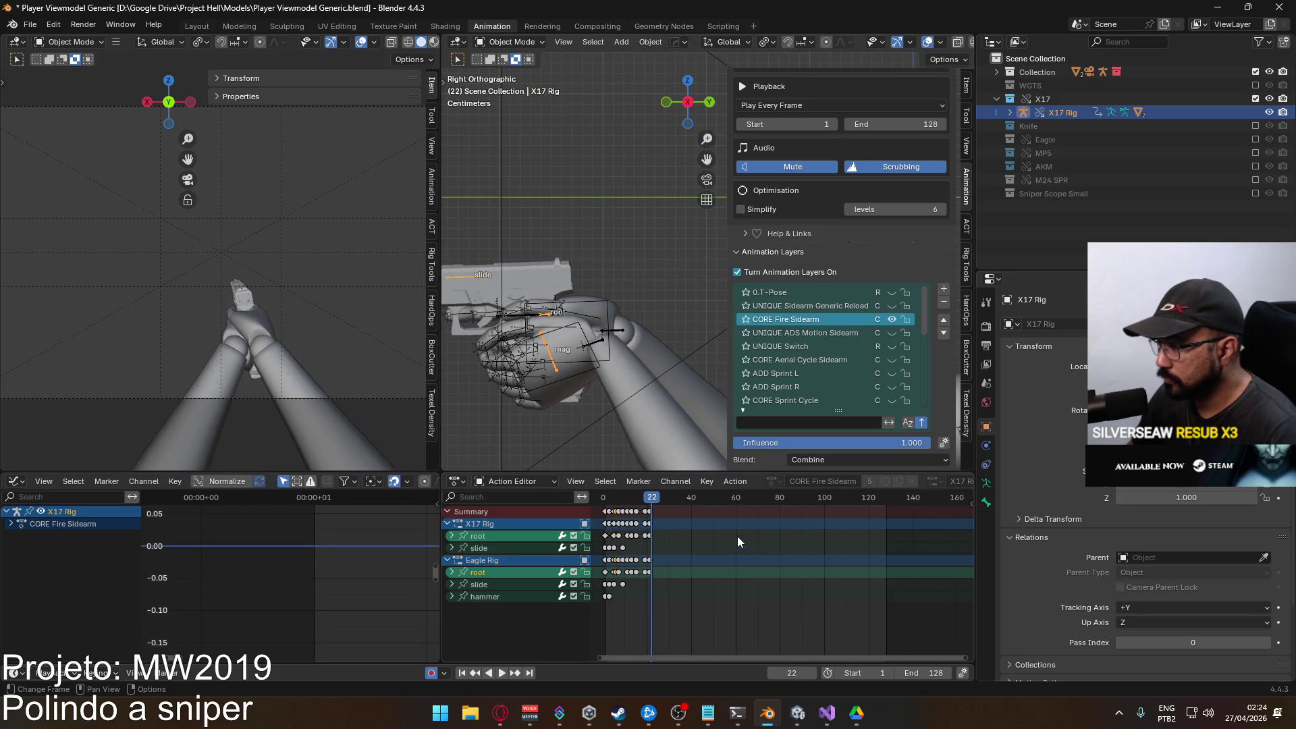
scroll(781, 546, "up", 2)
key("Left")
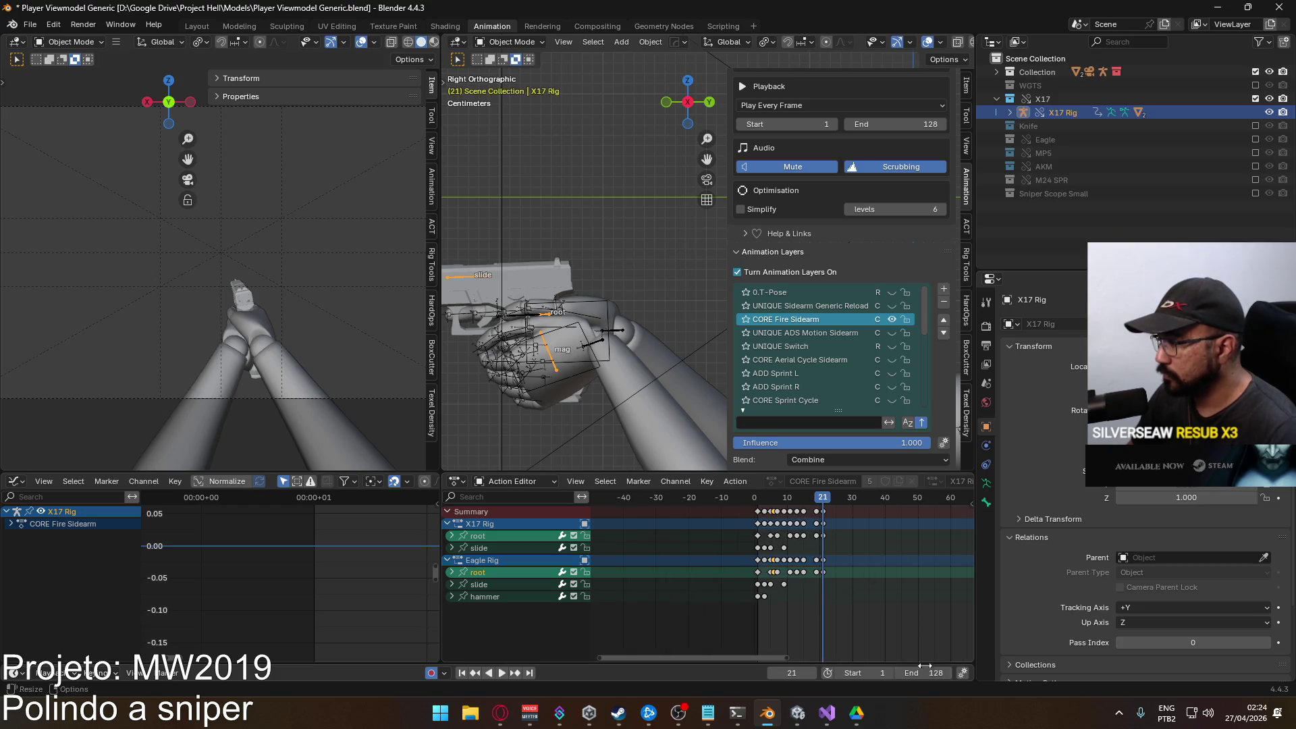
left_click(924, 673)
type("21")
key("Return")
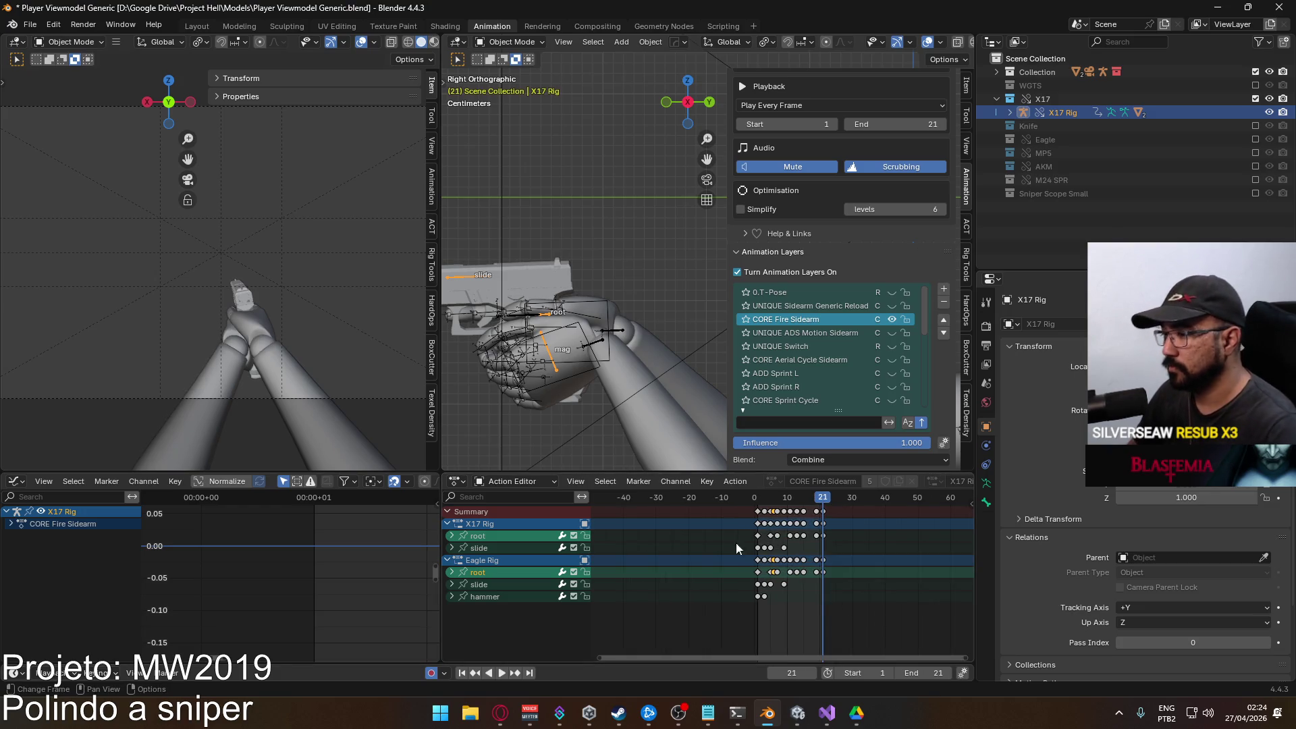
left_click(592, 308)
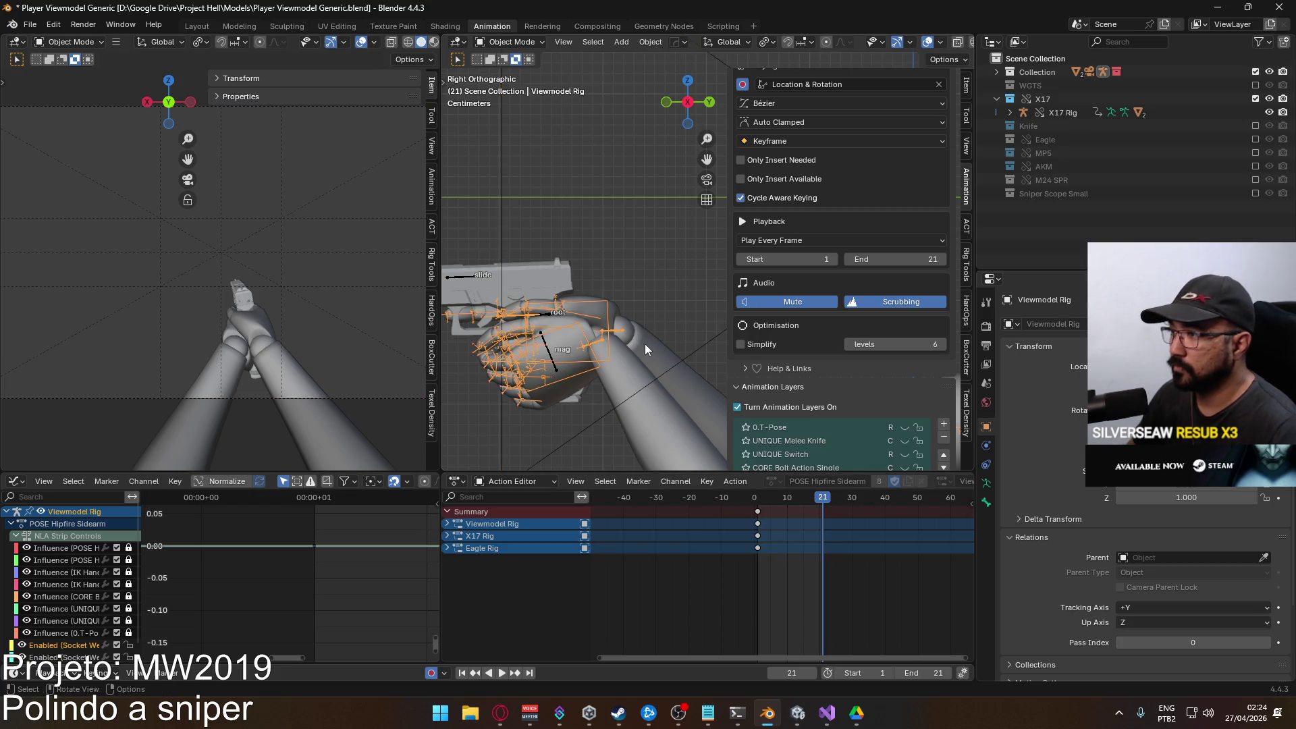
With rig and arms selected, save and export FBX over Viewmodel@X17 Fire Single.fbx.
left_click(646, 349)
key("ctrl+s")
left_click(30, 24)
mouse_move(135, 231)
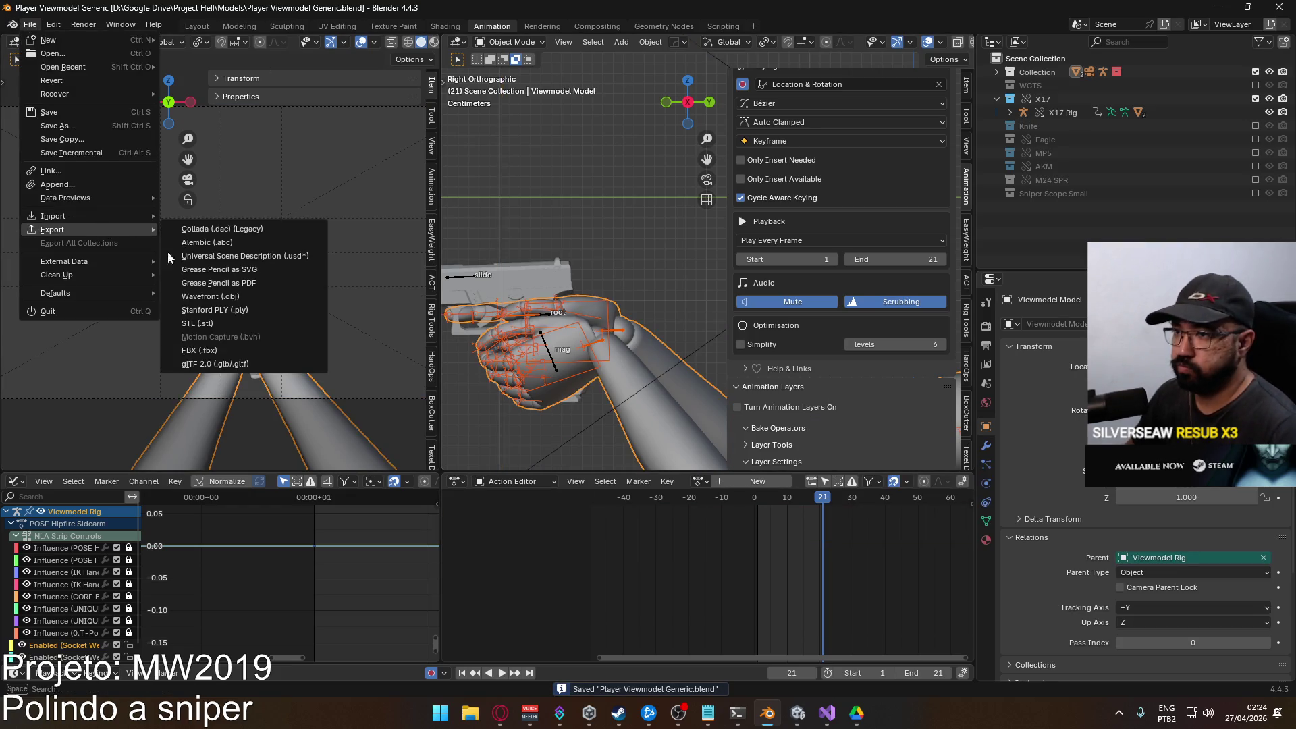
left_click(270, 350)
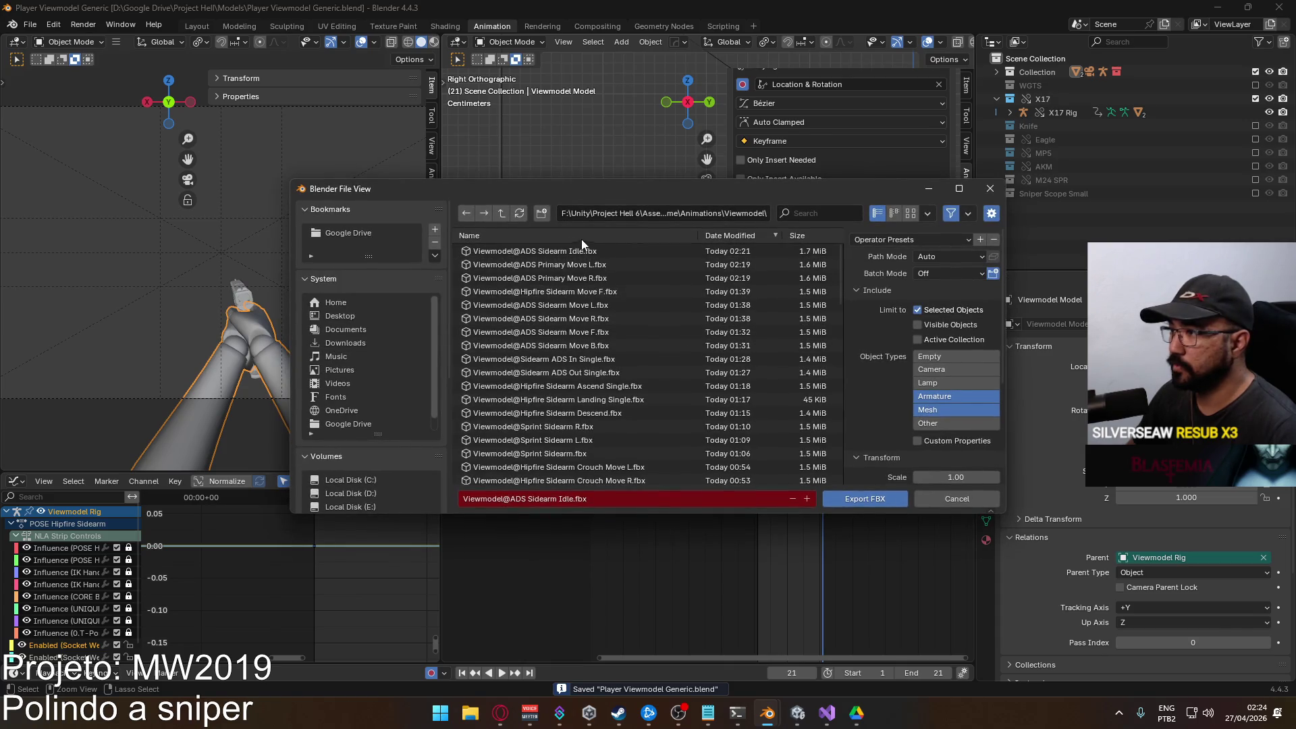
left_click(810, 212)
type("x17")
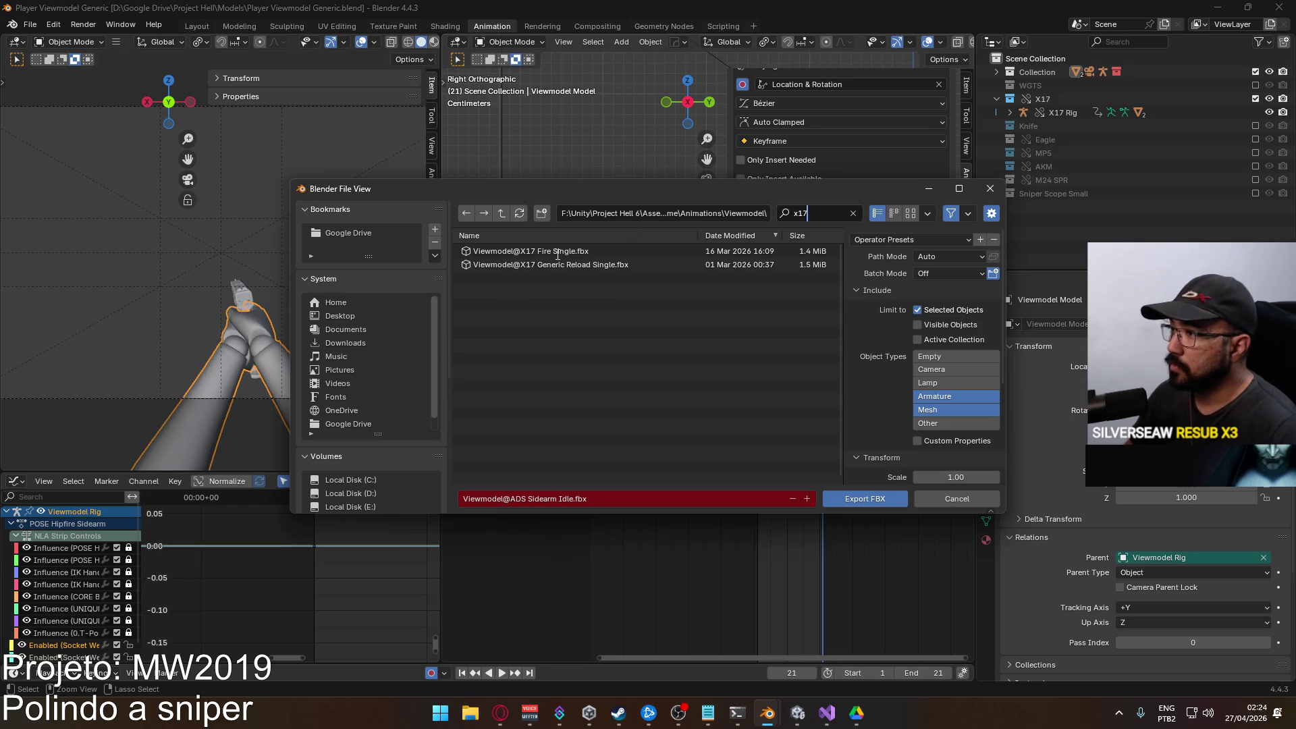
double_click(558, 251)
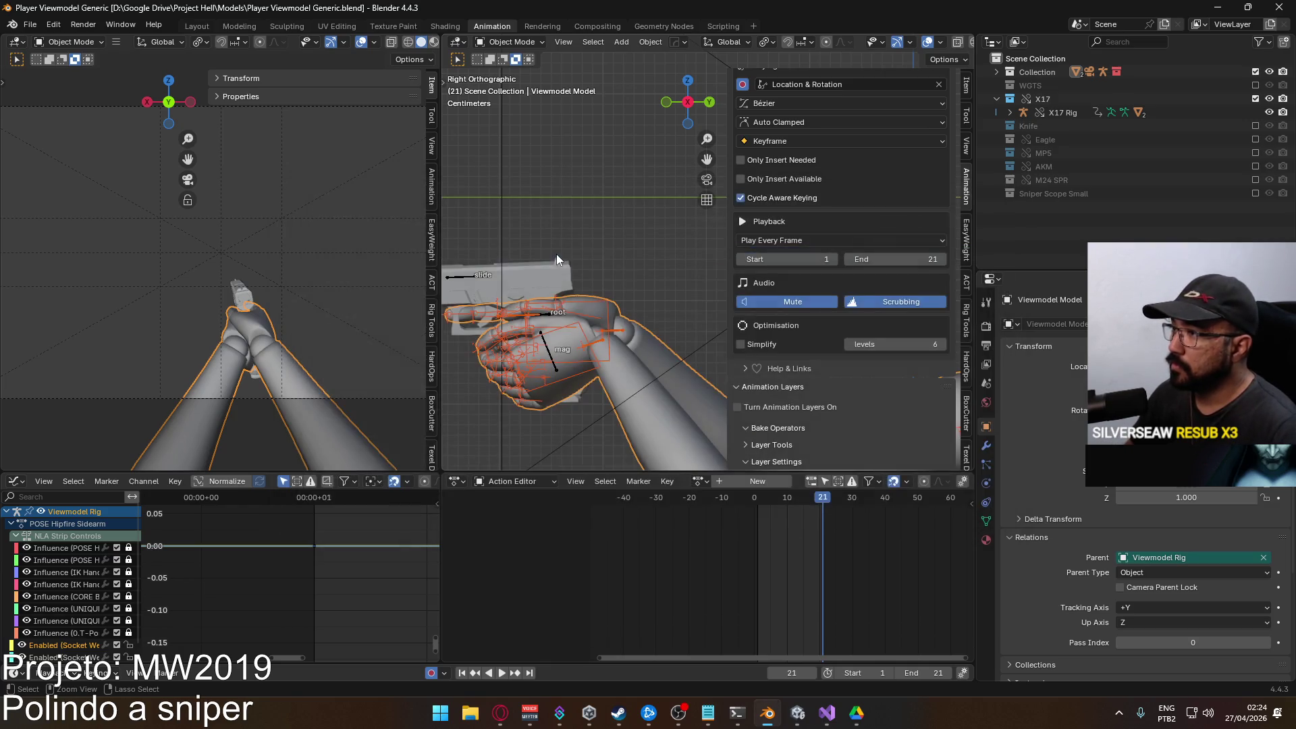
left_click(474, 277)
scroll(892, 364, "down", 3)
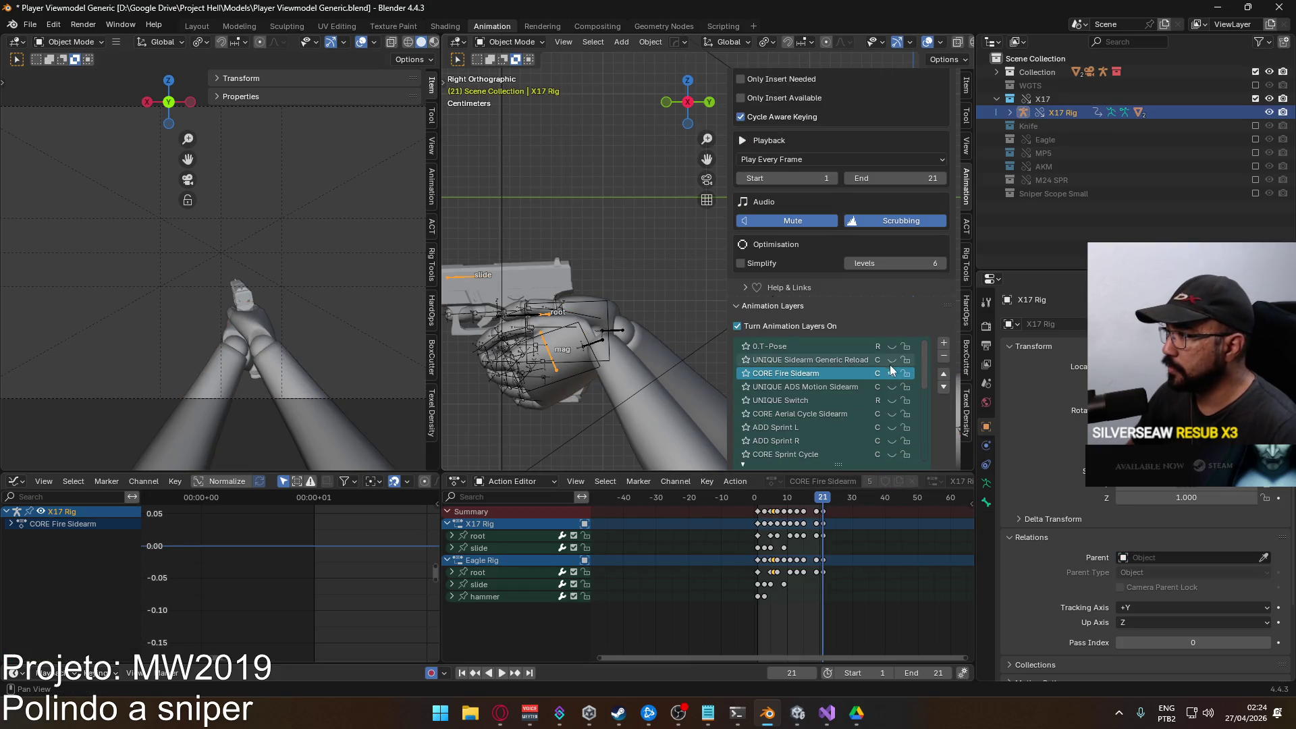
Set the layer's Active Slot to Eagle Rig and preview the animation, ending on frame 1.
scroll(946, 297, "down", 1)
scroll(905, 348, "down", 4)
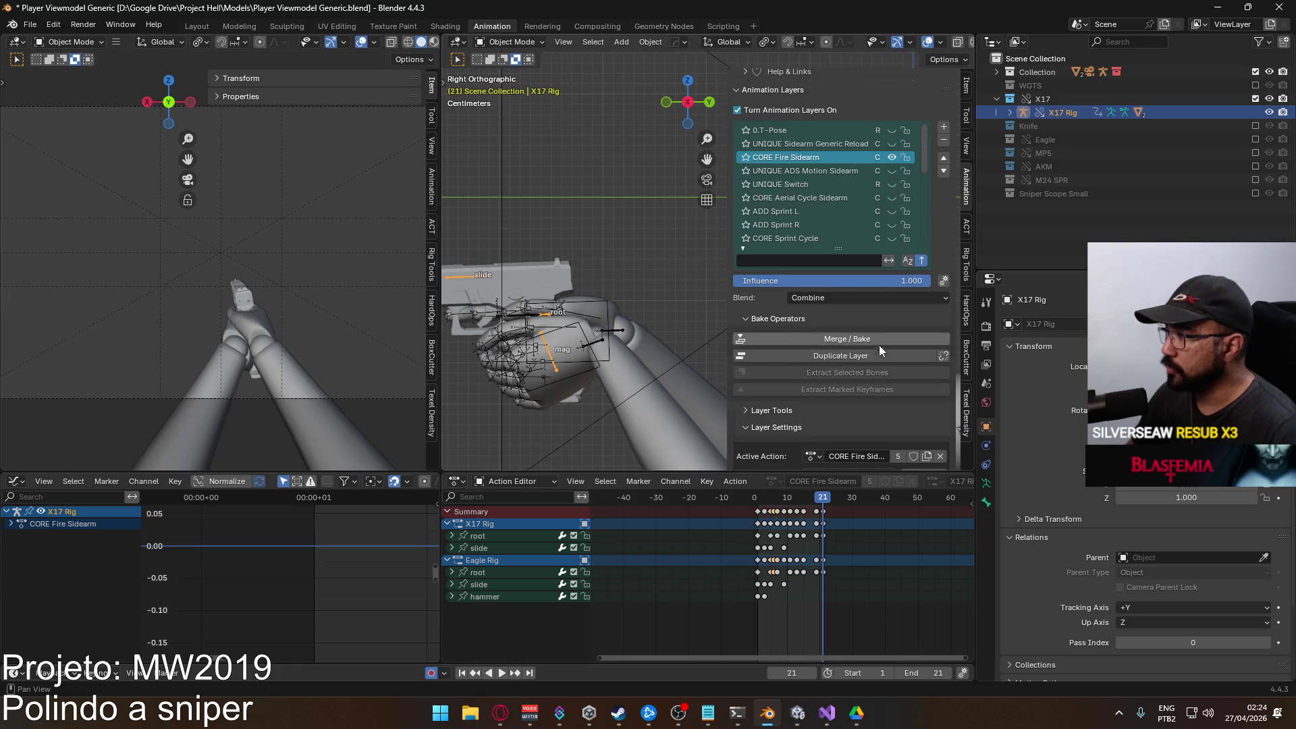
left_click(836, 395)
left_click(825, 426)
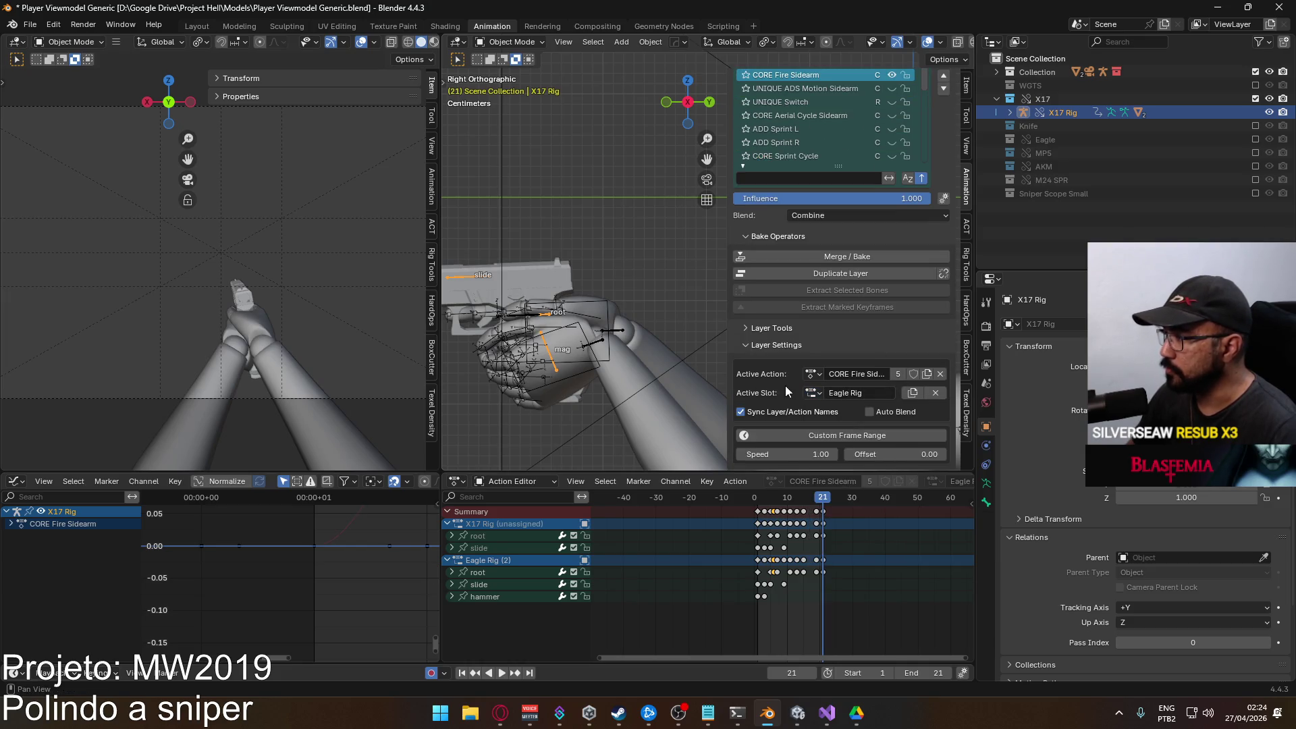
key("space")
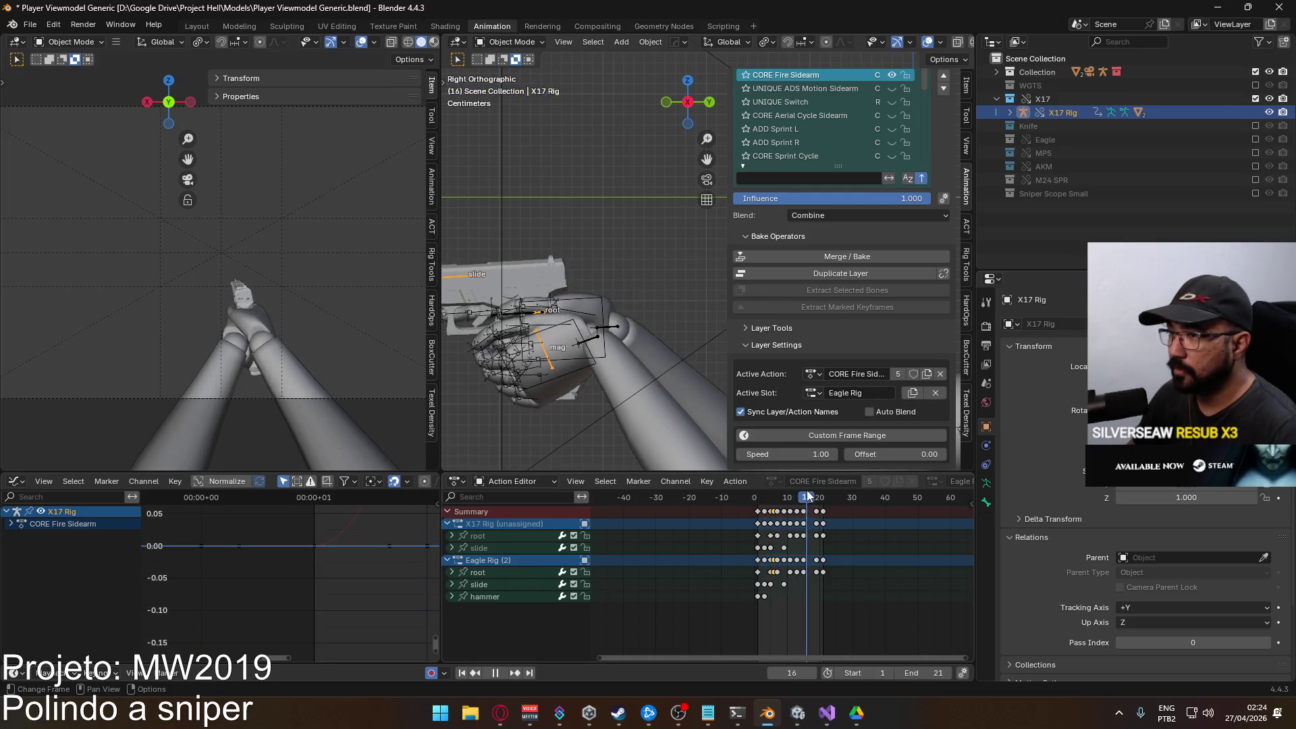
left_click_drag(778, 500, 758, 503)
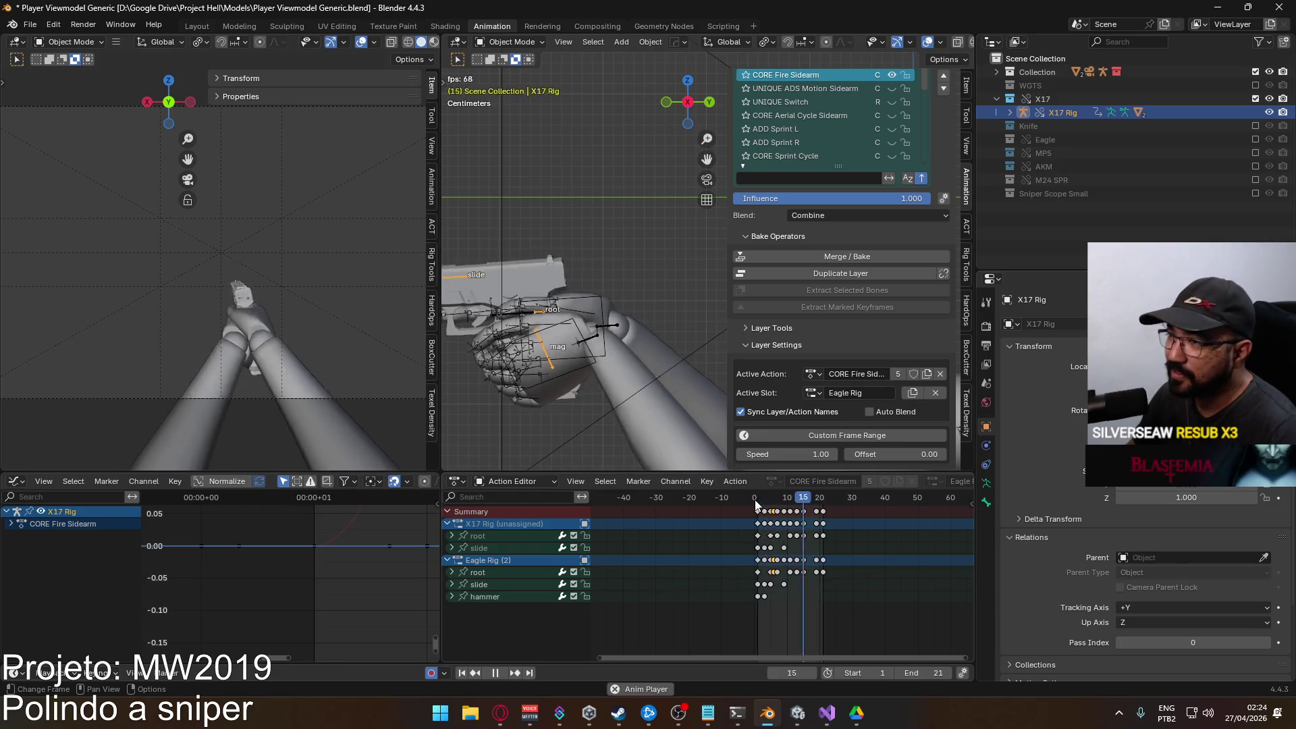
key("space")
left_click(758, 503)
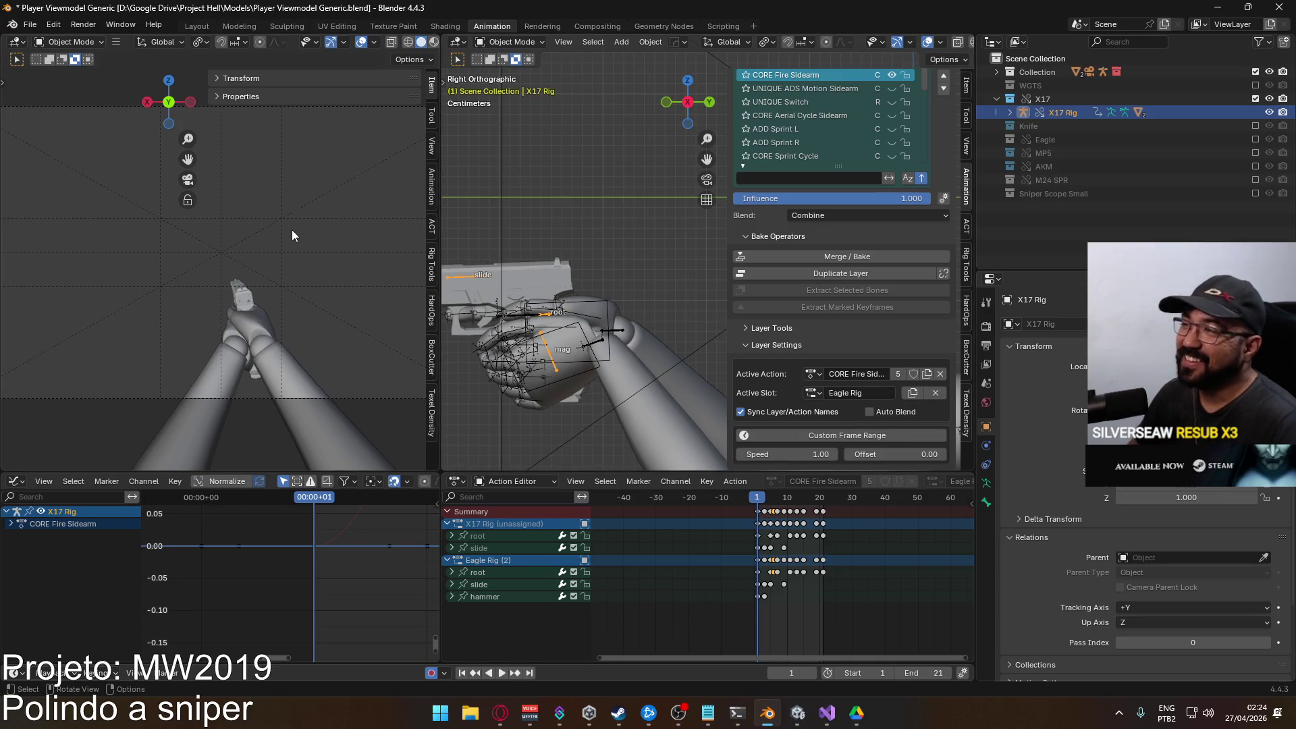
Select the Viewmodel Rig and arms, save, and export FBX over Viewmodel@EAGLE Fire Single.fbx.
left_click(610, 349)
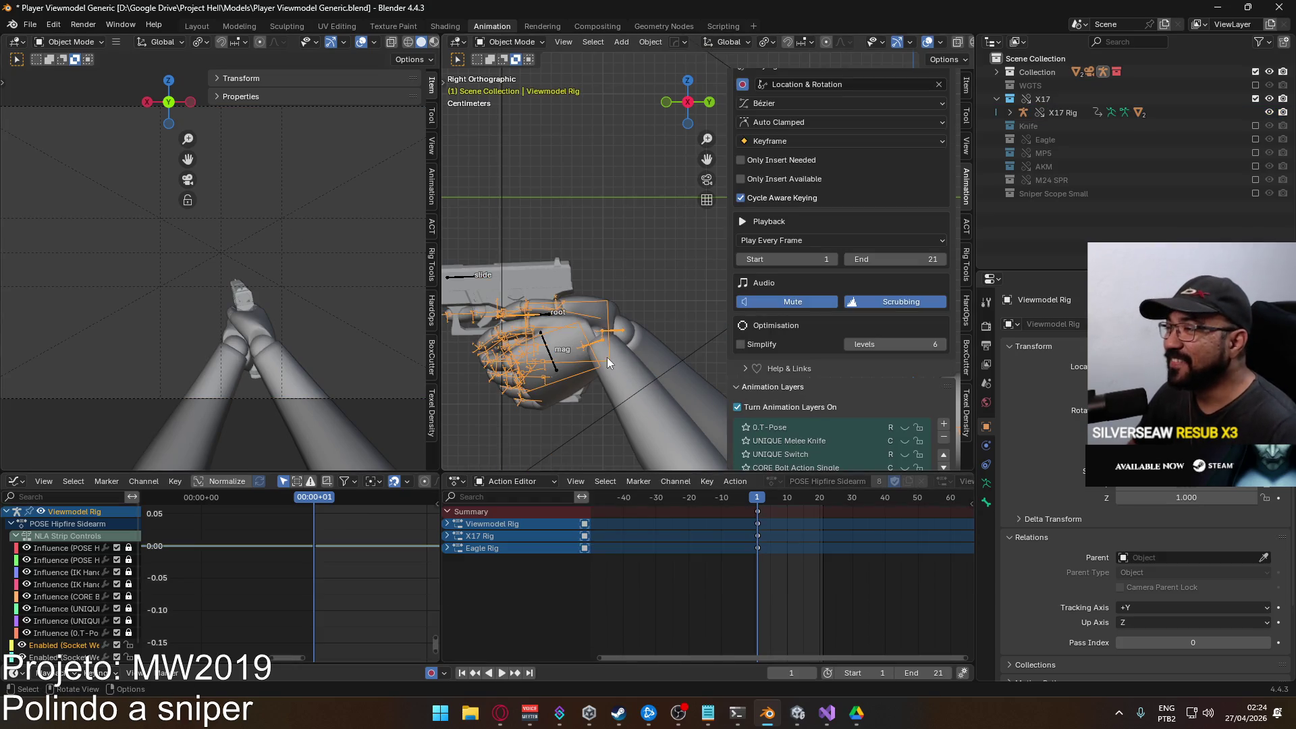
left_click(616, 363, "shift")
left_click(611, 360, "shift")
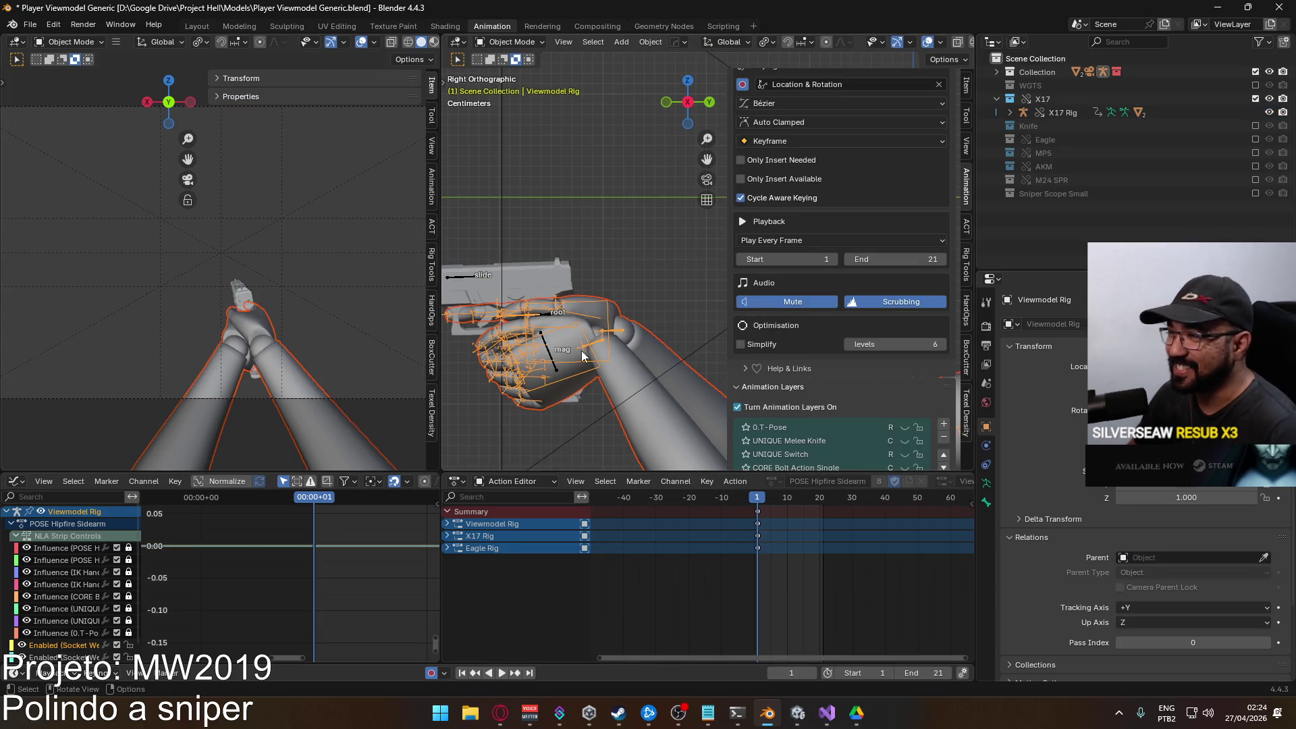
key("ctrl+s")
left_click(30, 24)
mouse_move(81, 229)
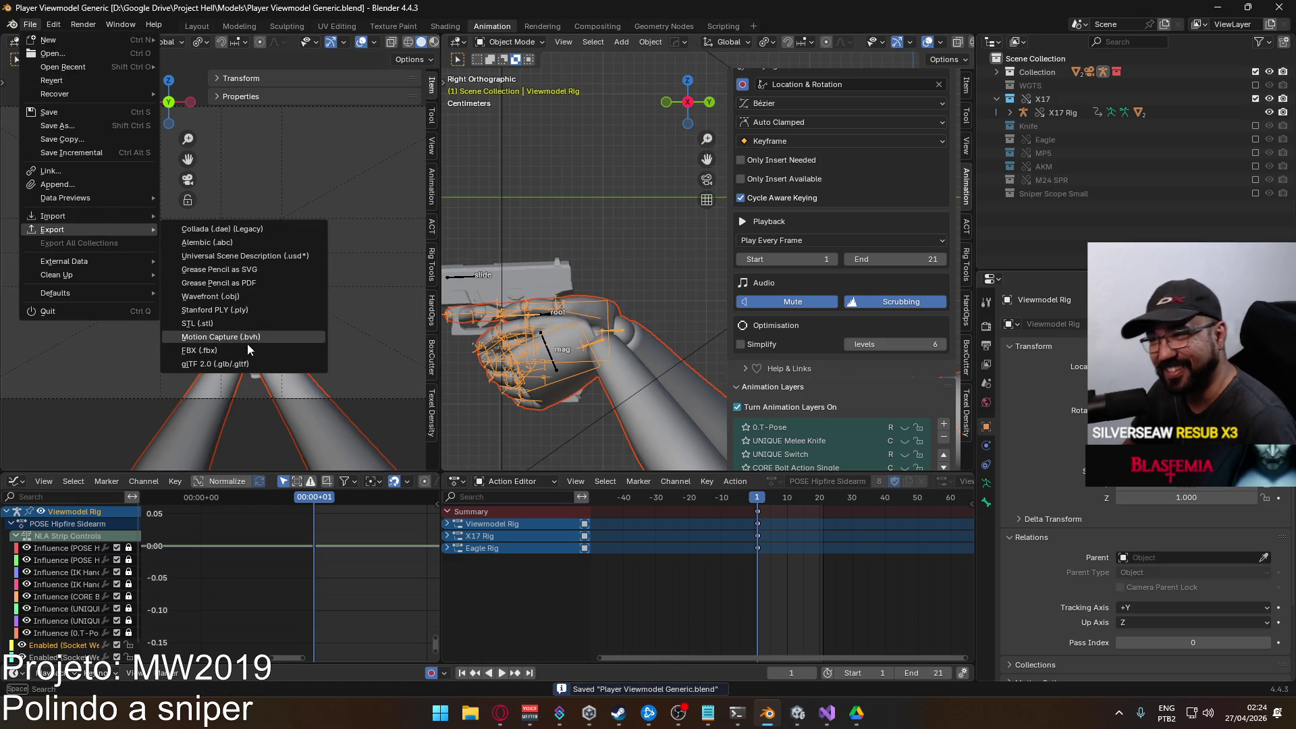
left_click(244, 349)
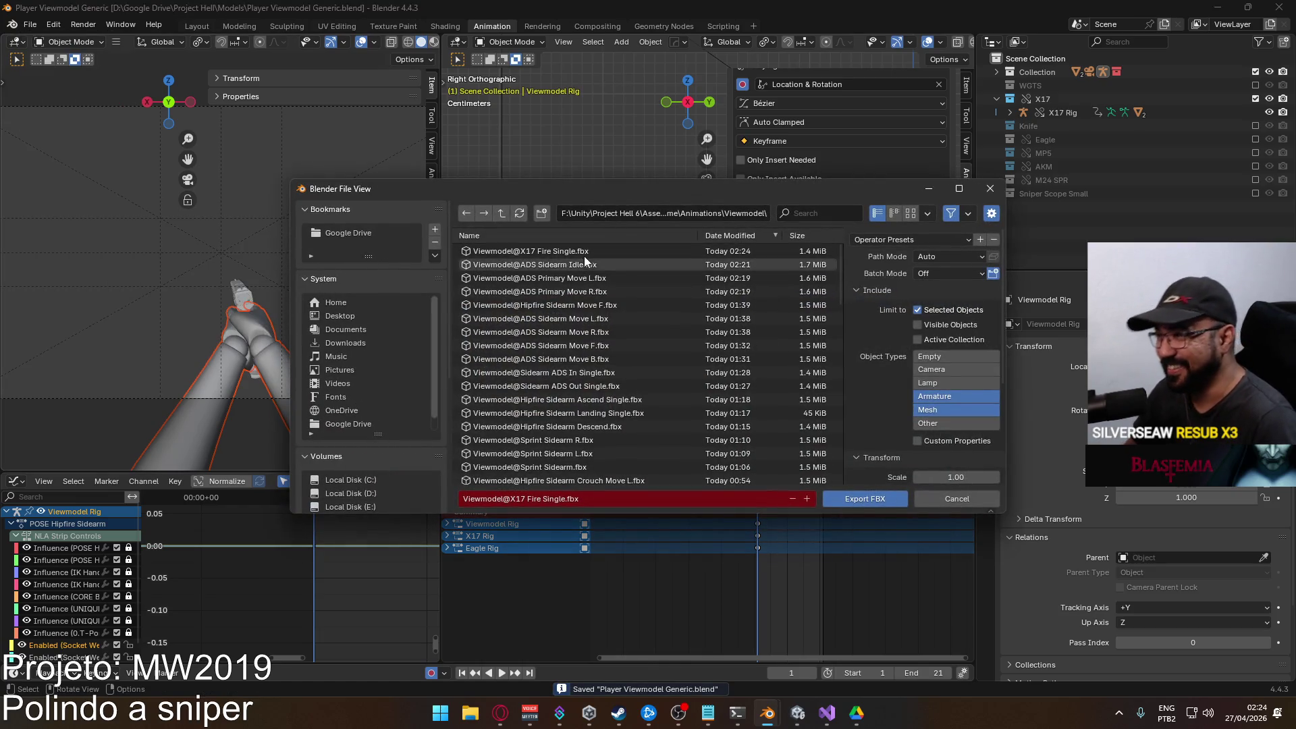
left_click(797, 215)
type("EAG")
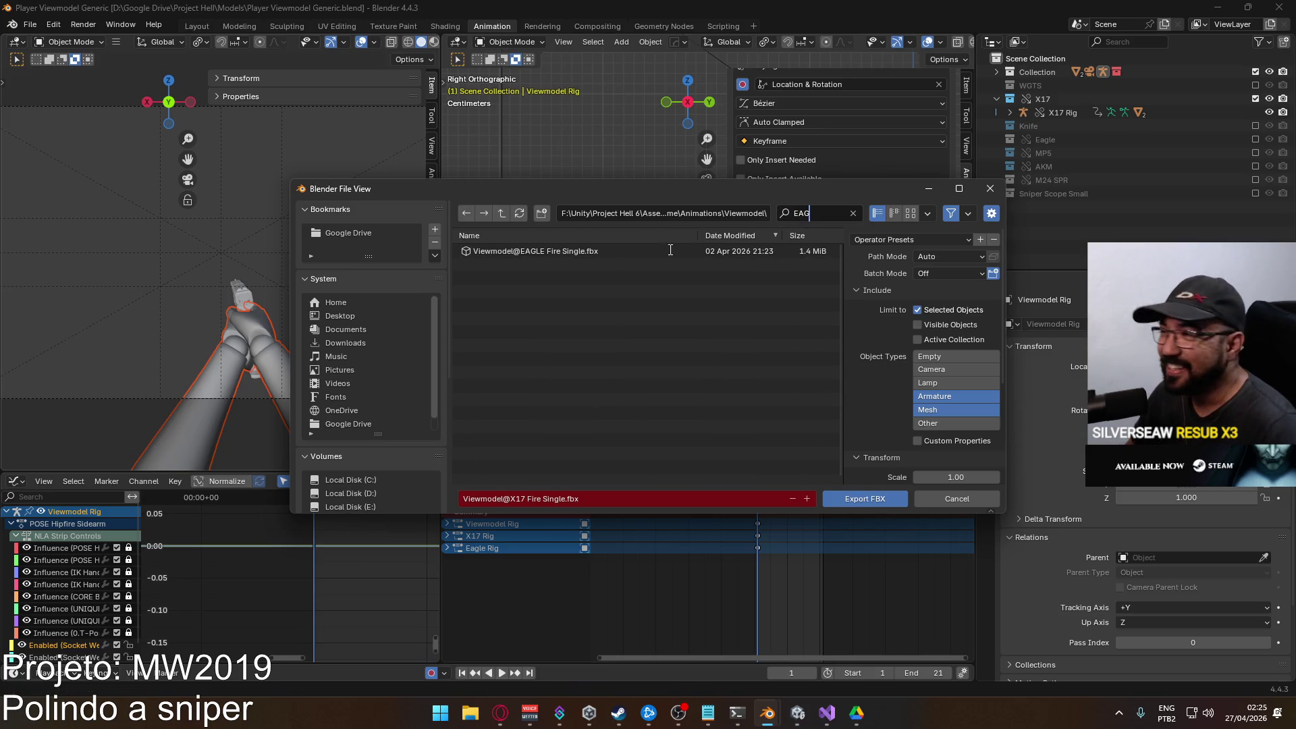
double_click(590, 250)
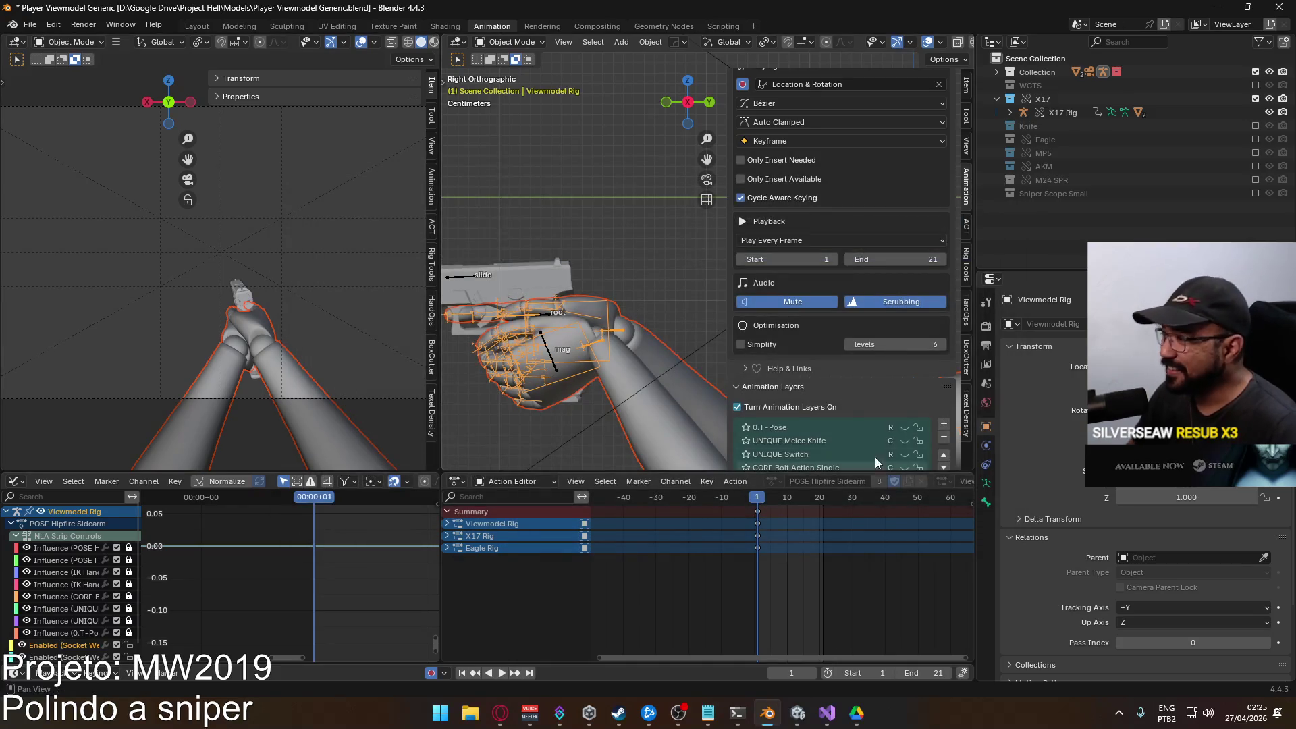
scroll(869, 362, "down", 3)
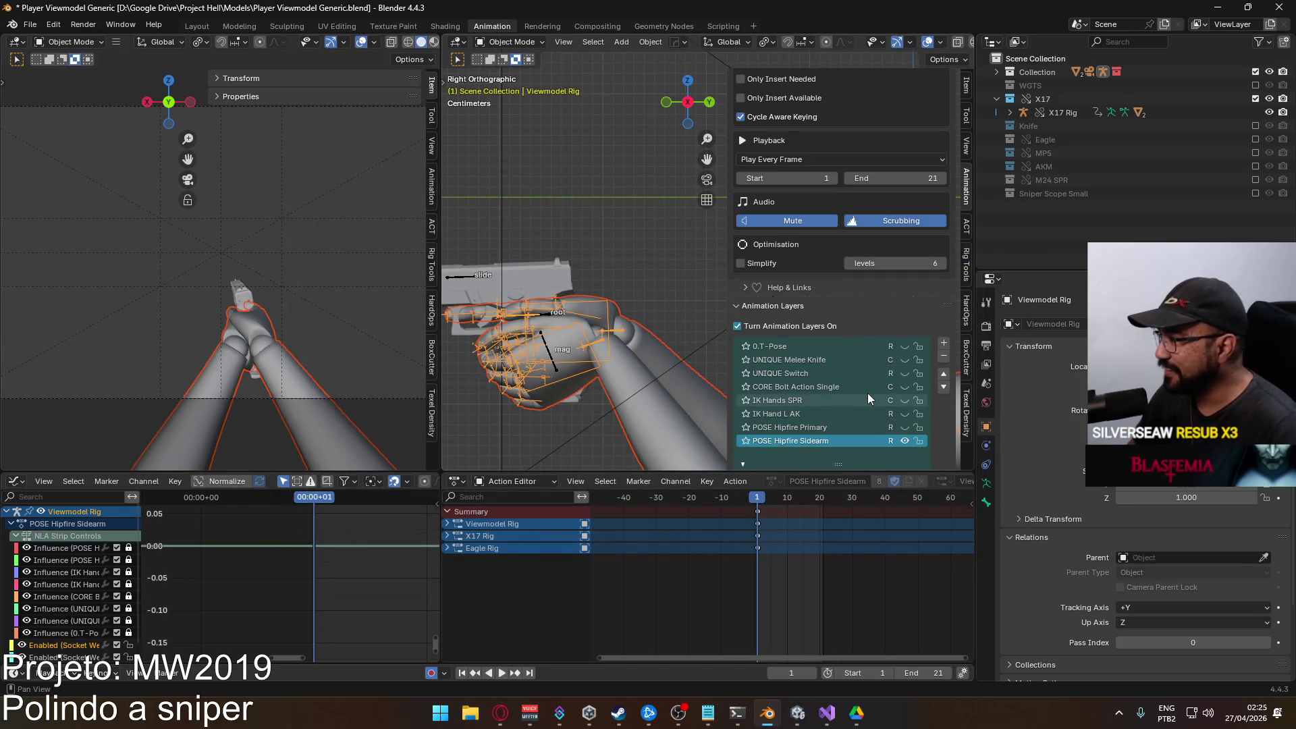
On the X17 Rig, hide CORE Fire Sidearm and load the UNIQUE Sidearm Generic Reload layer.
scroll(869, 398, "up", 2)
left_click(462, 277)
left_click(892, 429)
left_click(818, 417)
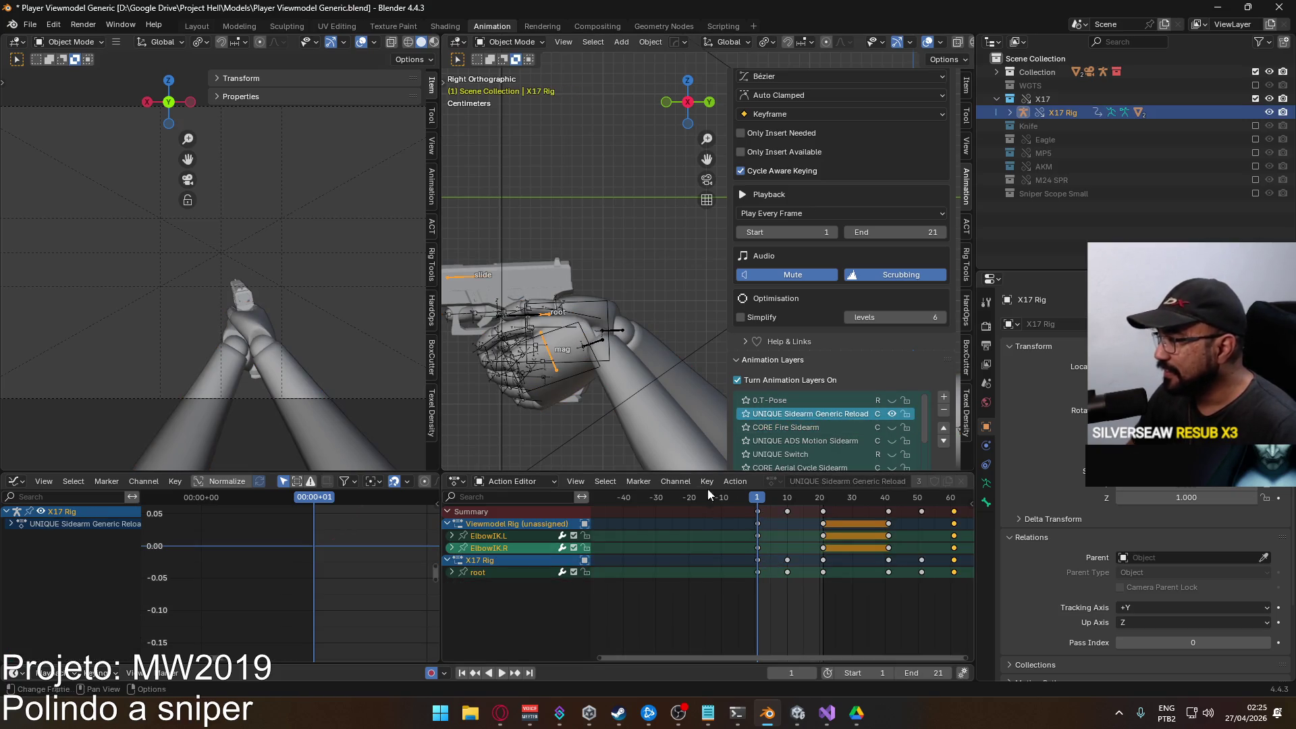
Set the scene end frame to 61 and preview the reload animation from frame 1.
left_click_drag(857, 498, 867, 500)
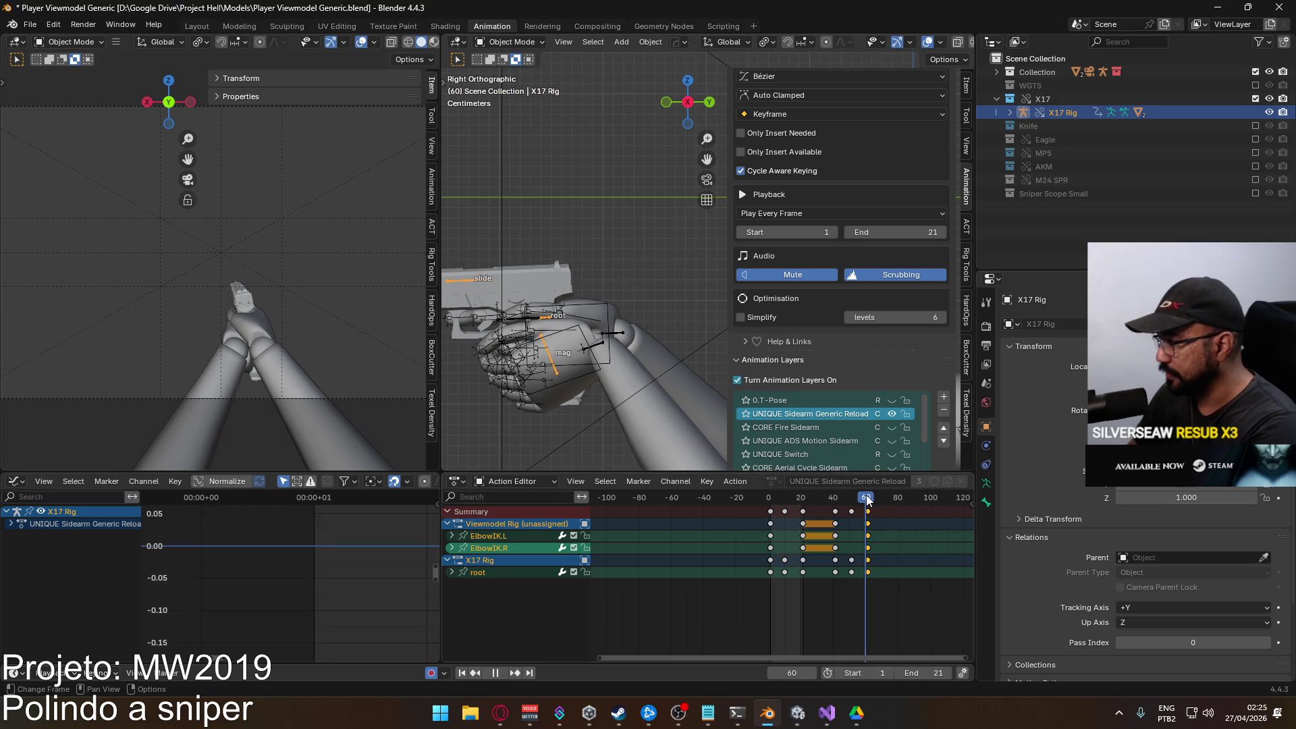
left_click(926, 673)
type("61")
key("Return")
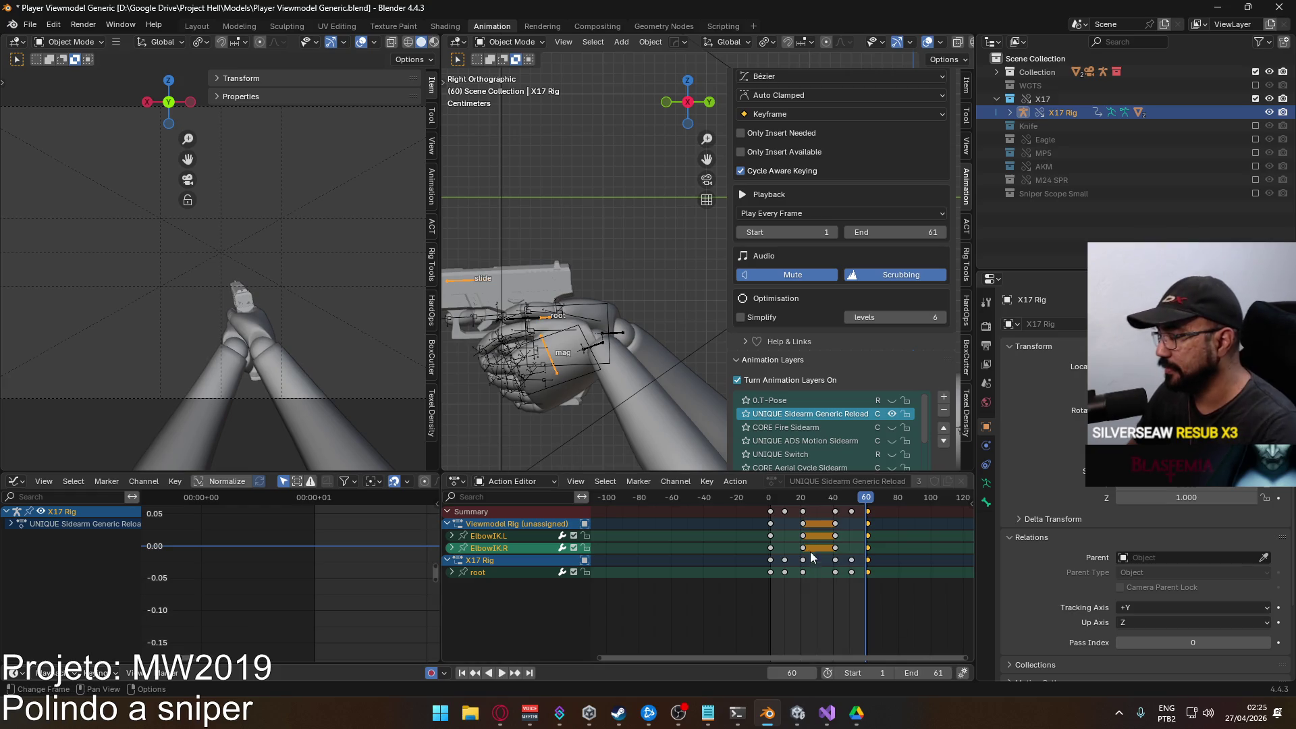
key("space")
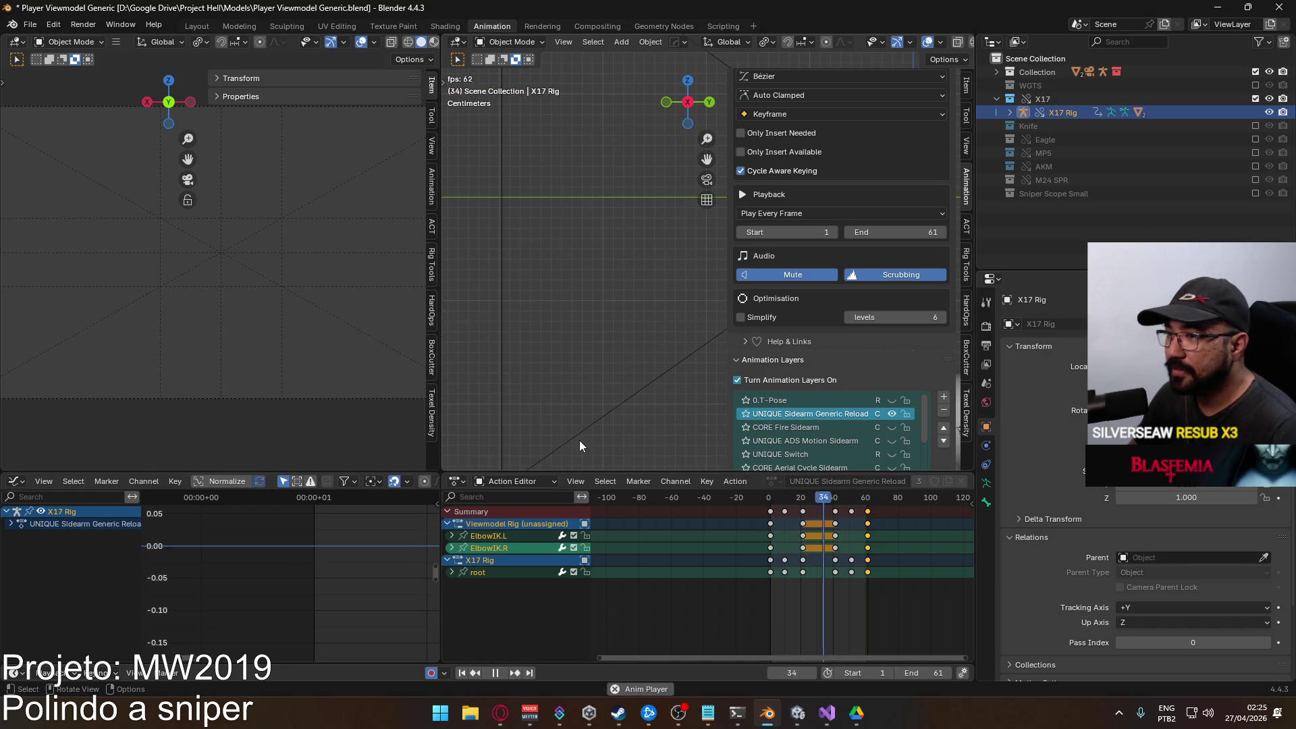
key("space")
key("space")
left_click(773, 500)
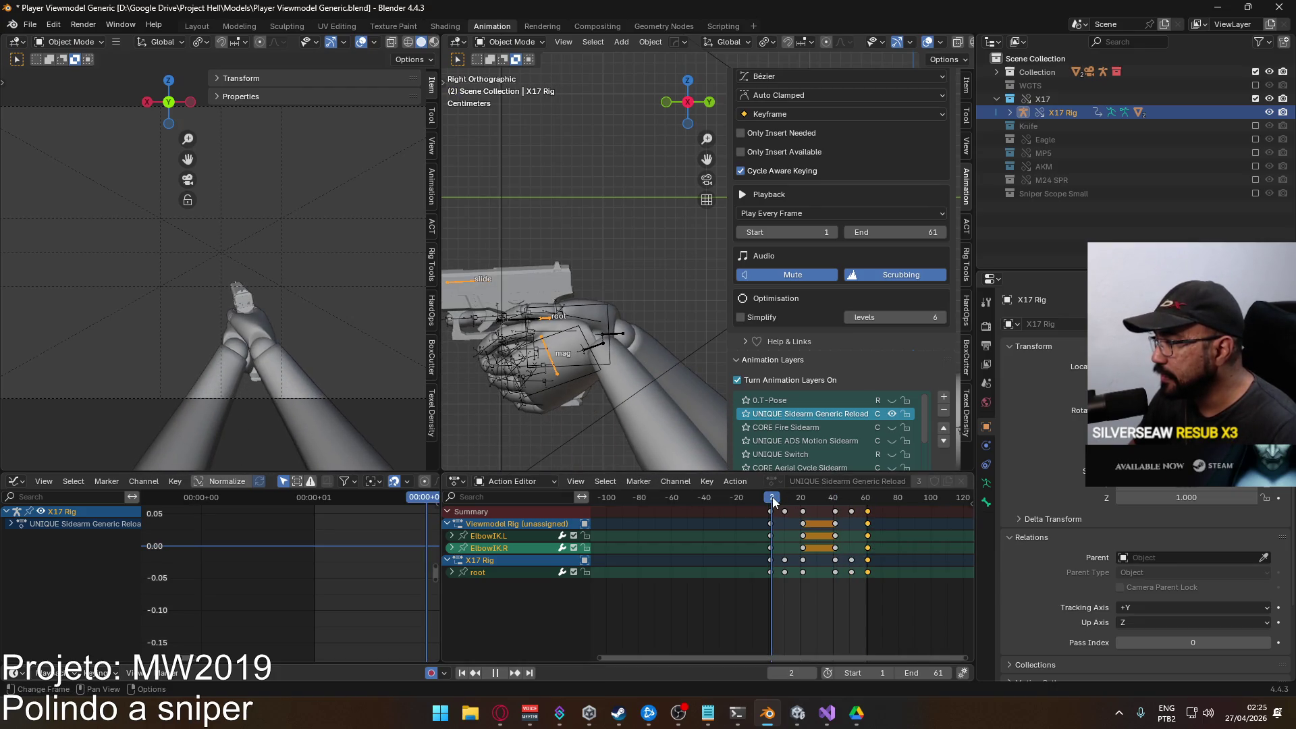
key("space")
key("shift+Left")
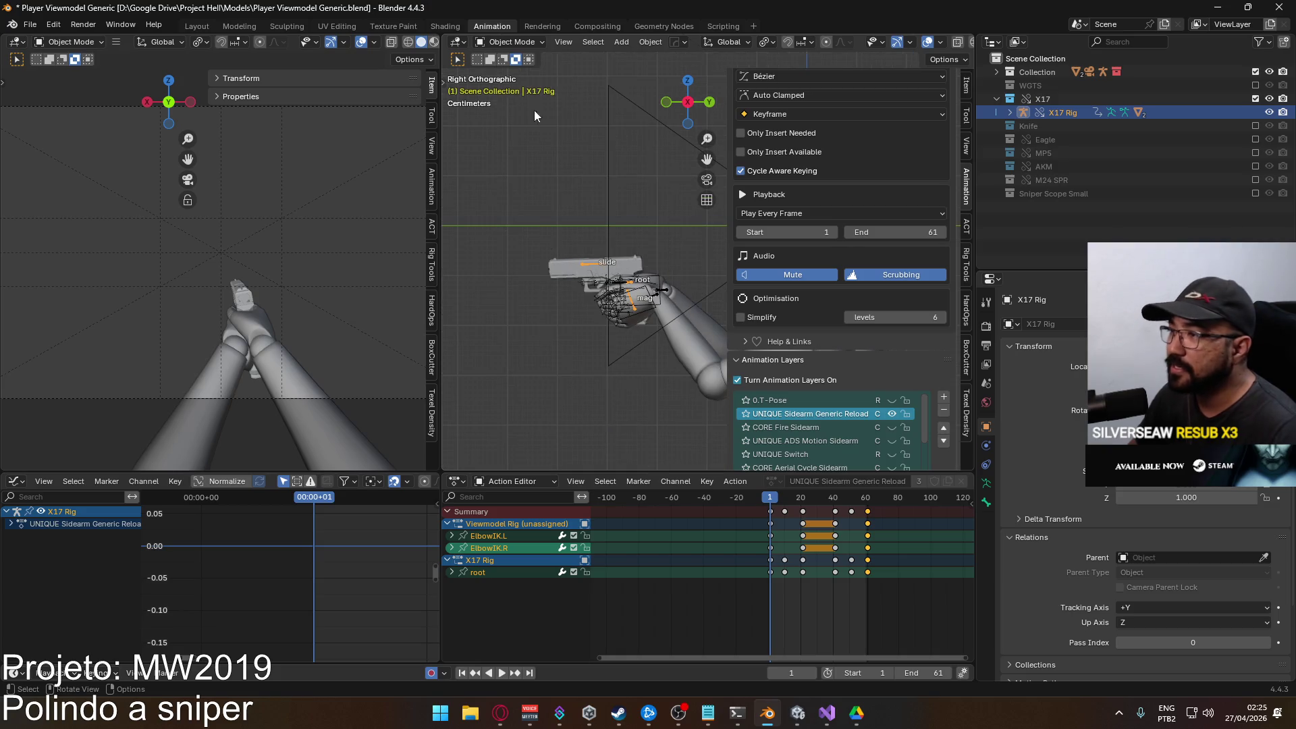
Make the Viewmodel Rig active and save the blend file.
scroll(572, 273, "right", 3)
left_click(572, 274)
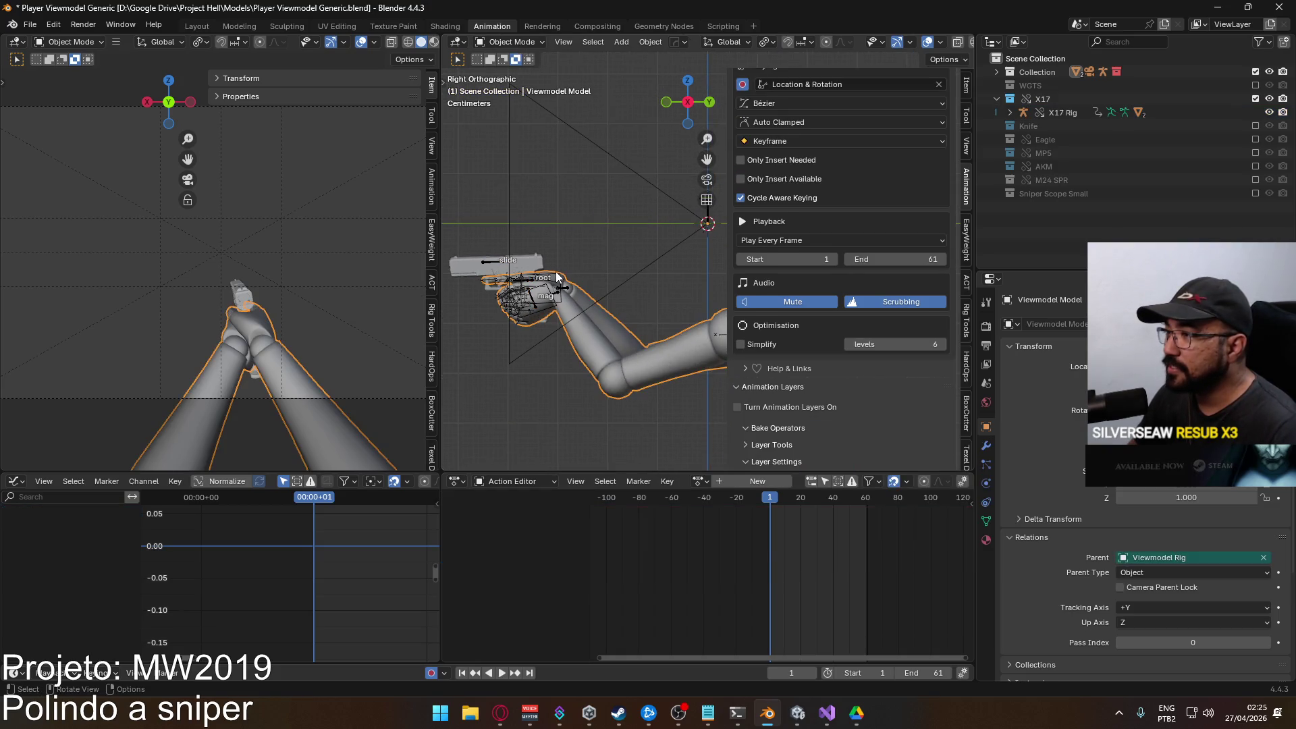
key("ctrl+s")
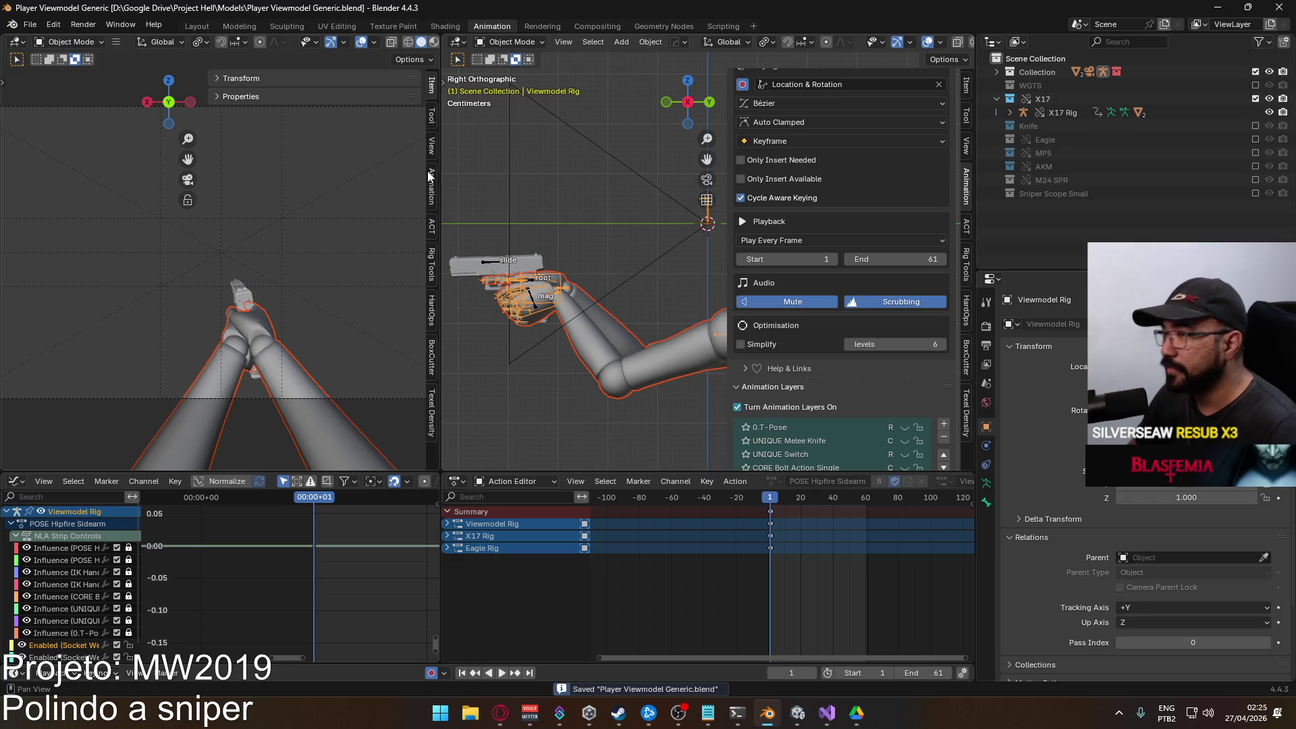
Export FBX over Viewmodel@X17 Fire Single.fbx found by searching 'x17', then return to Unity.
left_click(27, 21)
mouse_move(109, 231)
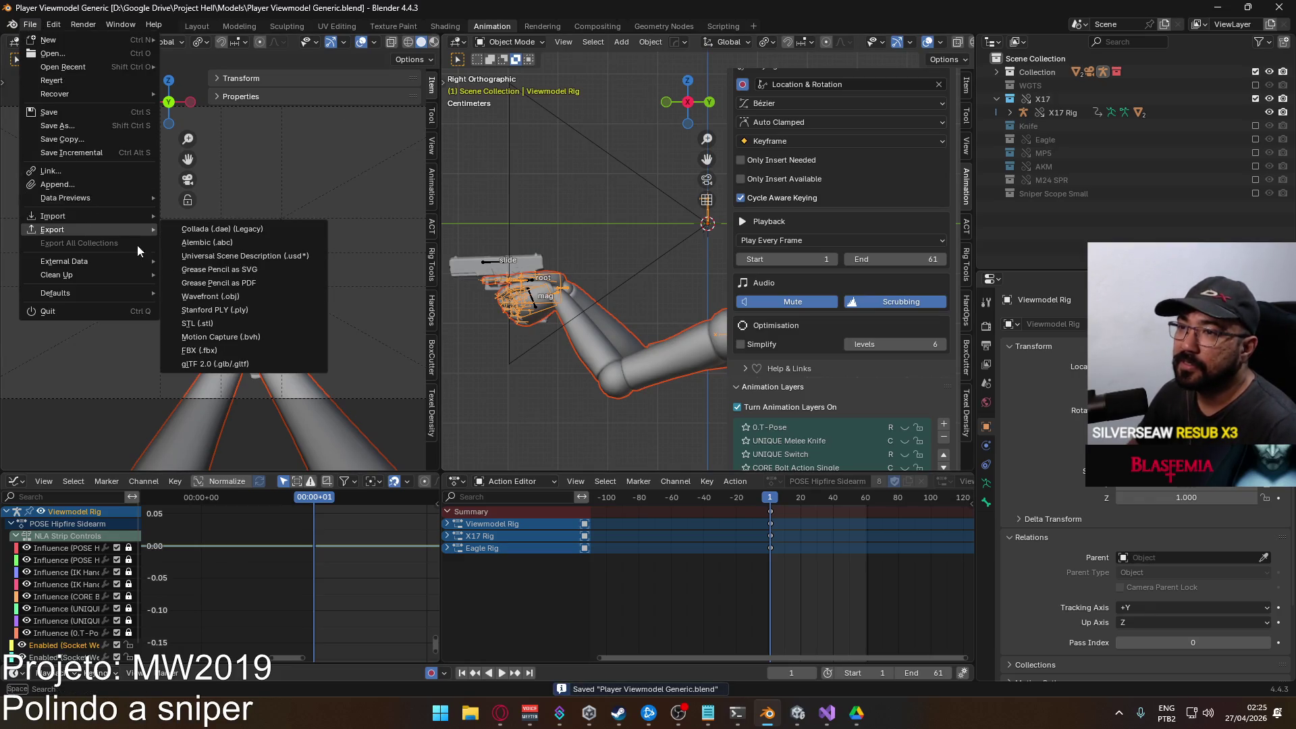
left_click(273, 351)
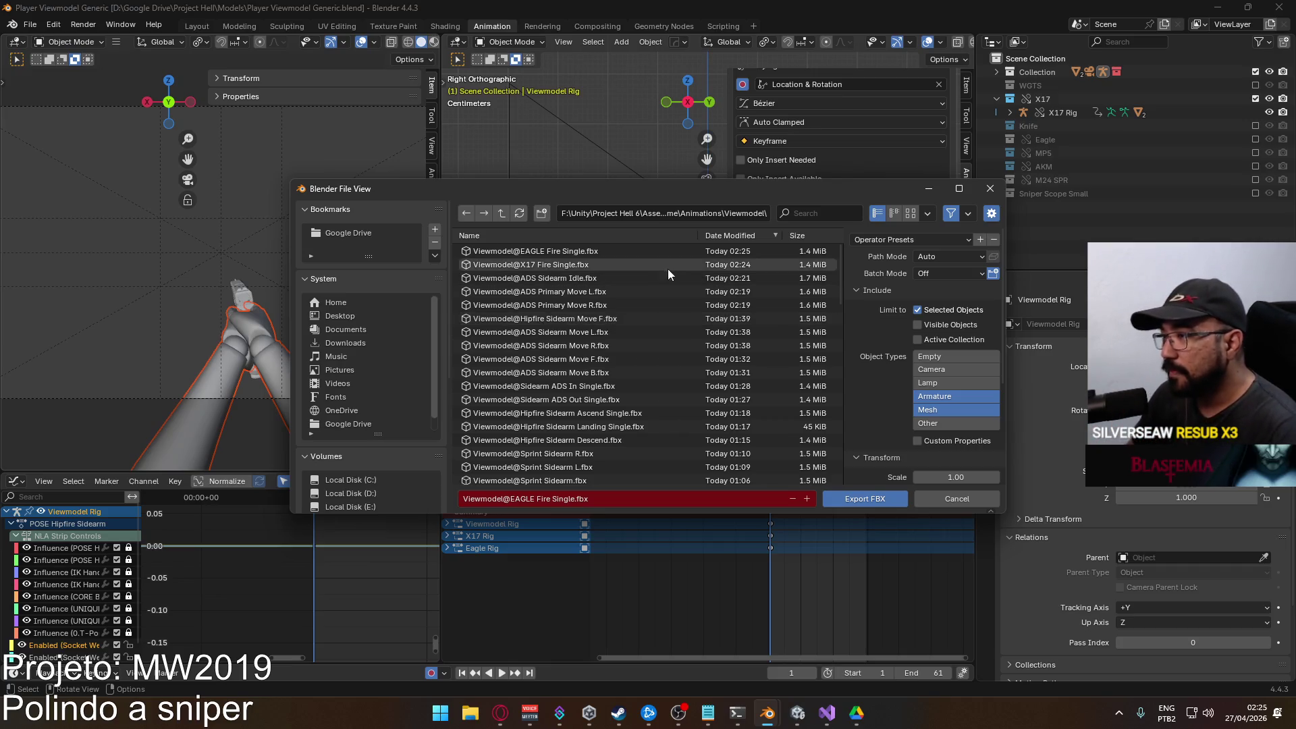
mouse_move(653, 191)
left_mouse_down()
mouse_move(679, 161)
mouse_move(595, 205)
mouse_move(647, 208)
left_mouse_up()
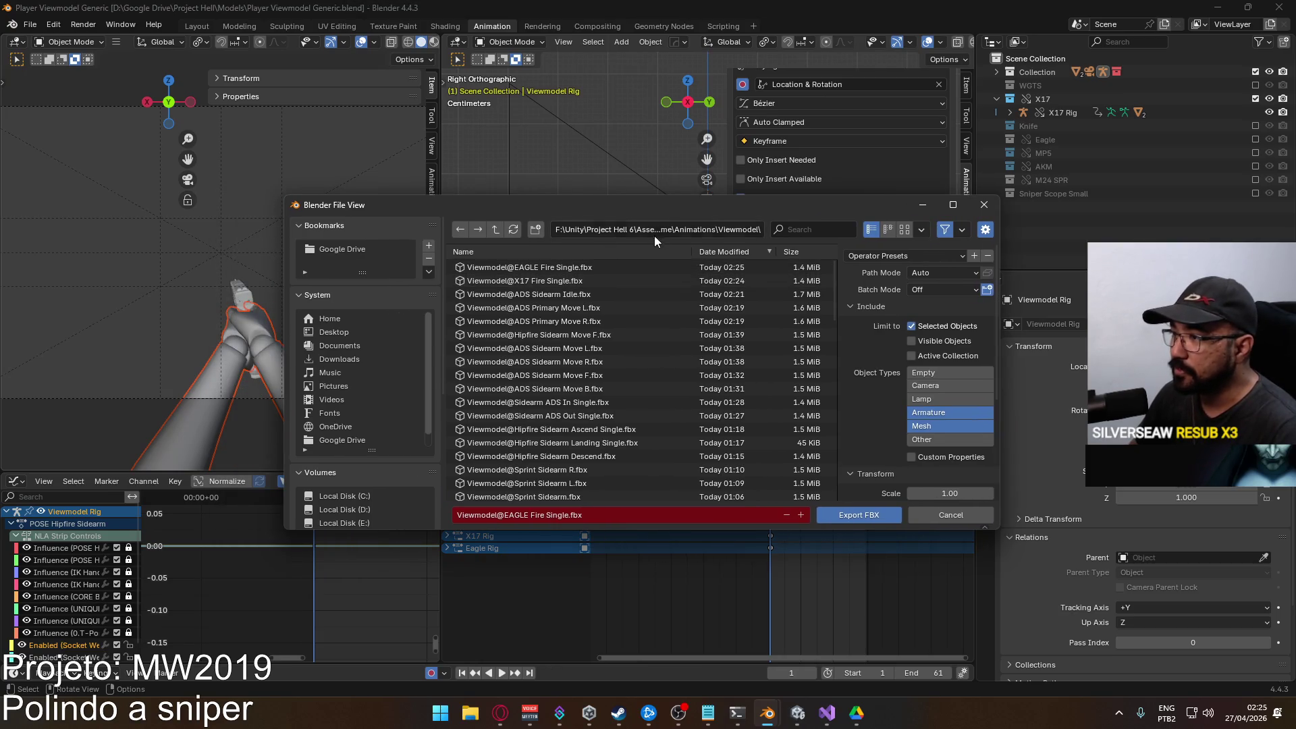
scroll(729, 358, "down", 5)
left_click(801, 230)
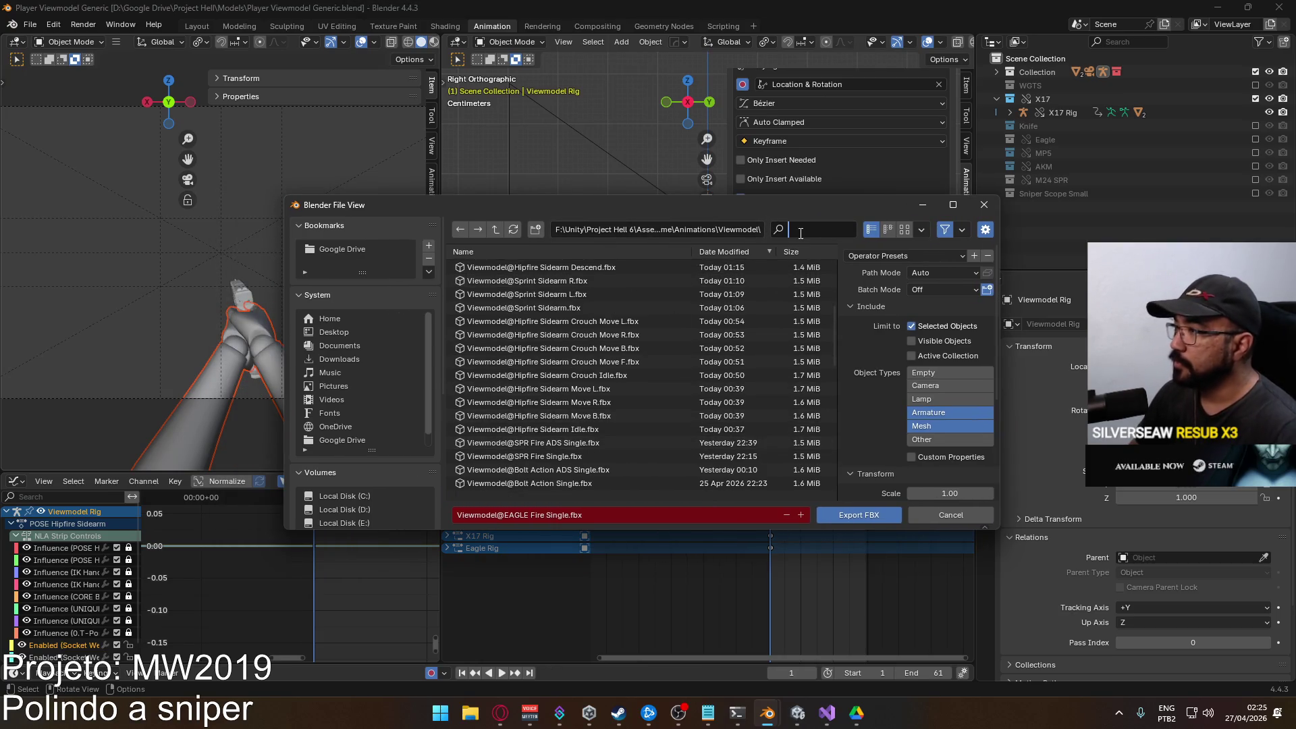
type("x17")
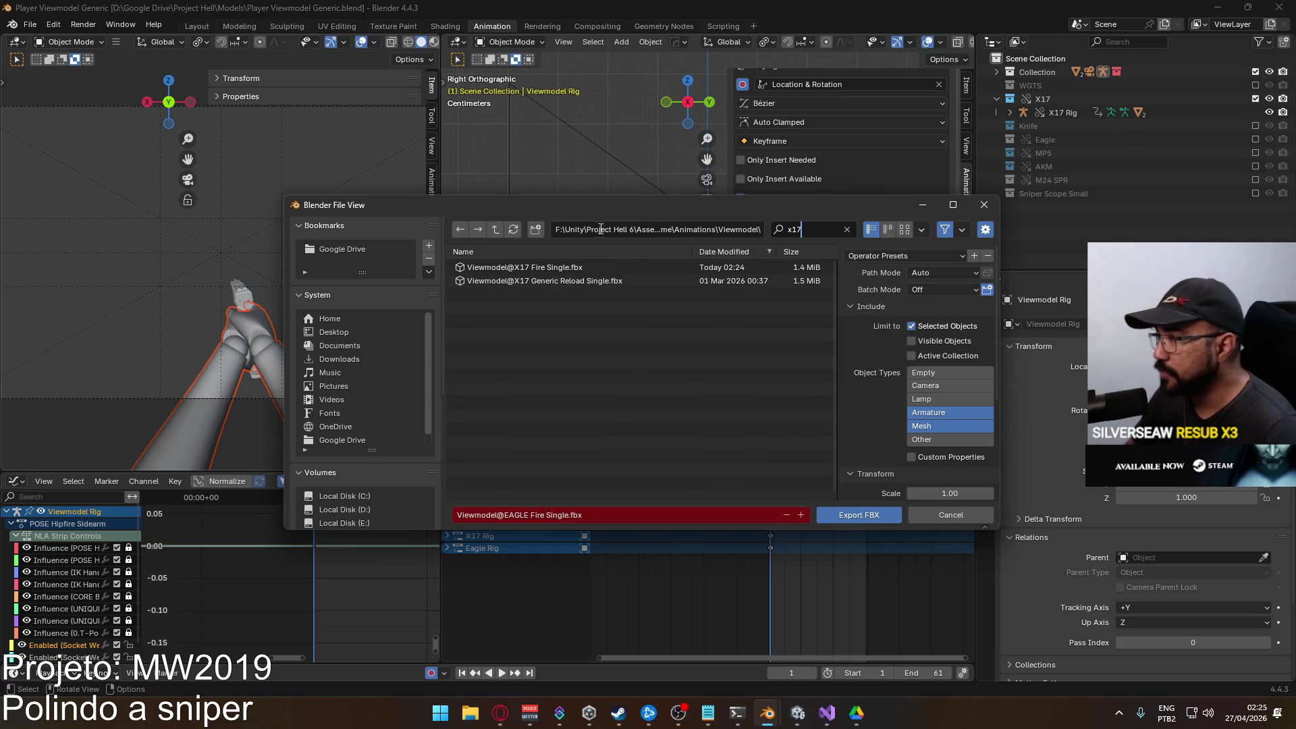
left_click(568, 267)
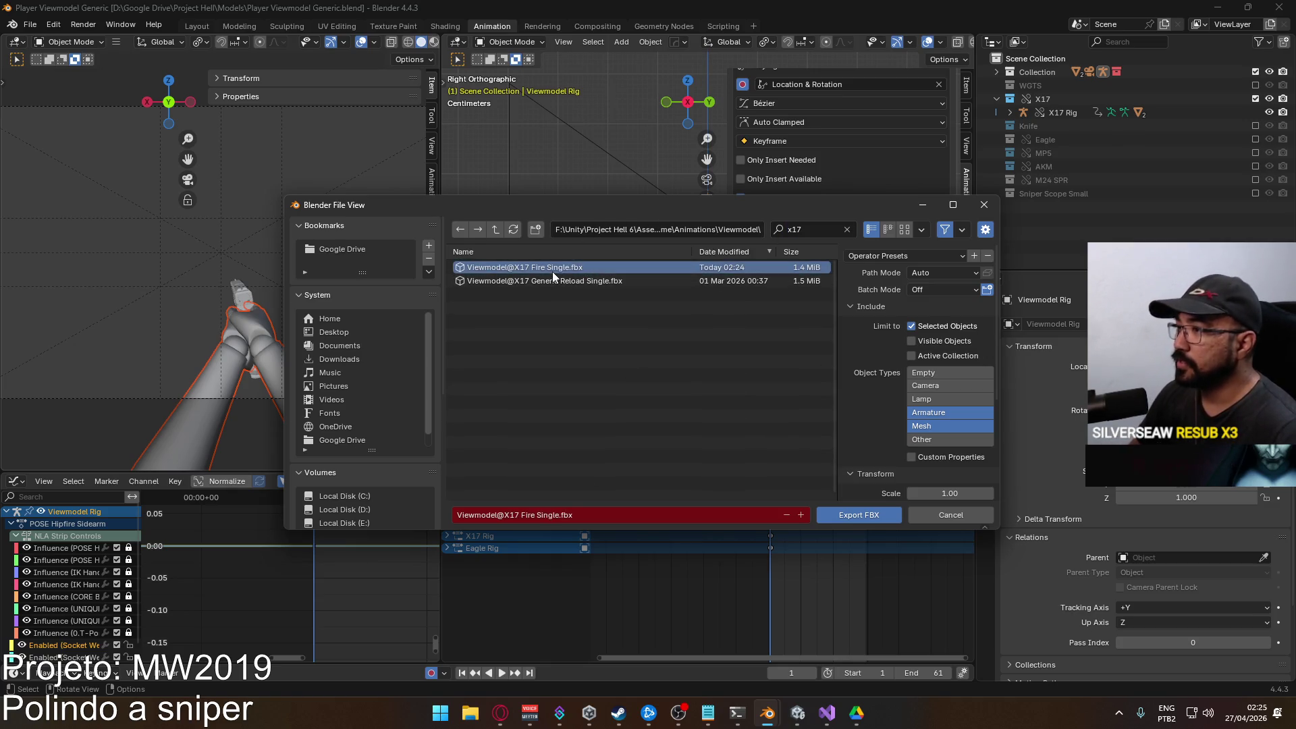
double_click(550, 281)
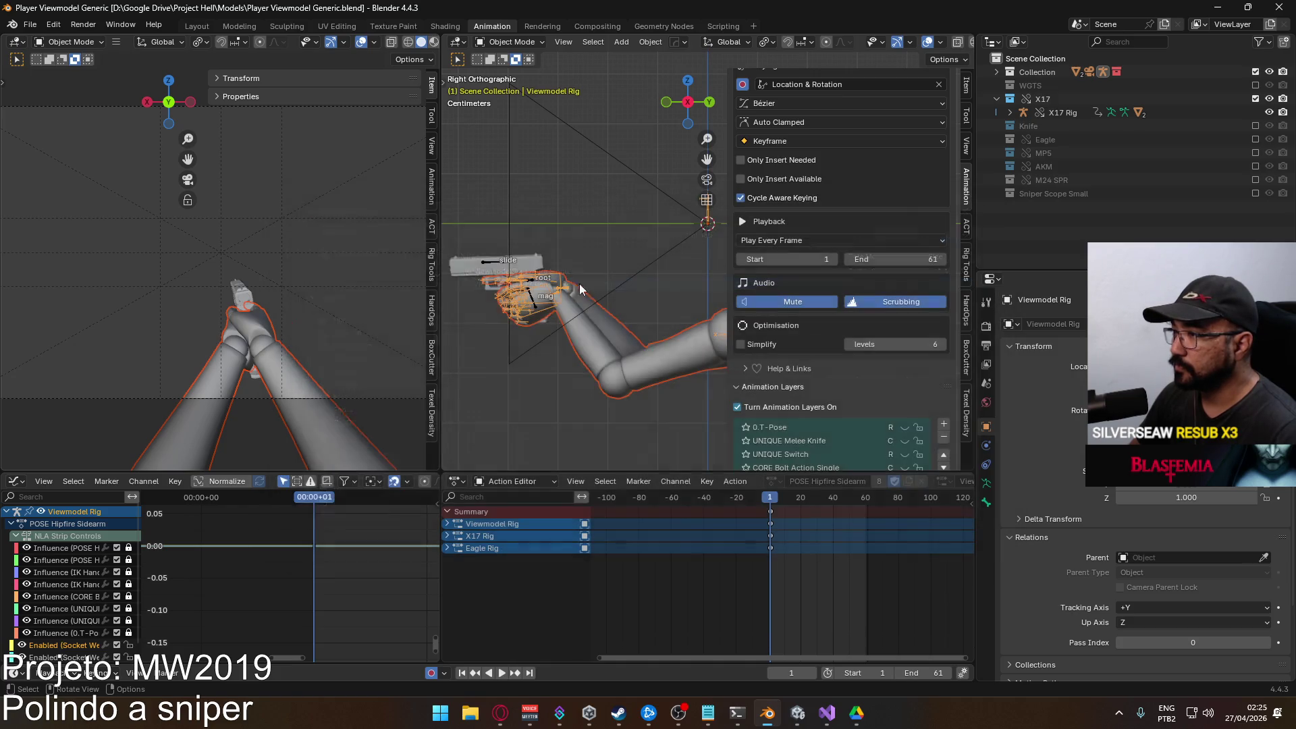
key("alt+Tab")
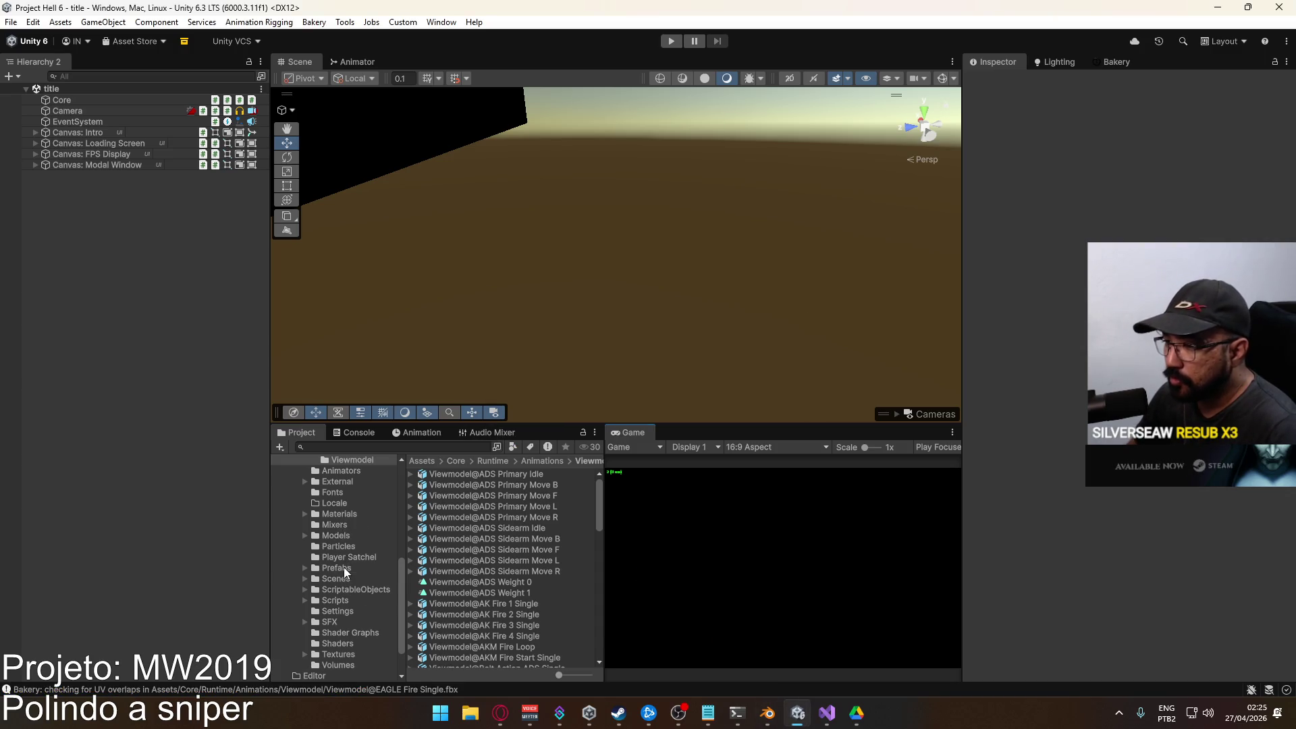
Open the Player prefab from the Prefabs folder and show the Viewmodel's Animator graph.
left_click(338, 569)
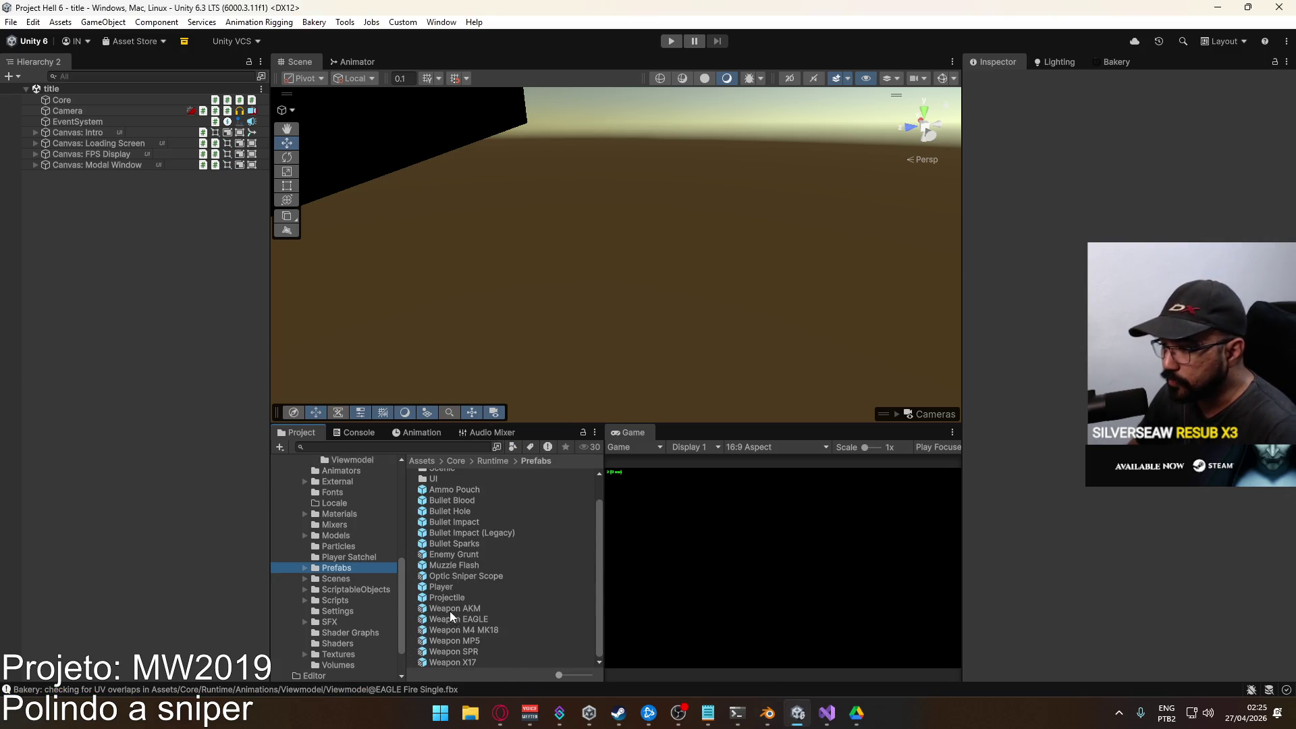
double_click(456, 584)
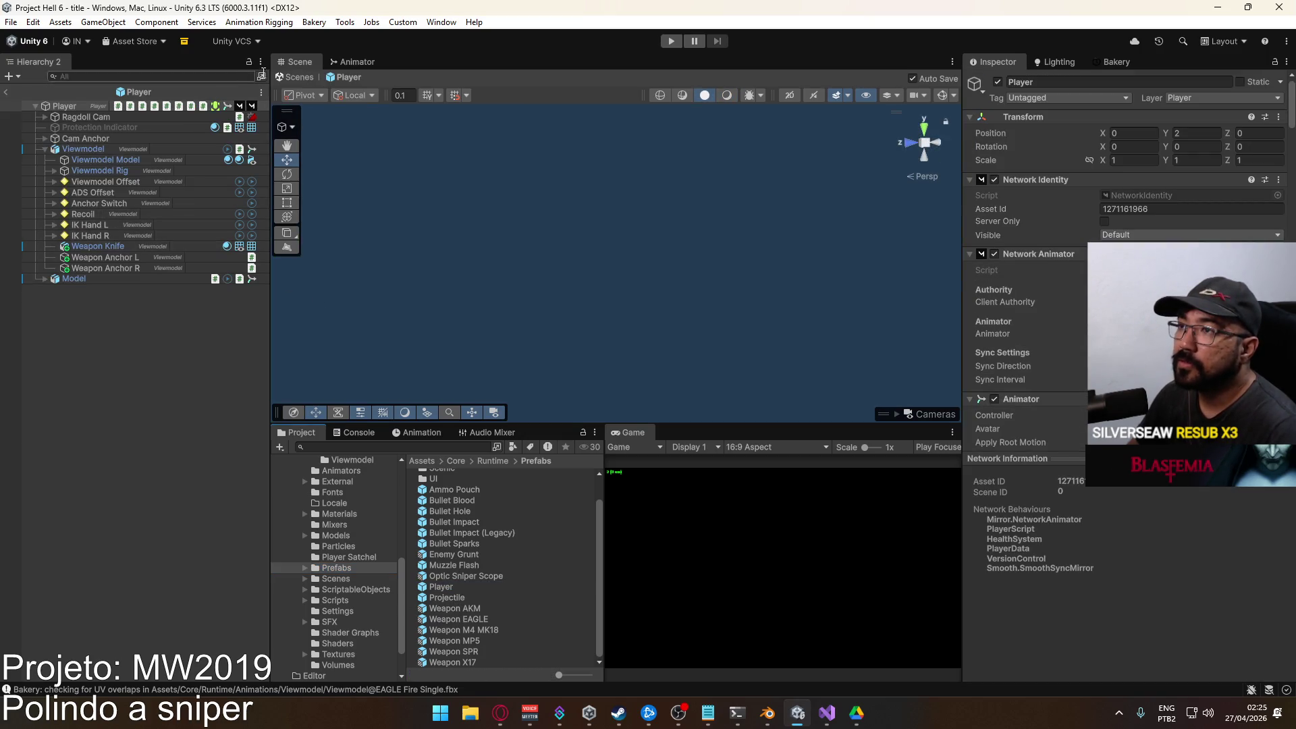
left_click(358, 61)
left_click(115, 149)
scroll(351, 318, "down", 1)
Inspect the Unique Action Melee states and the Bolt Action tree, then return to the Scene view.
left_click(334, 401)
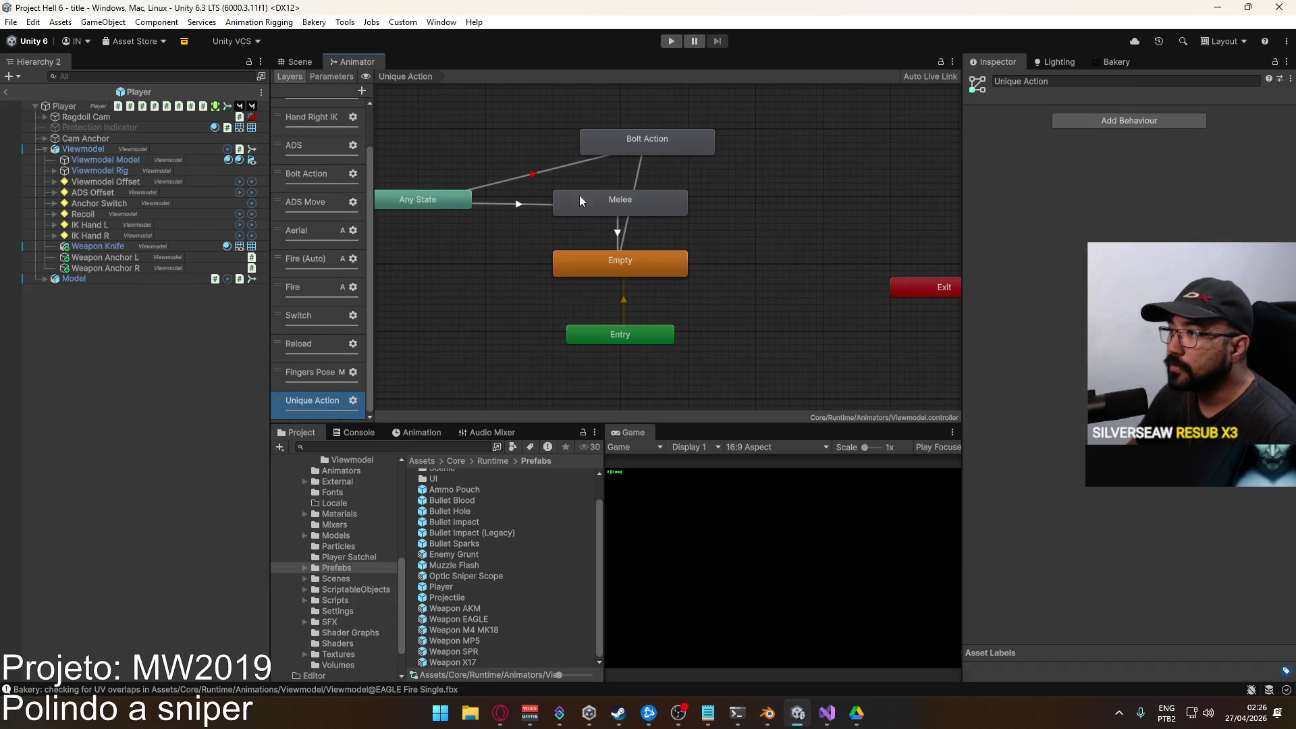
left_click(516, 204)
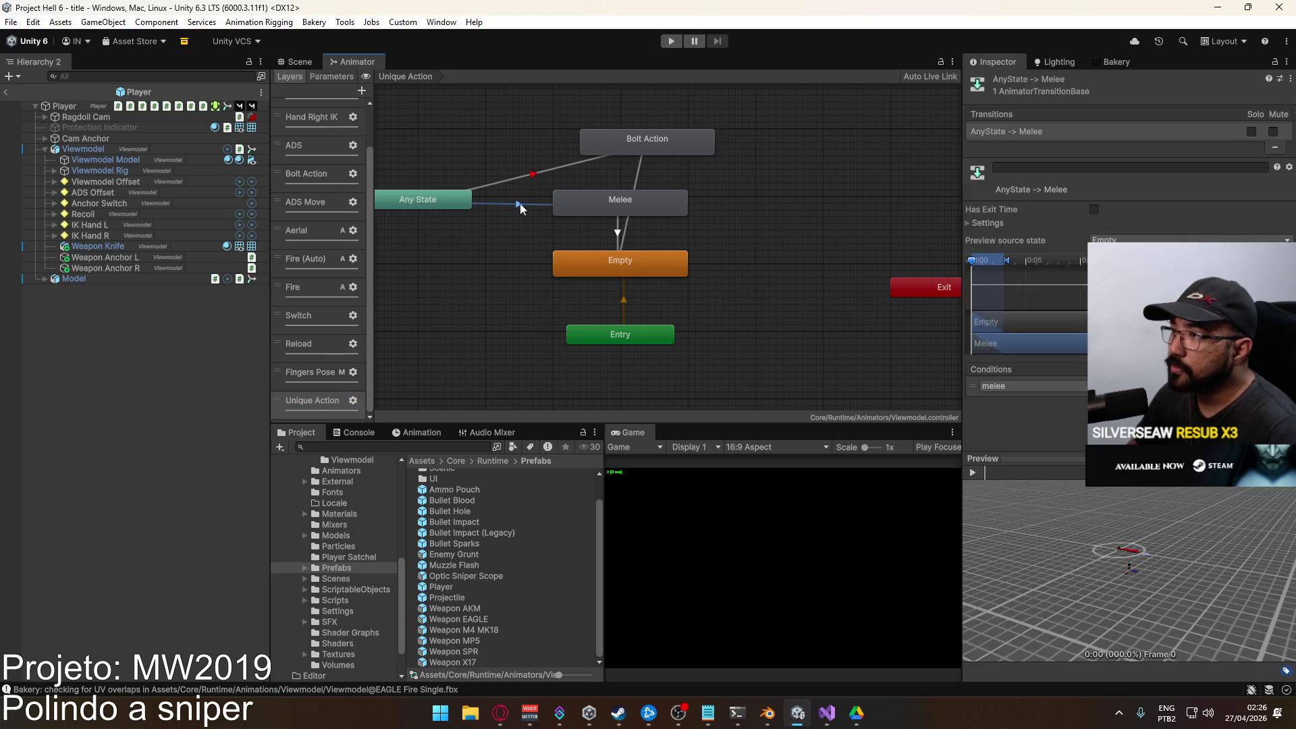
left_click(611, 202)
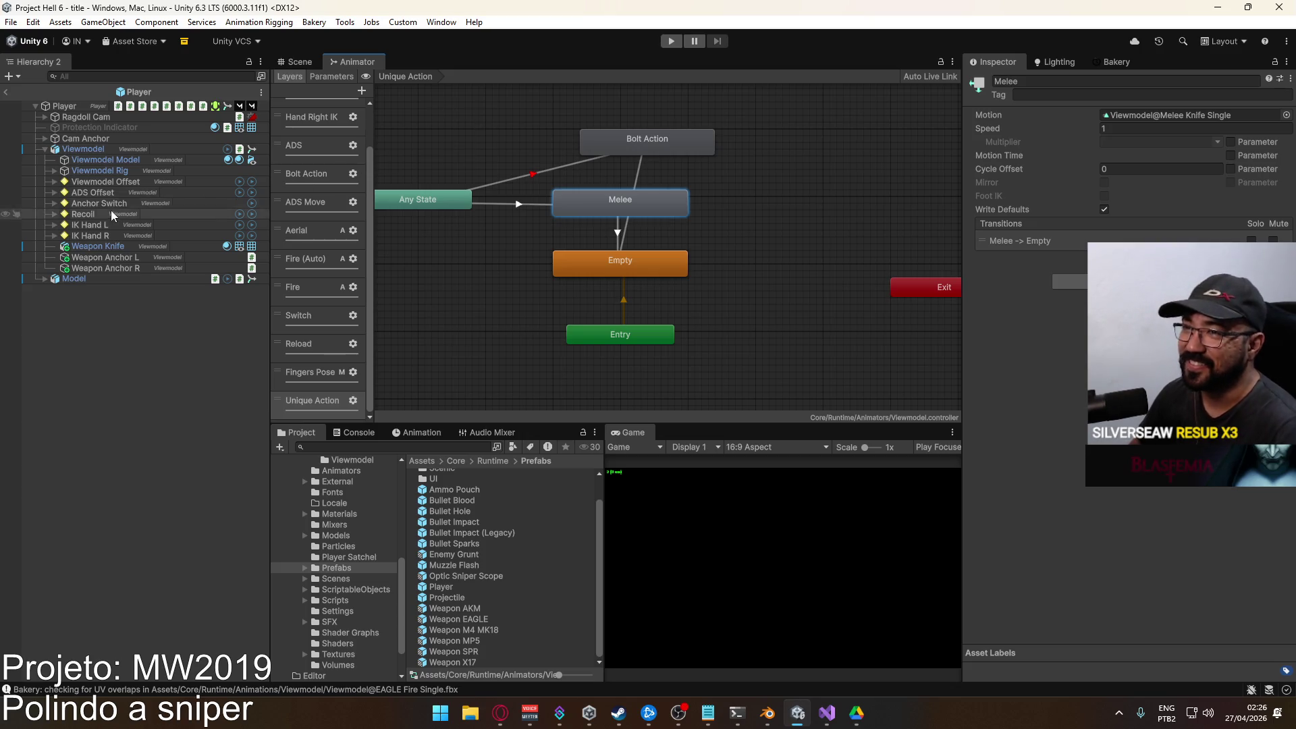
left_click(306, 174)
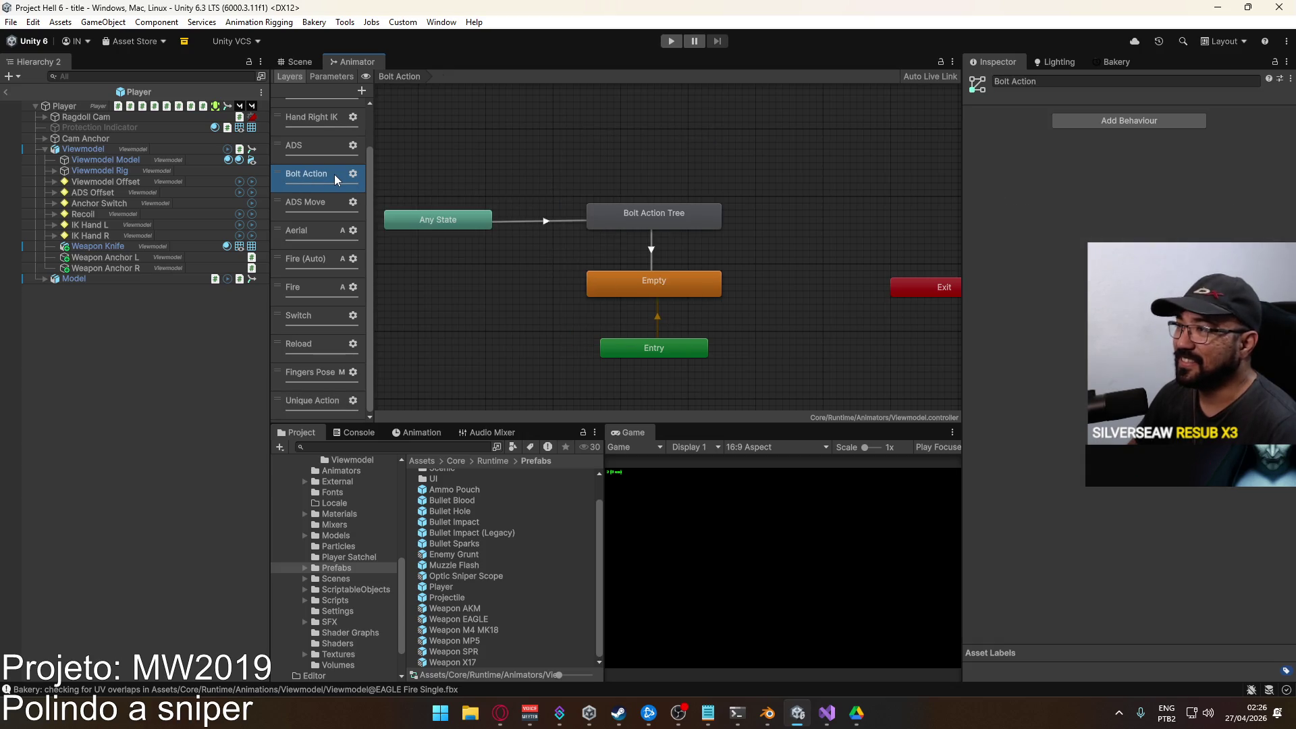
left_click(606, 215)
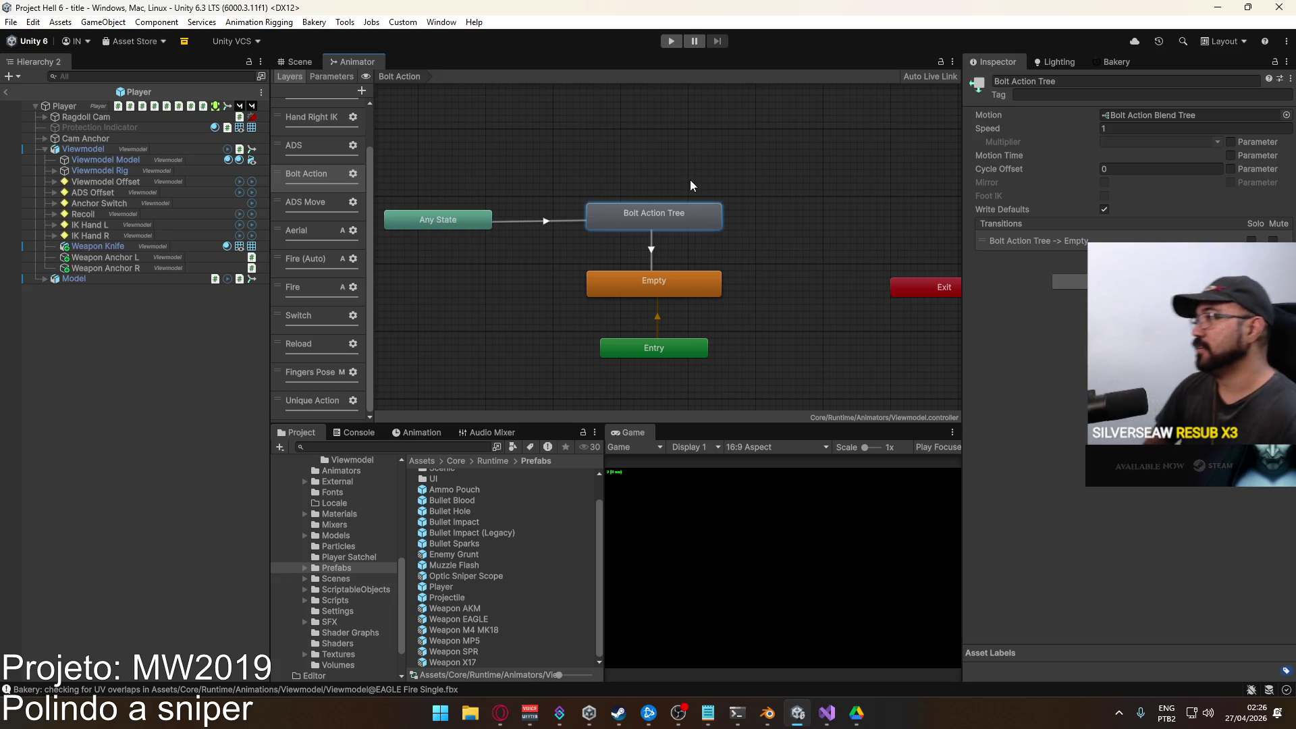
left_click(56, 92)
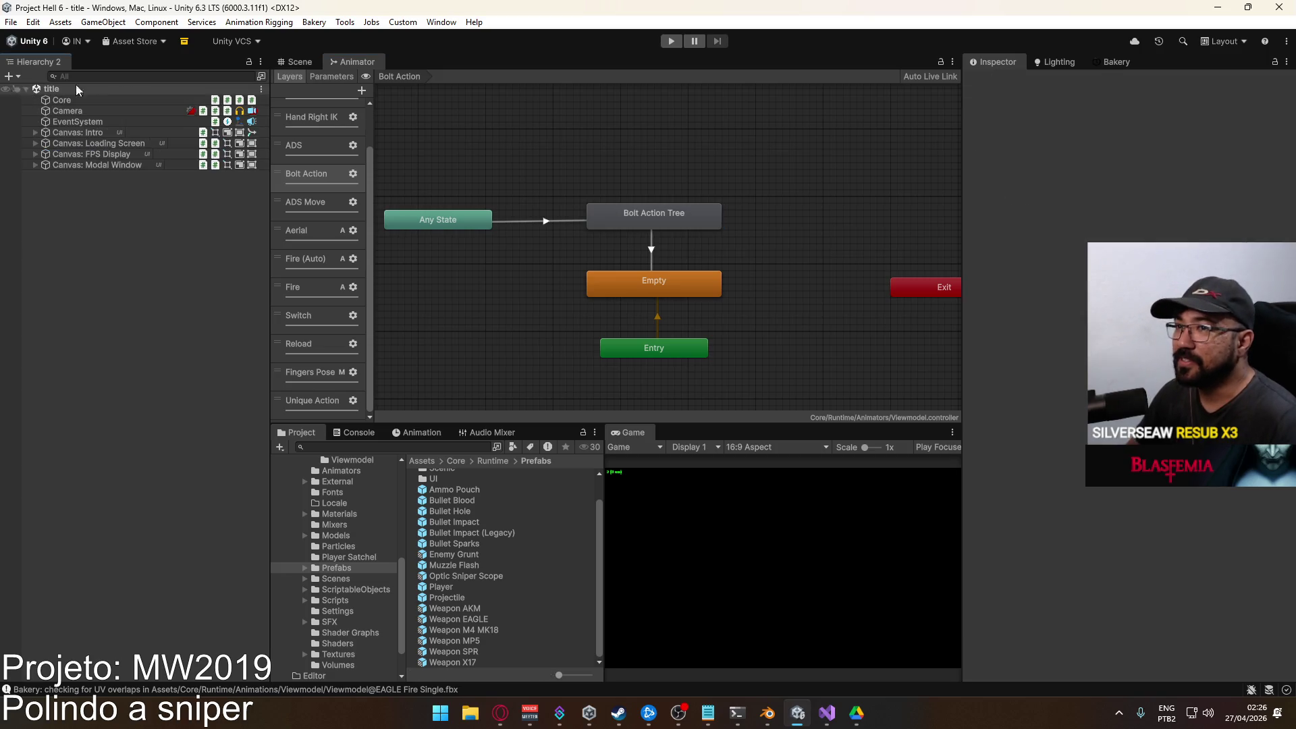
left_click(297, 62)
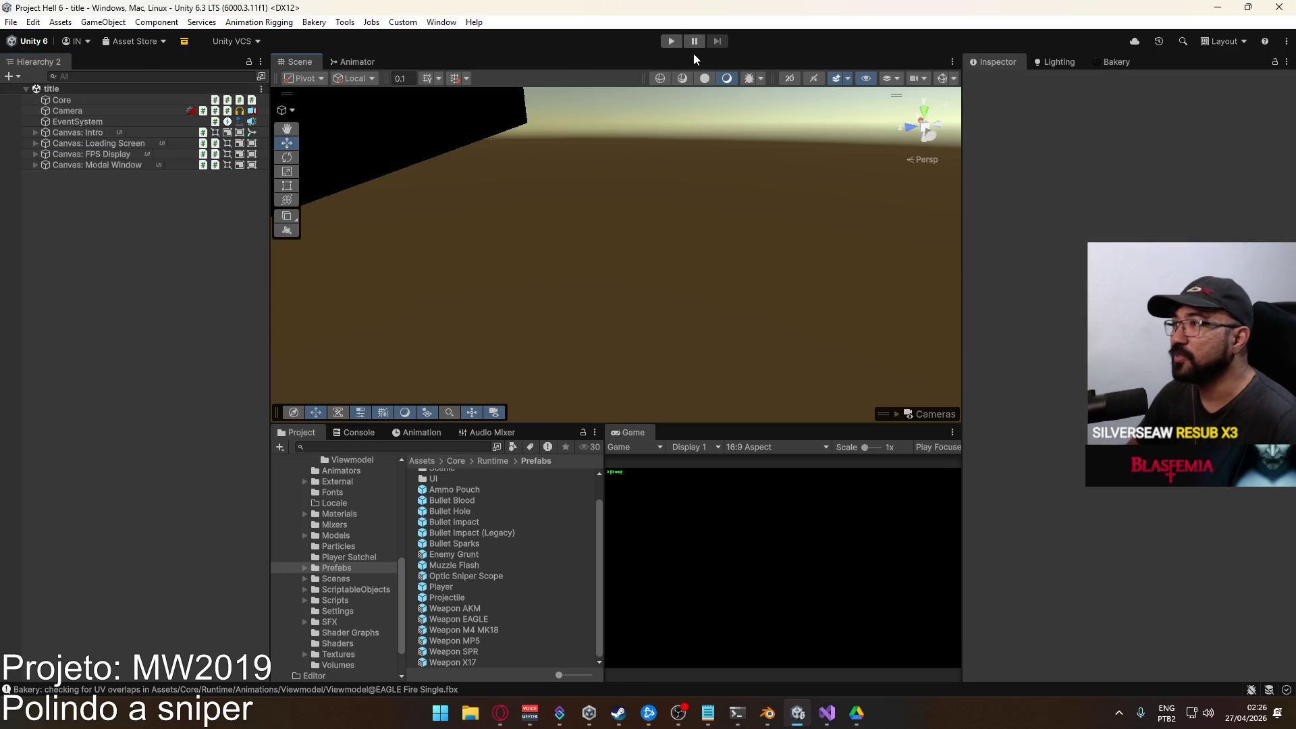
Enter play mode and create a match on the Crash map.
left_click(672, 42)
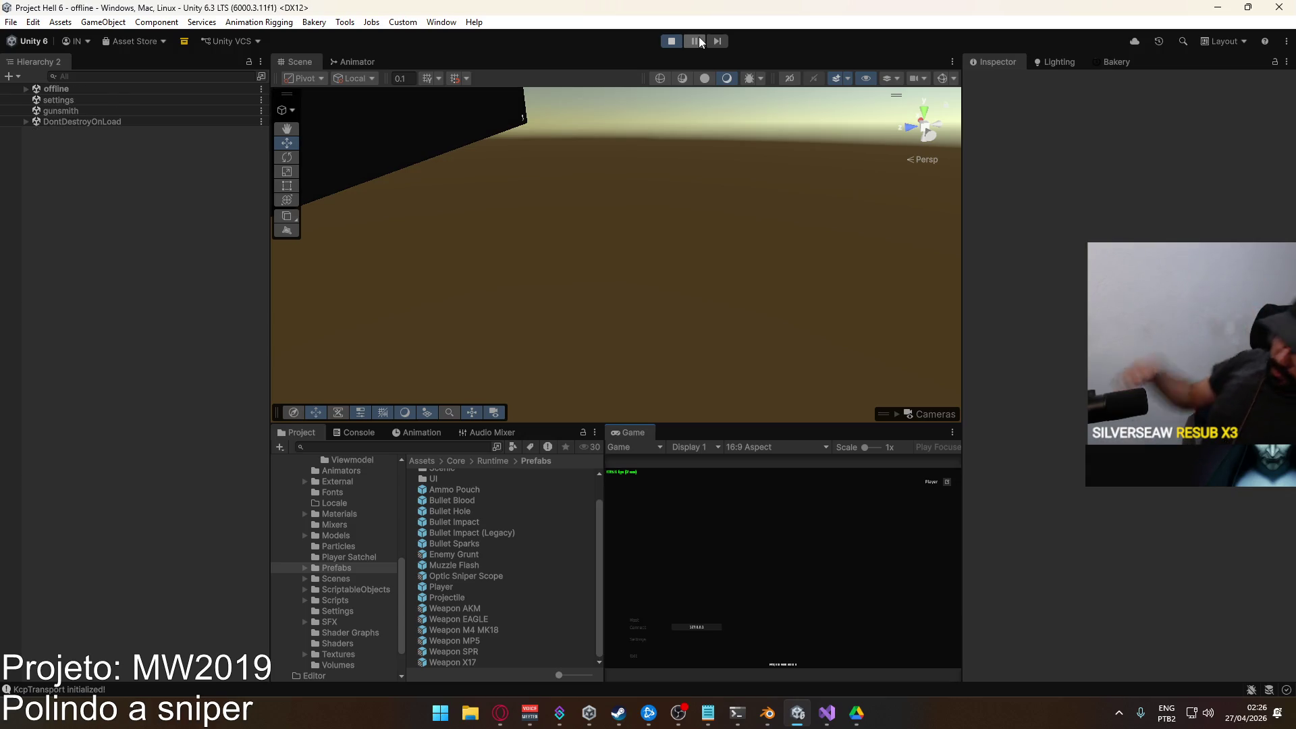
left_click(635, 618)
left_click(705, 658)
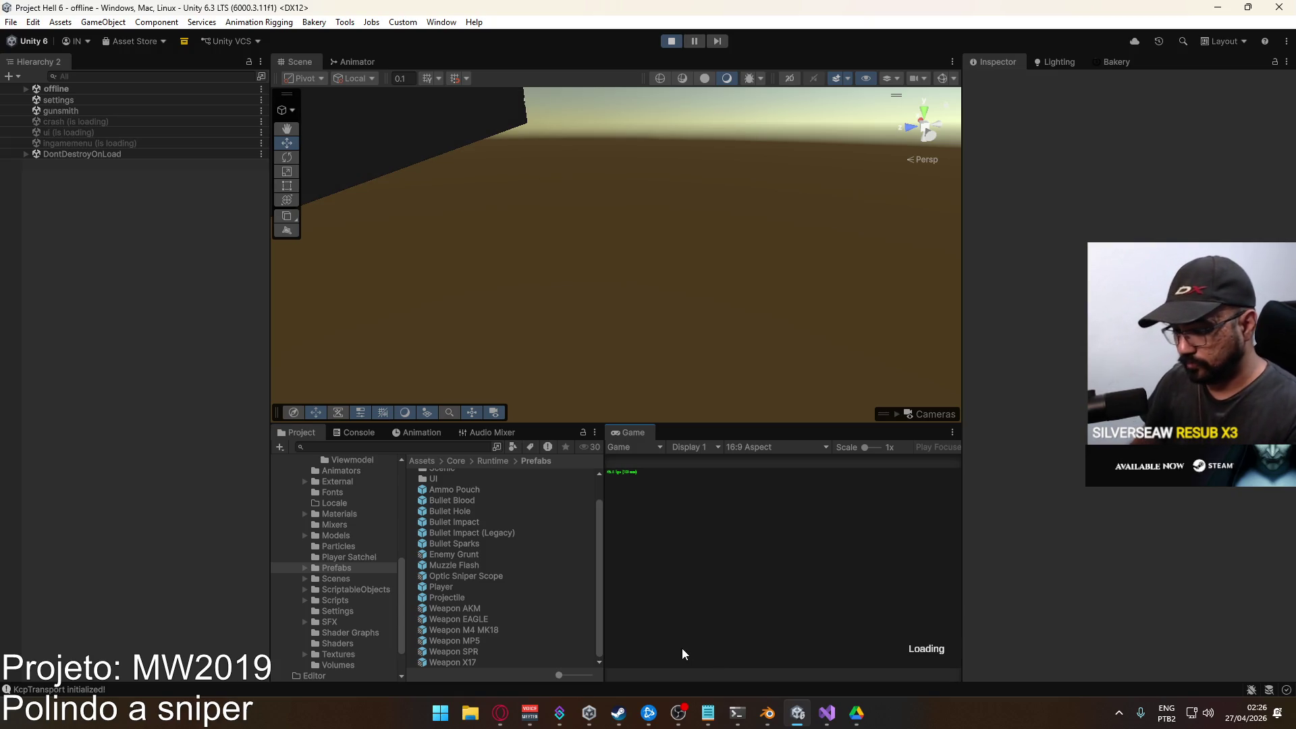
Maximize the Game view and close the loadout to spawn into the level.
key("super")
left_click(647, 429)
right_click(647, 432)
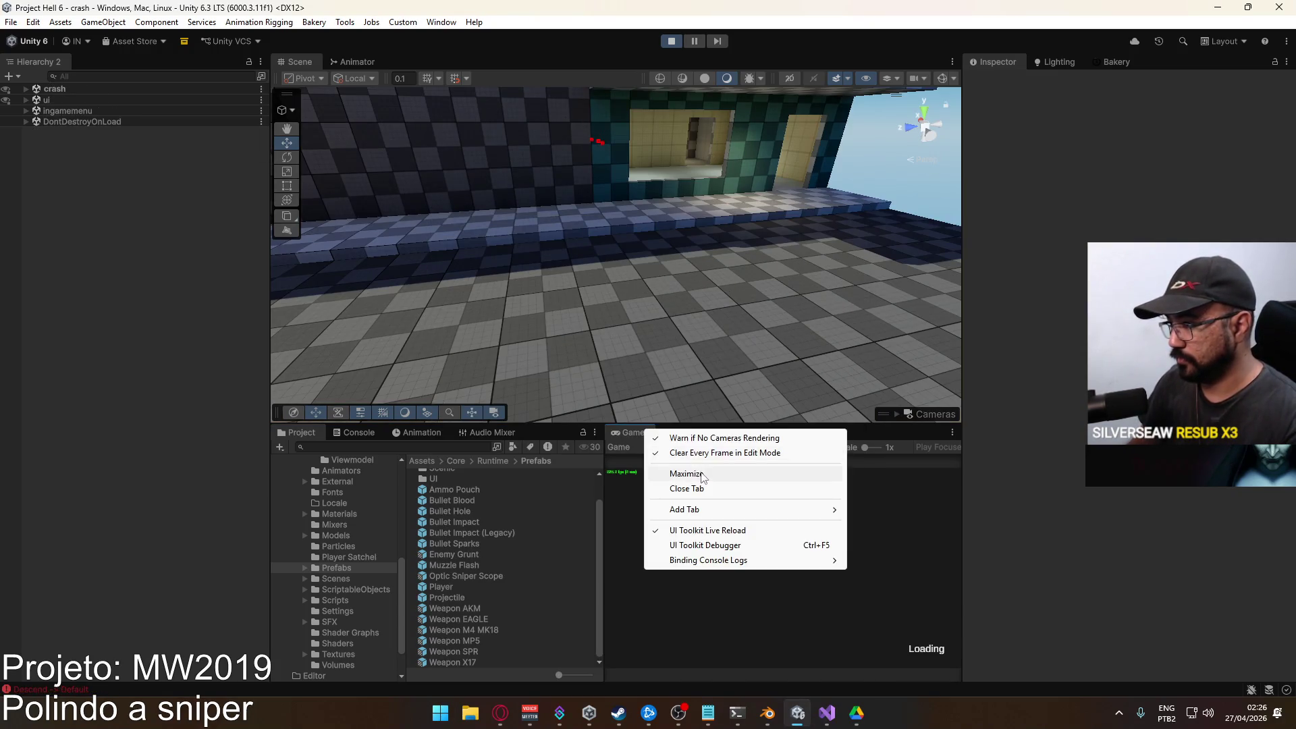
left_click(702, 473)
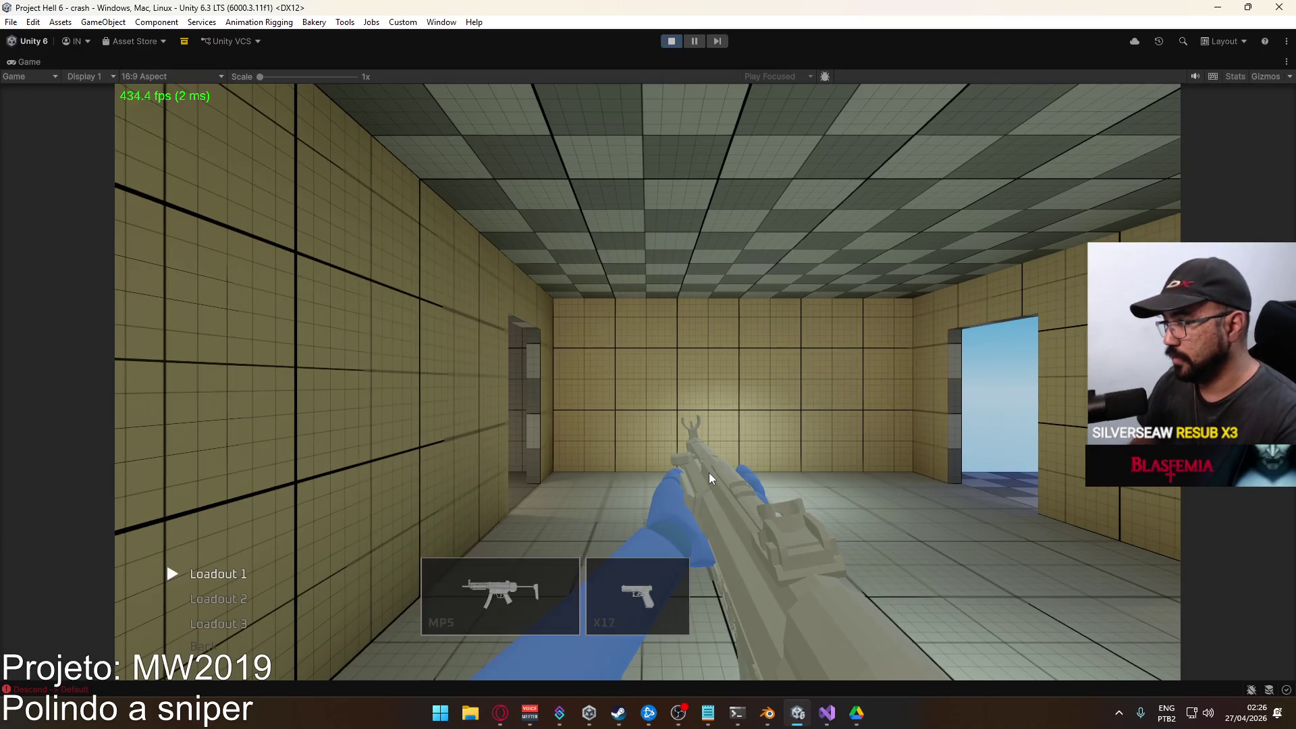
left_click(708, 473)
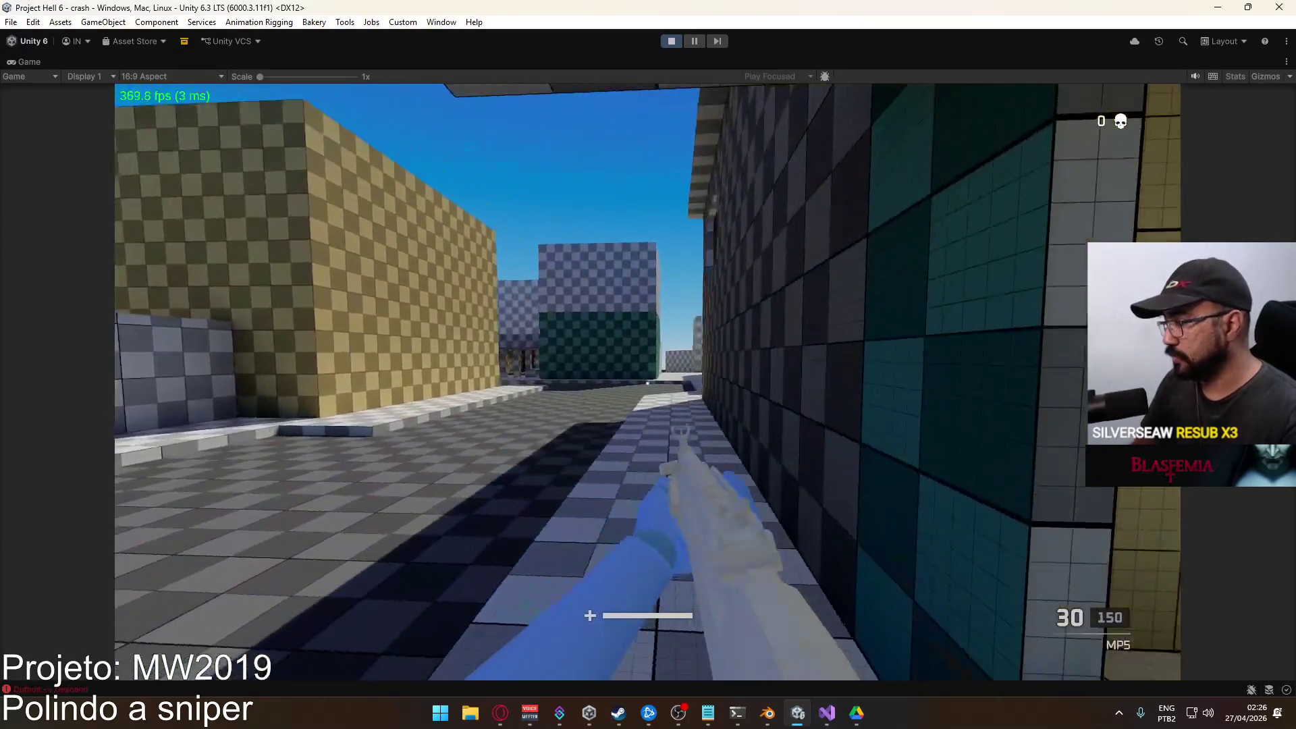
Walk down the alley and toggle the MP5's aim-down-sights, firing a shot while aiming.
key("w")
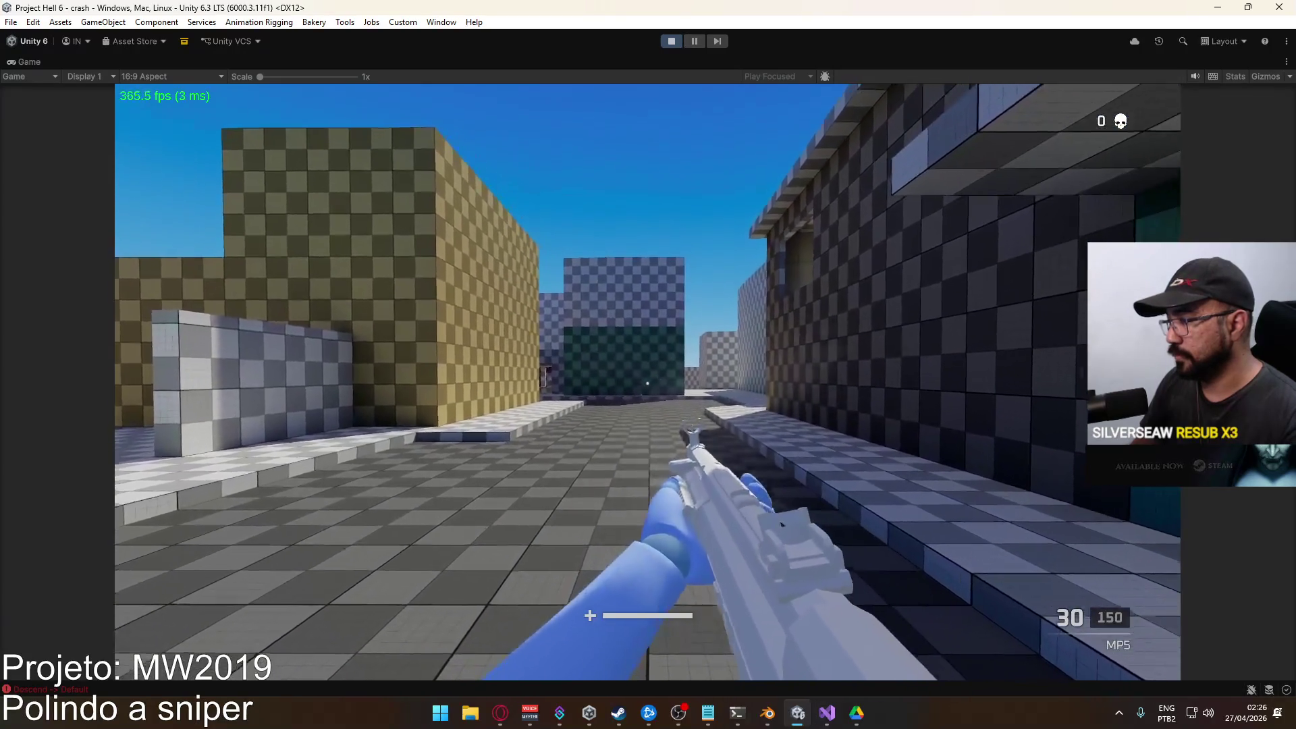
right_click(648, 383)
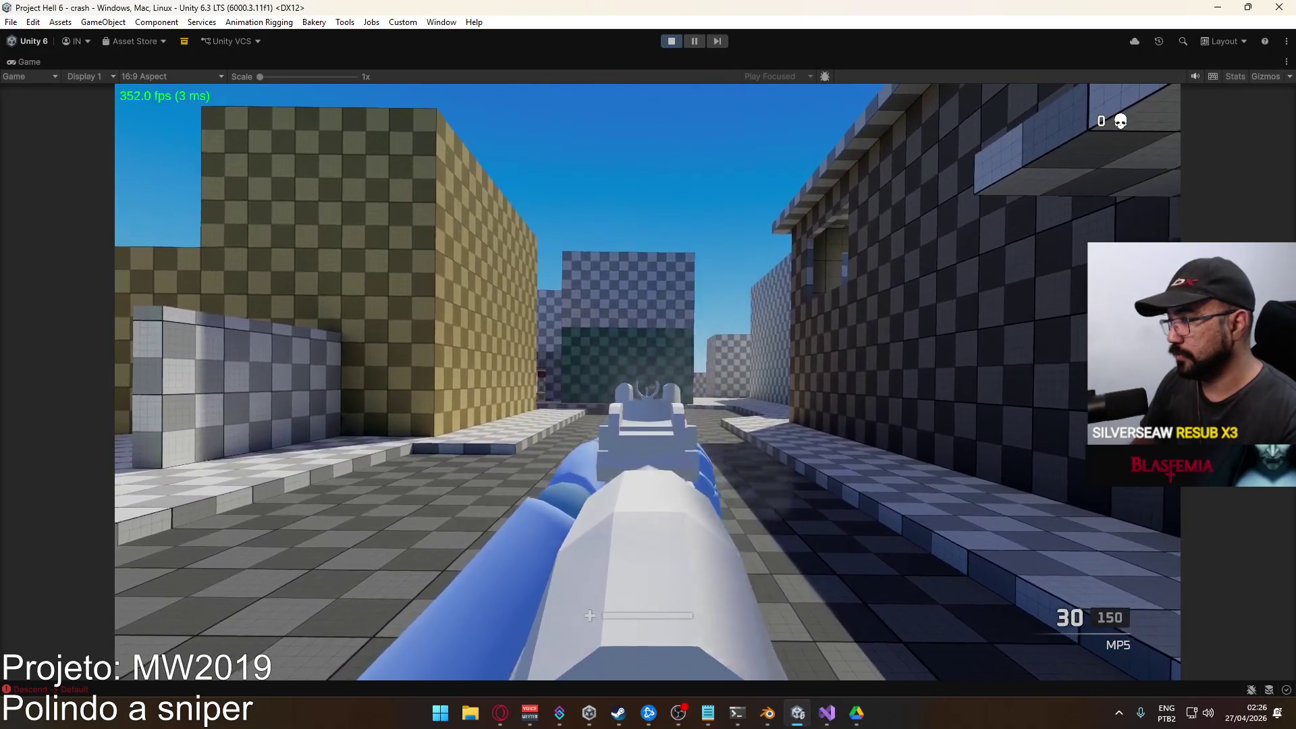
right_click(647, 384)
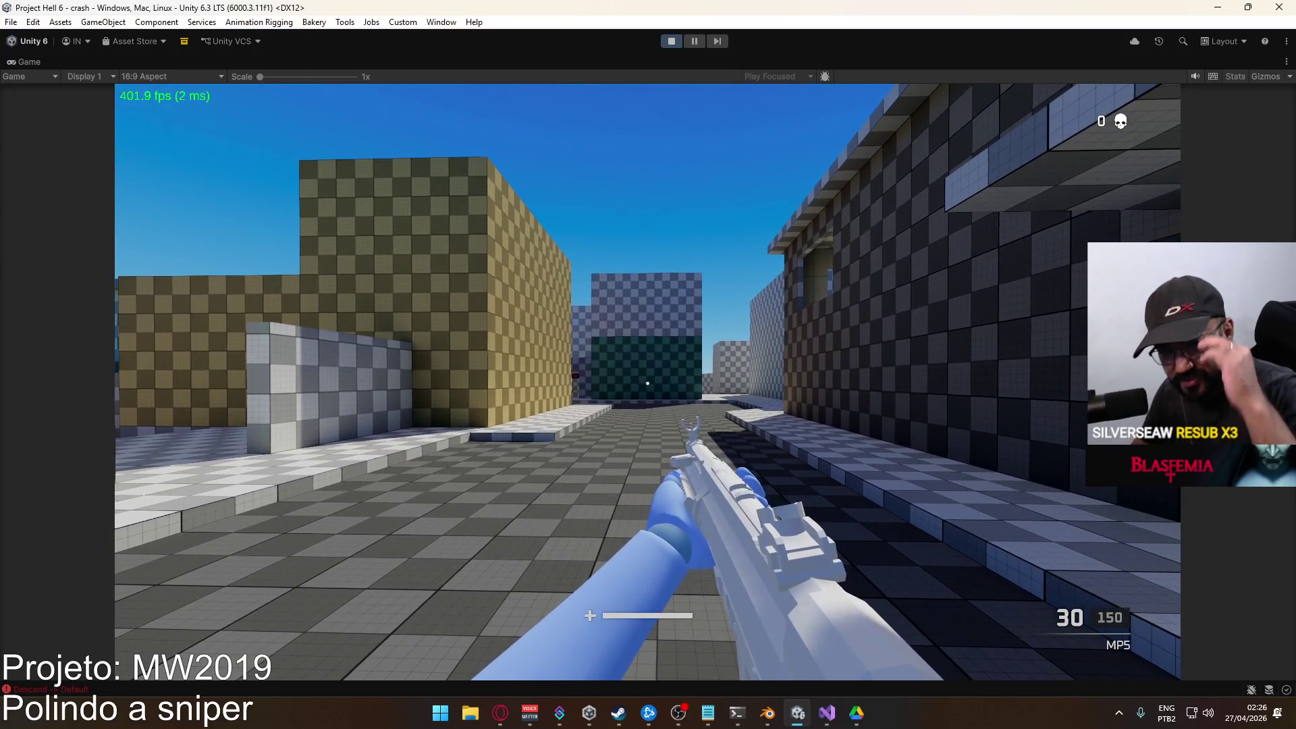
right_click(647, 383)
left_click(647, 383)
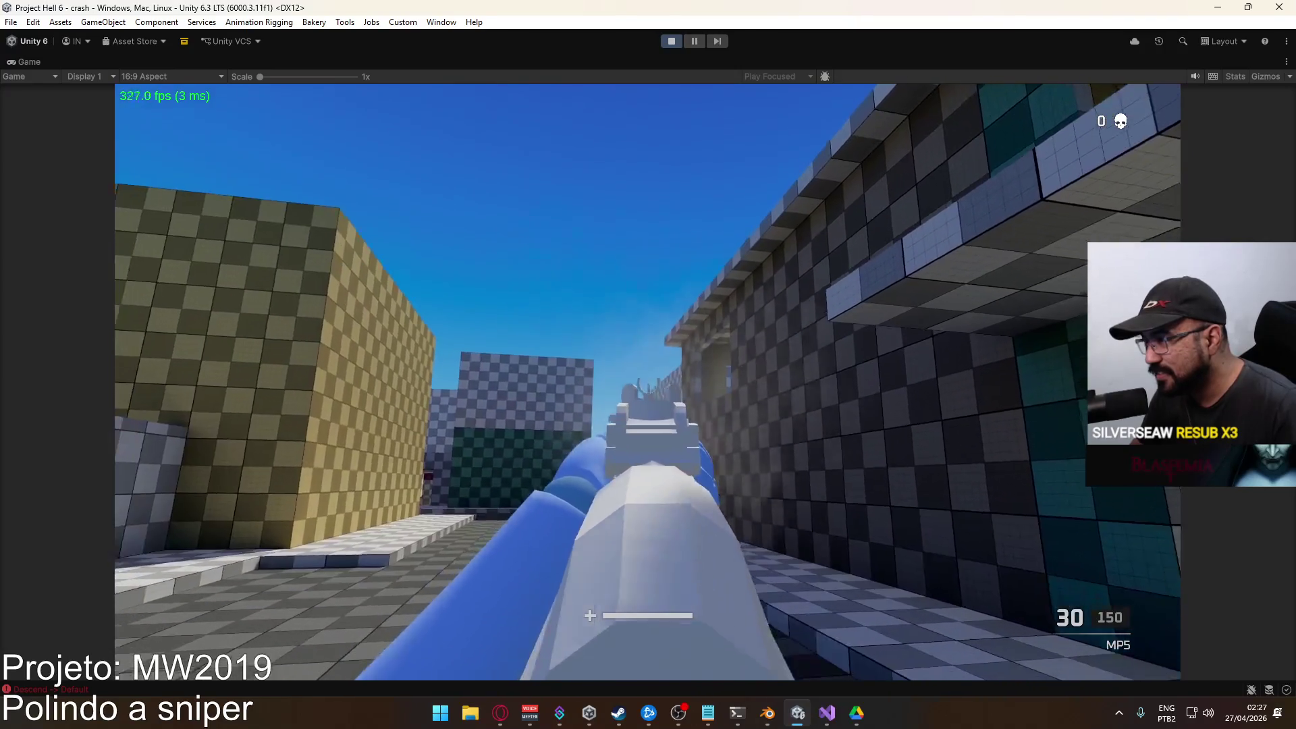
right_click(648, 383)
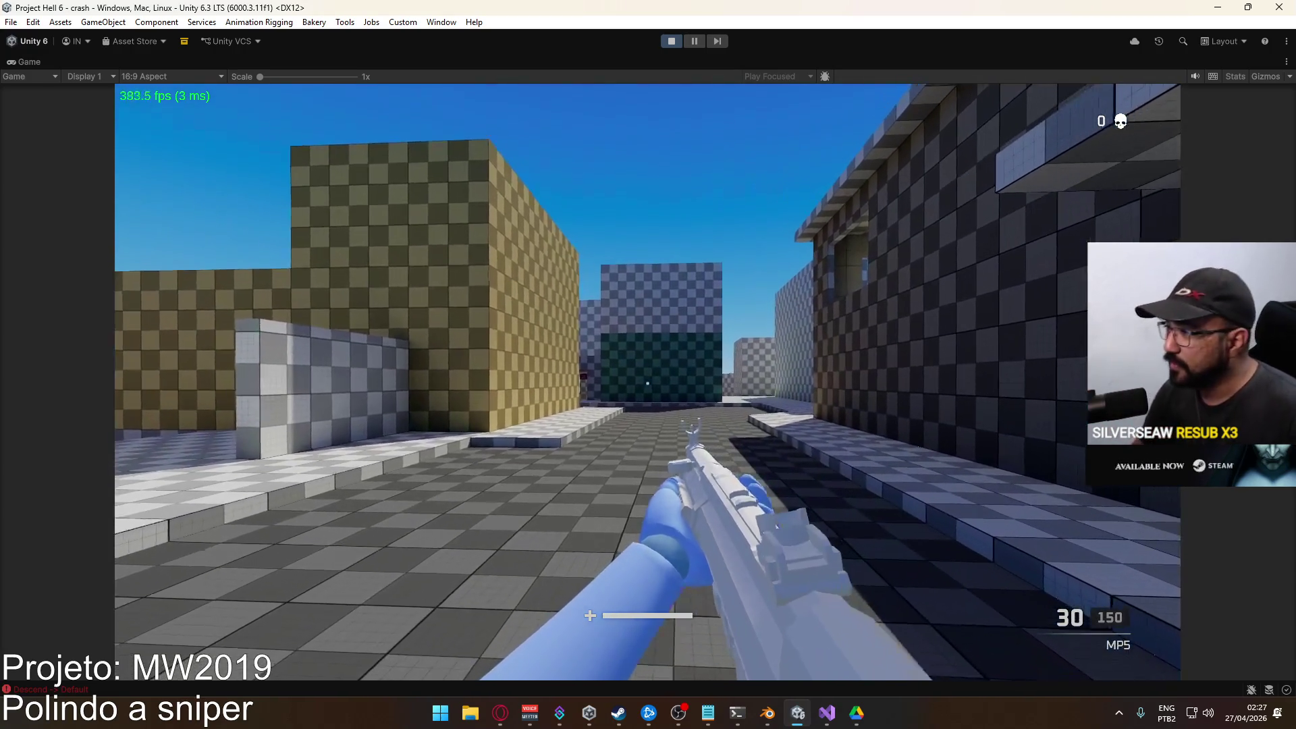
right_click(647, 384)
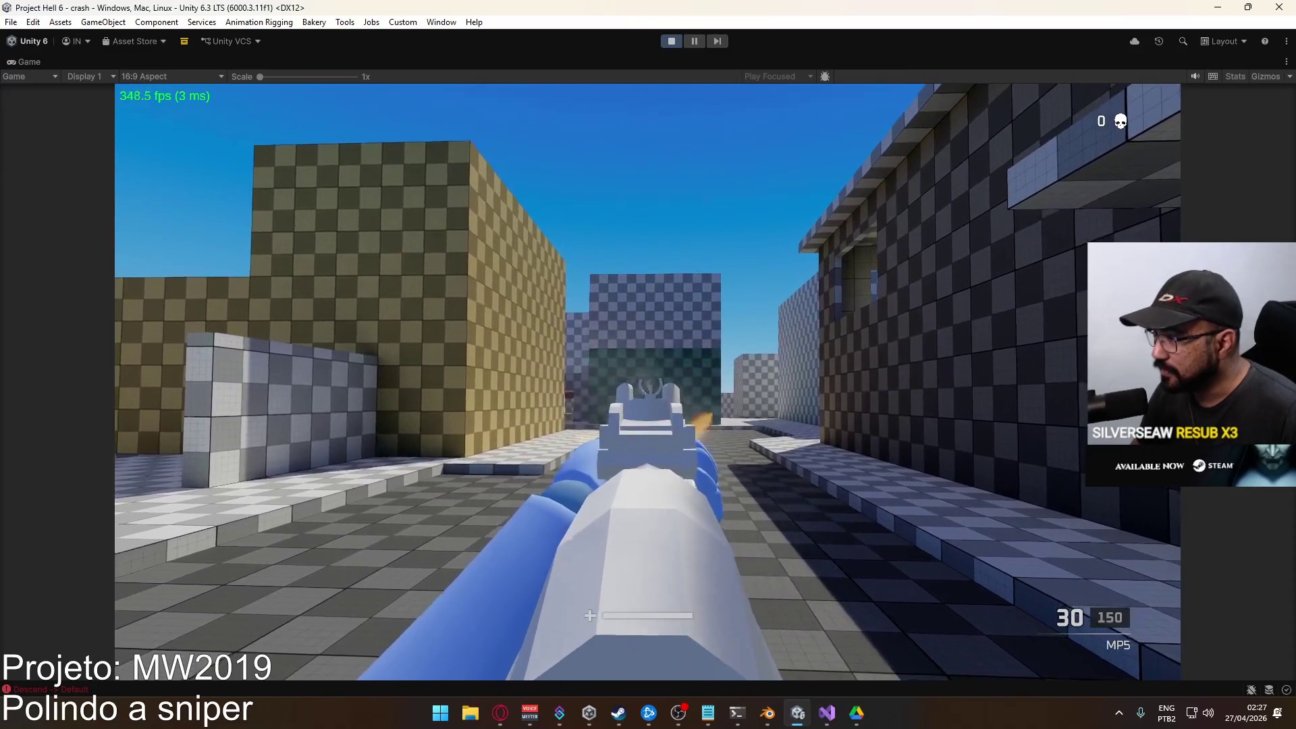
right_click(648, 384)
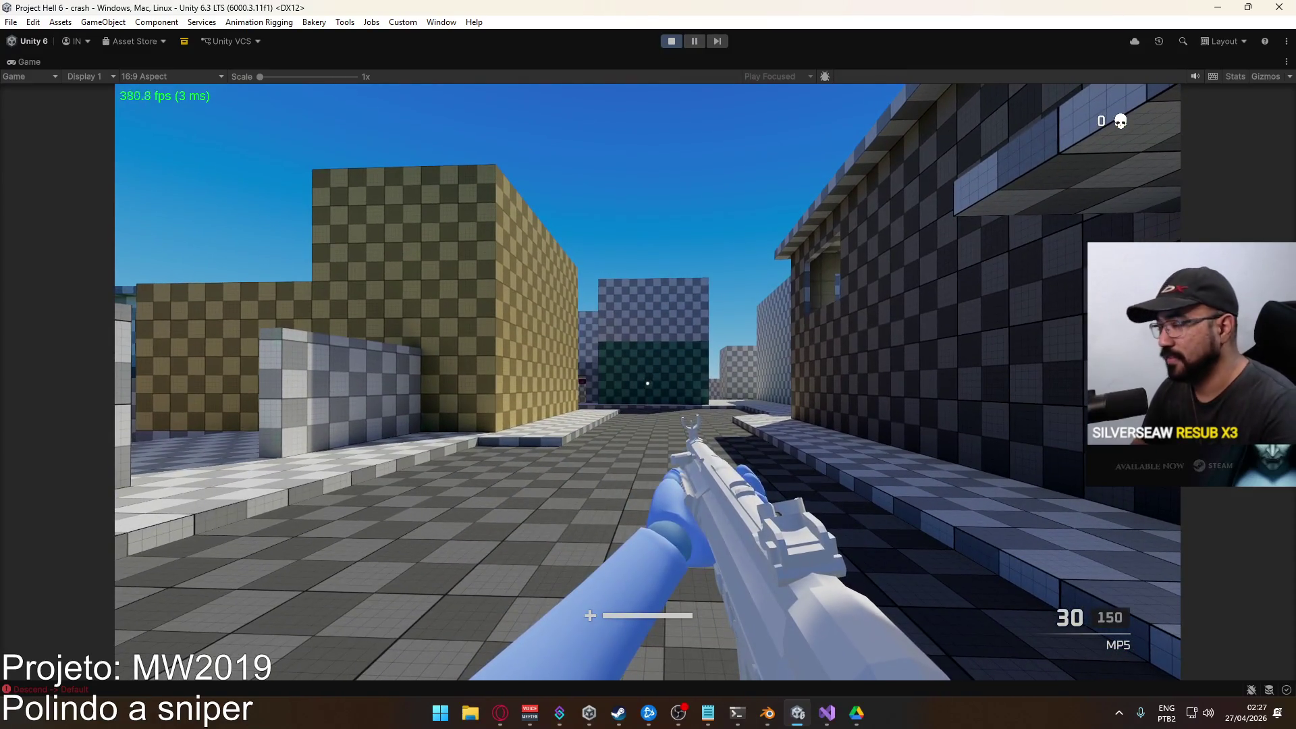
Switch to the X17 pistol, aim down its sights, then stop play mode.
key("2")
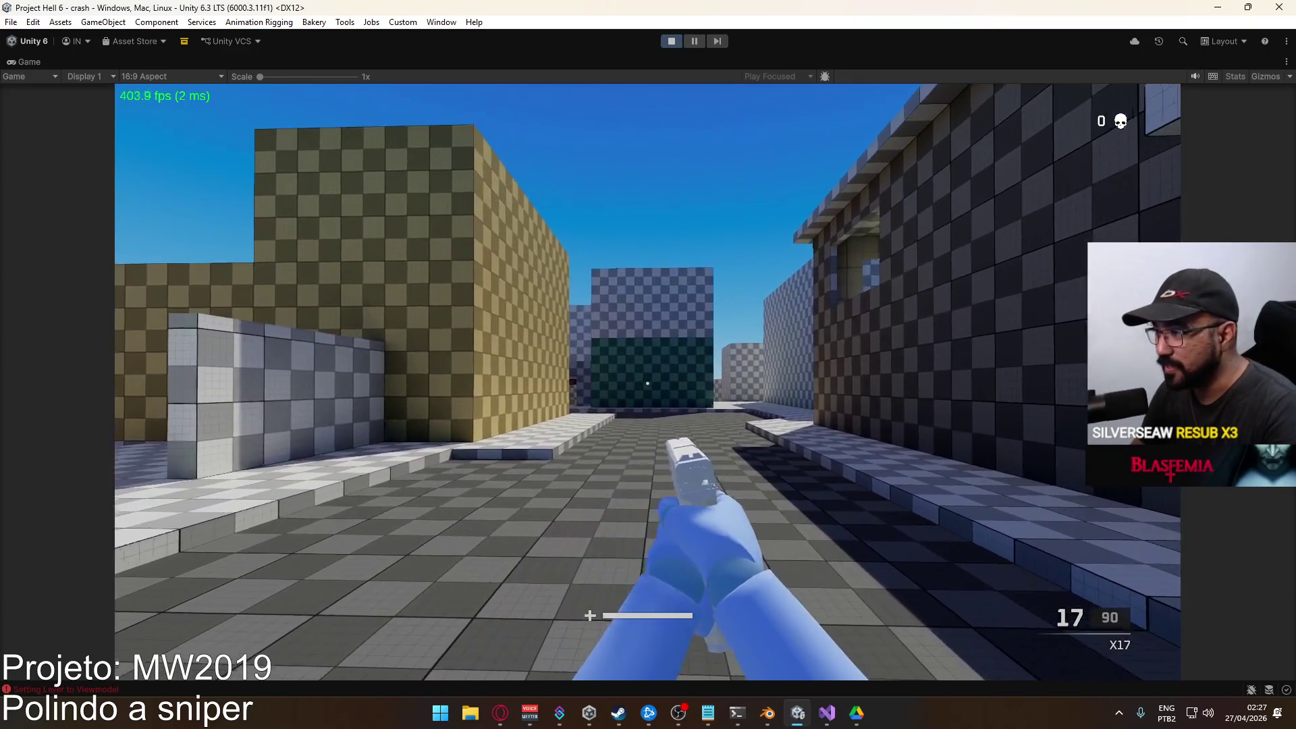
right_click(648, 384)
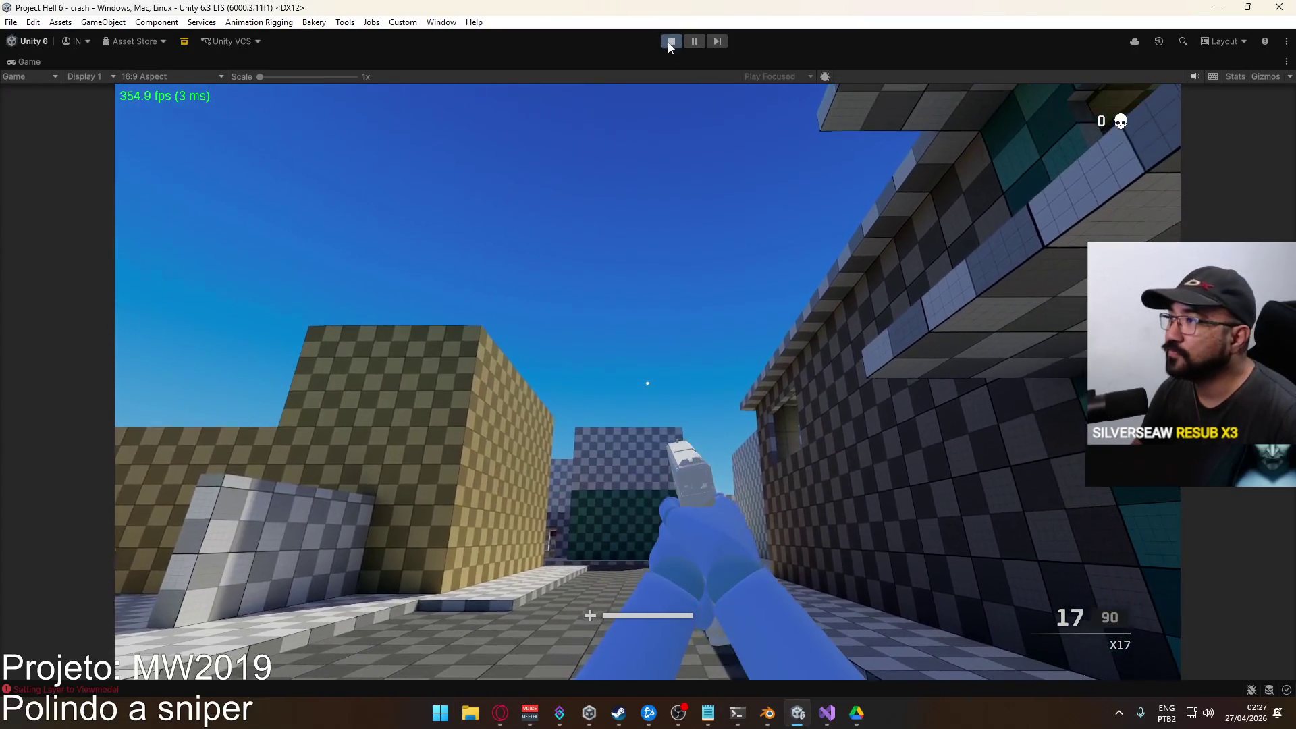
left_click(671, 41)
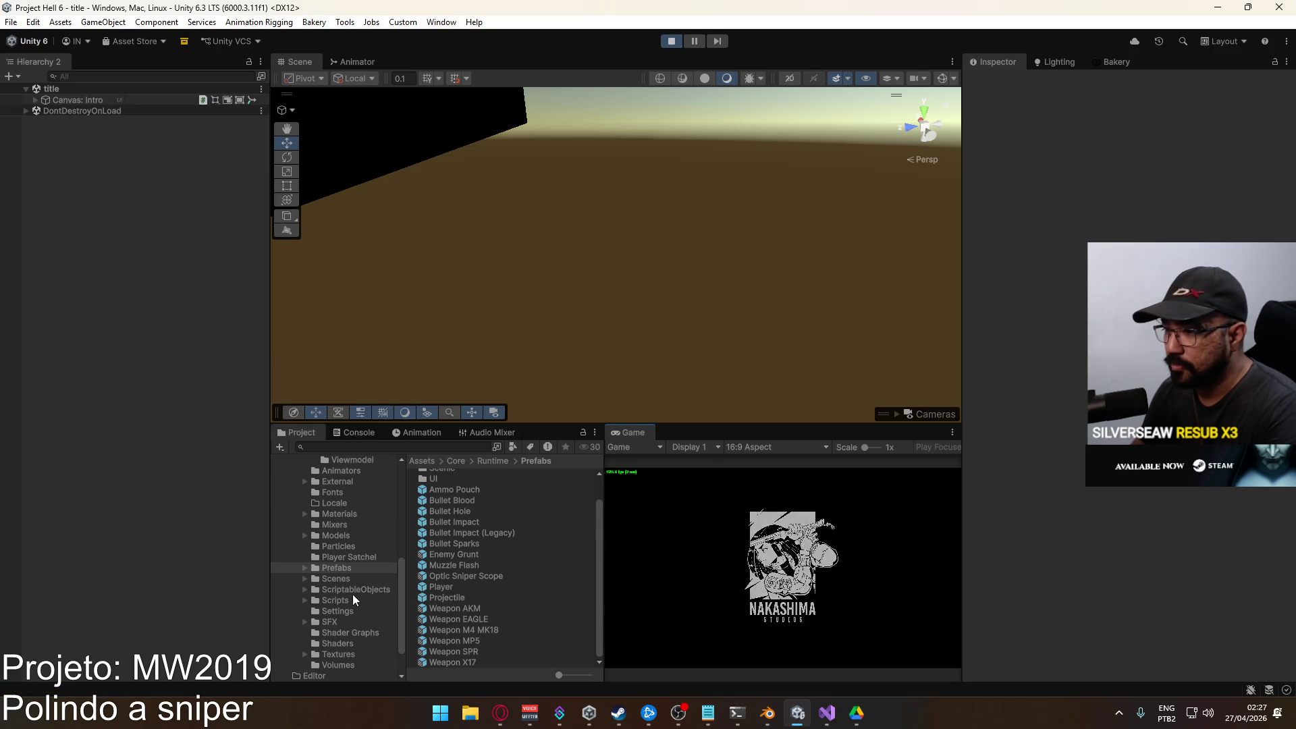
Reopen the Player prefab and browse the Viewmodel's Aerial, Fire (Auto) and Fire animator layers.
double_click(473, 587)
left_click(735, 401)
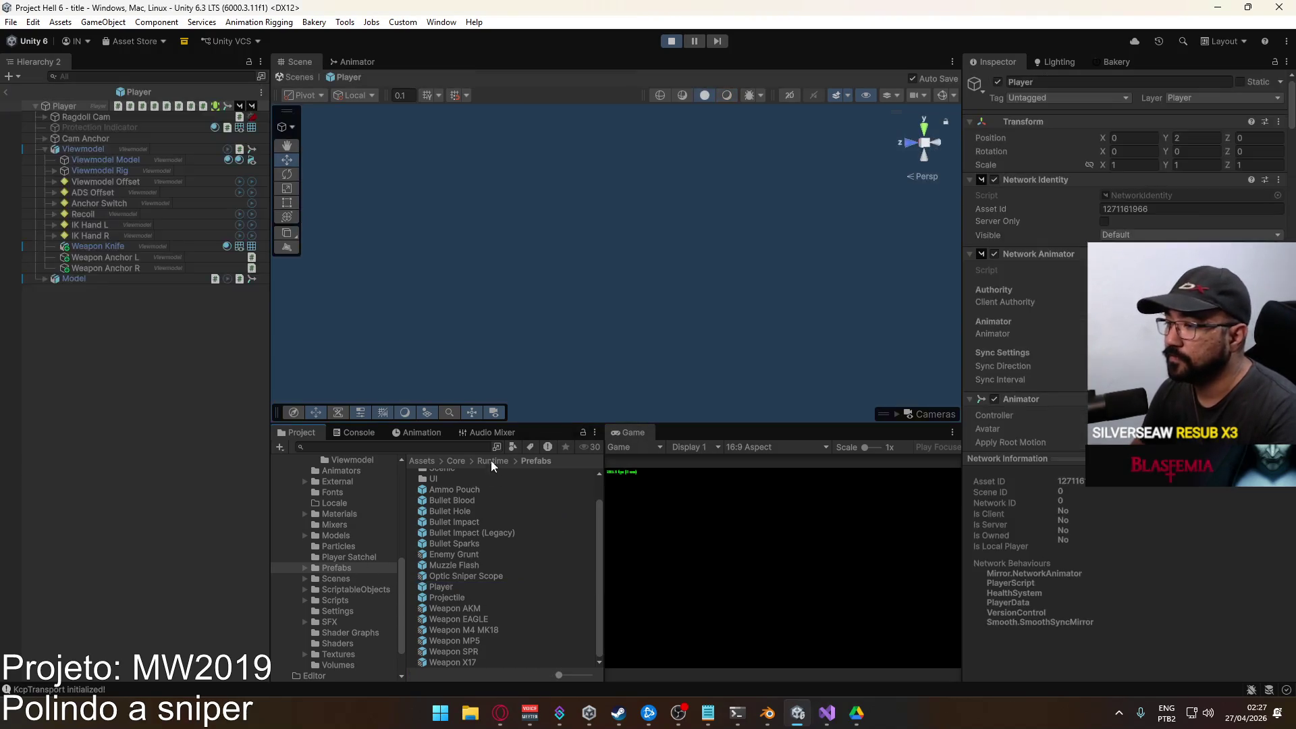
left_click(122, 151)
left_click(354, 62)
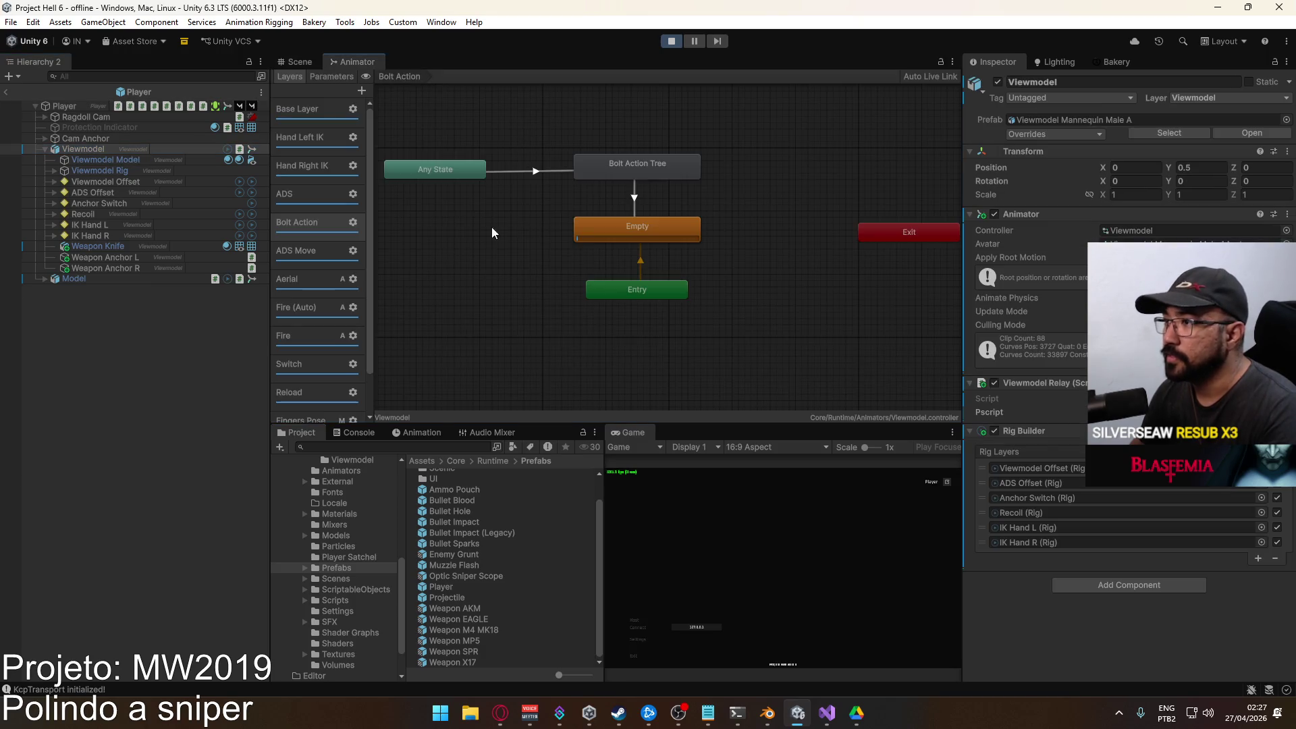
scroll(326, 305, "down", 1)
left_click(313, 266)
left_click(294, 245)
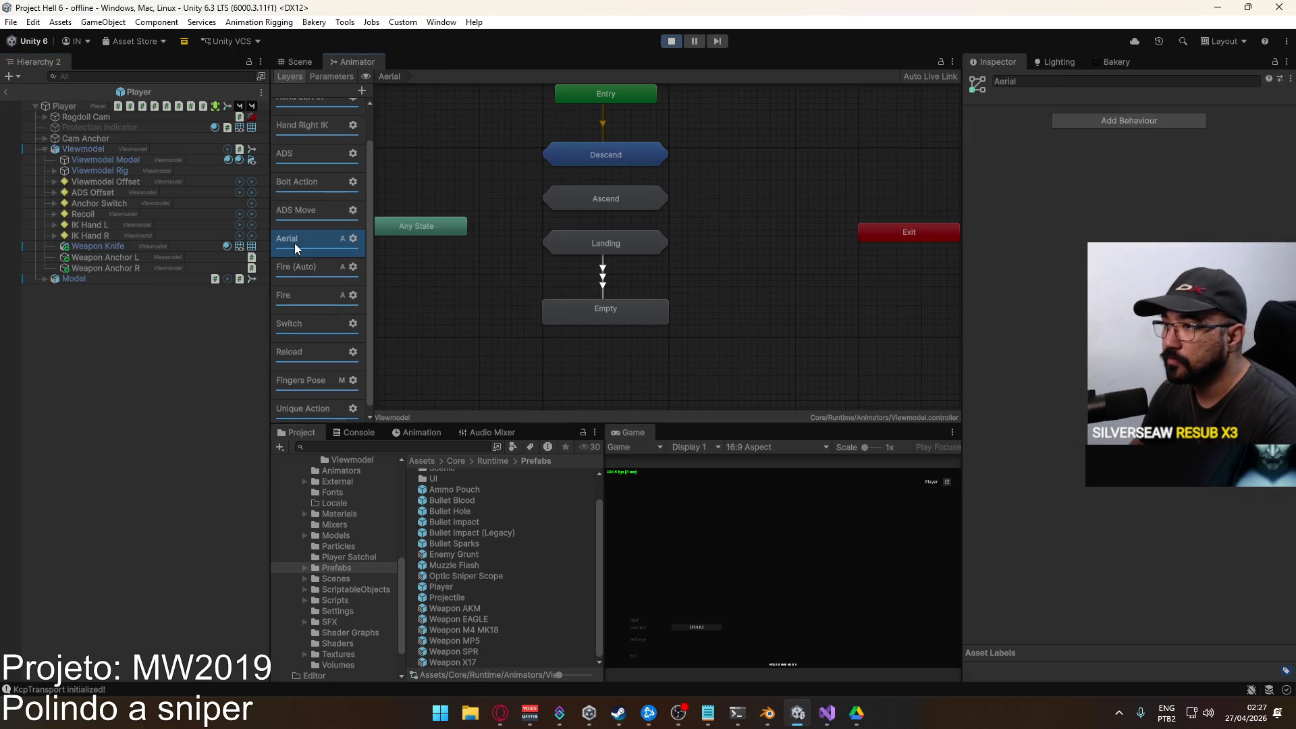
left_click(287, 265)
left_click_drag(585, 368, 621, 353)
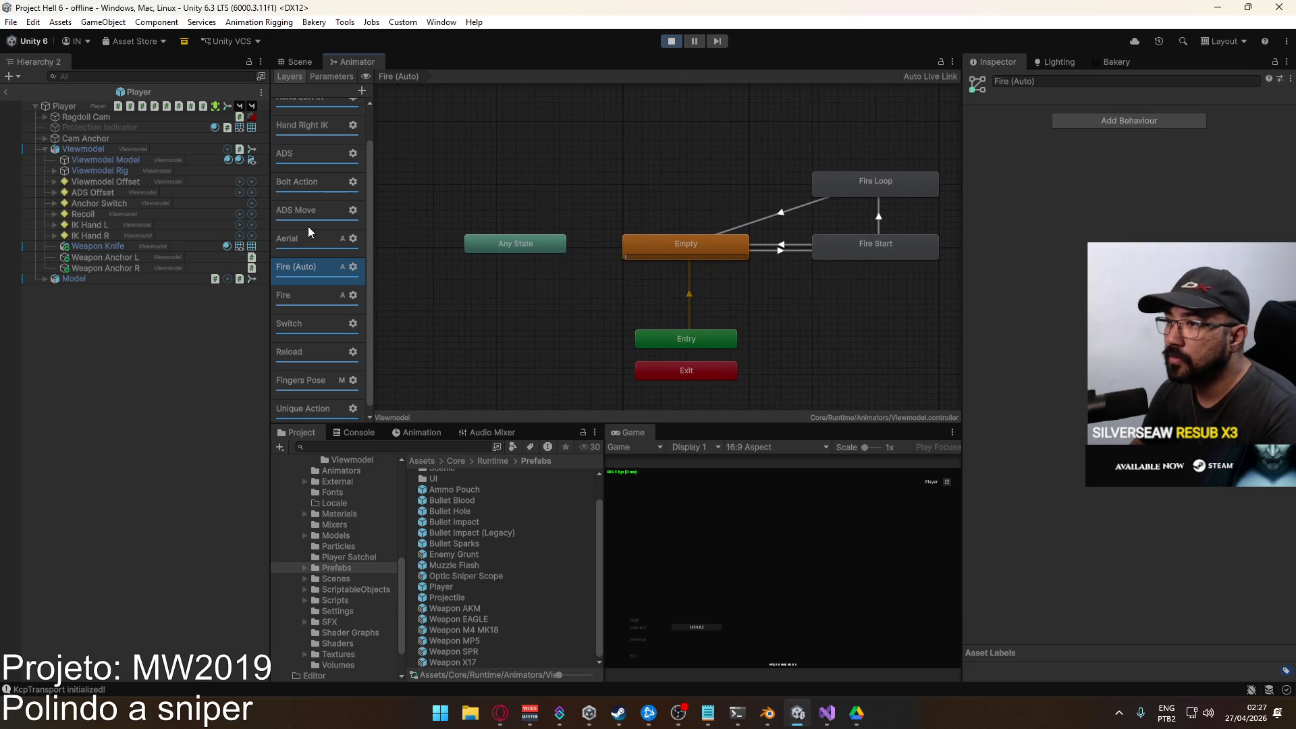
left_click(304, 295)
Inspect the Fire state's MP5 Recoils blend tree and its four MP5 Fire motions.
double_click(673, 195)
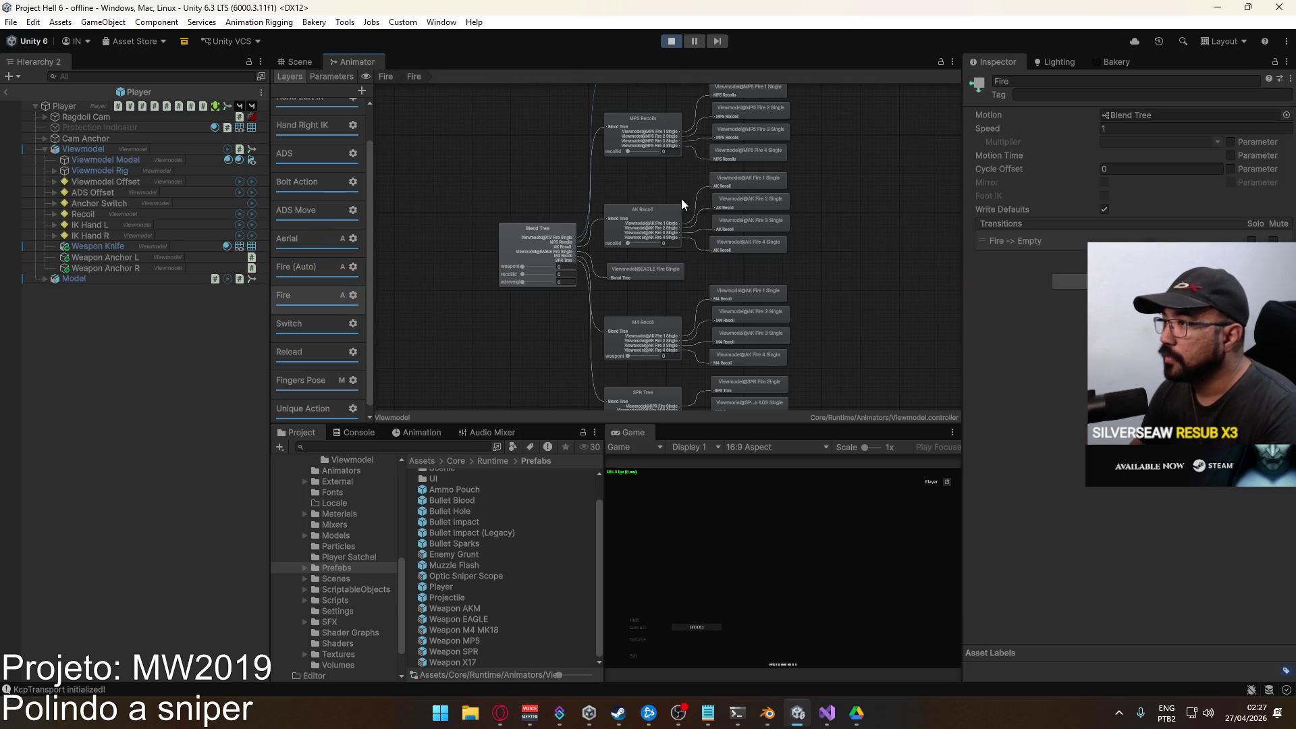
scroll(799, 270, "up", 10)
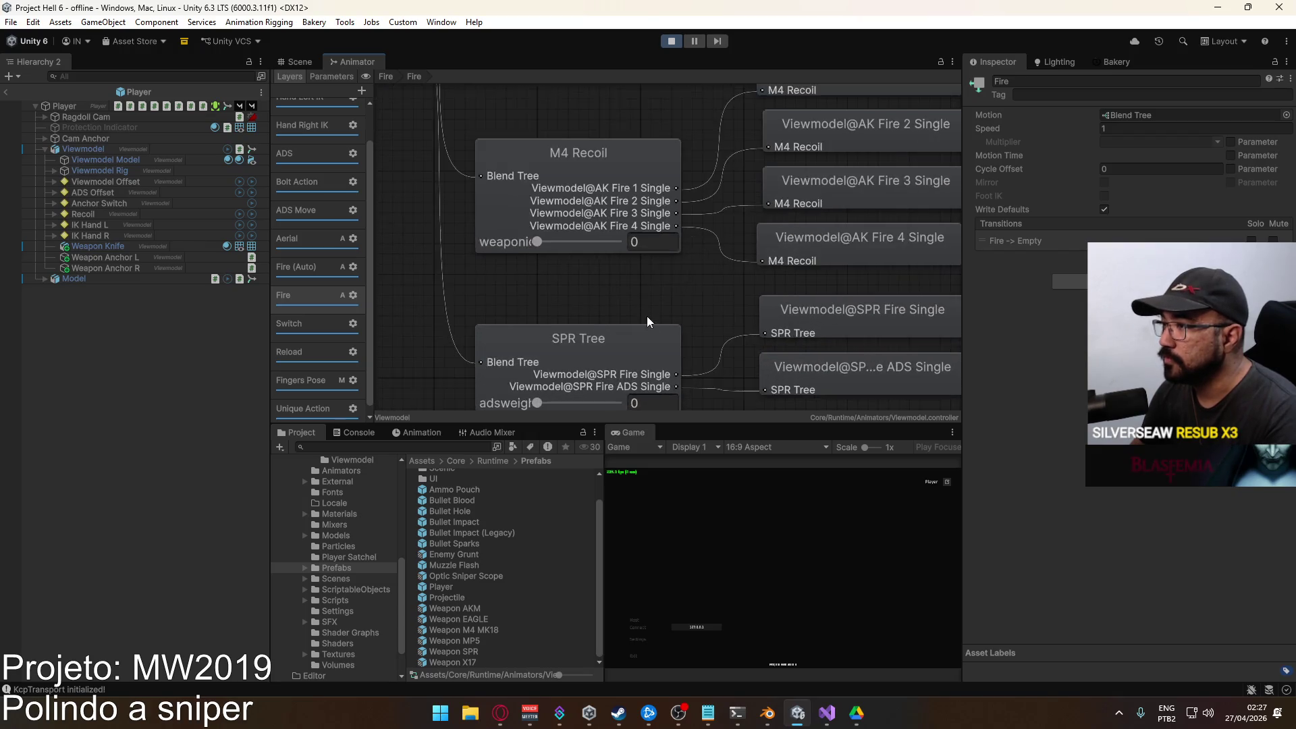
scroll(706, 181, "down", 10)
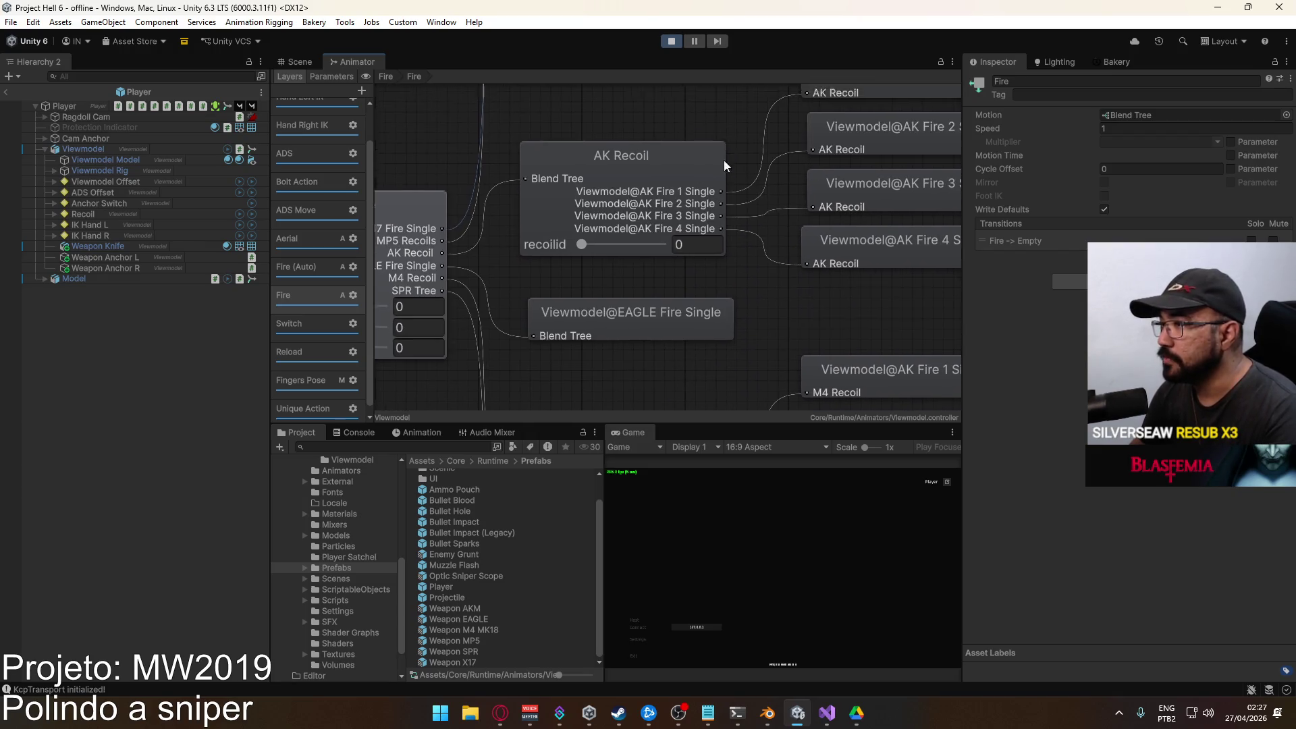
scroll(722, 278, "up", 2)
left_click(578, 213)
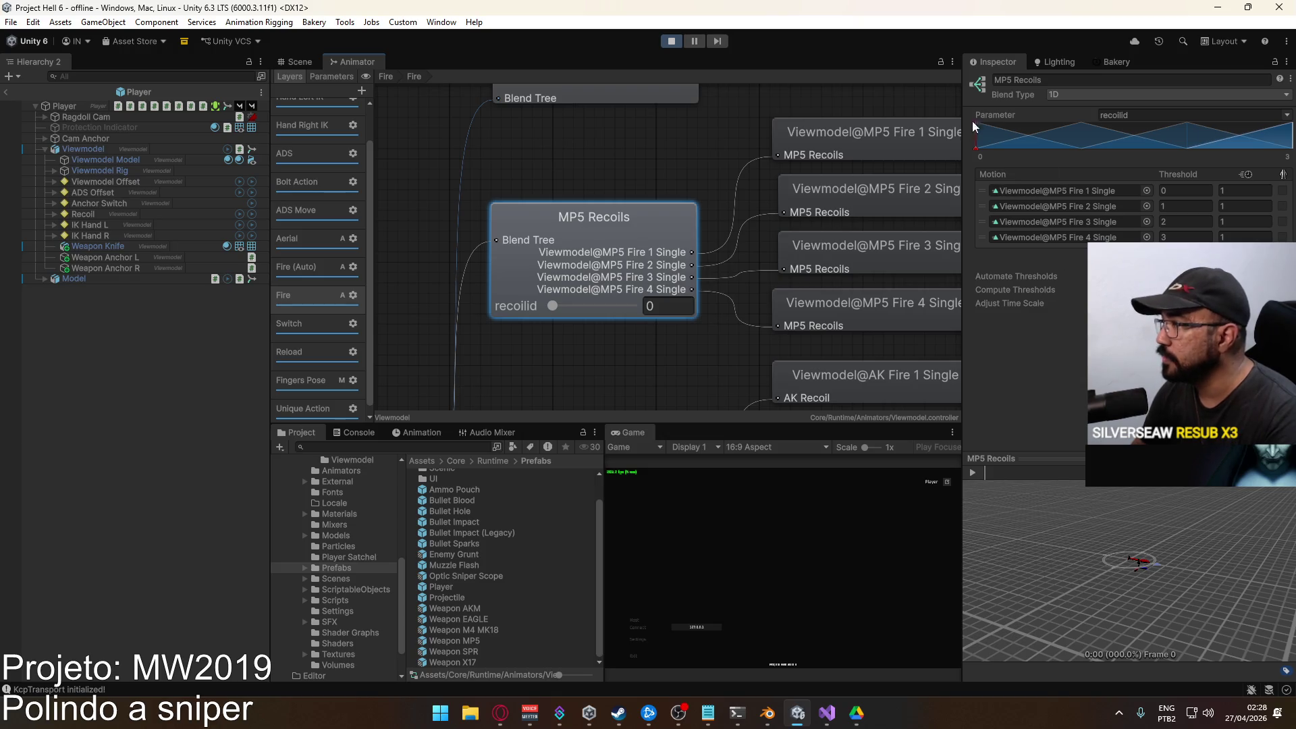
scroll(641, 275, "up", 4)
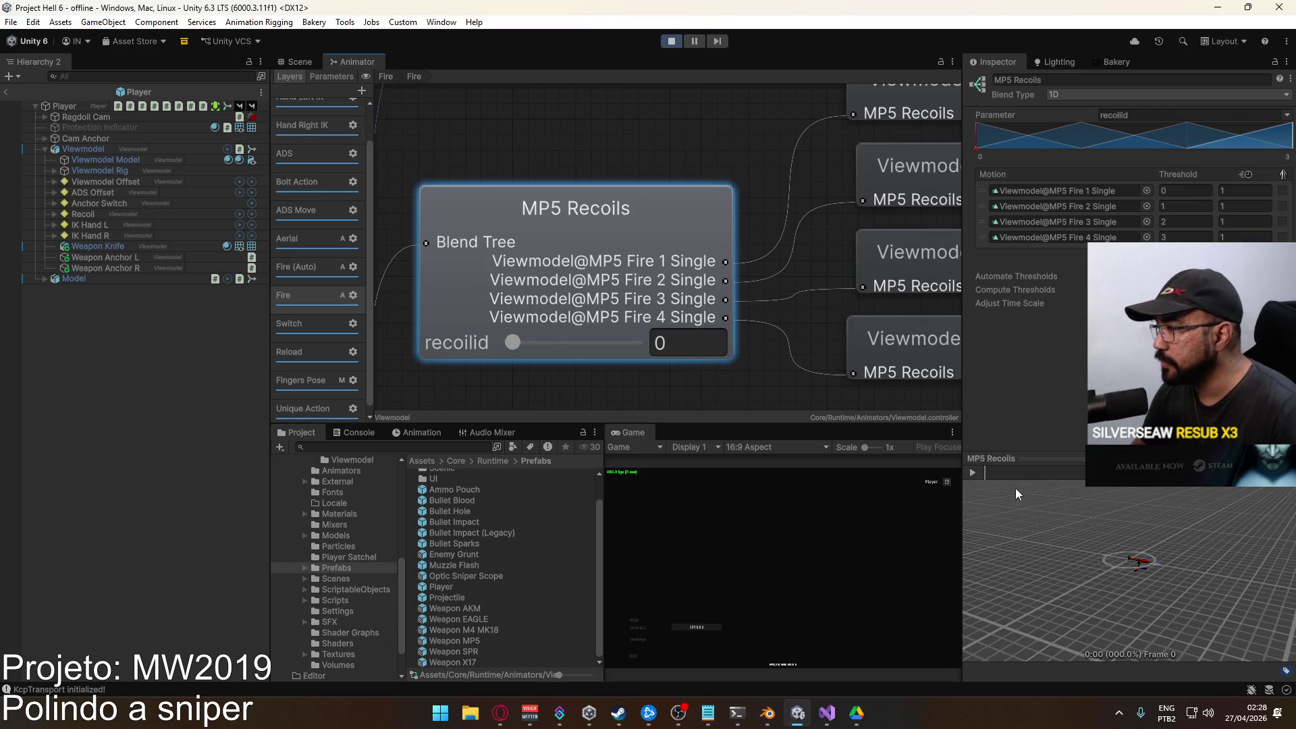
left_click_drag(821, 323, 654, 330)
scroll(675, 331, "down", 2)
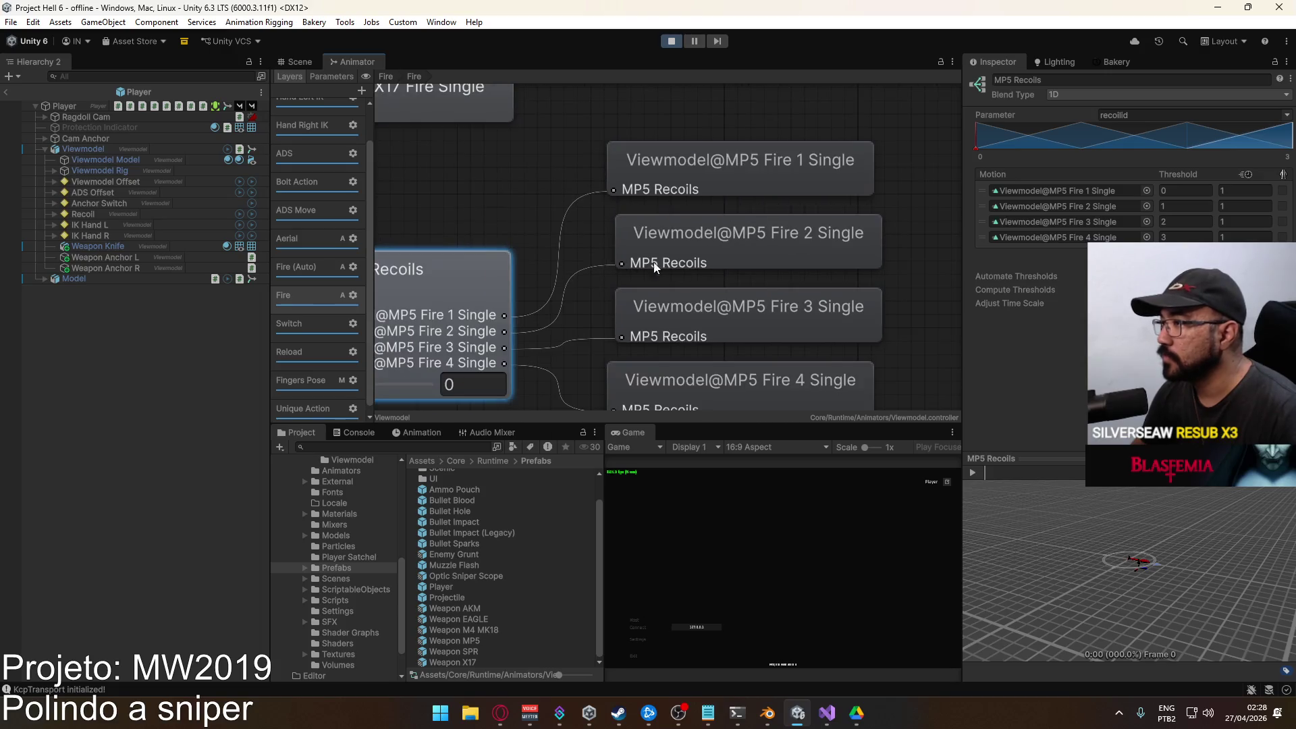
scroll(676, 270, "down", 1)
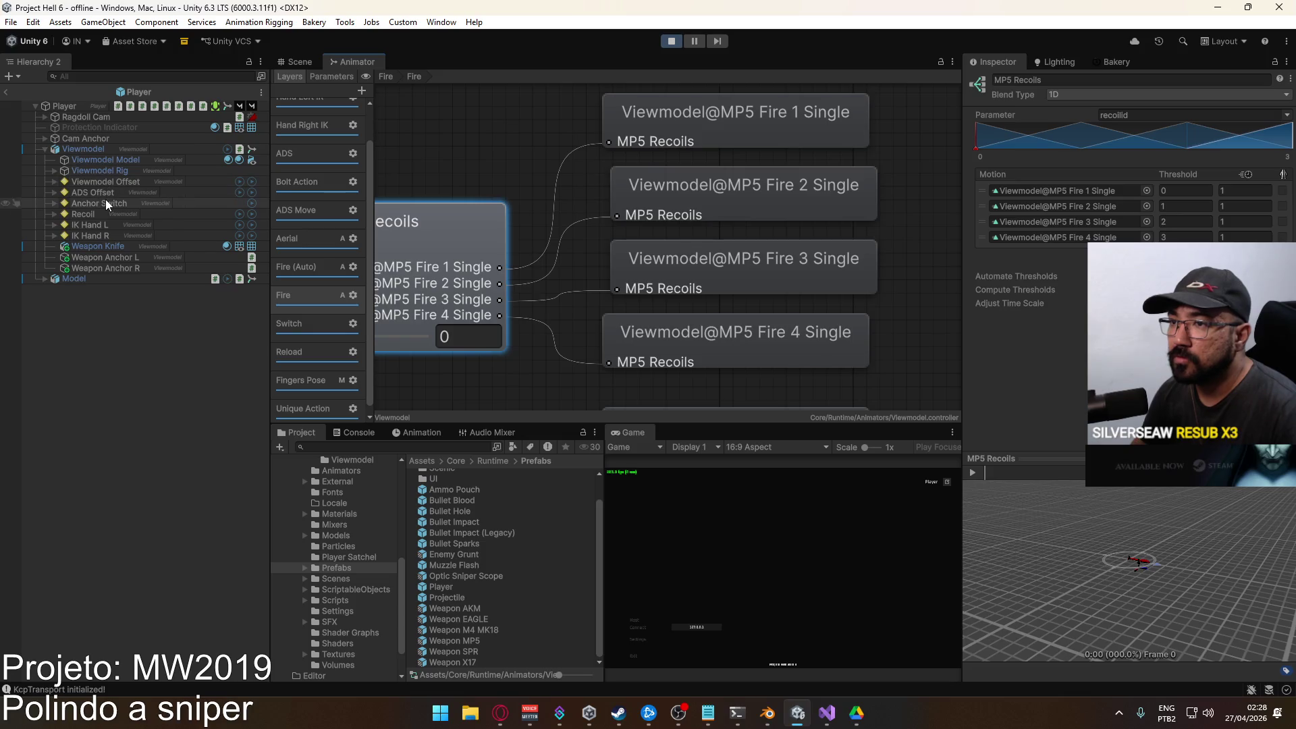
left_click(98, 214)
mouse_move(496, 114)
left_mouse_down()
mouse_move(698, 72)
mouse_move(796, 99)
left_mouse_up()
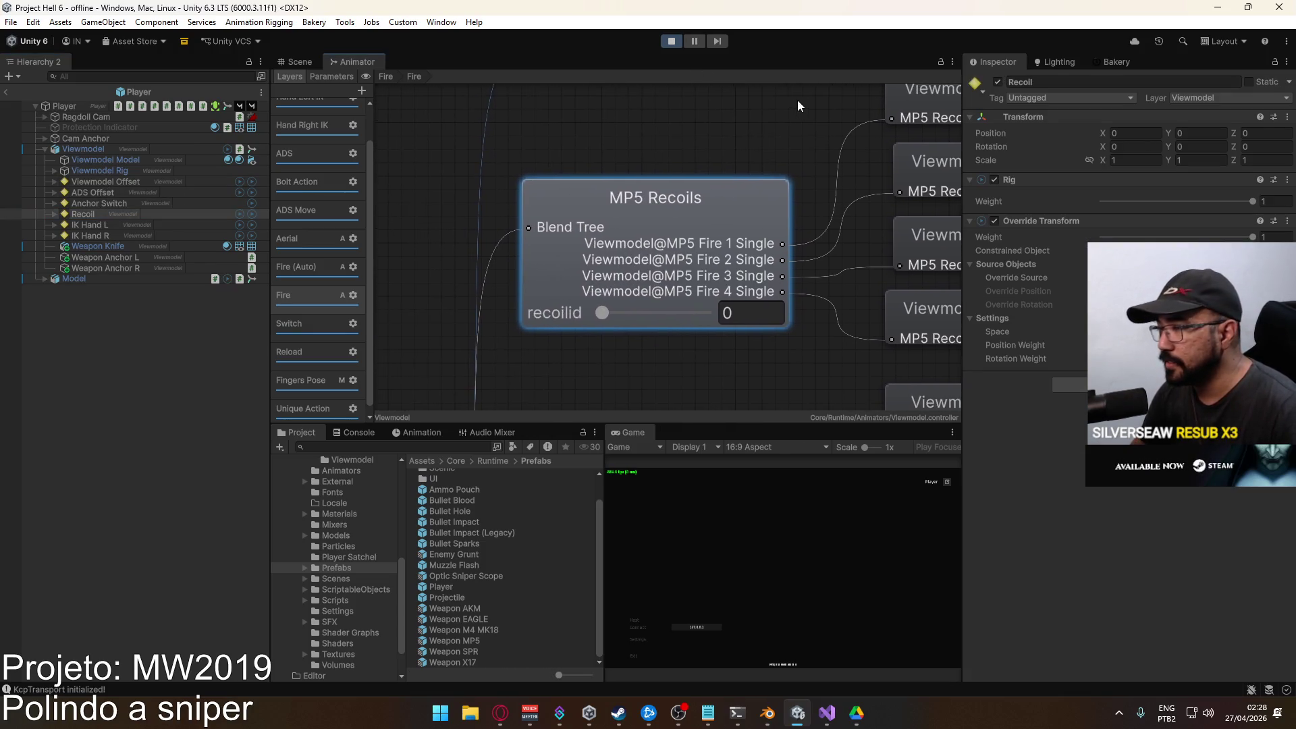
Create an empty child named 'Recoil Pivot' under the Recoil object.
left_click(300, 62)
left_click(79, 215)
key("alt+shift+n")
type("Recoil Pivot")
key("Return")
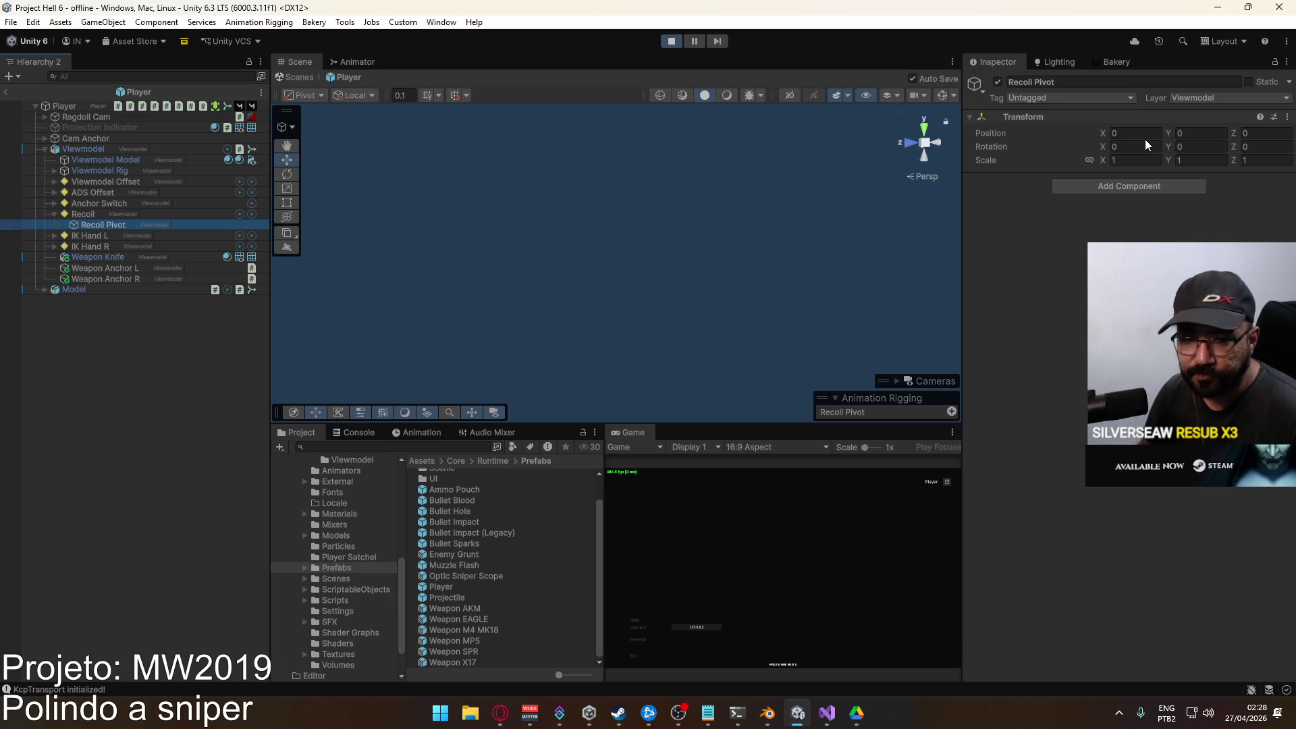
Exit the viewmodel prefab and host a new match on the Crash map.
left_click(300, 77)
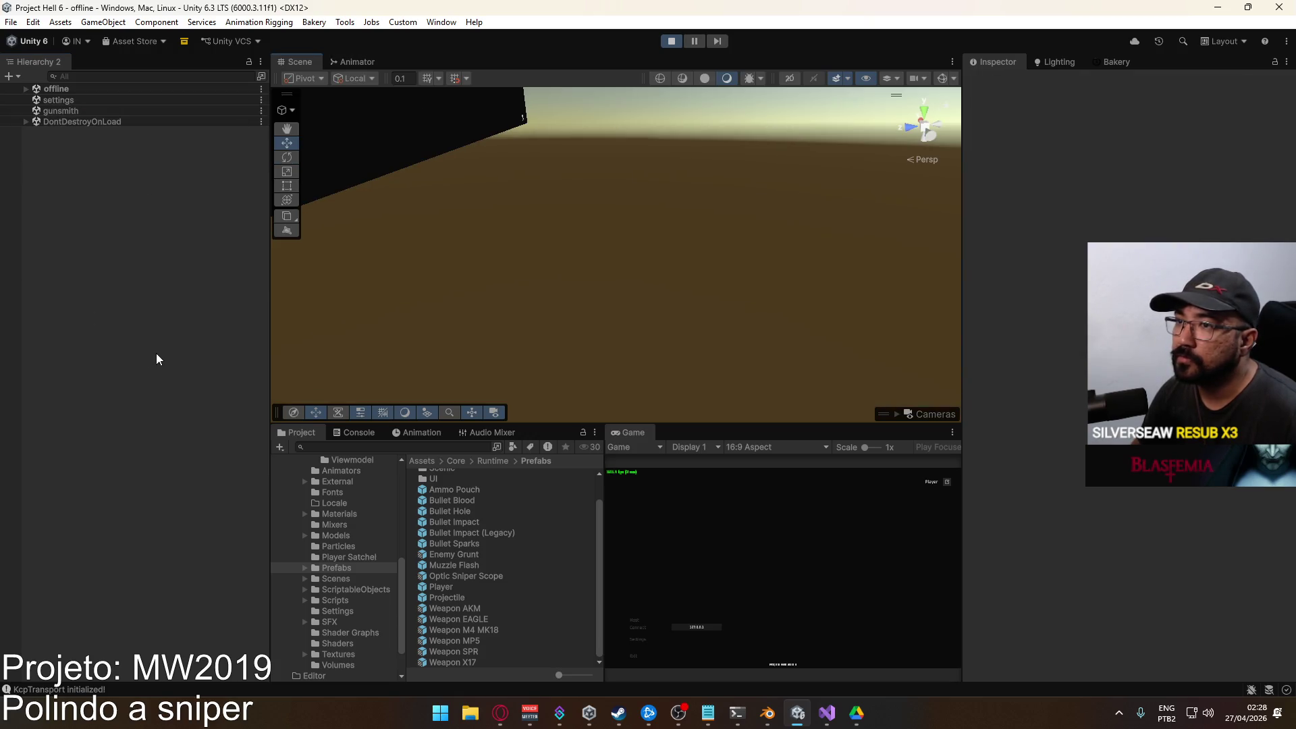
left_click(637, 618)
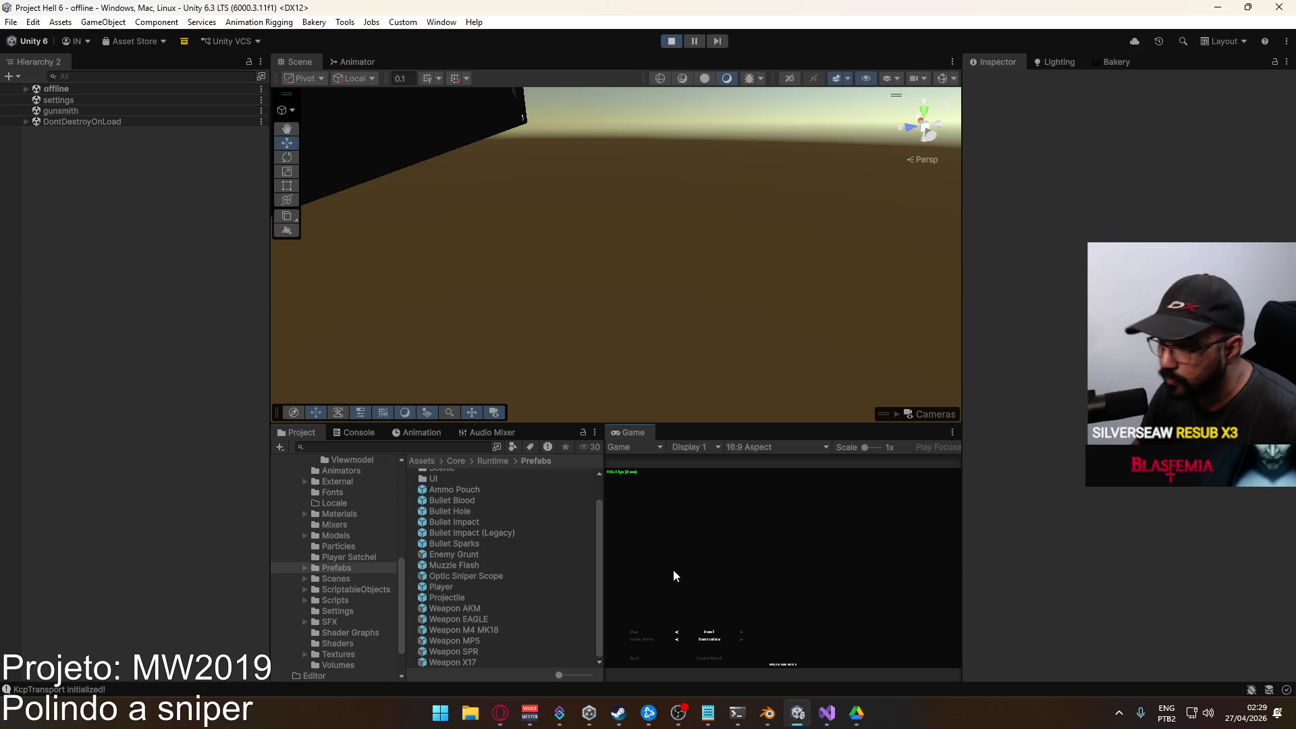
left_click(718, 661)
key("super")
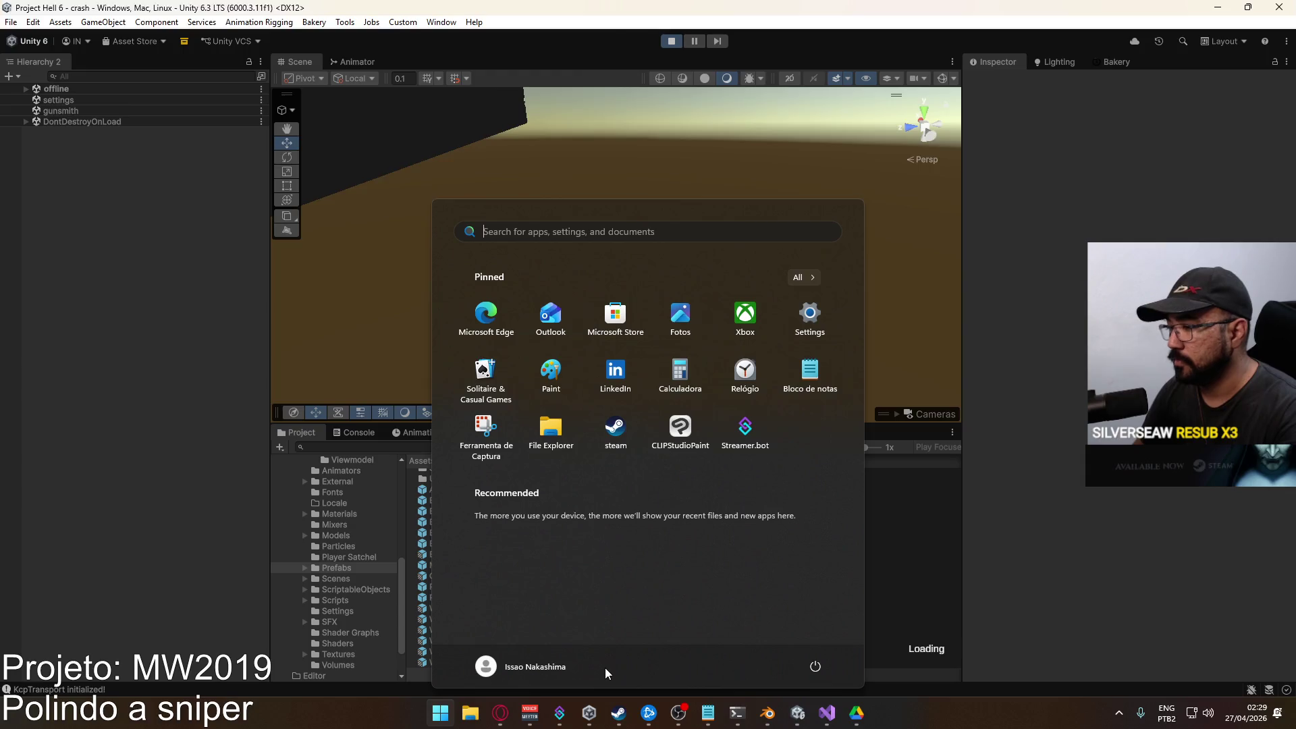
Search Google for 'braid prototype' in a new tab and preview the Art Of Braid and IGS 2007 images.
key("Escape")
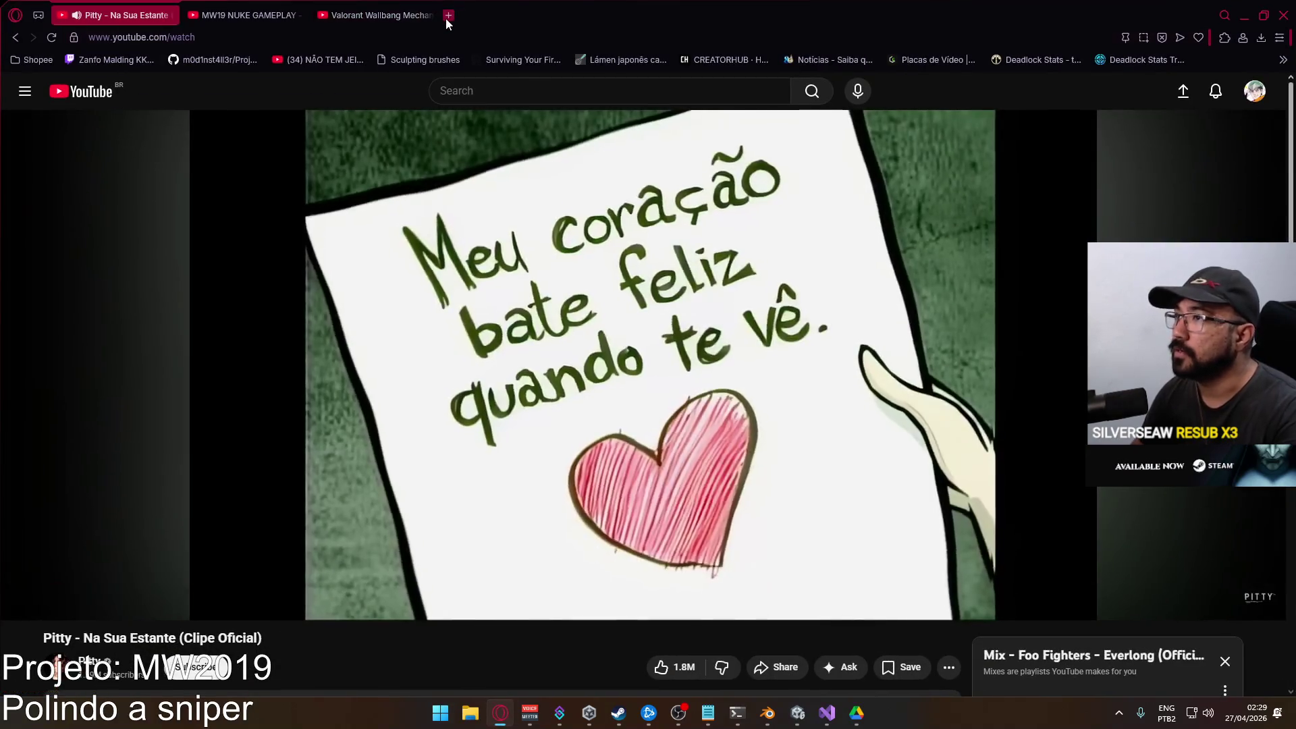
left_click(449, 15)
type("braid prototype")
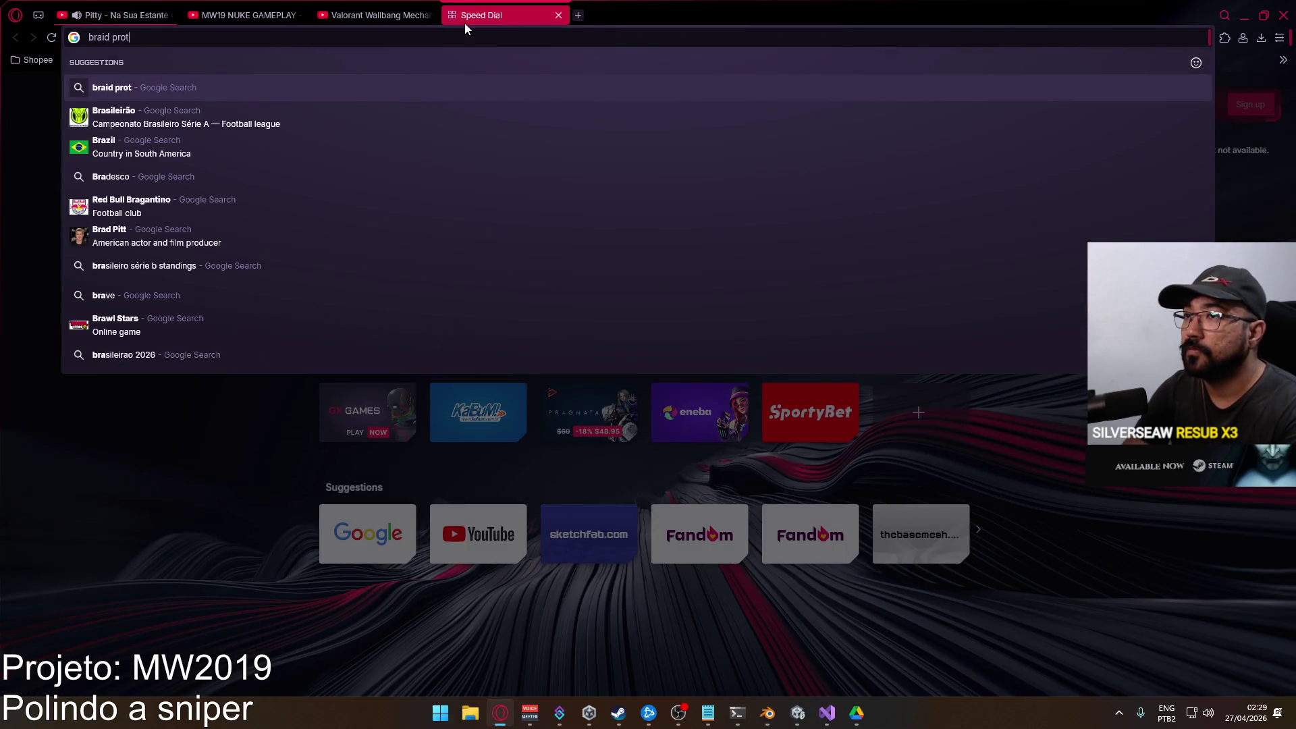
key("Return")
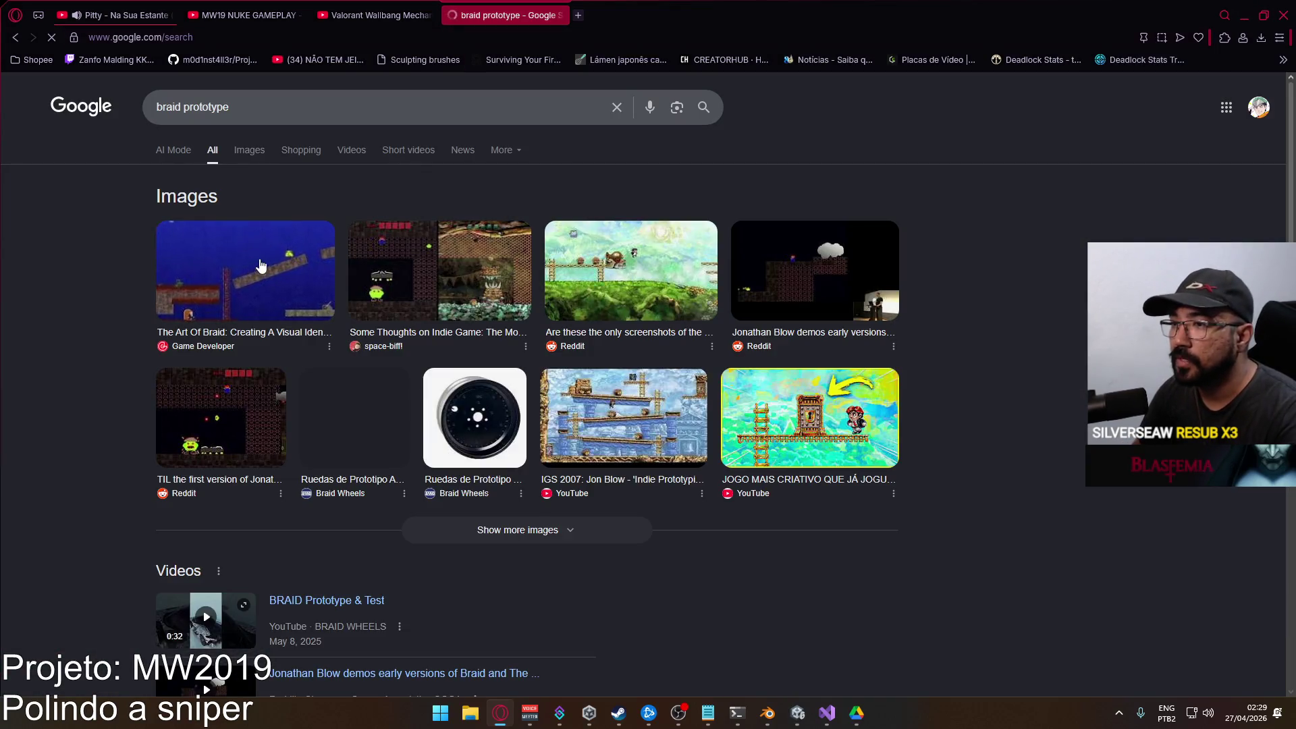
left_click(261, 263)
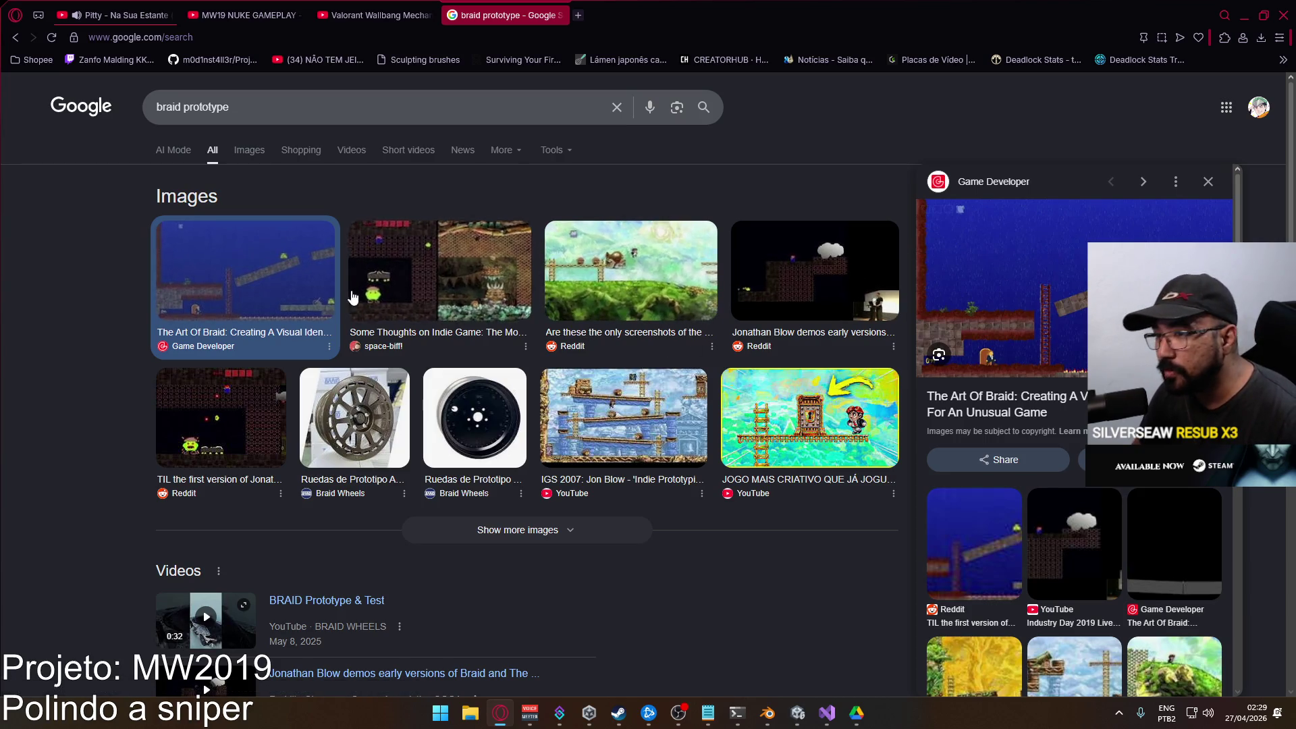
left_click(658, 424)
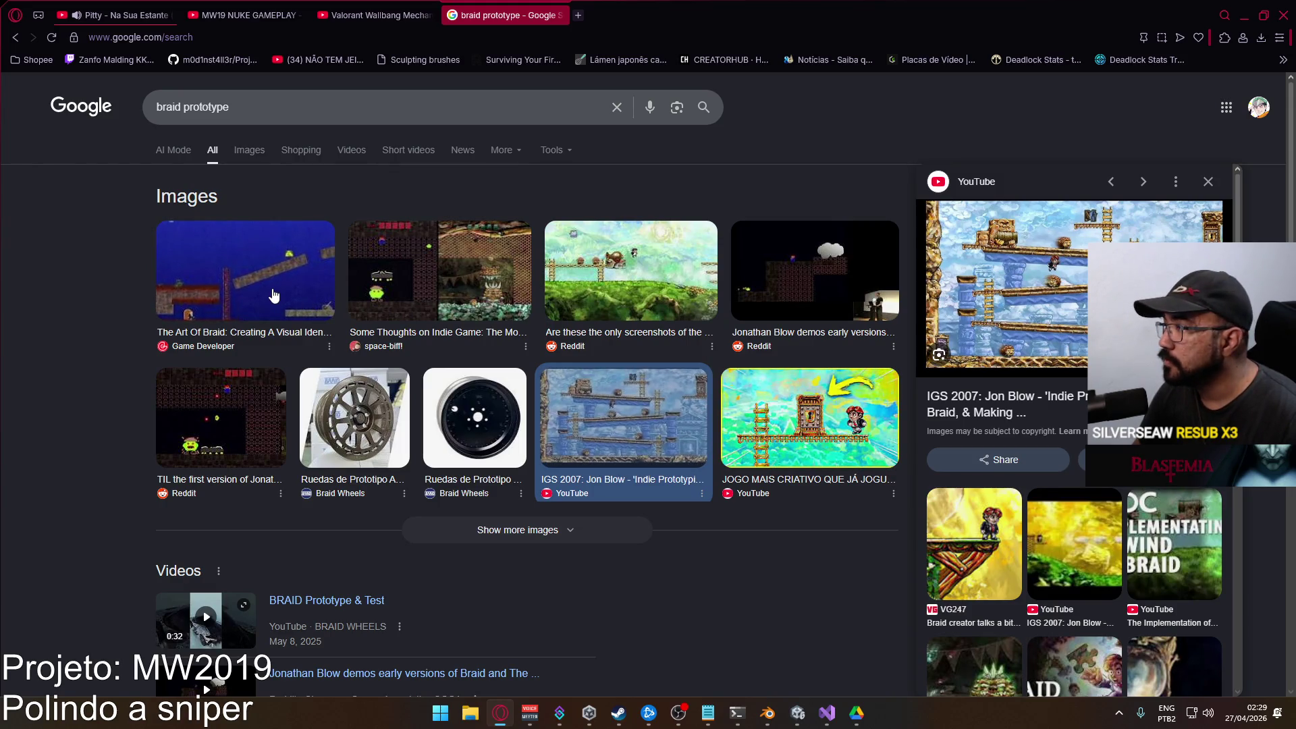
Switch to image results and preview the Reddit screenshot, Art Of Braid and early demo images.
left_click(249, 150)
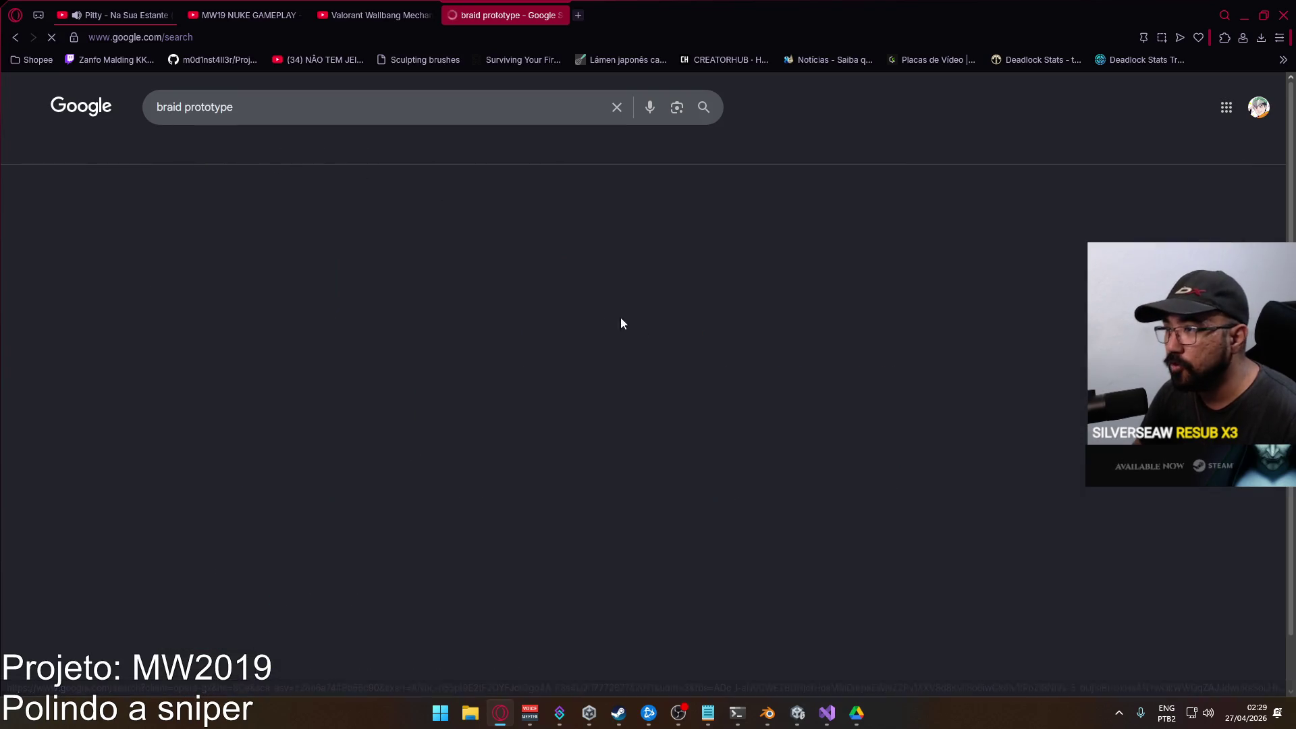
left_click(319, 287)
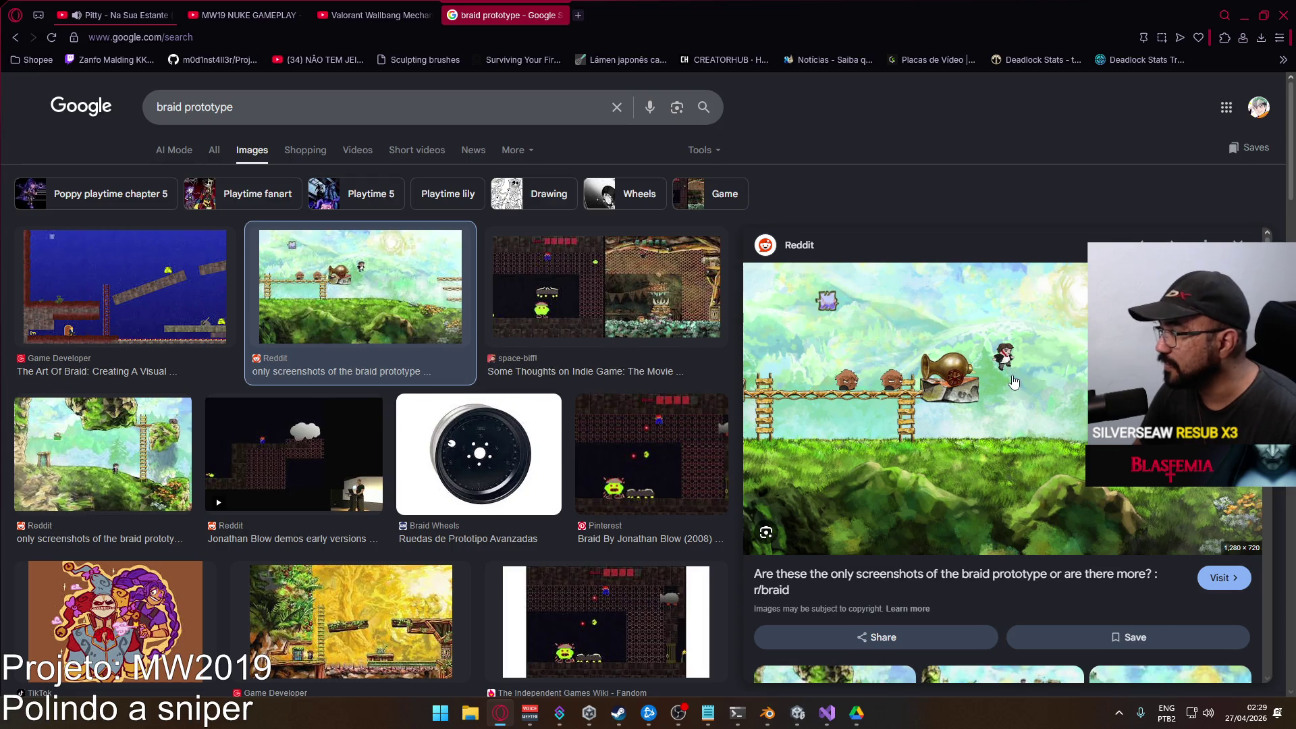
scroll(1006, 421, "down", 3)
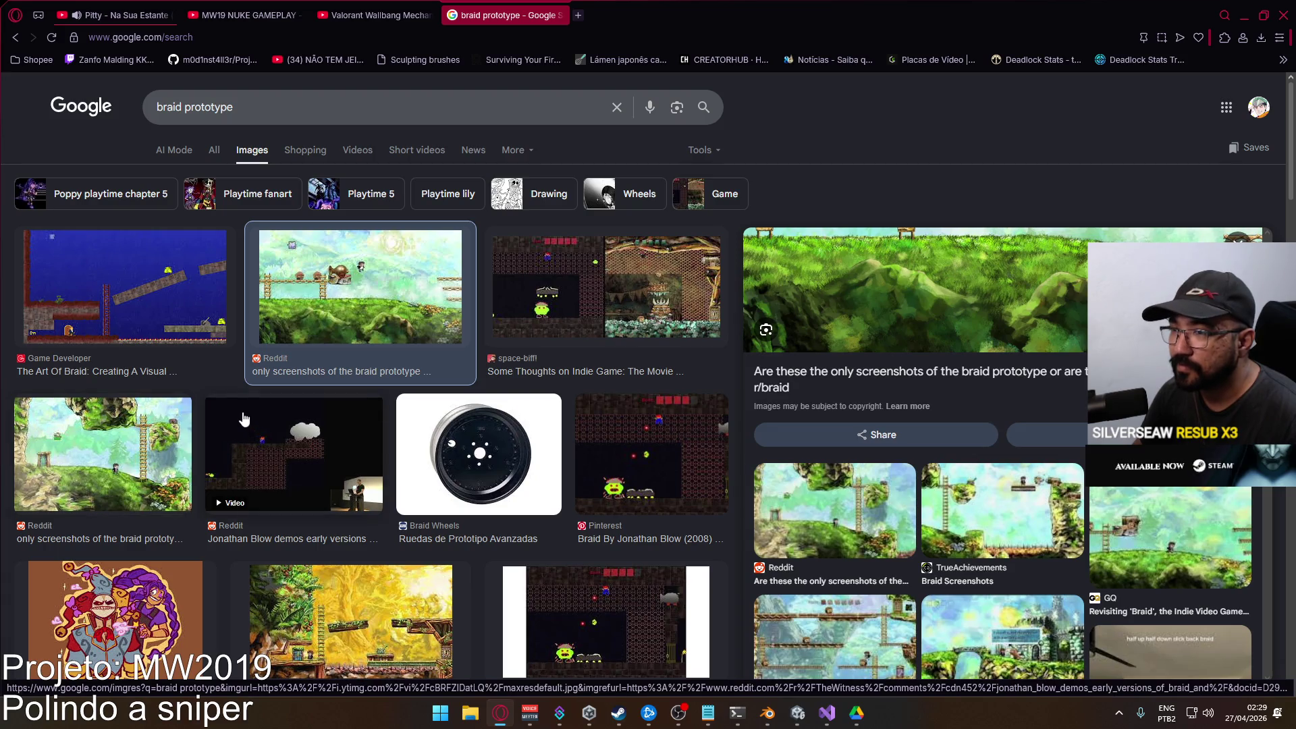
left_click(120, 326)
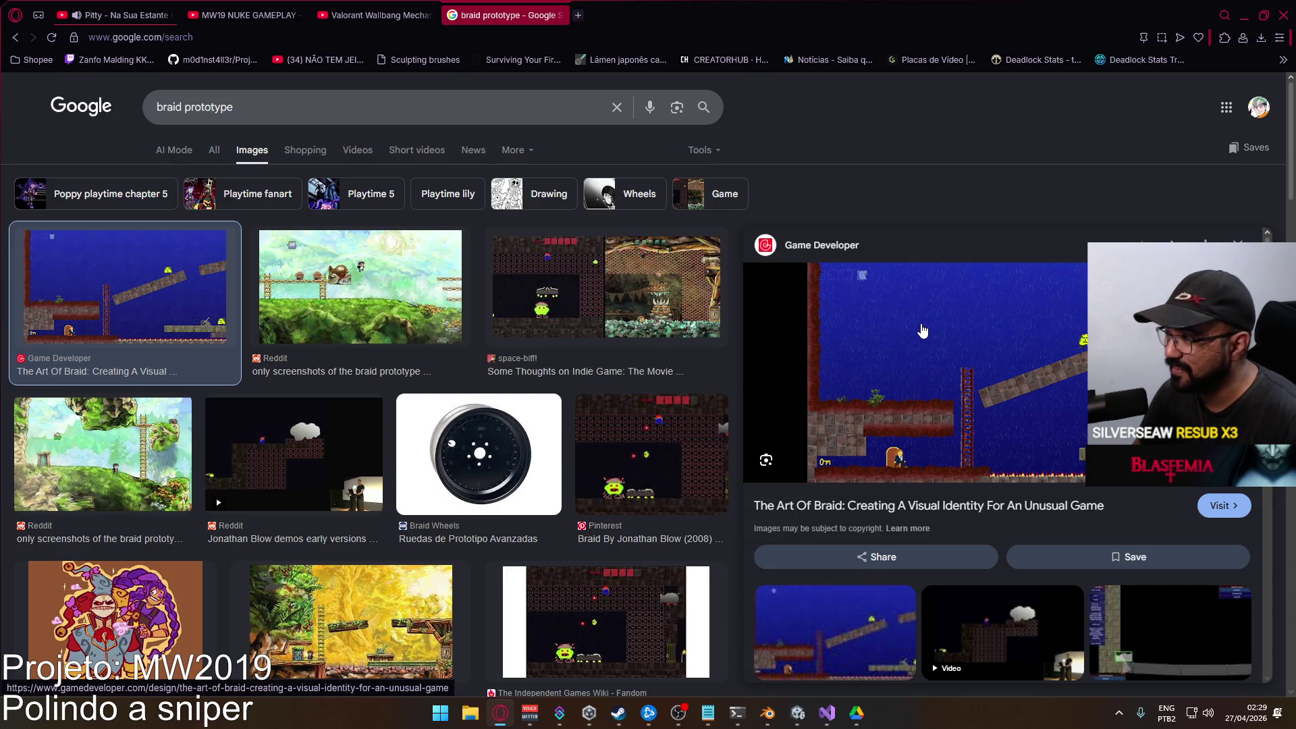
scroll(355, 408, "down", 3)
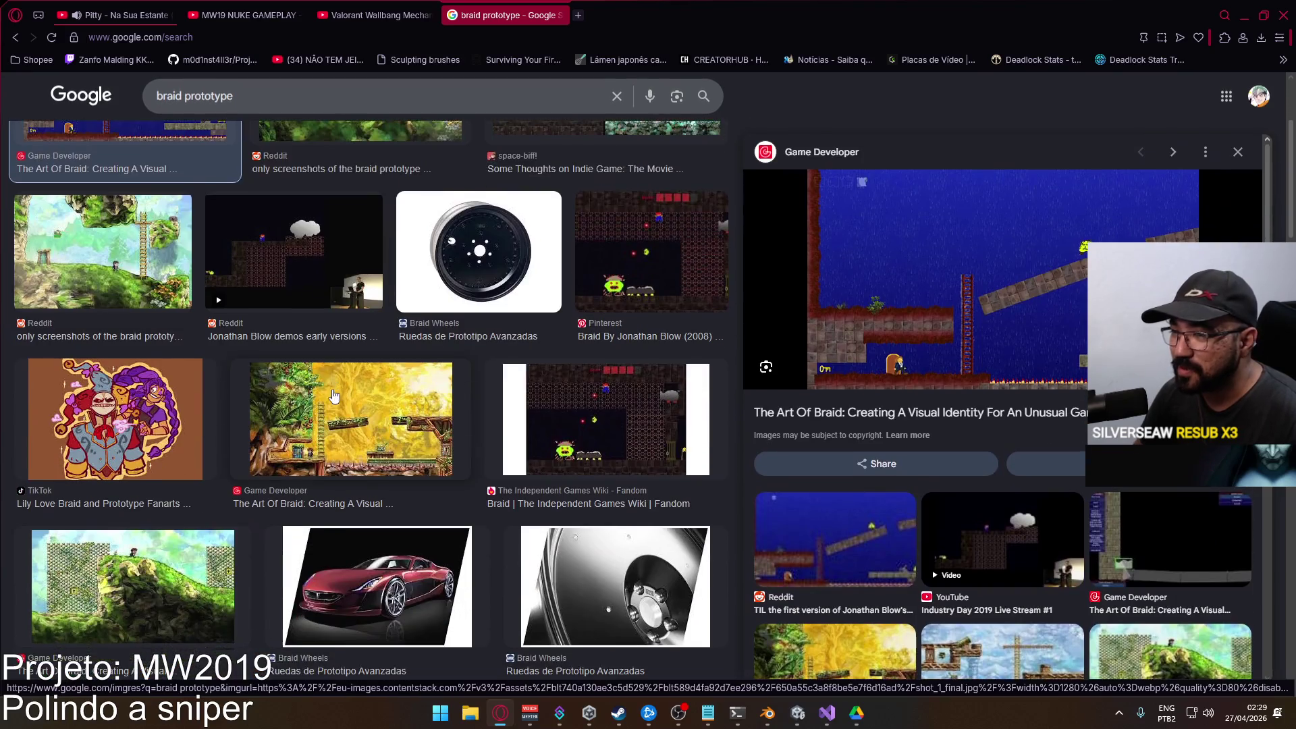
scroll(333, 390, "up", 1)
left_click(309, 338)
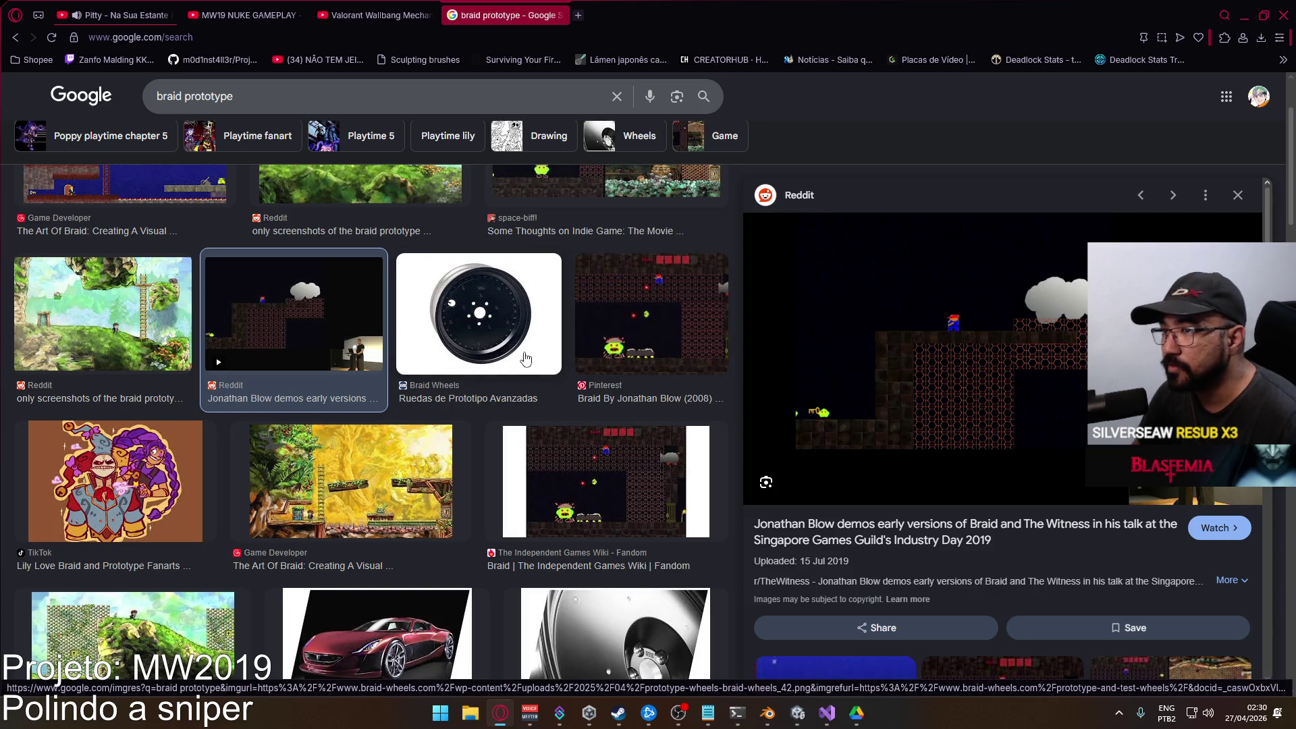
scroll(390, 370, "up", 2)
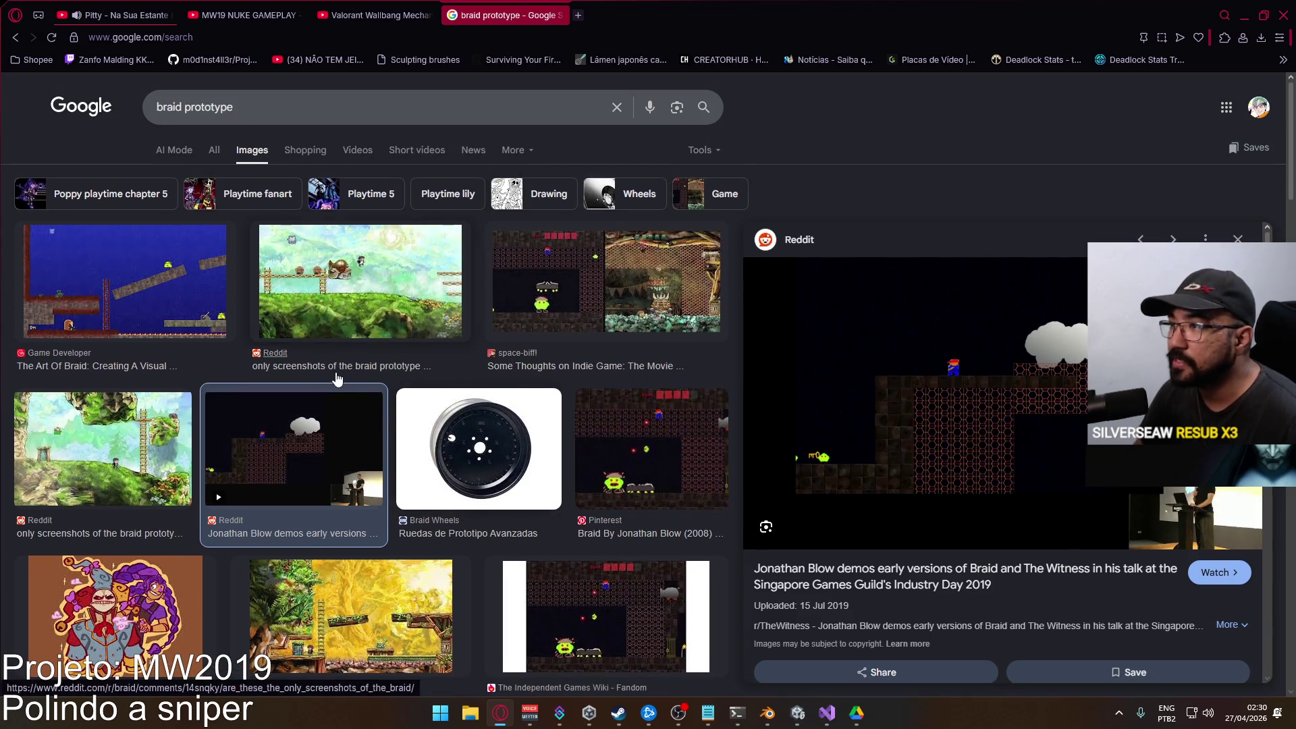
Close the Google search tab and return to the Unity editor.
left_click(98, 110)
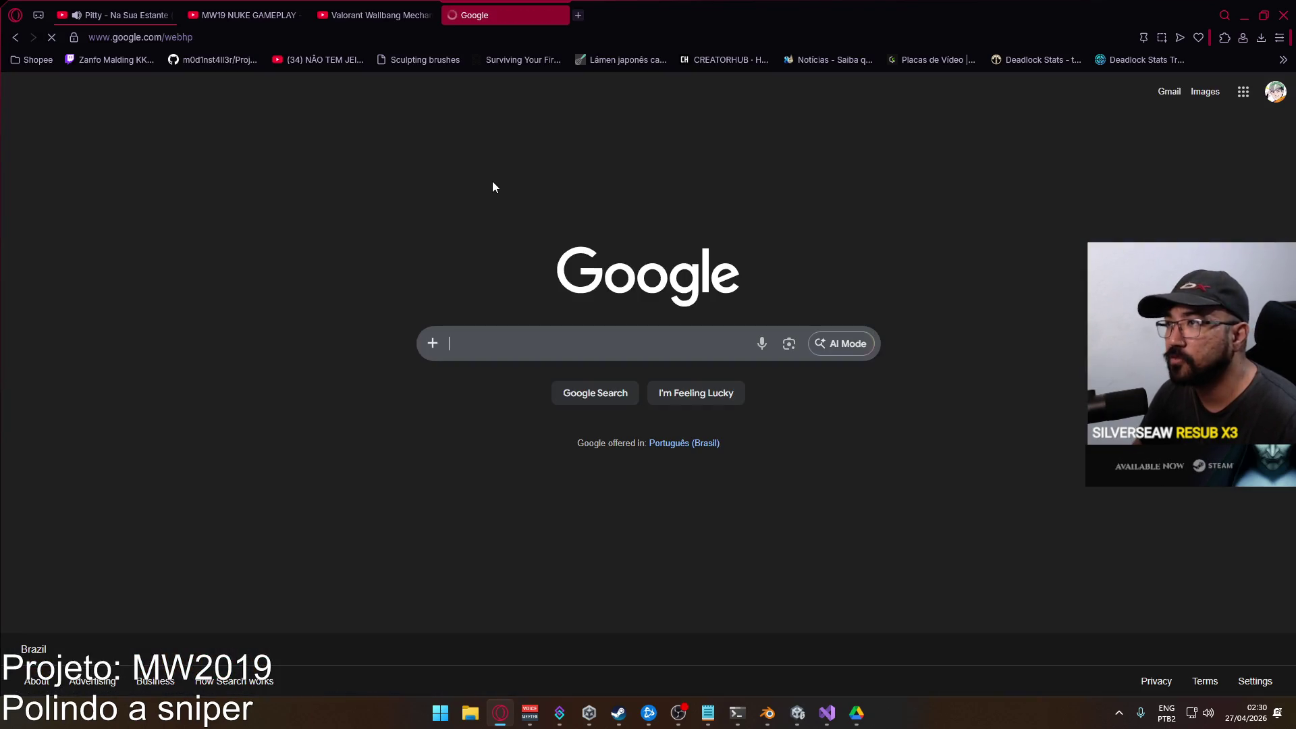
left_click(558, 15)
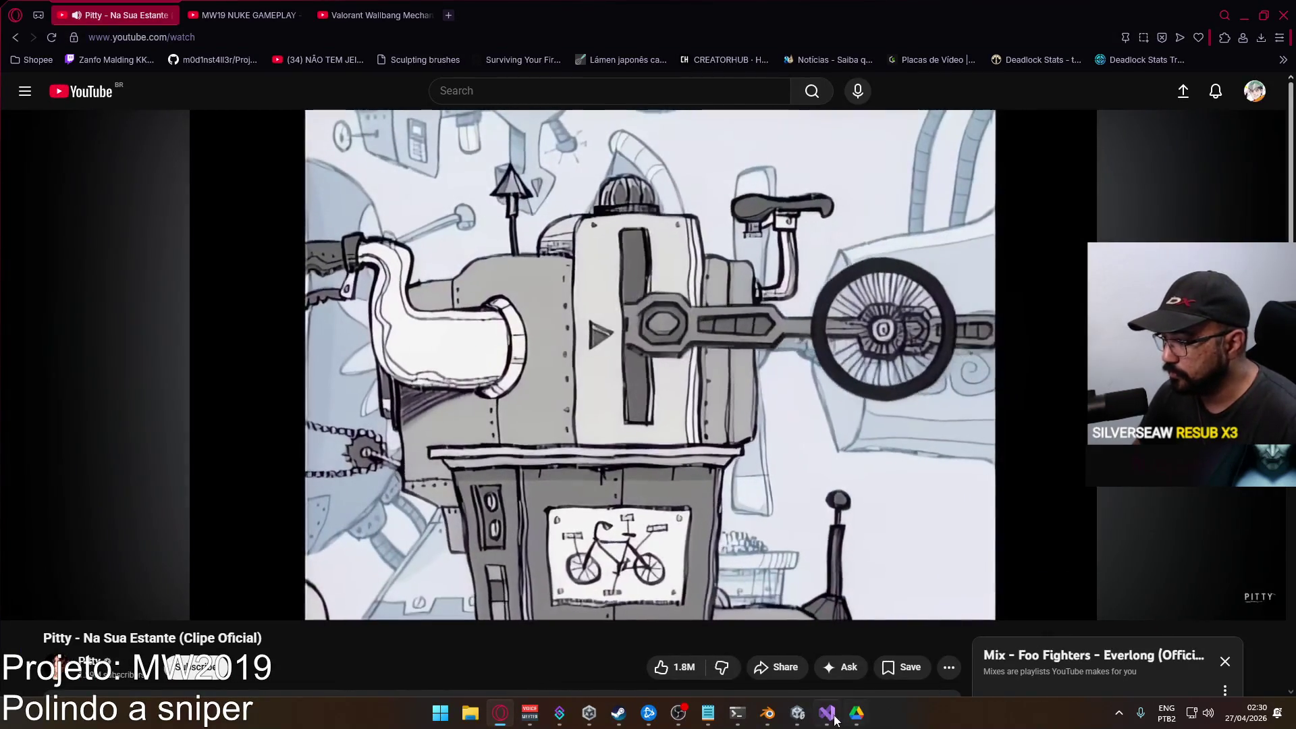
left_click(798, 713)
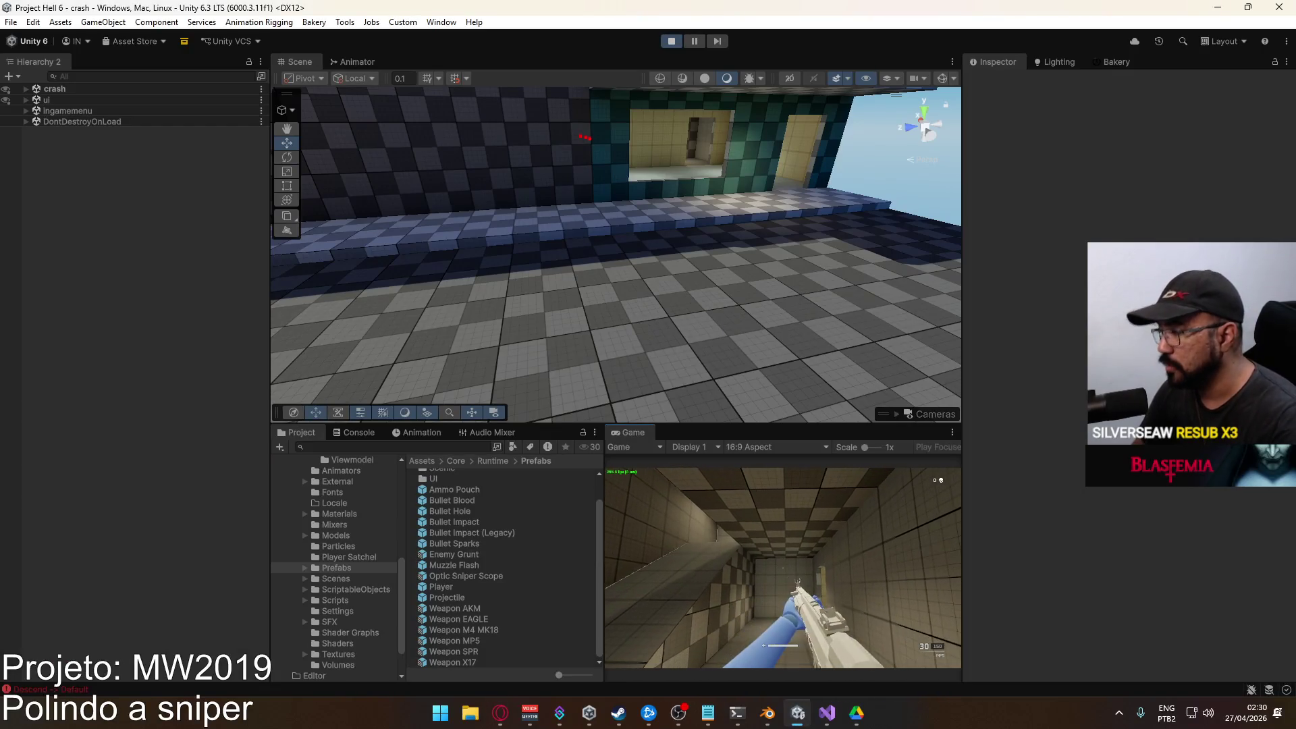
Restart the game, host a Crash match and spawn with the EAGLE pistol equipped.
key("super")
key("super")
left_click(678, 39)
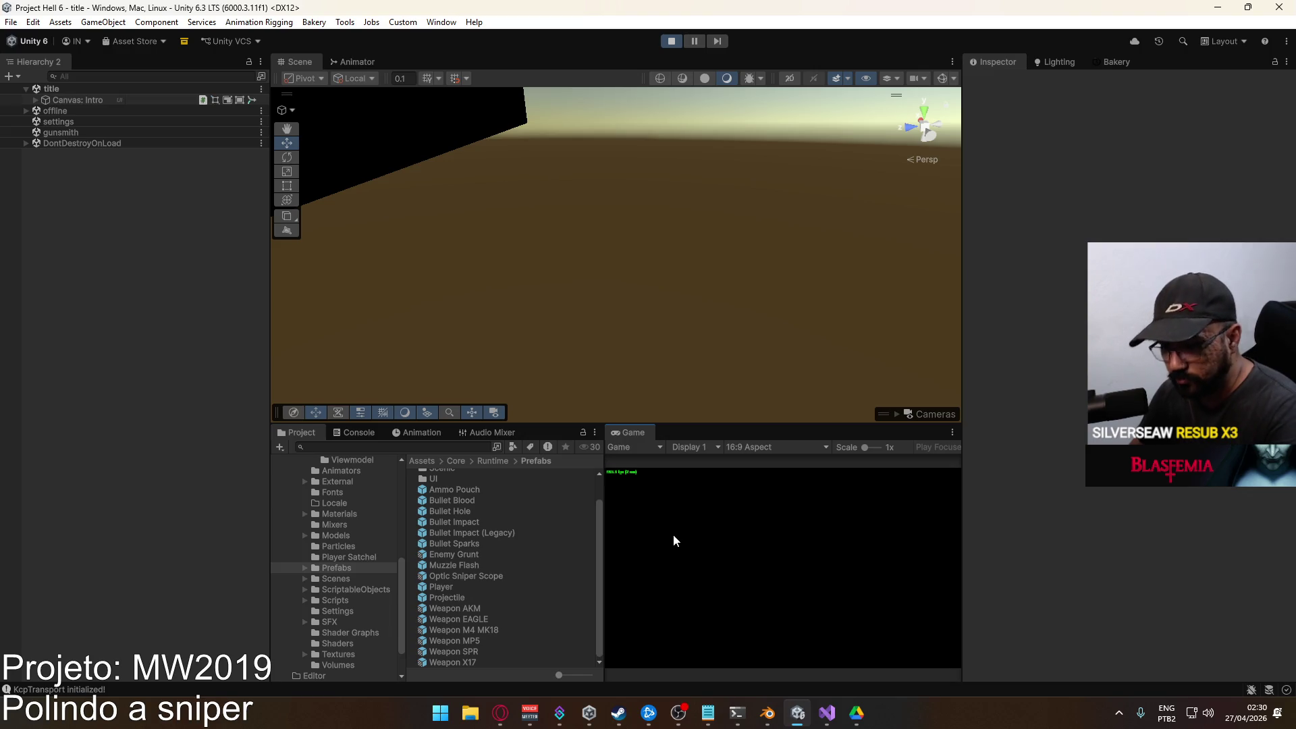
left_click(638, 618)
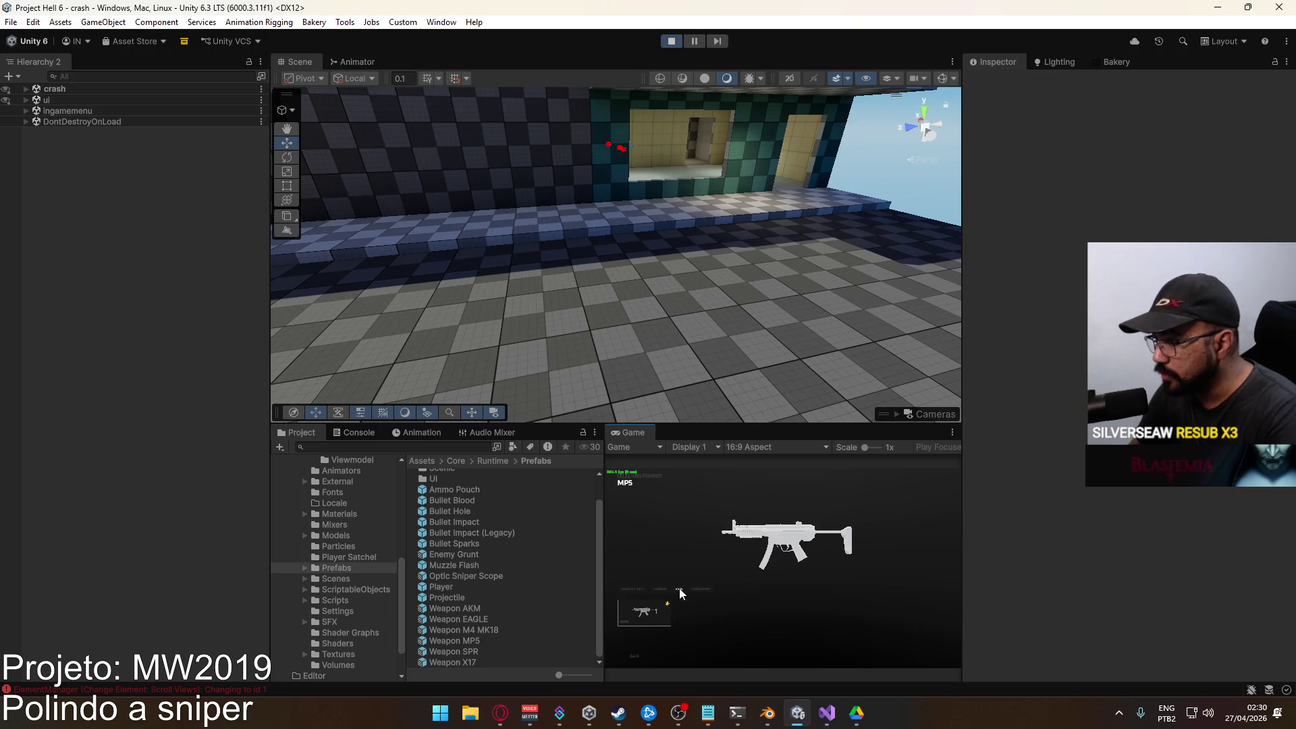
left_click(634, 653)
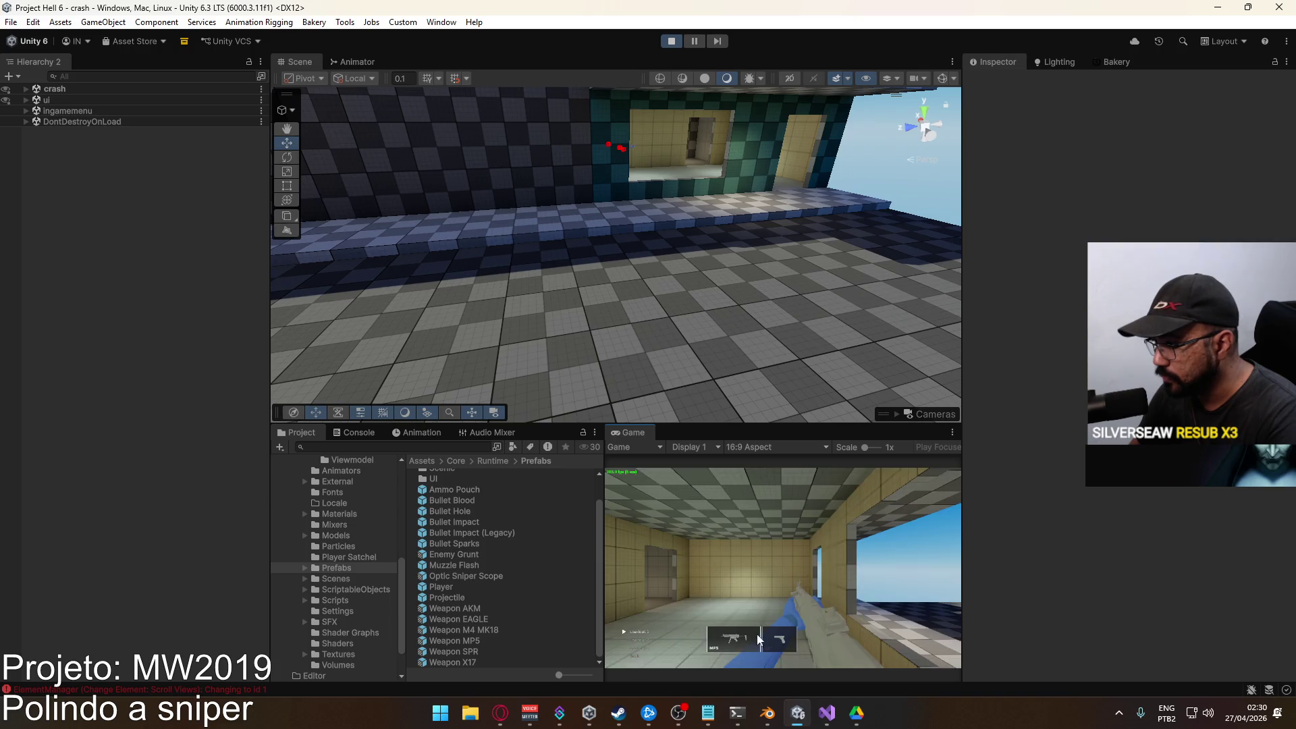
left_click(702, 611)
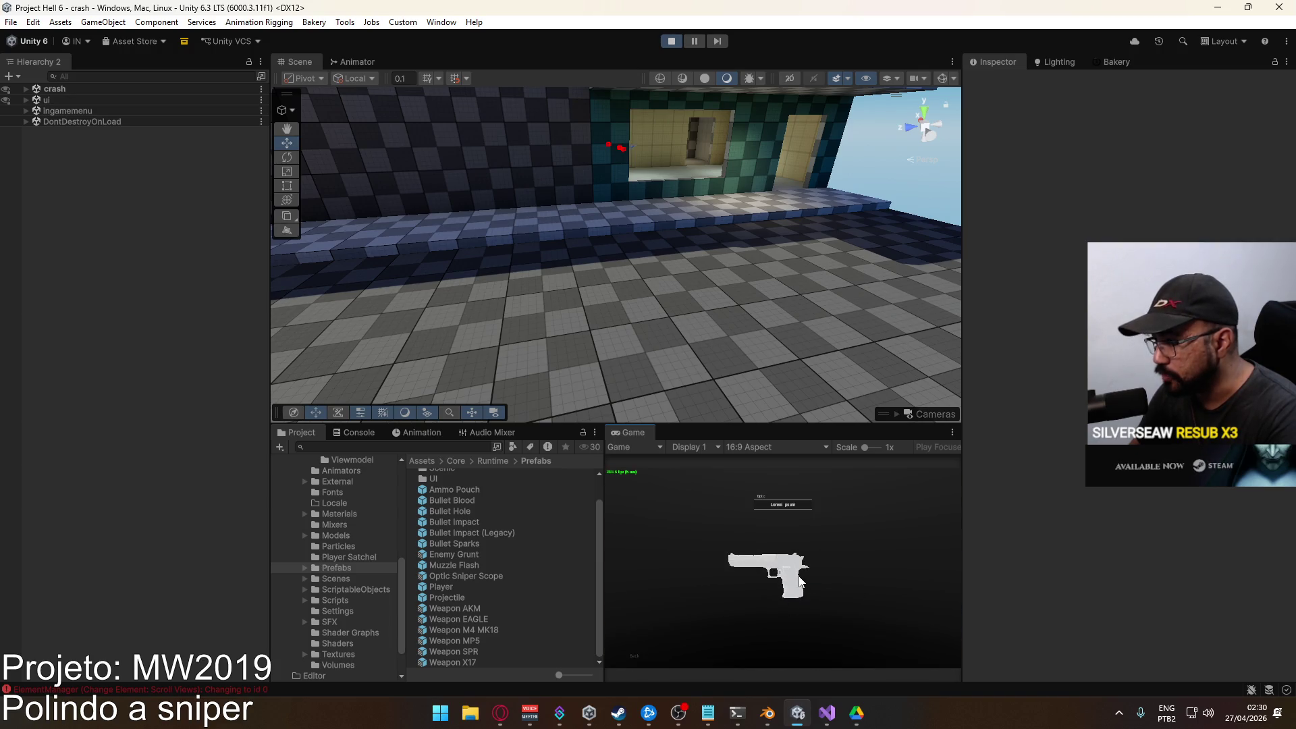
key("2")
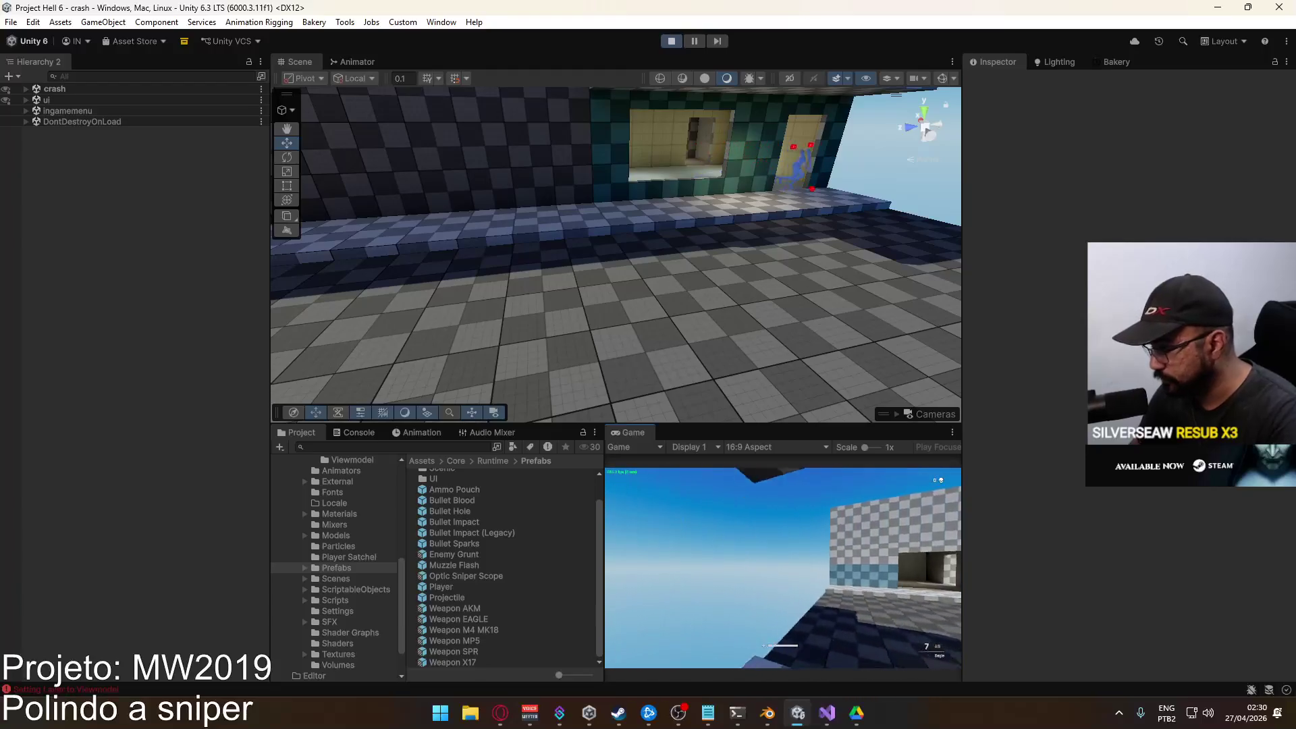
Release the game's input, orbit the Scene view toward the arms and select the pistol's body.
key("w")
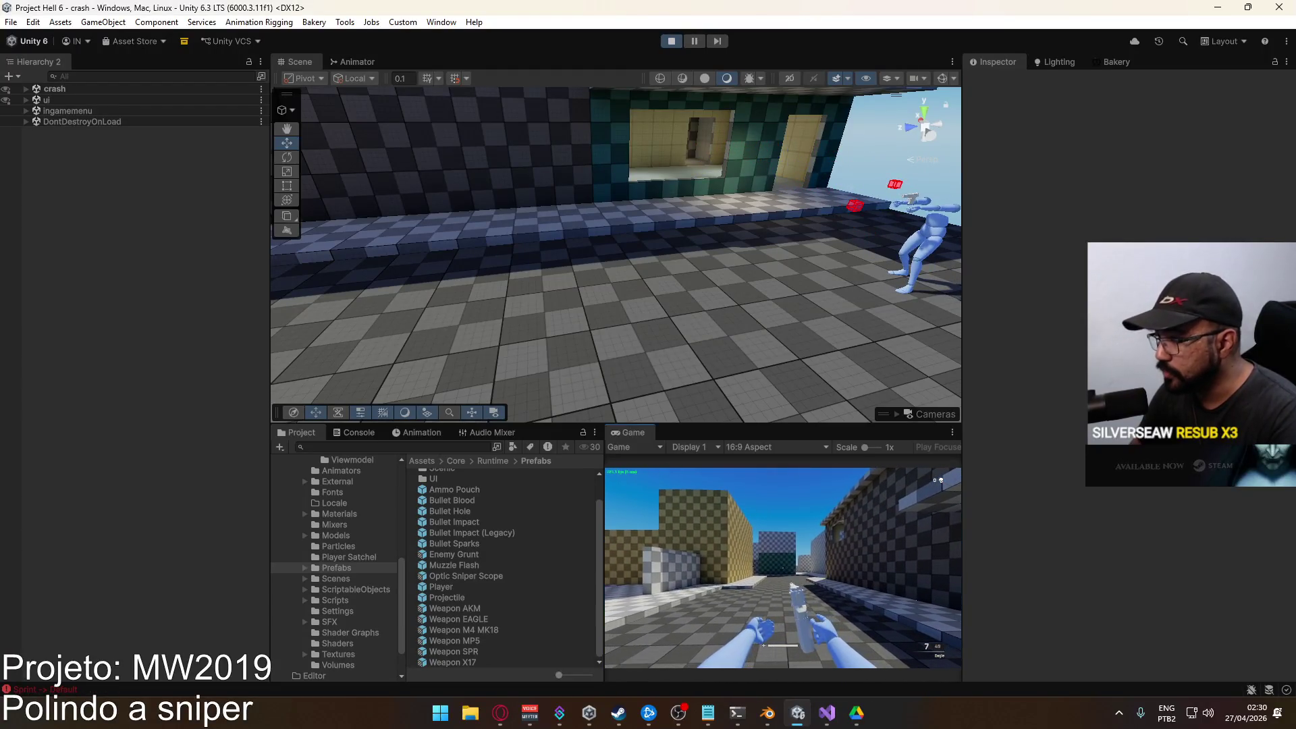
key("super")
mouse_move(673, 168)
left_mouse_down()
mouse_move(775, 193)
mouse_move(709, 165)
mouse_move(692, 216)
left_mouse_up()
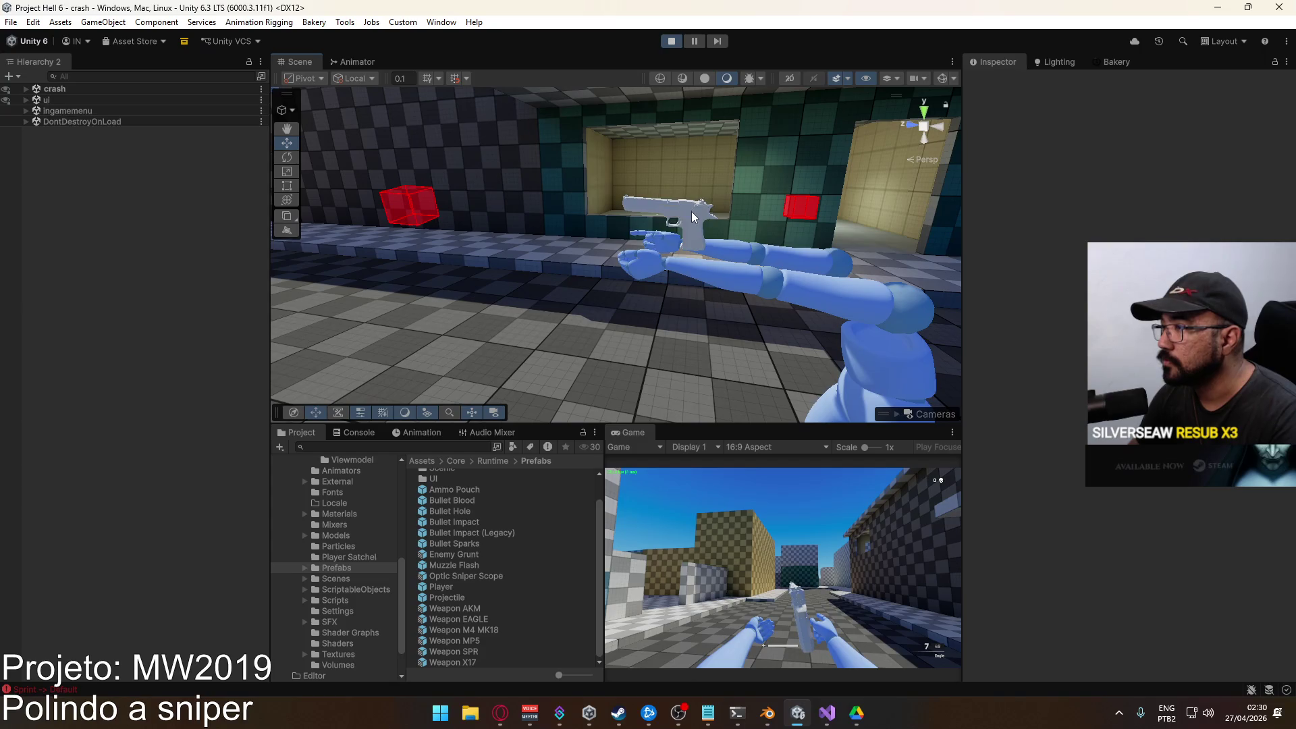
left_click(692, 216)
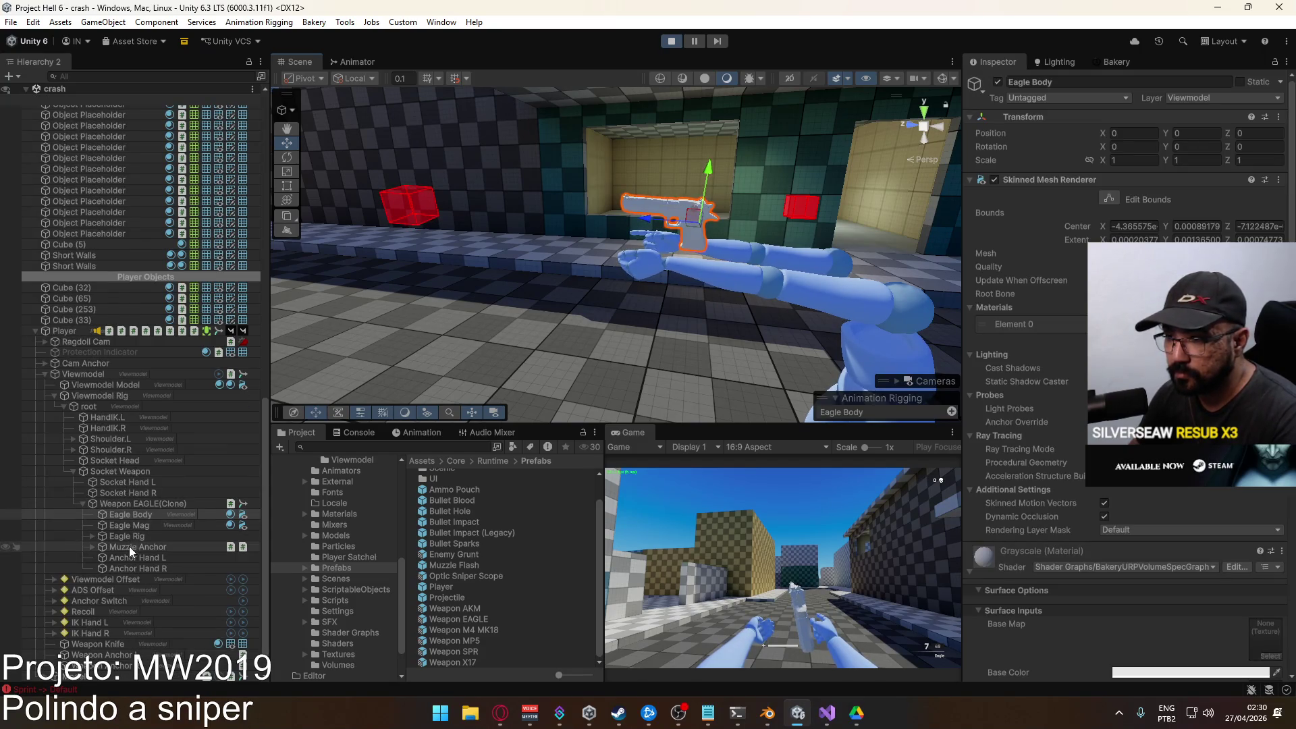
Move Anchor Hand L and Anchor Hand R under Socket Hand L and Socket Hand R.
left_click(128, 556)
mouse_move(140, 555)
left_mouse_down()
mouse_move(151, 487)
mouse_move(152, 555)
mouse_move(151, 503)
mouse_move(135, 495)
left_mouse_up()
left_click(83, 493)
left_click(119, 497)
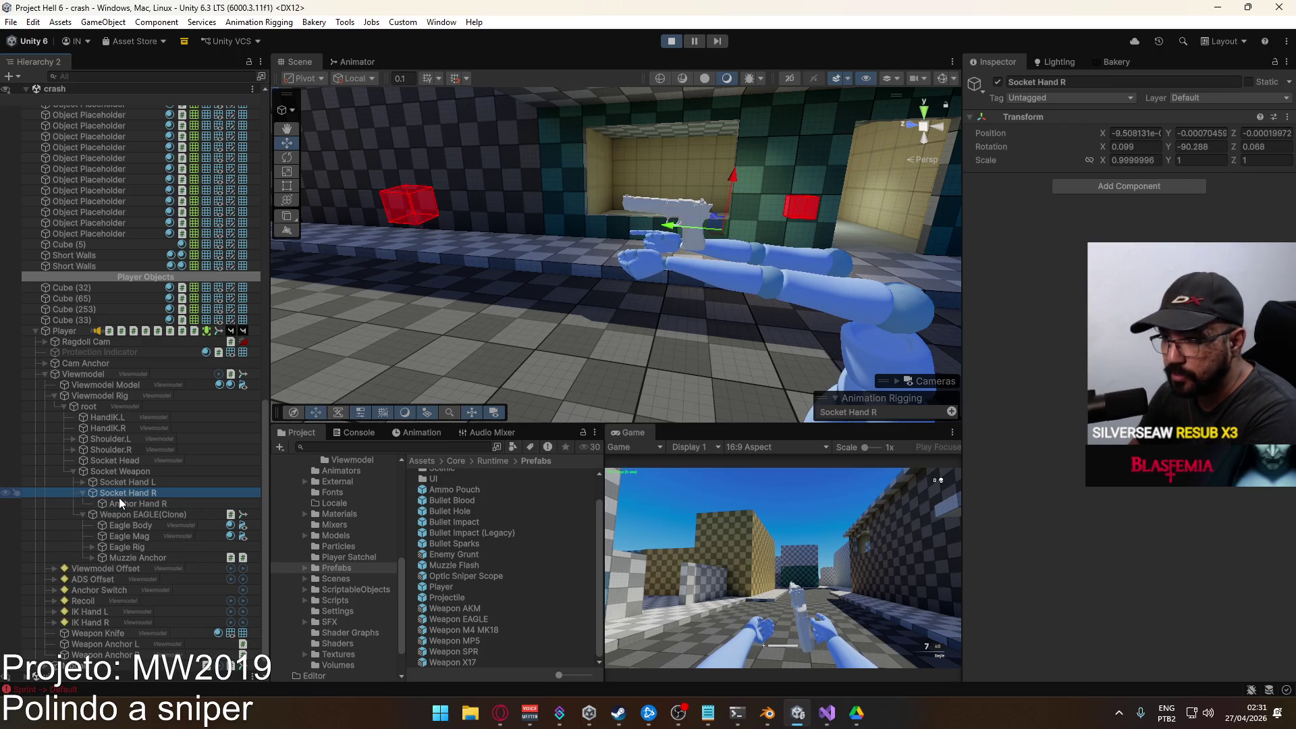
left_click(120, 499)
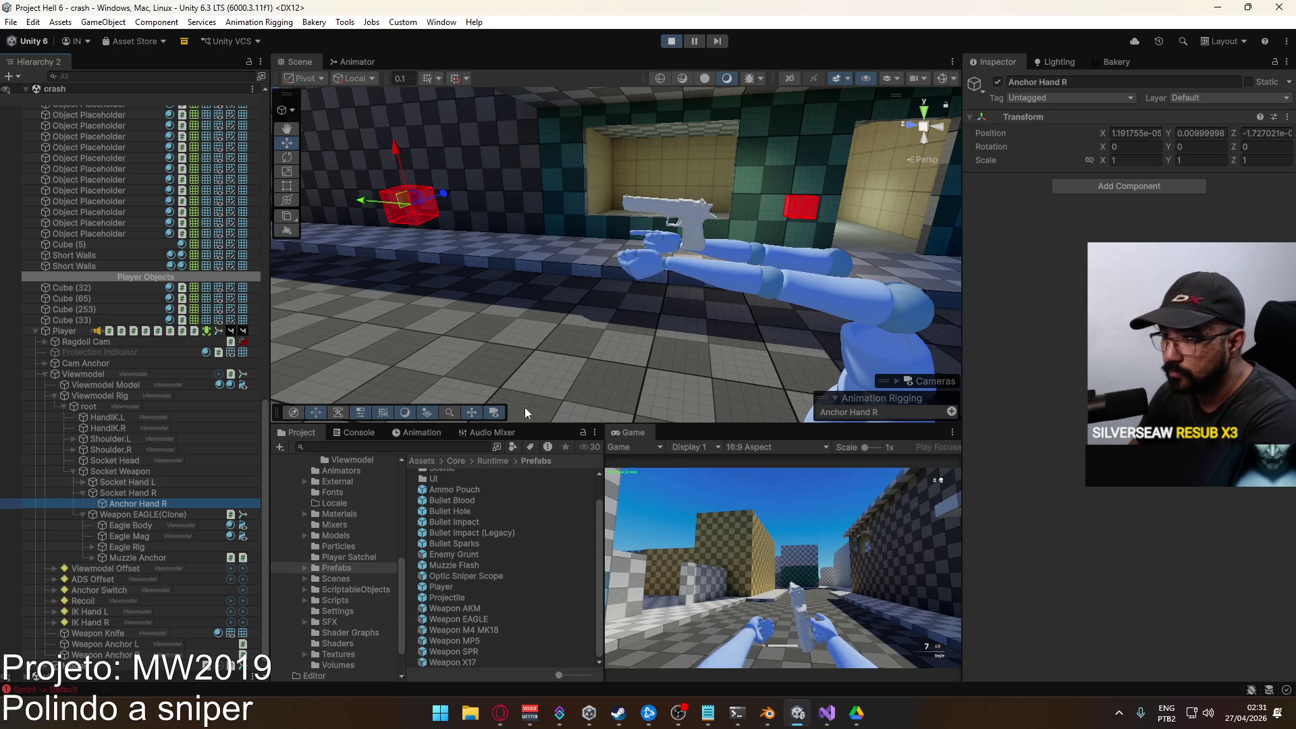
Reset Anchor Hand R and Anchor Hand L transforms to zero position.
left_click(1288, 116)
left_click(1170, 131)
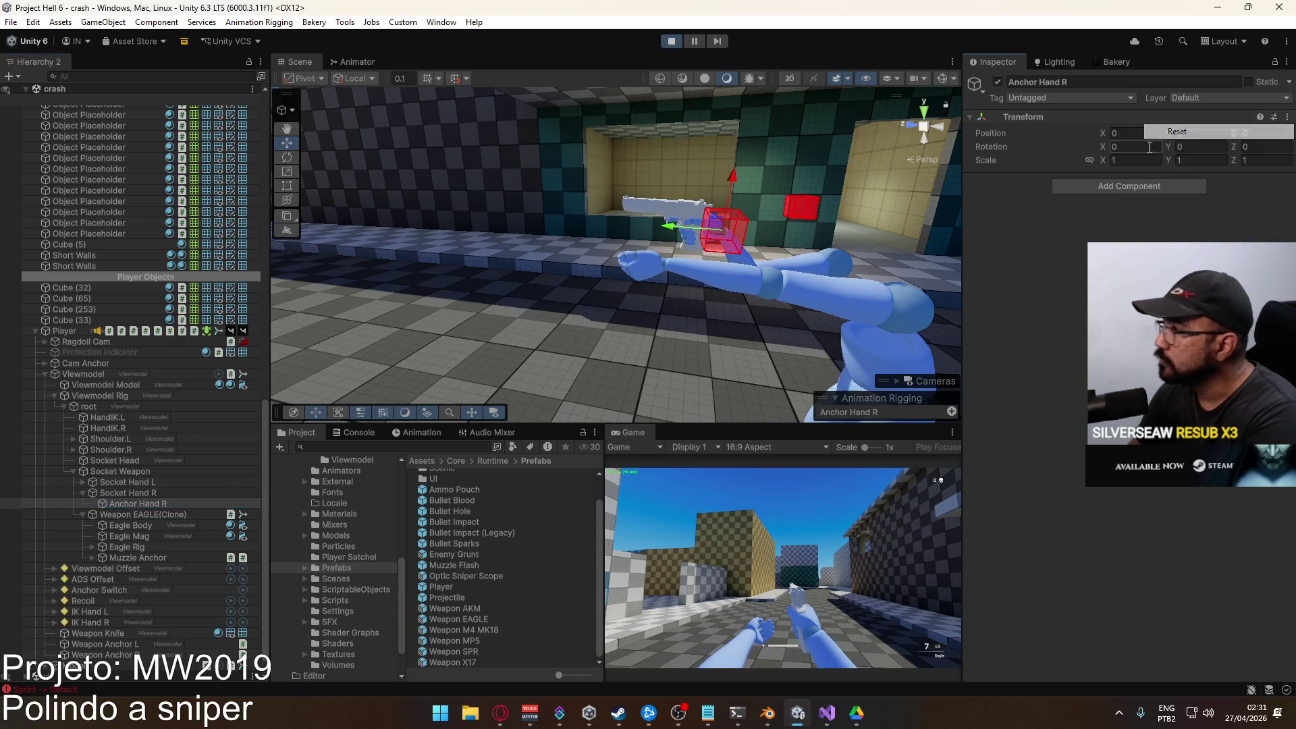
left_click(82, 482)
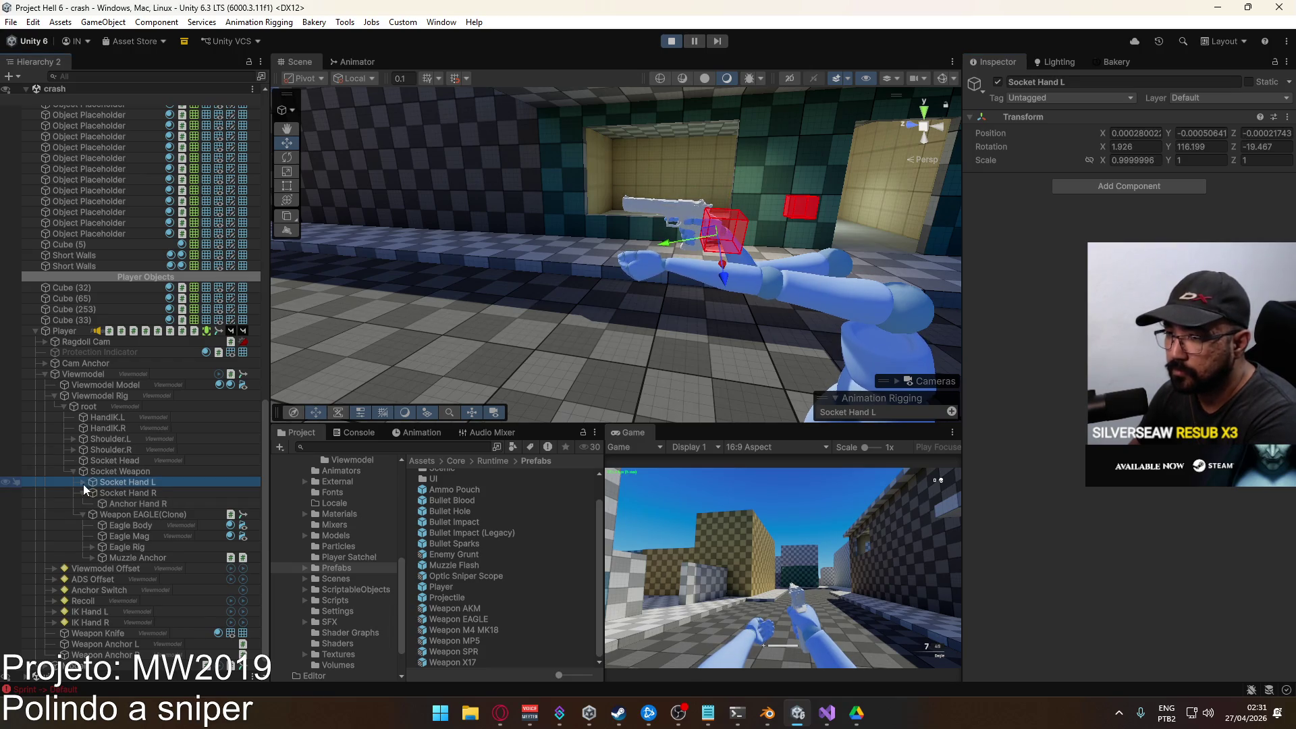
left_click(119, 492)
left_click(1288, 117)
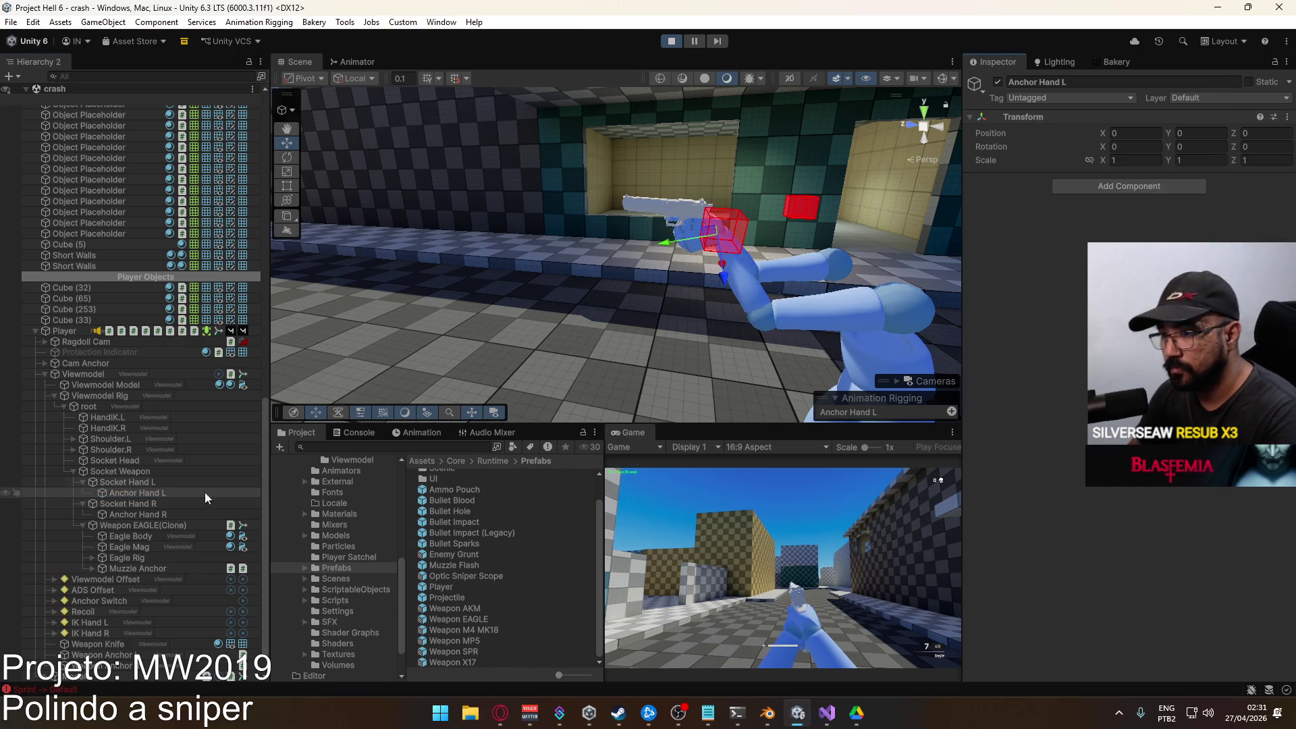
left_click(136, 512, "ctrl")
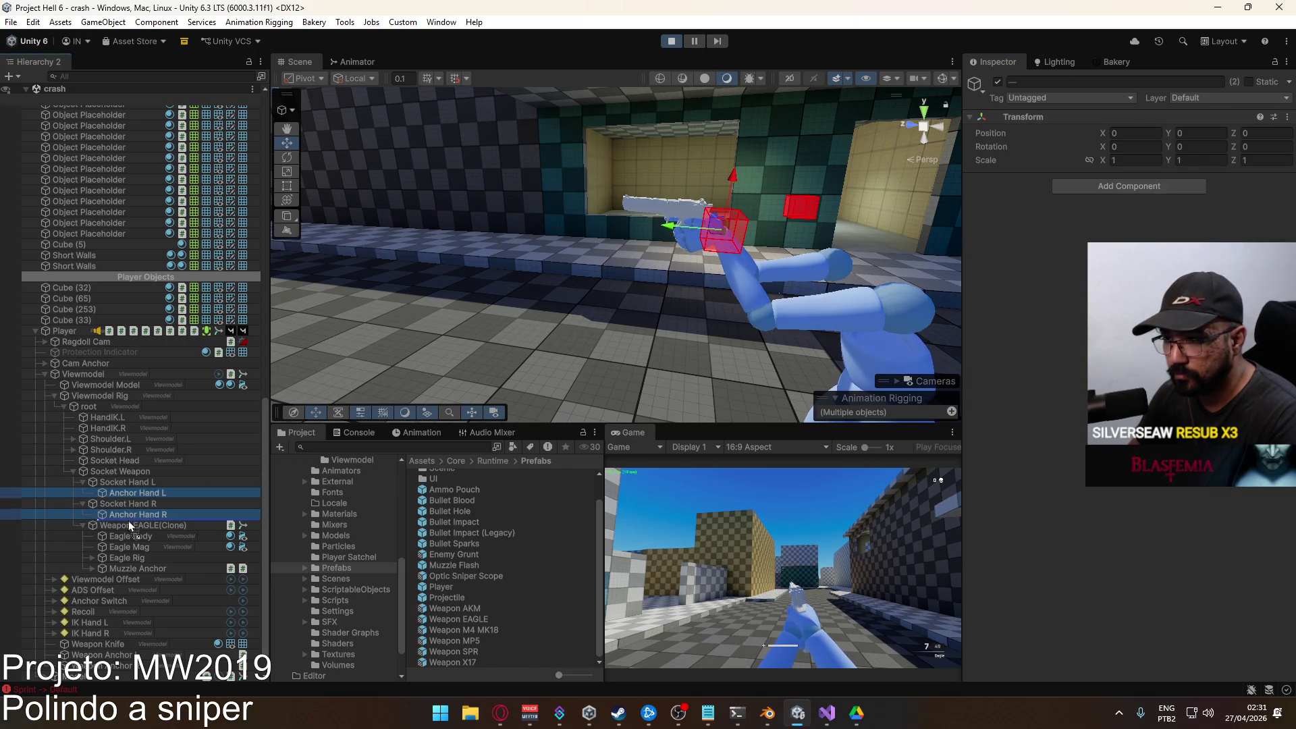
left_click(126, 525)
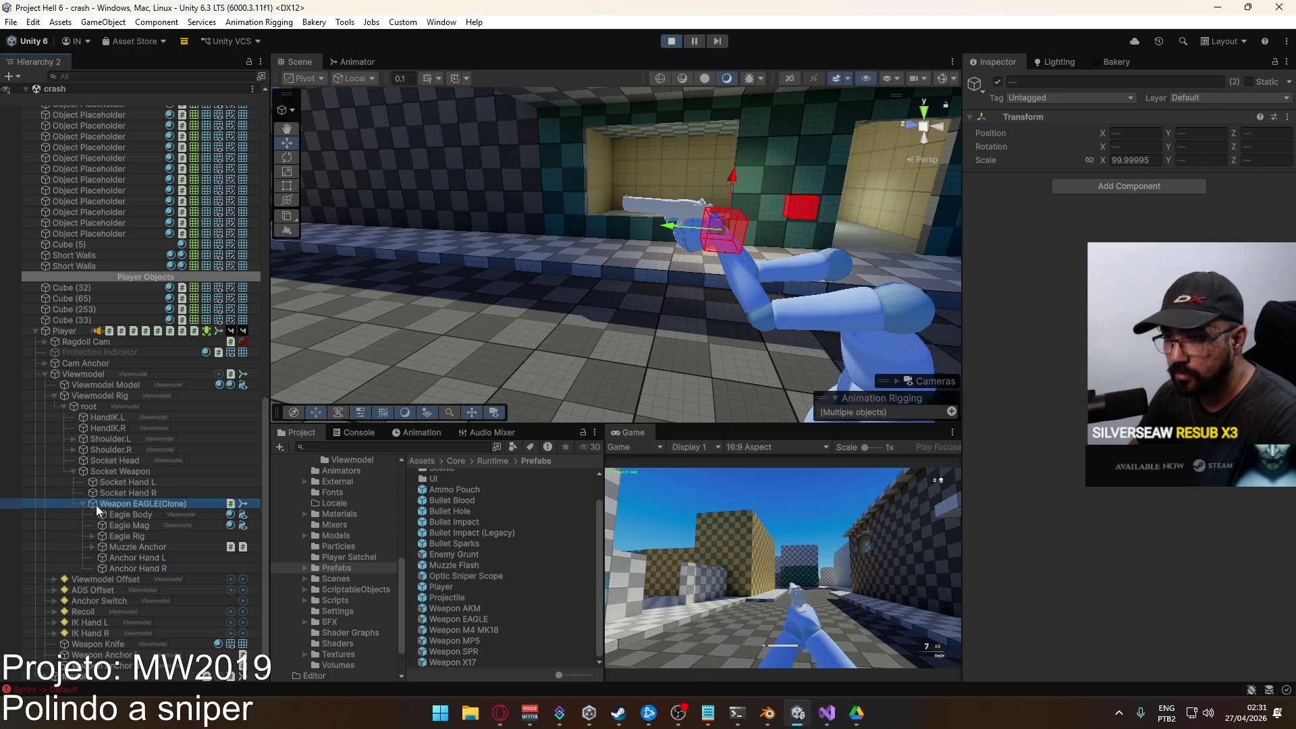
Return to the running game, then reselect the pistol body and expand Player Camera.
left_click(788, 551)
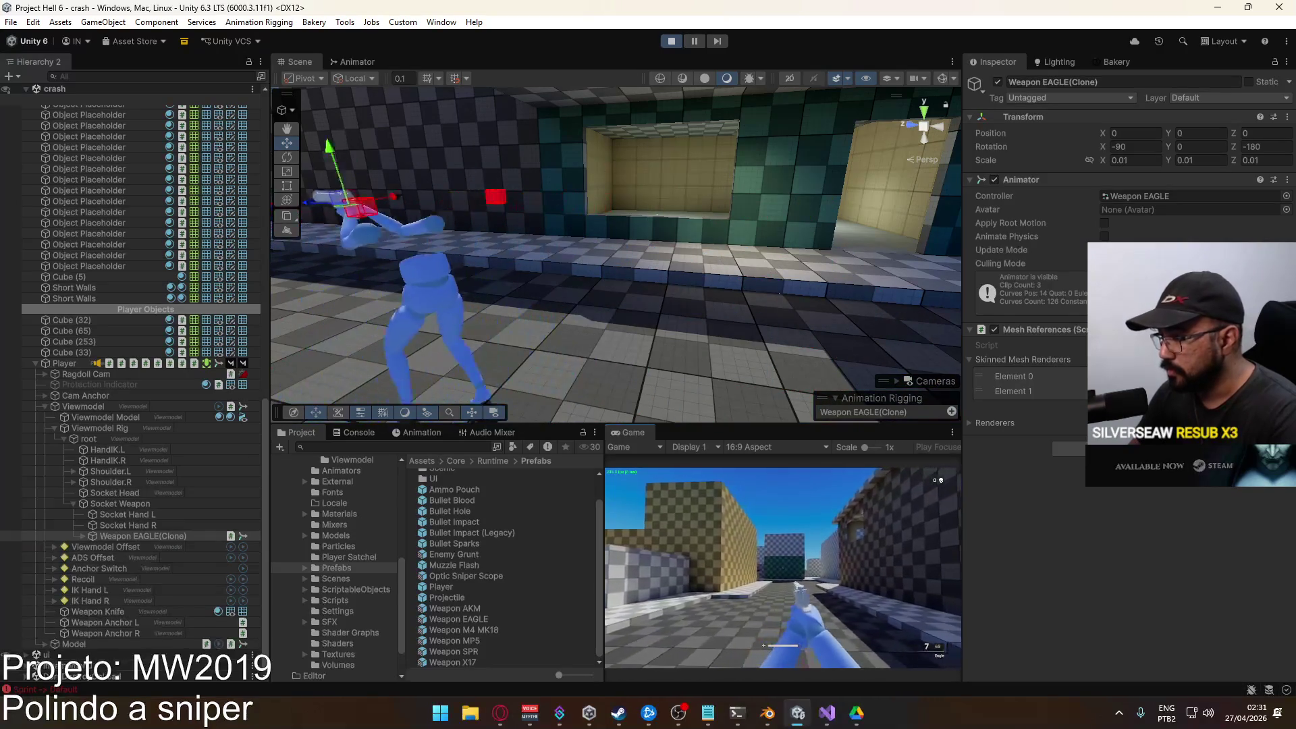
key("super")
key("super")
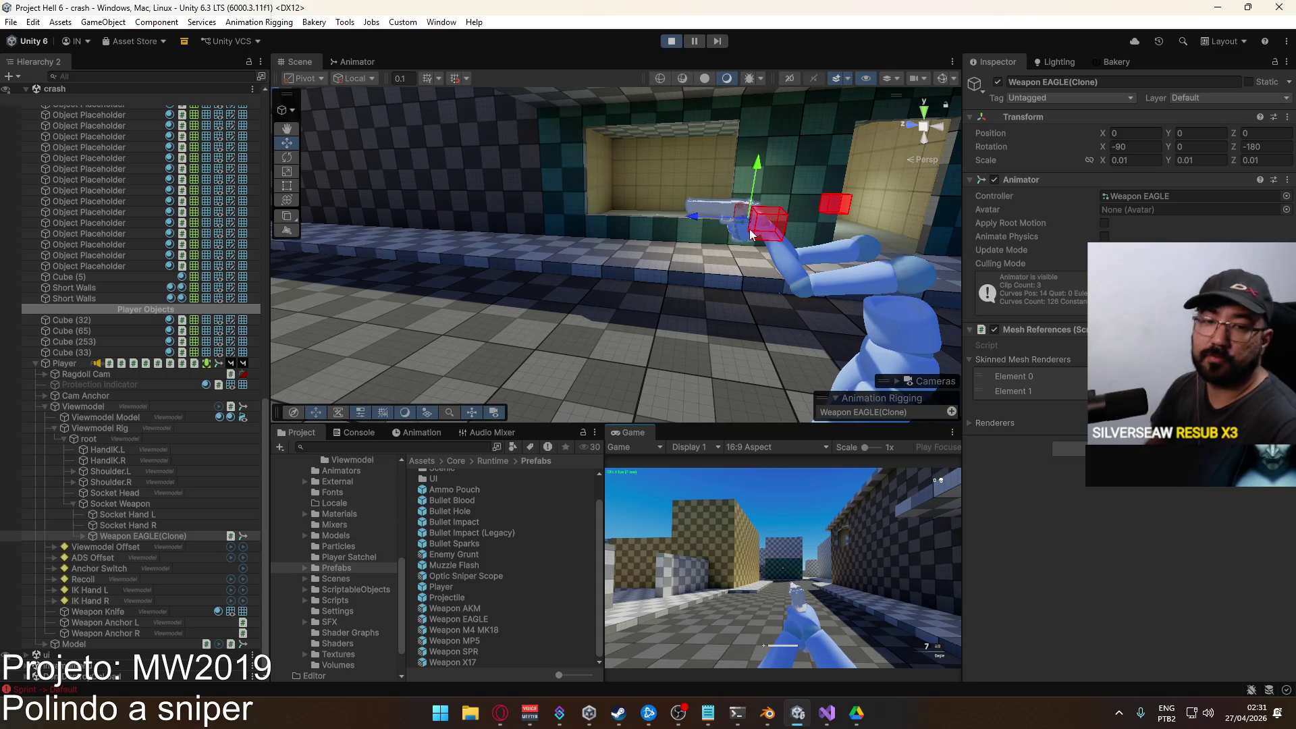
key("super")
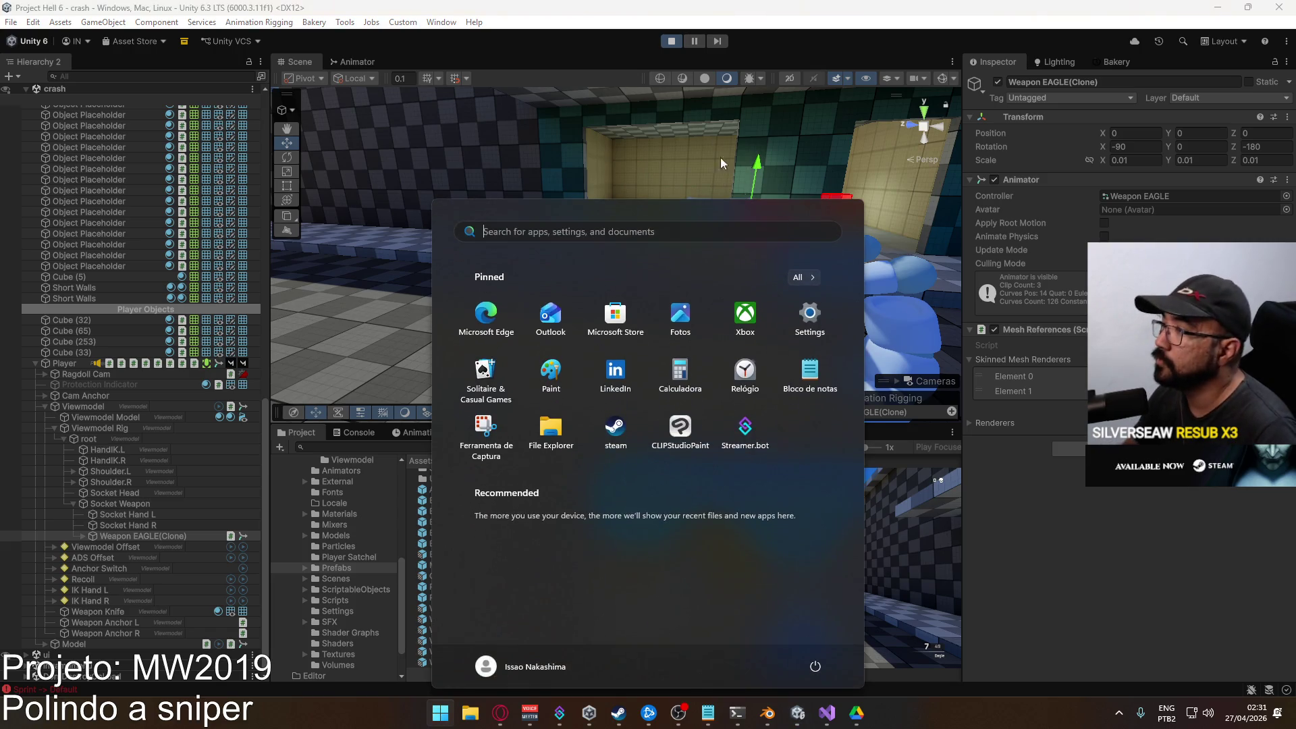
key("super")
left_click(702, 202)
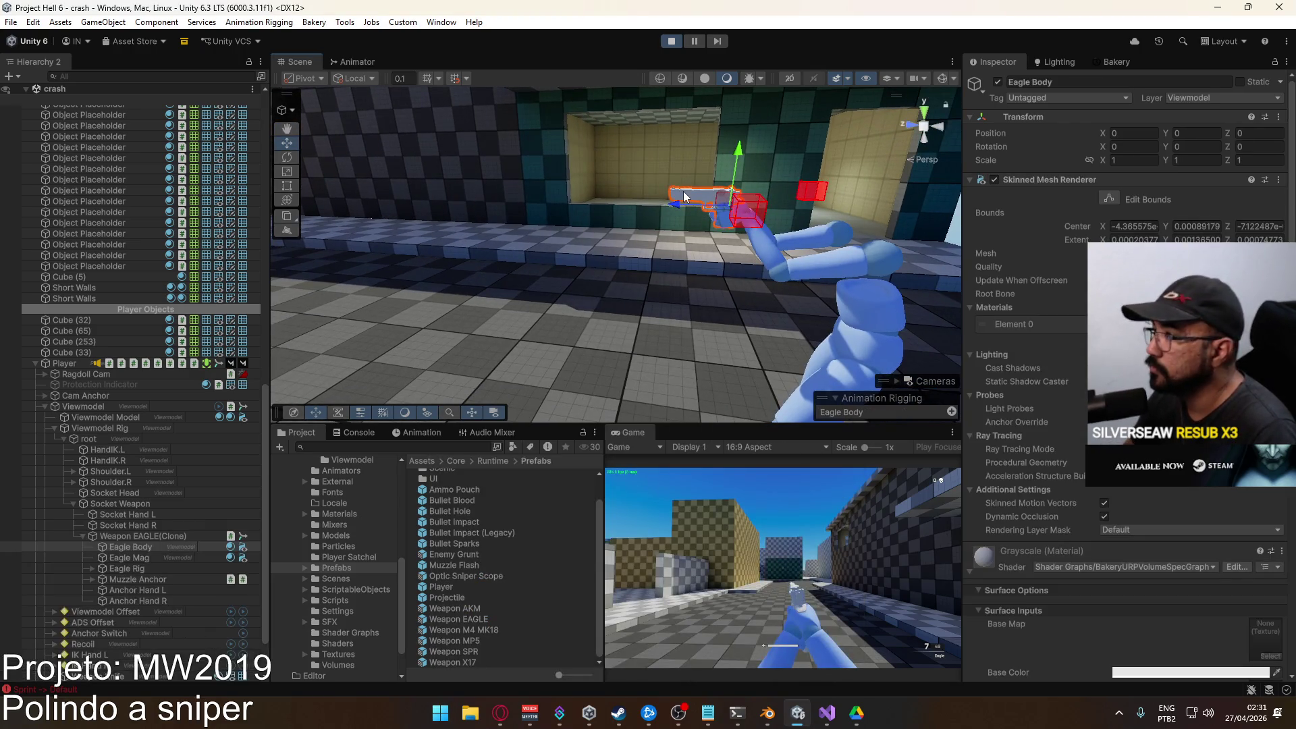
scroll(96, 273, "up", 20)
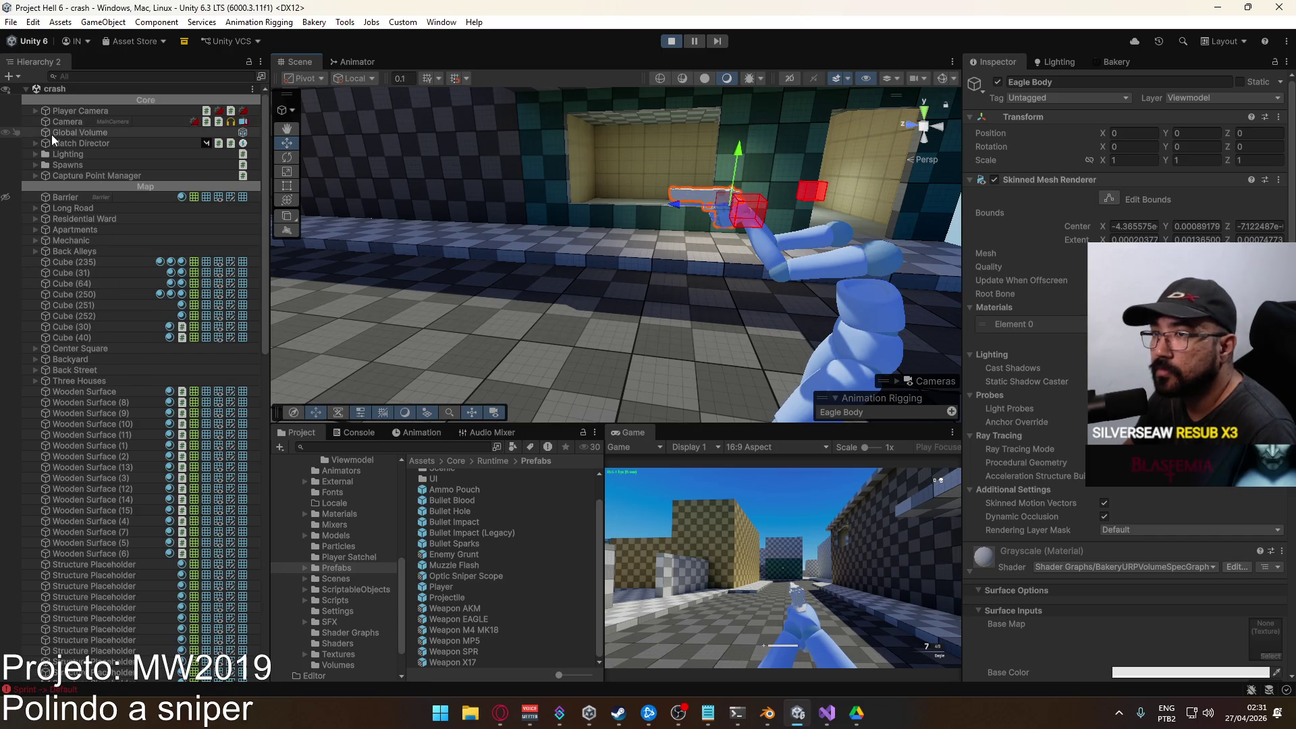
left_click(34, 110)
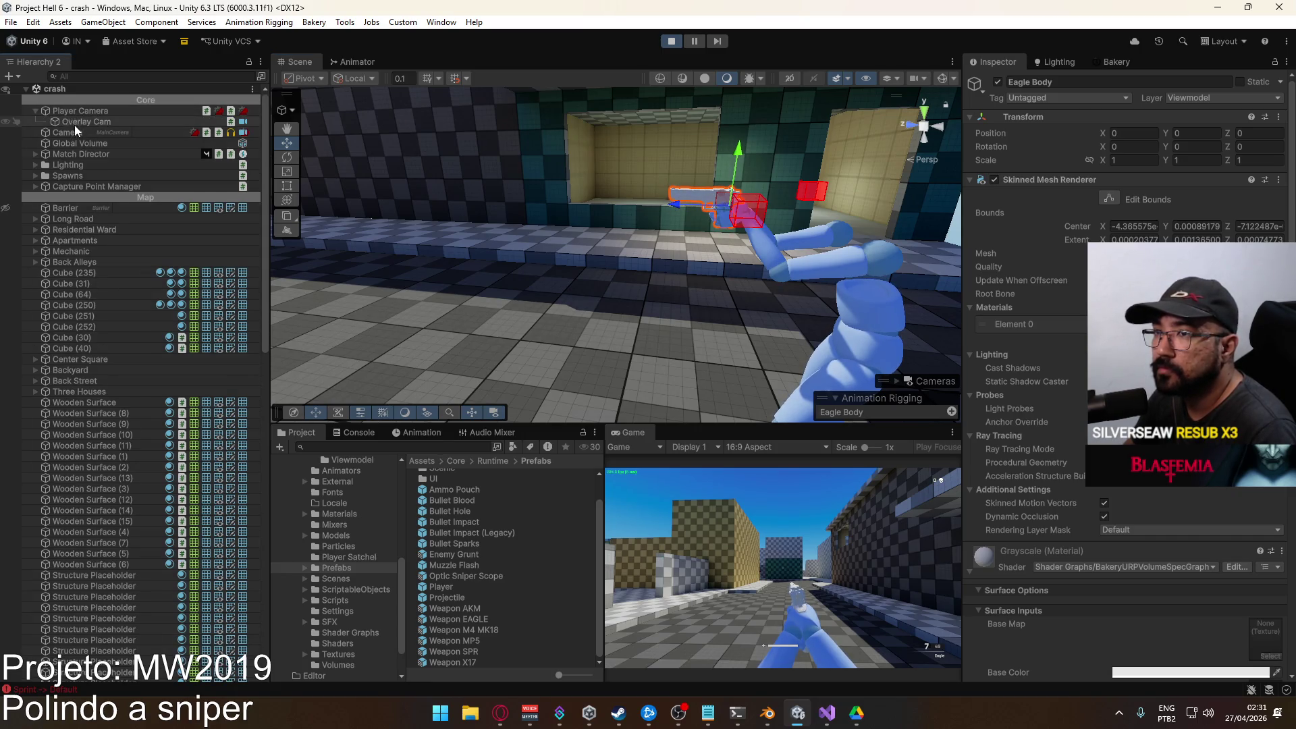
scroll(1016, 305, "down", 10)
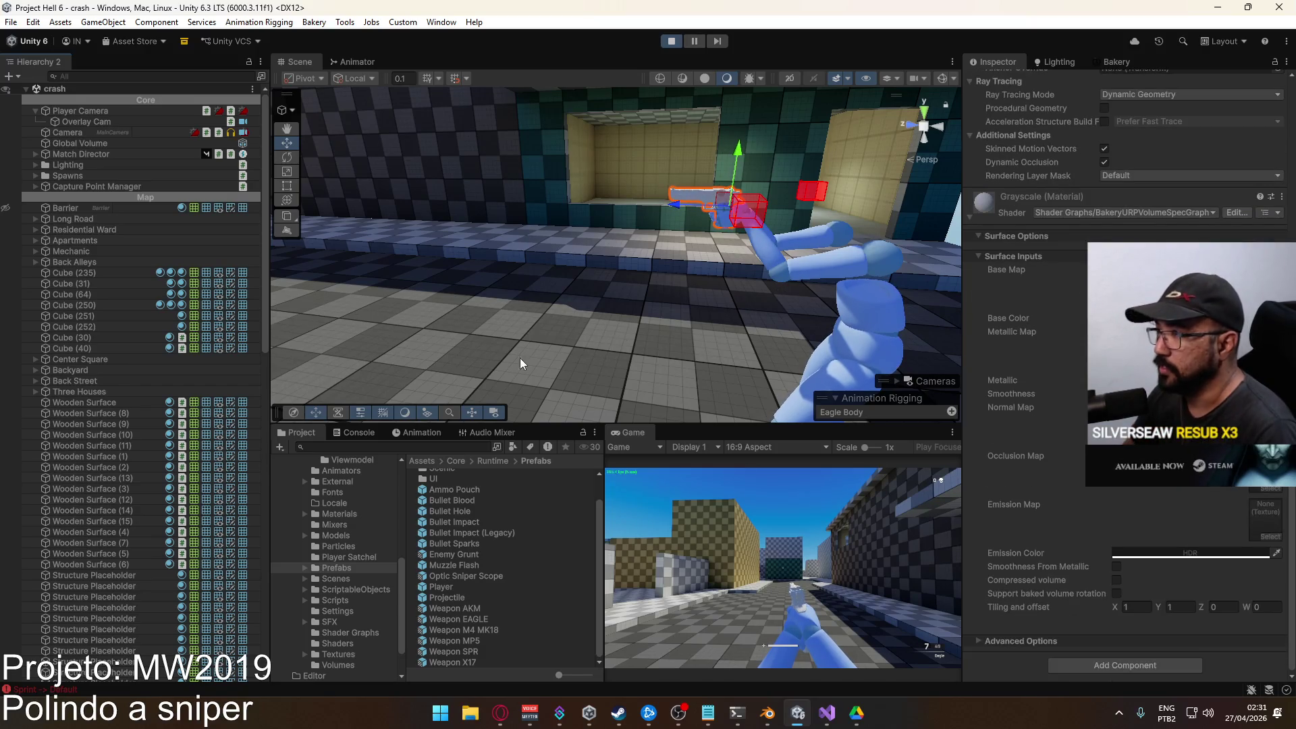
scroll(135, 439, "down", 20)
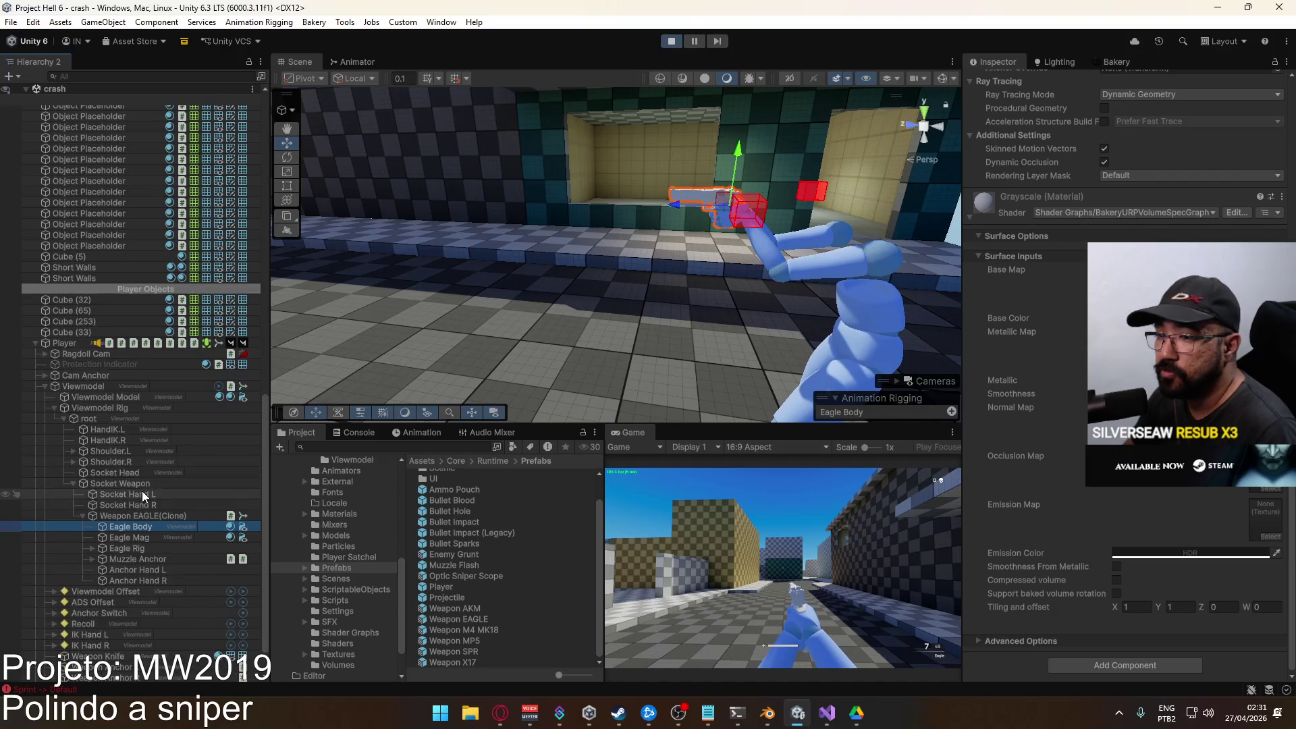
Inspect the Player object's components, then switch to the browser playing YouTube.
left_click(69, 342)
scroll(1051, 455, "down", 10)
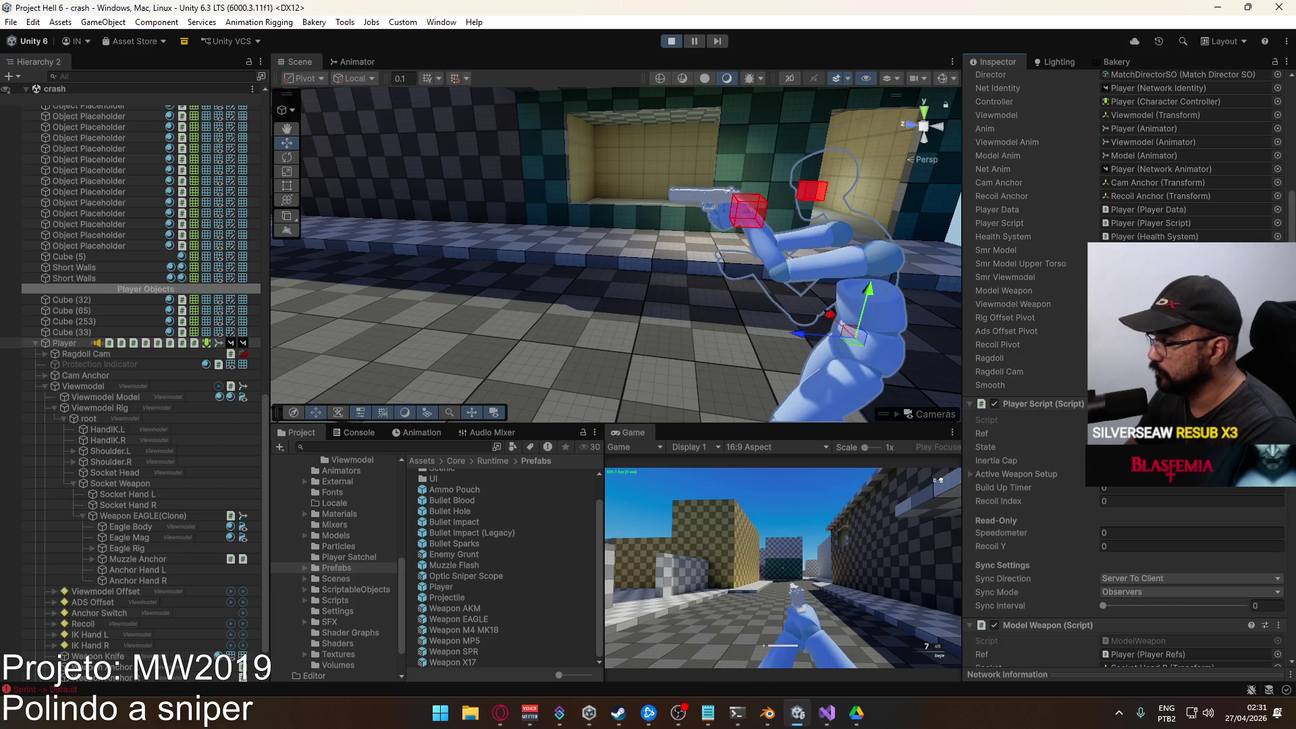
scroll(1128, 574, "down", 15)
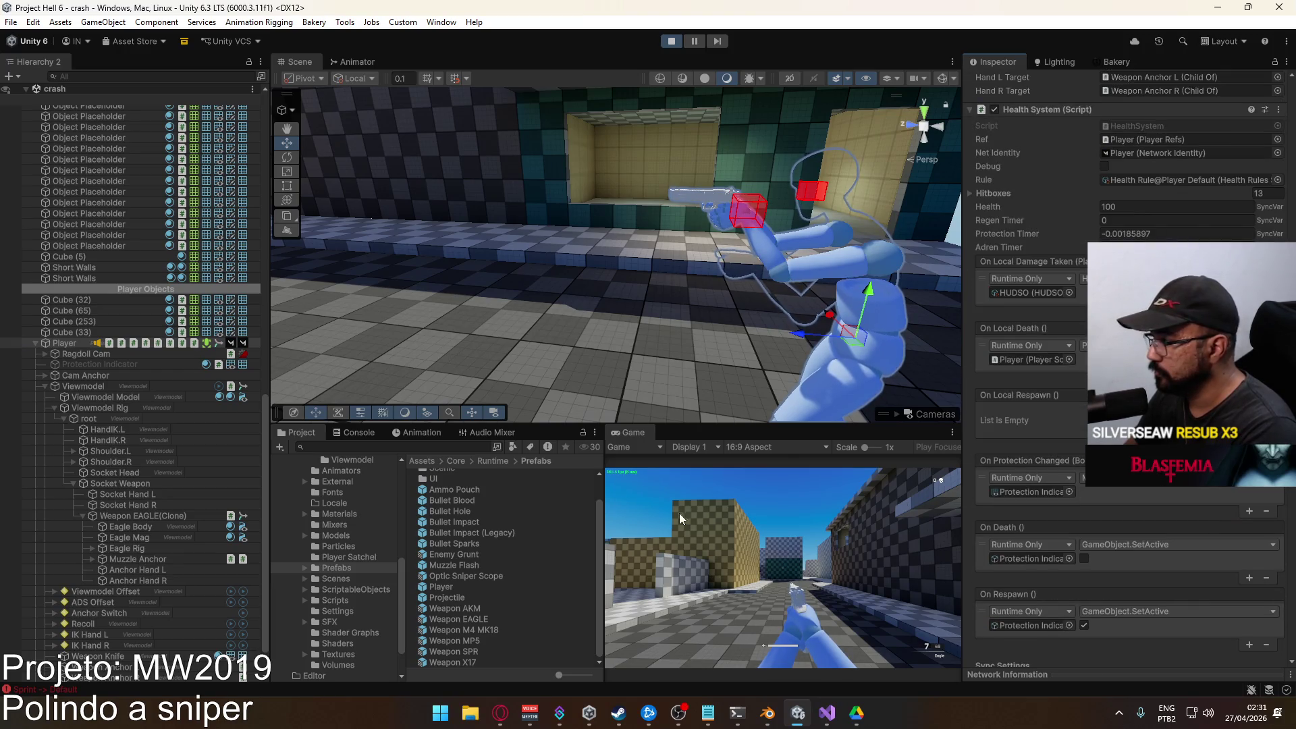
left_click(500, 713)
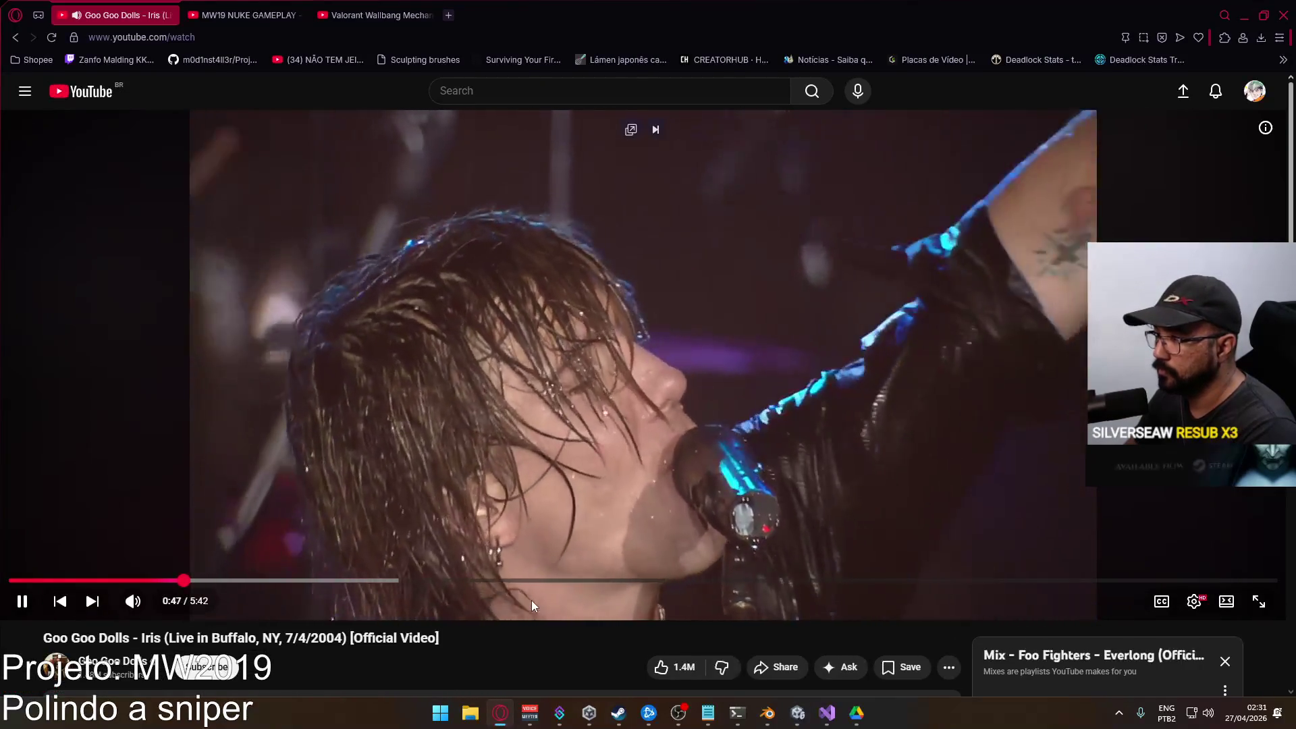
Pause and resume the current YouTube music video.
left_click(601, 331)
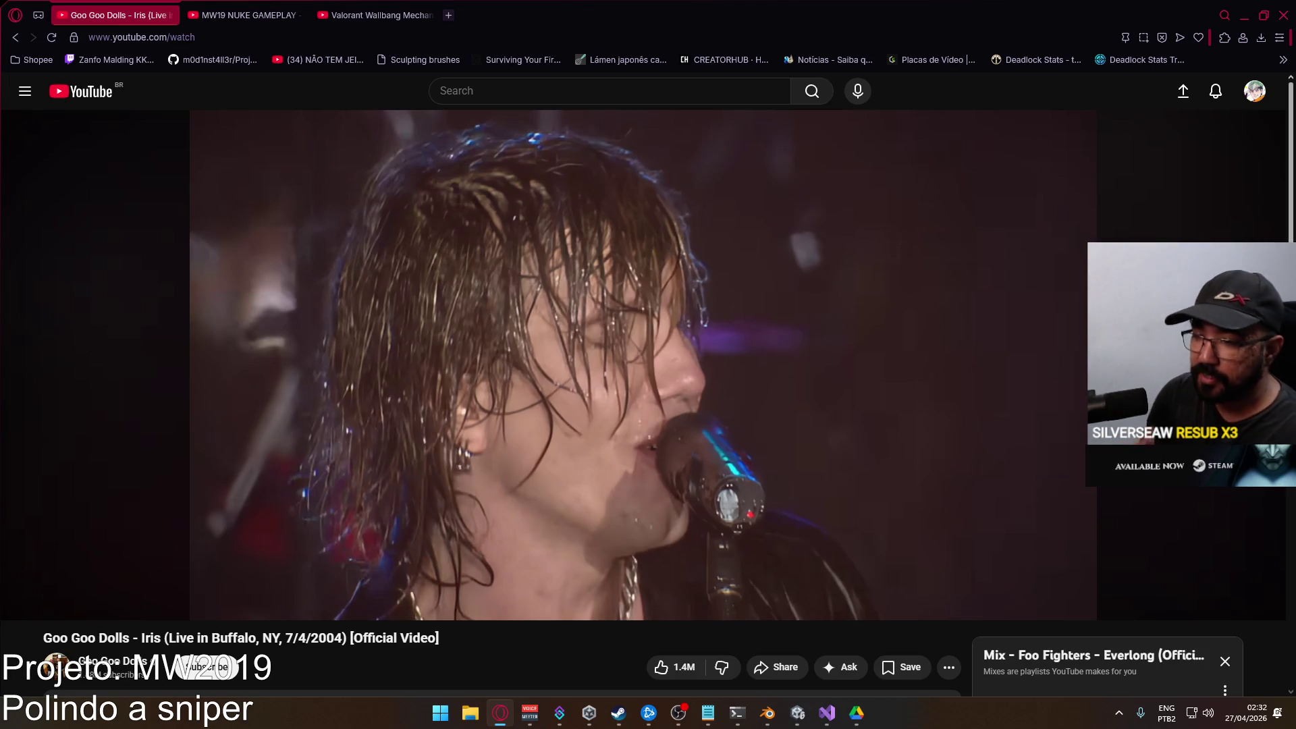
left_click(846, 355)
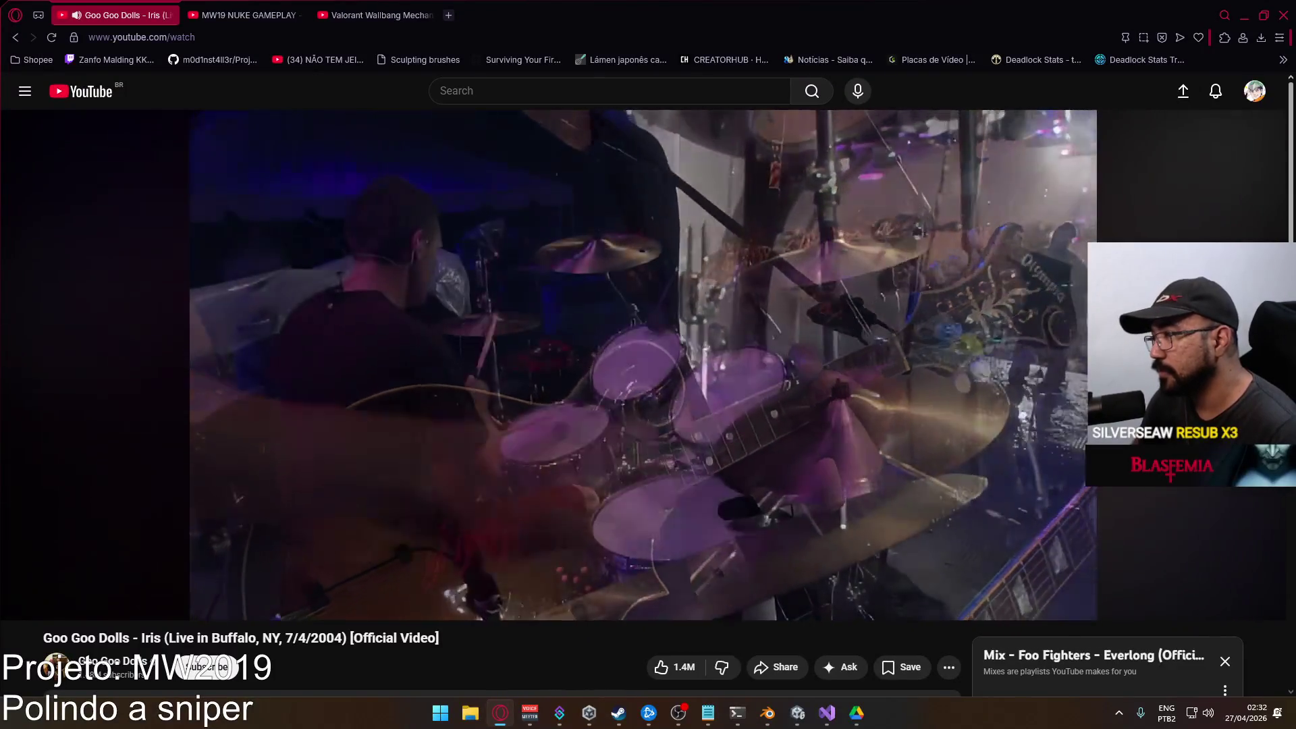
left_click(848, 358)
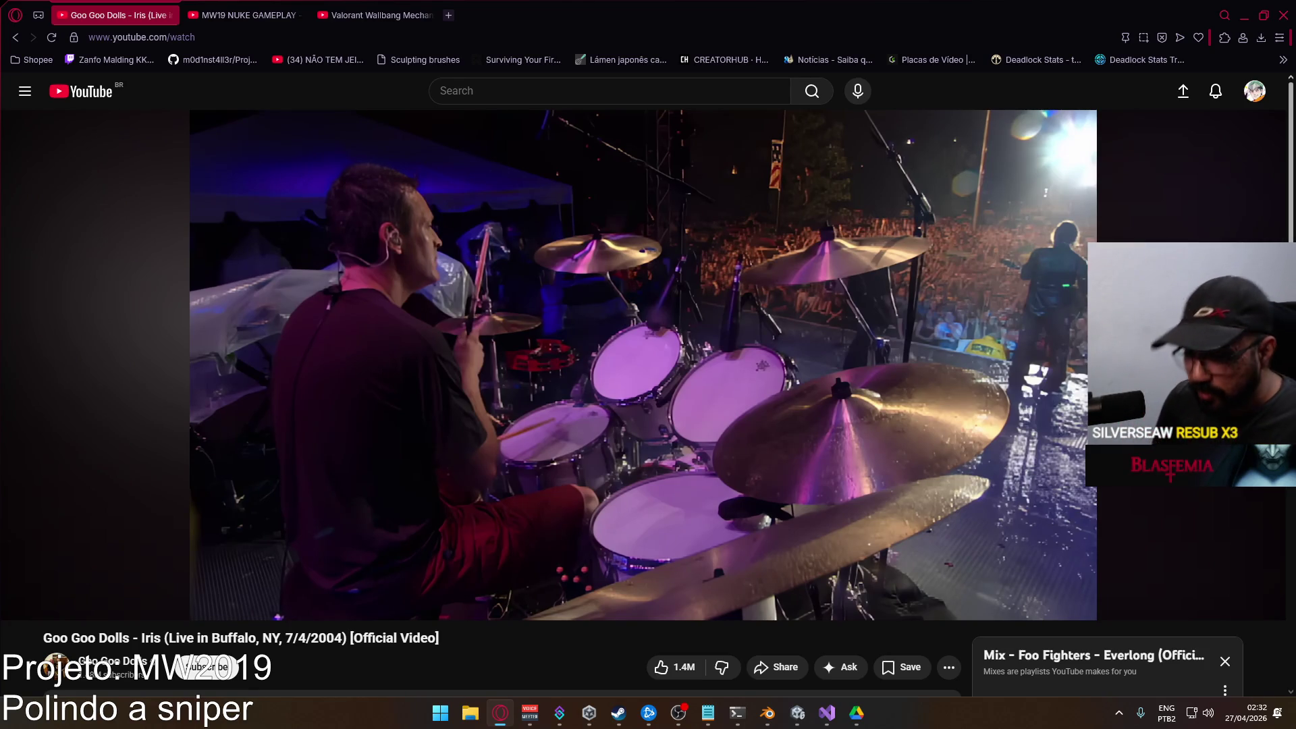
Search YouTube for 'goo goo dolls iris', open the music video, and minimise the browser.
left_click(551, 95)
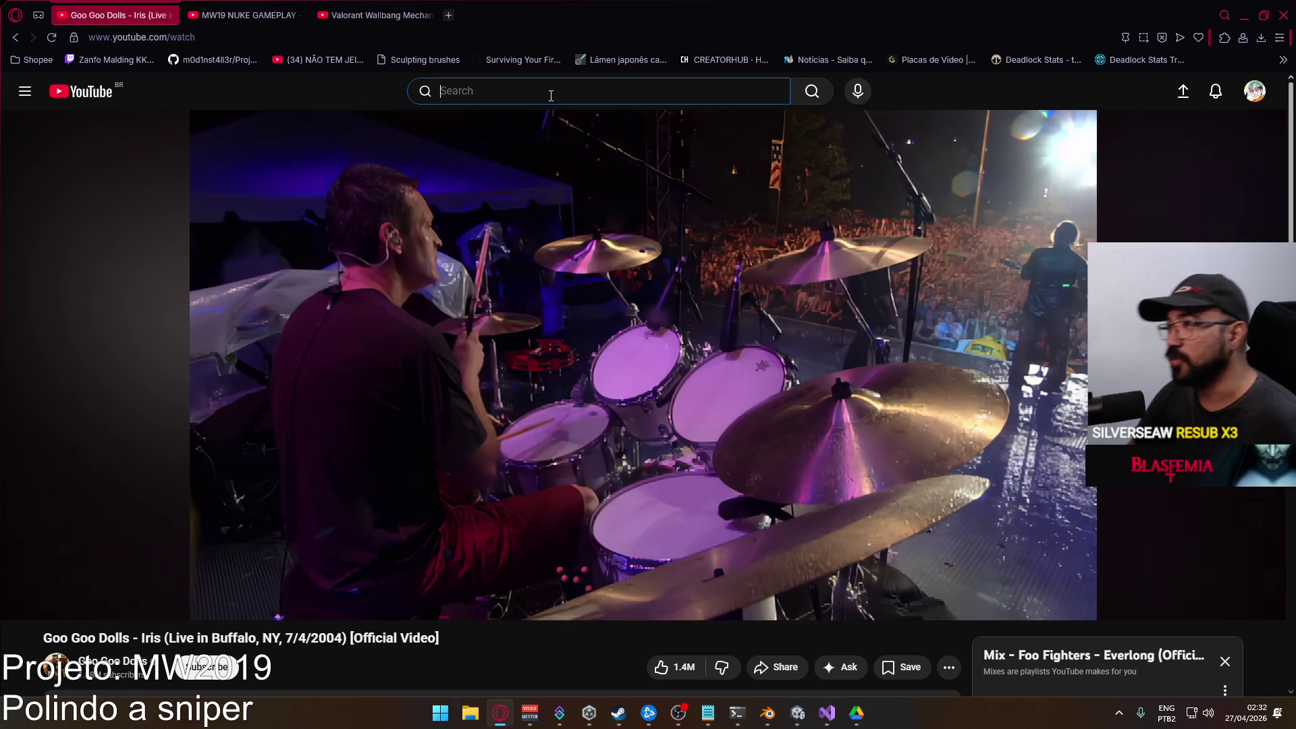
type("goo goo")
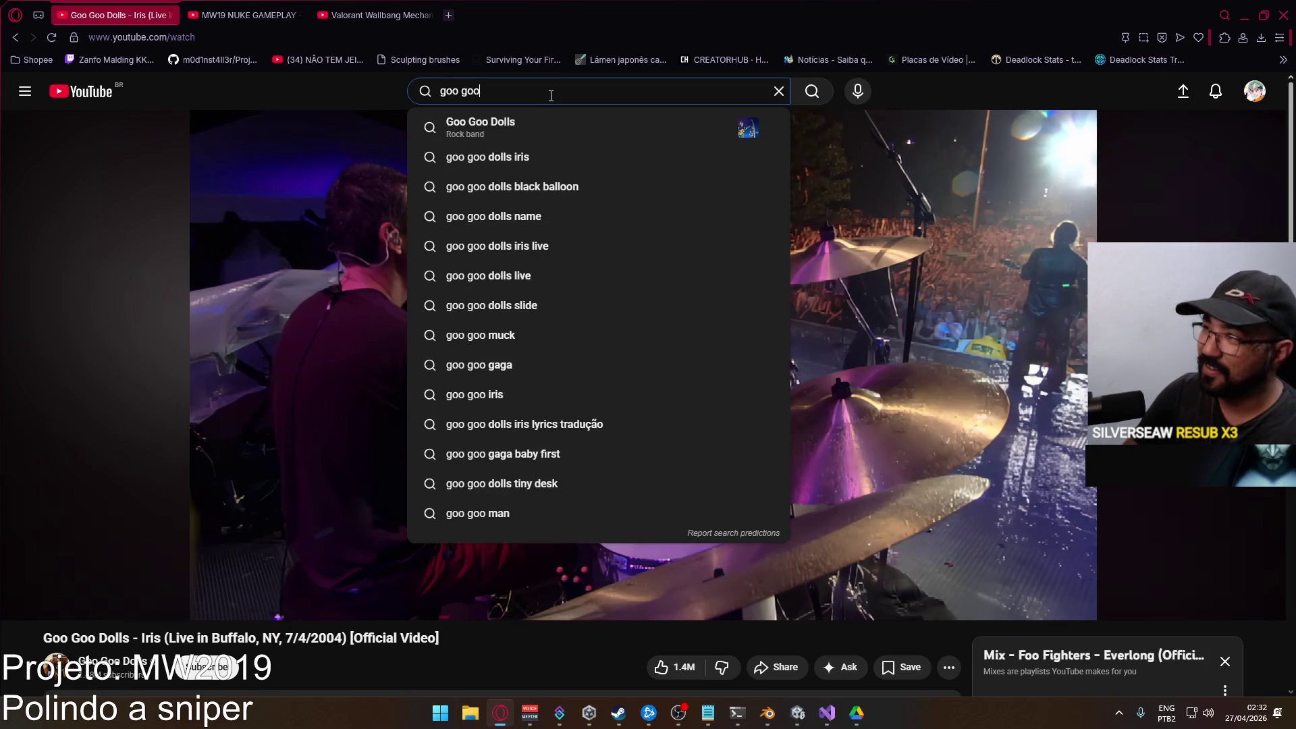
type(" dolls iris")
key("Return")
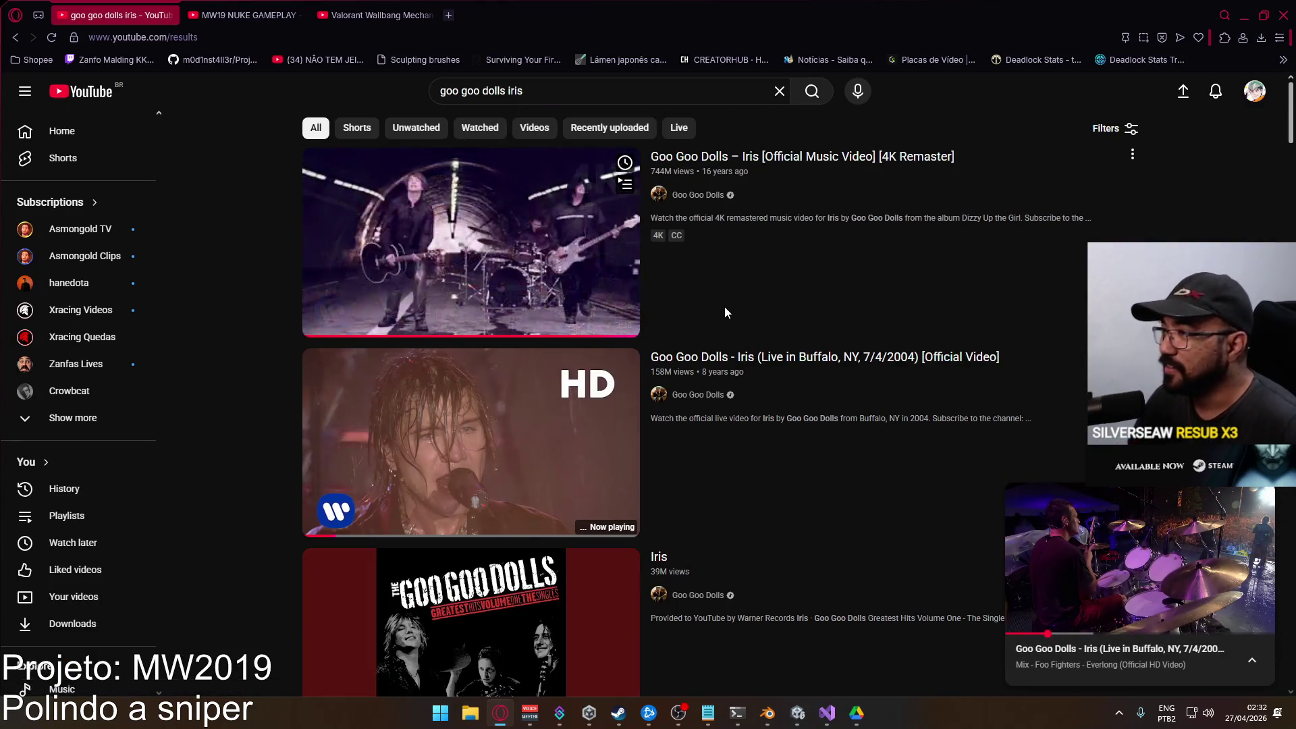
left_click(1141, 553)
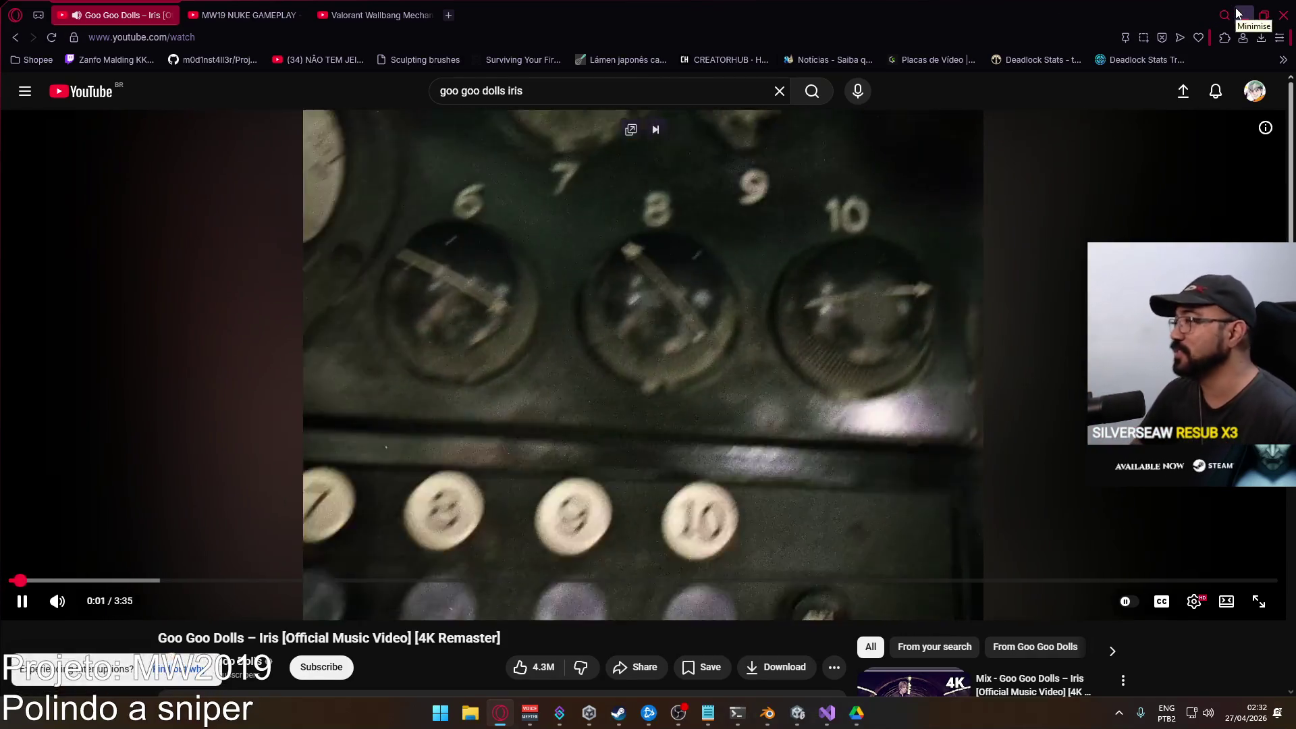
left_click(1238, 14)
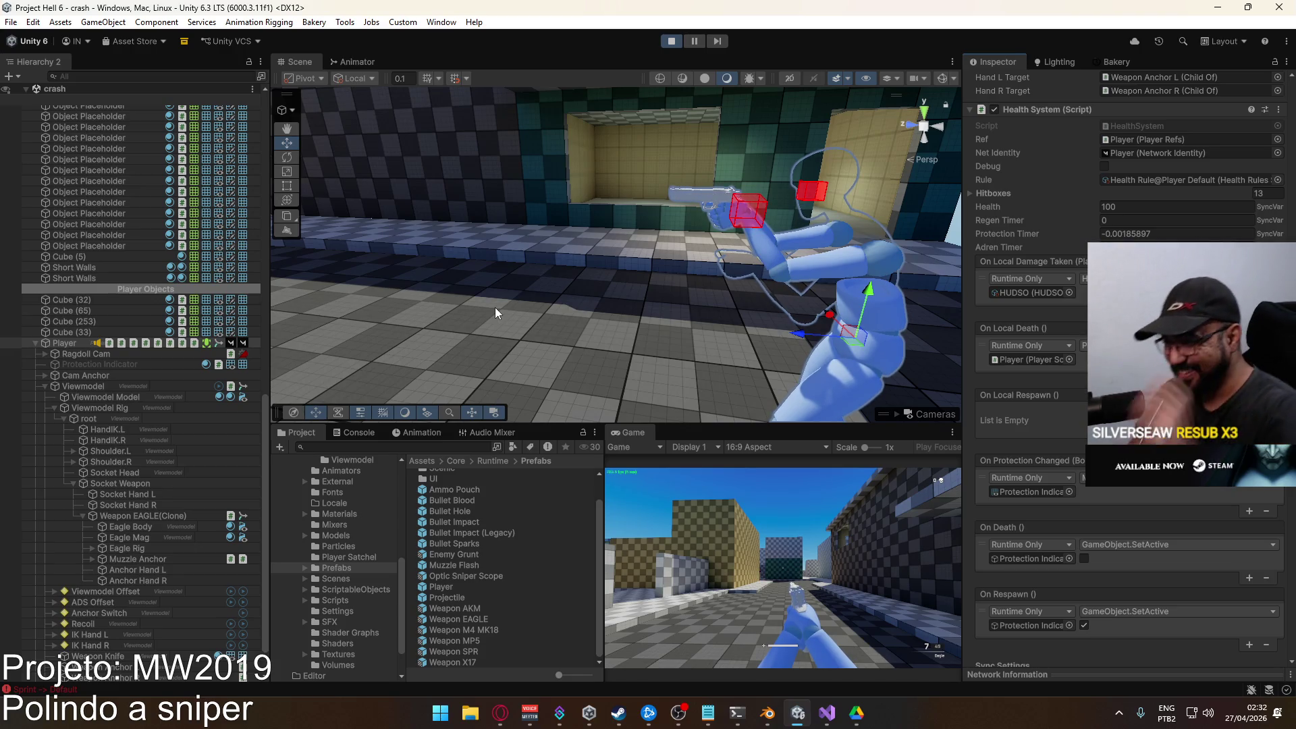
Expand Viewmodel Offset and ADS Offset in the Hierarchy and select ADS Pivot.
key("super")
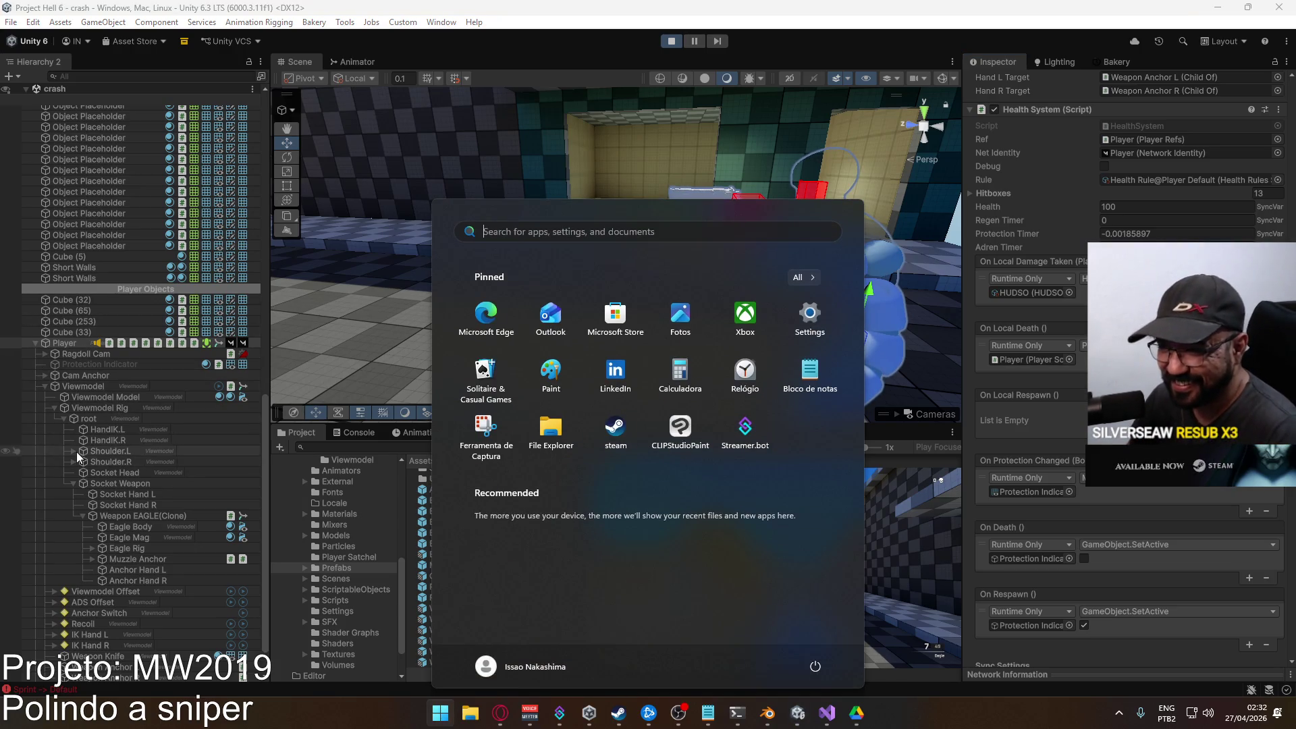
left_click(61, 601)
left_click(56, 592)
left_click(54, 592)
left_click(95, 602)
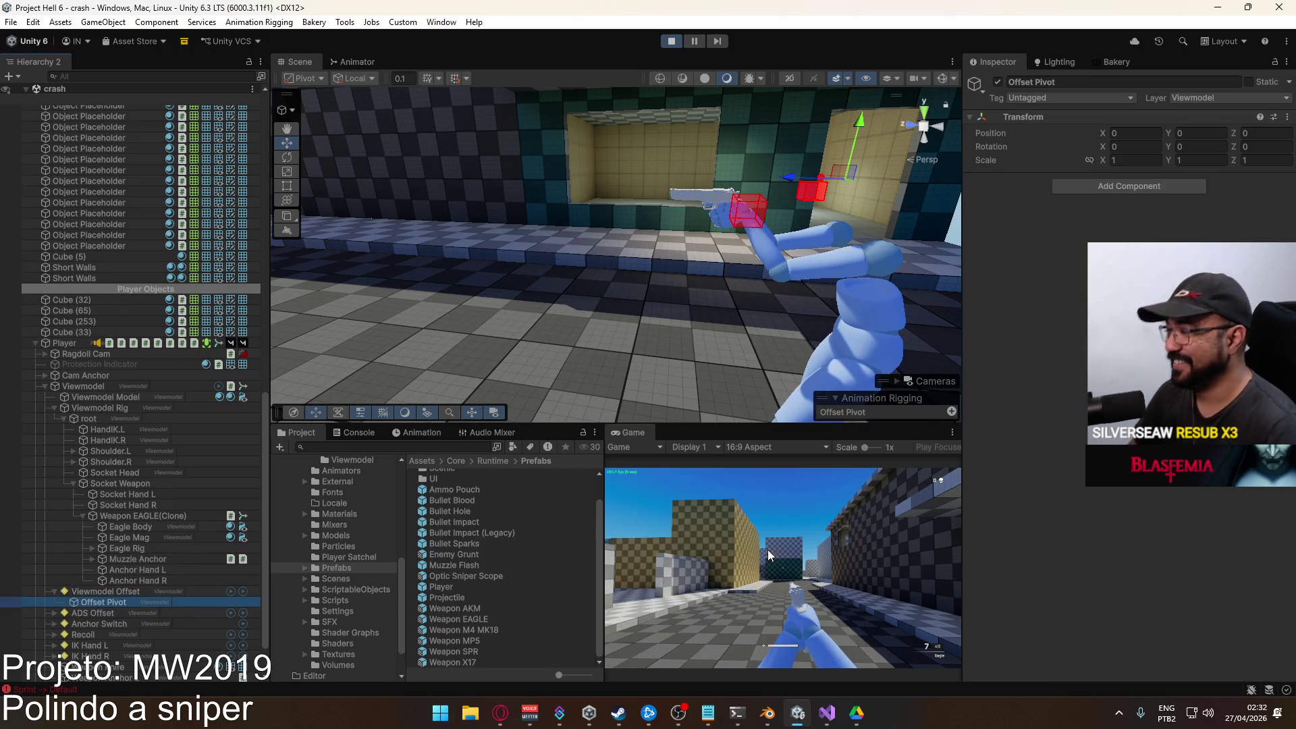
key("super")
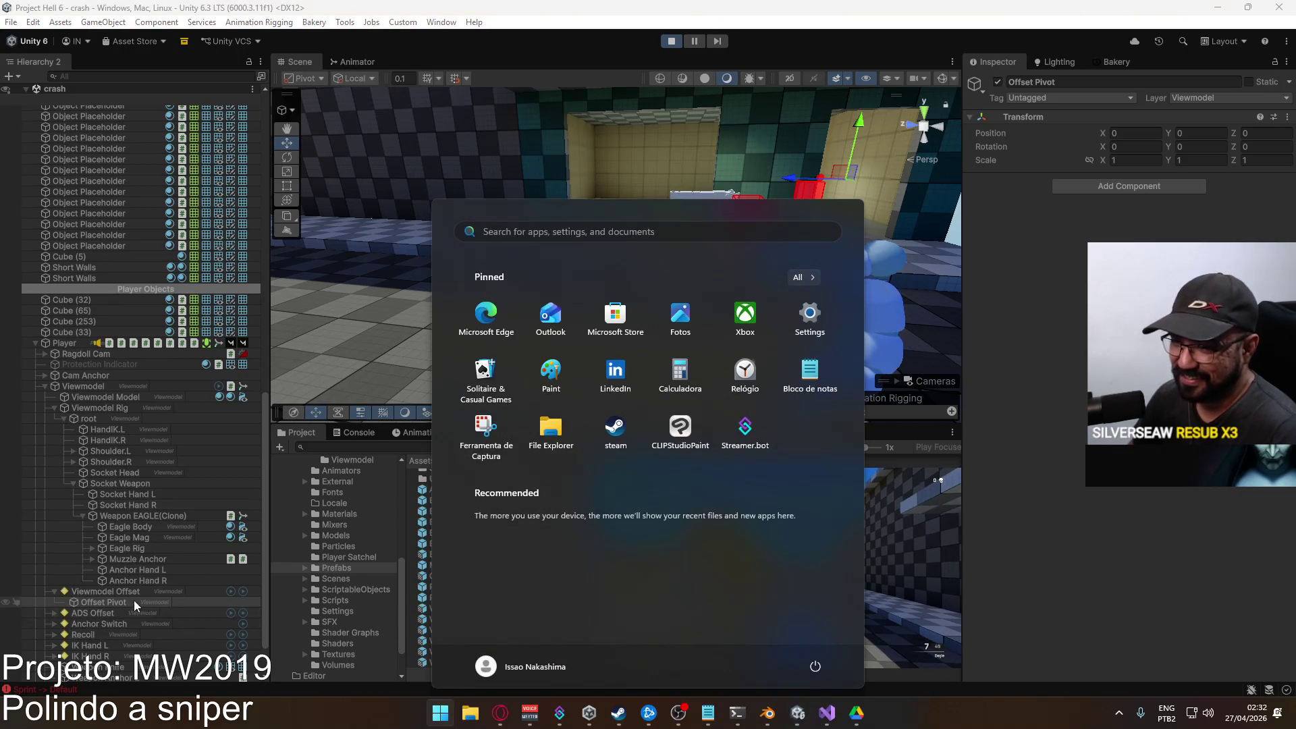
key("super")
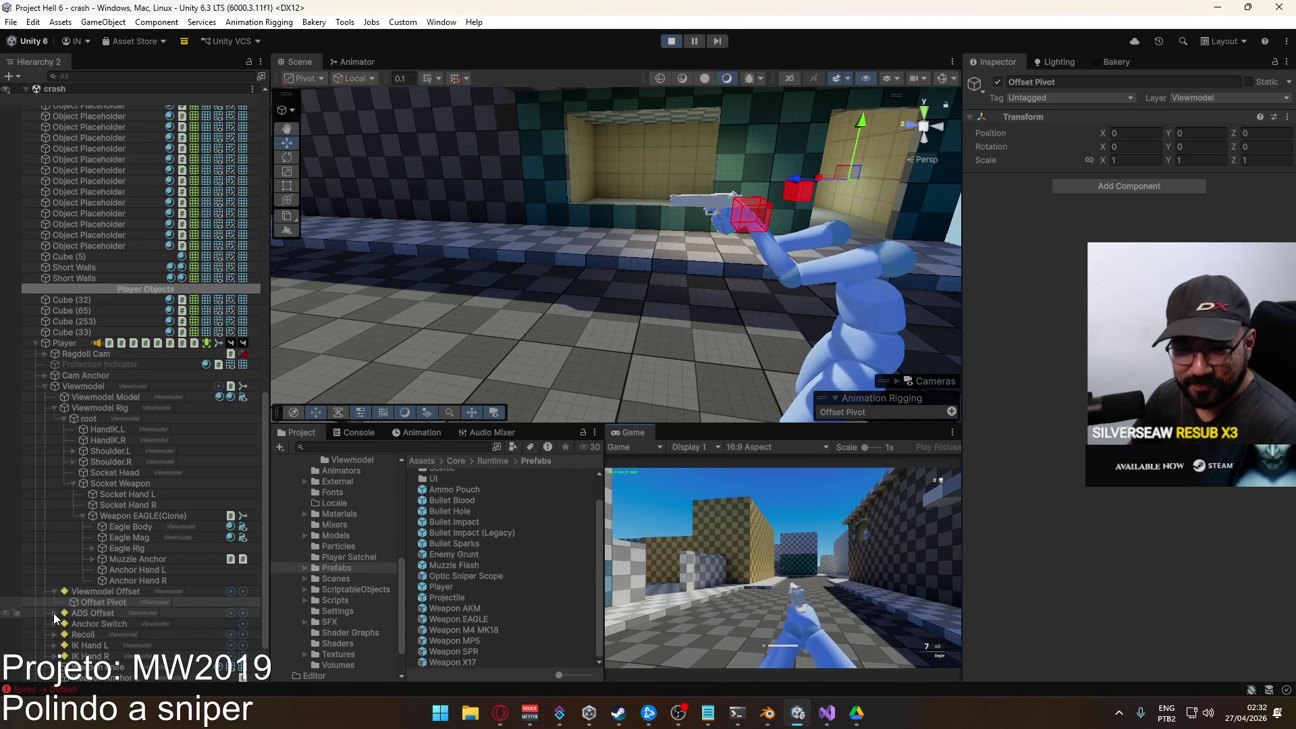
left_click(55, 613)
left_click(132, 624)
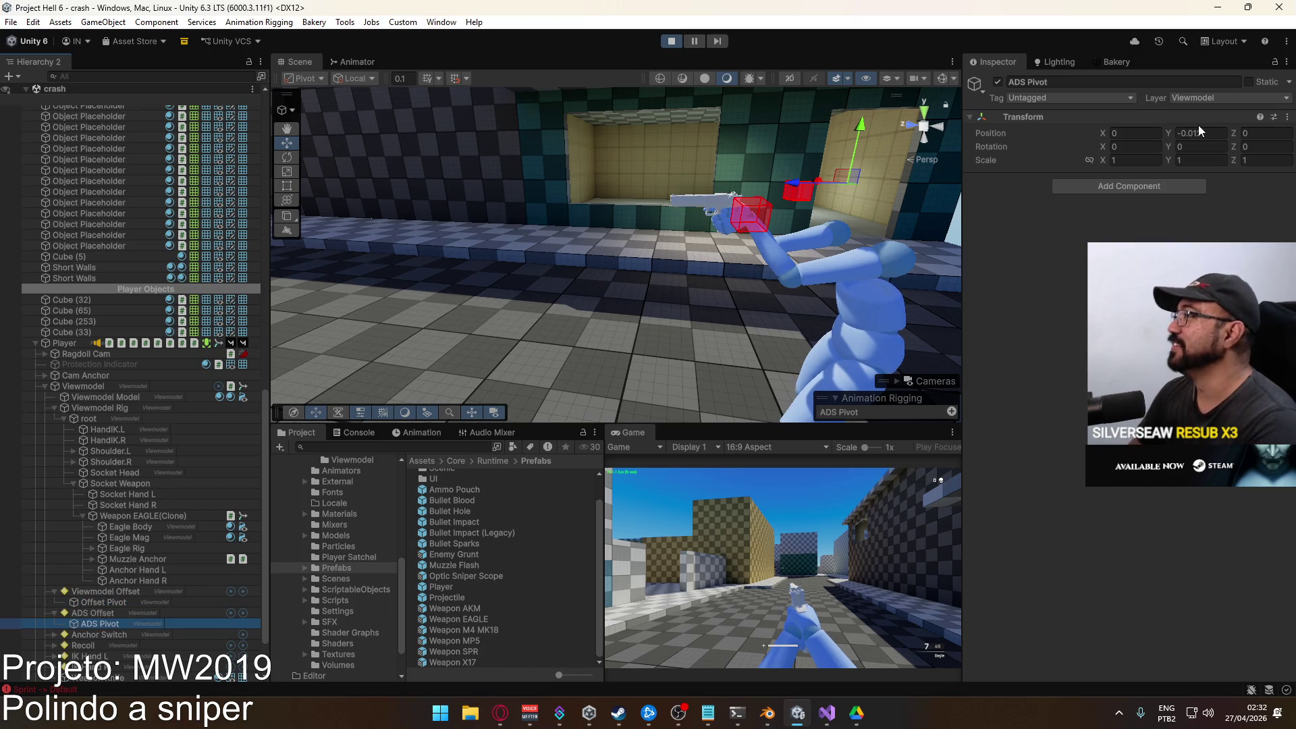
Change ADS Pivot's Position Y from -0.05 to -0.0001.
left_click(749, 486)
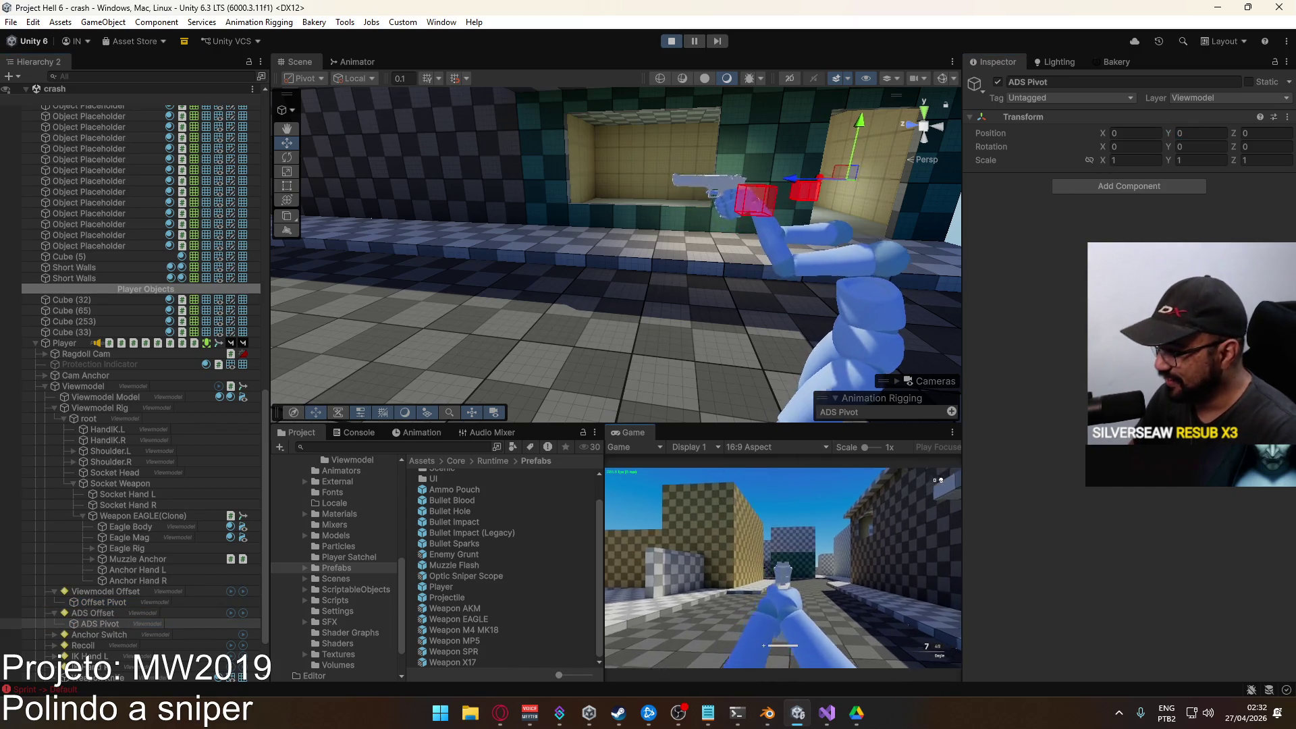
key("super")
key("super")
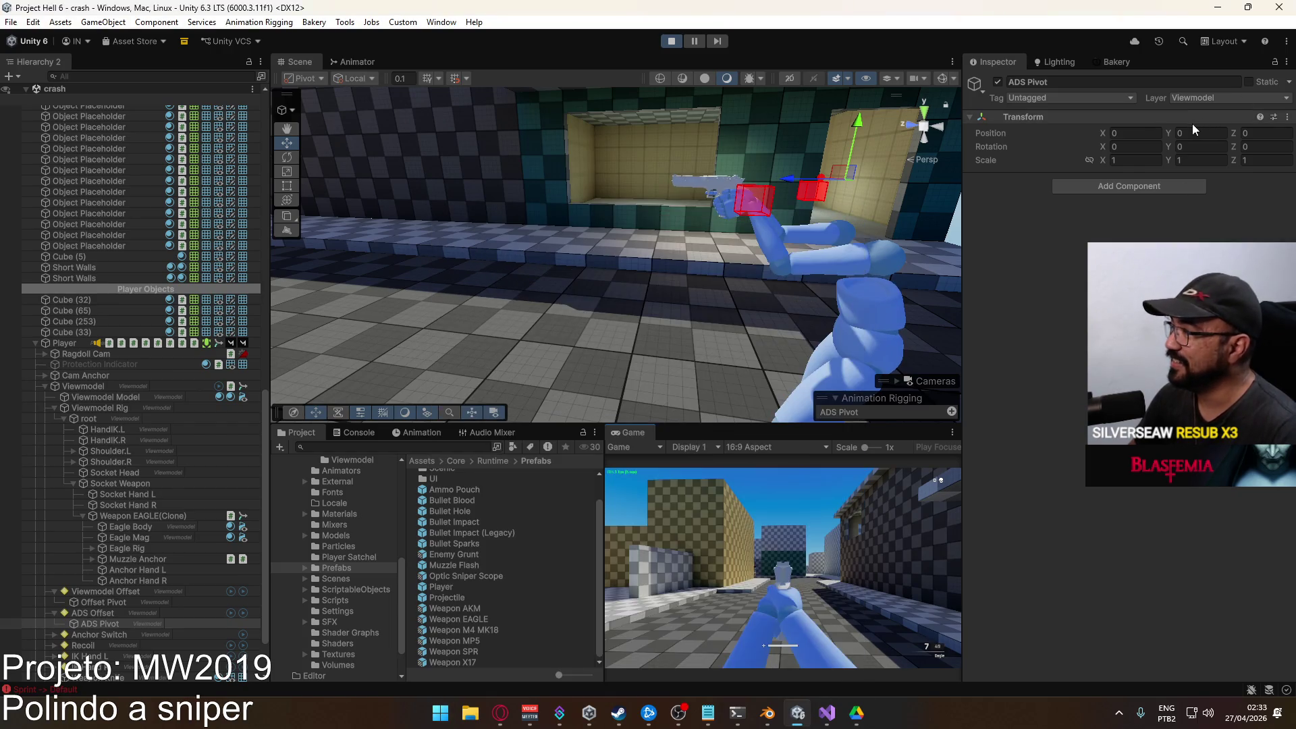
key("super")
left_click(1191, 129)
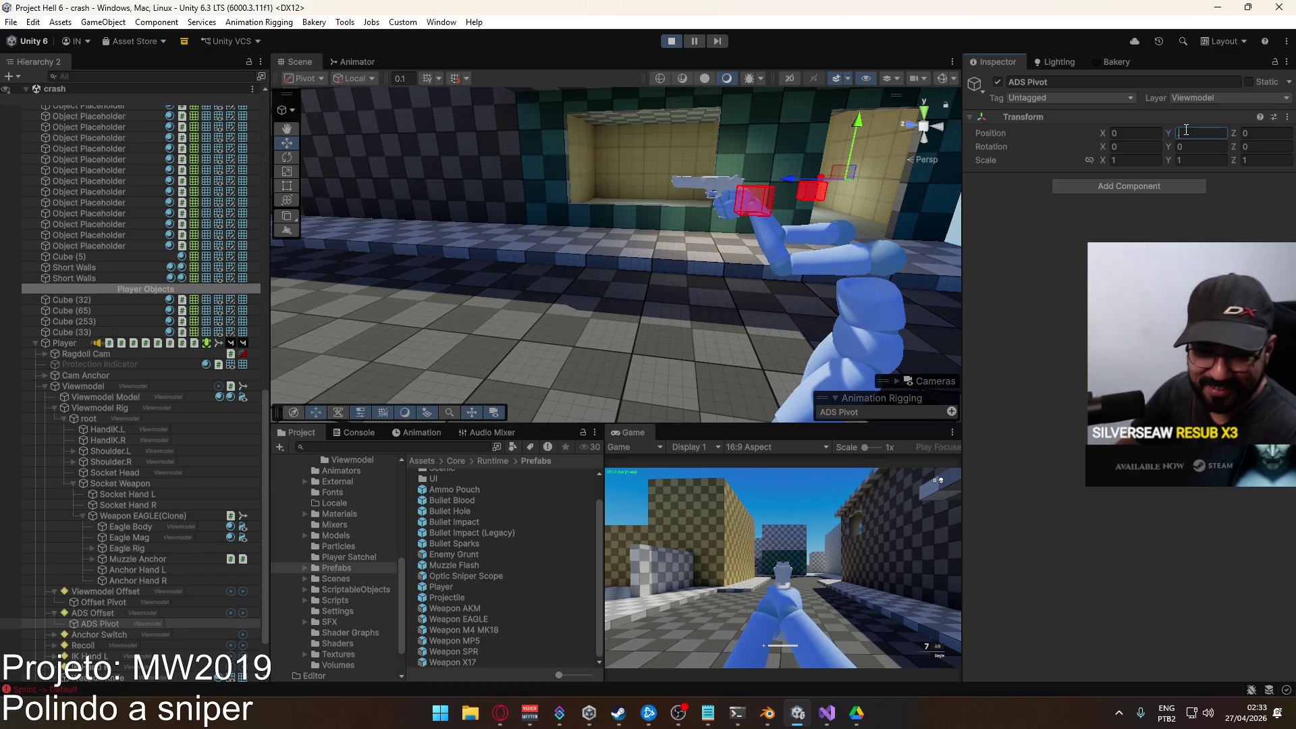
type(".01")
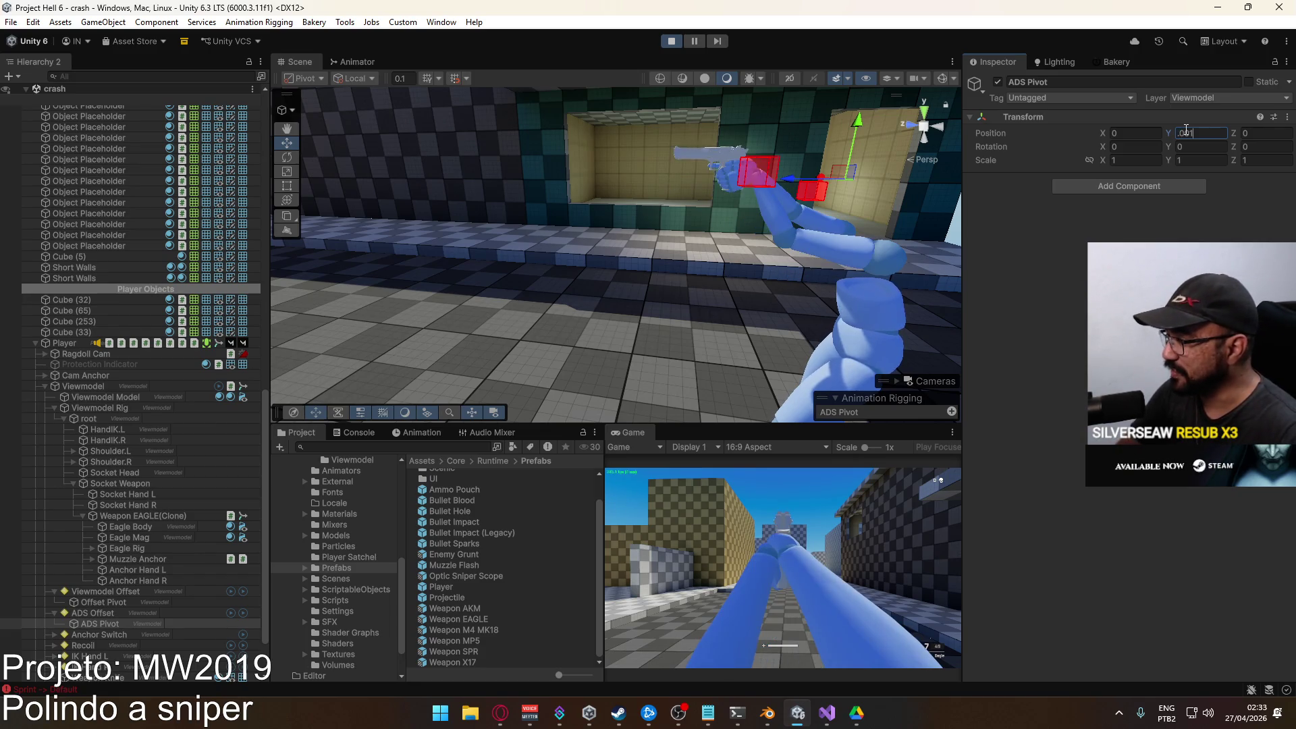
type("-")
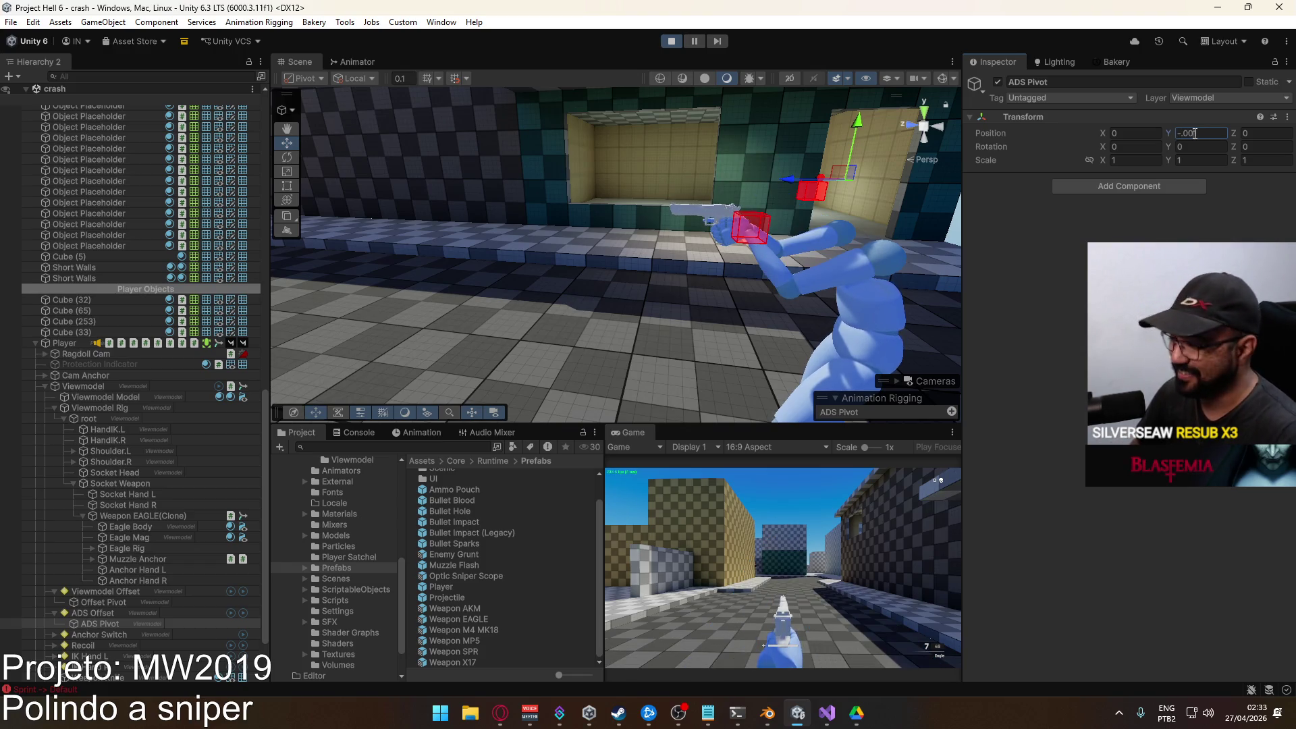
type("1")
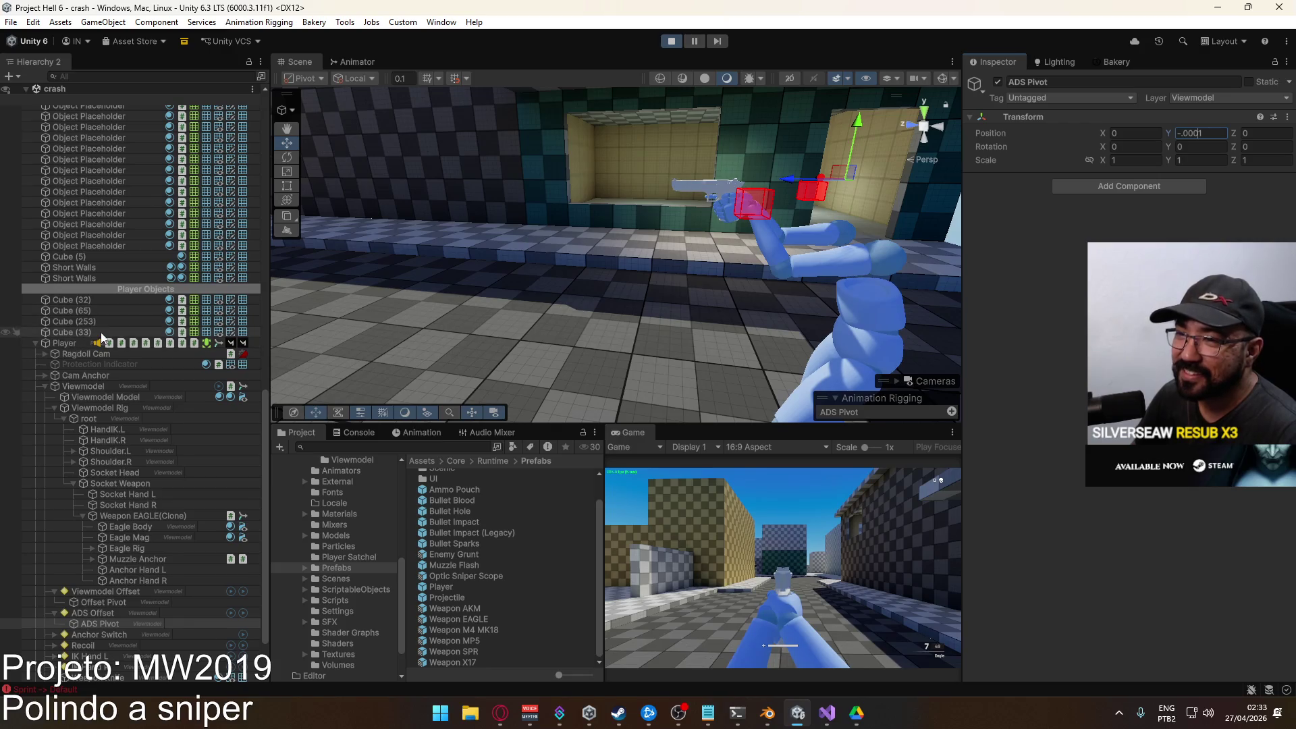
Browse Canvas: Scoreboard by expanding its Main Container and Background.
scroll(125, 338, "down", 3)
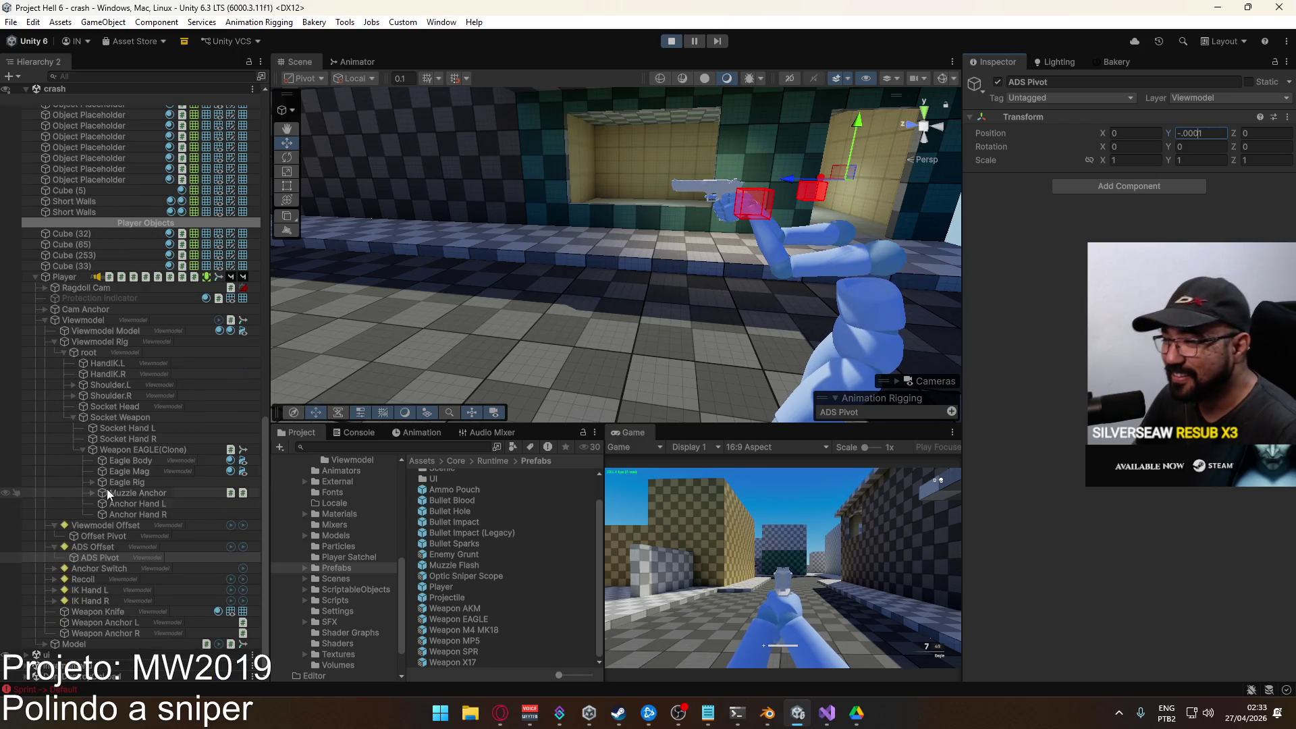
scroll(119, 387, "up", 15)
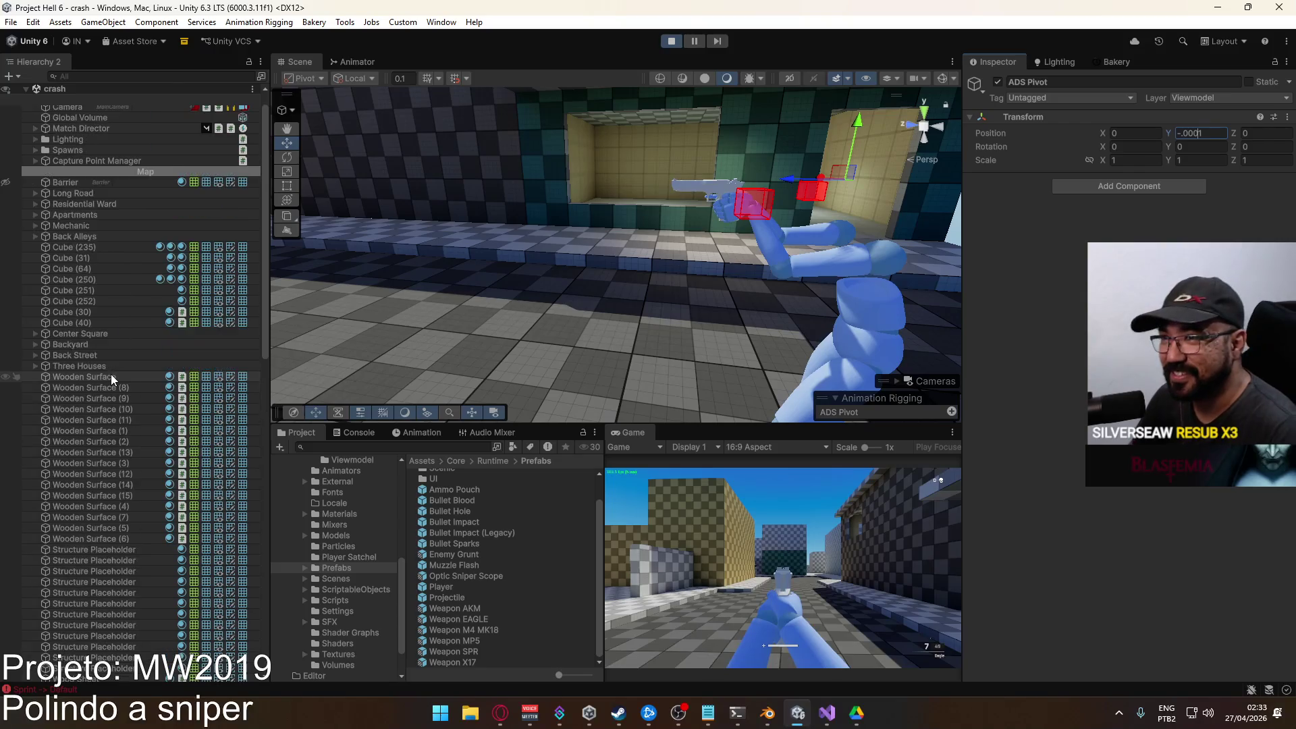
scroll(96, 359, "down", 15)
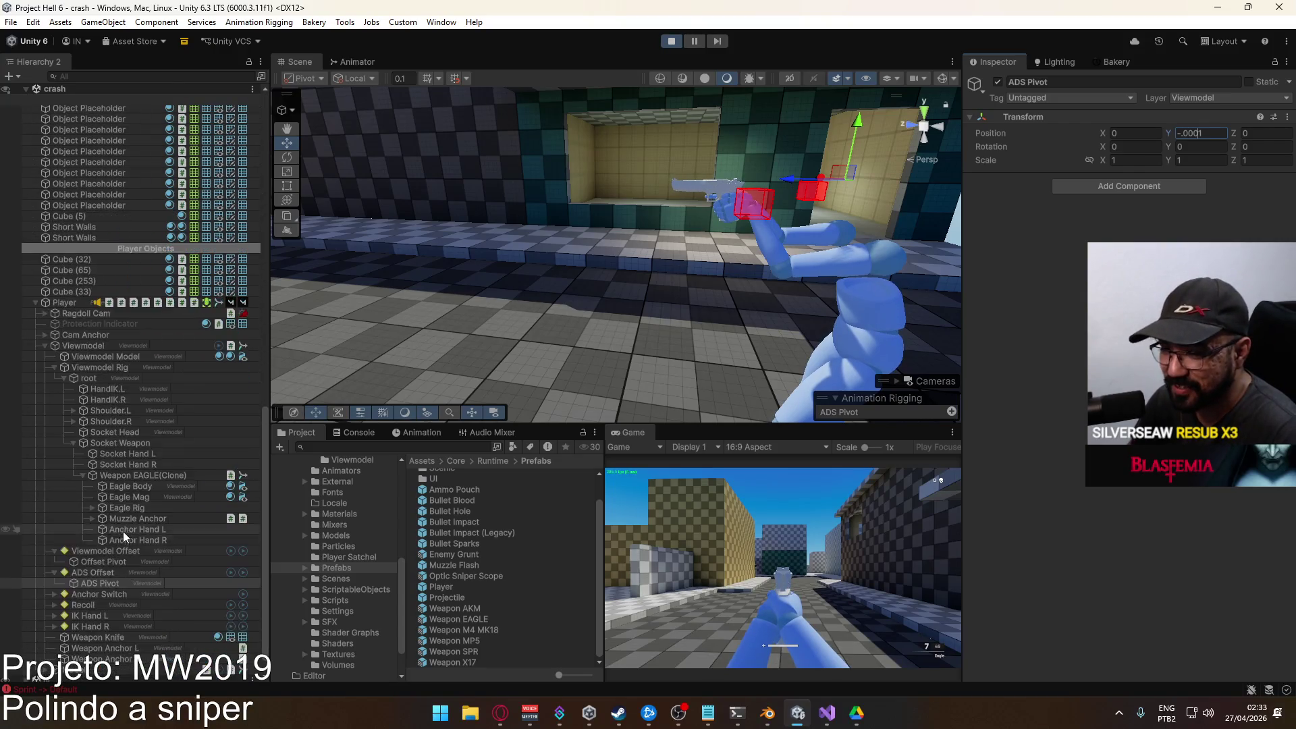
scroll(67, 622, "down", 1)
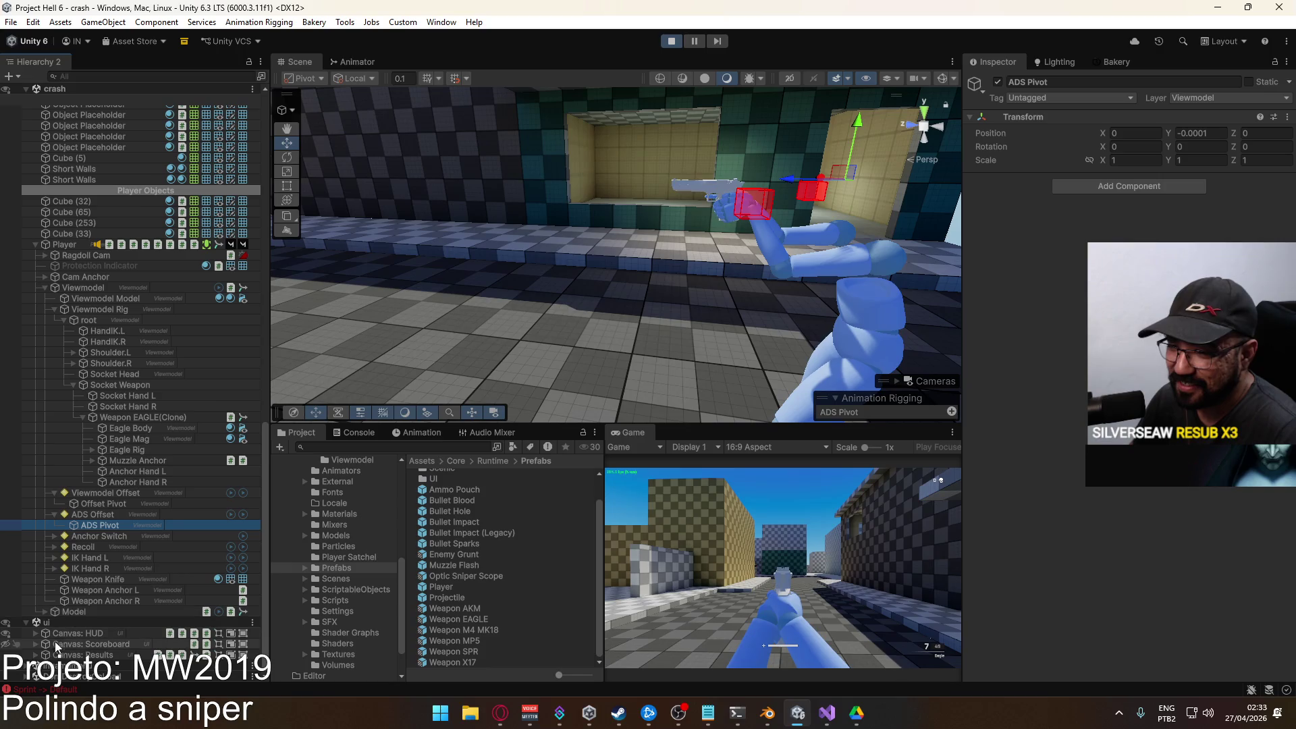
left_click(34, 642)
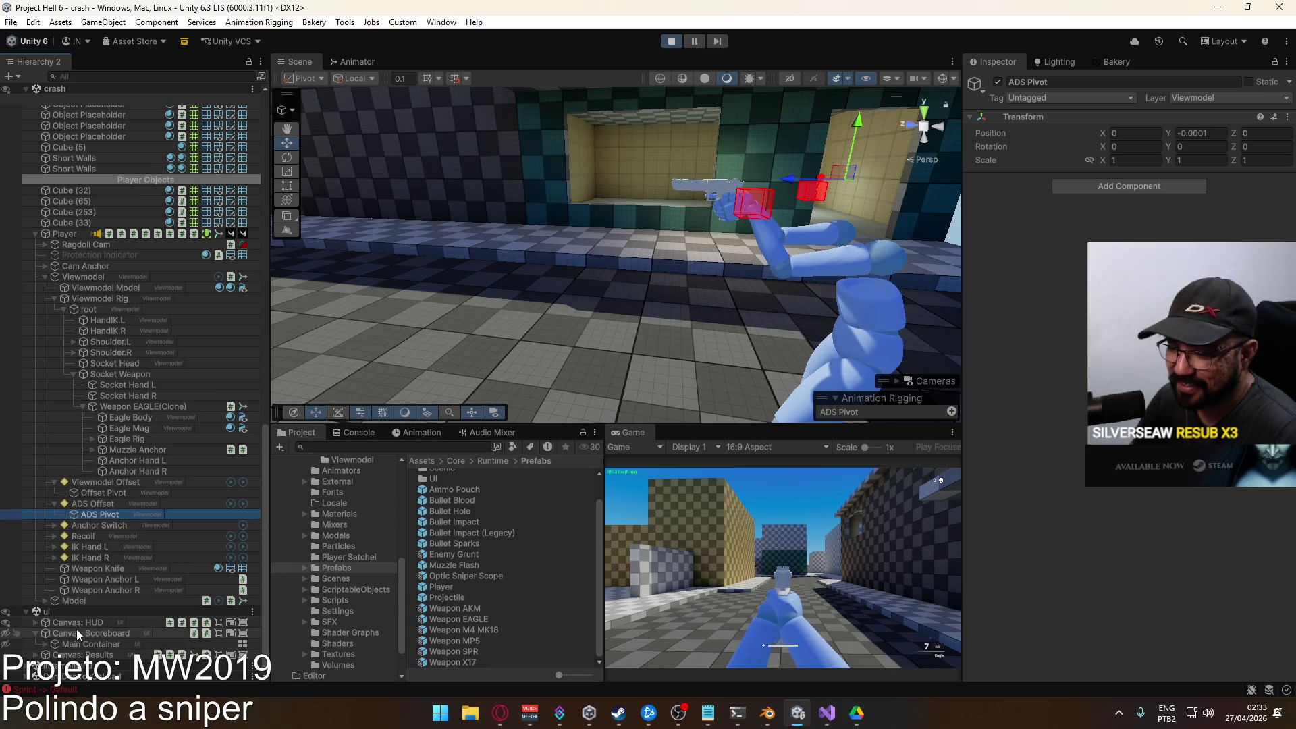
left_click(44, 644)
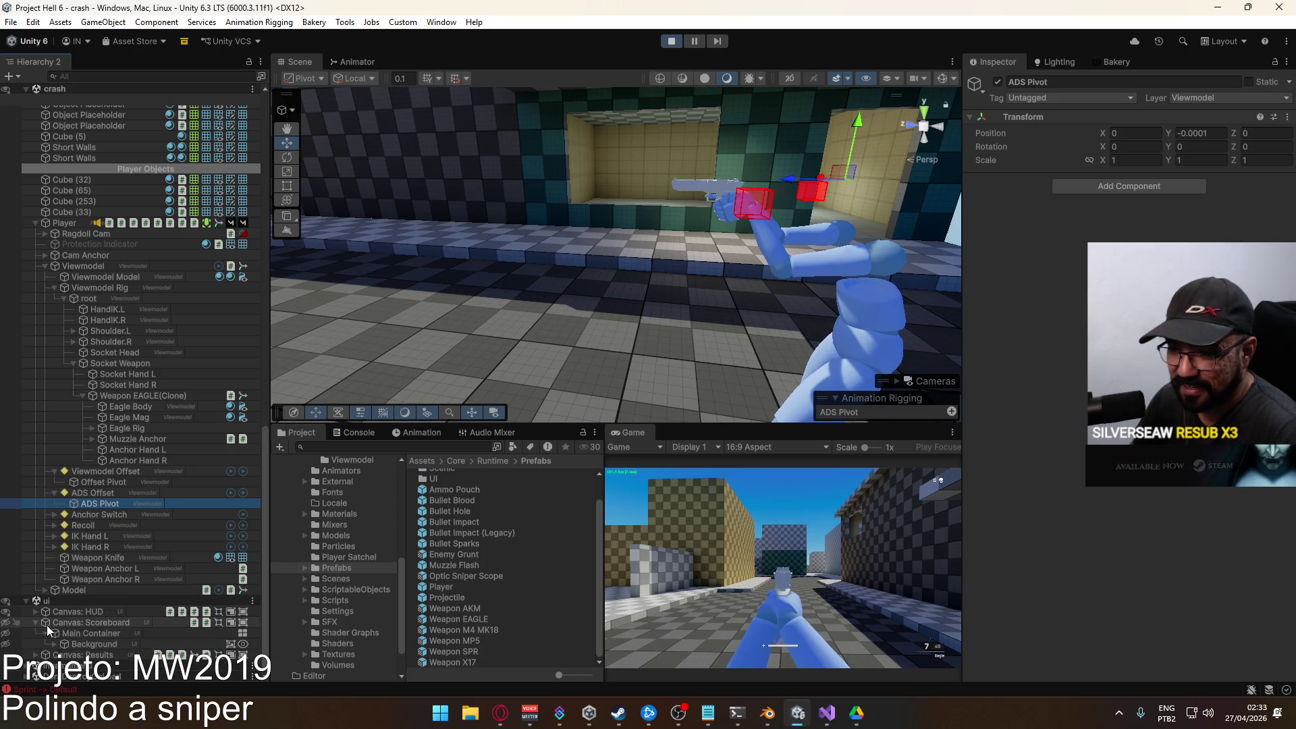
left_click(54, 644)
scroll(95, 618, "down", 1)
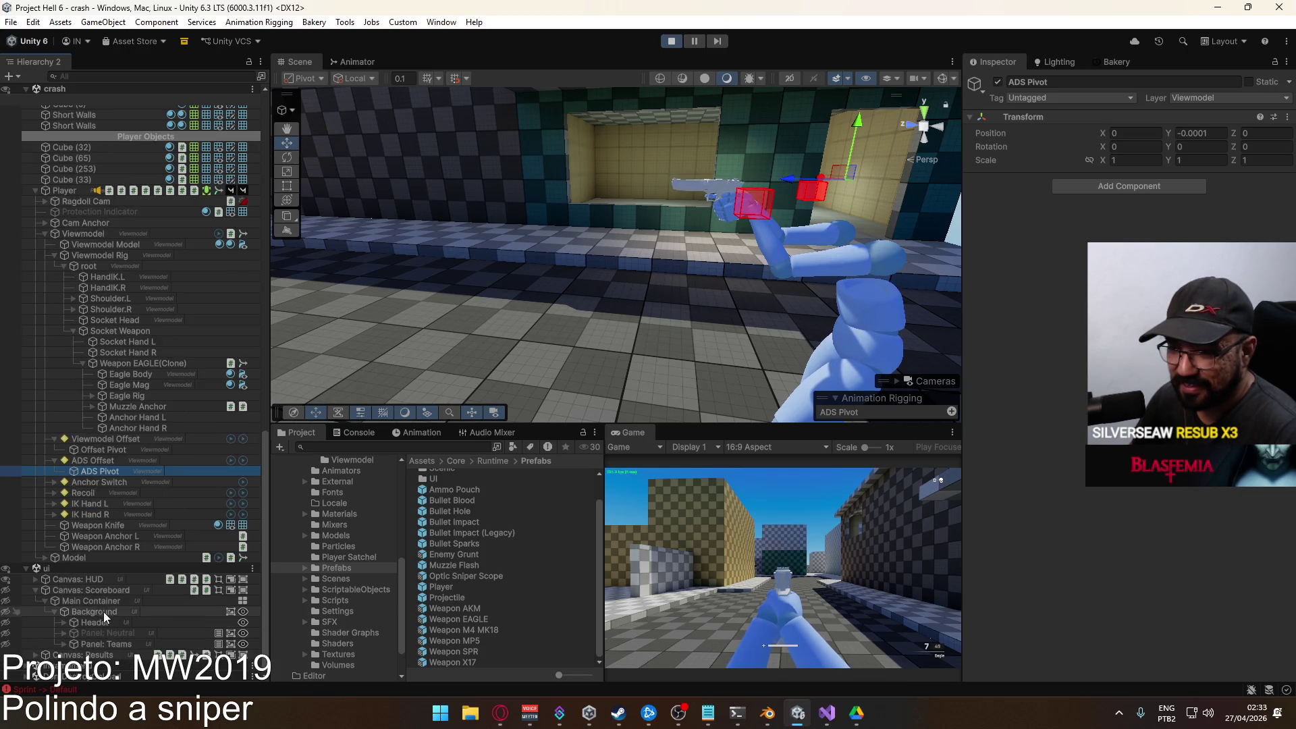
Collapse the scoreboard and expand Canvas: HUD > Main Container to reach the Crosshair Panel.
left_click(35, 593)
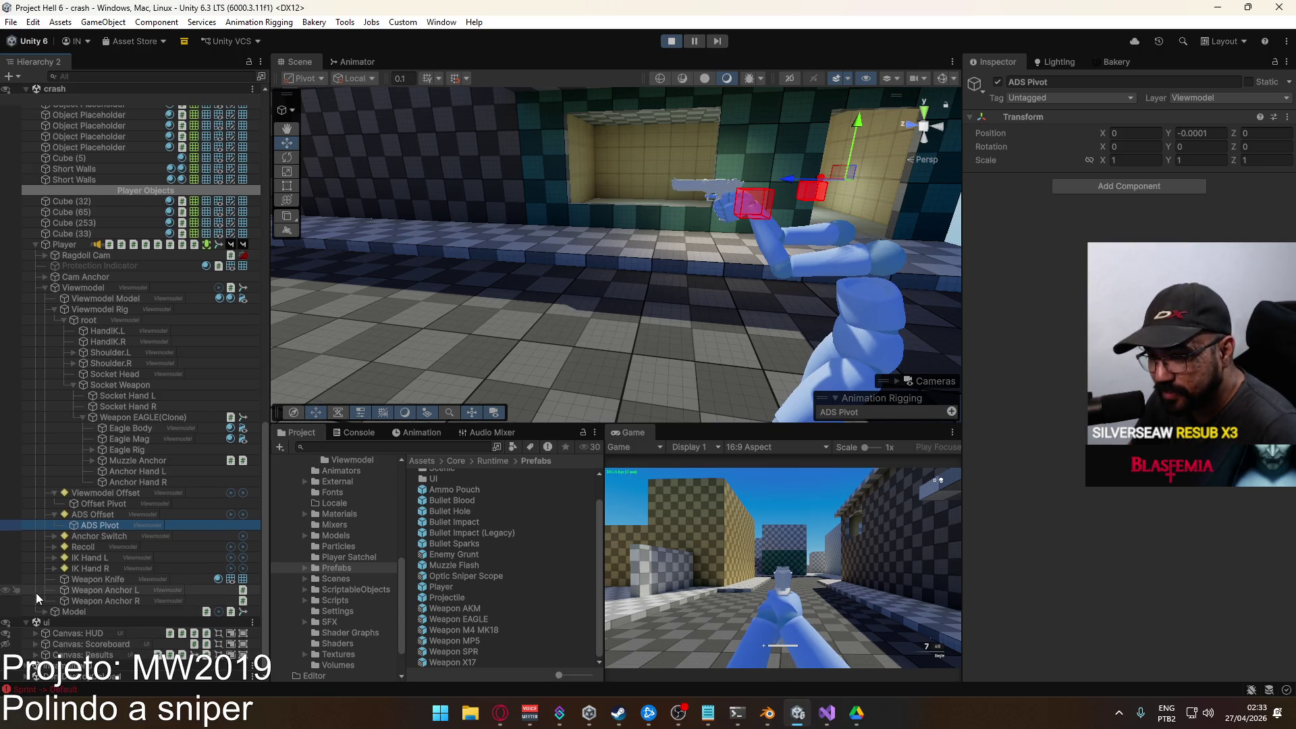
left_click(34, 636)
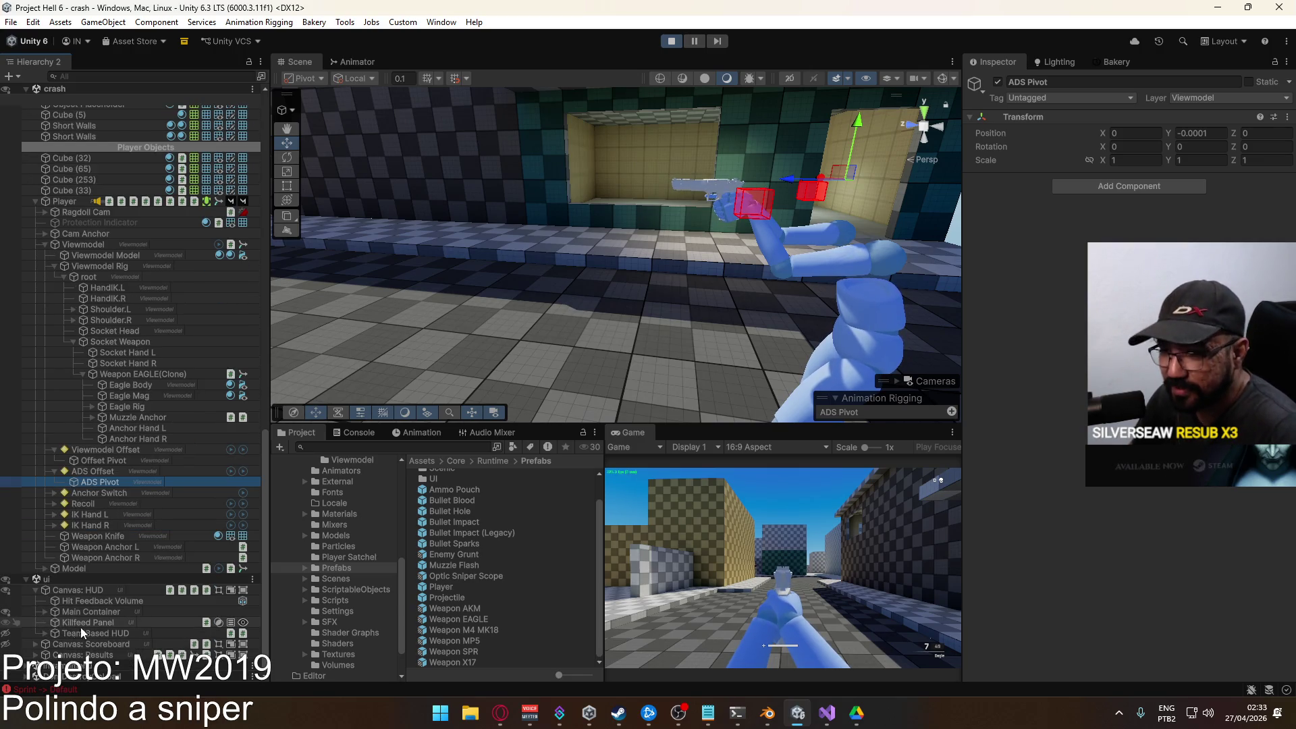
left_click(47, 613)
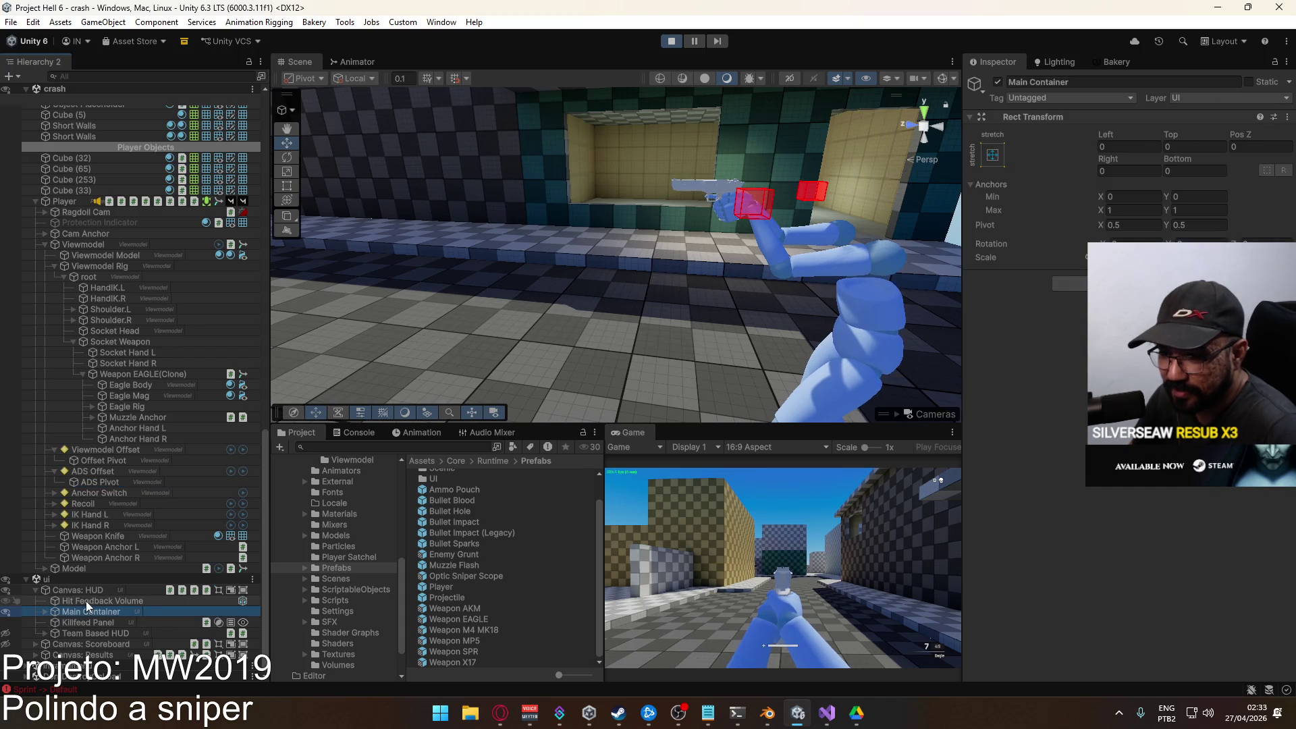
left_click(44, 613)
scroll(56, 598, "down", 2)
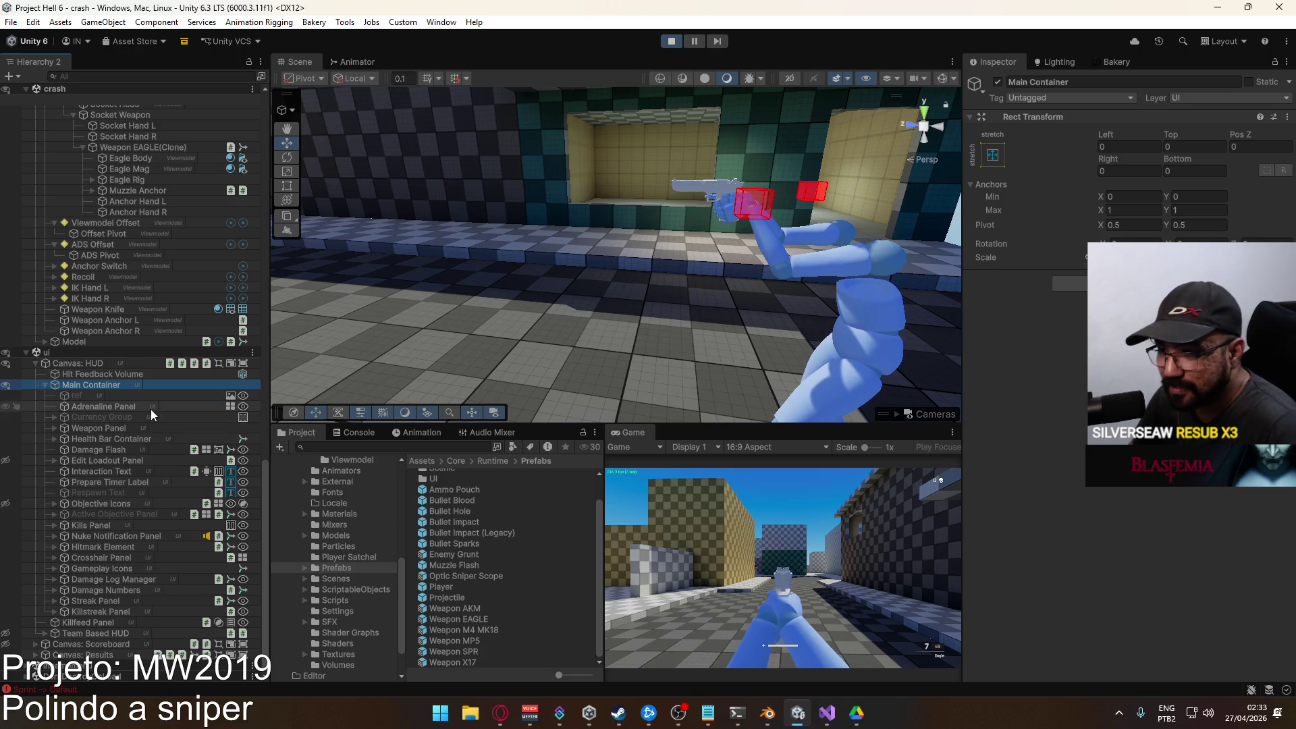
left_click(107, 554)
Duplicate the Dot element inside the HUD's Crosshair Panel.
left_click(56, 558)
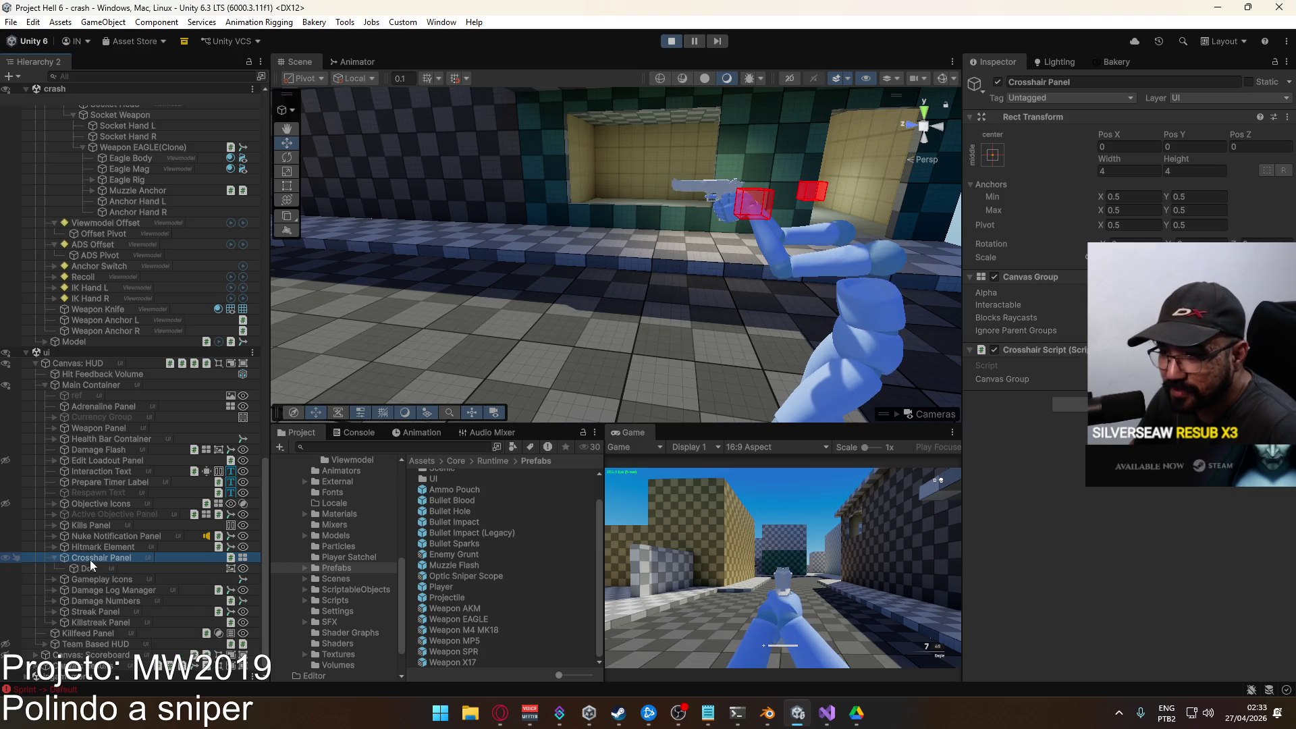
left_click(93, 567)
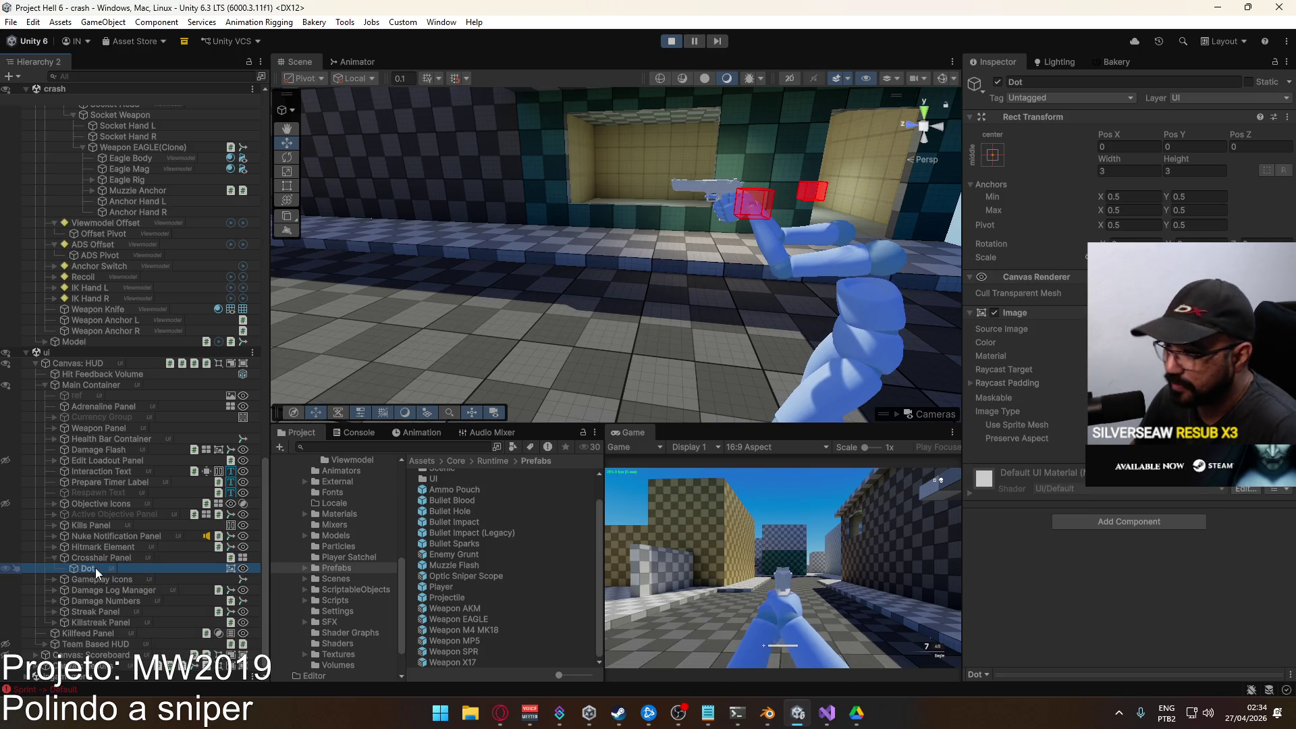
key("ctrl+d")
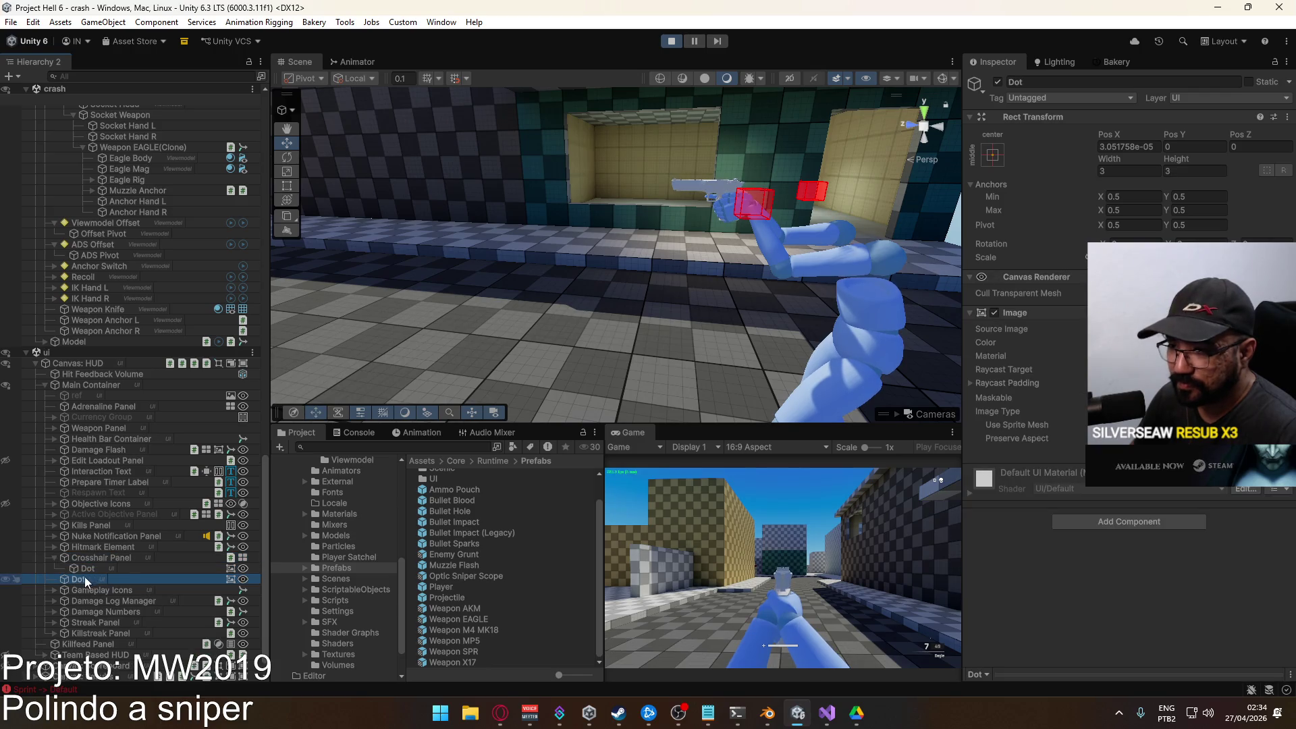
Maximize the Game view, then switch back to the full editor layout.
right_click(629, 439)
left_click(658, 472)
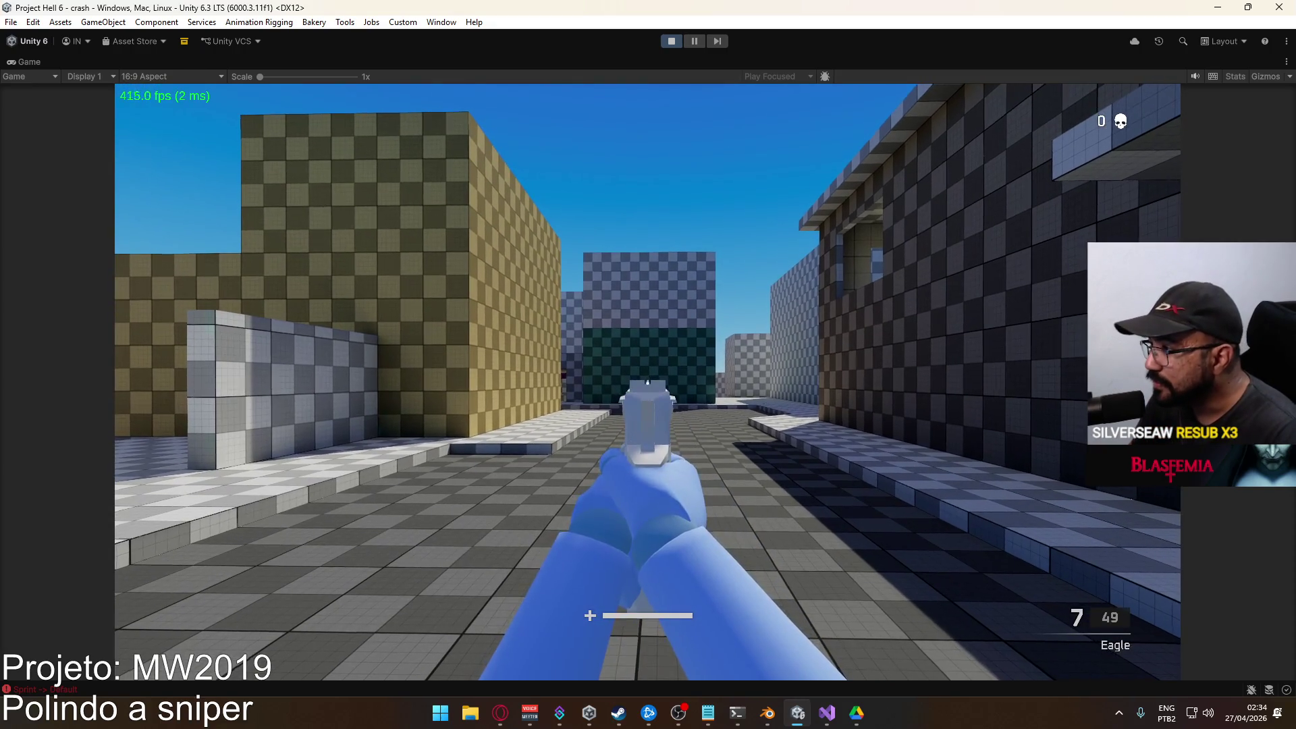
key("super")
left_click(795, 43)
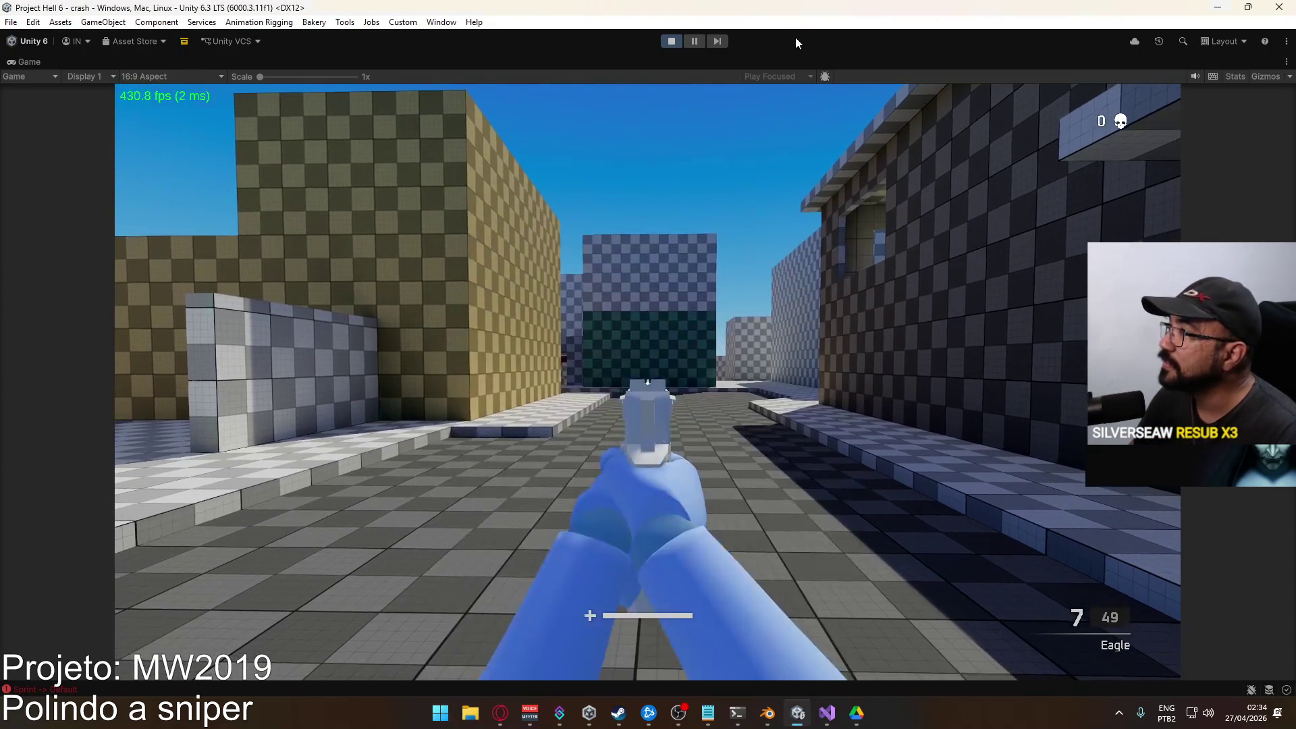
key("super")
left_click(755, 50)
right_click(767, 58)
left_click(813, 95)
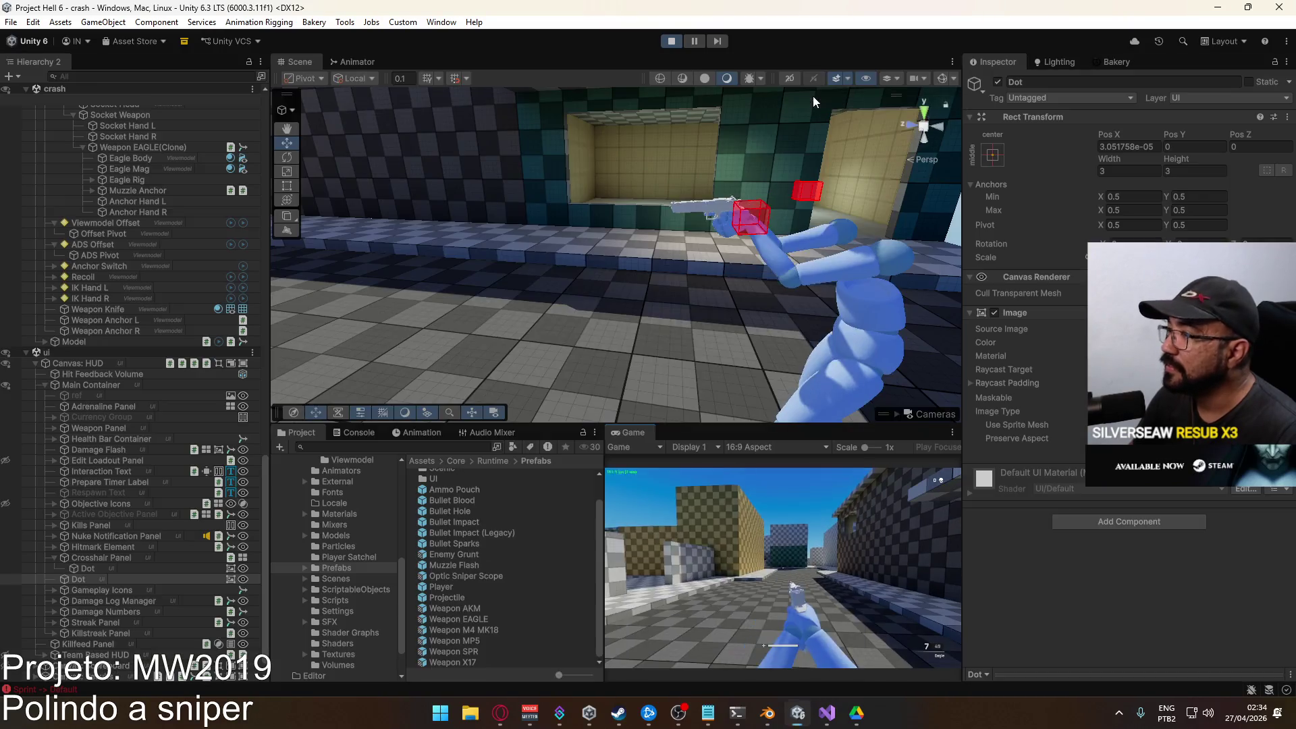
key("super")
key("super")
key("super")
Select ADS Pivot under ADS Offset in the Eagle Rig hierarchy.
left_click(139, 177)
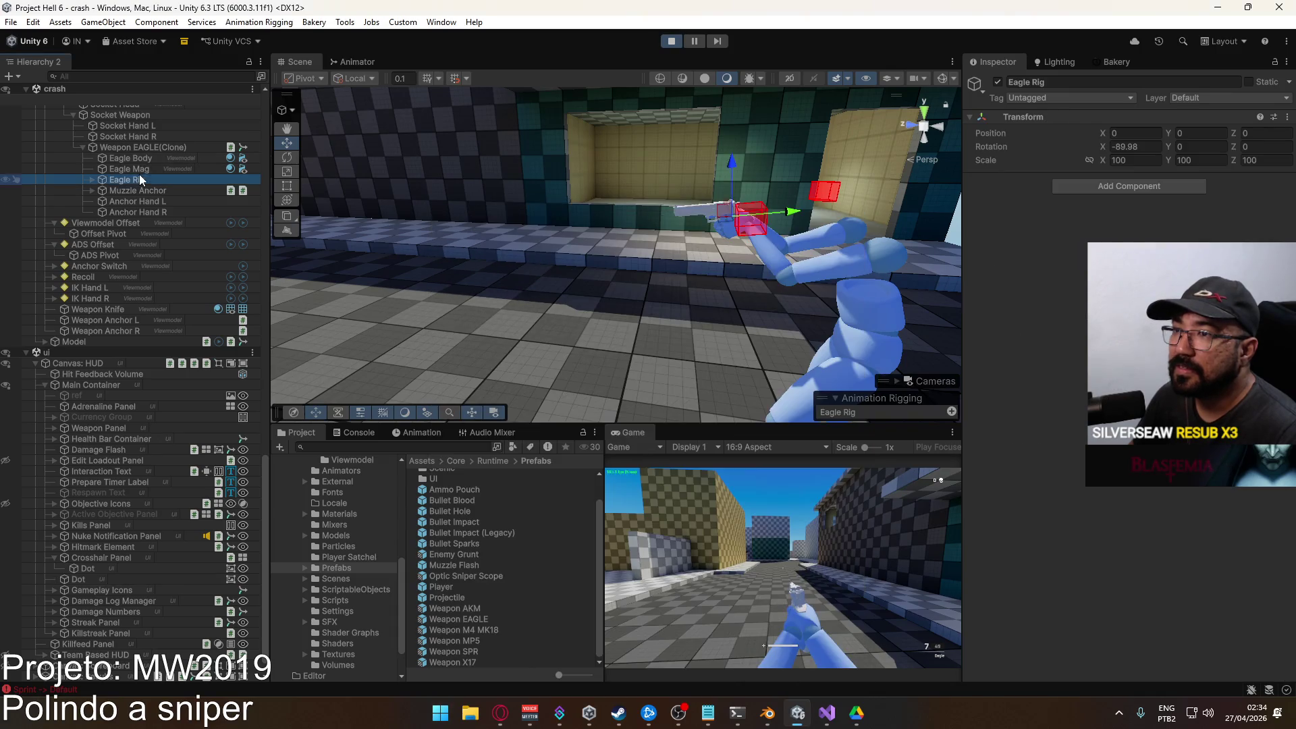
scroll(184, 201, "up", 10)
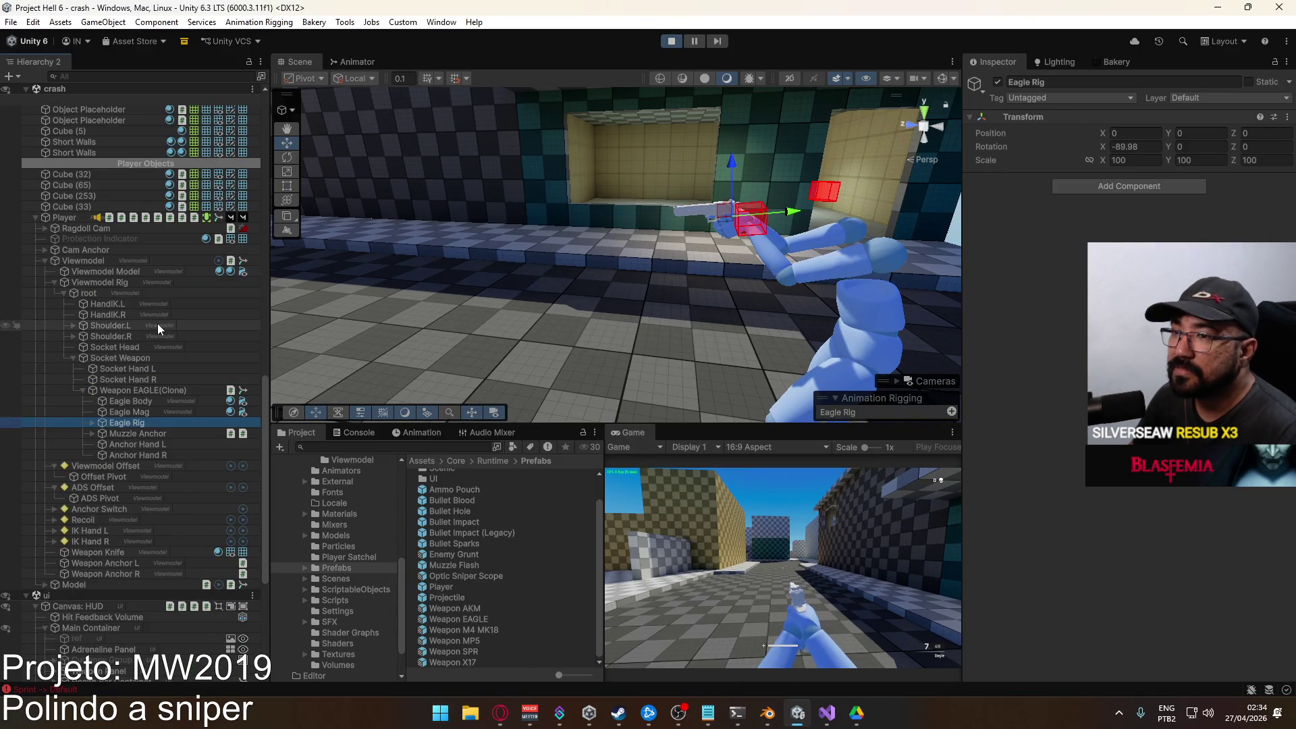
scroll(156, 323, "down", 5)
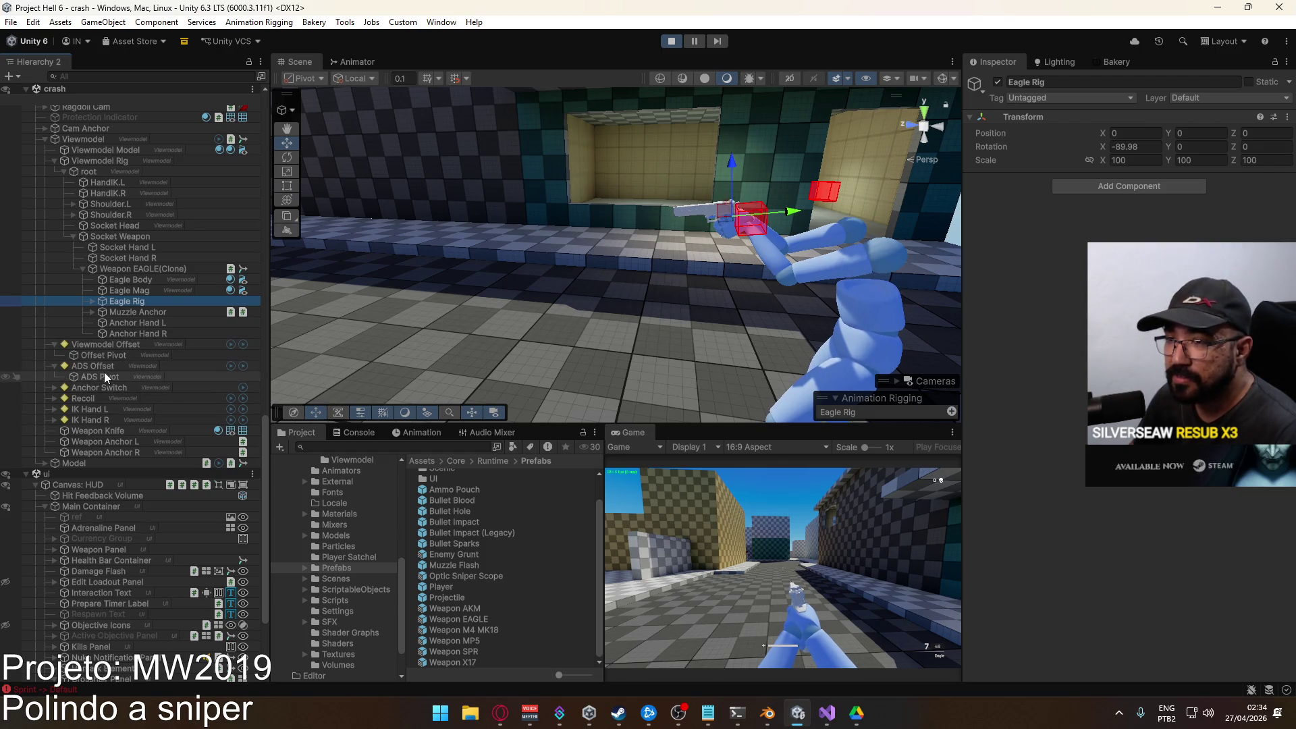
left_click(100, 376)
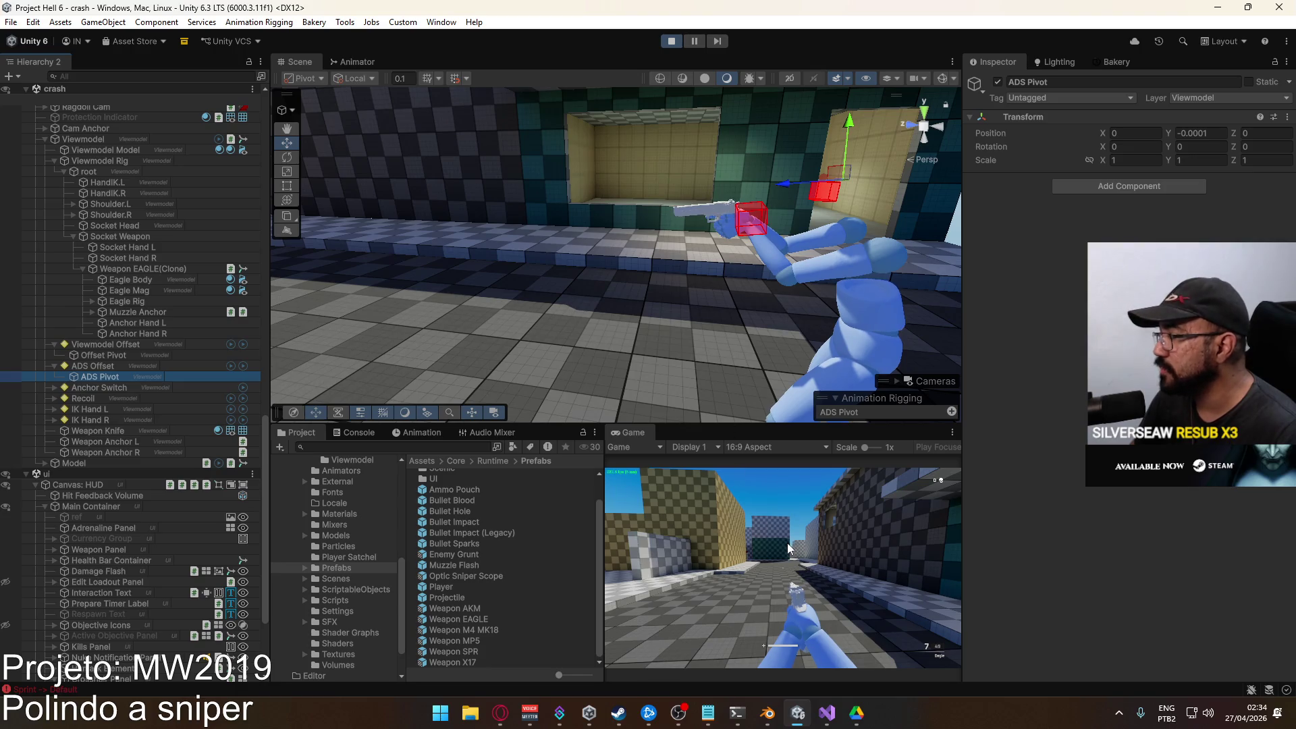
key("super")
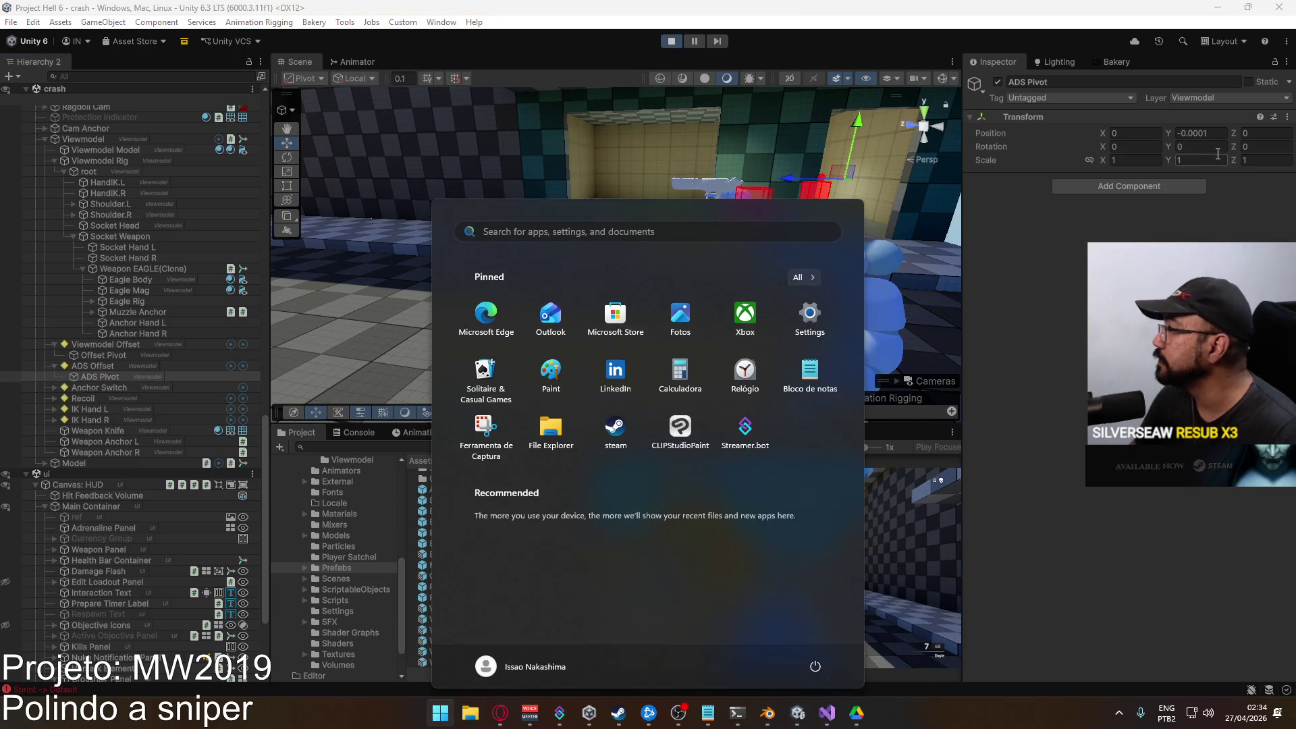
Set ADS Pivot's Position Y to -0.00012 and maximize the running Game view.
left_click(1217, 136)
left_click(1217, 134)
type("2")
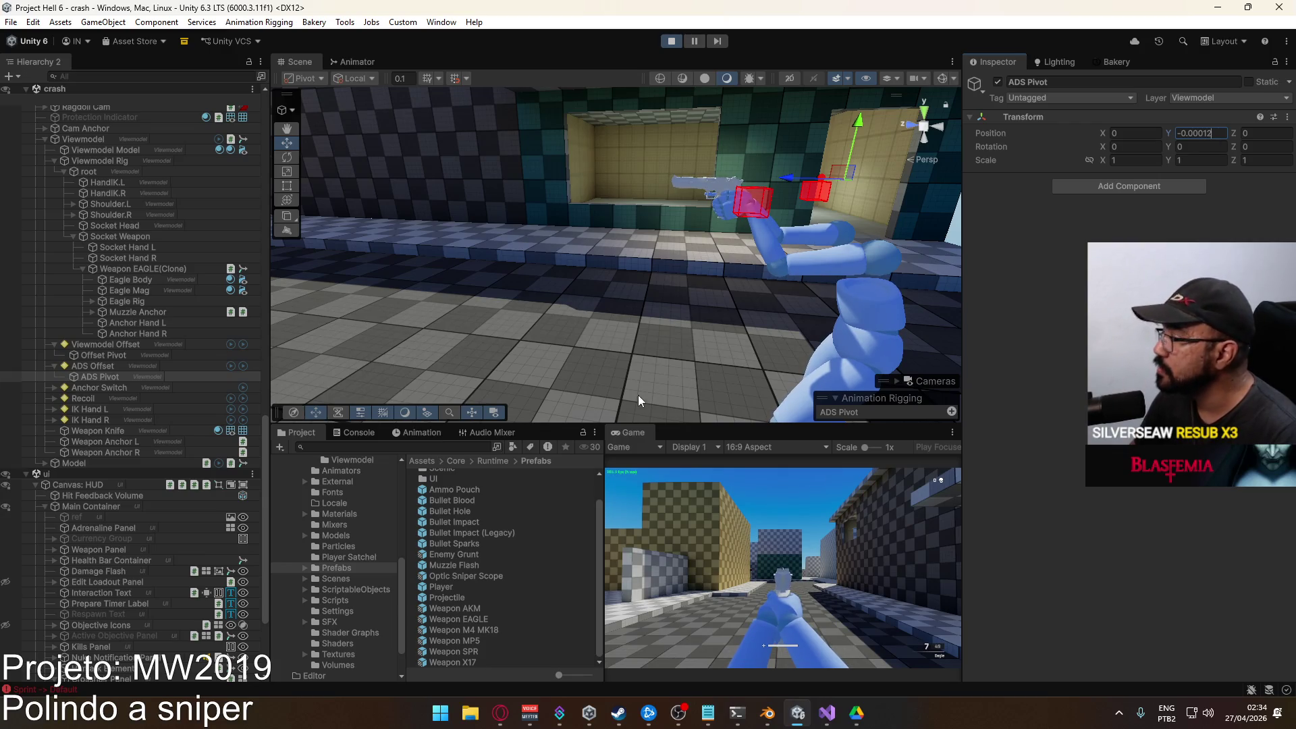
right_click(643, 433)
left_click(708, 478)
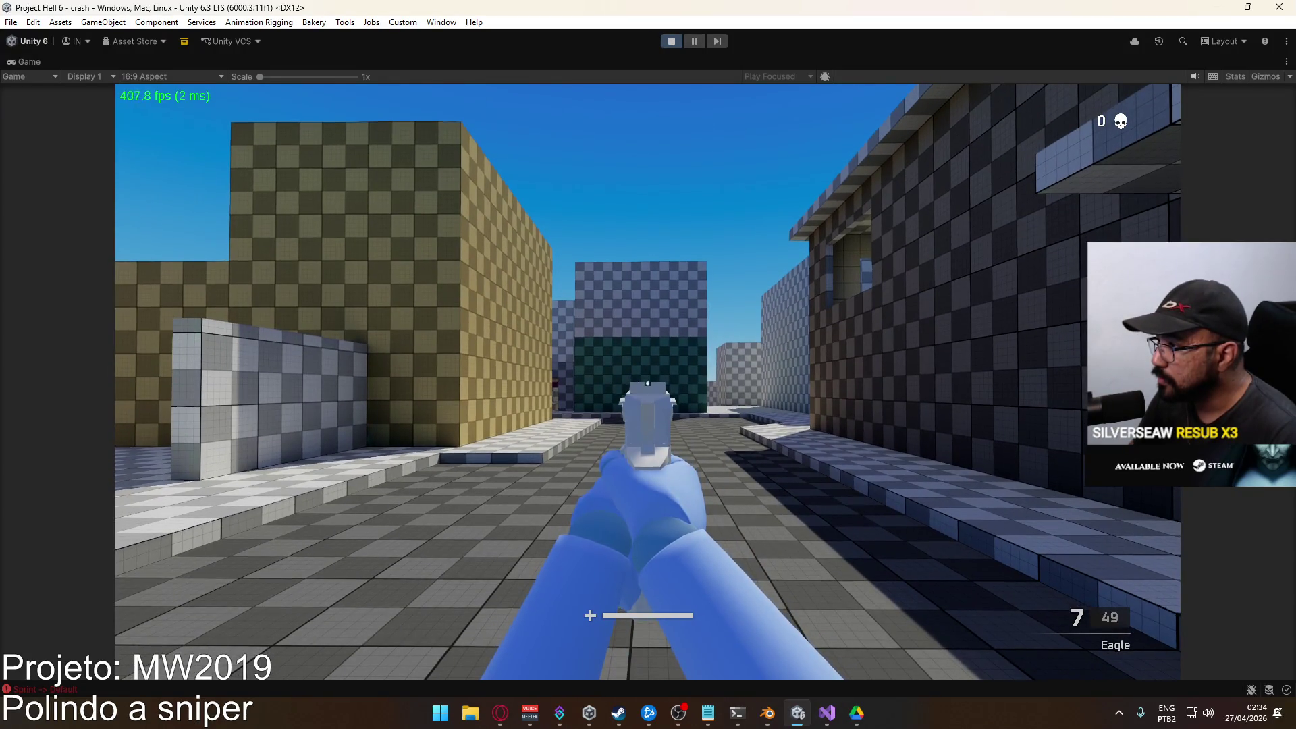
Walk forward and back in play mode while aiming down the Eagle pistol's sights.
key("w")
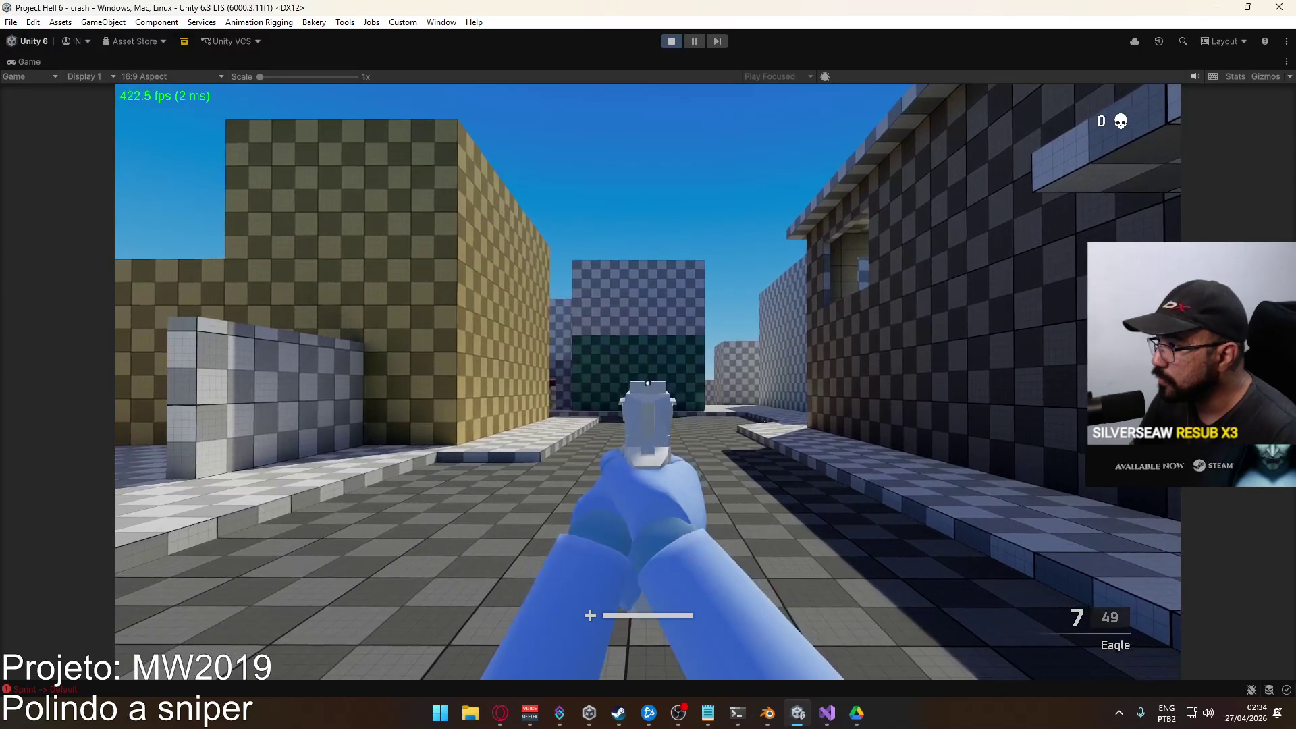
key("super")
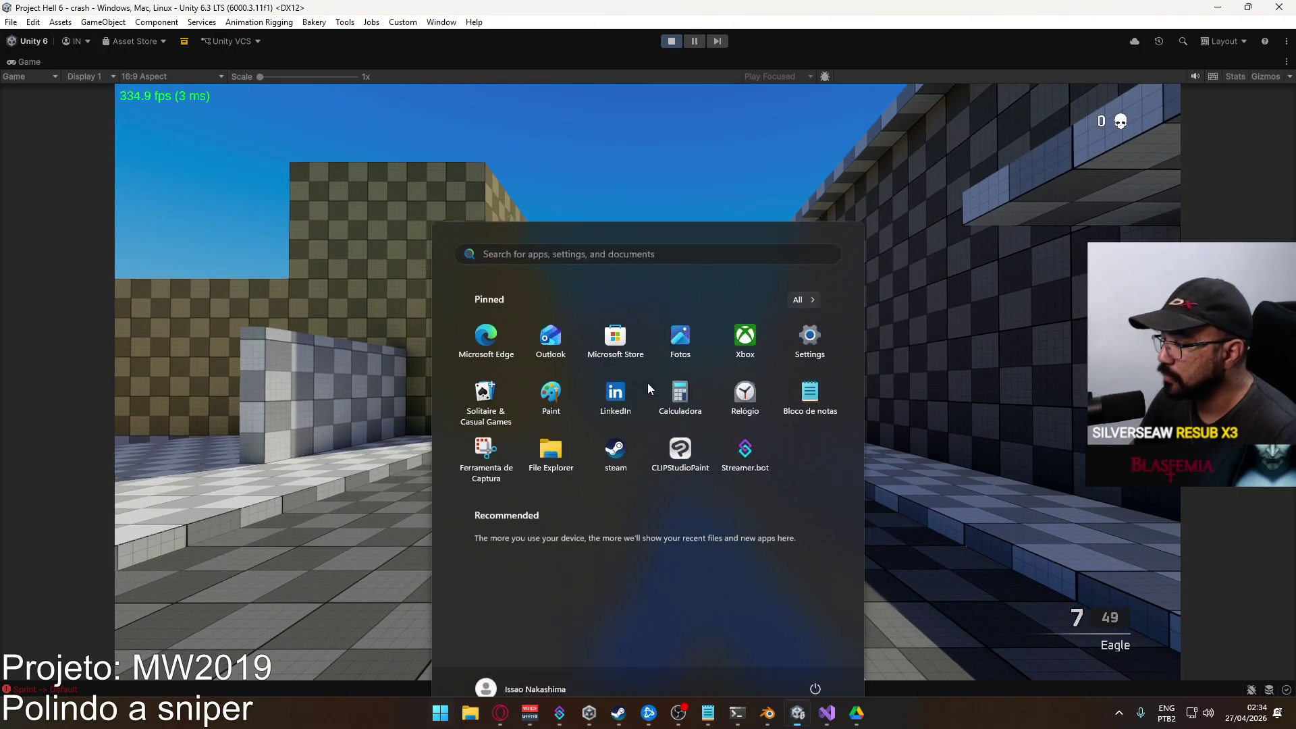
key("Escape")
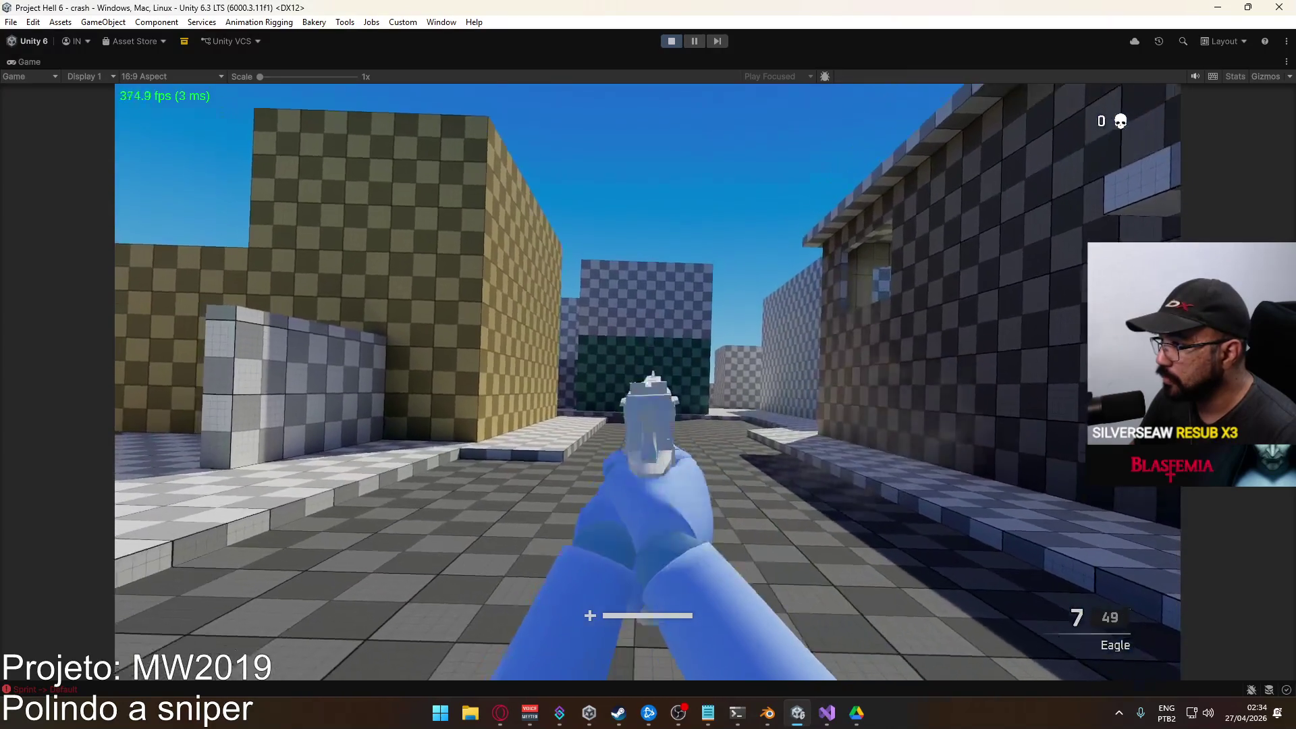
key("s")
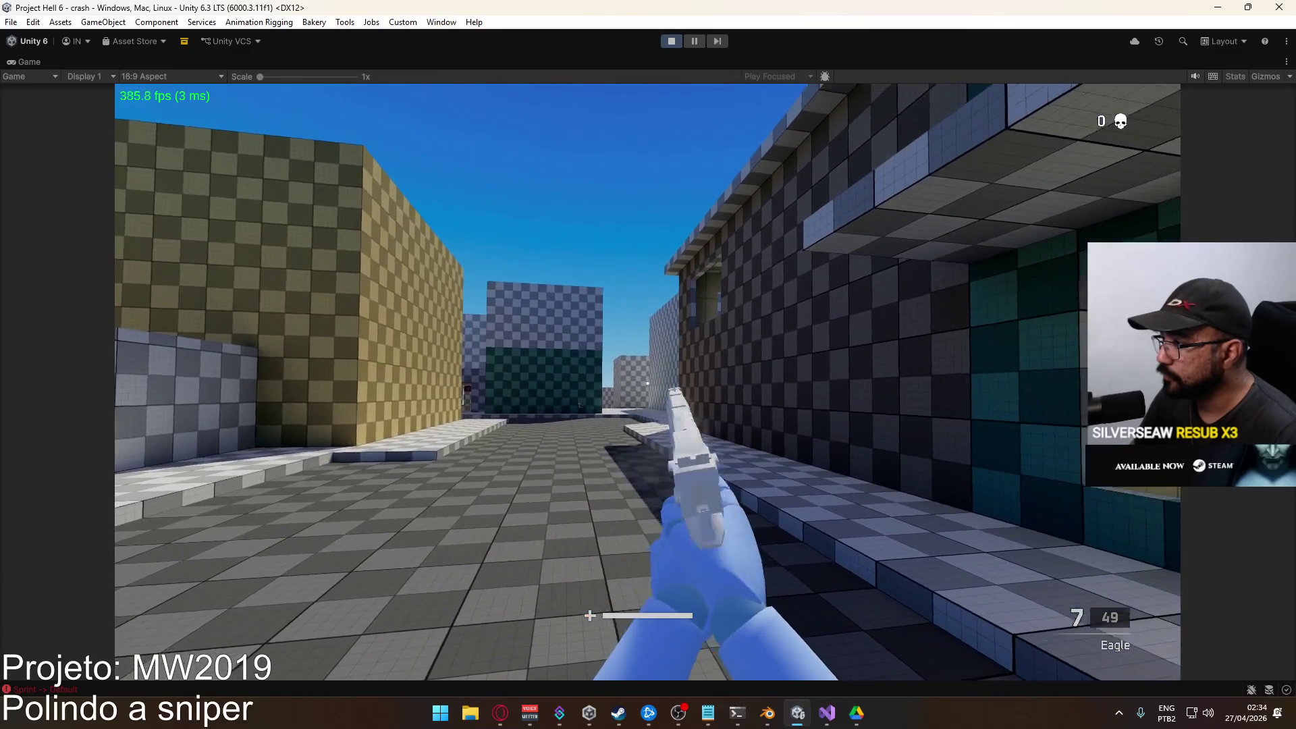
right_click(648, 384)
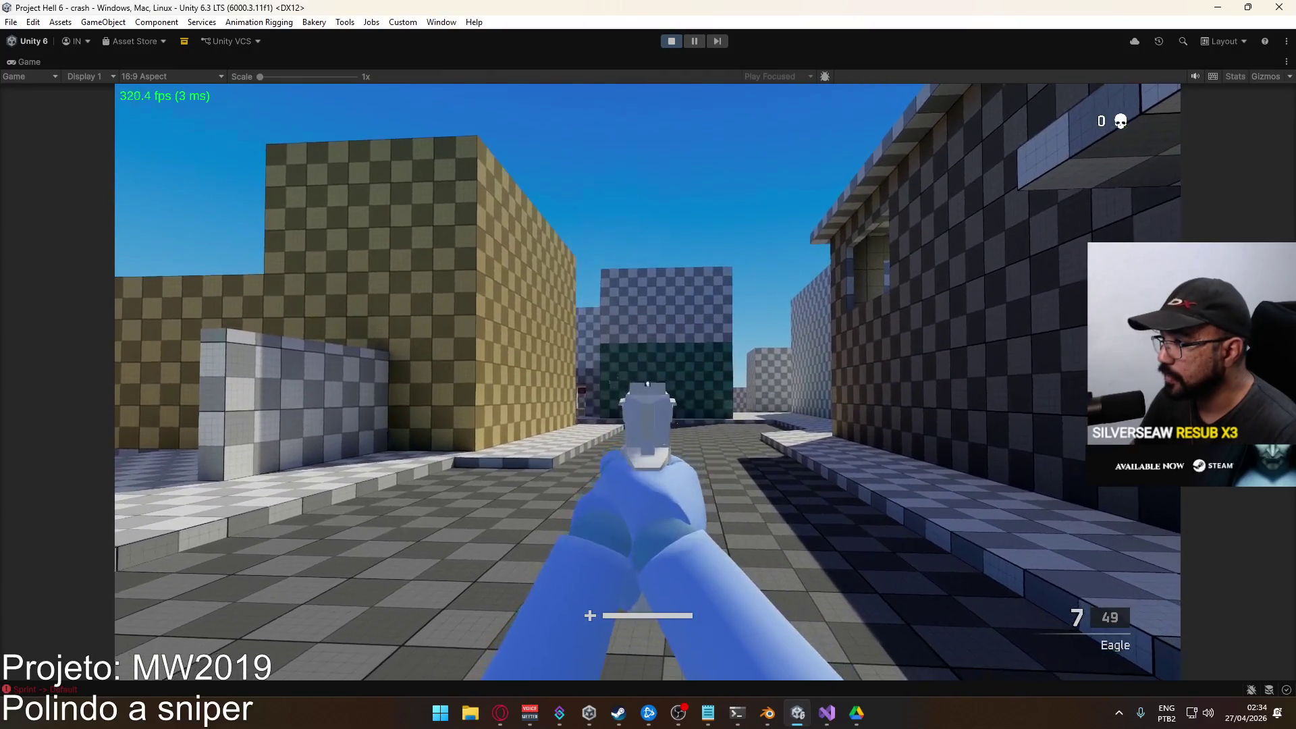
key("w")
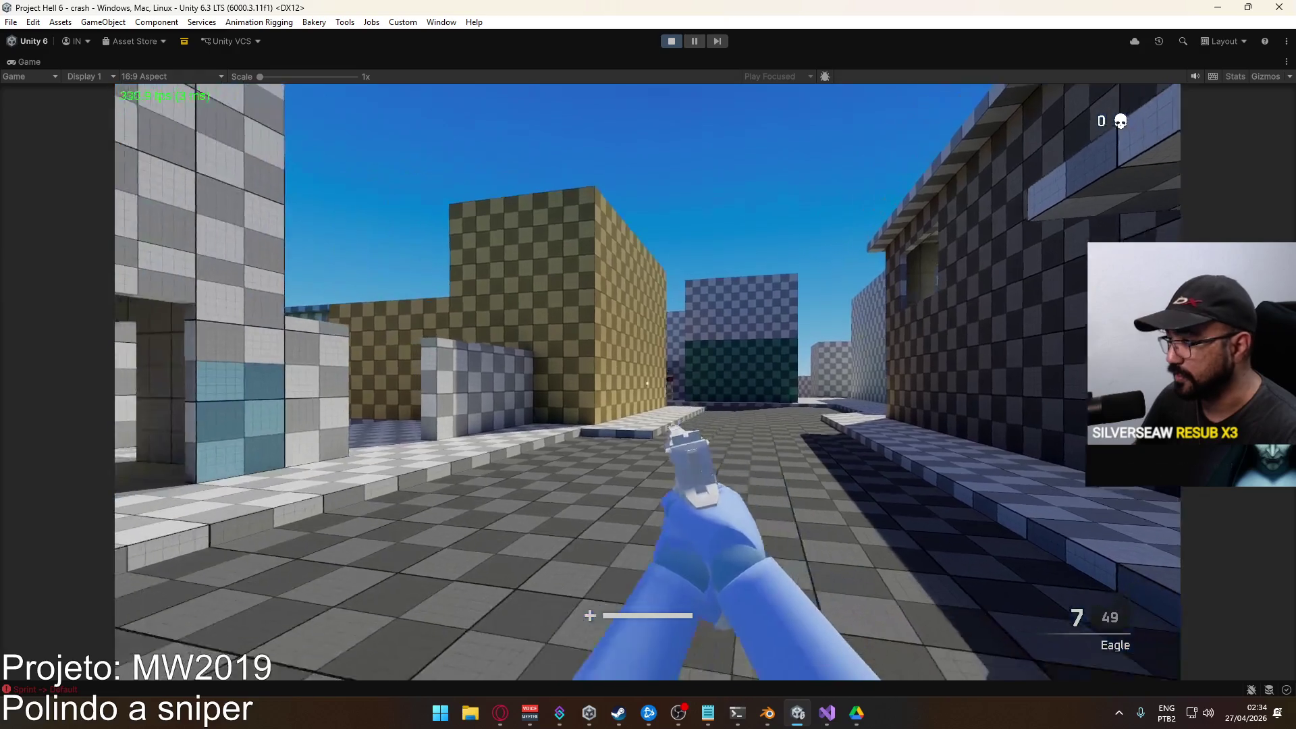
key("w")
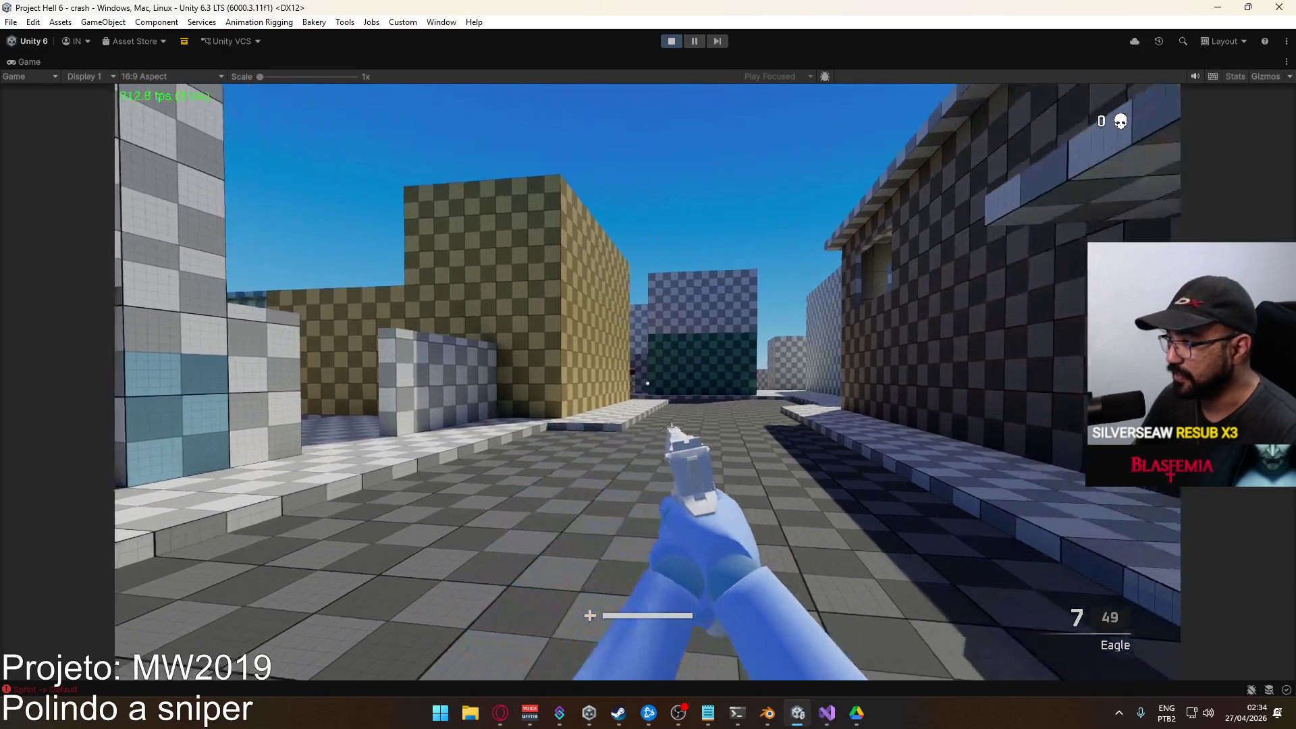
key("s")
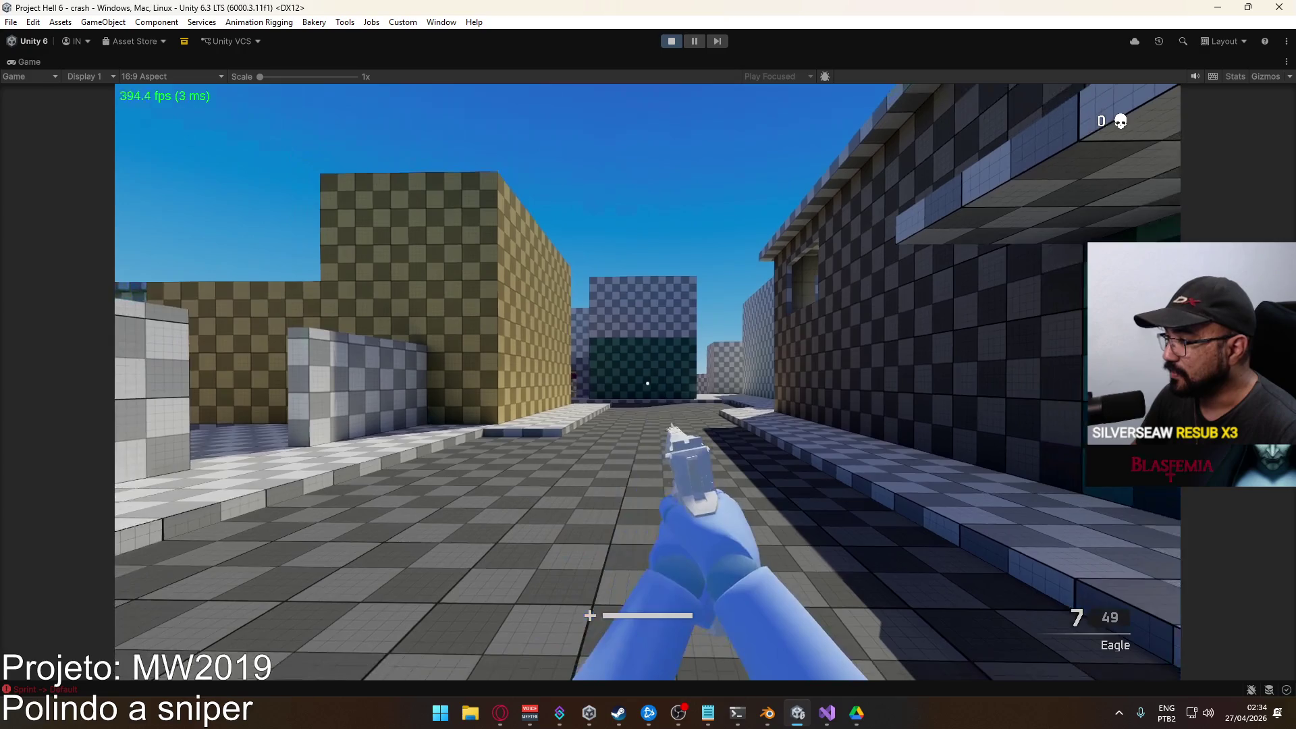
Un-maximize the Game view to restore the full editor layout.
key("super")
right_click(746, 68)
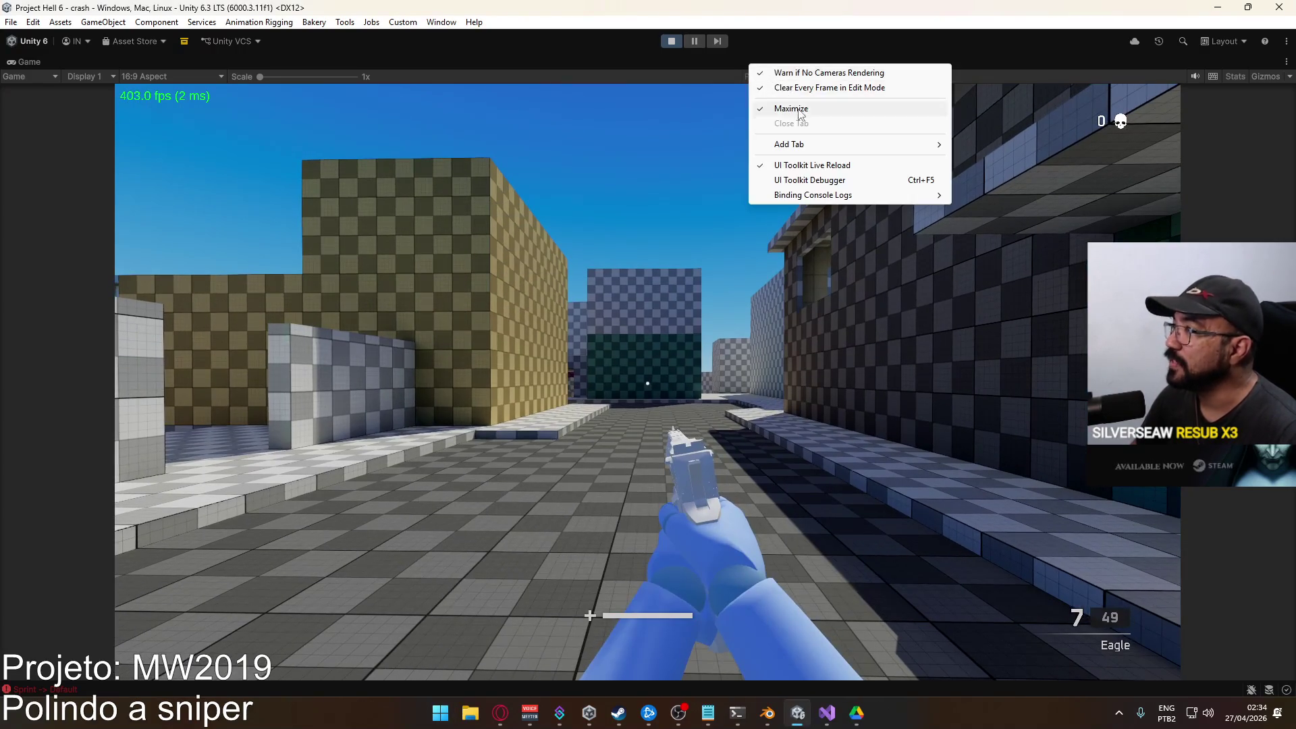
left_click(798, 108)
key("super")
left_click(840, 476)
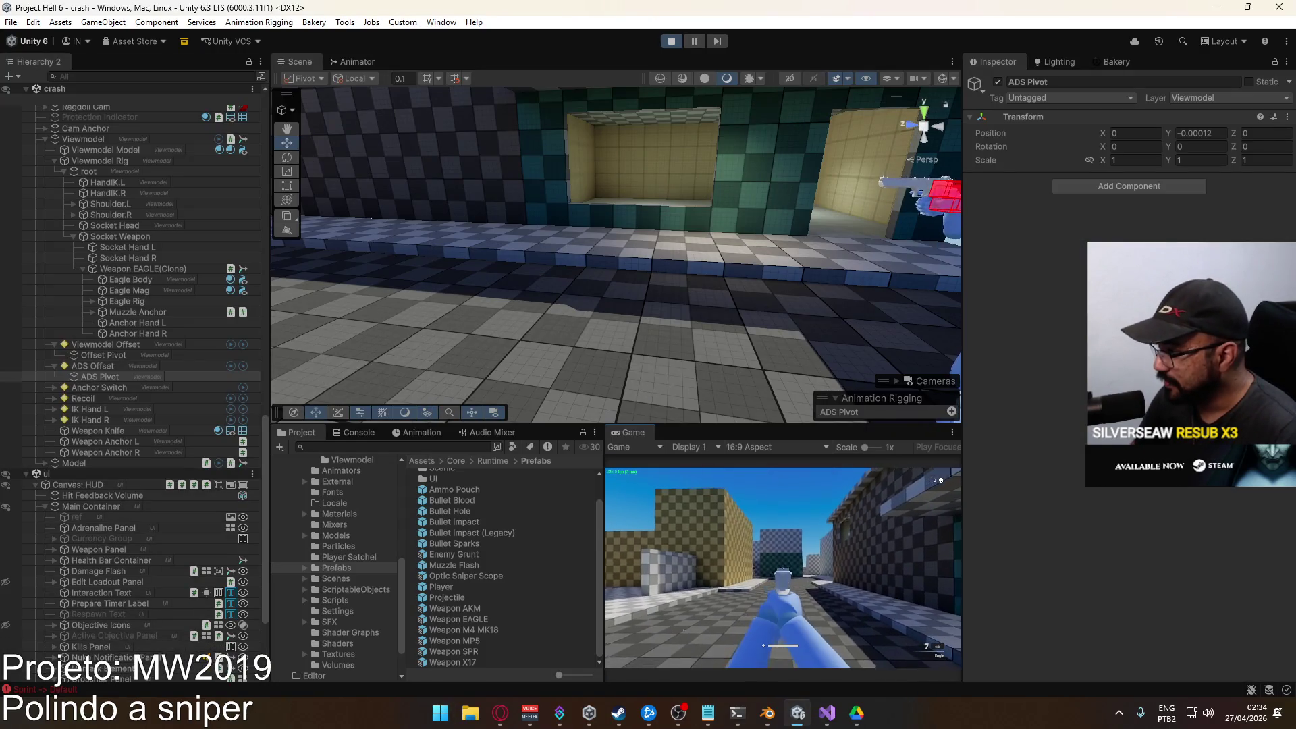
Enter 0.0003 as the ADS Pivot's Position Z in the Inspector.
key("super")
left_click(803, 551)
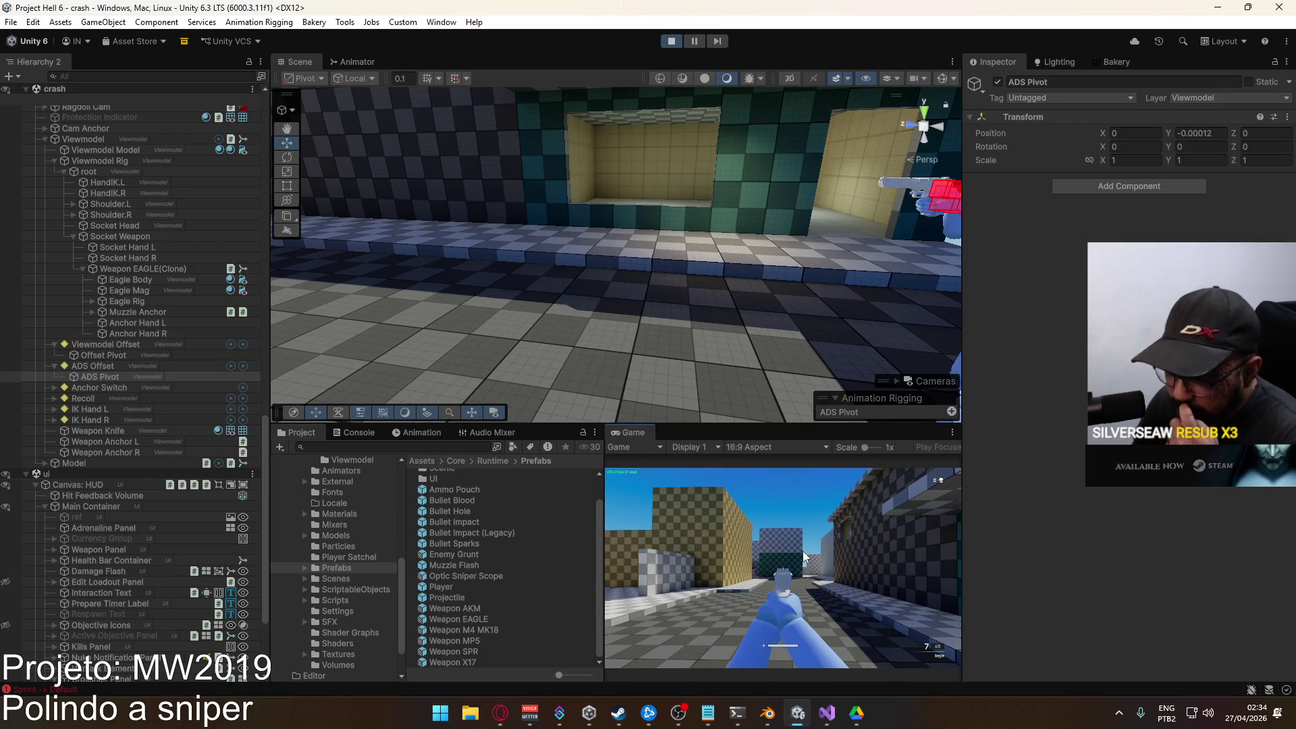
key("super")
left_click(1107, 169)
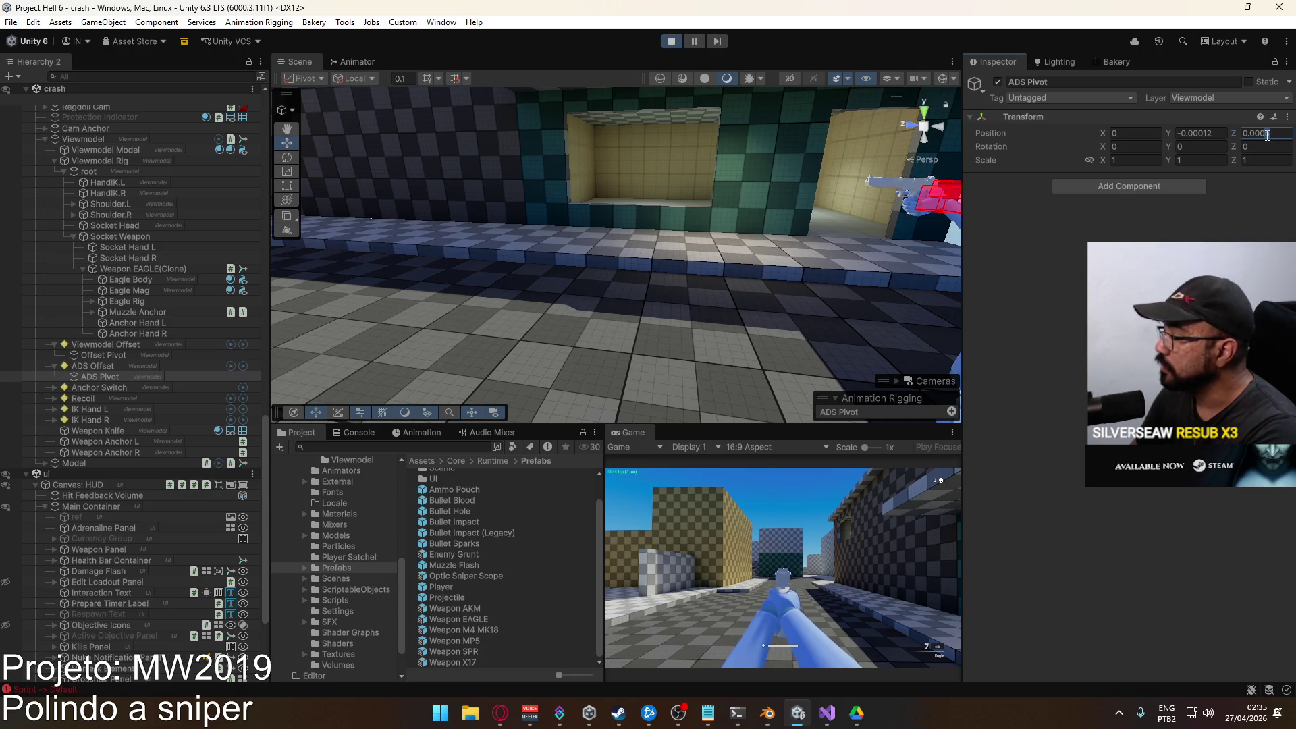
key("BackSpace")
type("4")
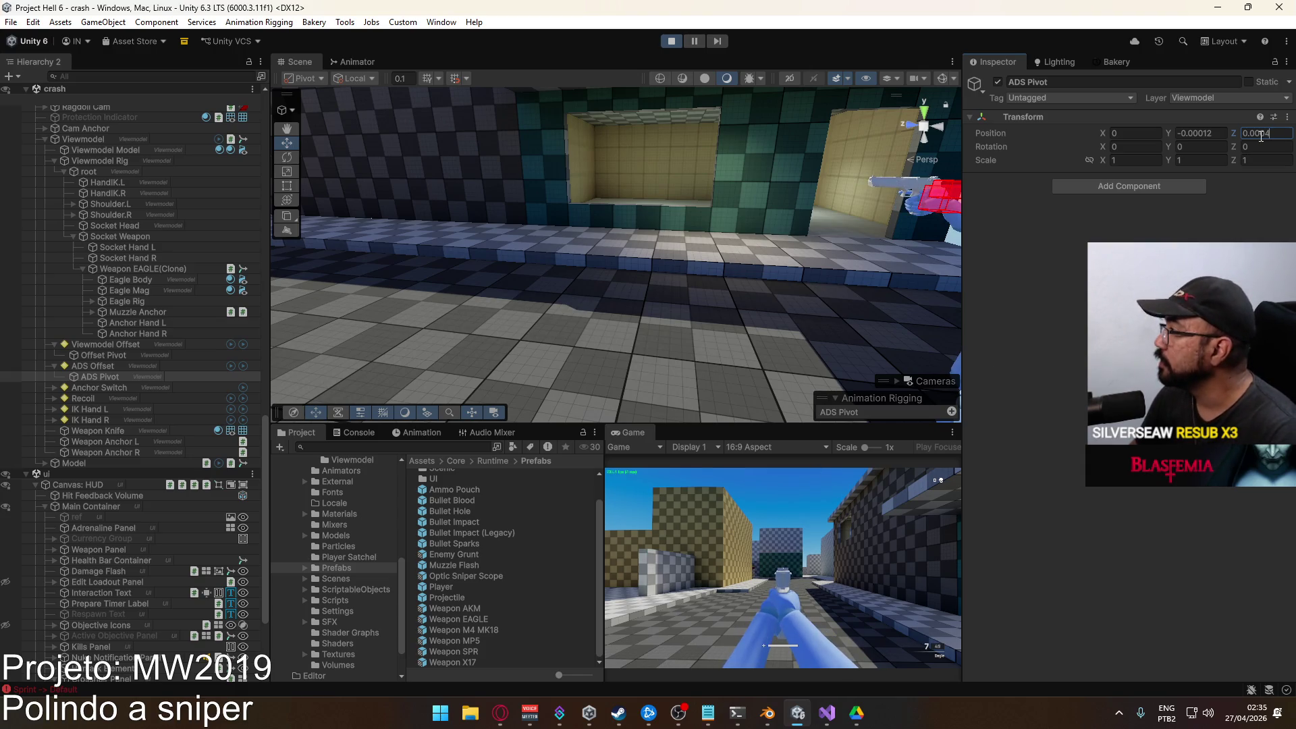
left_click(817, 530)
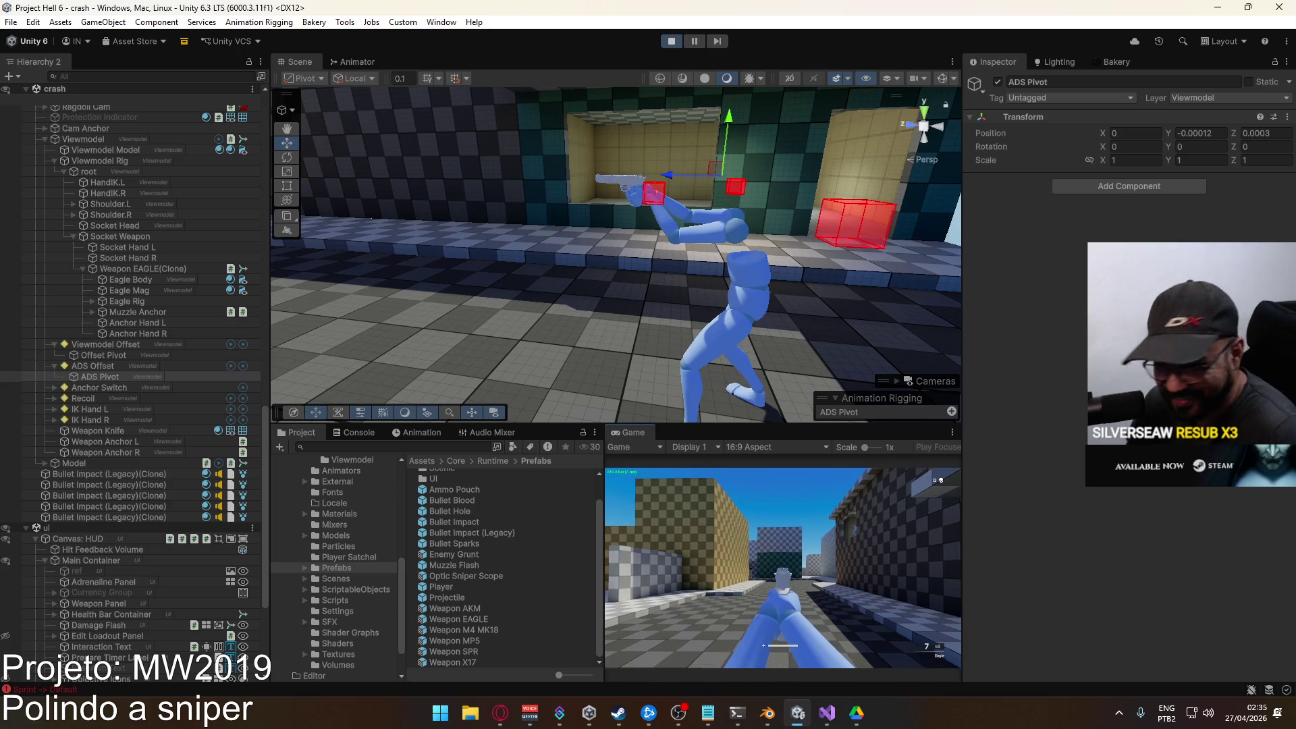
Copy ADS Pivot's Position values and browse to the ScriptableObjects project folder.
key("super")
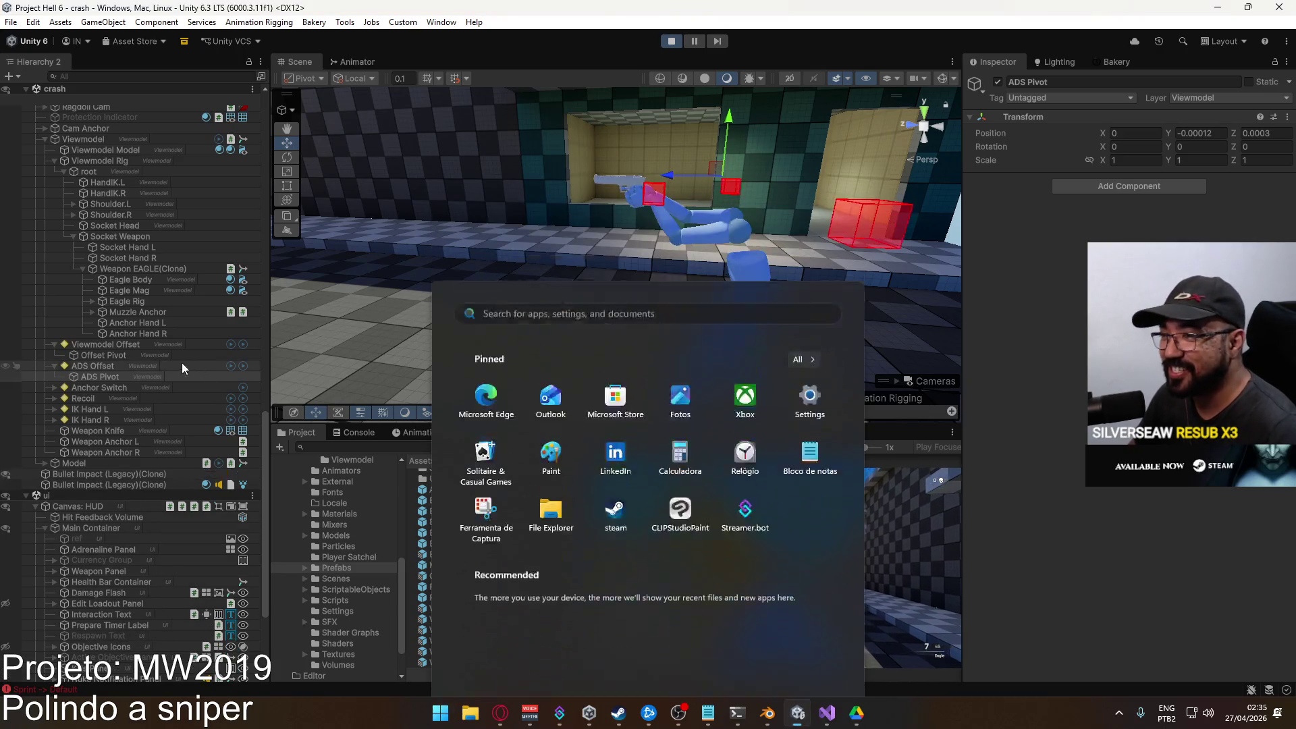
left_click(121, 376)
right_click(1013, 135)
left_click(1053, 178)
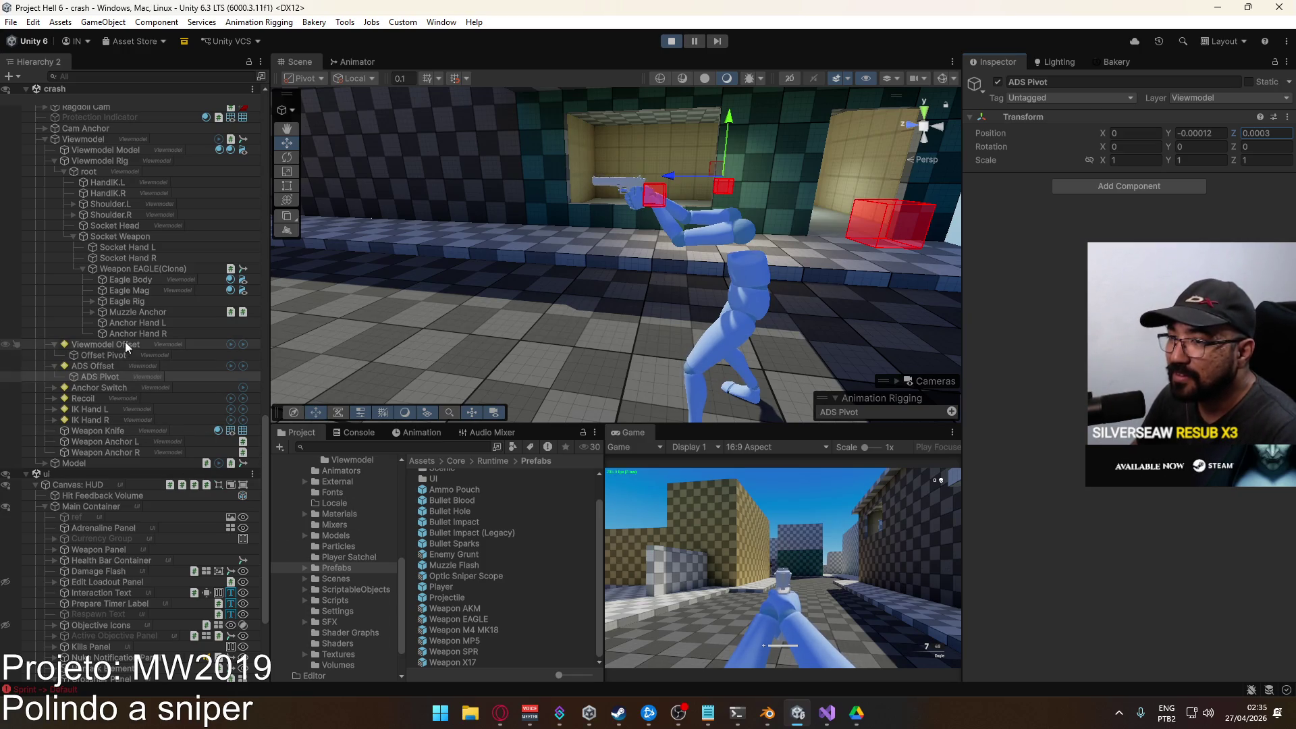
left_click(357, 589)
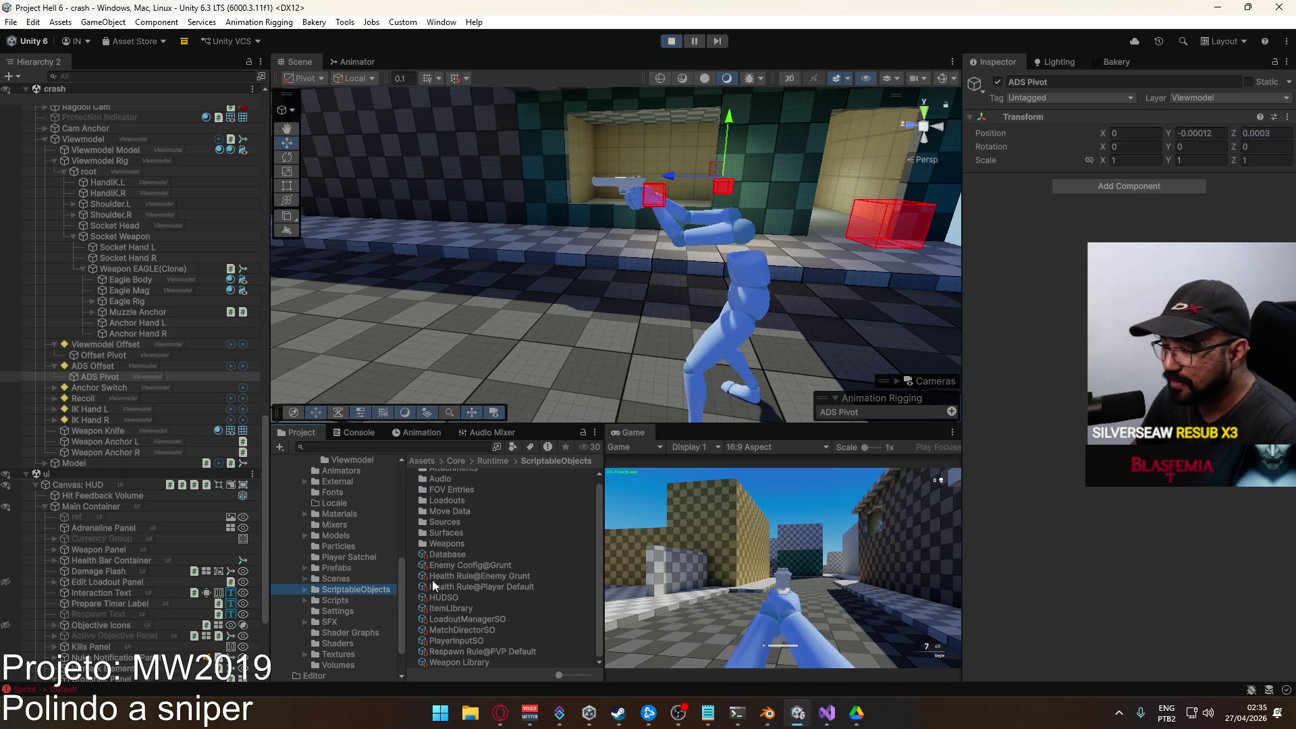
Paste the copied position into Weapon Eagle's Ads Offset in the Weapons folder.
double_click(456, 544)
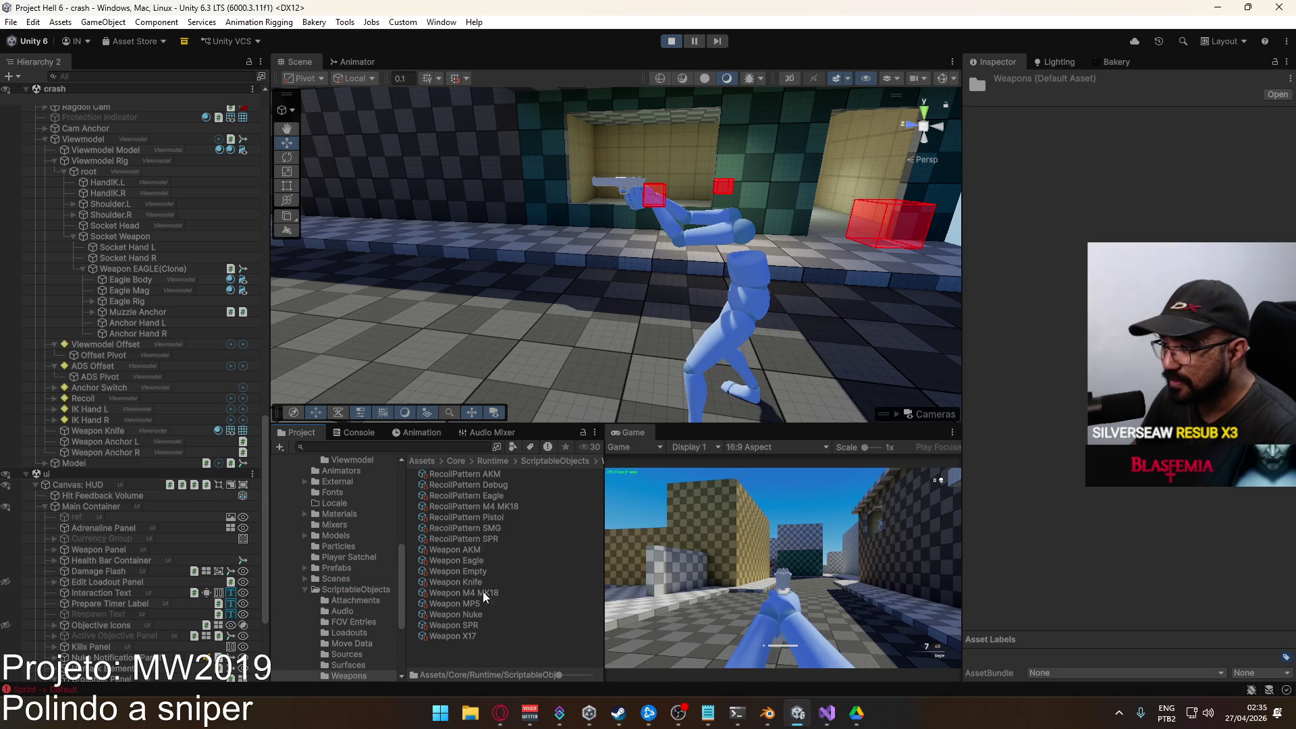
left_click(490, 562)
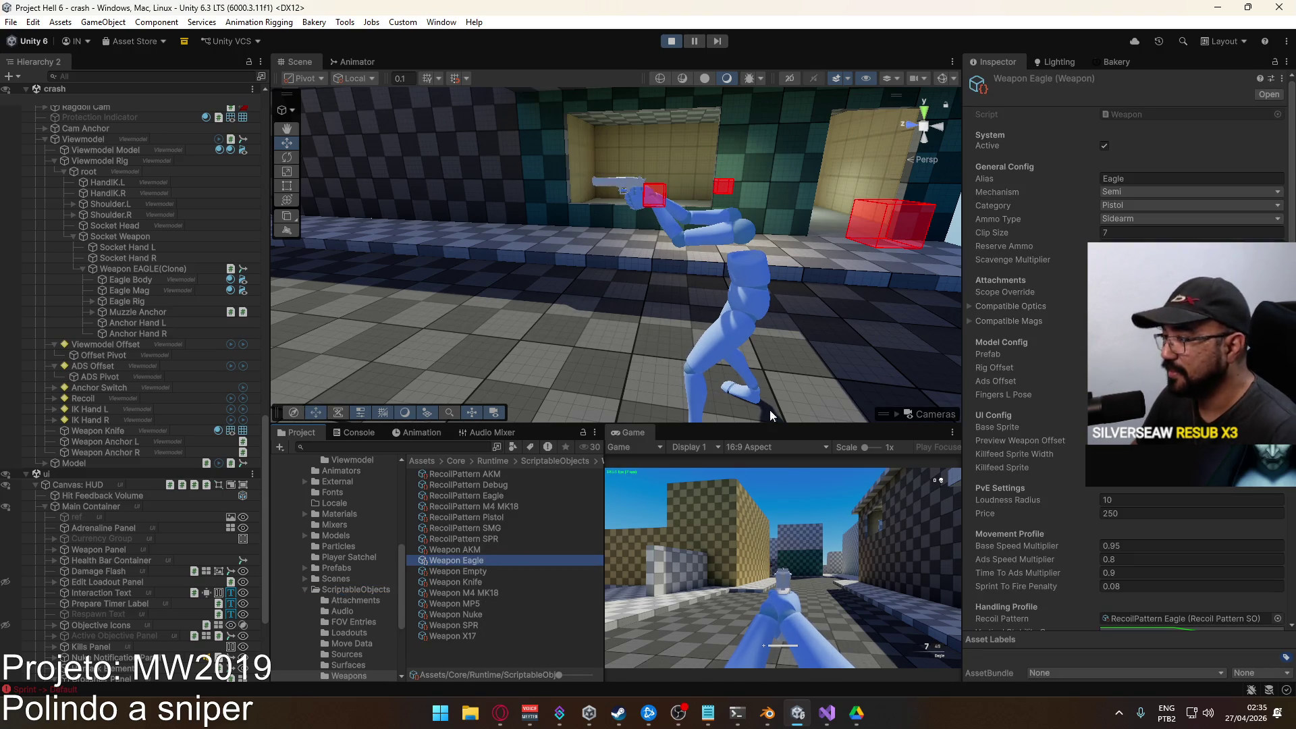
right_click(1011, 379)
left_click(1057, 435)
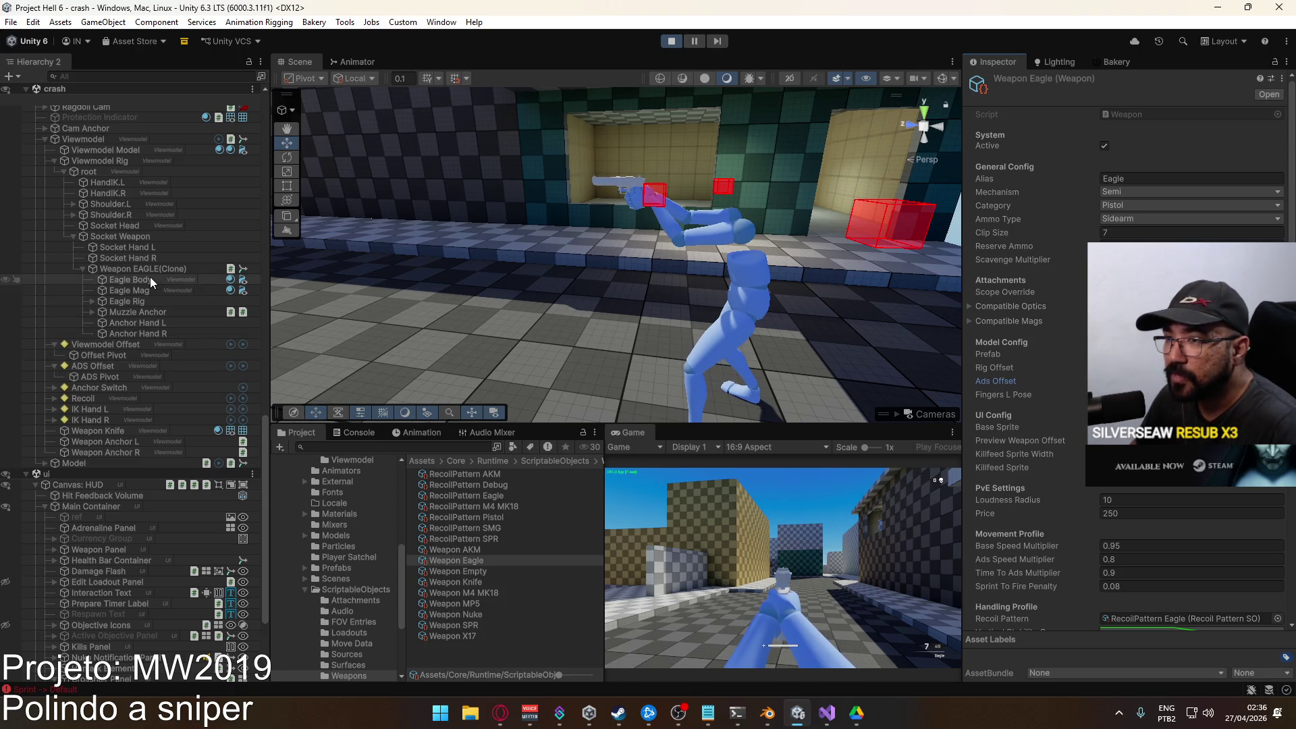
Copy the in-game Anchor Hand L's Transform component values.
left_click(137, 322)
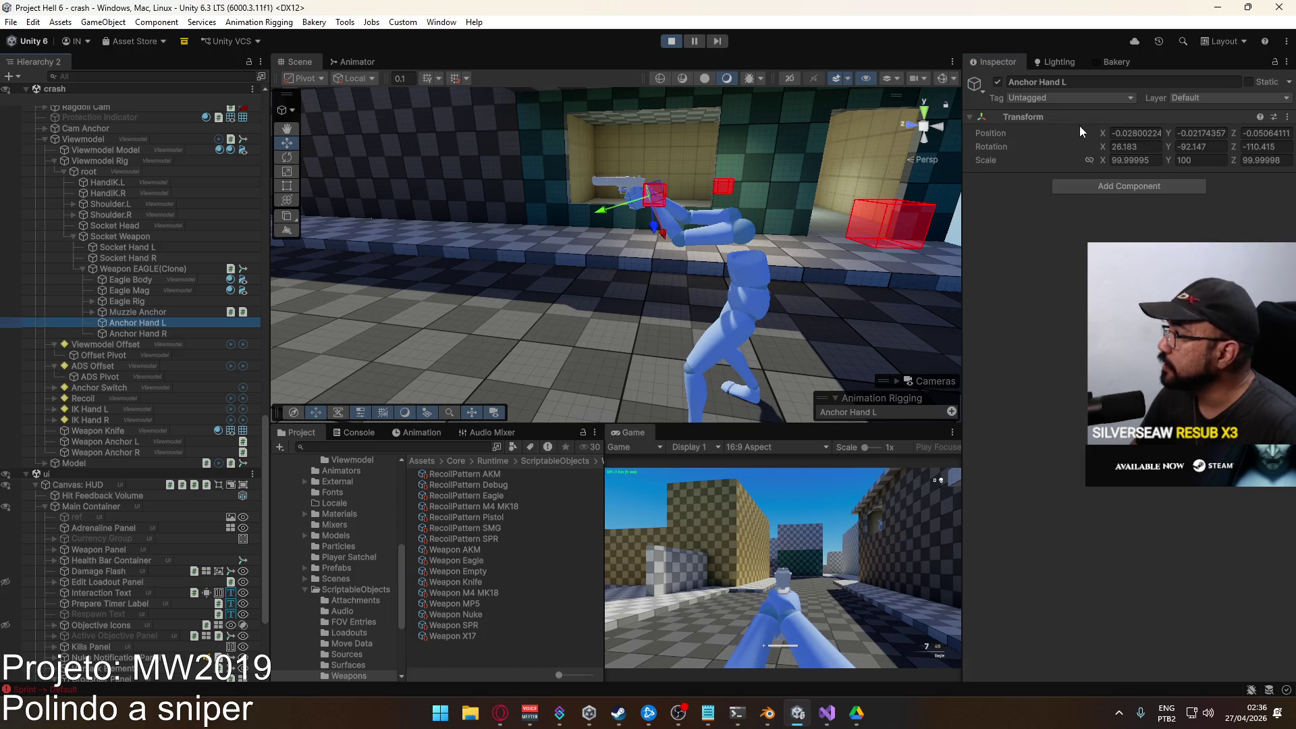
right_click(1023, 117)
mouse_move(1053, 217)
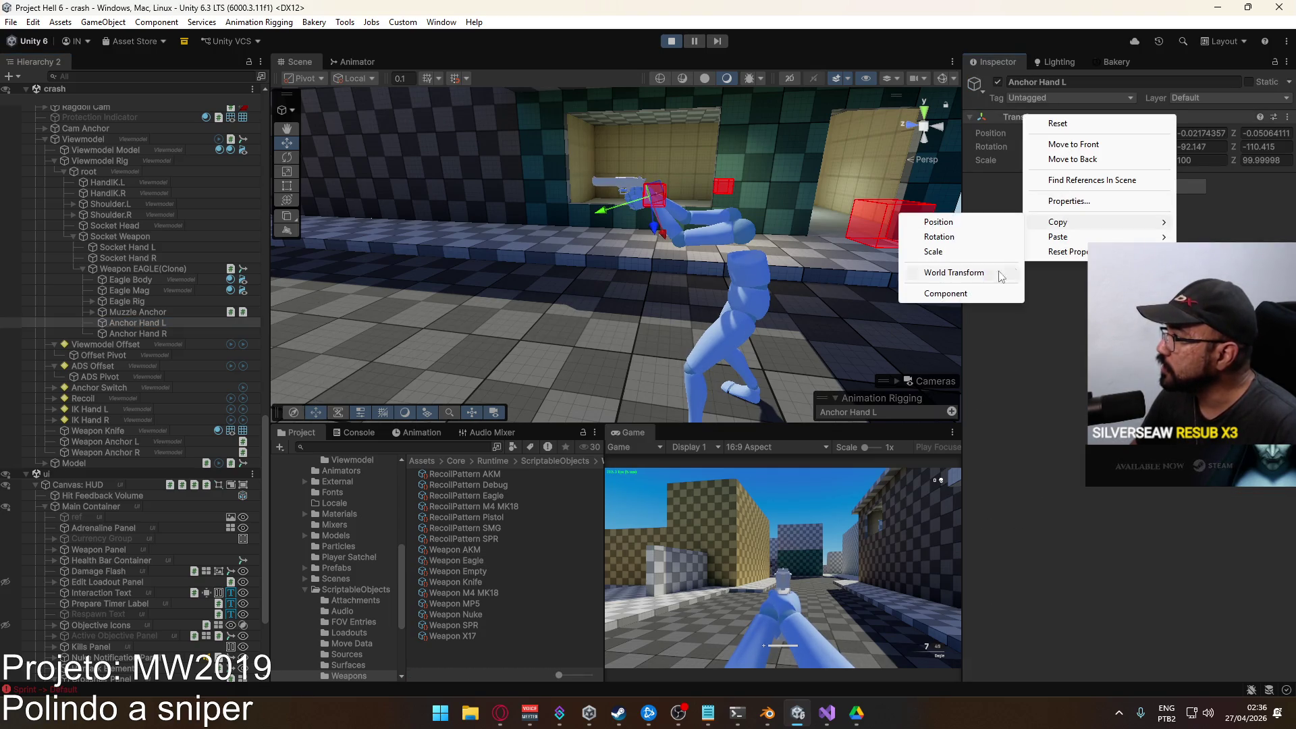
left_click(938, 293)
Paste those values onto Anchor Hand L in the Weapon EAGLE prefab and exit Prefab Mode.
left_click(347, 569)
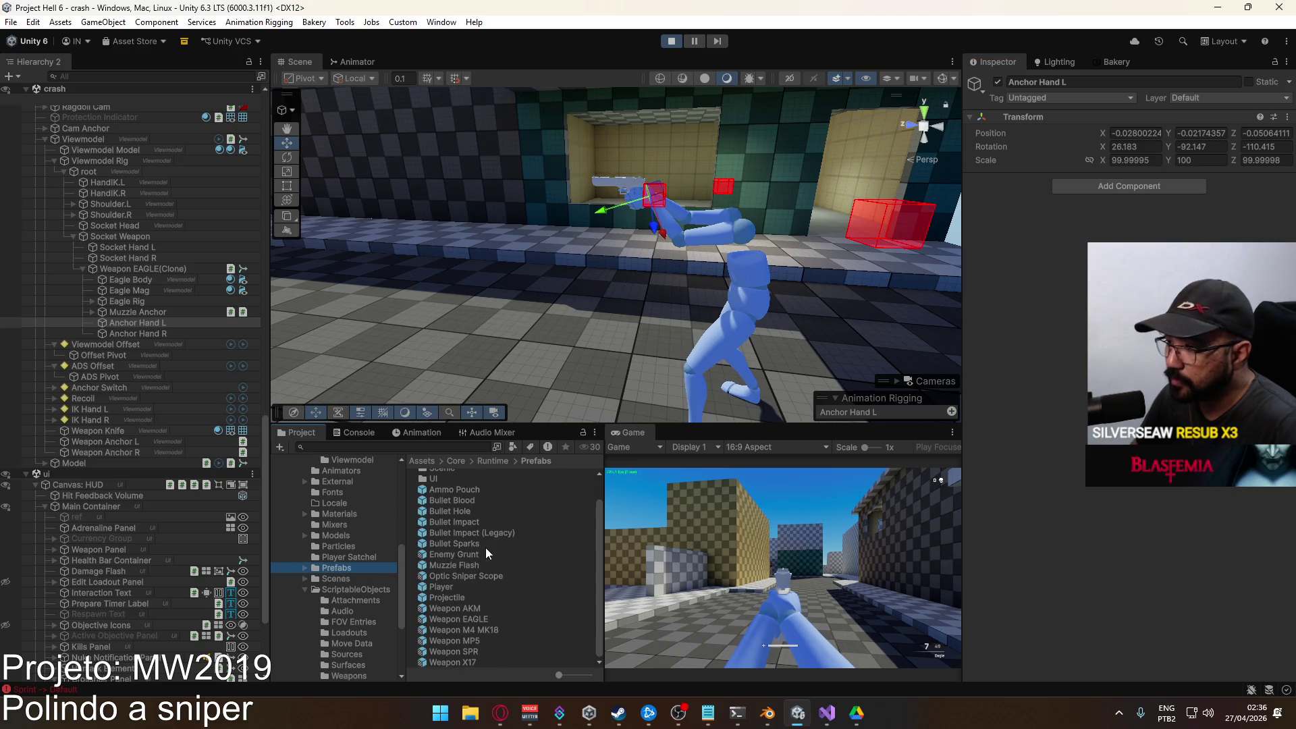
double_click(463, 619)
left_click(101, 161)
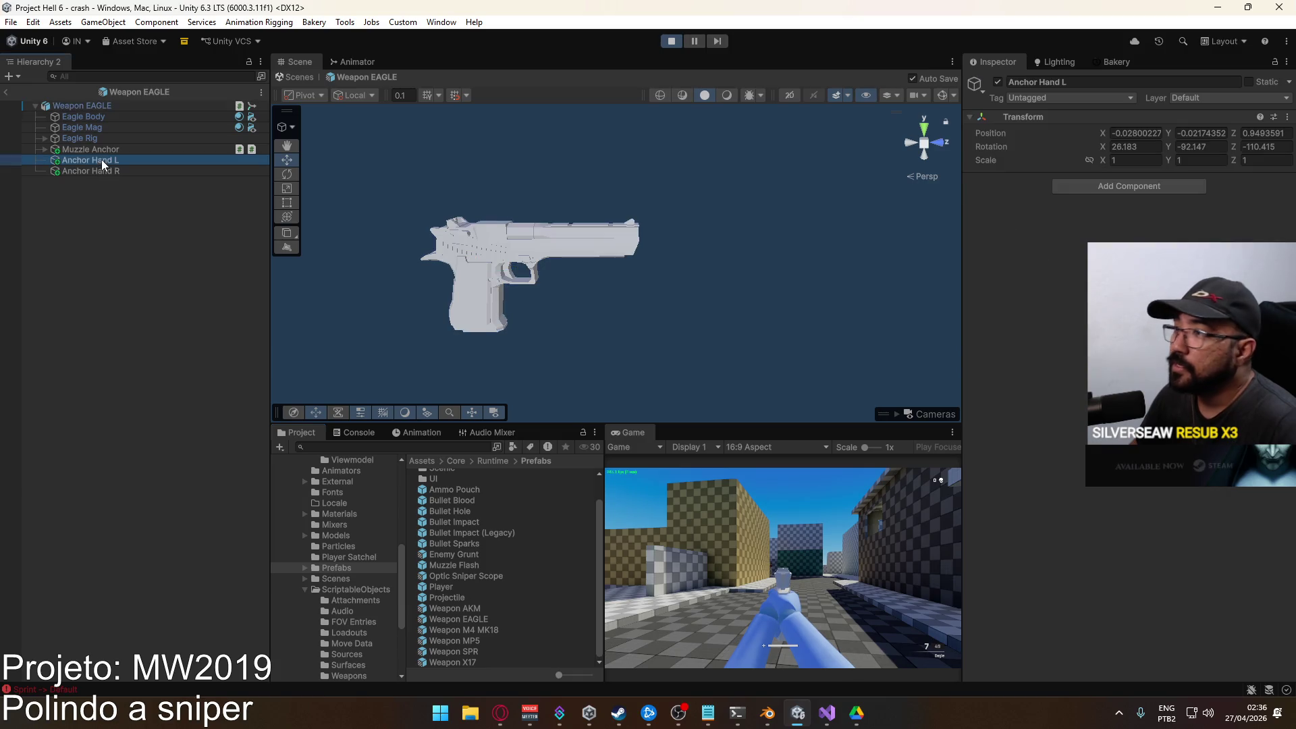
right_click(1037, 120)
mouse_move(1090, 238)
left_click(962, 326)
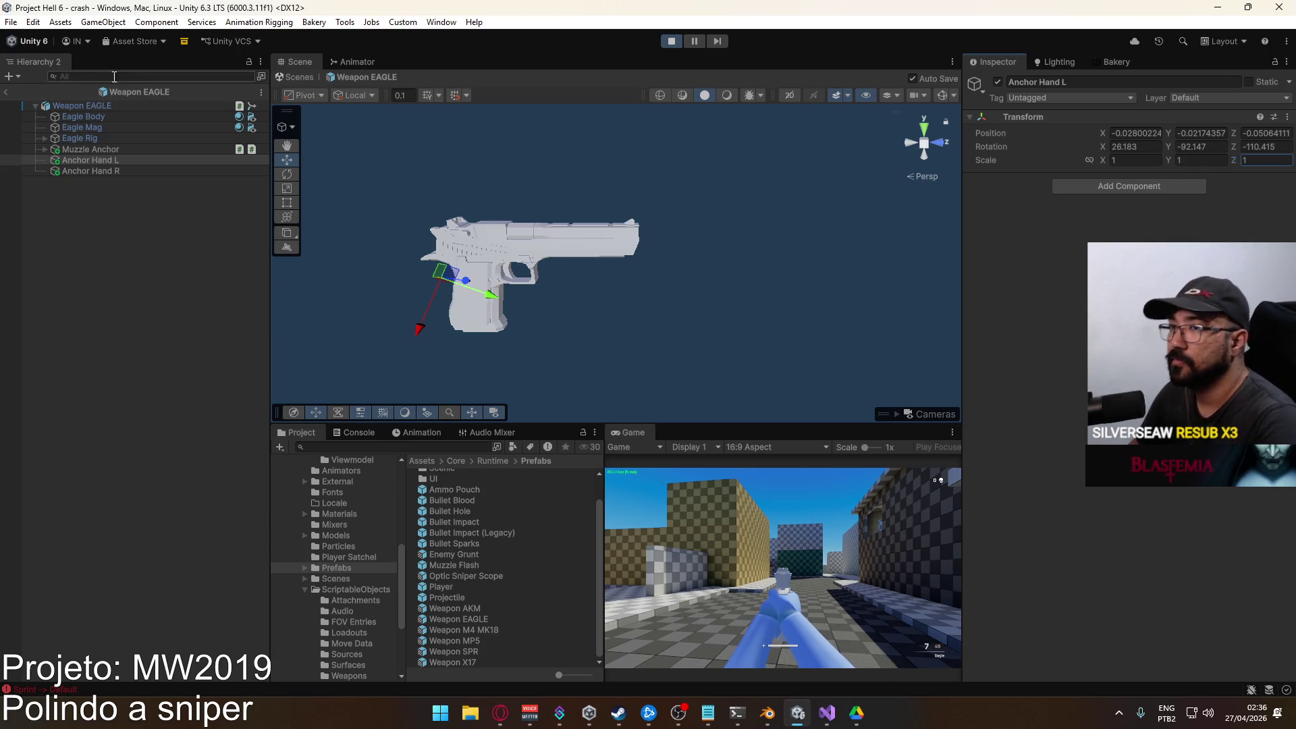
left_click(8, 94)
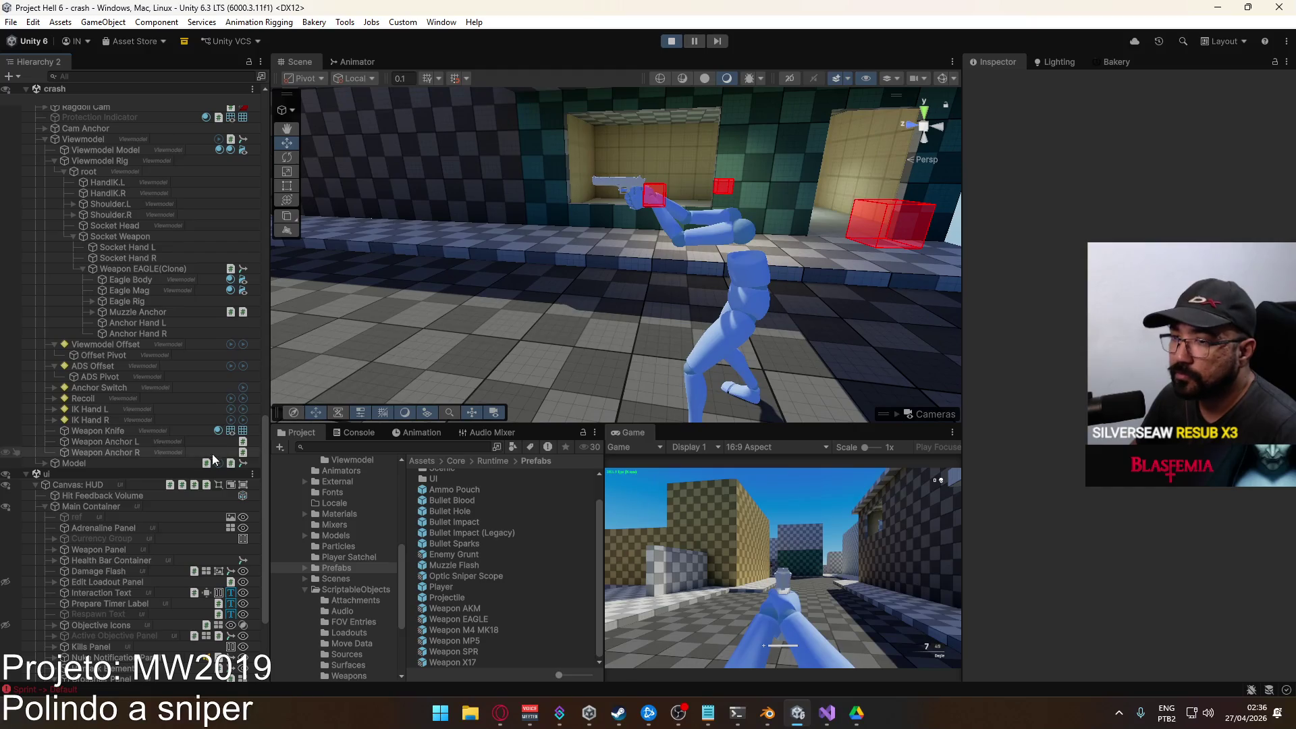
Copy the in-game Anchor Hand R's Transform component values.
left_click(167, 333)
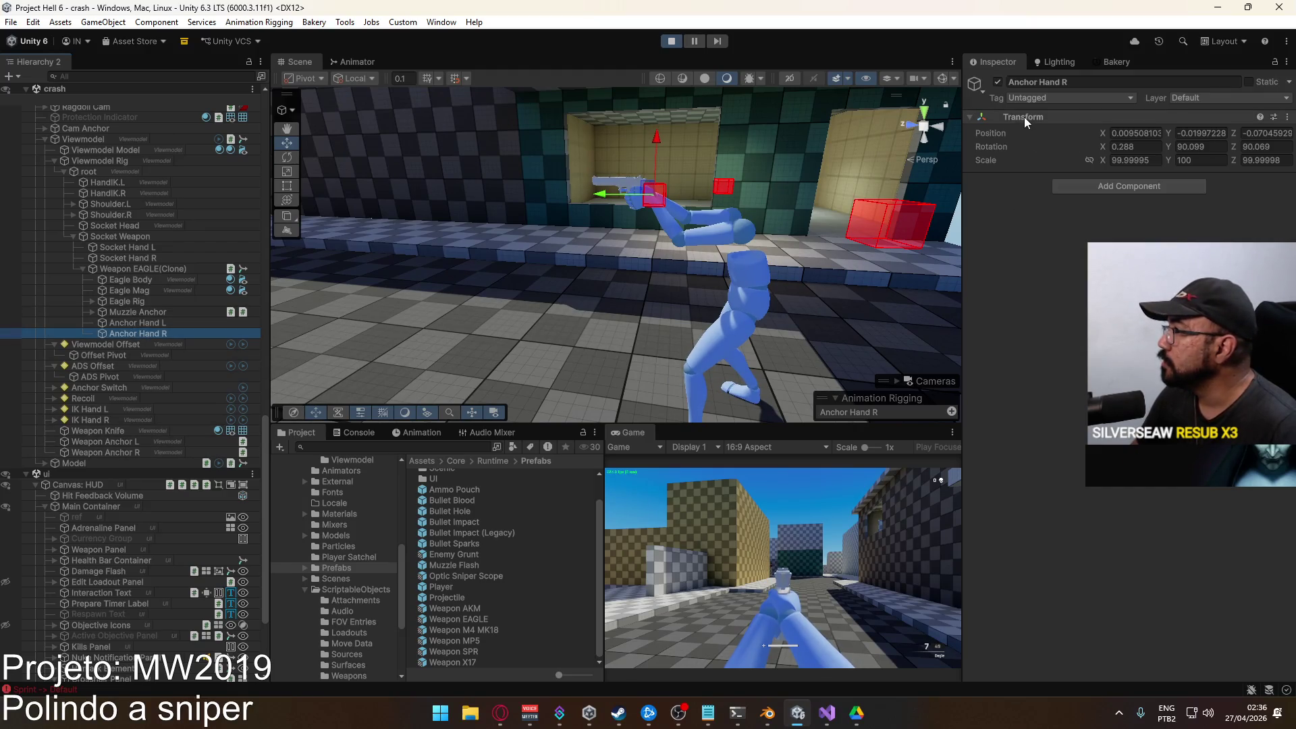
right_click(1114, 118)
mouse_move(1141, 238)
left_click(945, 296)
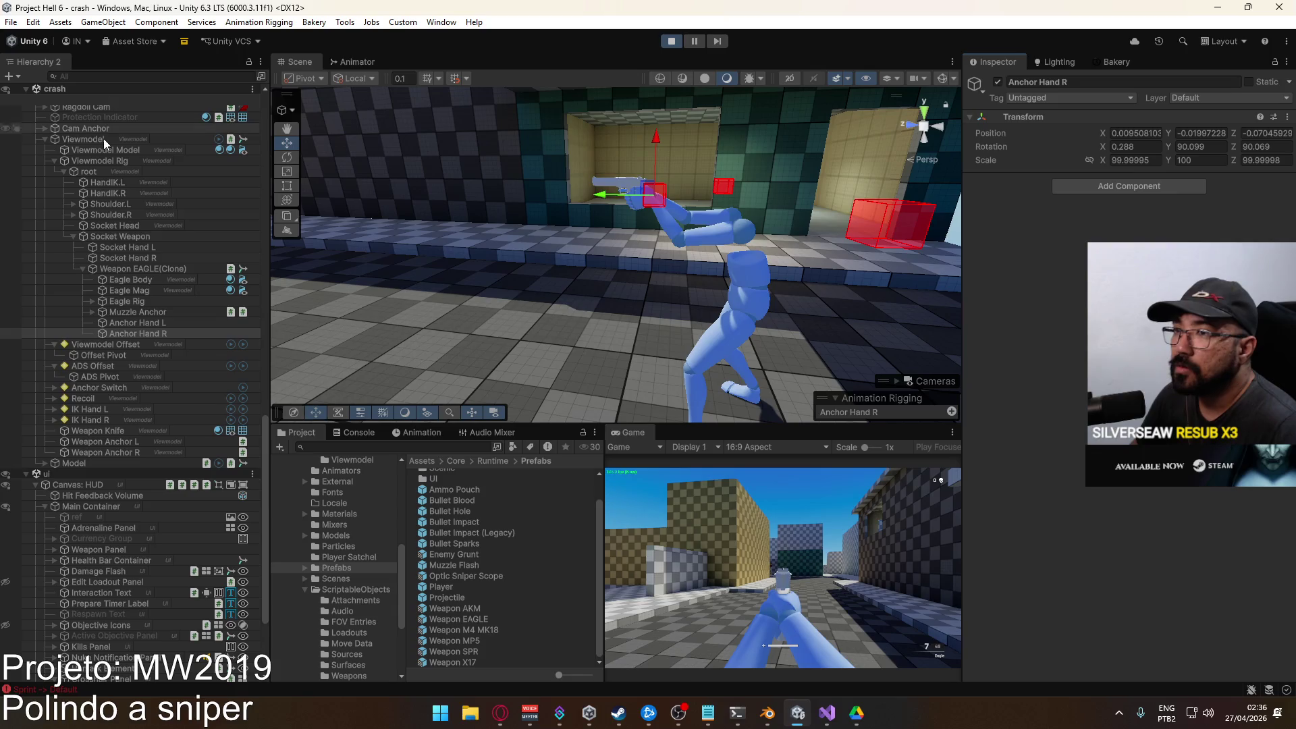
Paste them onto Anchor Hand R in the Weapon EAGLE prefab, set scale 1, and exit Prefab Mode.
double_click(475, 618)
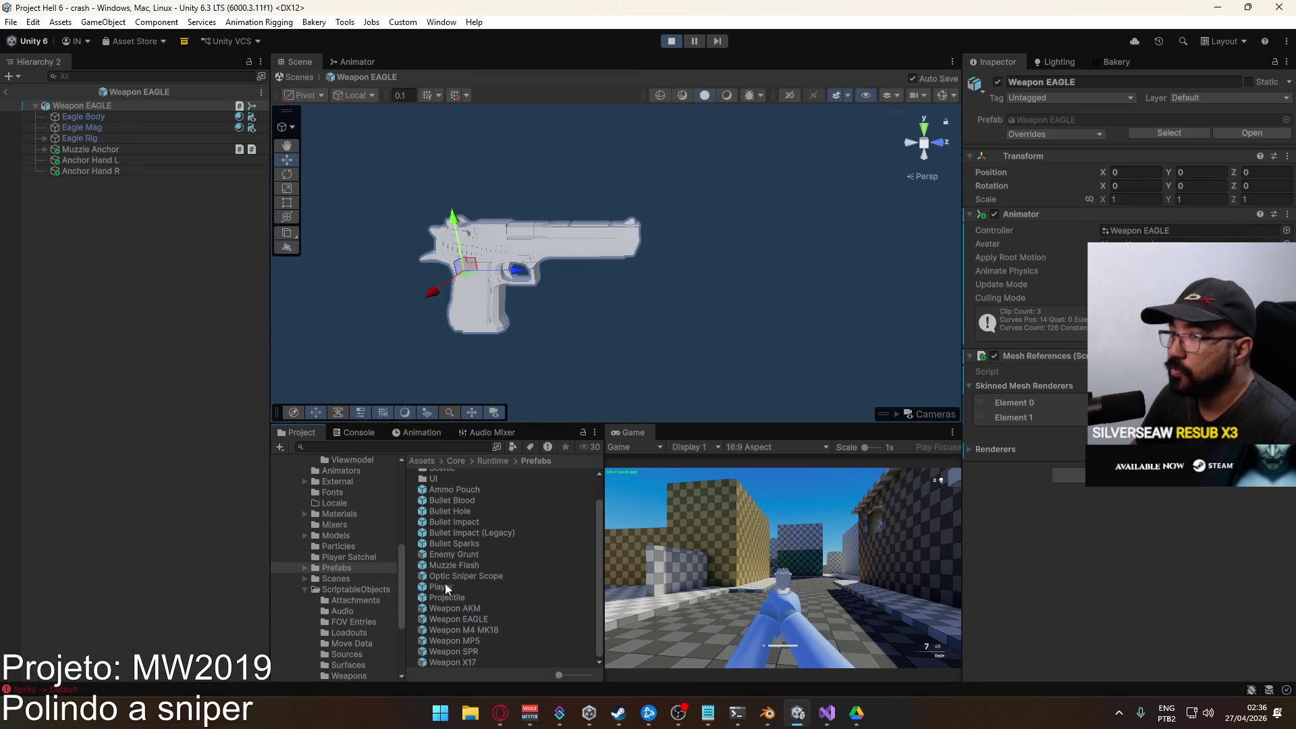
left_click(172, 172)
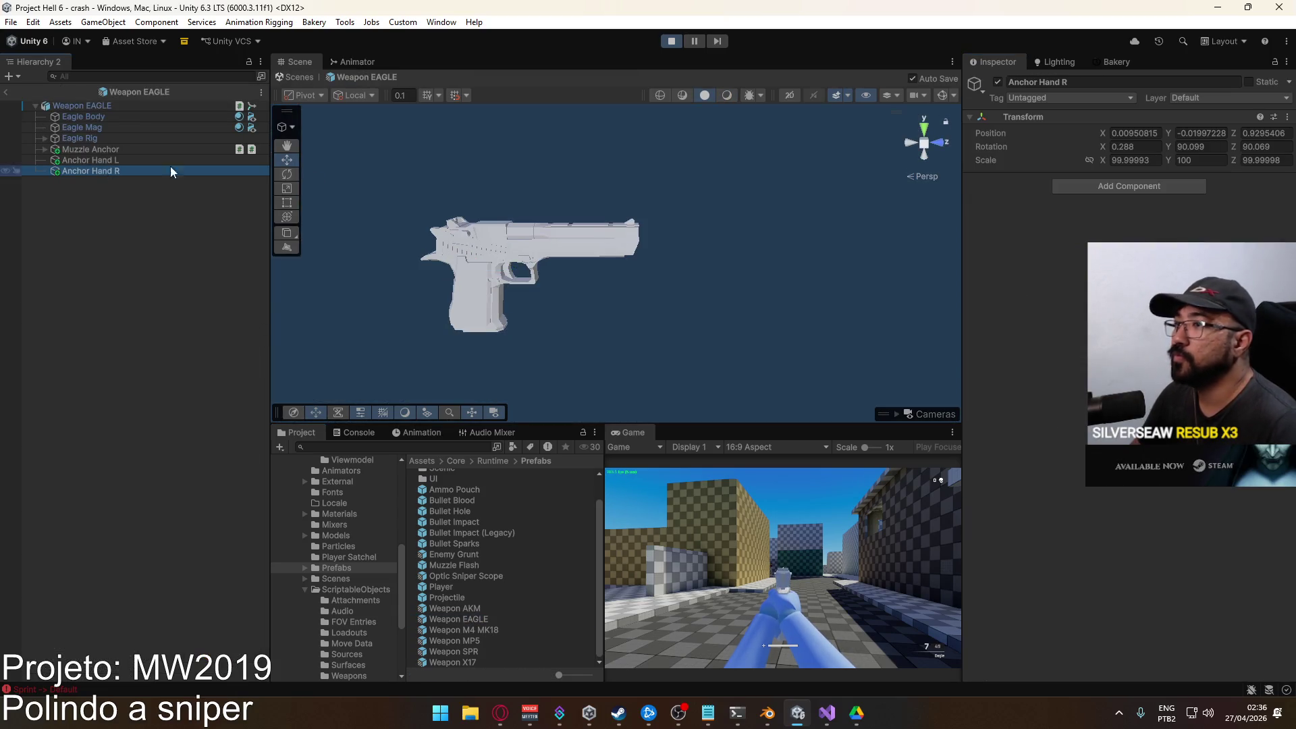
right_click(1014, 119)
mouse_move(1053, 237)
left_click(945, 322)
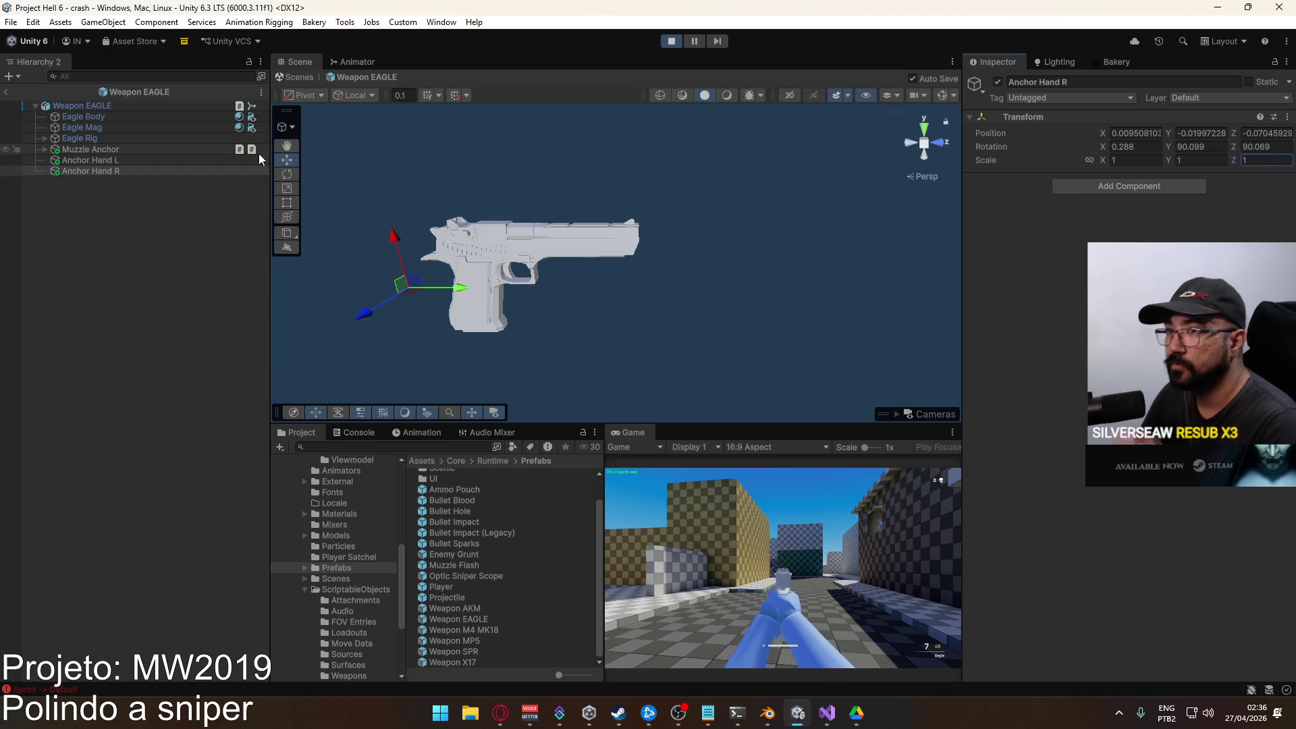
left_click(169, 169)
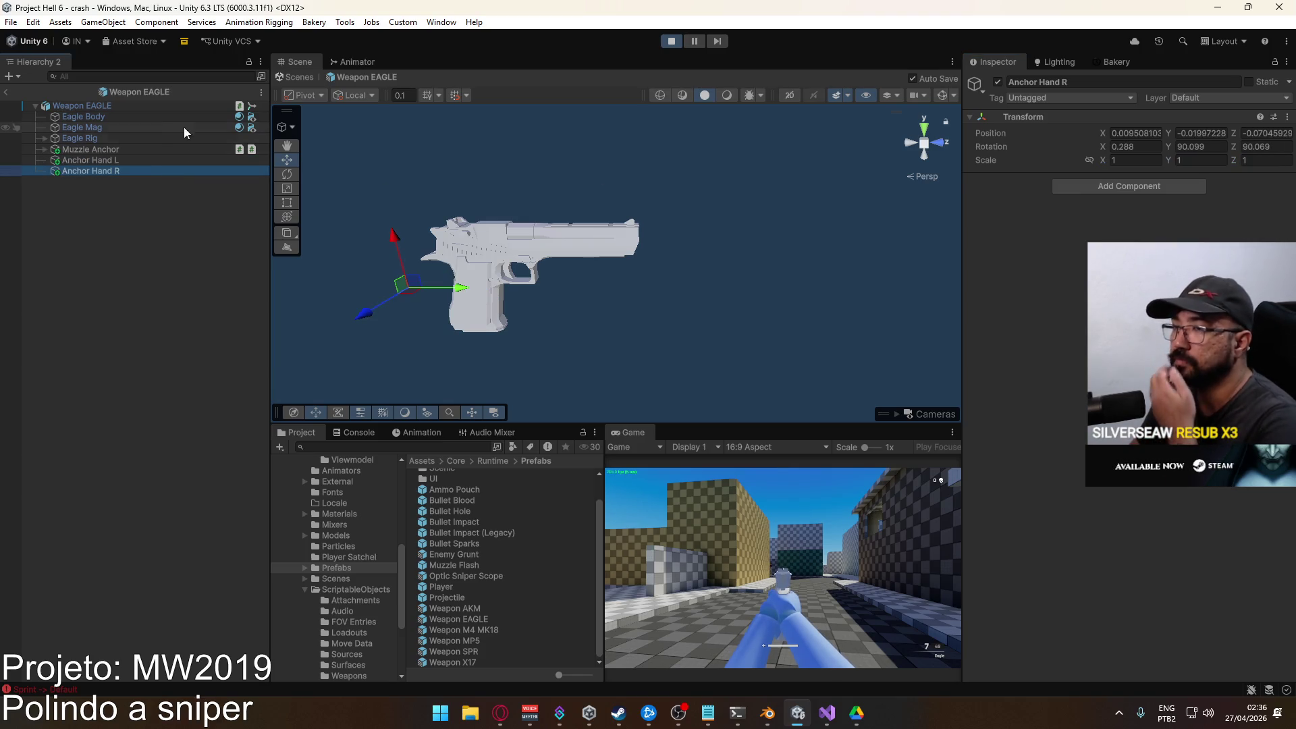
left_click(6, 92)
left_click(727, 563)
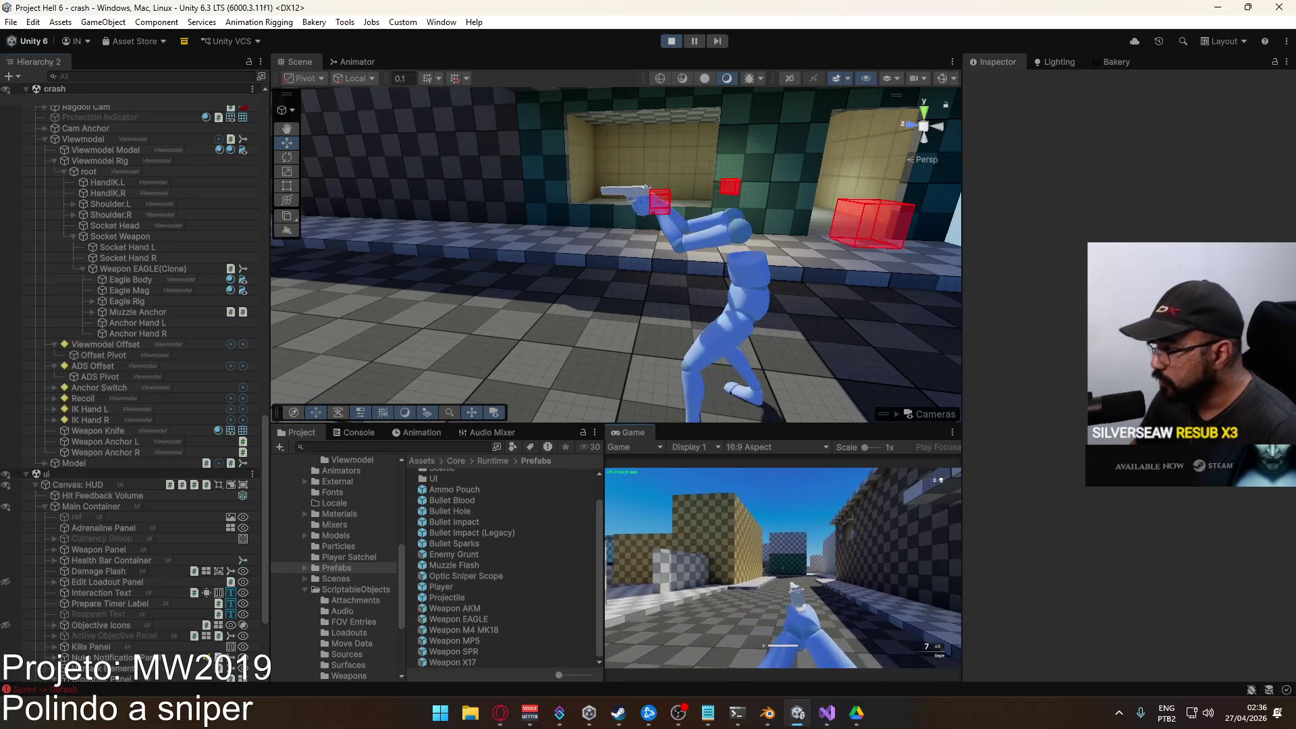
Playtest by switching between the MP5 and Eagle pistol, firing both, and standing up from crouch.
key("1")
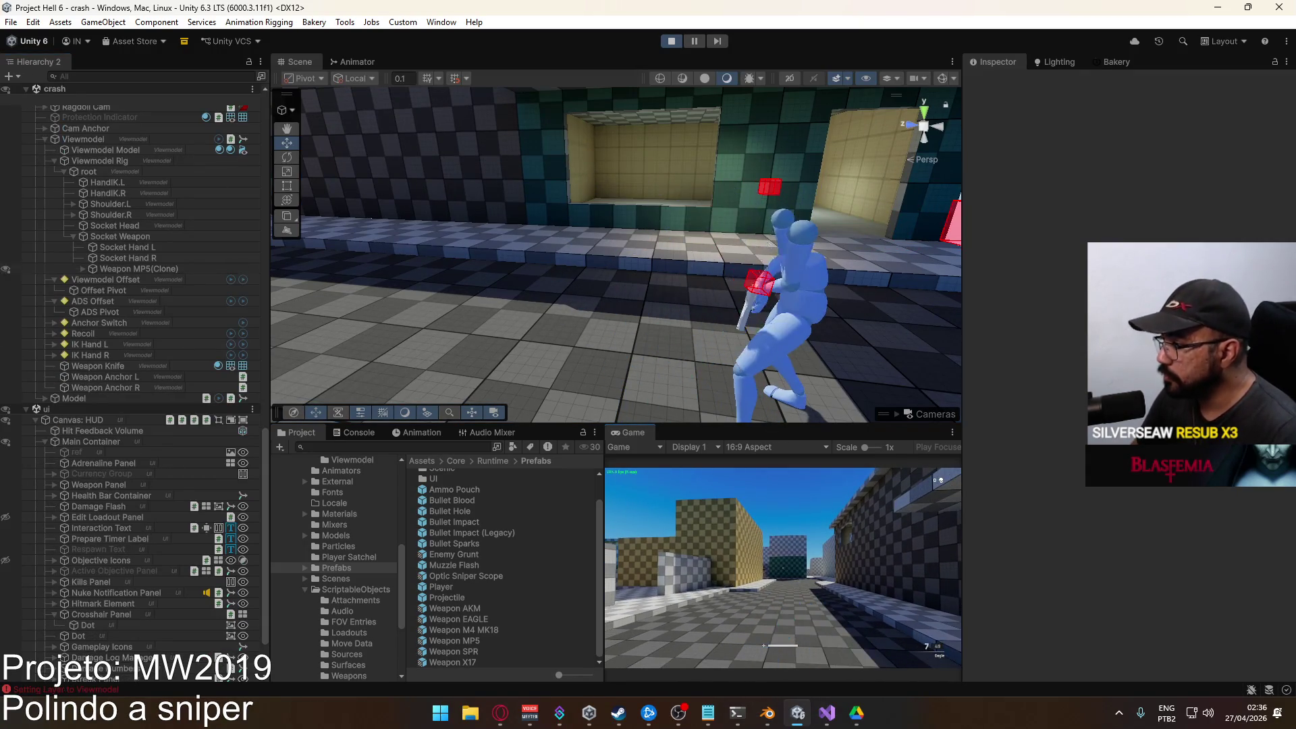
key("2")
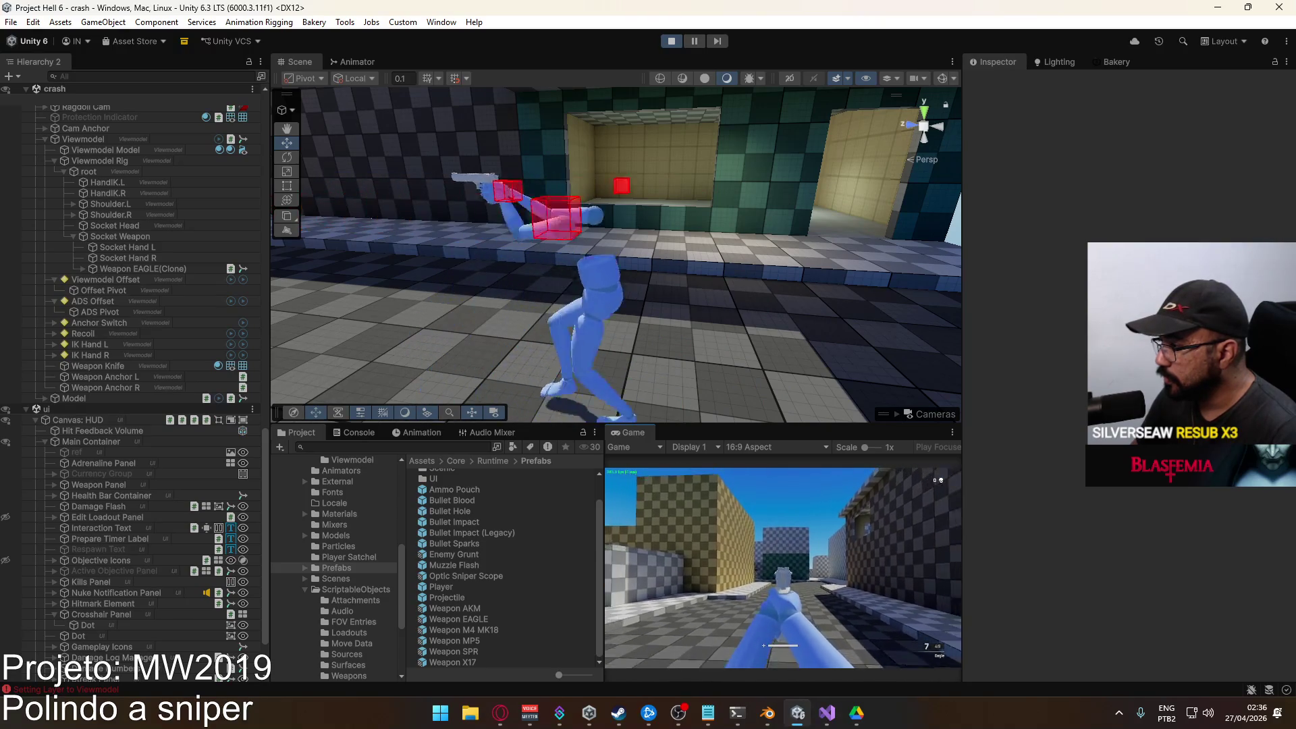
left_click(783, 567)
key("1")
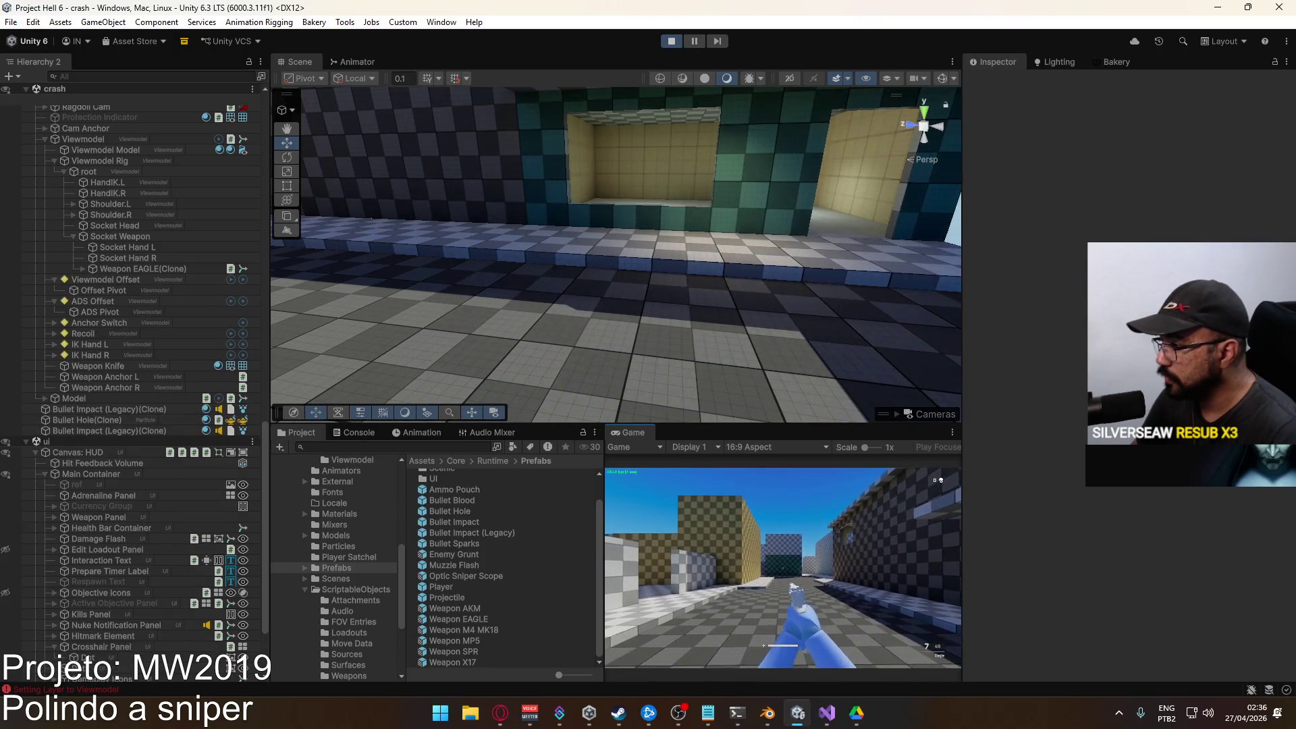
left_click(783, 567)
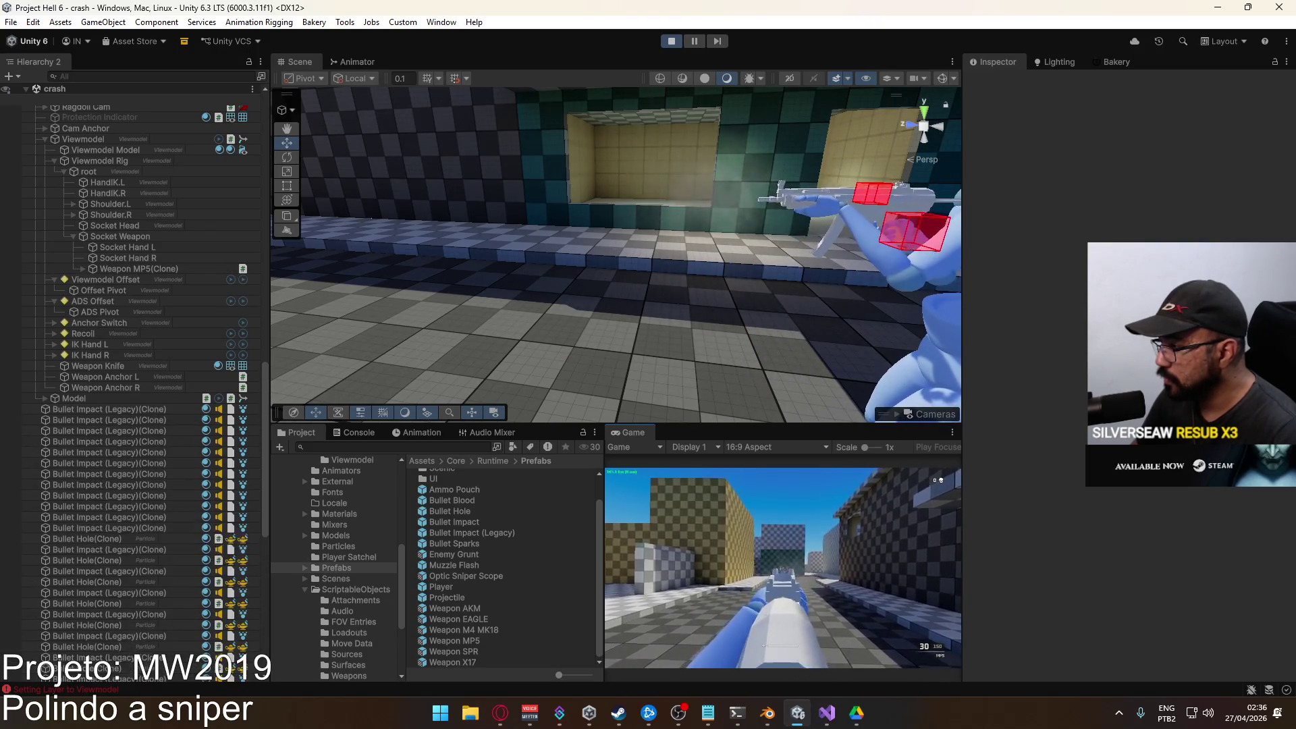
key("super")
key("super")
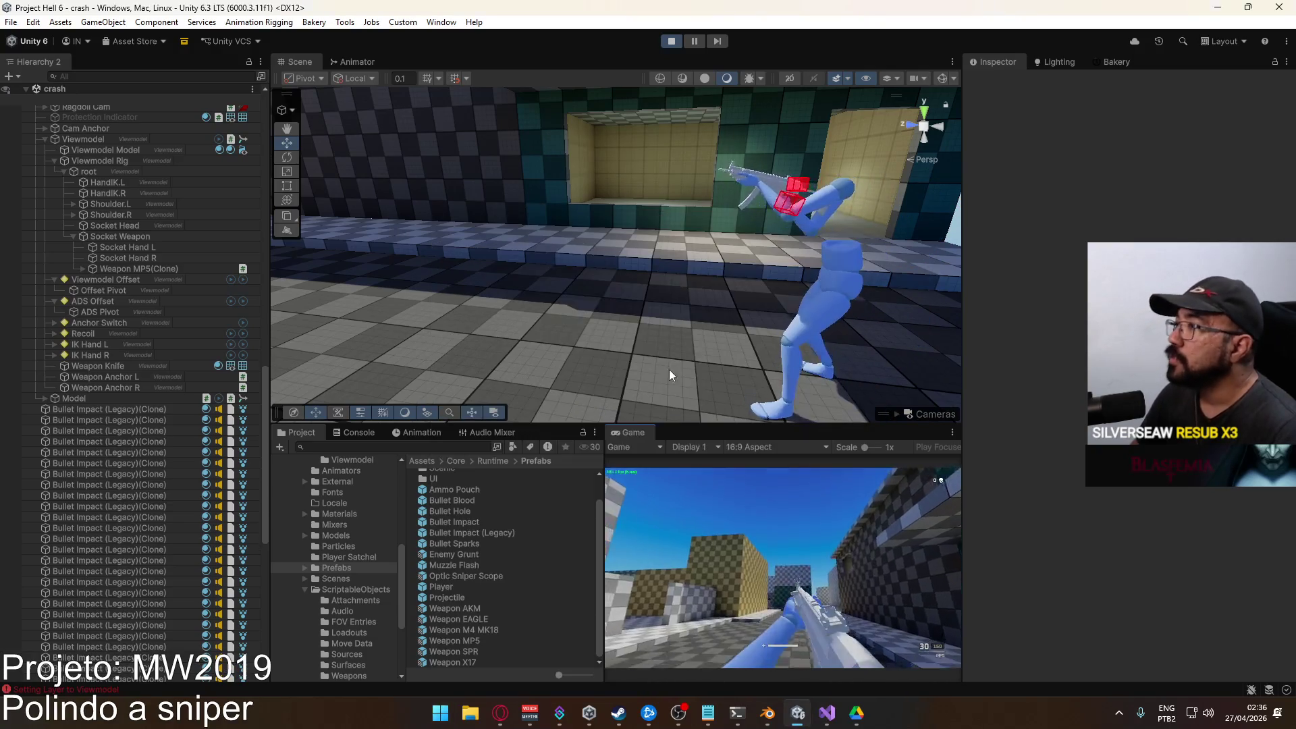
left_click(786, 573)
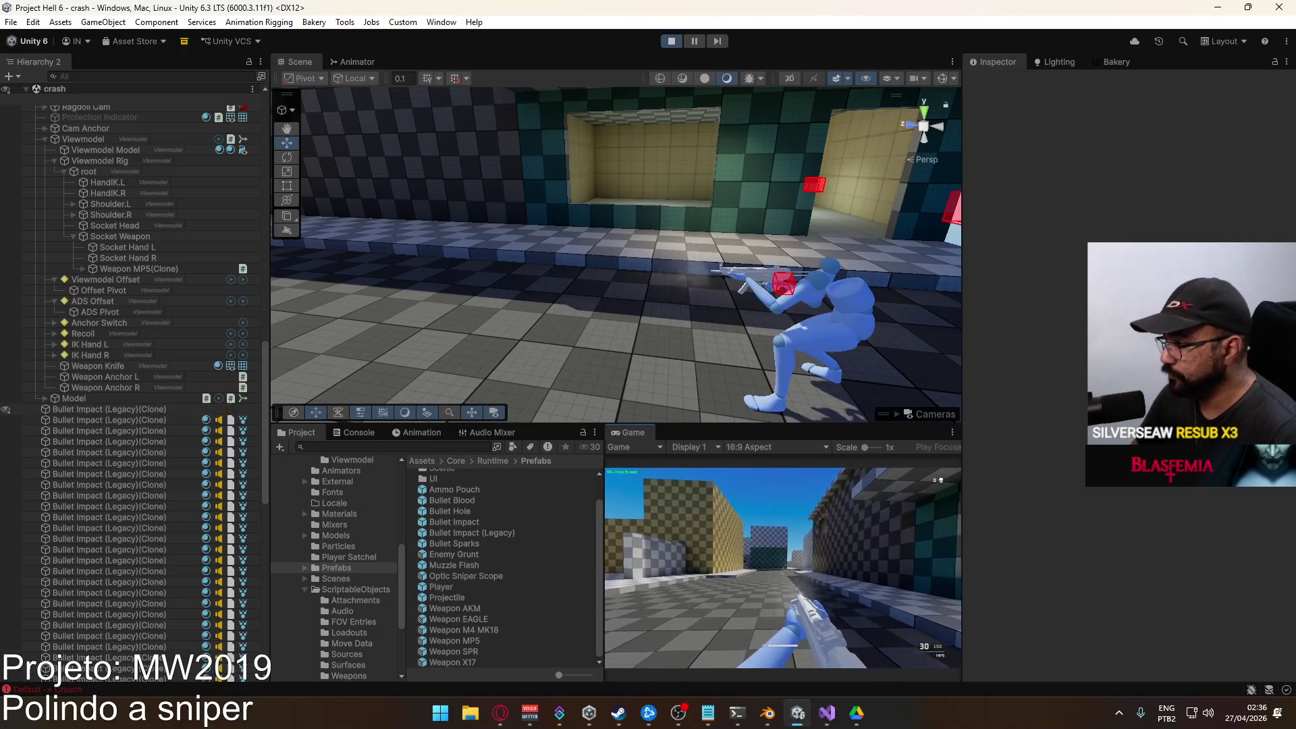
key("c")
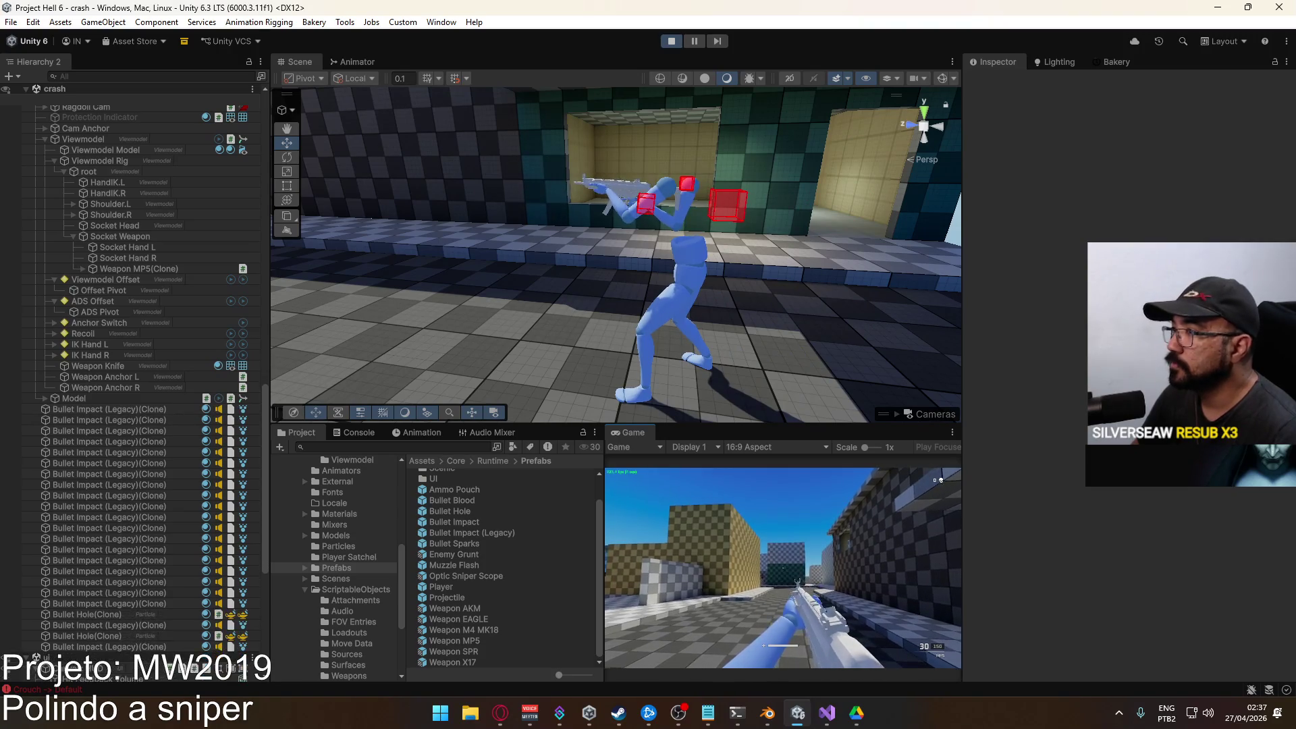
Stop the game, review the recoil lines in the MW2019 notes, then switch to the YouTube browser.
key("super")
key("super")
left_click(670, 43)
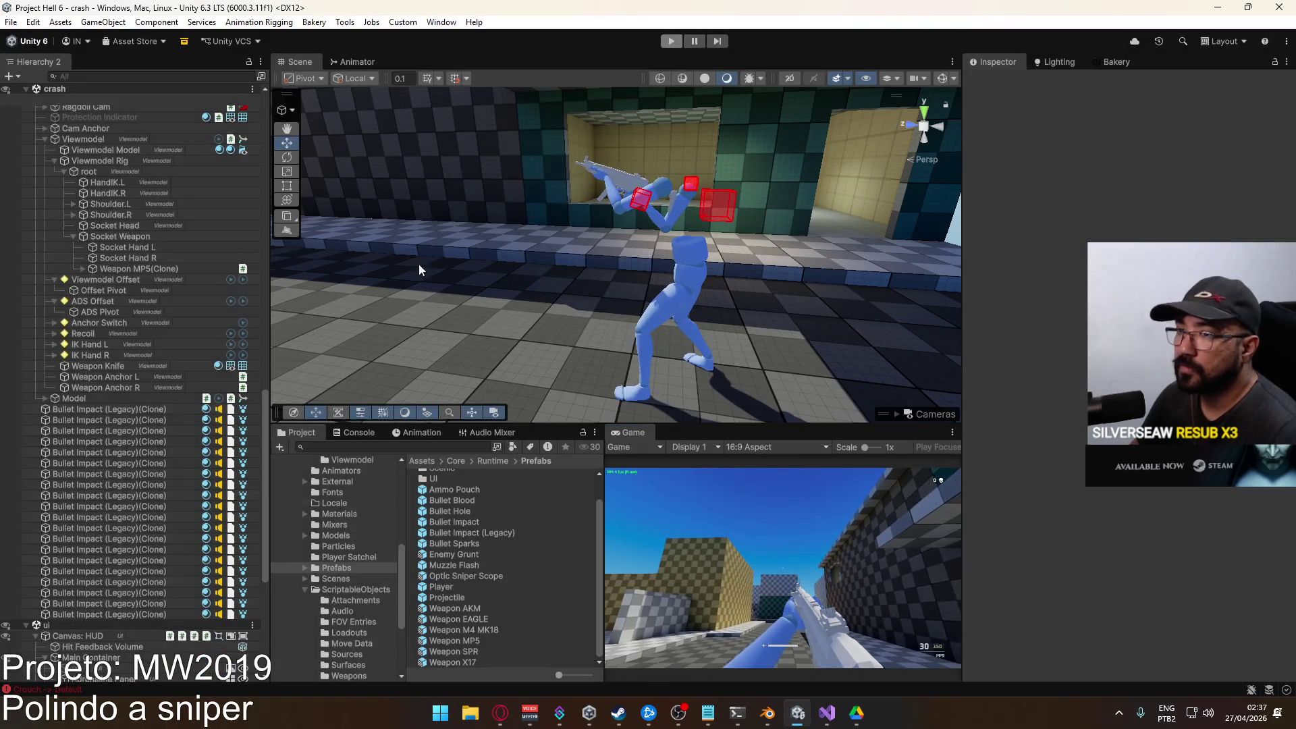
left_click(708, 713)
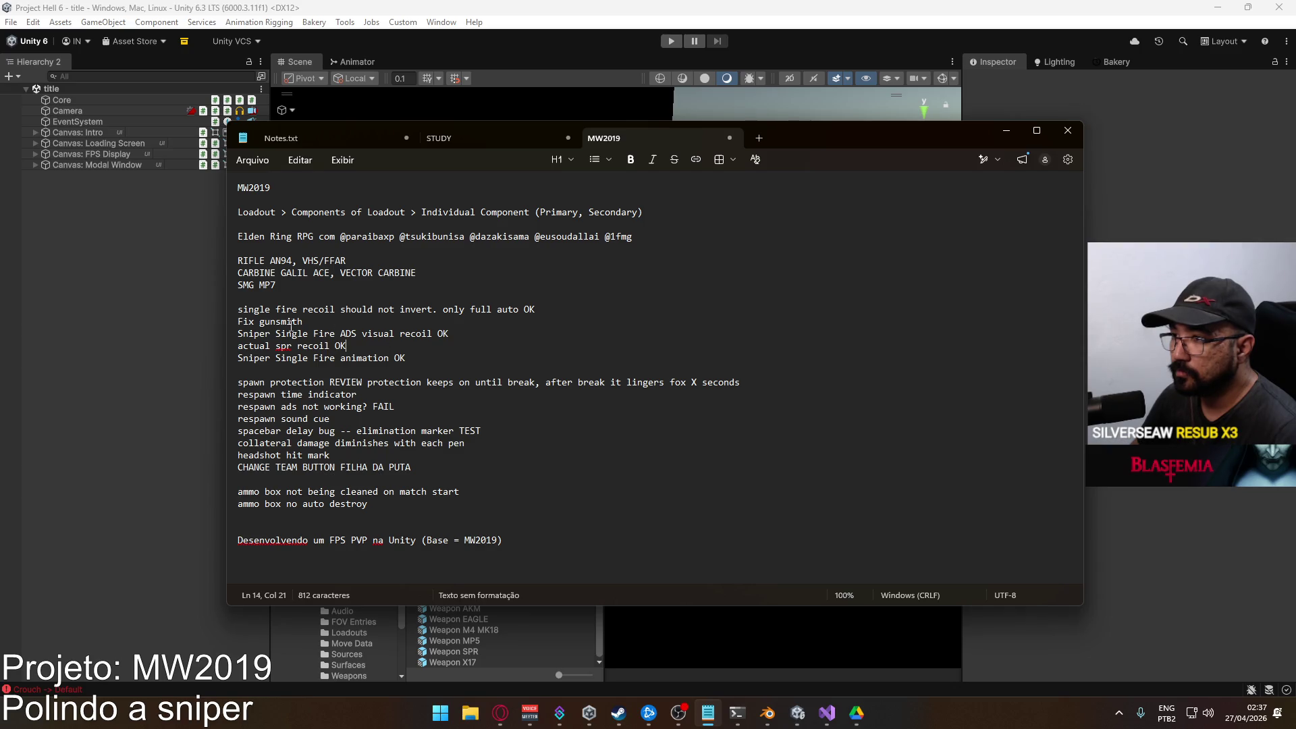
left_click_drag(342, 321, 239, 309)
left_click(447, 310)
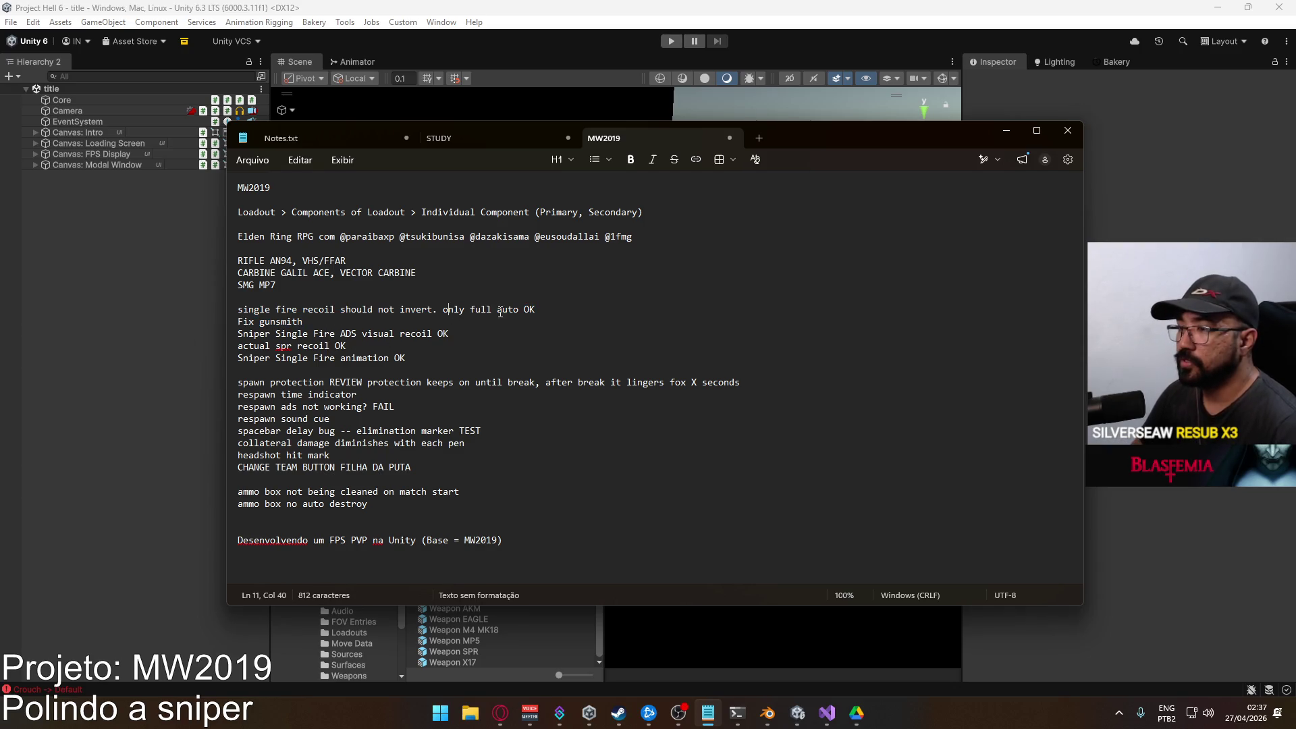
key("alt+Tab")
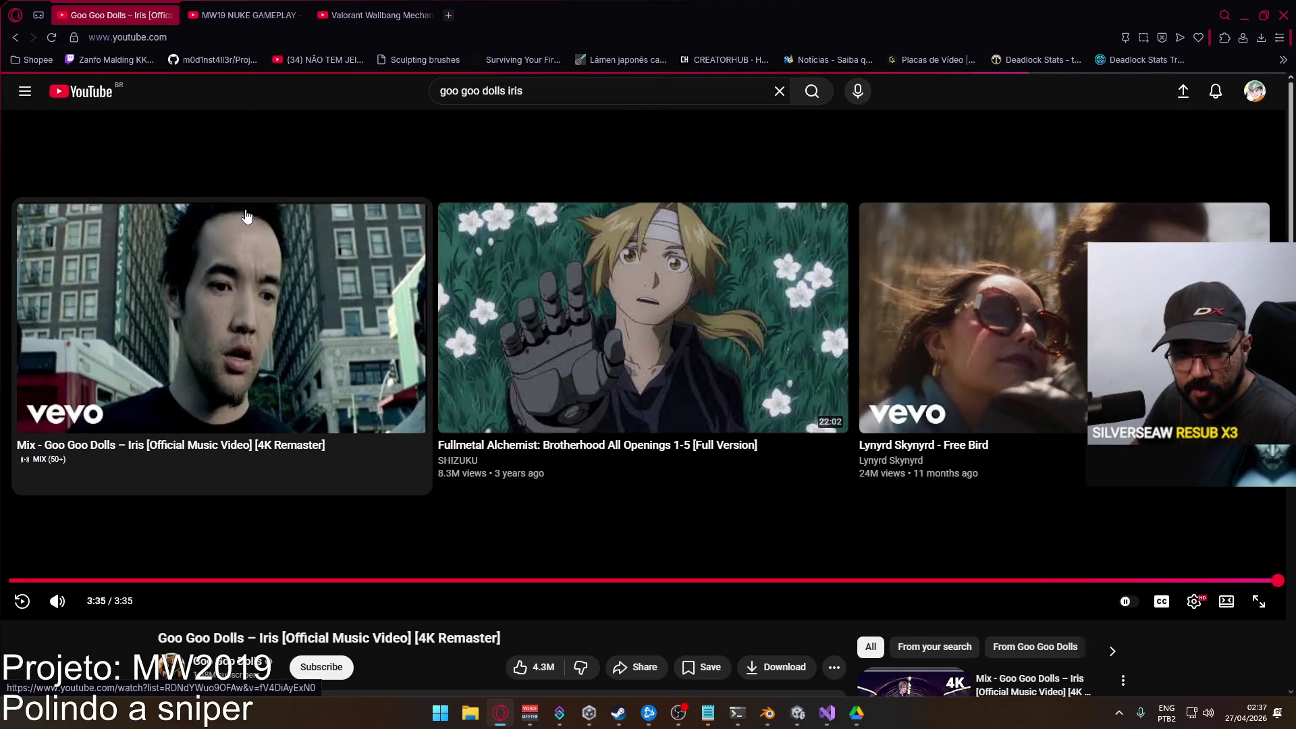
Leave the finished Iris video and browse down the YouTube home feed.
key("alt+Left")
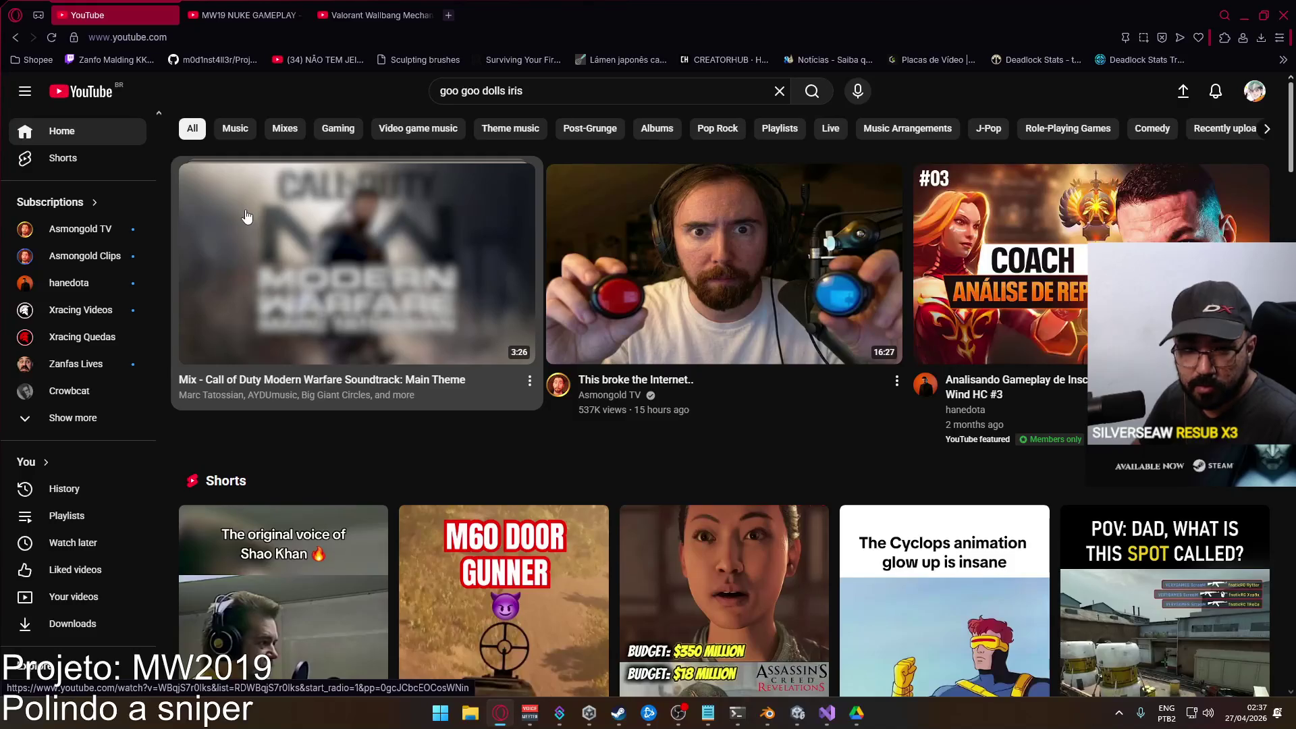
scroll(358, 368, "down", 10)
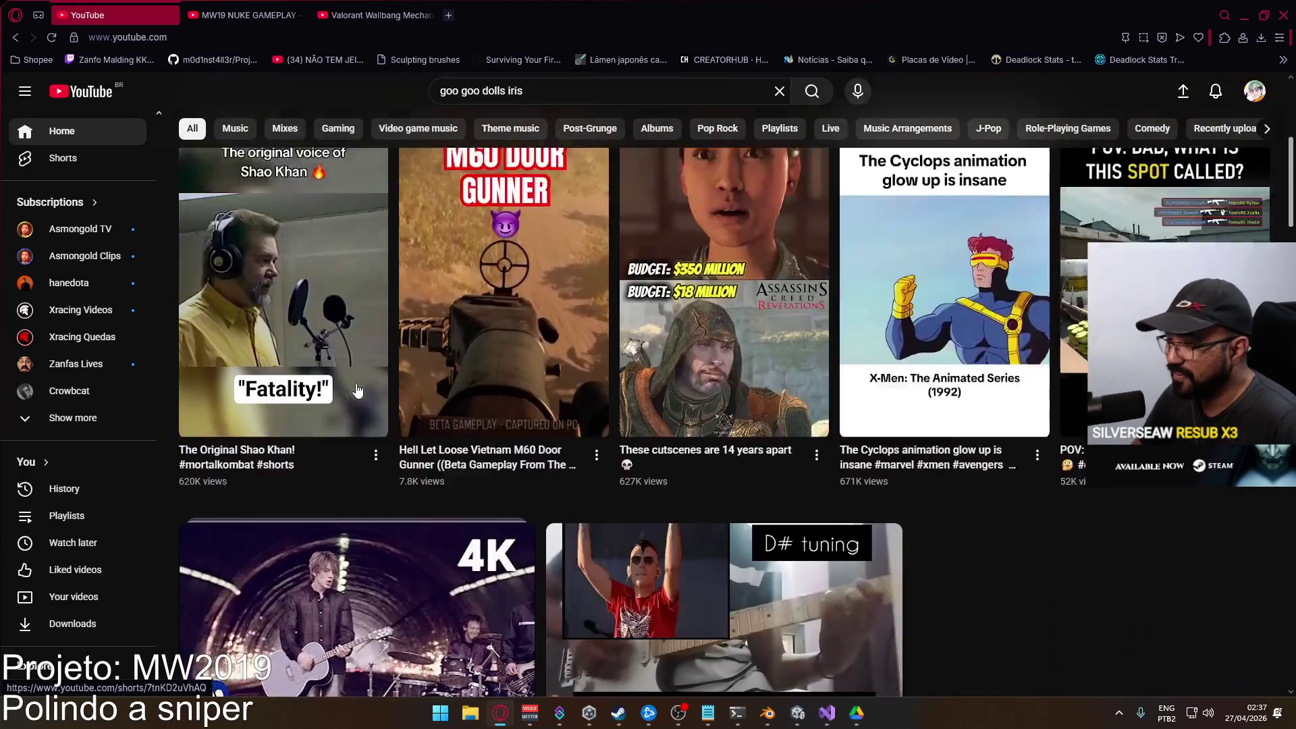
scroll(358, 368, "down", 8)
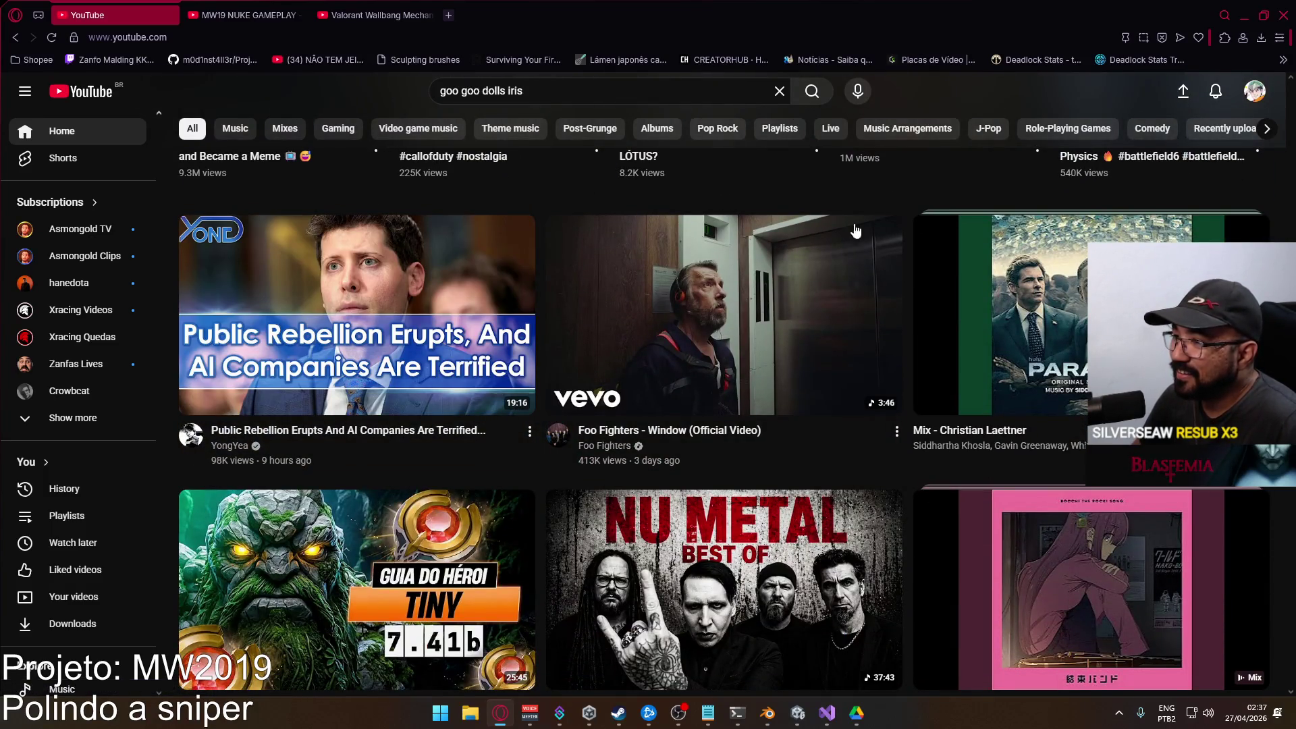
scroll(709, 182, "down", 5)
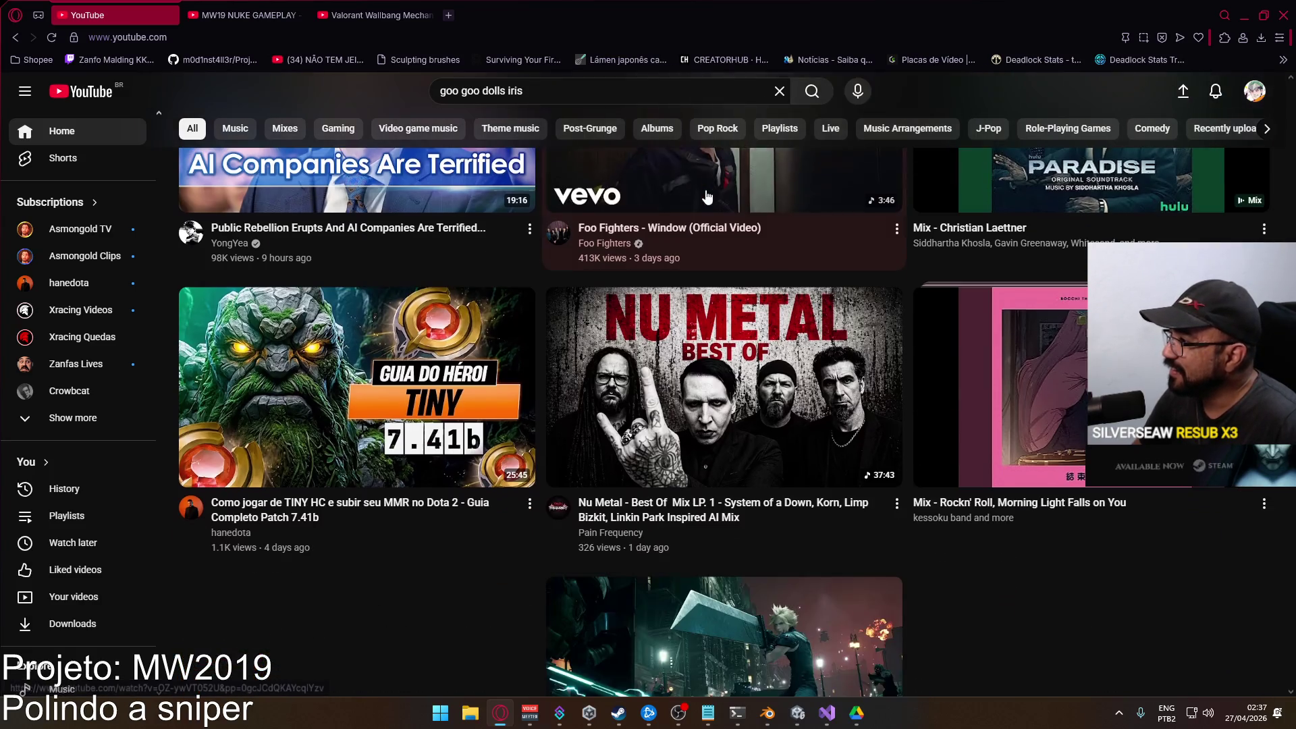
scroll(714, 181, "down", 3)
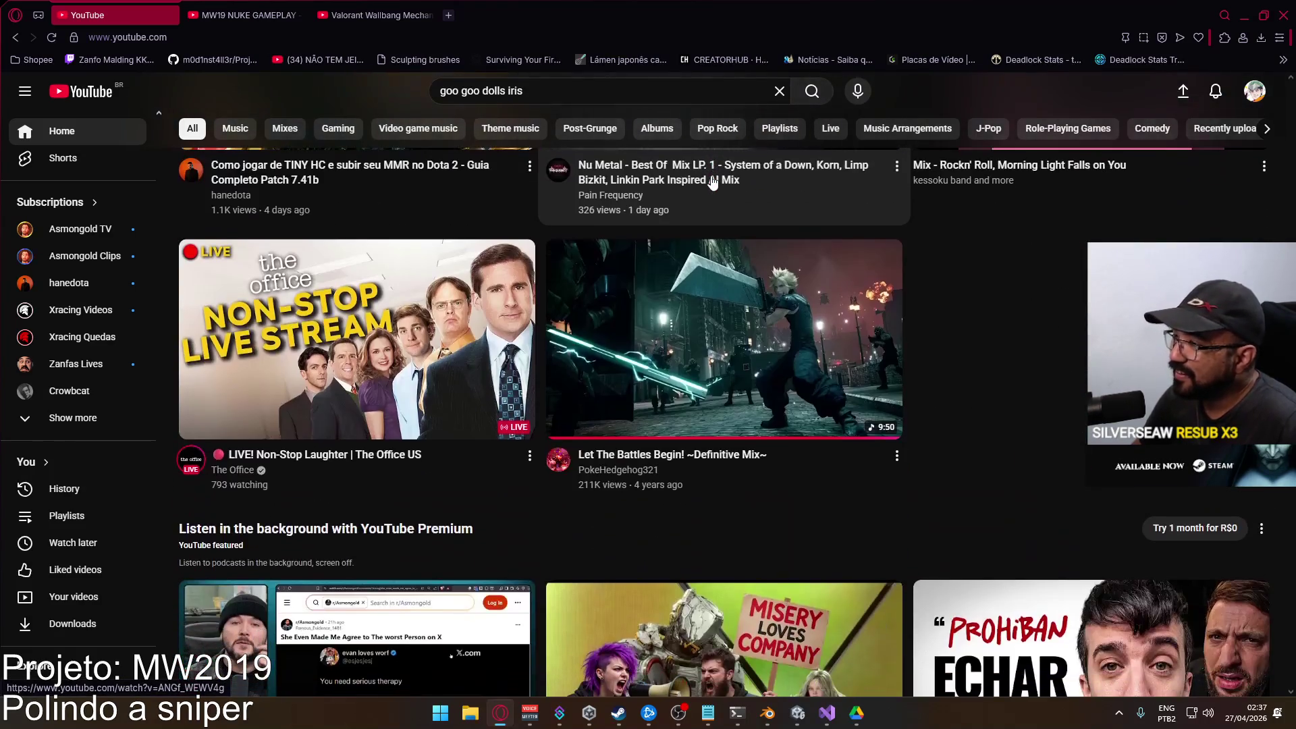
scroll(712, 181, "down", 10)
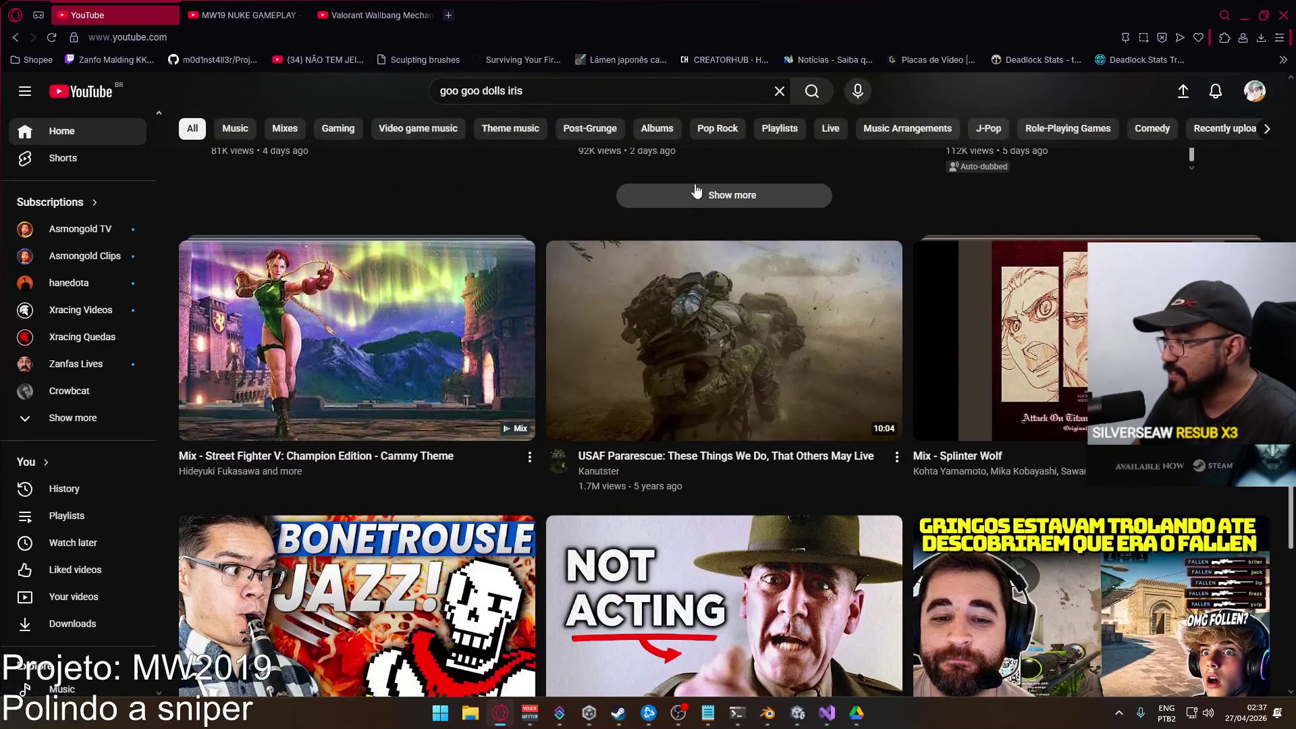
scroll(696, 192, "down", 9)
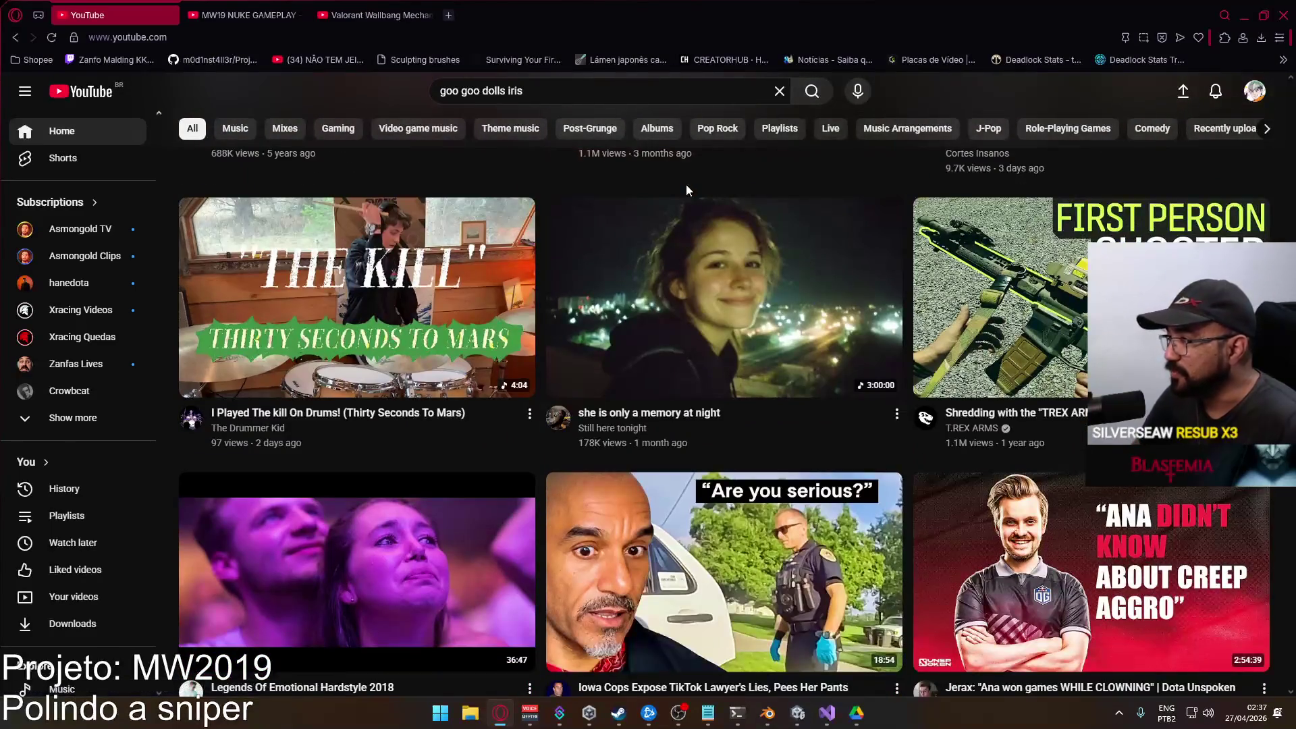
scroll(684, 193, "down", 8)
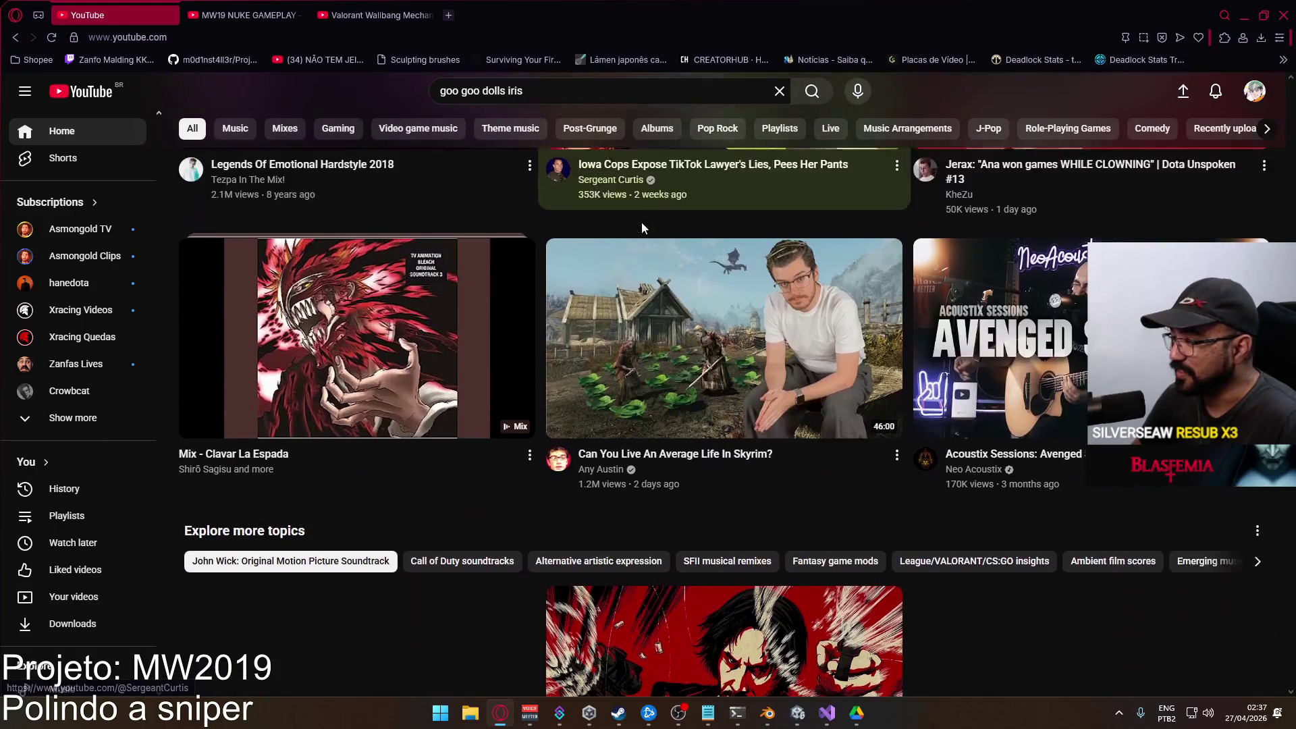
scroll(656, 196, "down", 11)
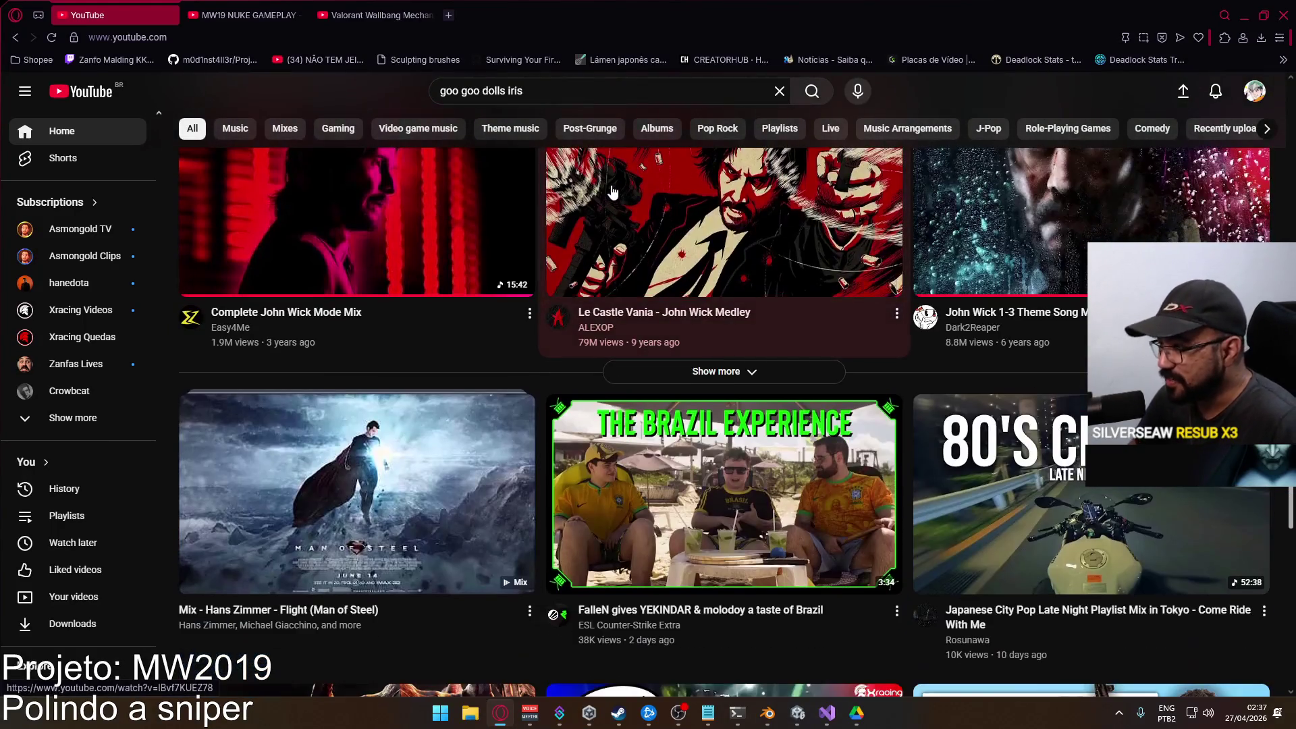
scroll(597, 219, "down", 3)
scroll(611, 337, "down", 7)
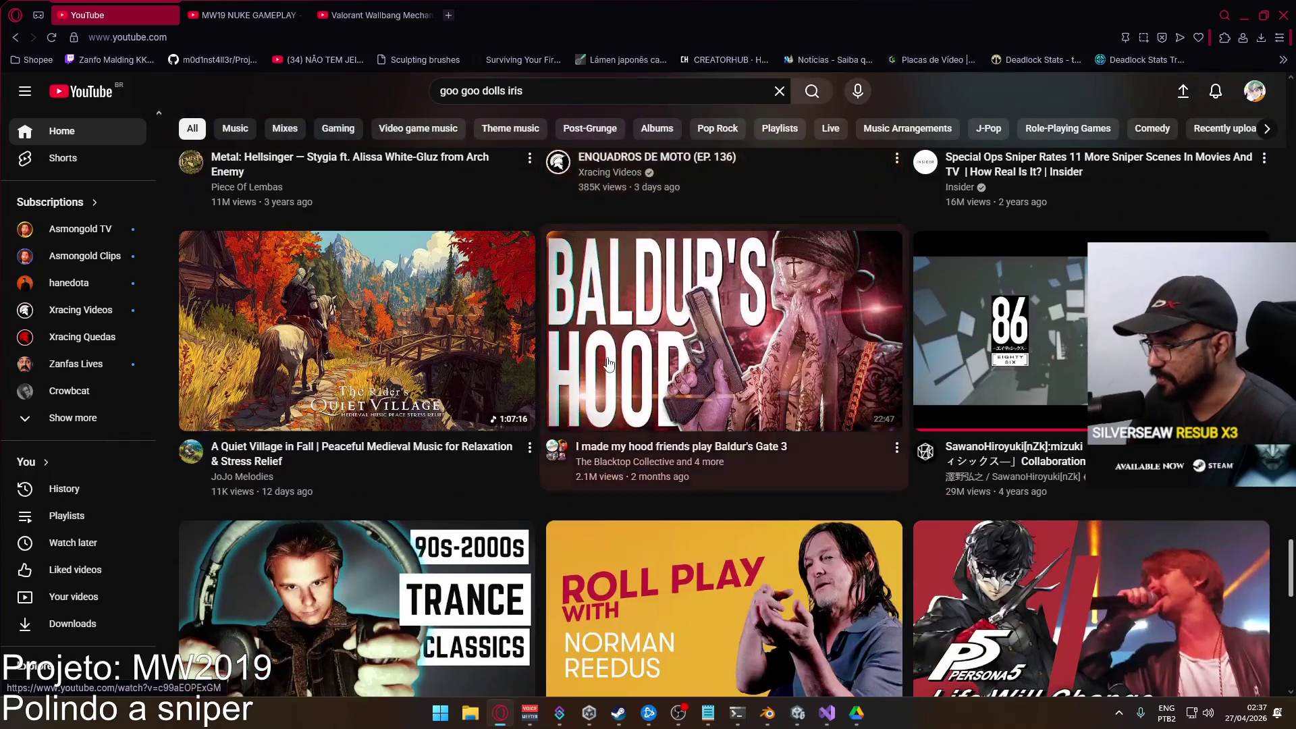
scroll(613, 356, "down", 10)
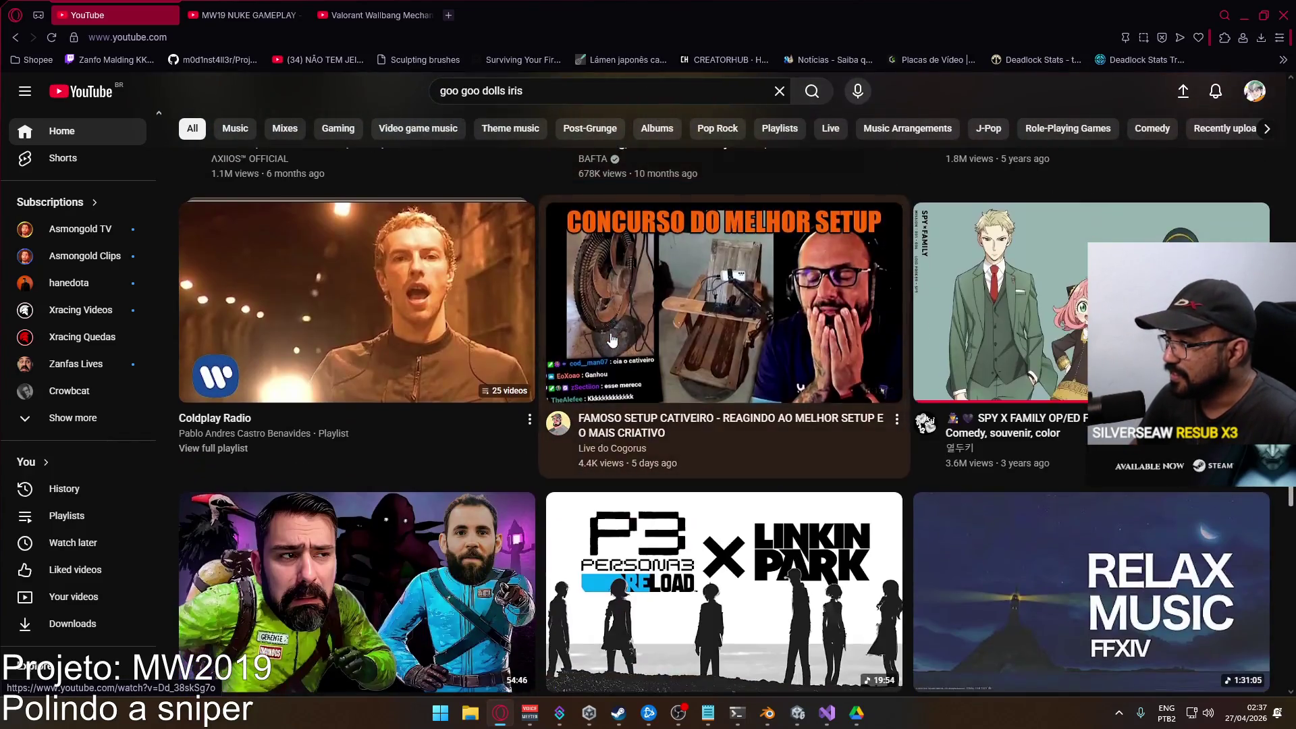
scroll(600, 336, "down", 5)
scroll(622, 310, "up", 4)
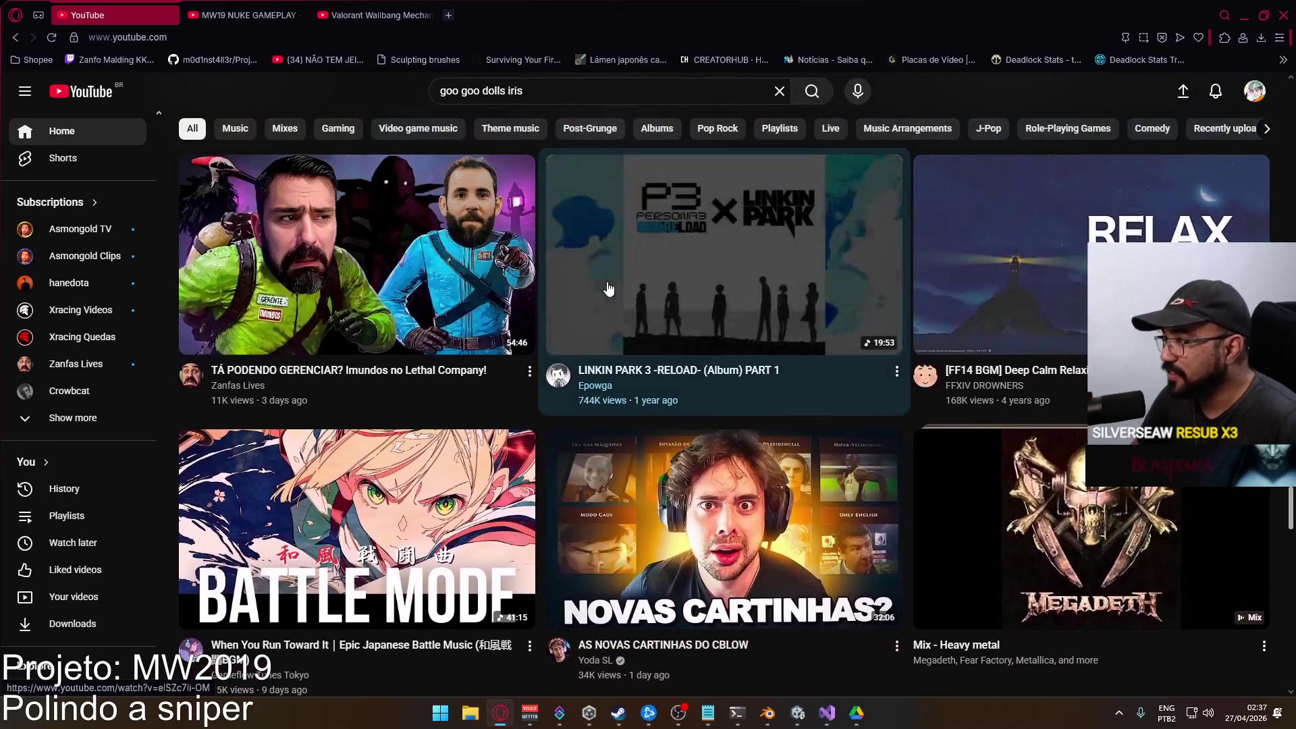
scroll(633, 301, "up", 2)
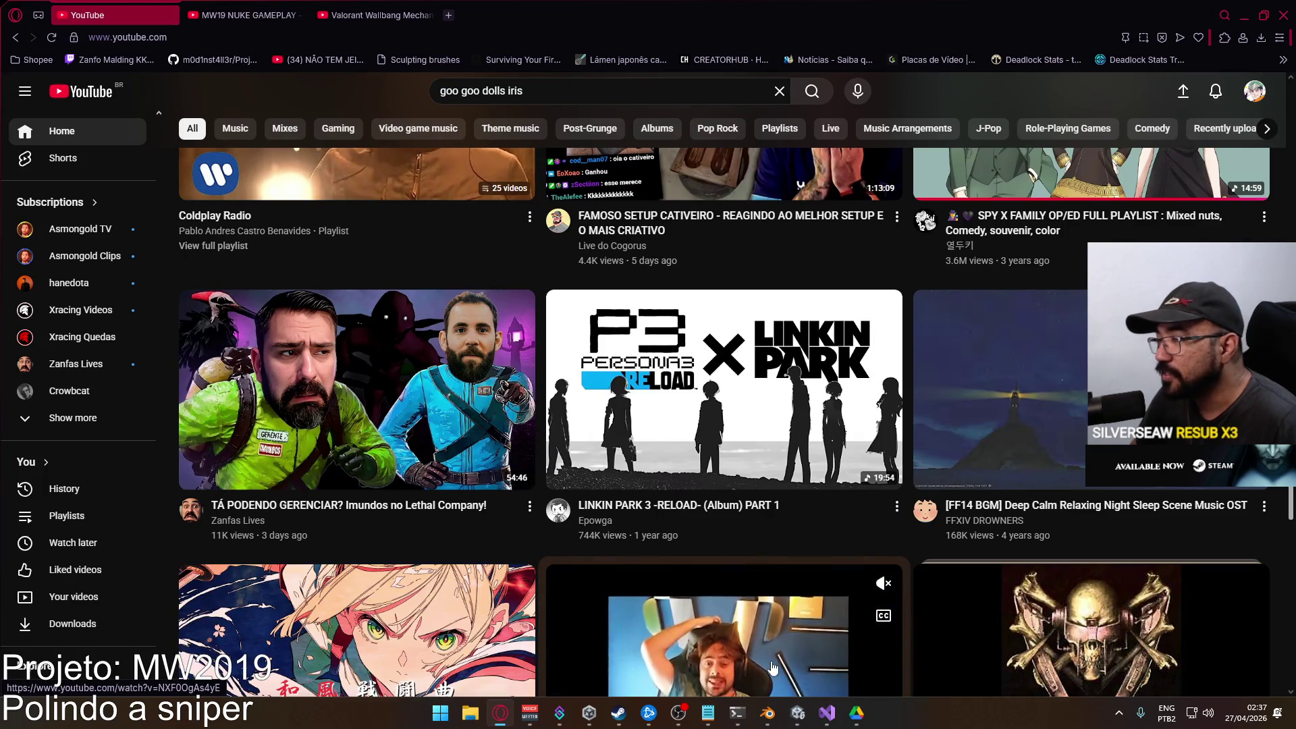
scroll(598, 510, "down", 5)
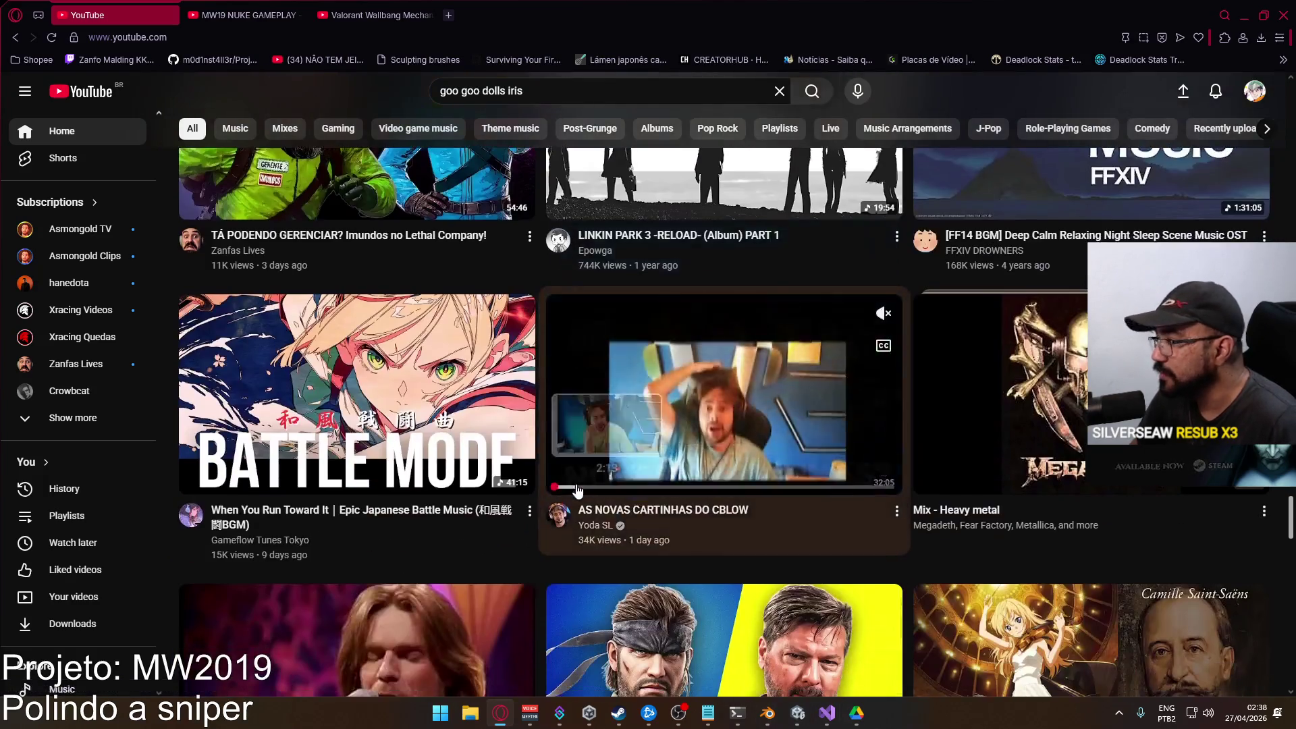
scroll(554, 378, "down", 3)
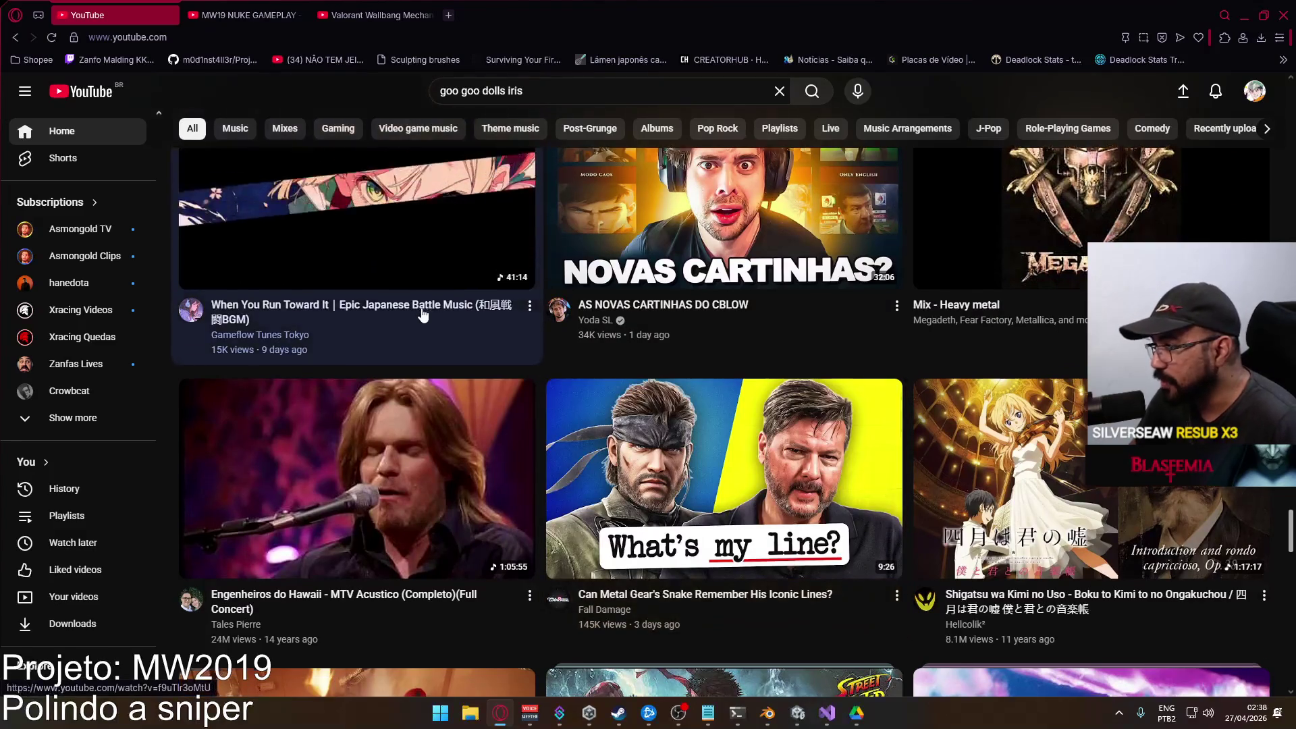
scroll(446, 298, "down", 6)
scroll(486, 324, "down", 4)
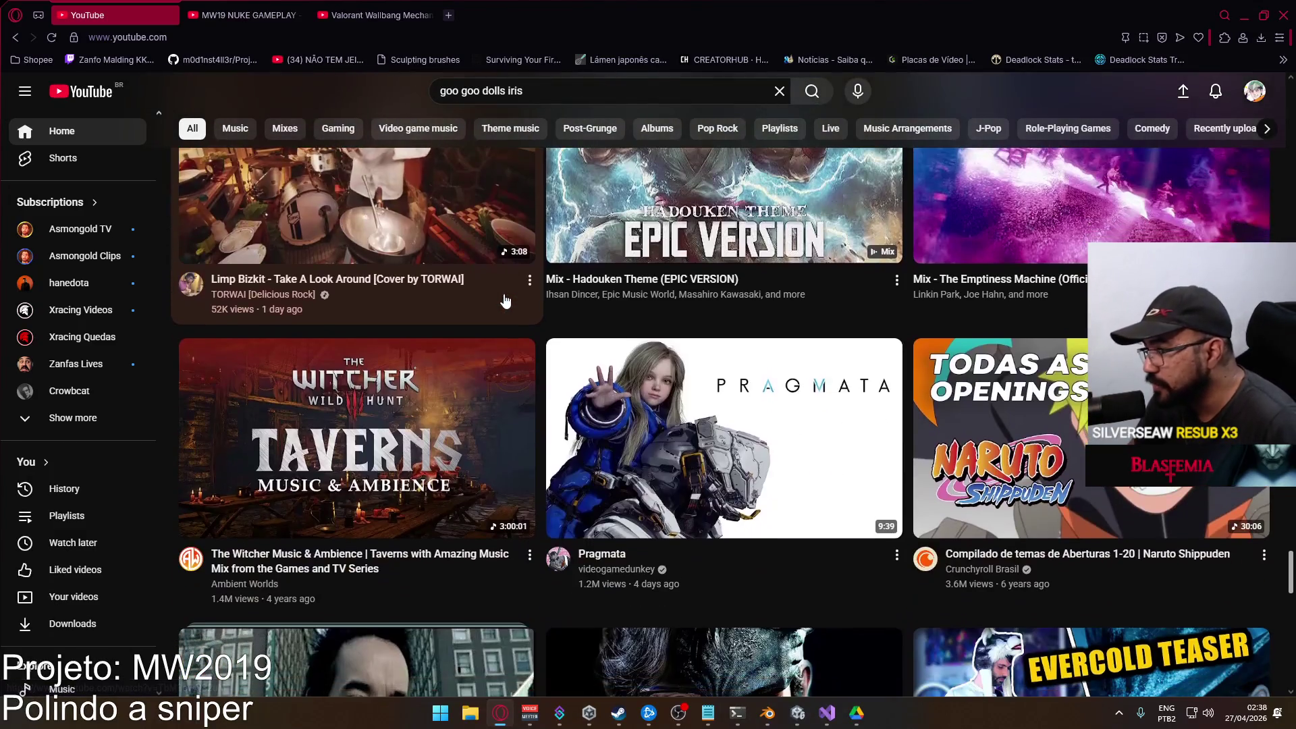
scroll(405, 304, "down", 5)
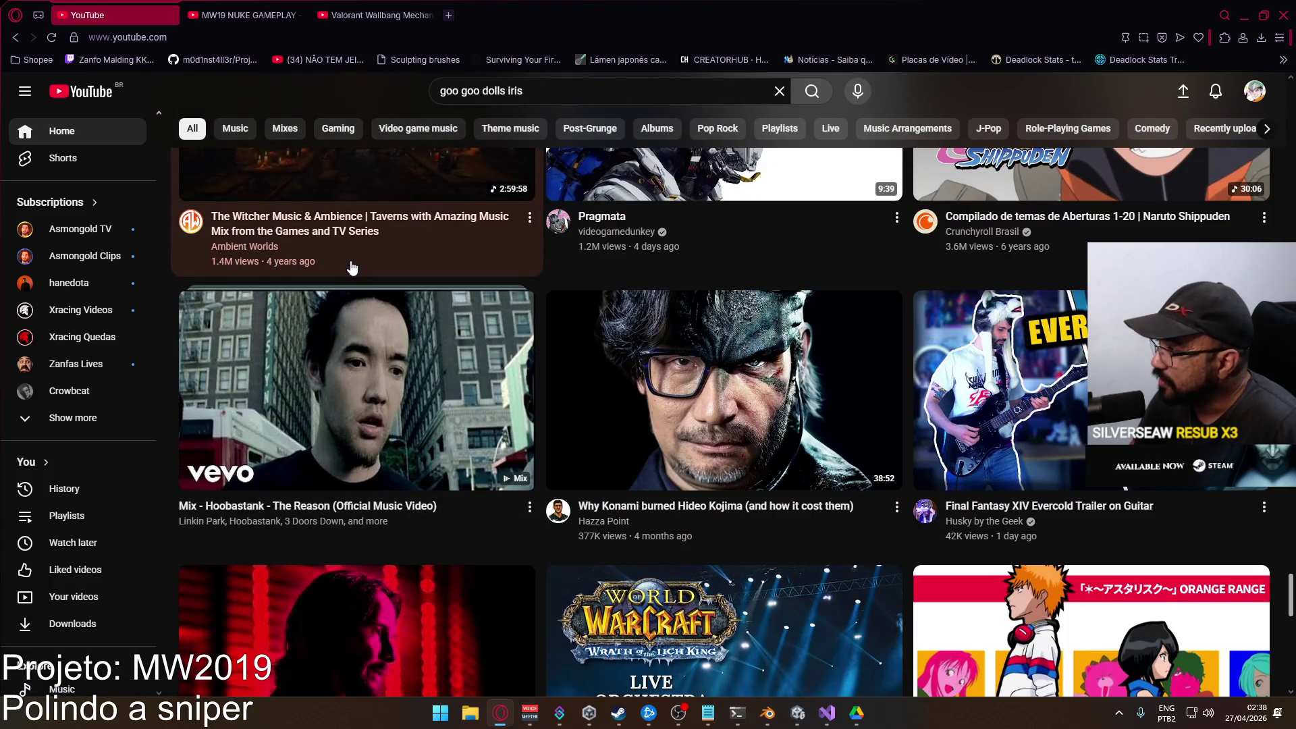
scroll(351, 268, "down", 3)
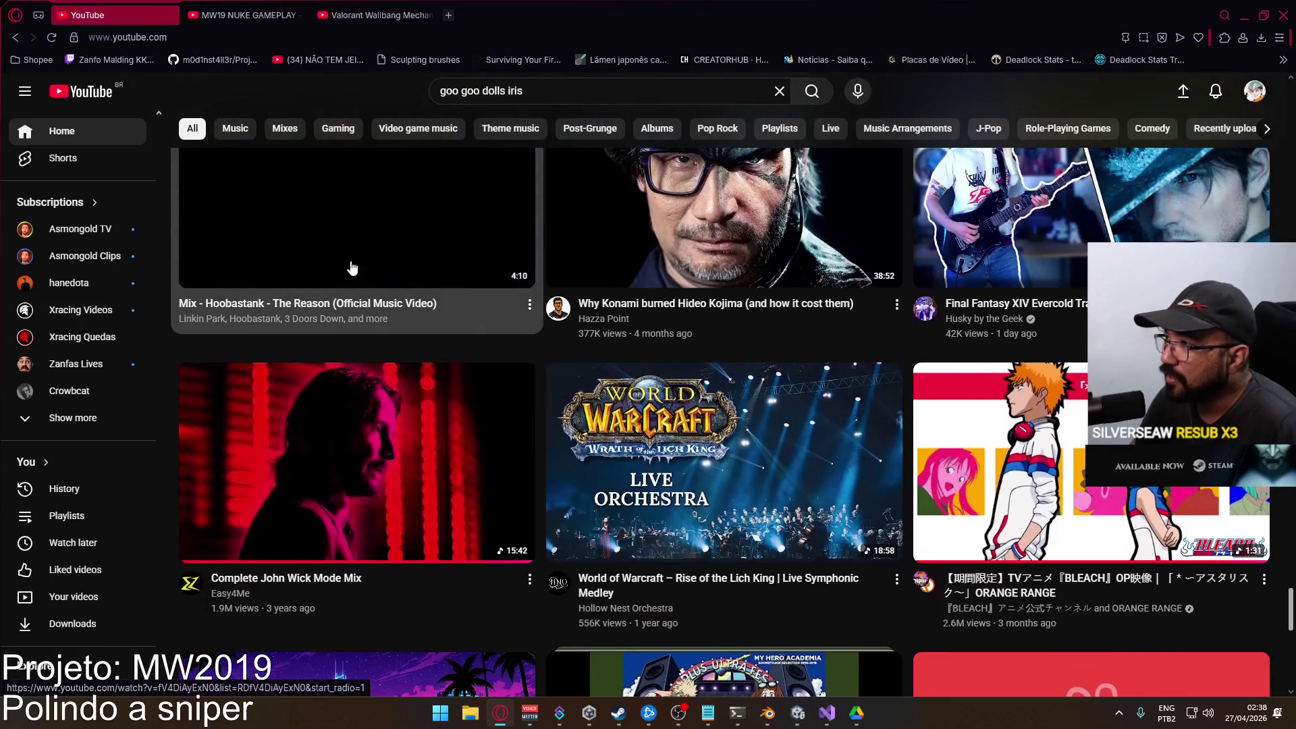
scroll(676, 360, "up", 2)
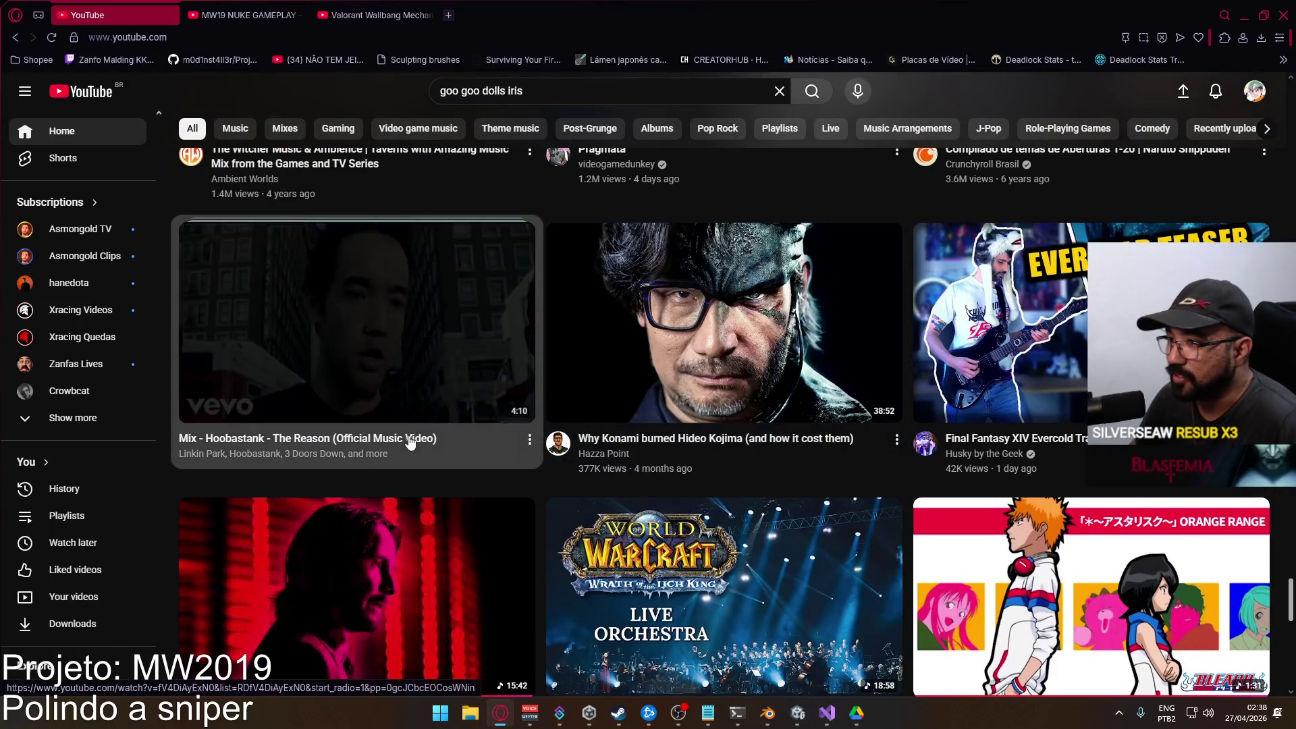
scroll(353, 370, "down", 3)
scroll(354, 370, "down", 4)
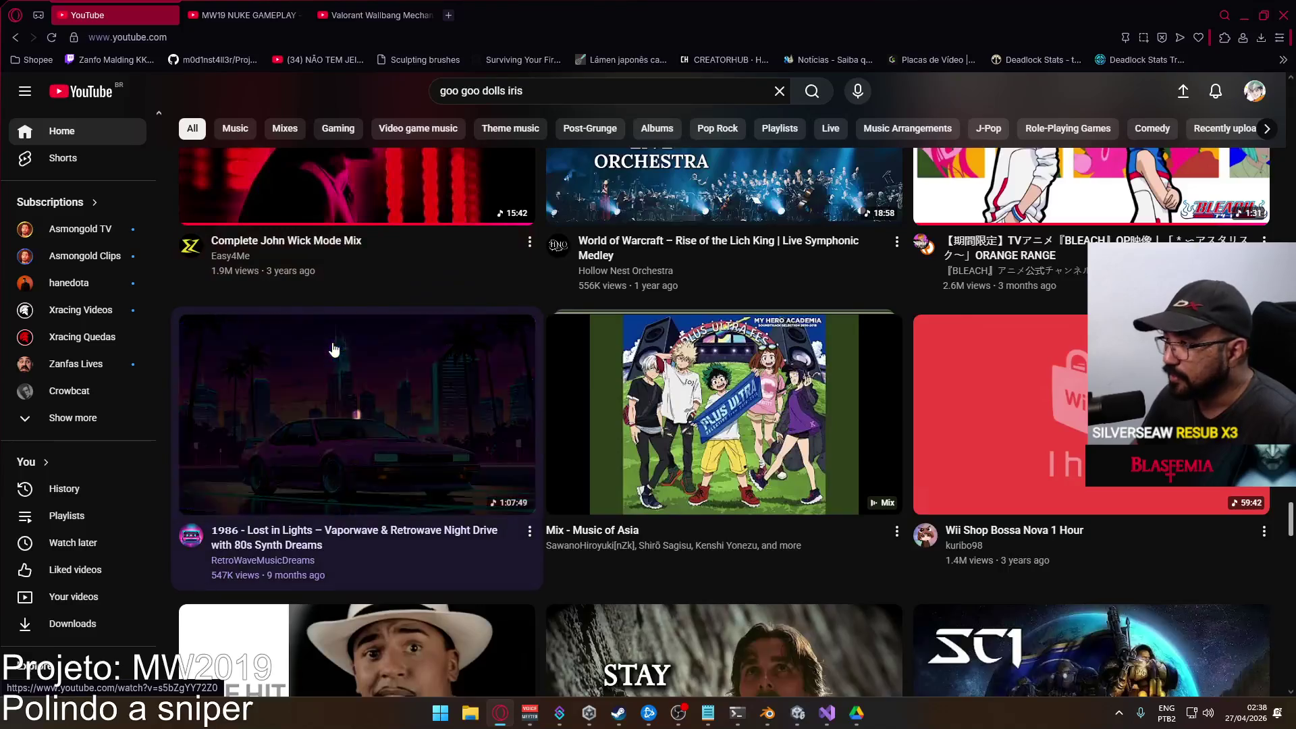
scroll(334, 345, "down", 4)
scroll(333, 343, "down", 10)
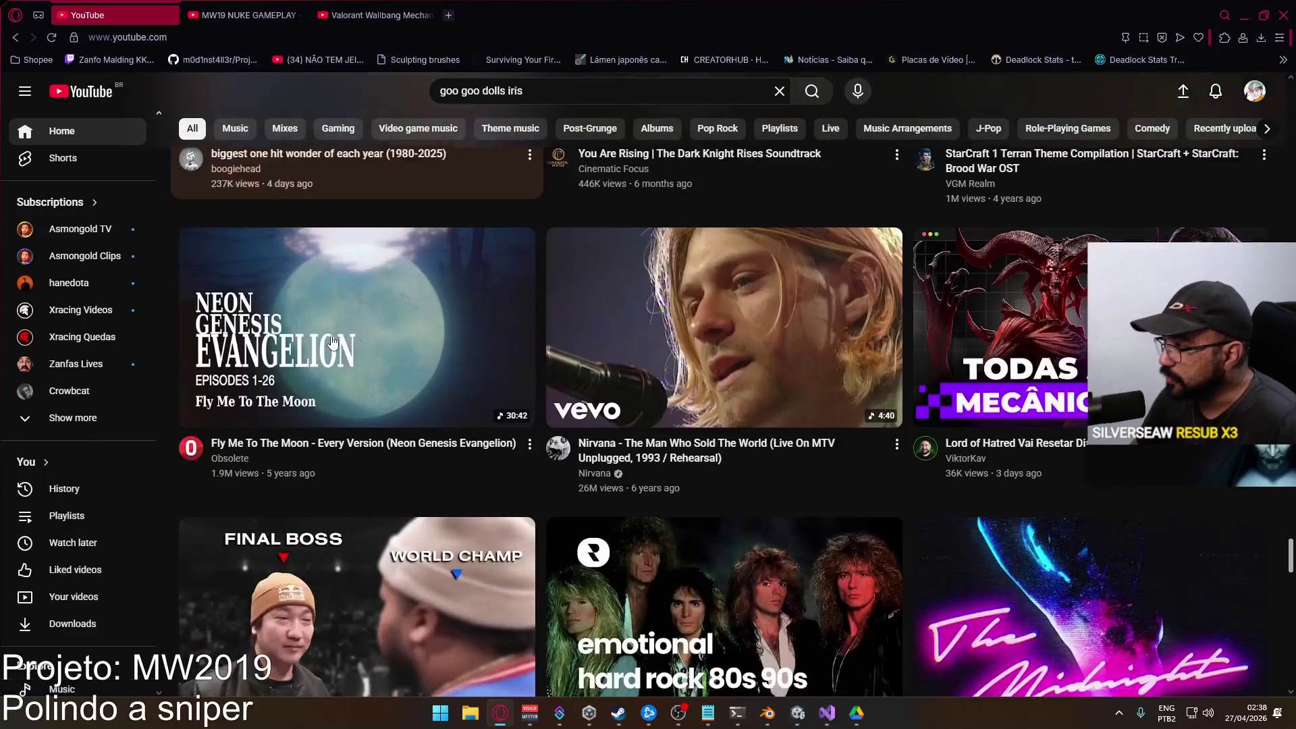
scroll(333, 343, "down", 4)
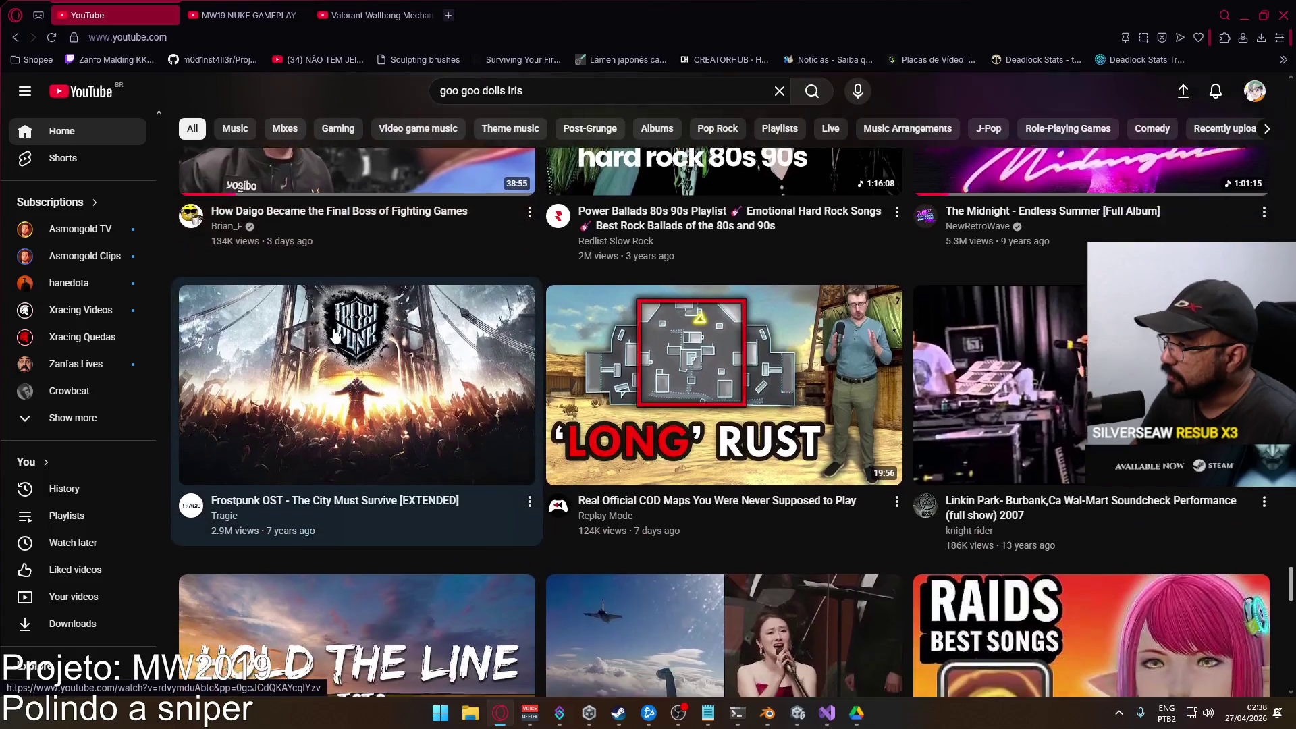
scroll(335, 336, "down", 4)
scroll(336, 335, "down", 4)
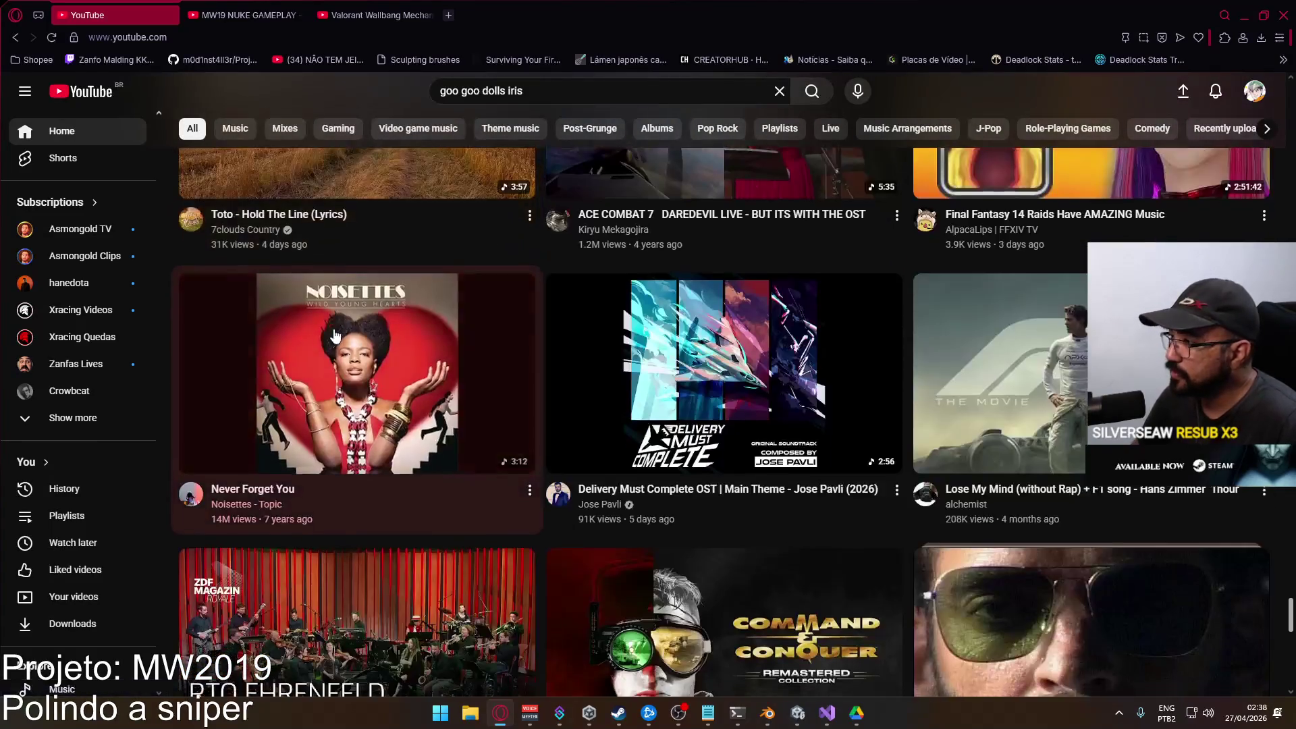
scroll(336, 331, "down", 4)
scroll(337, 327, "up", 2)
scroll(337, 327, "down", 6)
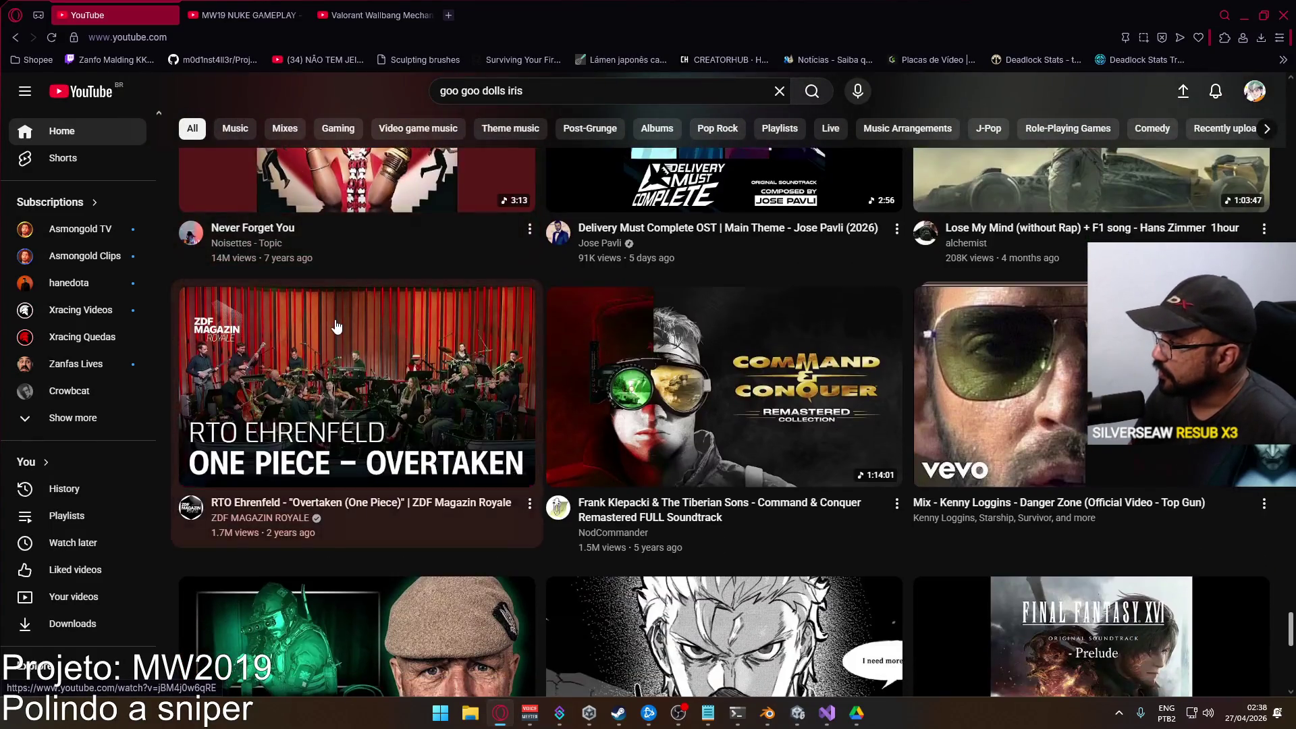
scroll(337, 327, "down", 2)
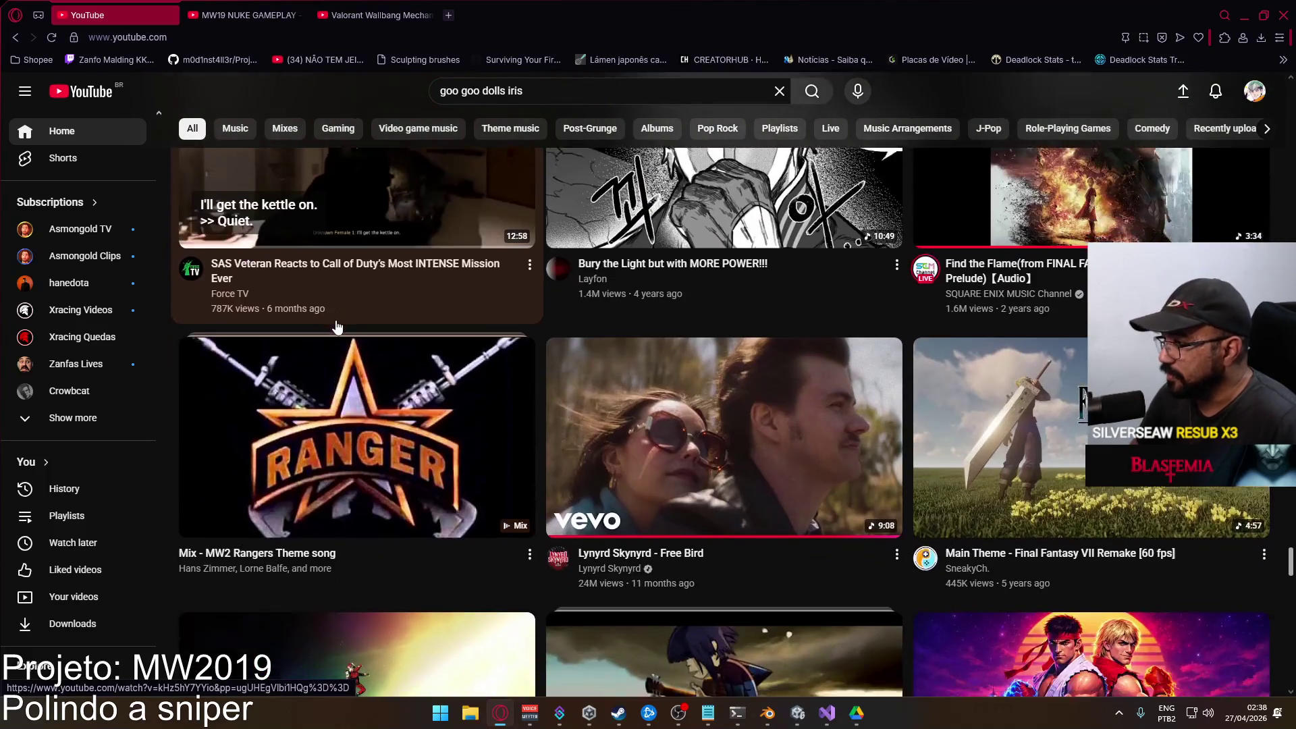
scroll(340, 338, "down", 2)
scroll(339, 338, "down", 6)
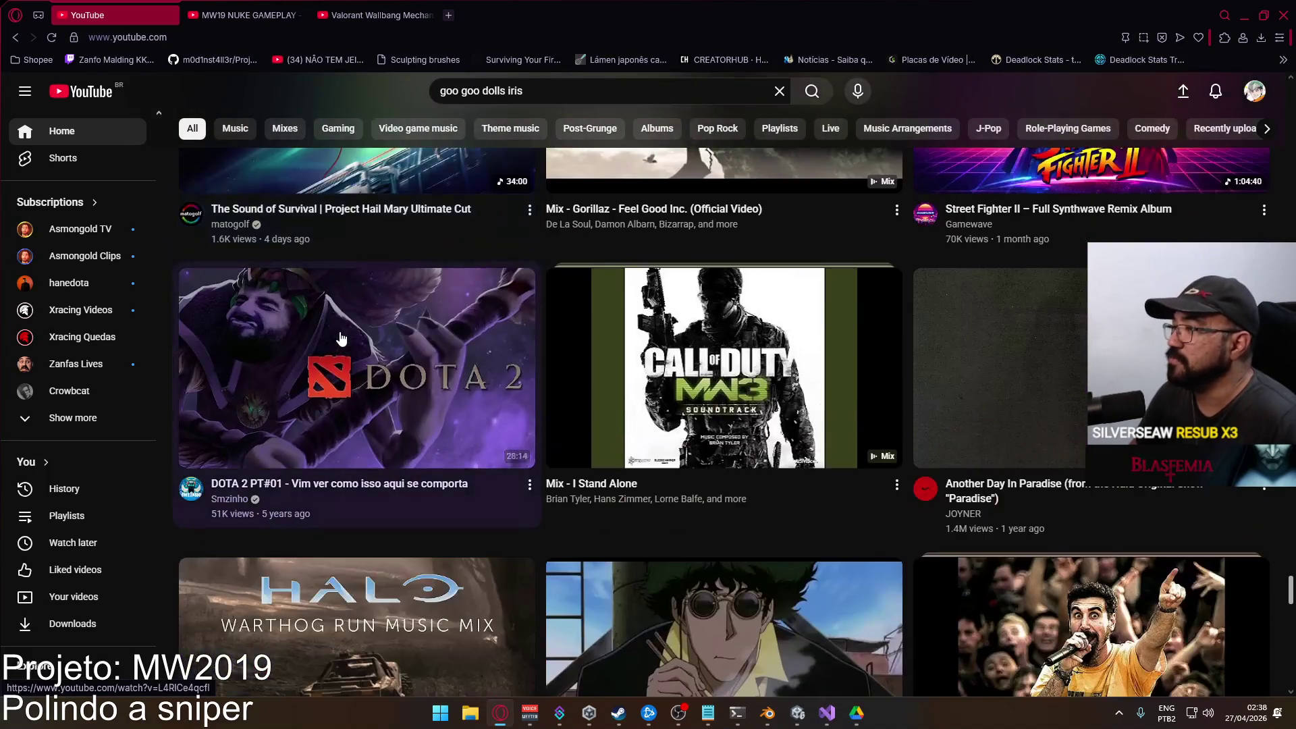
scroll(347, 311, "down", 2)
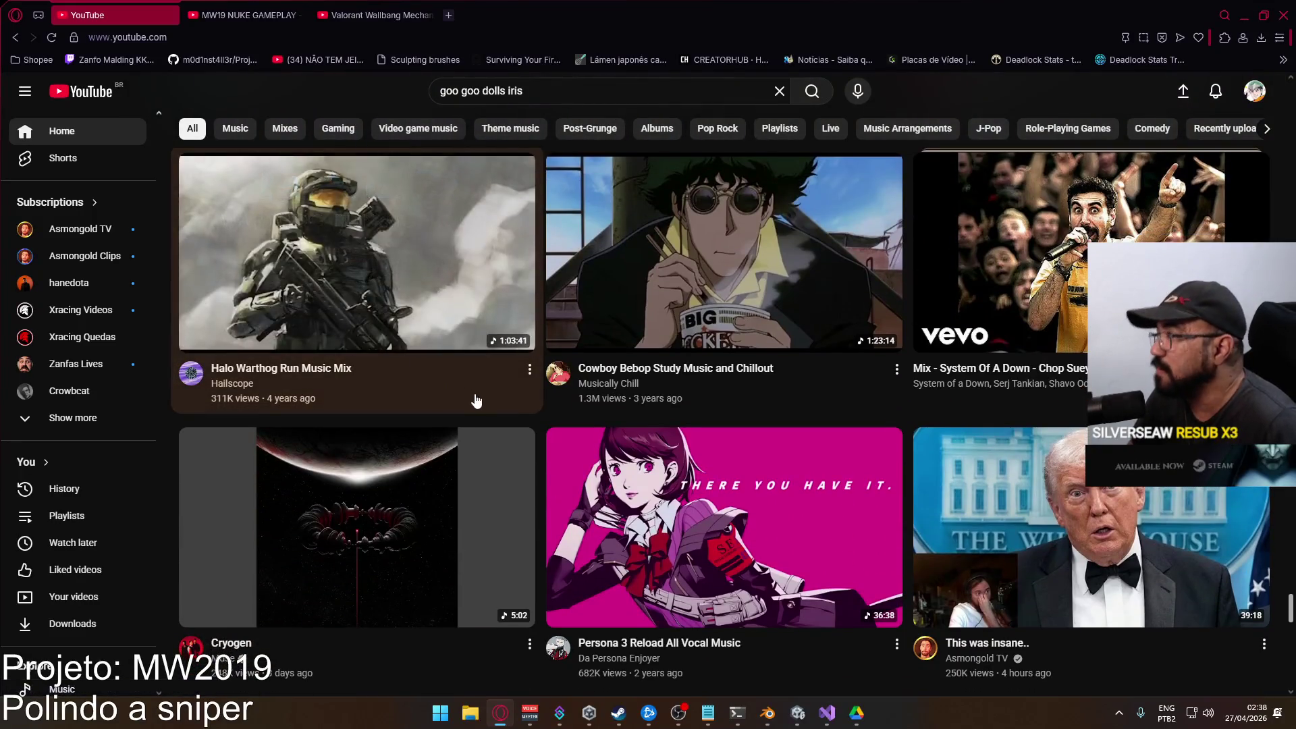
scroll(457, 428, "down", 3)
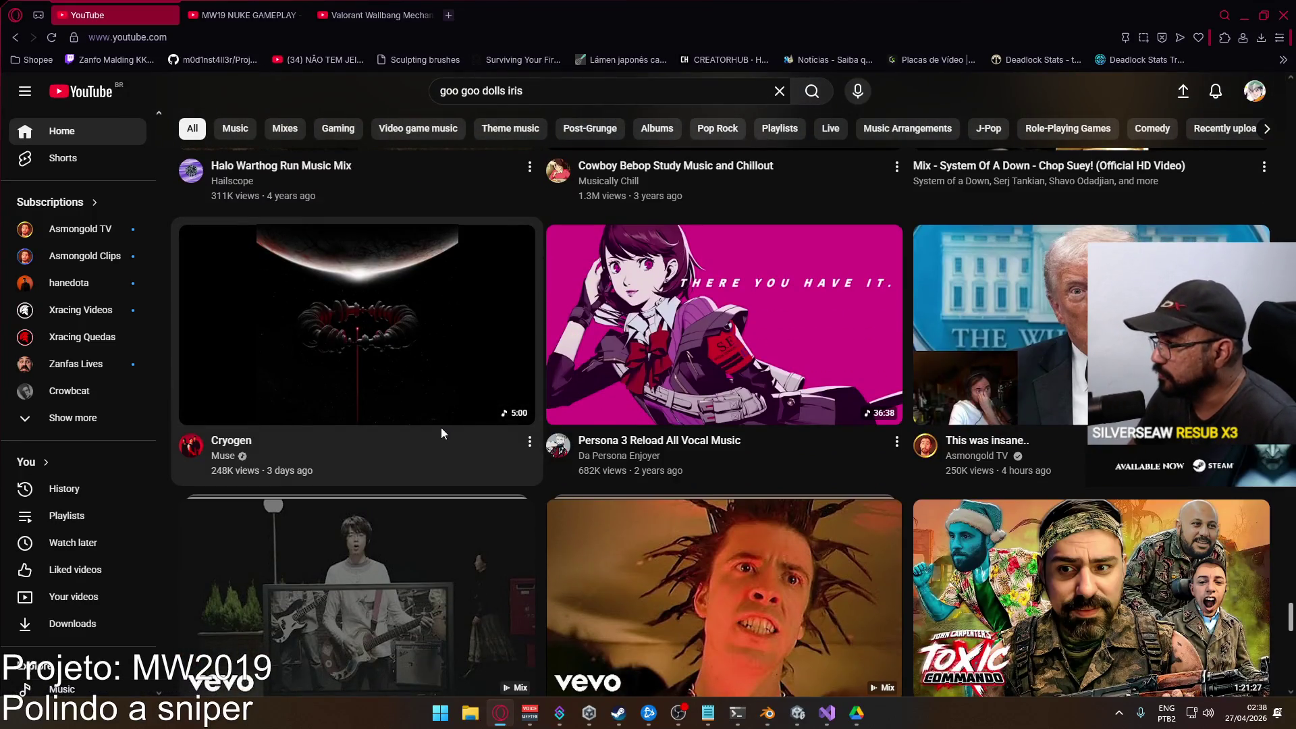
scroll(425, 439, "down", 3)
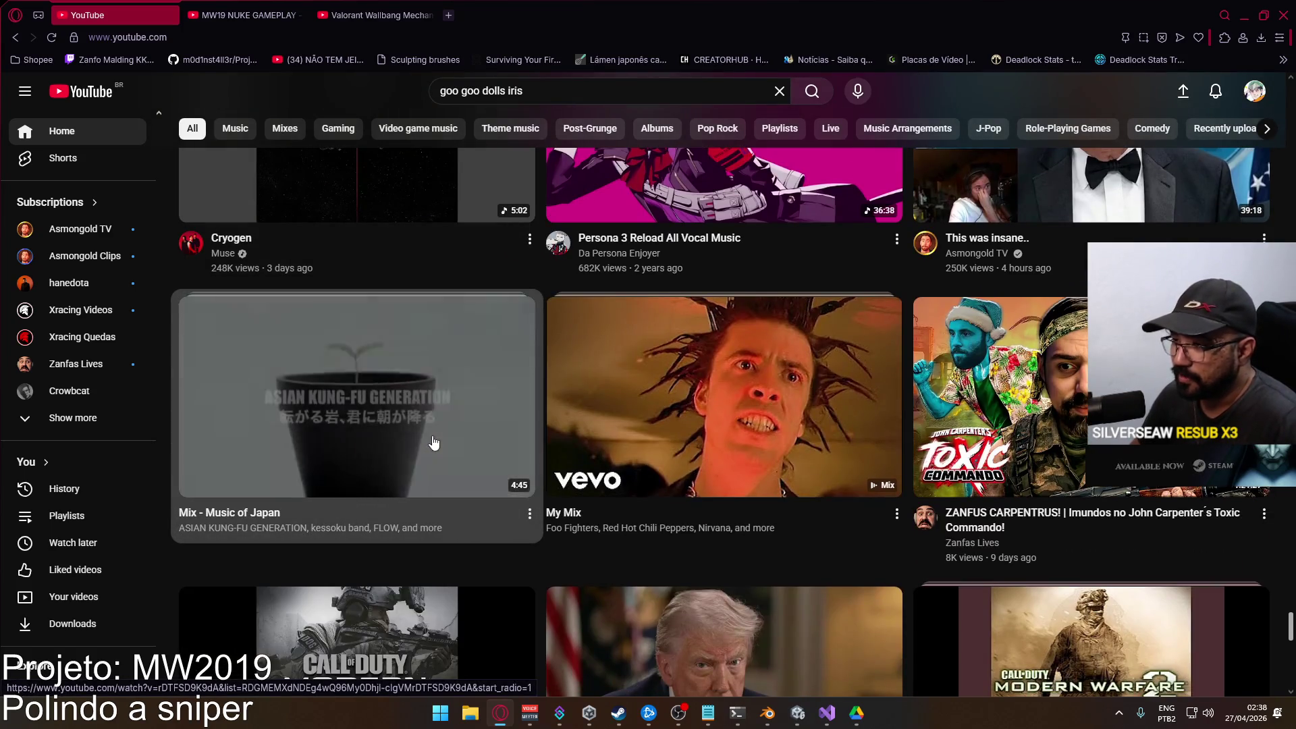
scroll(436, 443, "down", 4)
scroll(449, 429, "down", 6)
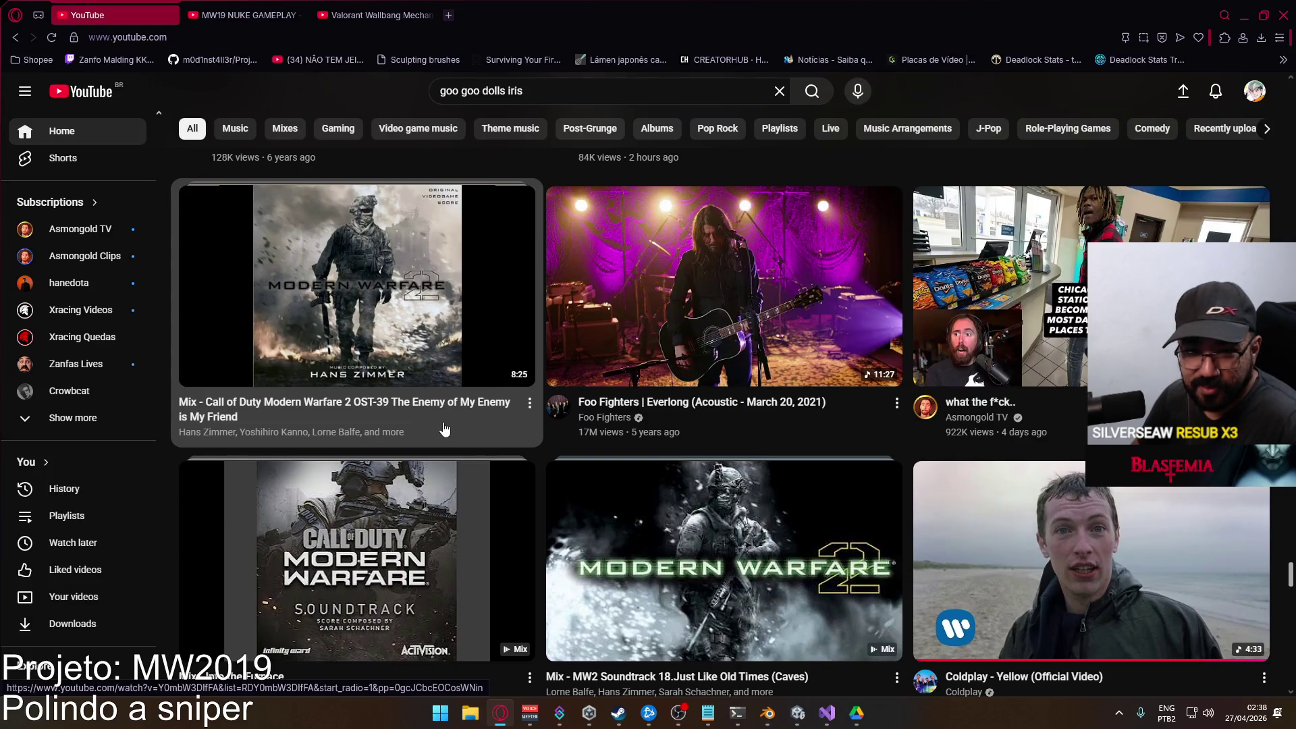
scroll(443, 430, "down", 3)
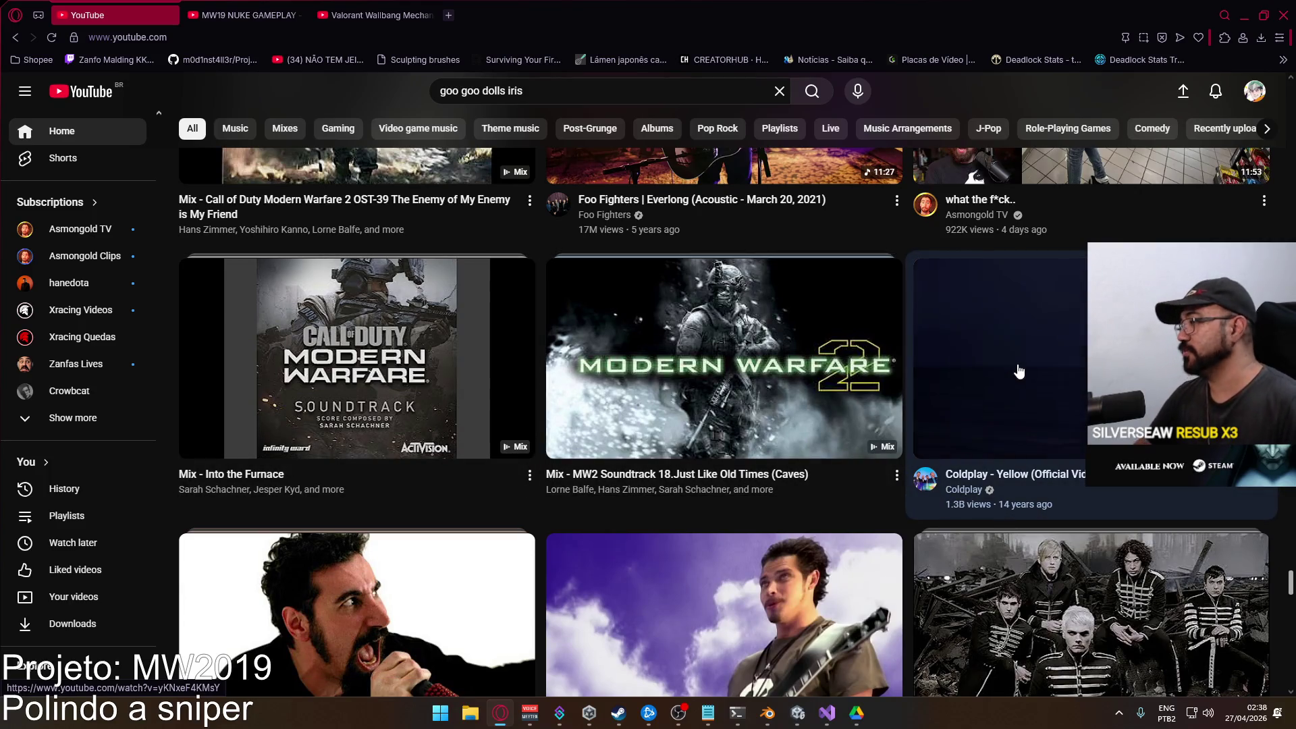
Play Coldplay - Yellow (Official Video) and minimize Opera to return to Unity.
left_click(1073, 368)
left_click(1241, 9)
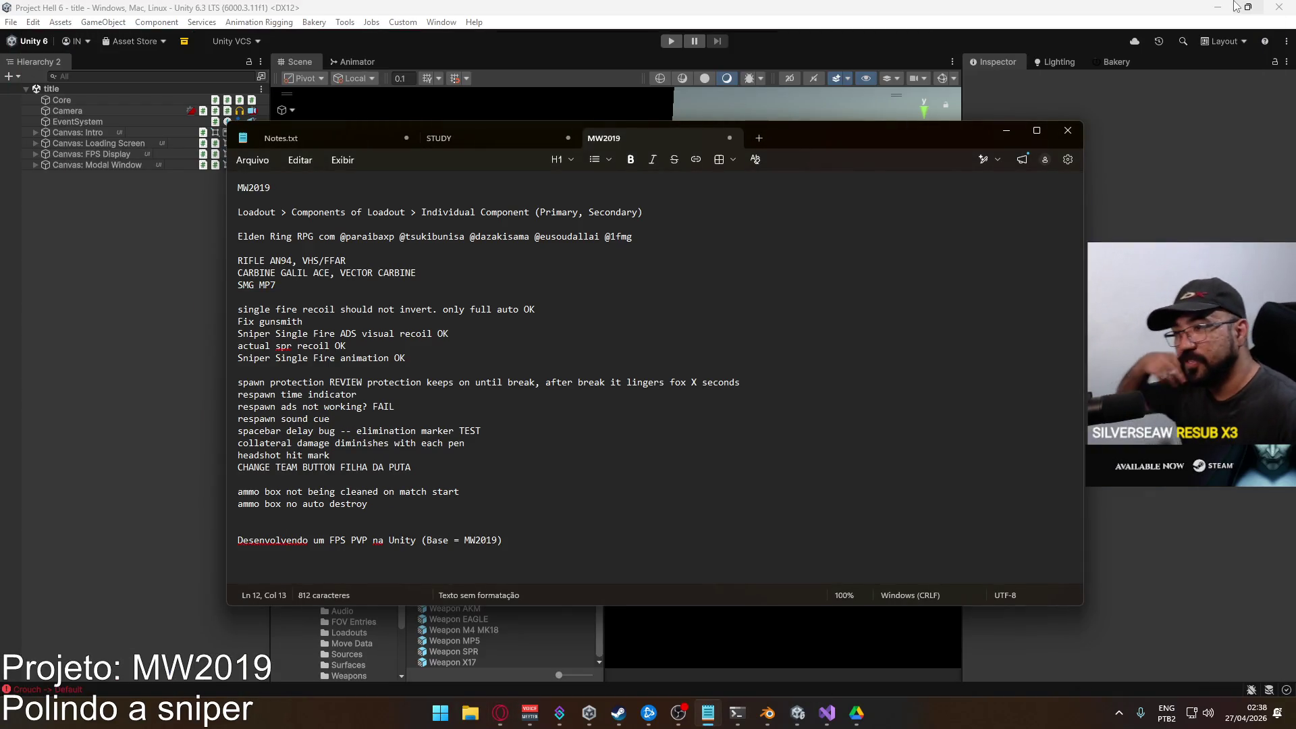
mouse_move(1235, 6)
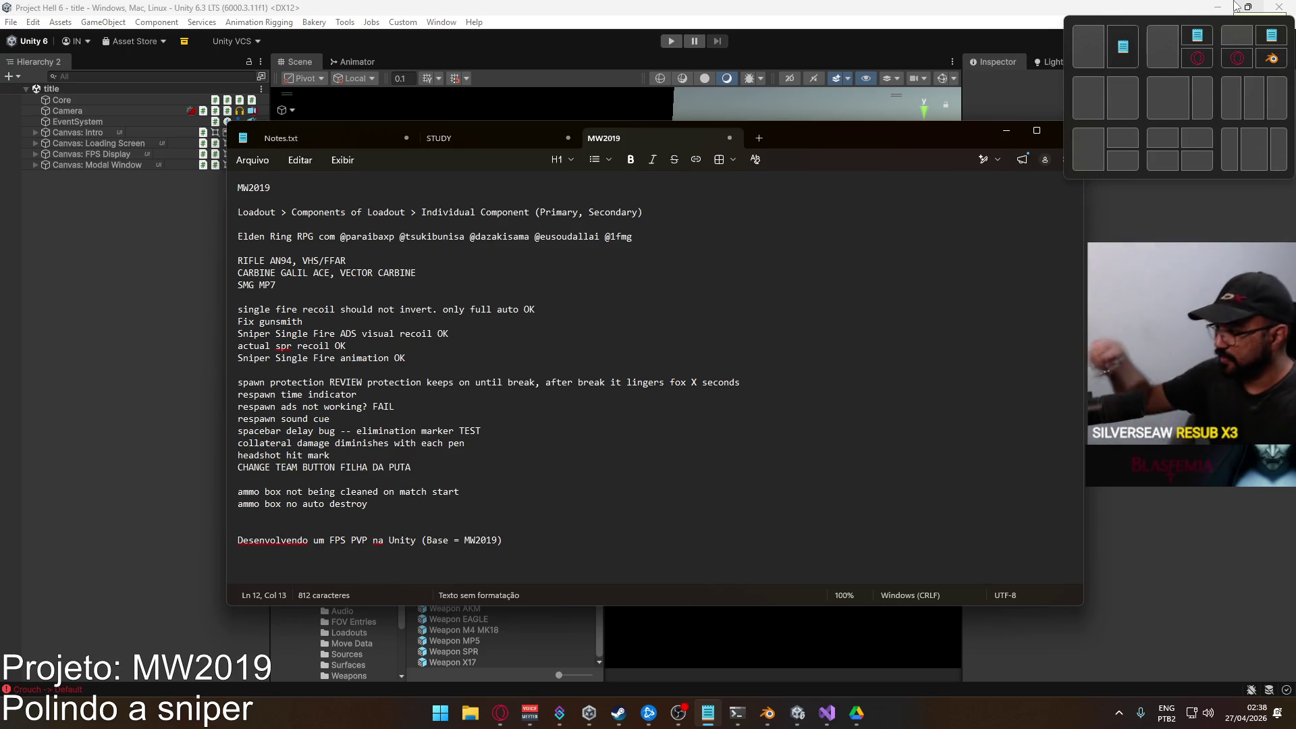
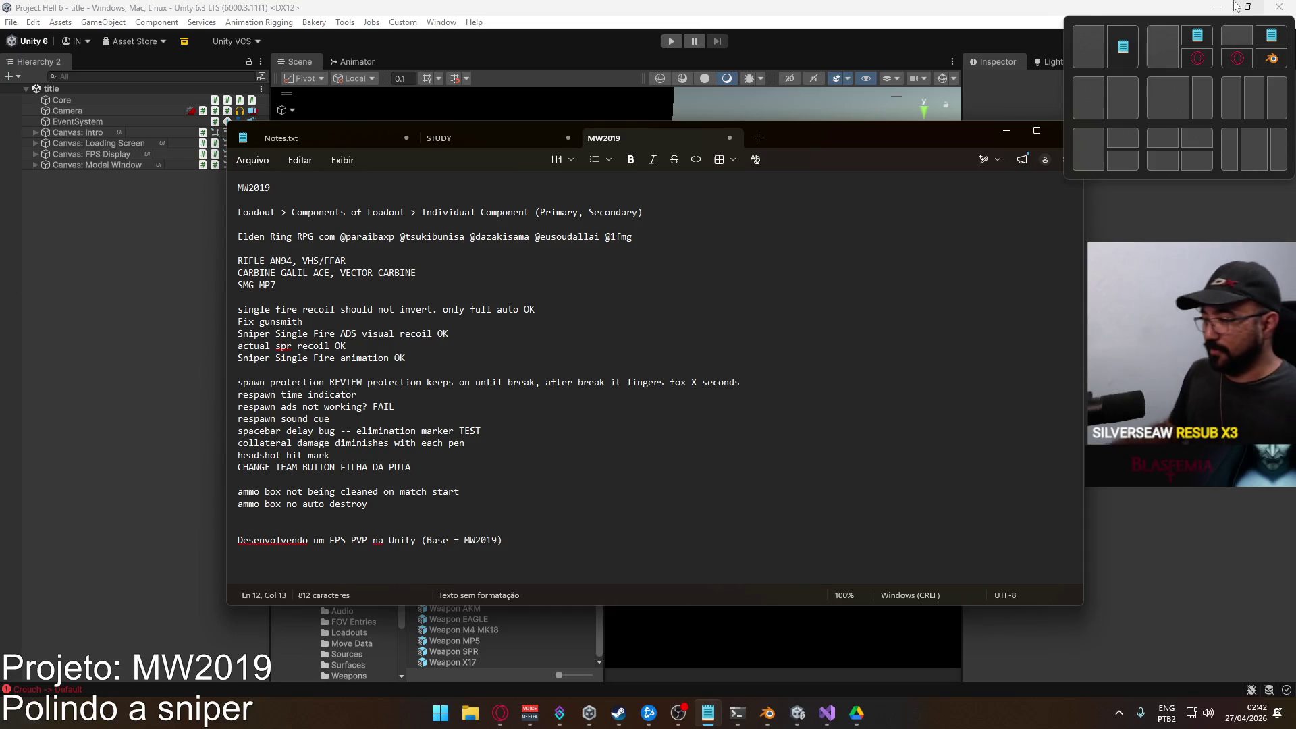
Bring Visual Studio forward and scroll through PlayerScript.cs around the commented-out ADS offset weight line.
left_click(1001, 134)
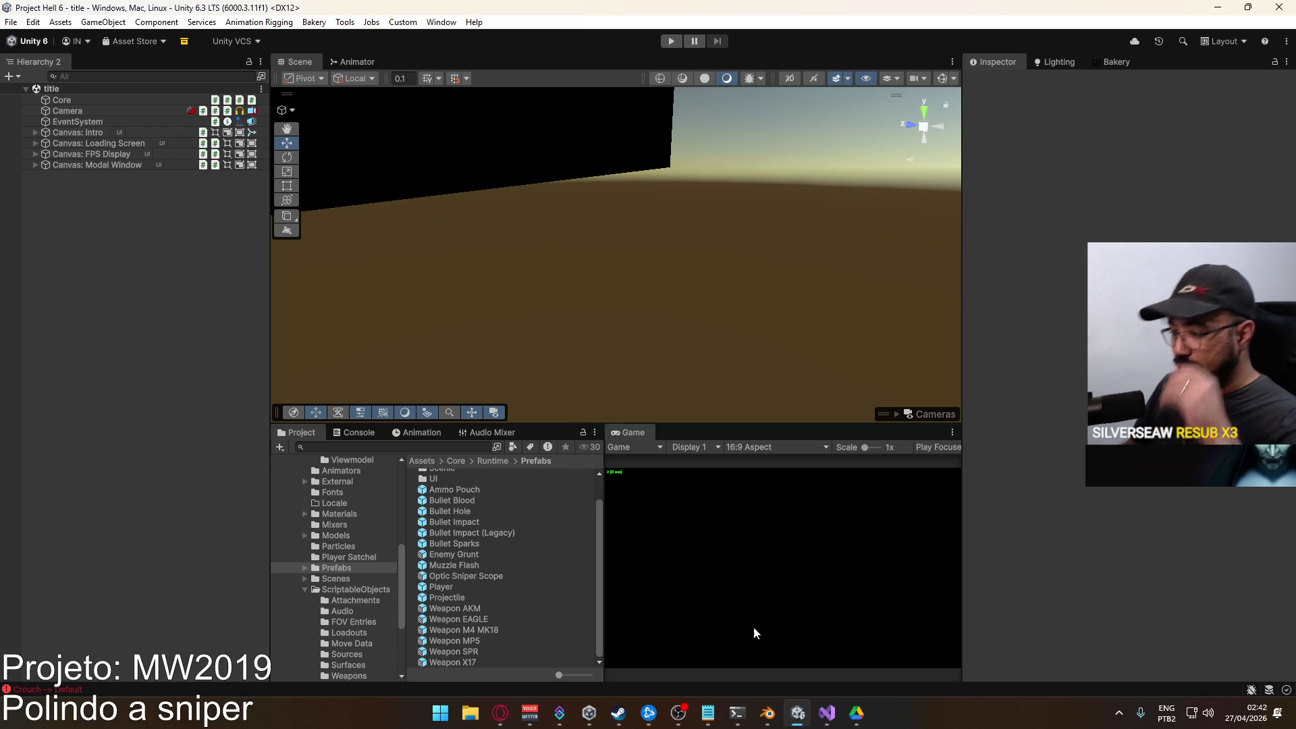
left_click(827, 713)
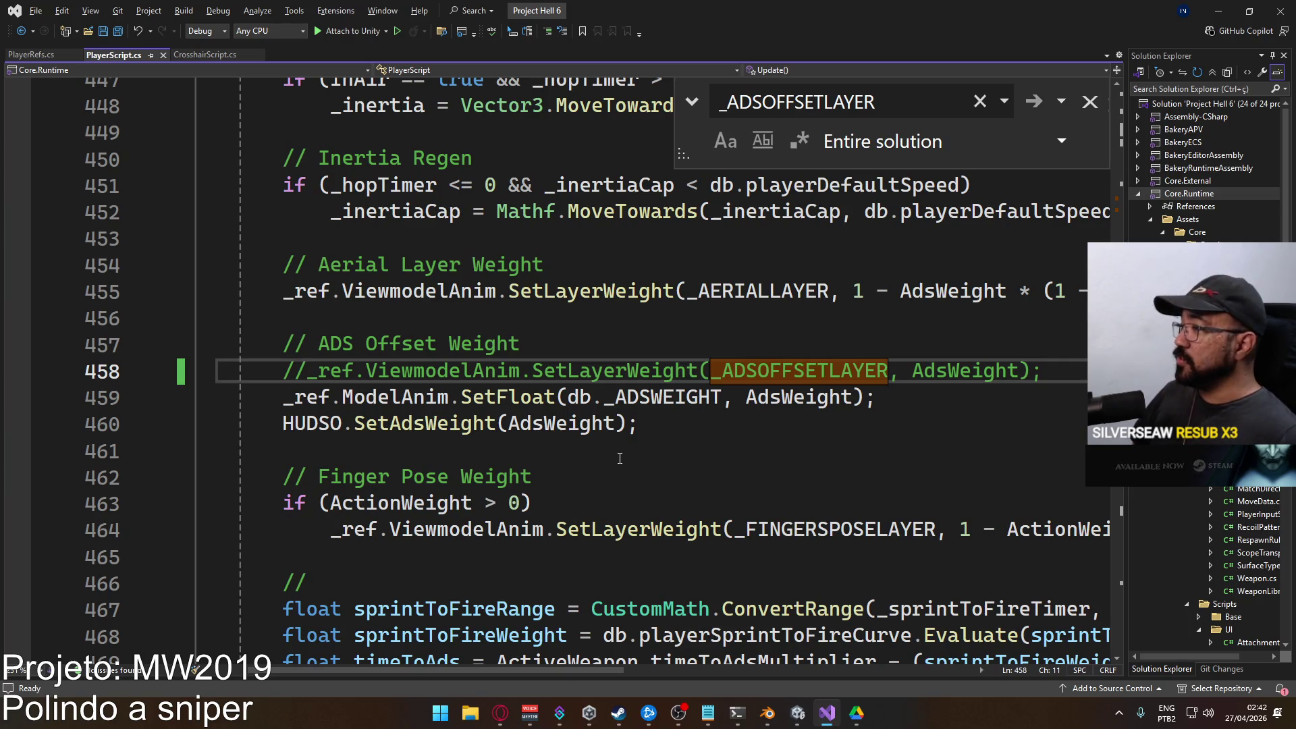
scroll(620, 458, "down", 6)
scroll(625, 476, "down", 3)
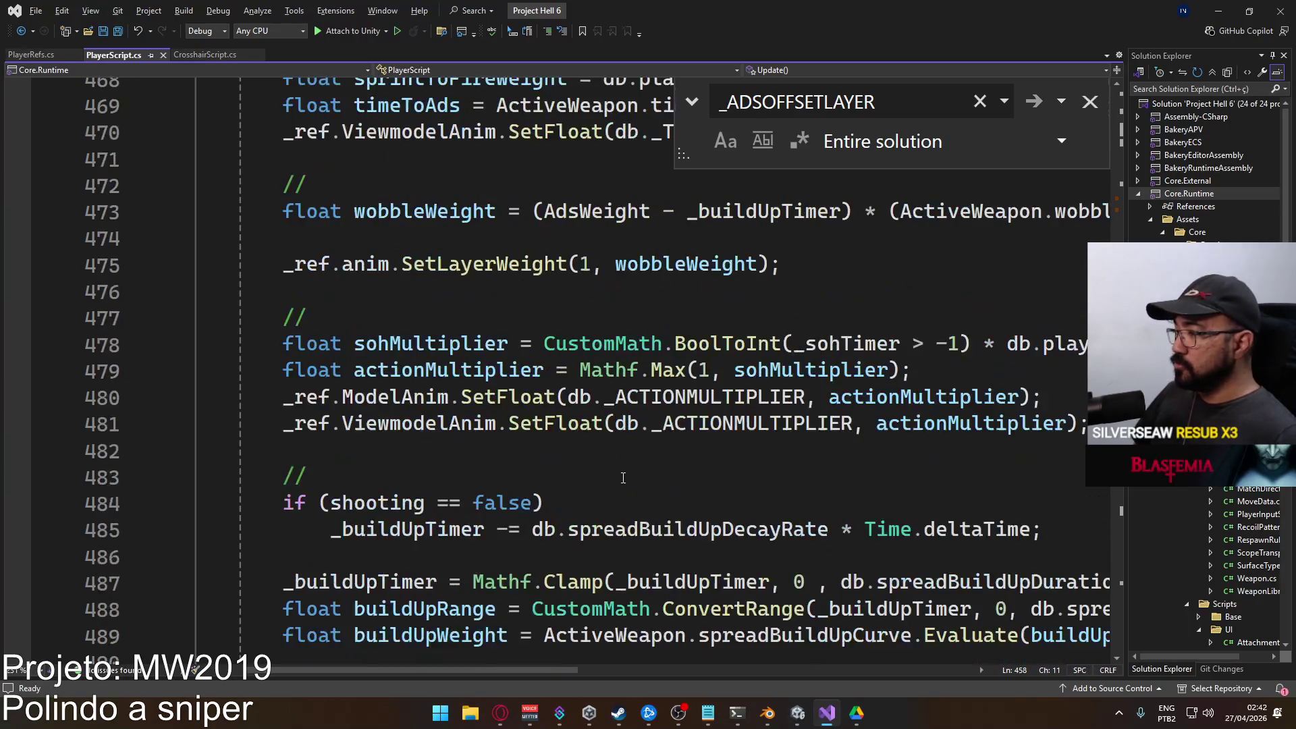
scroll(560, 500, "down", 3)
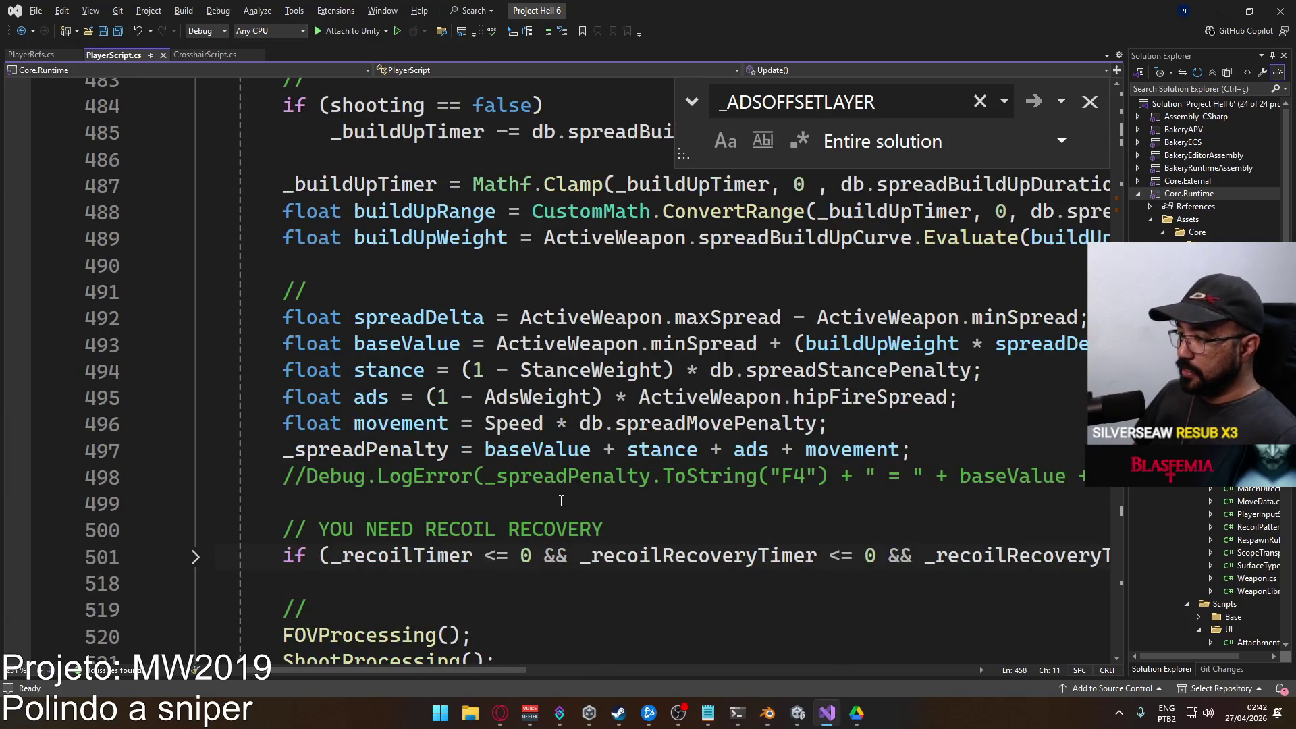
scroll(539, 508, "down", 2)
scroll(629, 512, "up", 7)
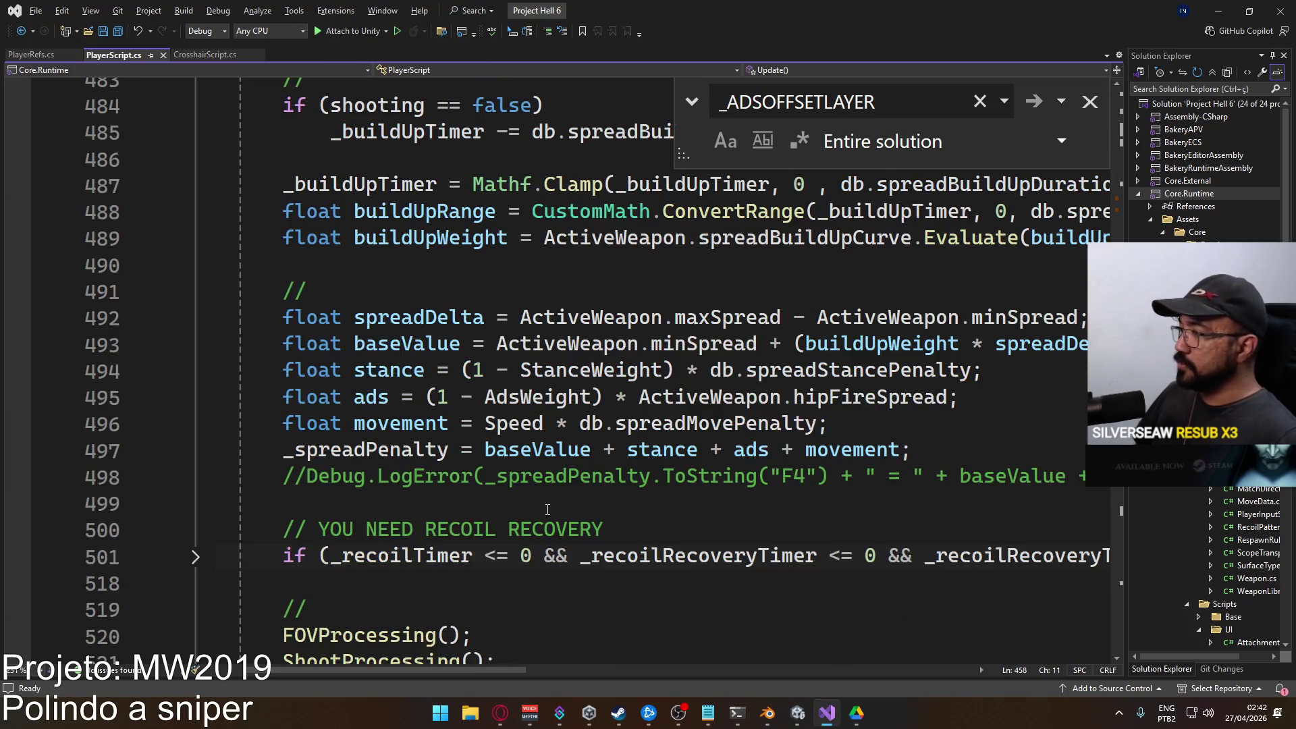
scroll(593, 513, "up", 20)
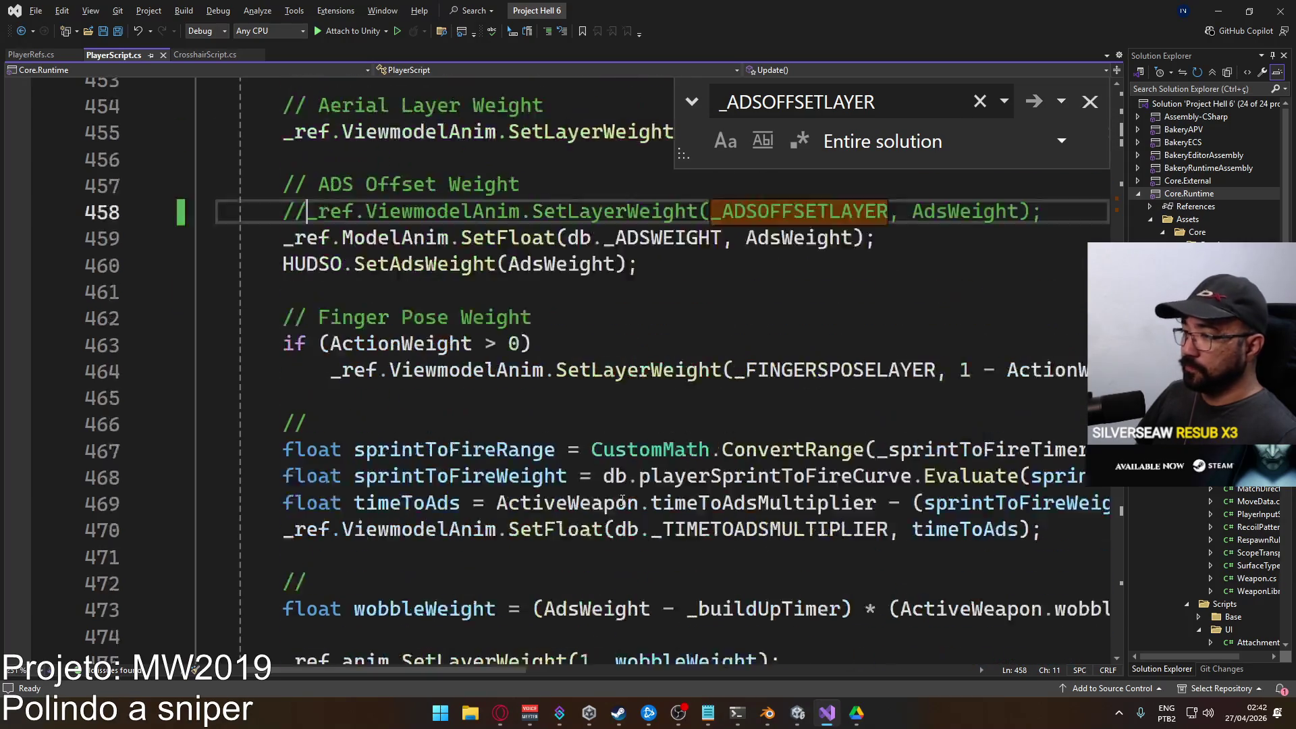
scroll(637, 485, "down", 6)
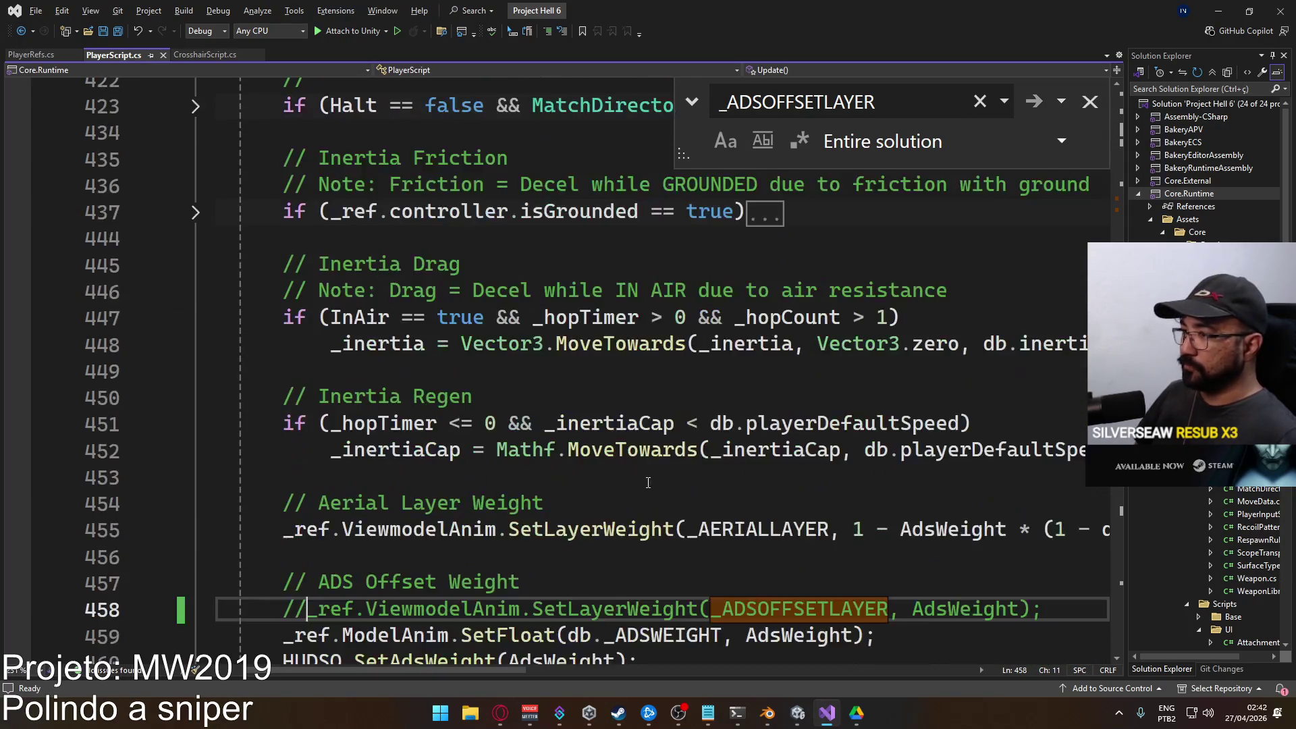
scroll(628, 487, "down", 5)
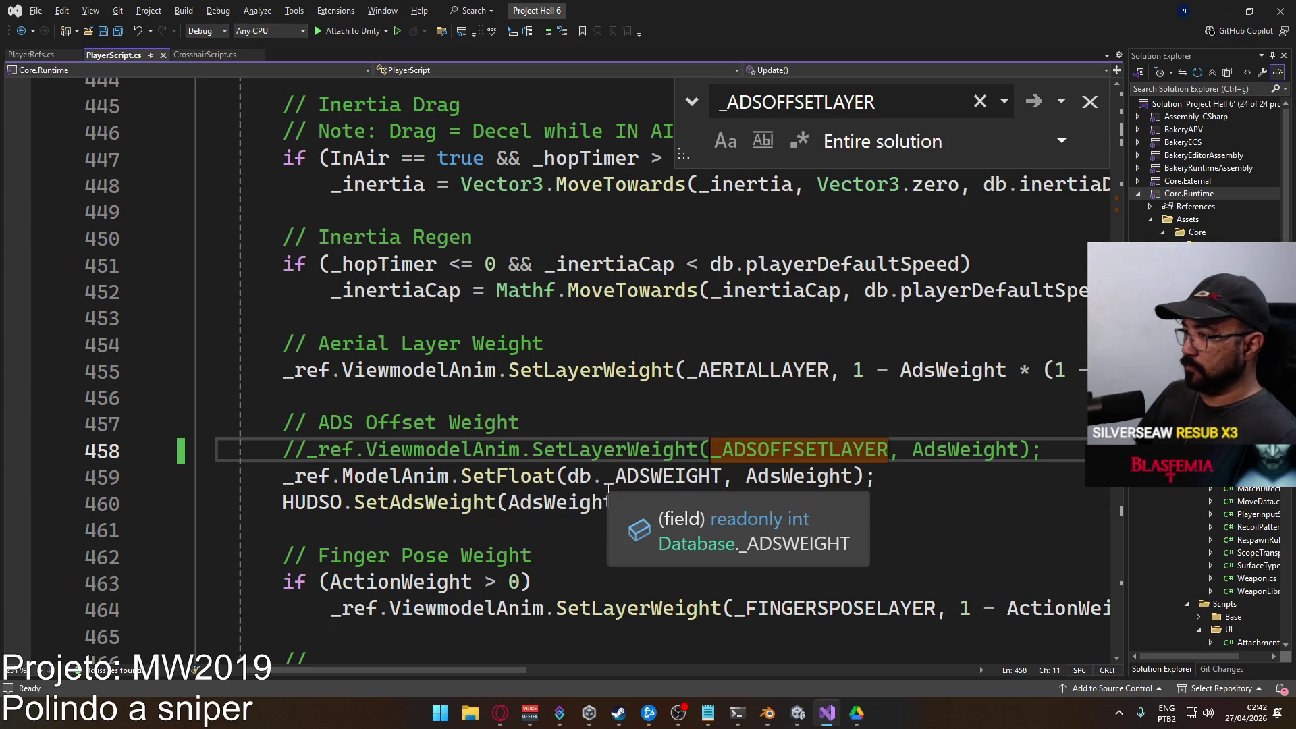
Close the _ADSOFFSETLAYER search and bring up the MW2019 to-do notes.
left_click(1091, 102)
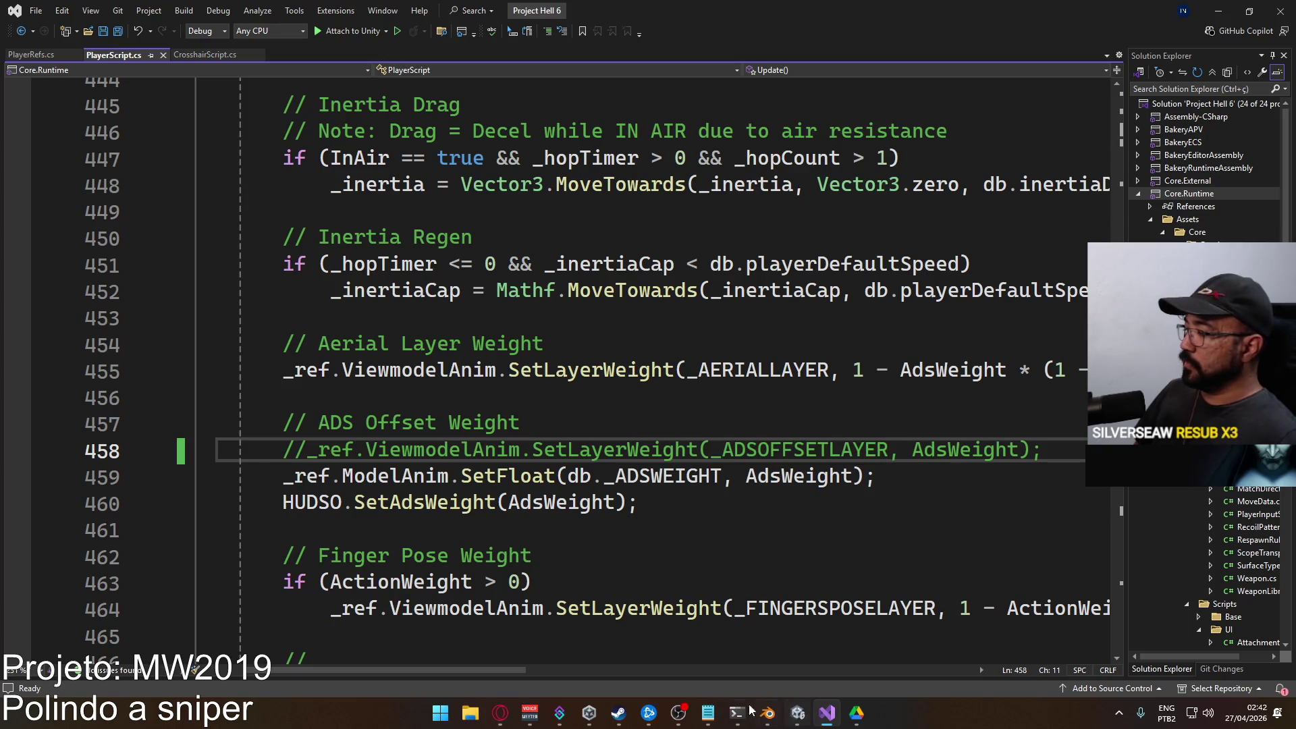
left_click(714, 719)
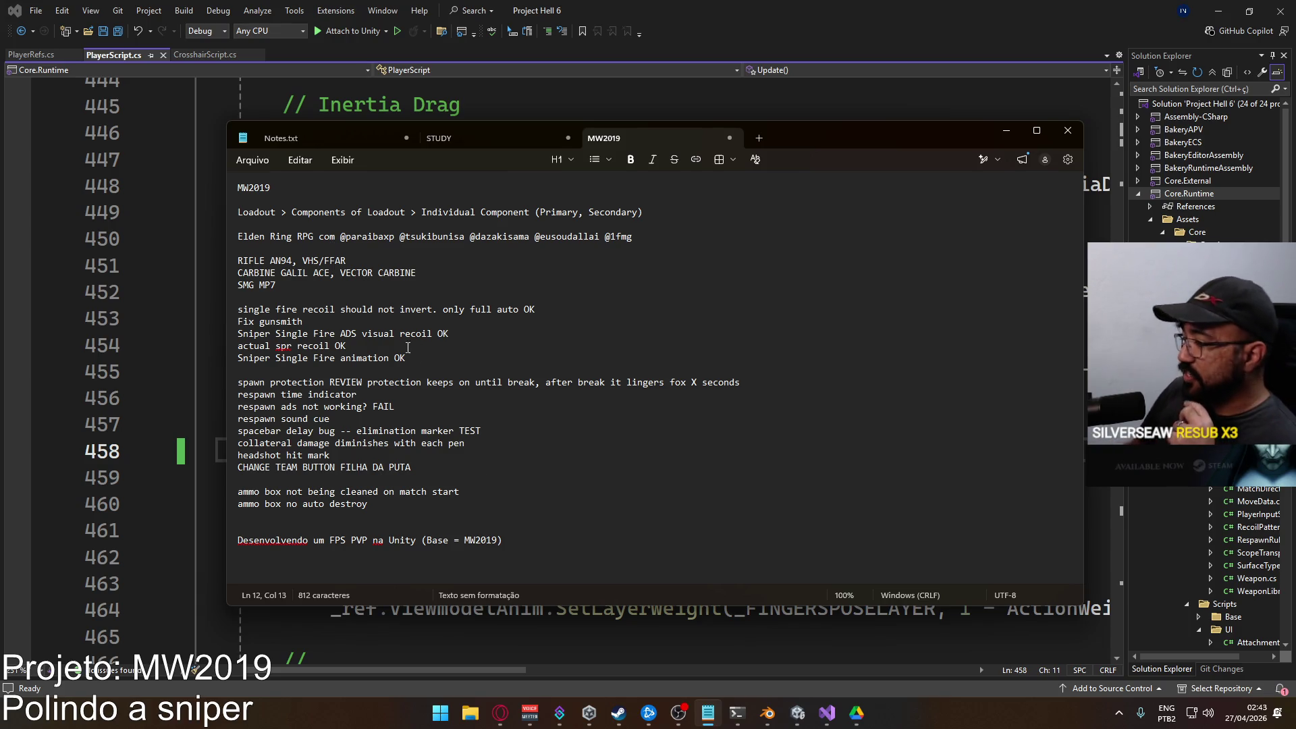
Bring the Unity editor forward and show its File menu.
left_click(797, 713)
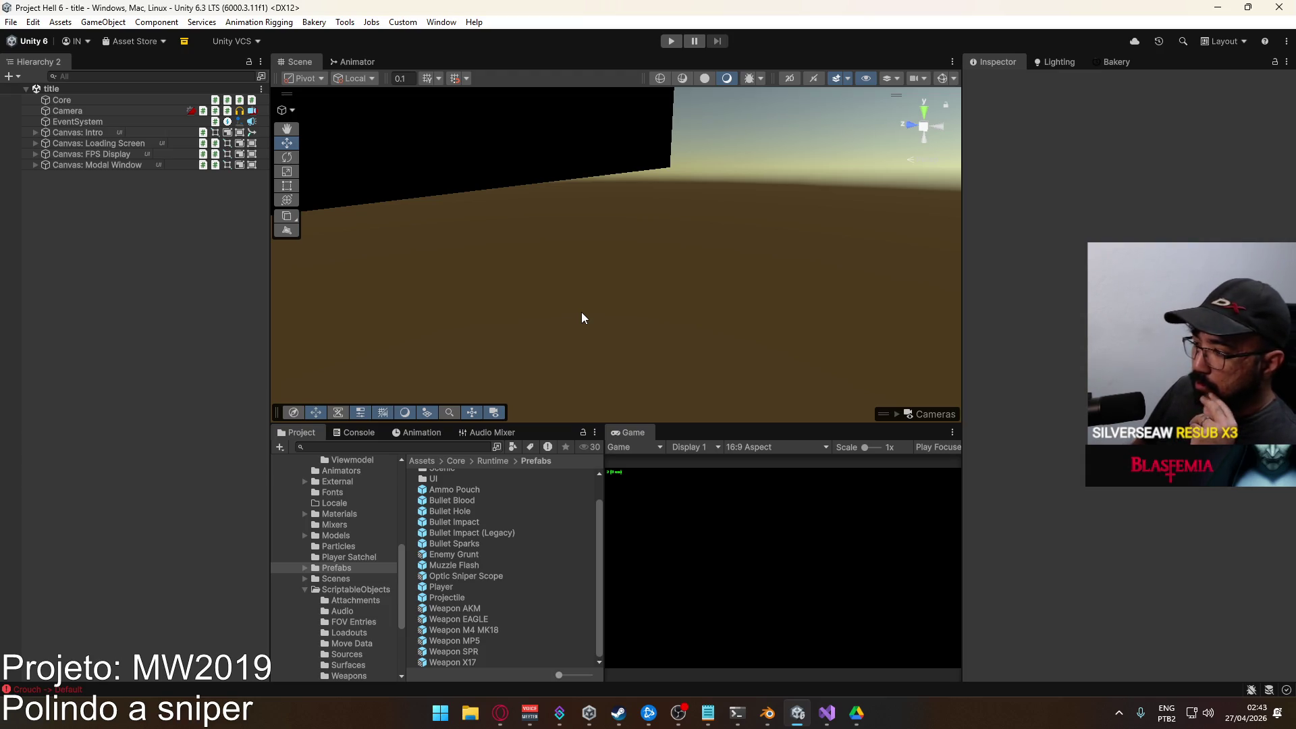
left_click(11, 22)
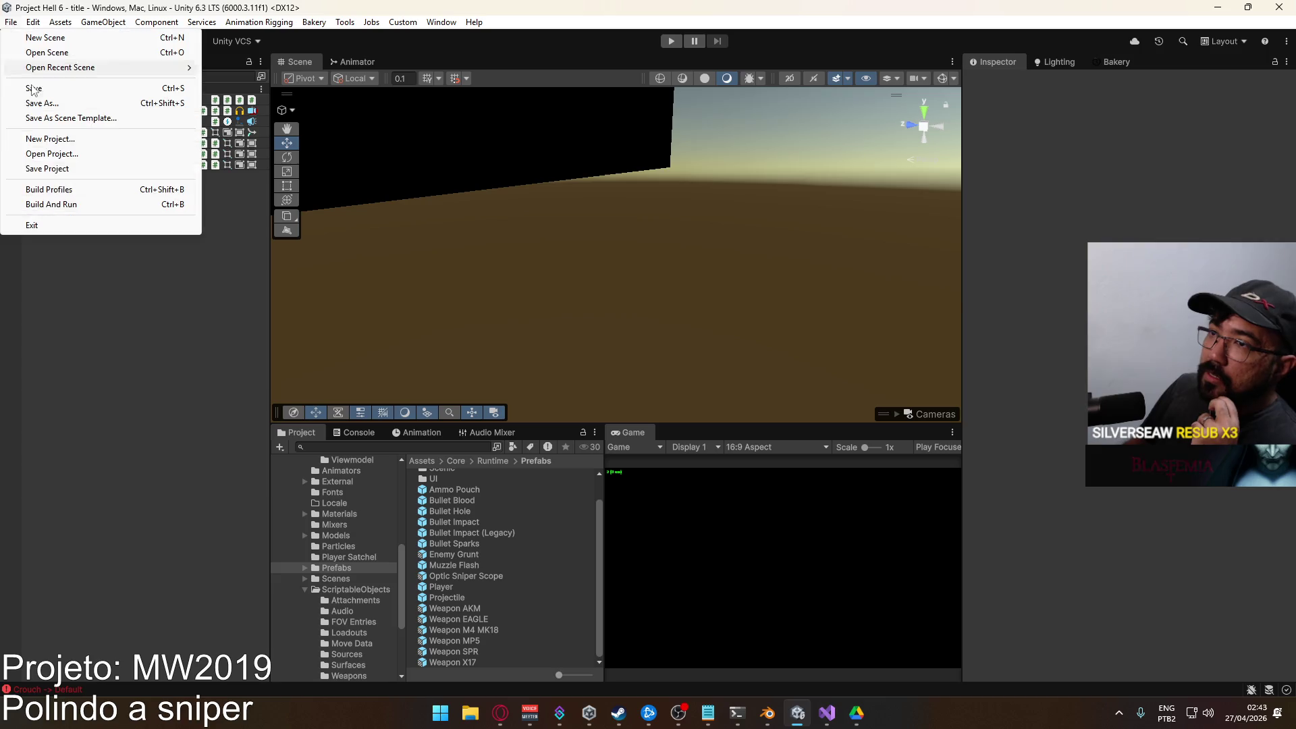
Open Build Profiles and look over the extra Windows build options.
left_click(68, 191)
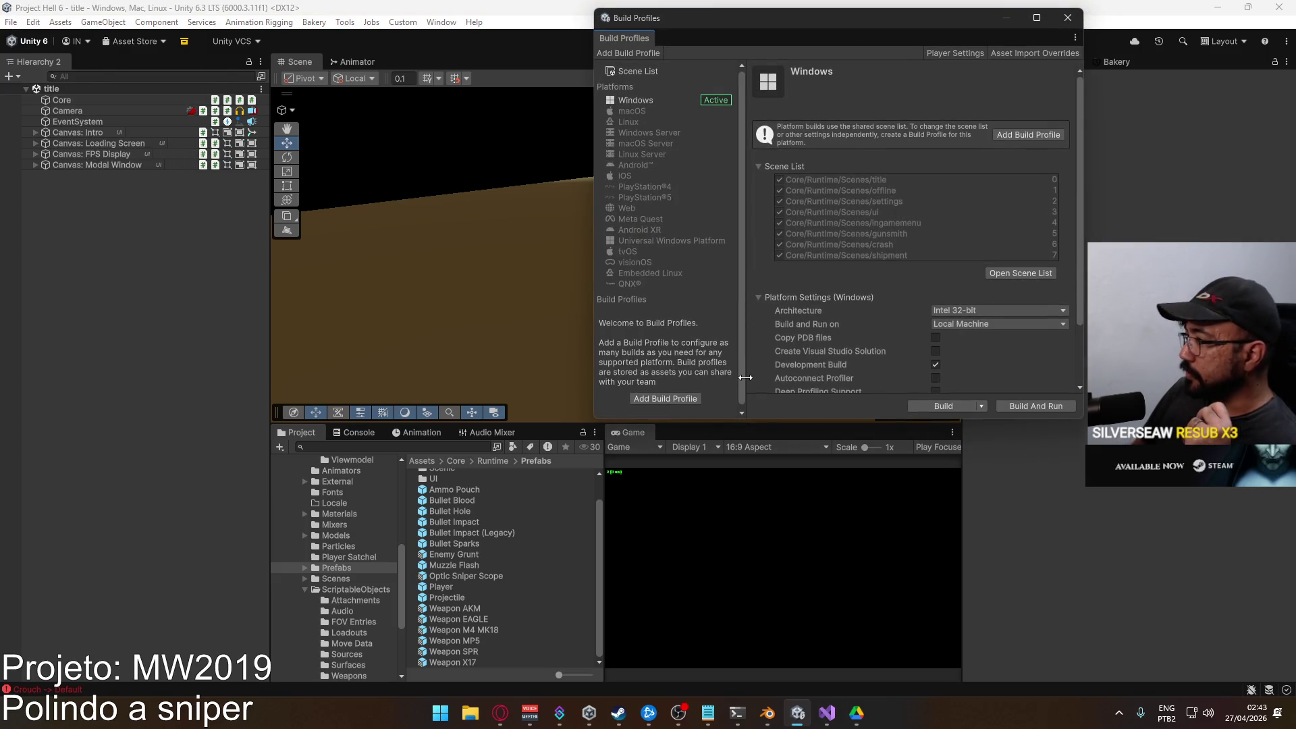
scroll(912, 265, "down", 3)
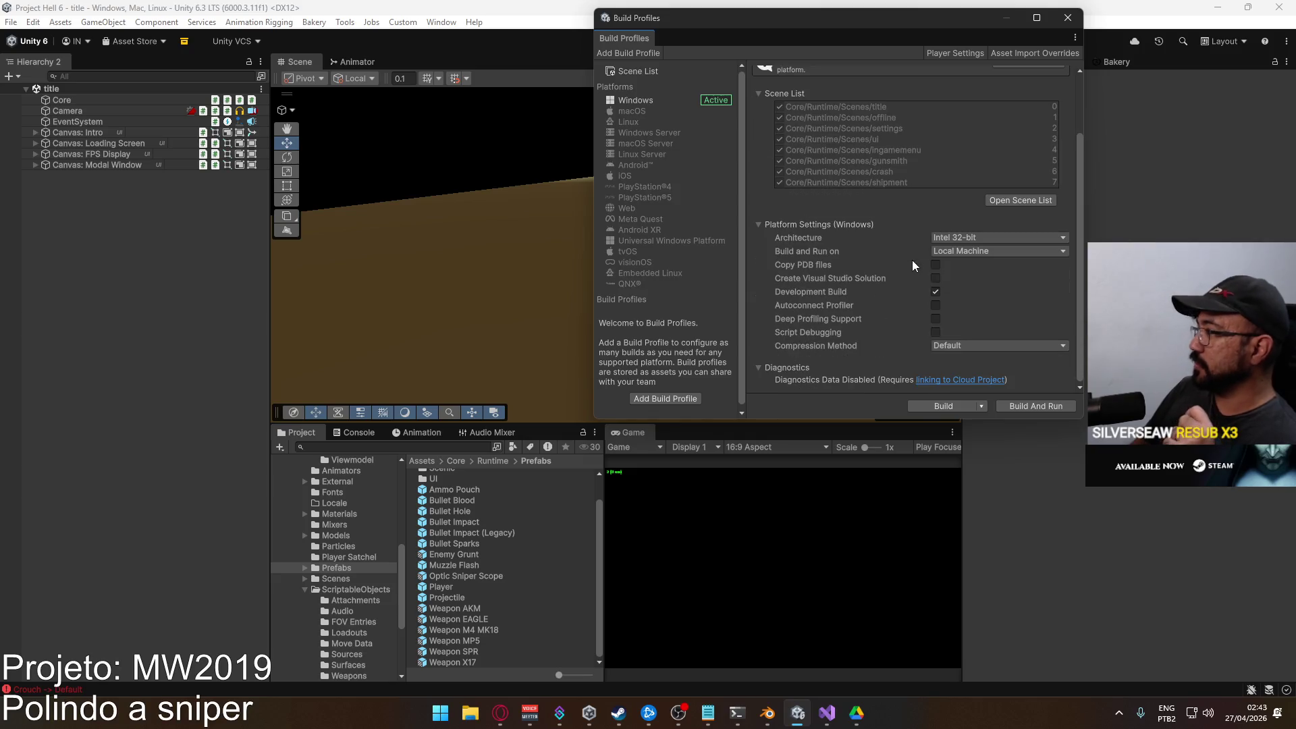
left_click(982, 407)
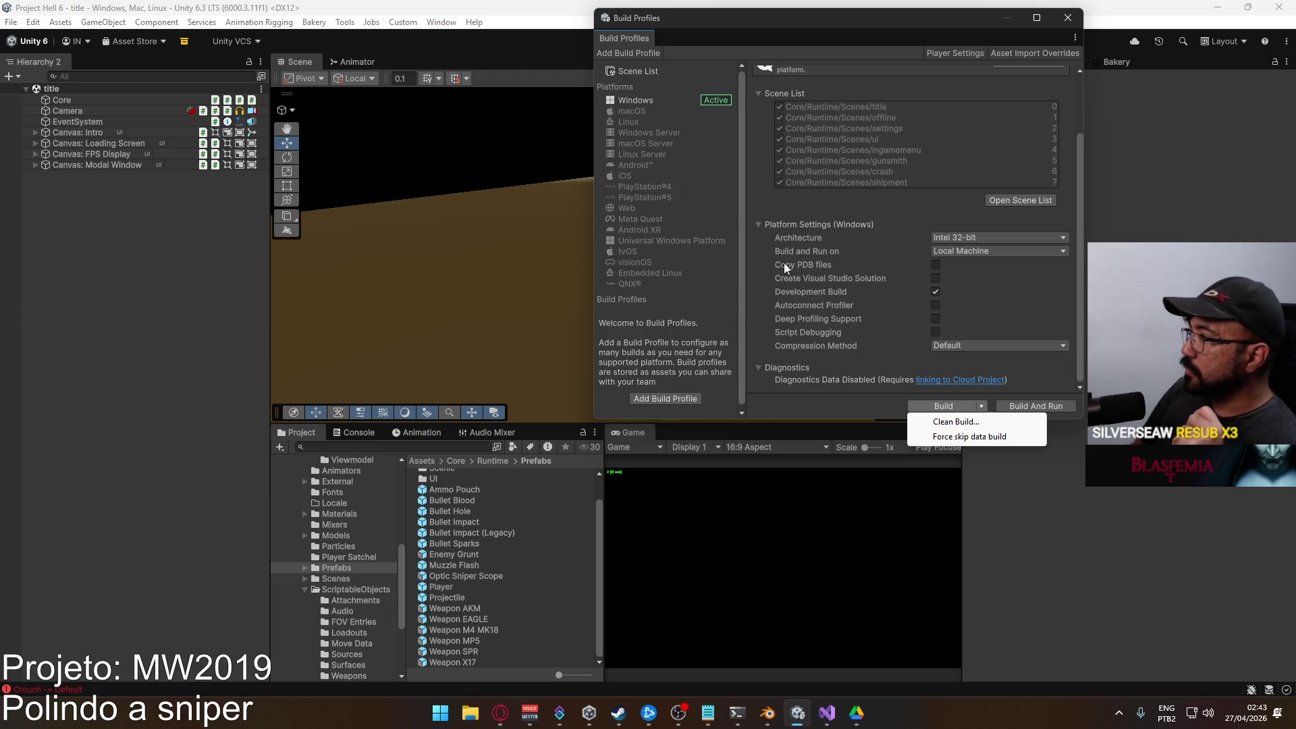
left_click(1075, 193)
scroll(1075, 193, "up", 3)
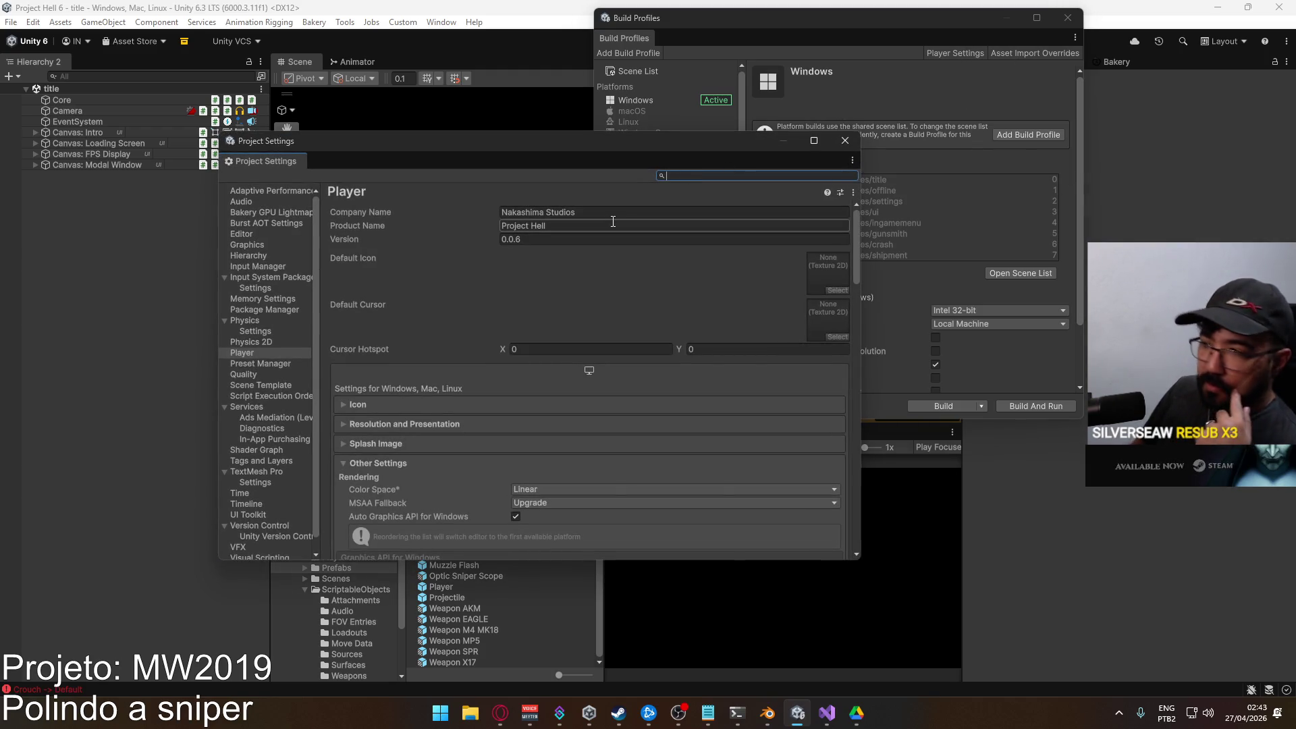
Change the player Version from 0.0.6 to 0.0.61 and close Project Settings.
left_click(563, 239)
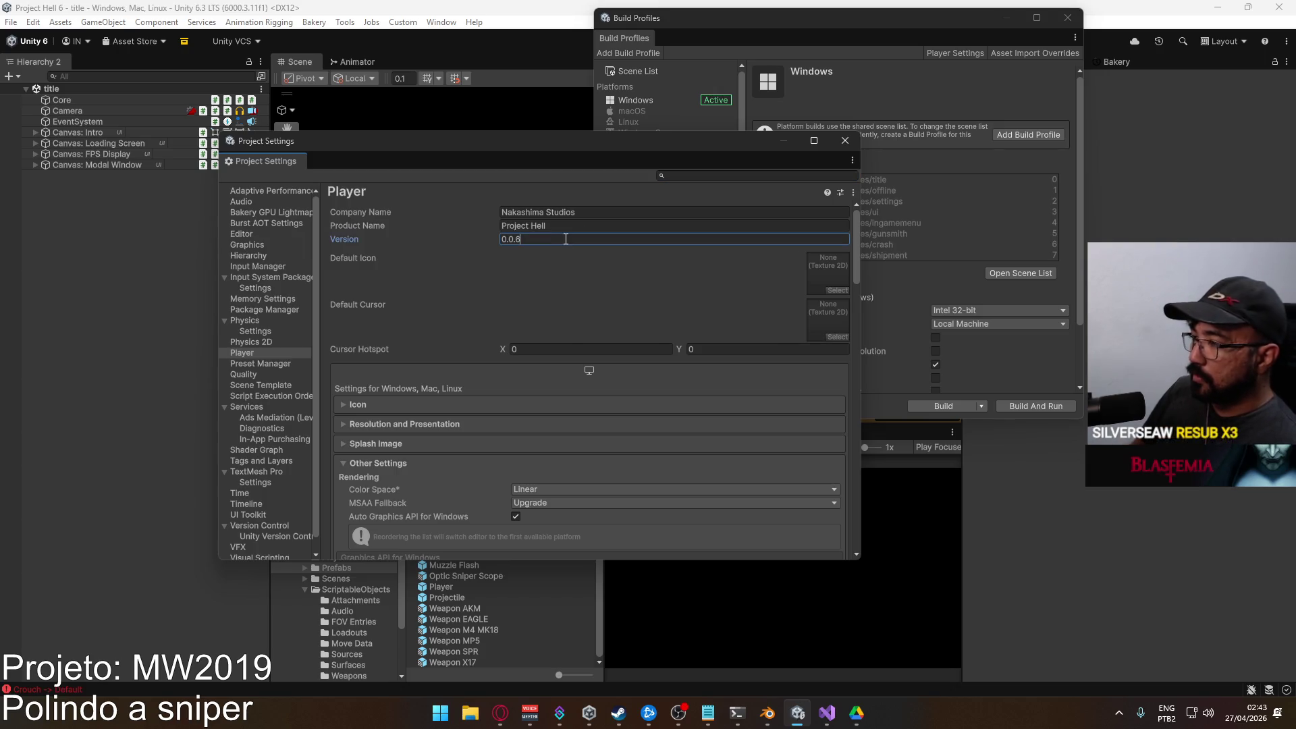
type("1")
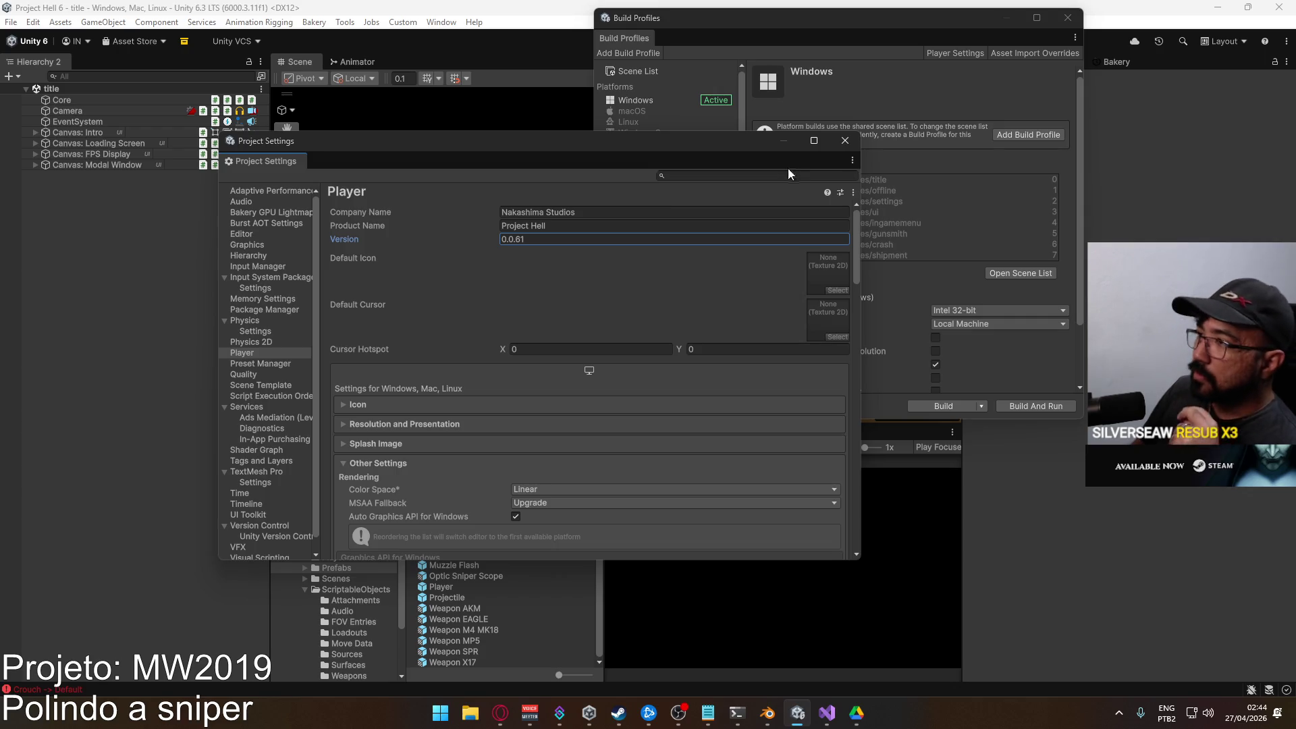
left_click(845, 142)
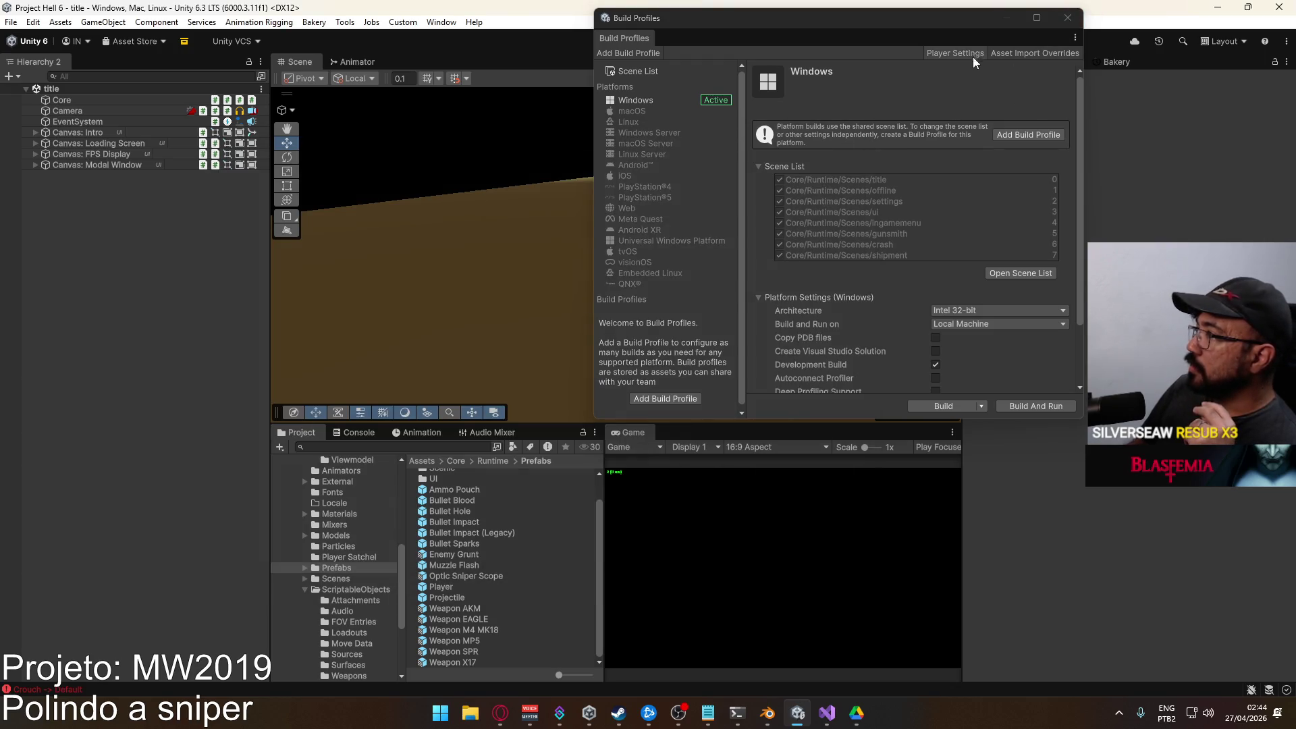
Build and run the Windows player into Builds\Project Hell, closing Build Profiles once it succeeds.
left_click(1020, 405)
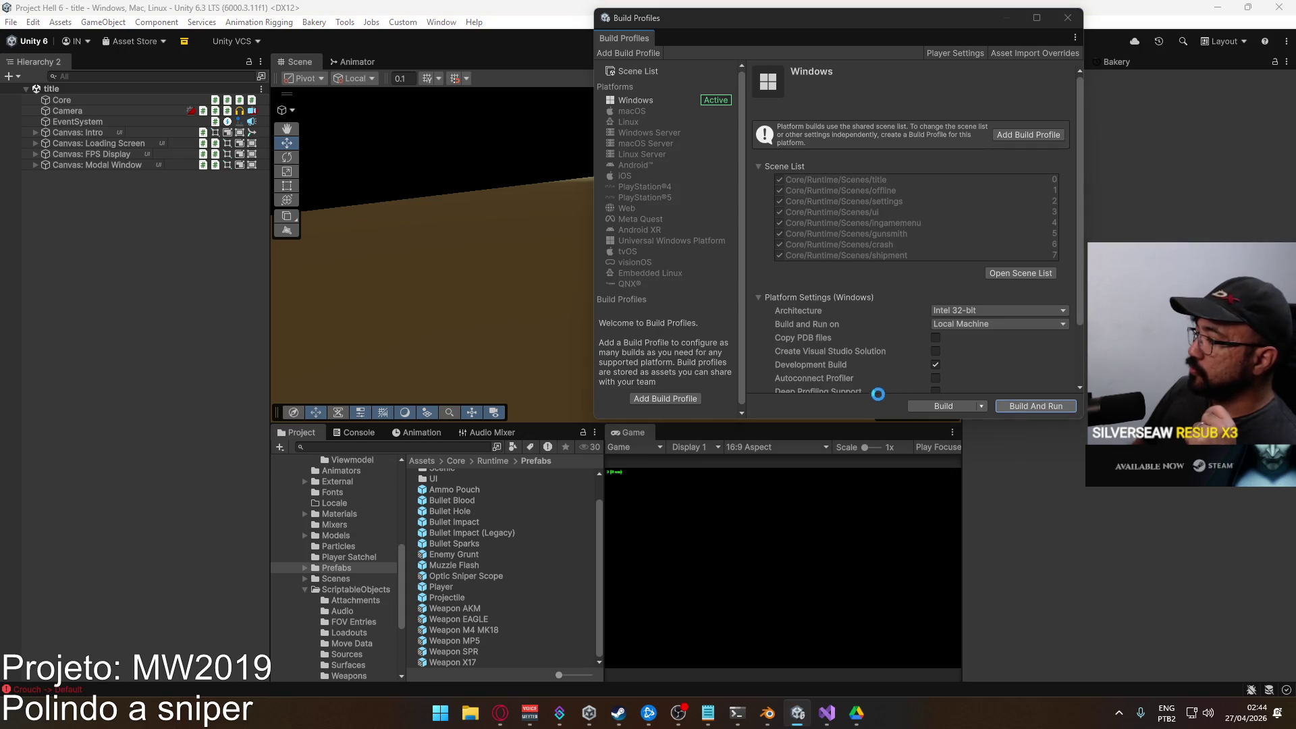
left_click(428, 305)
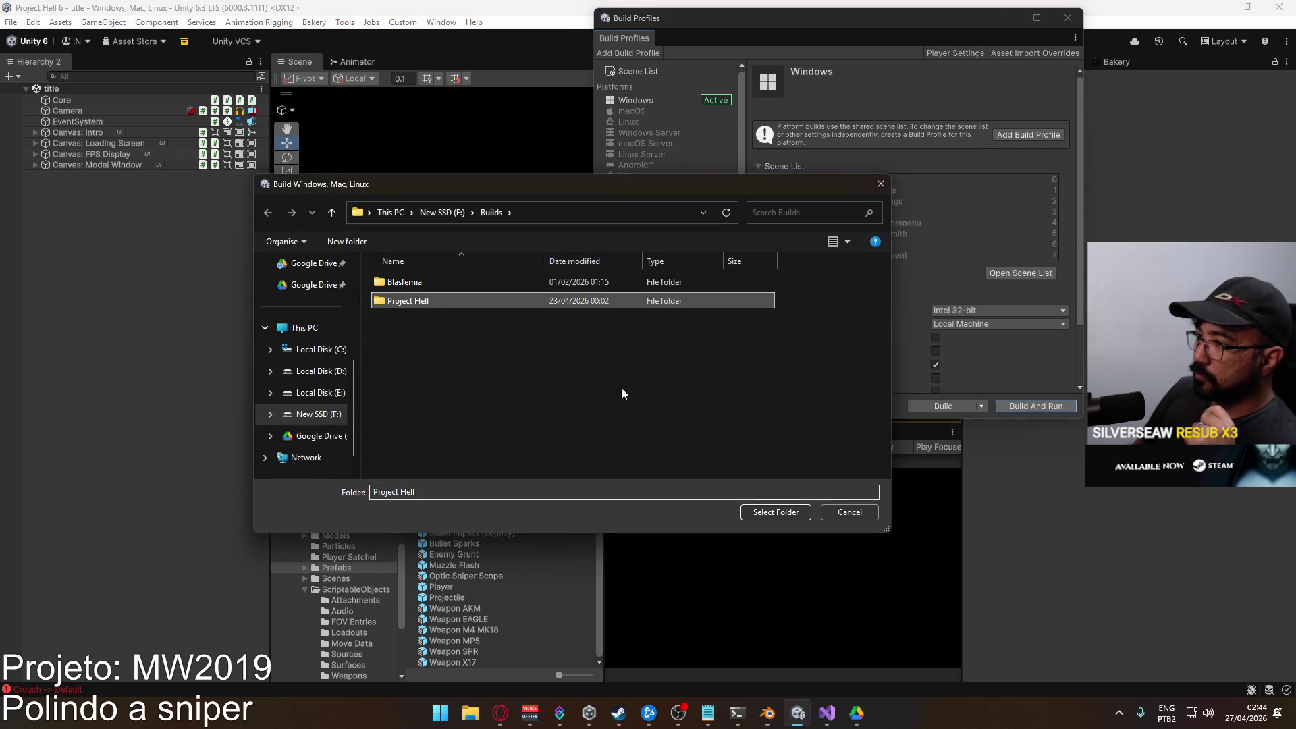
left_click(784, 516)
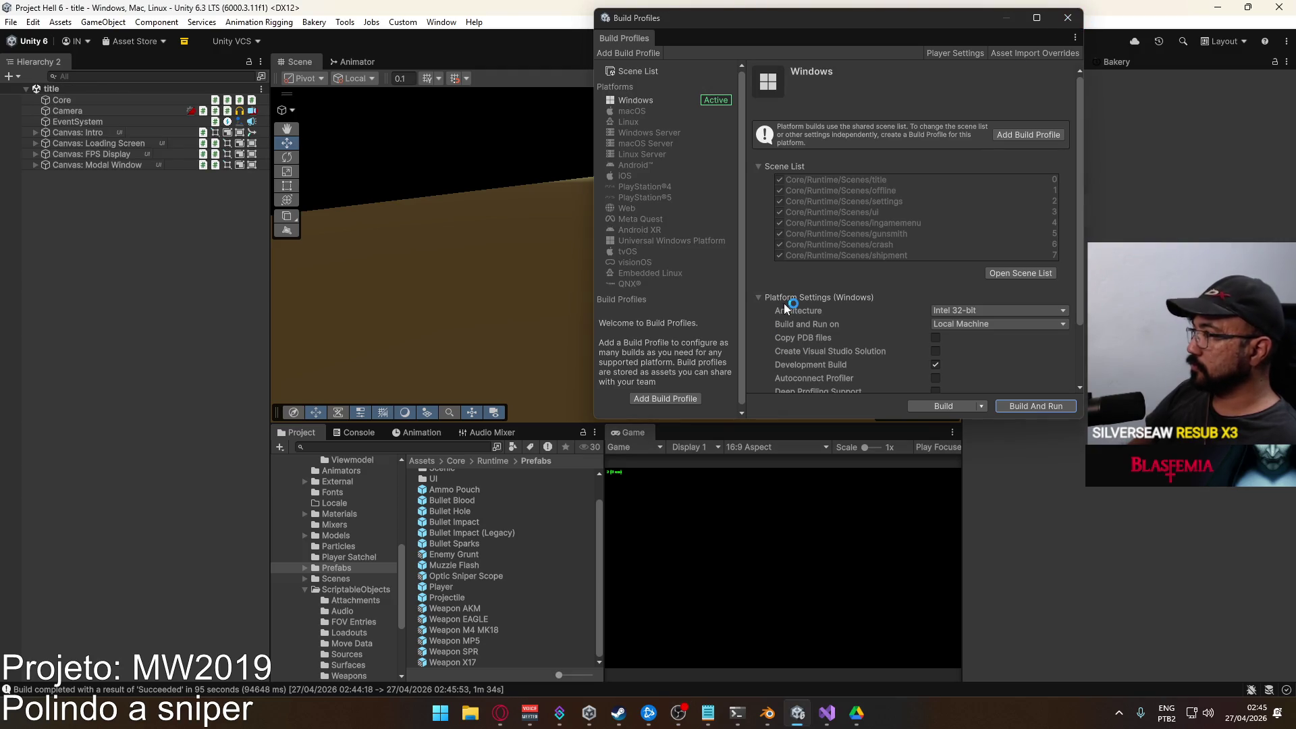
left_click(1068, 18)
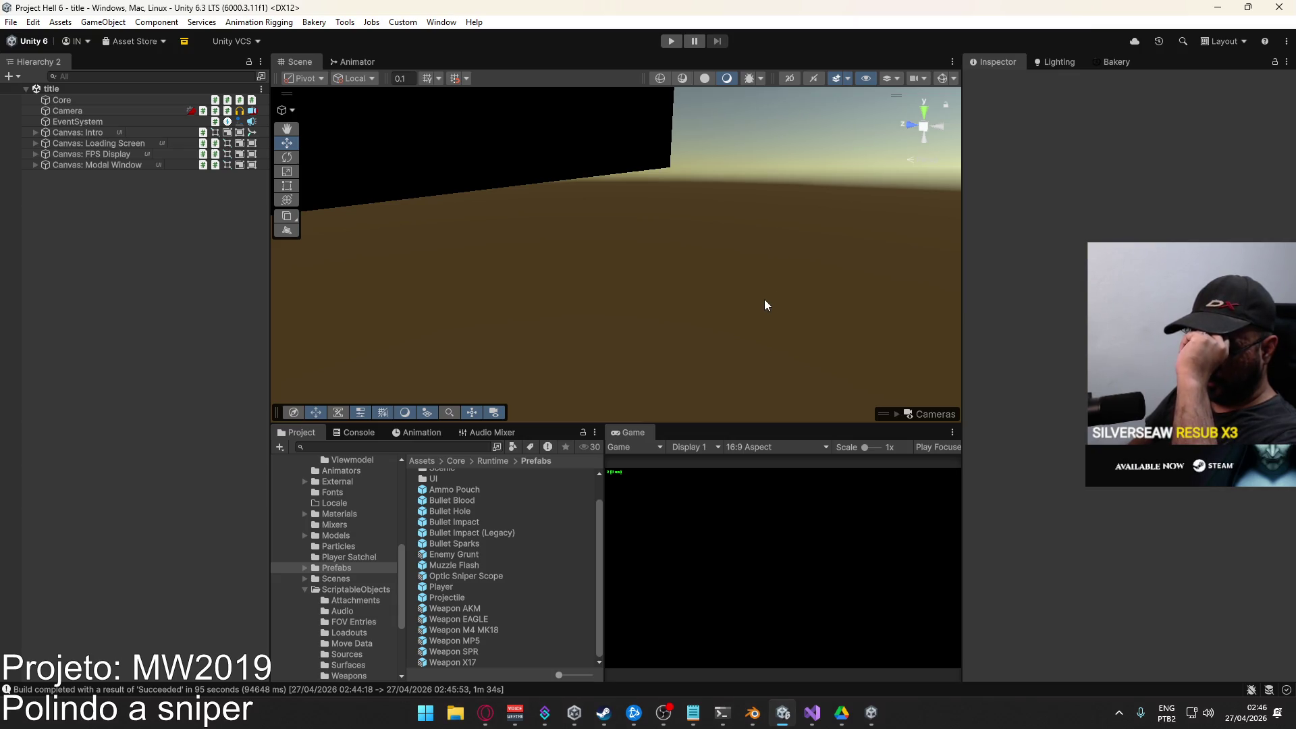
Launch the v0.0.61 build, quit it from the main menu, and open File Explorer on This PC.
left_click(871, 712)
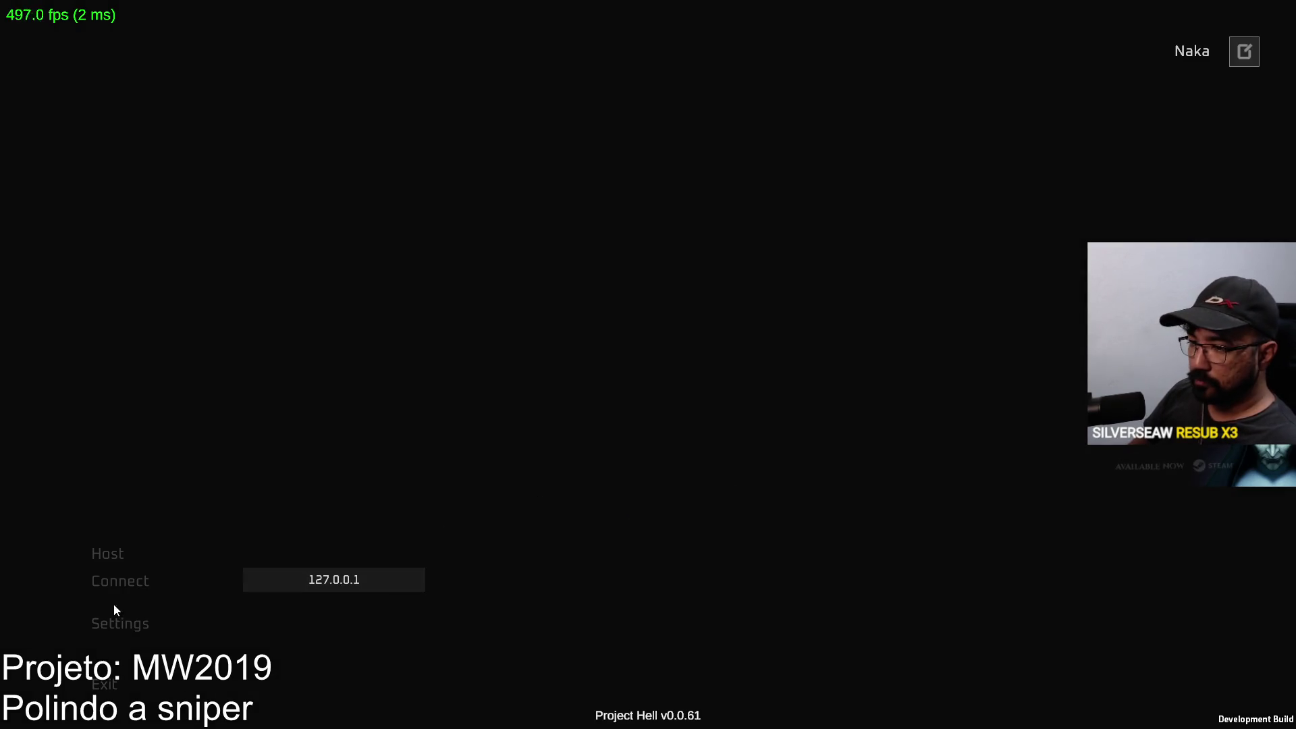
left_click(107, 684)
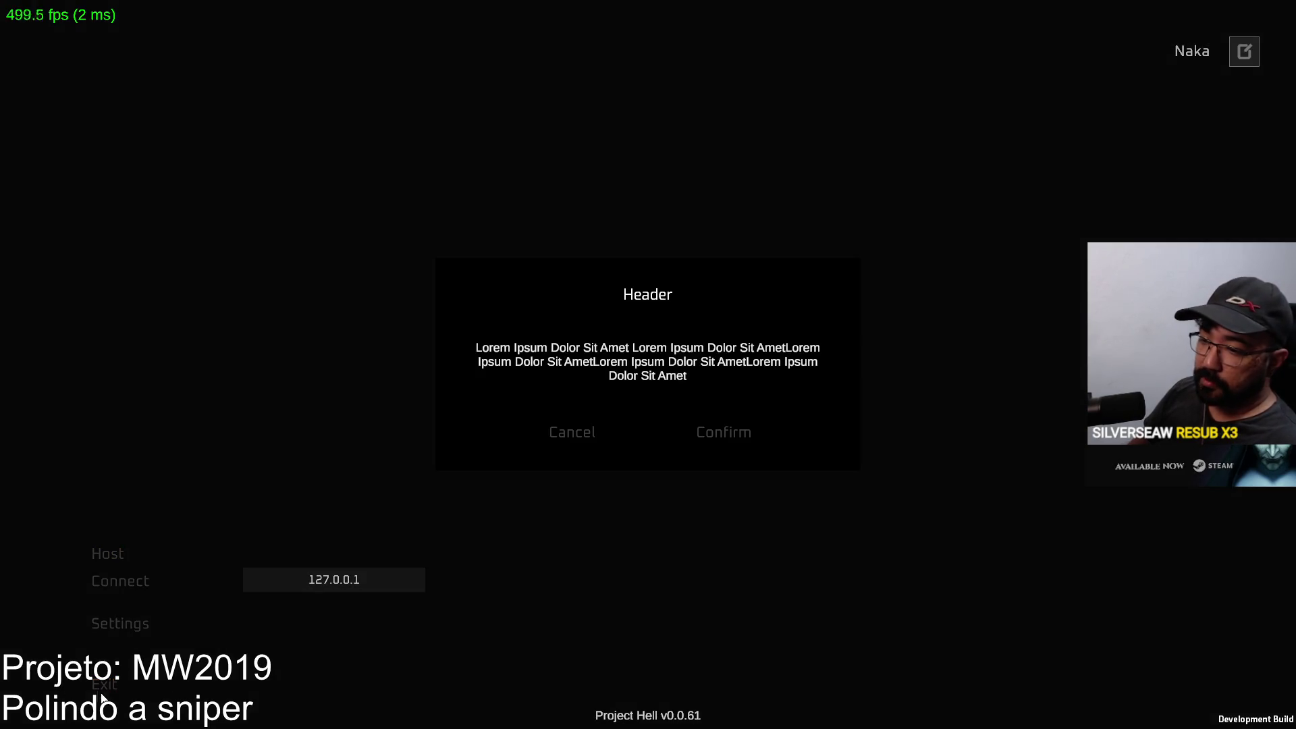
left_click(718, 434)
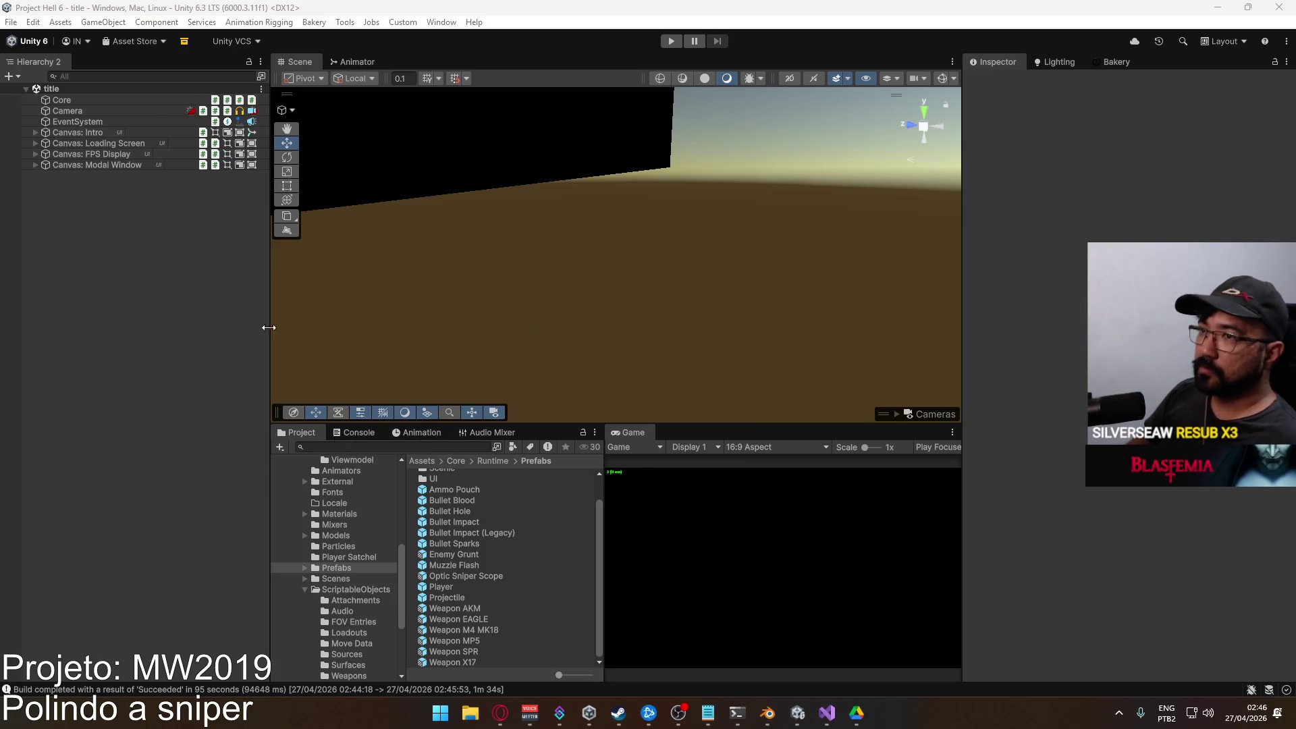
left_click(470, 713)
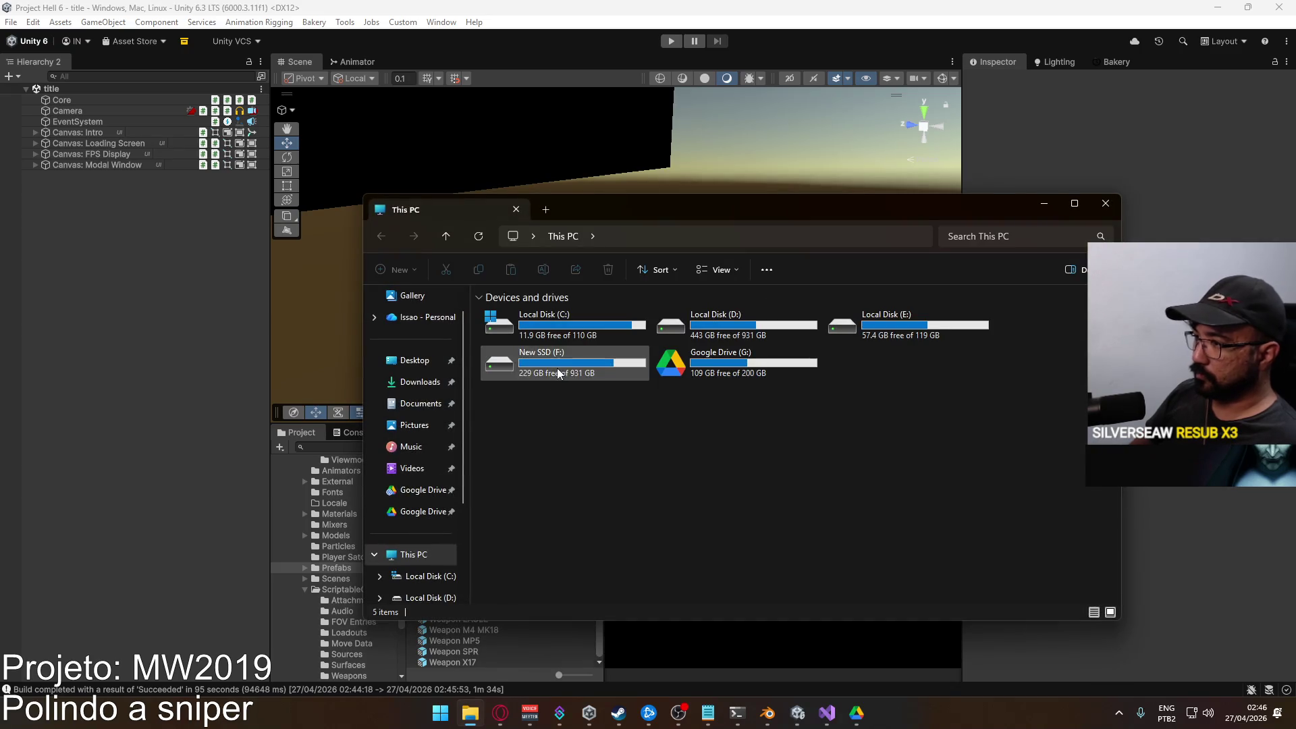
Add a 'scope sensitivity' item to the MW2019 notes, cancel the save, and minimize Notepad.
left_click(708, 713)
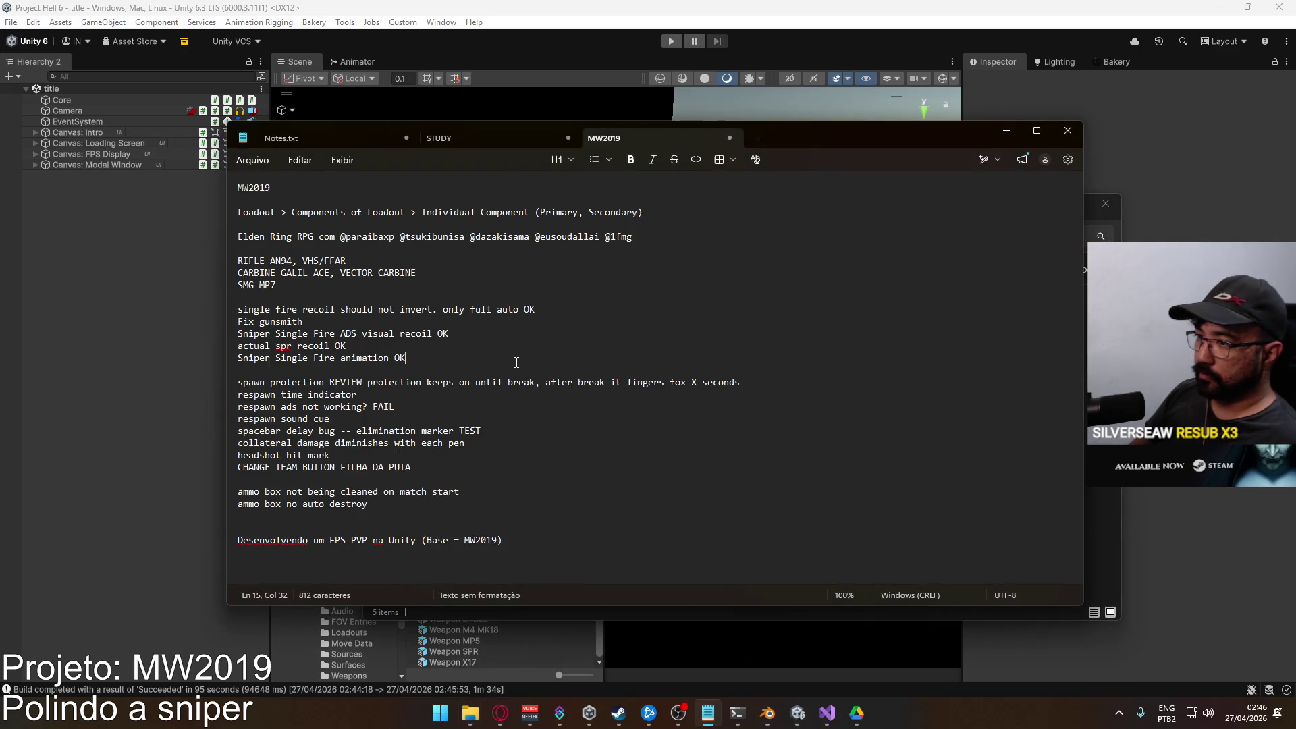
key("Return")
key("Return")
type("scope sensitivity")
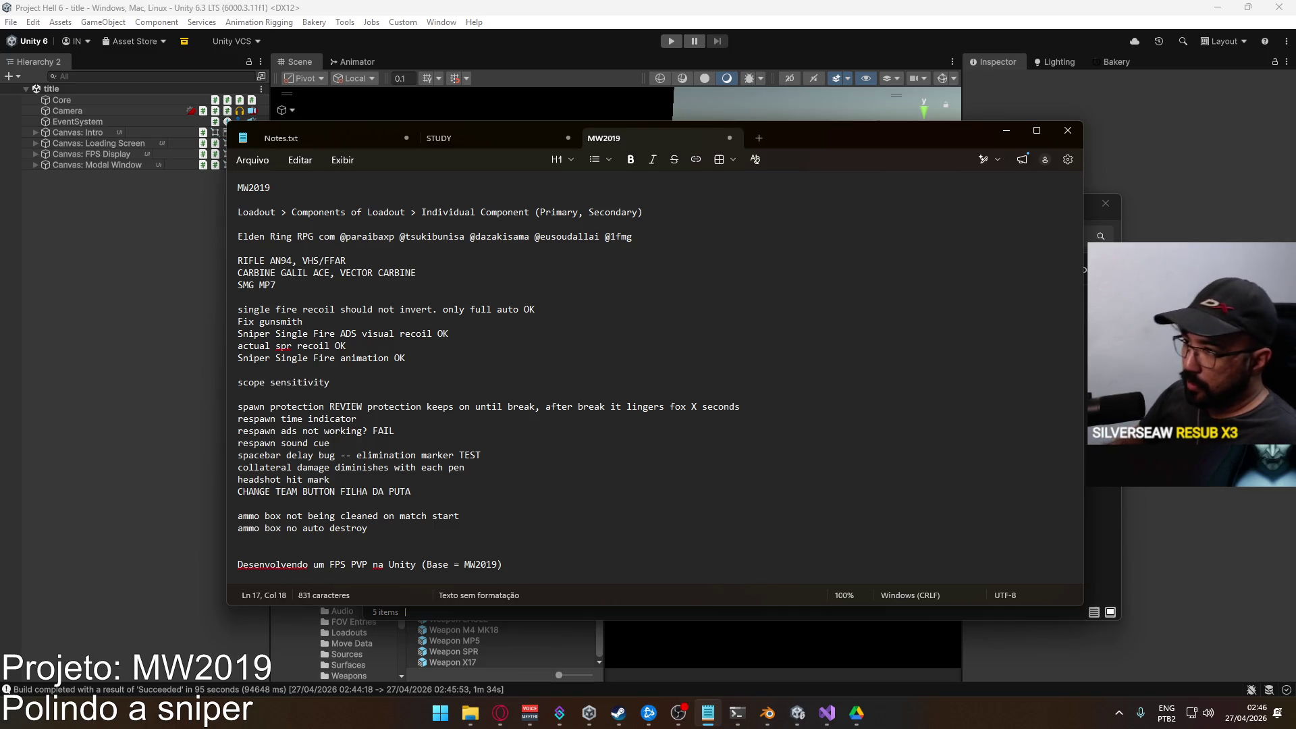
key("ctrl+s")
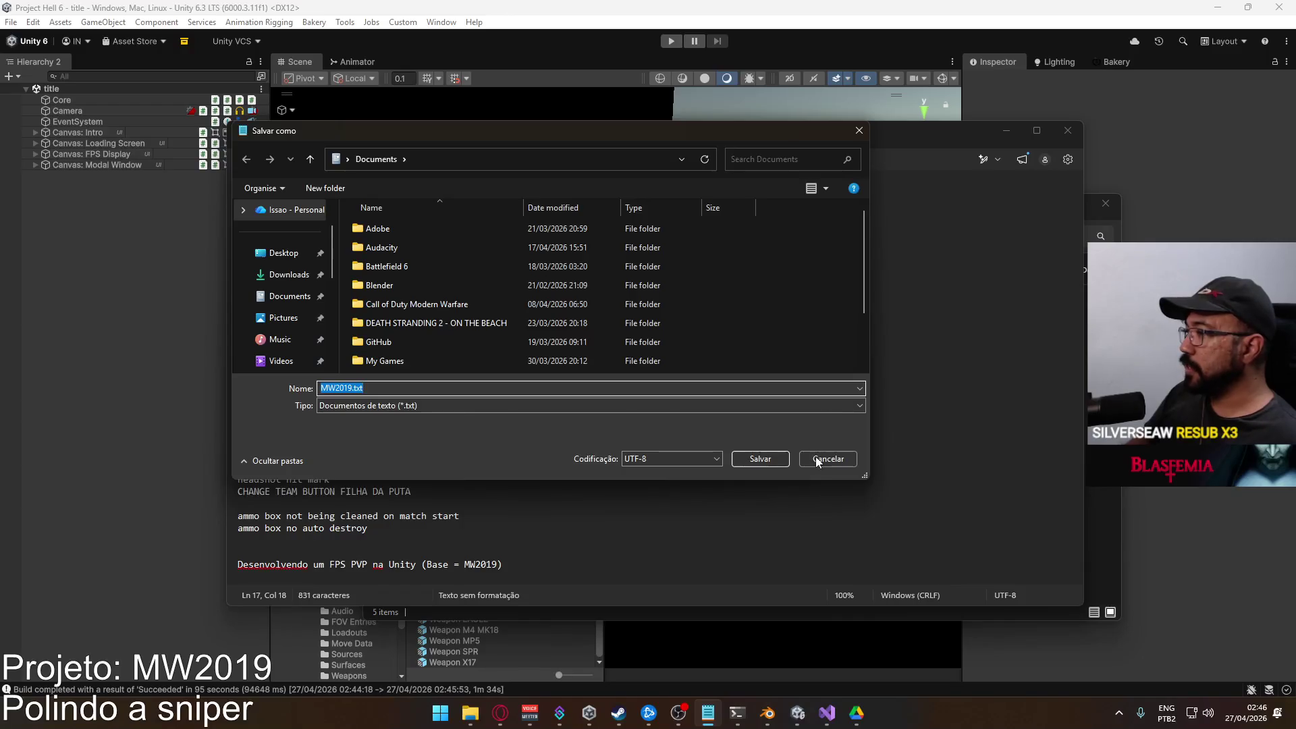
left_click(817, 460)
left_click(1007, 130)
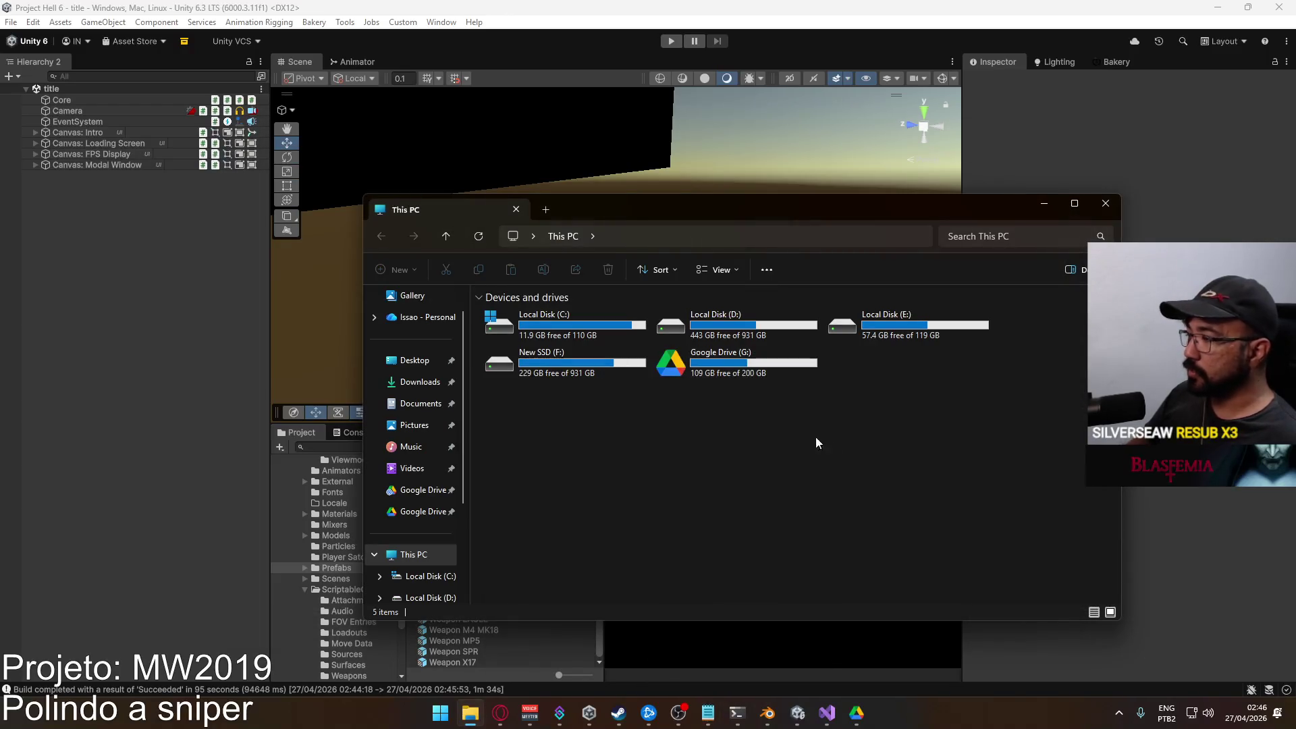
Navigate into the Builds folder on New SSD (F:).
double_click(535, 370)
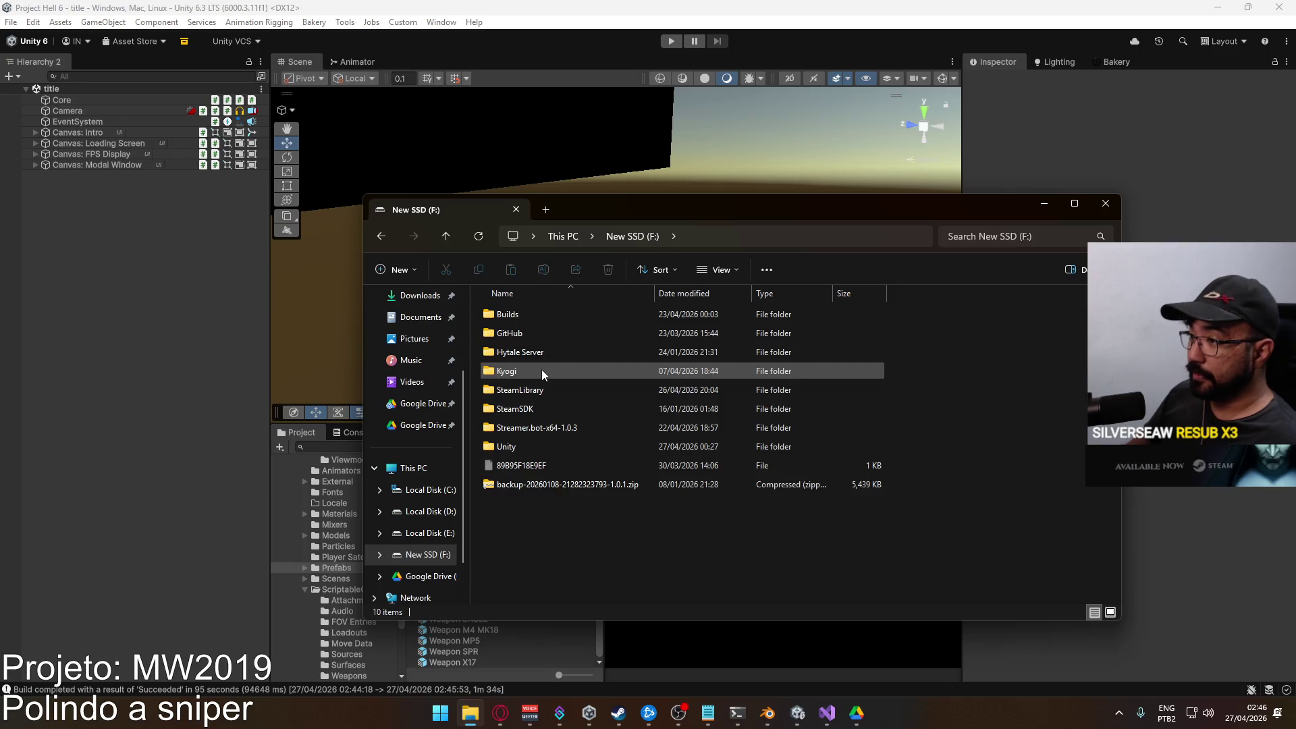
left_click(538, 314)
double_click(539, 314)
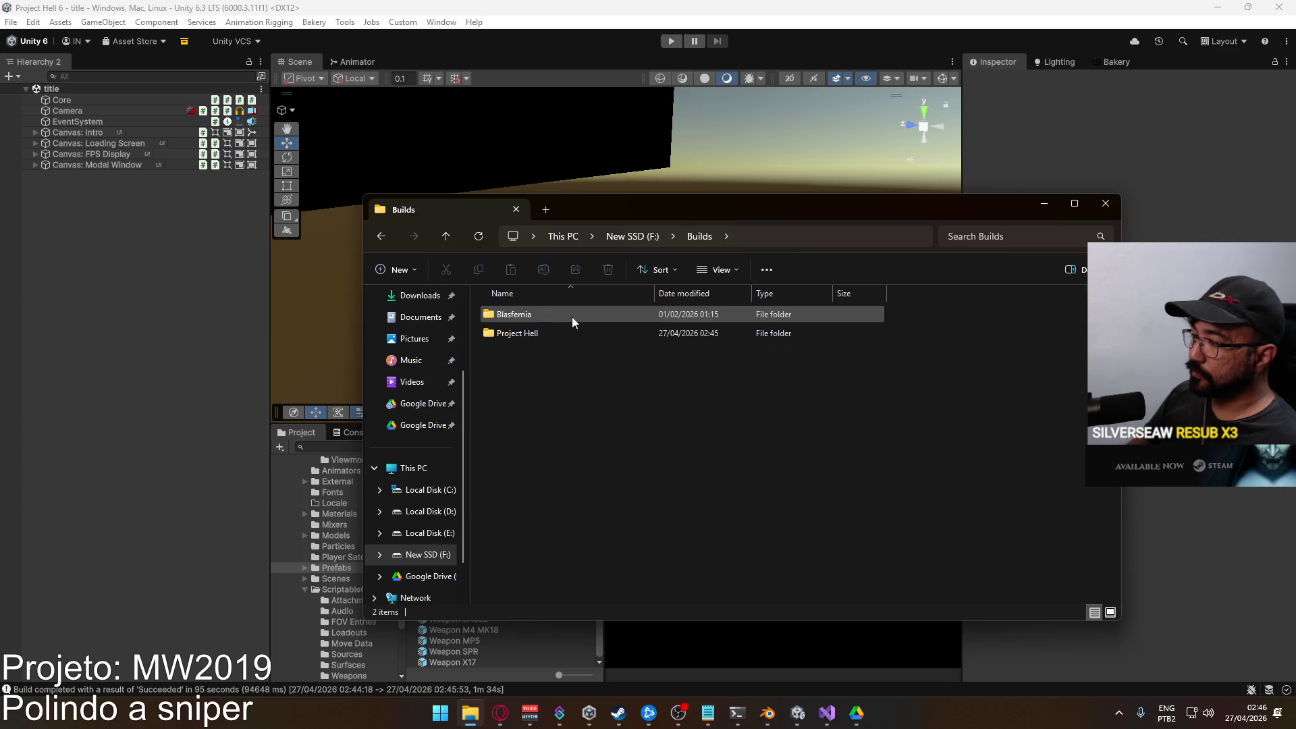
left_click(637, 238)
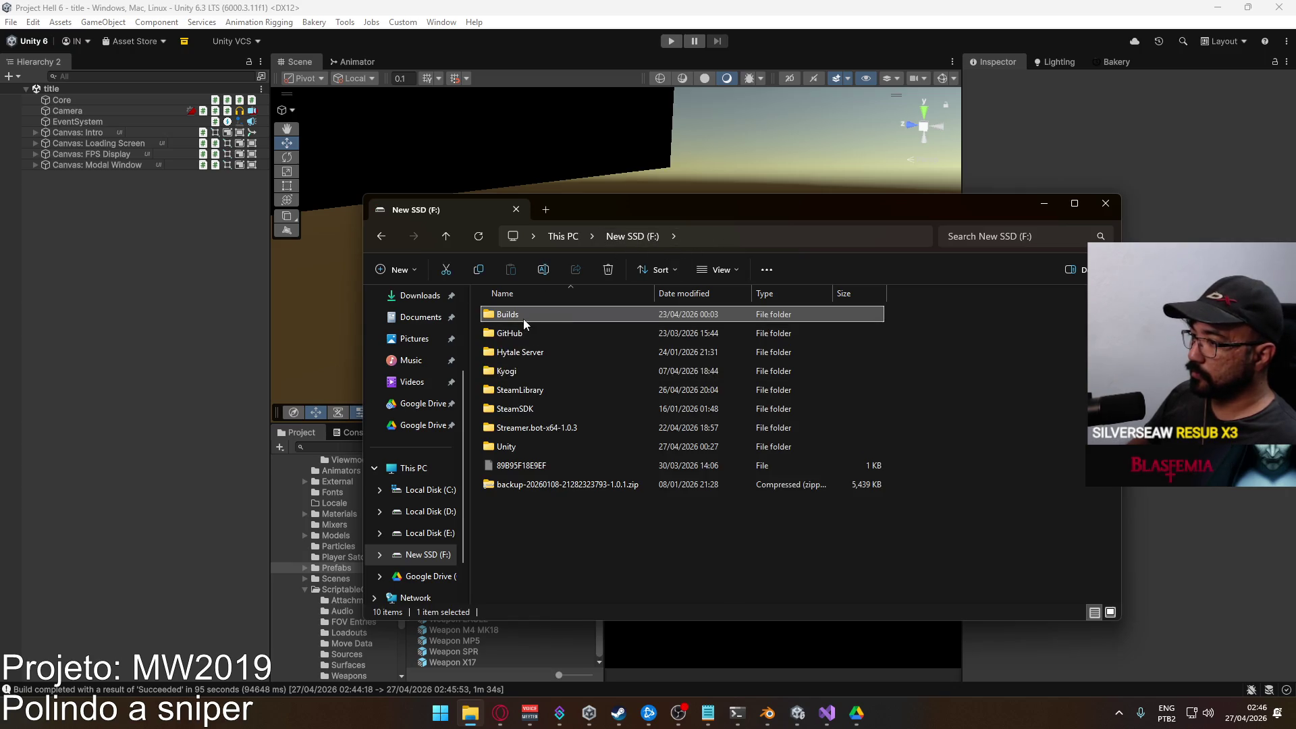
double_click(528, 317)
Compress the Project Hell folder into Project Hell.rar with WinRAR, then close Explorer.
left_click(524, 333)
right_click(524, 334)
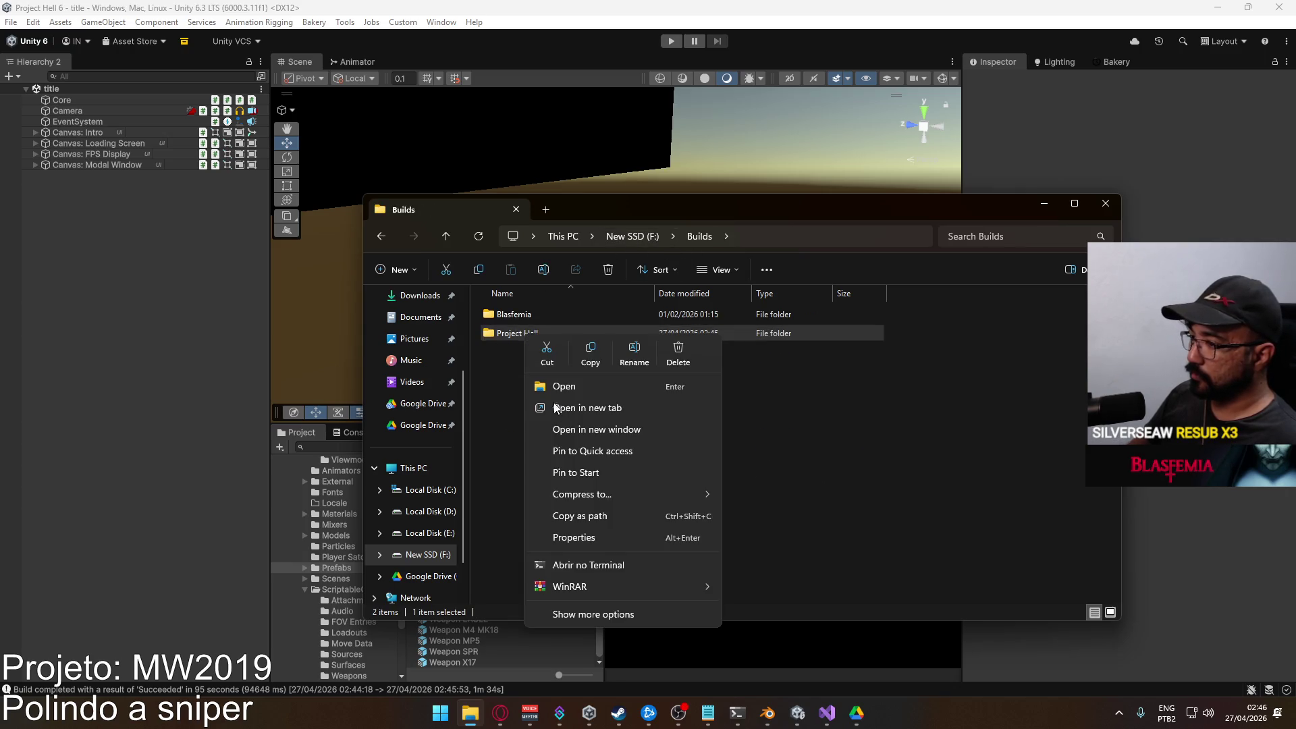
mouse_move(648, 587)
left_click(763, 610)
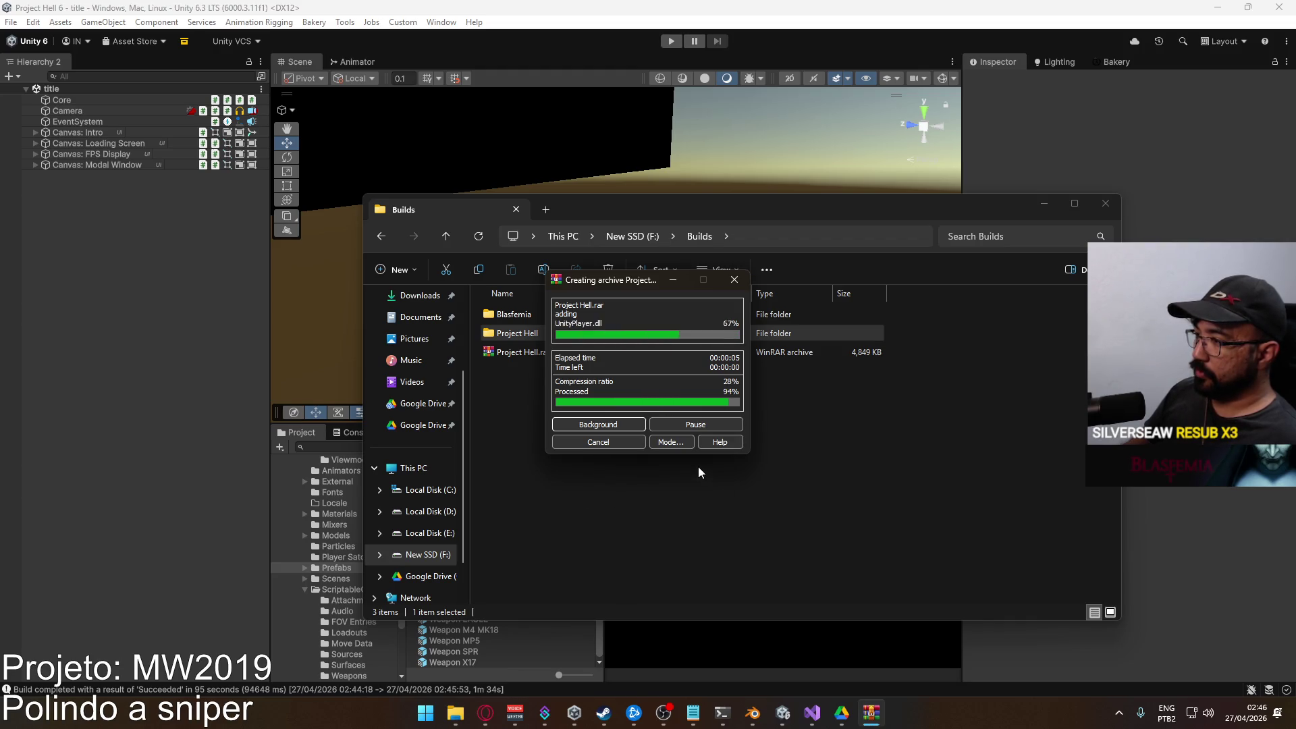
left_click(533, 351)
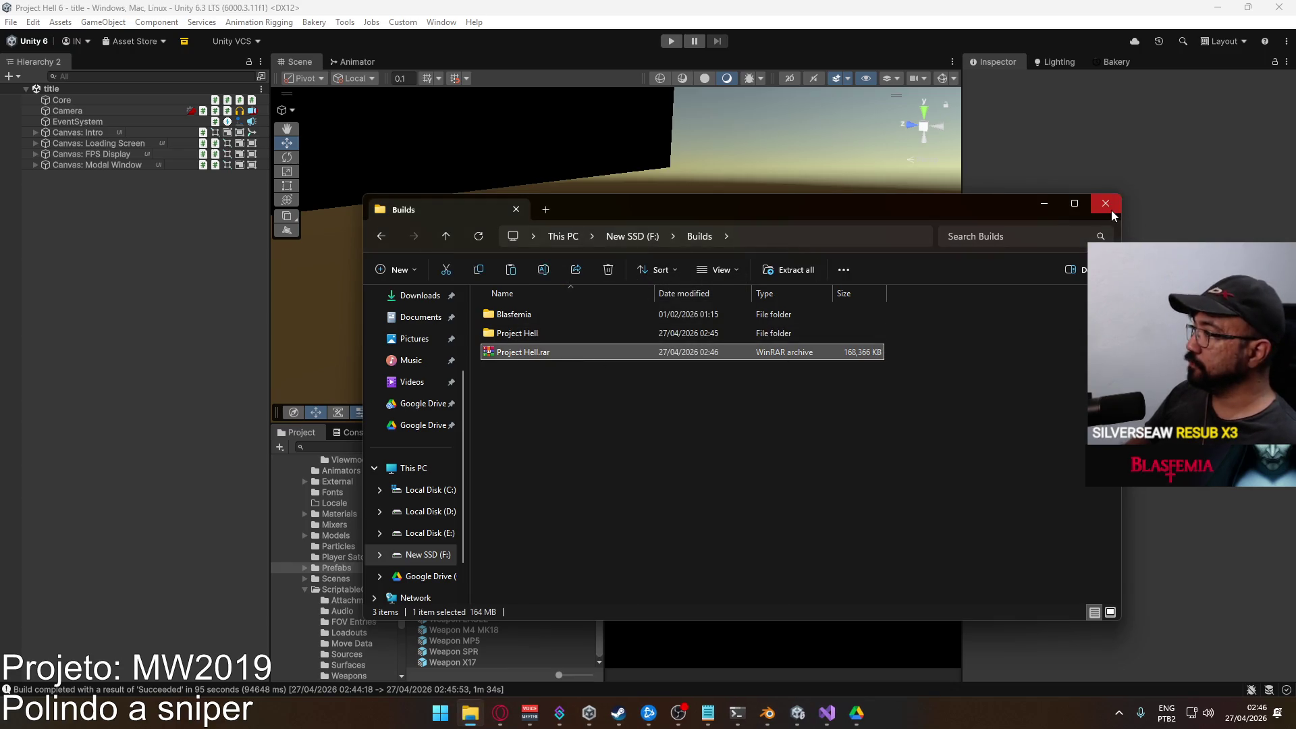
left_click(1105, 203)
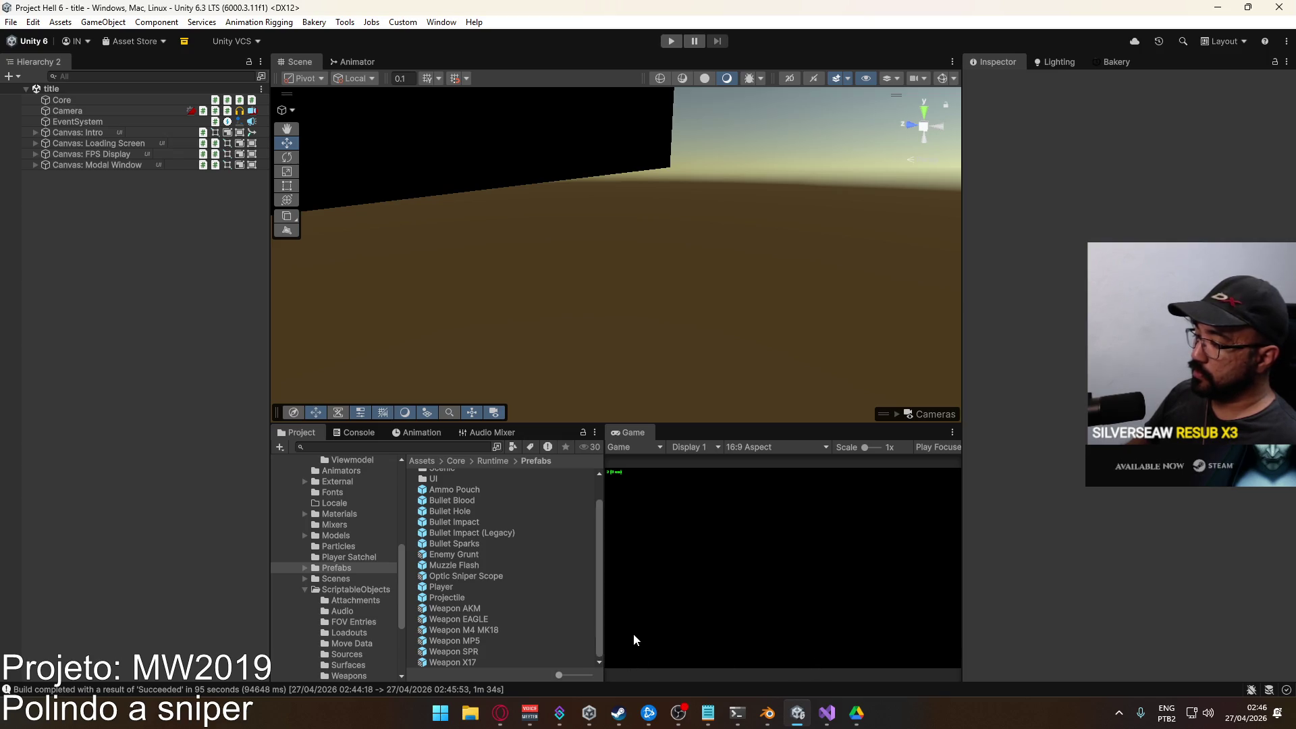
Paste Project Hell.rar into the Google Drive folder, replacing the old archive.
right_click(856, 712)
left_click(866, 676)
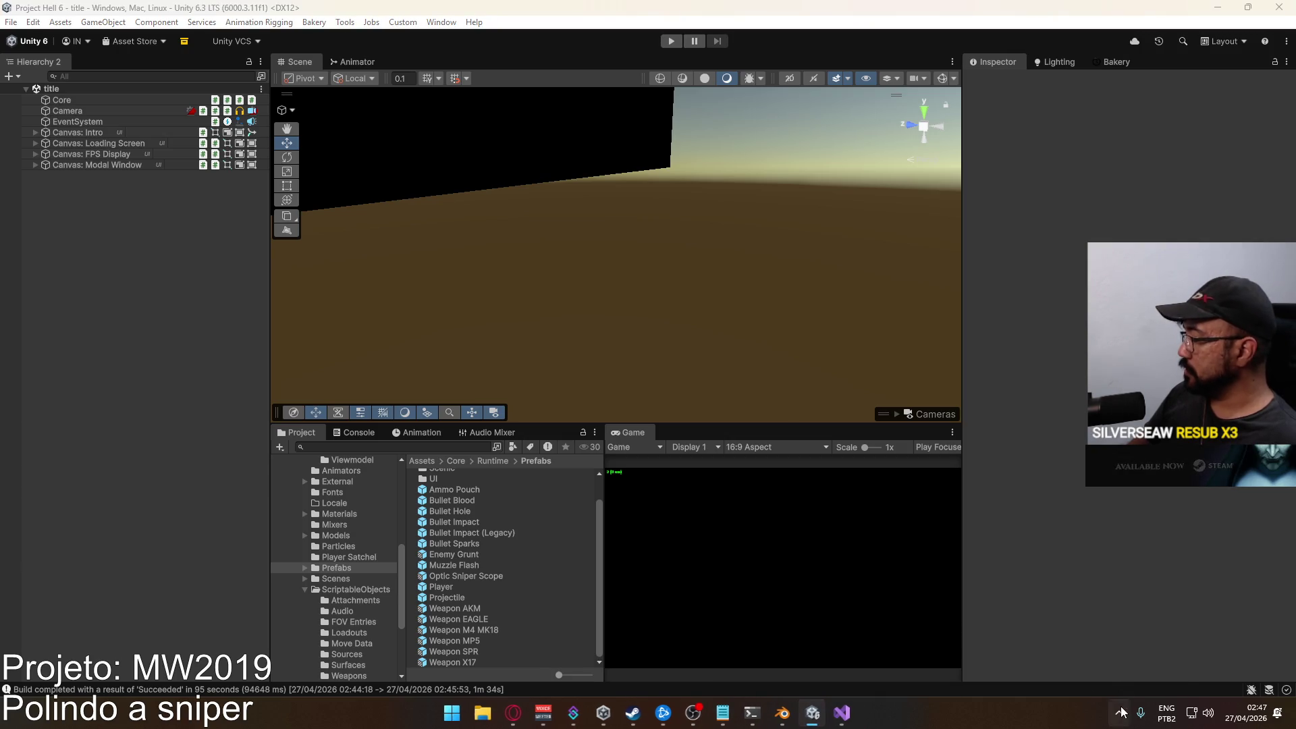
left_click(1118, 713)
left_click(1119, 617)
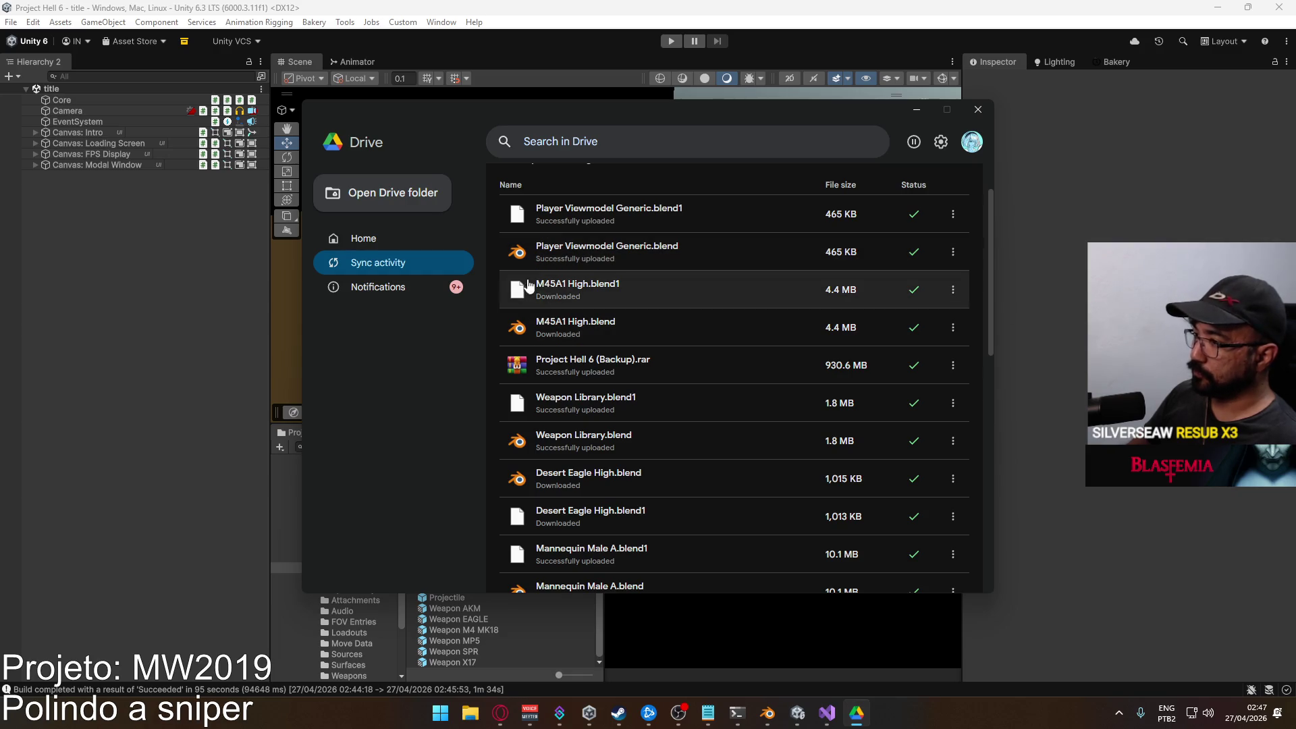
left_click(604, 178)
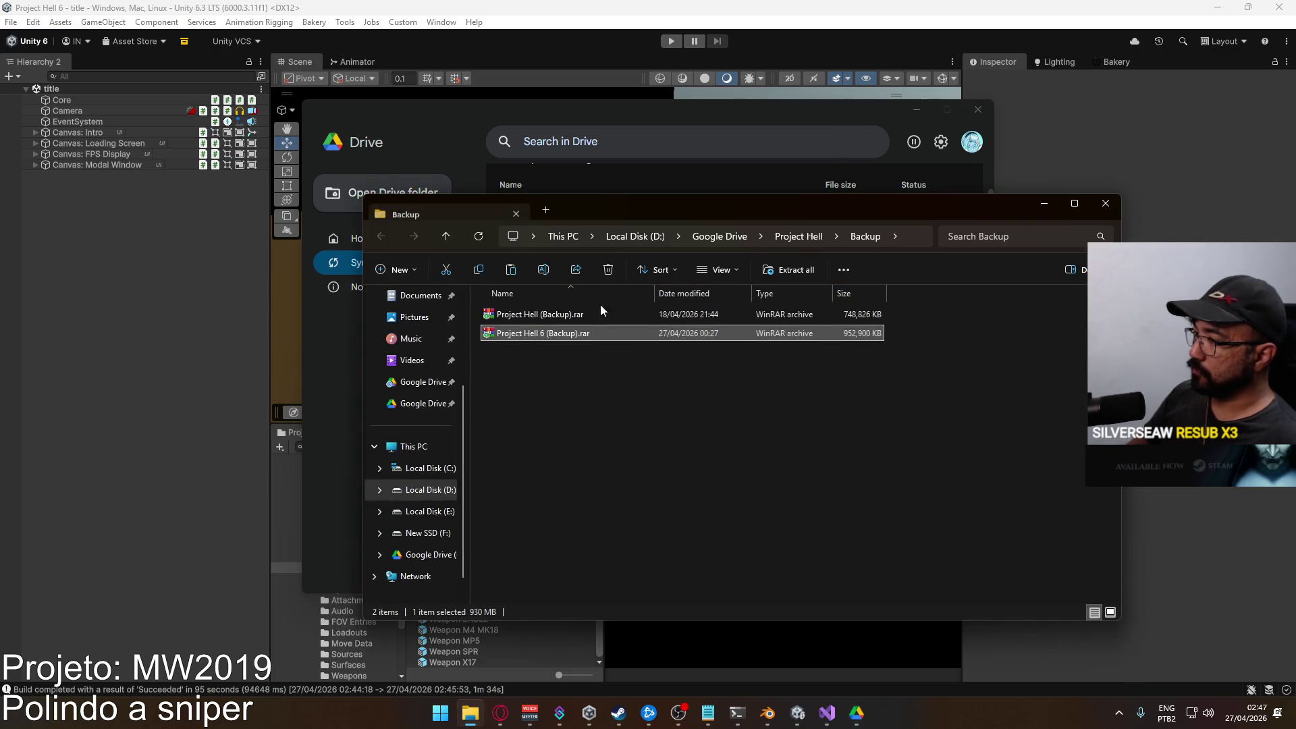
left_click(719, 236)
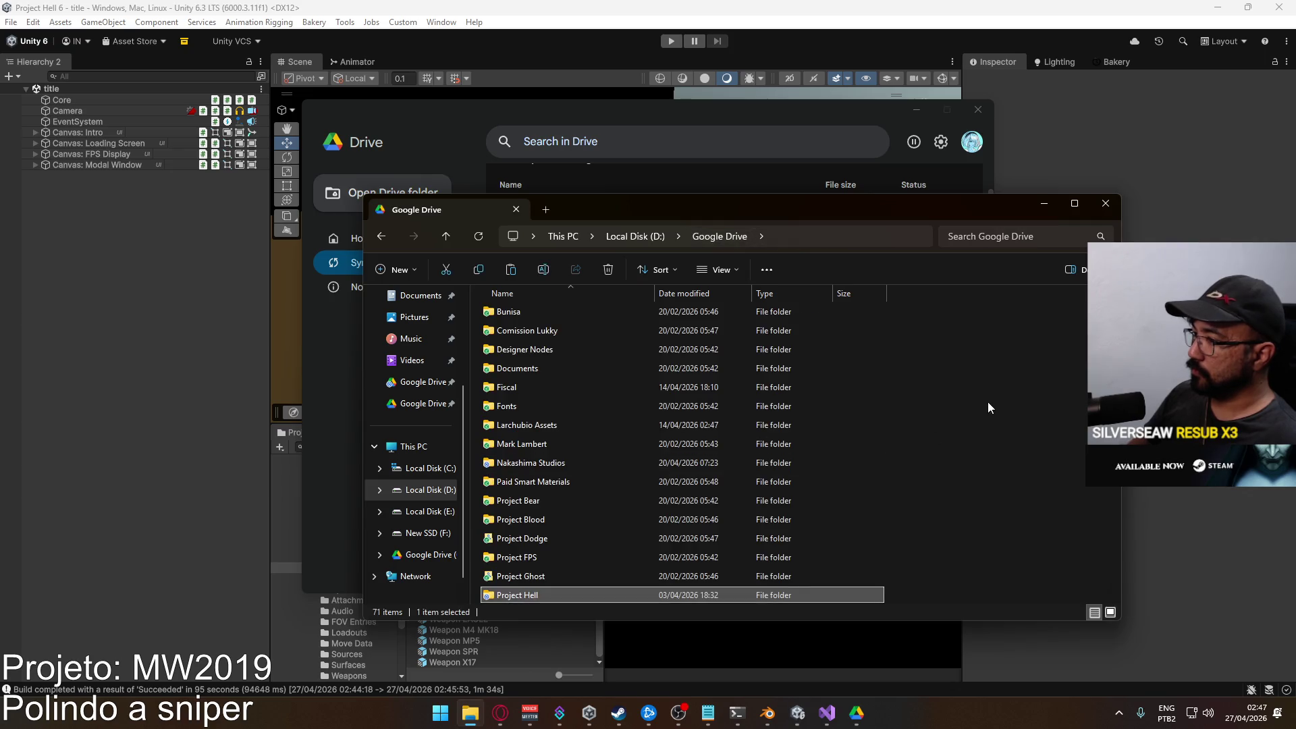
key("ctrl+v")
key("Return")
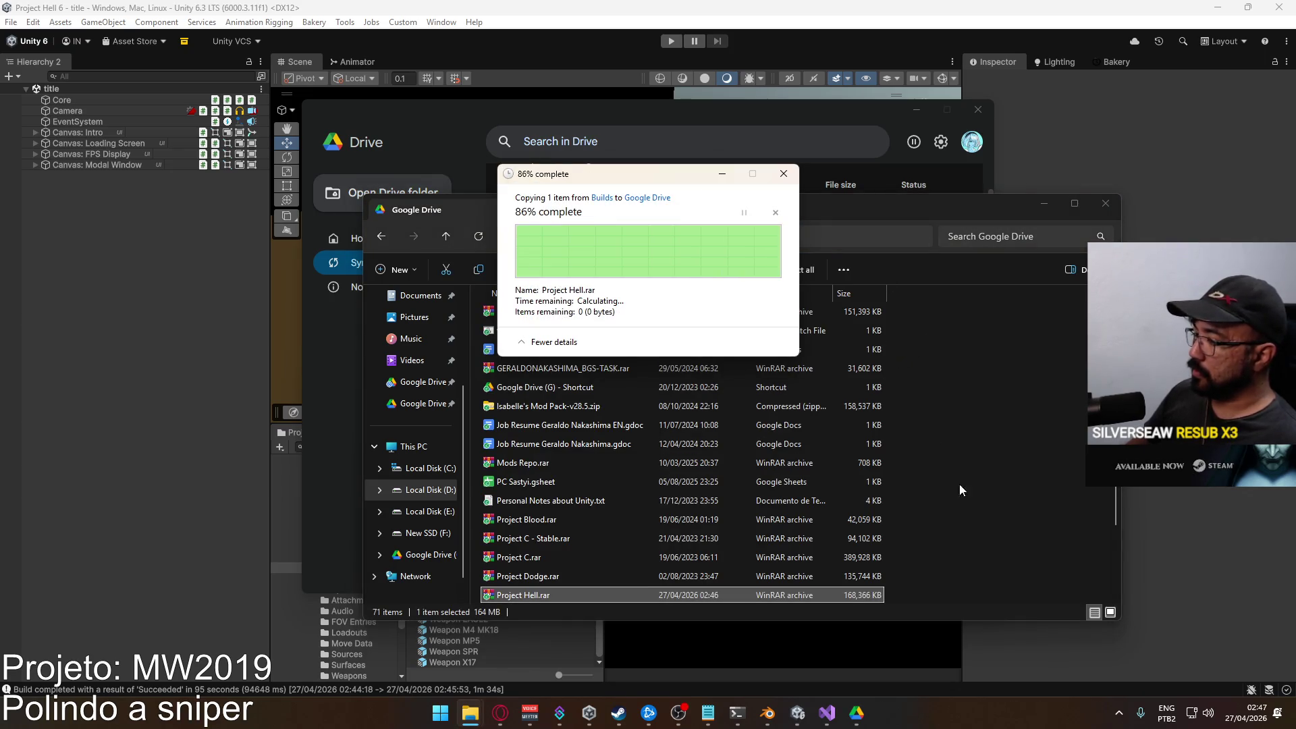
Watch the 164.4 MB upload reach 100% in Google Drive, then close its windows.
left_click(1118, 713)
left_click(1117, 619)
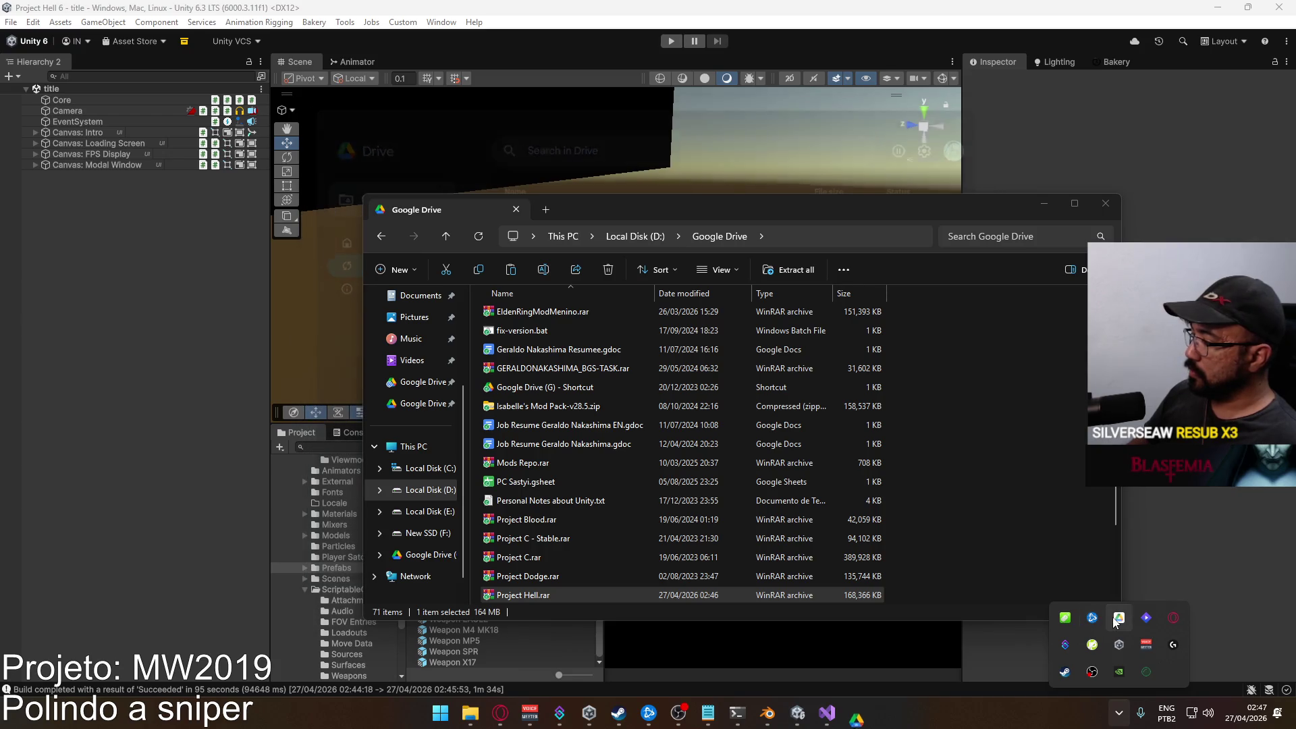
left_click(1119, 618)
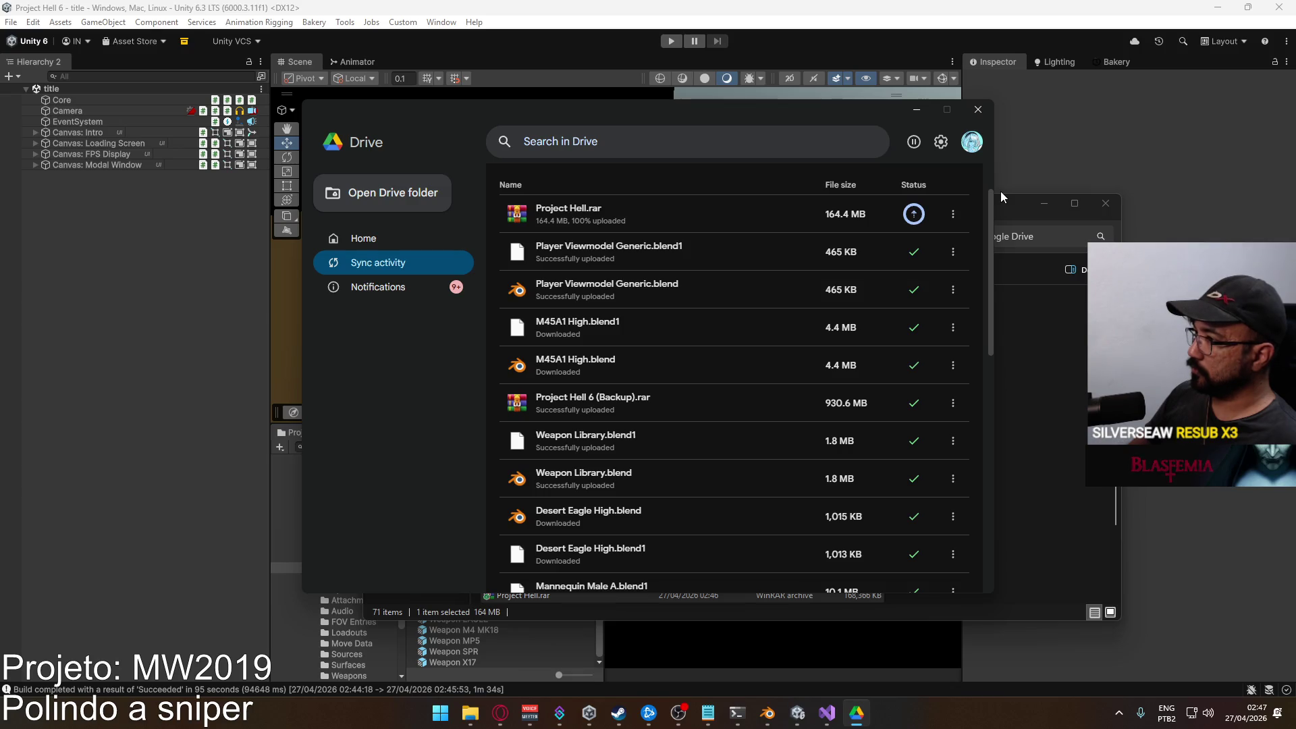
left_click(978, 110)
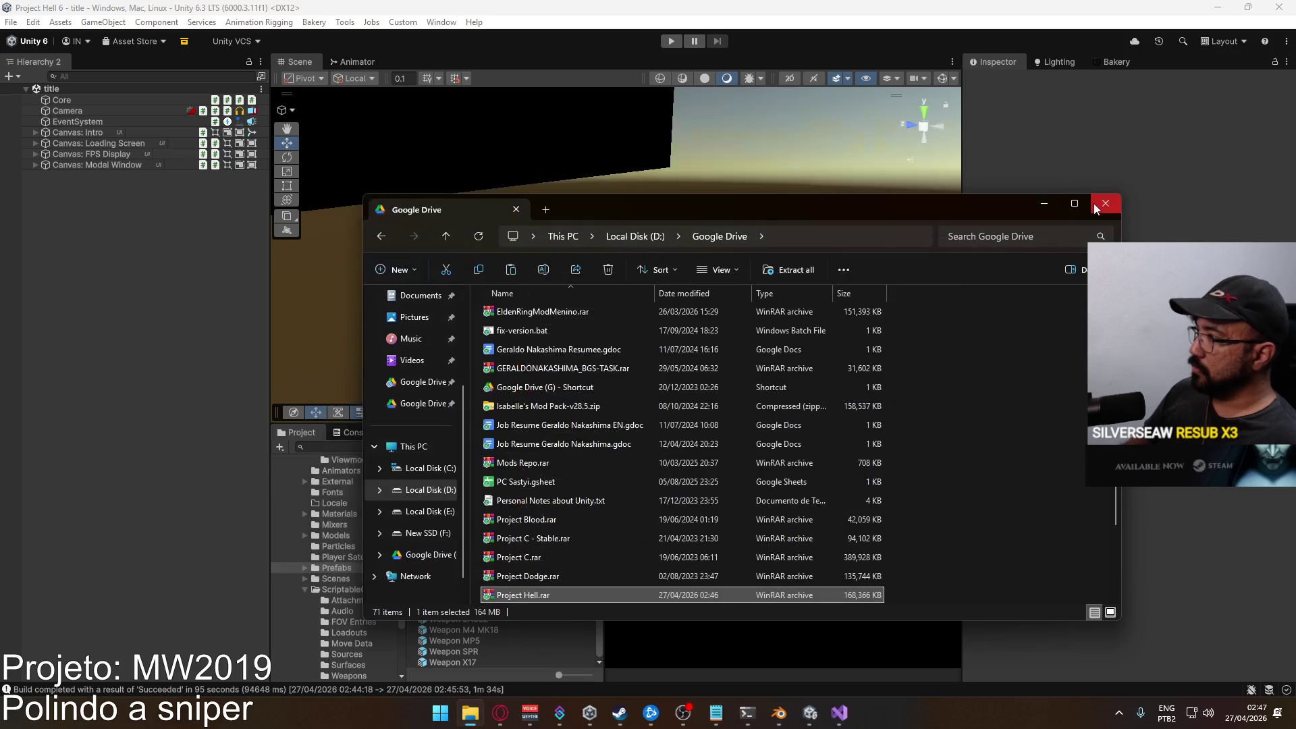
left_click(1066, 204)
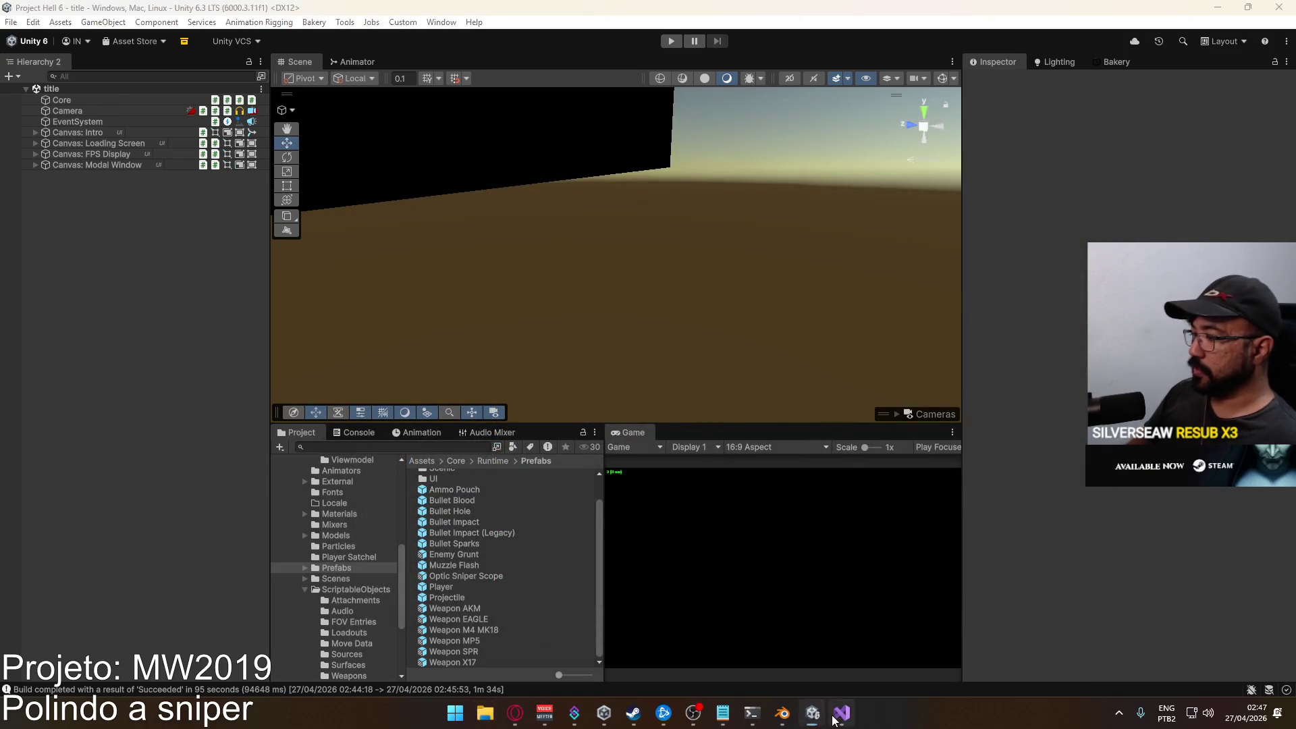
Type CustomPrefs on line 456 of PlayerScript.cs and jump to its definition with F12.
left_click(838, 717)
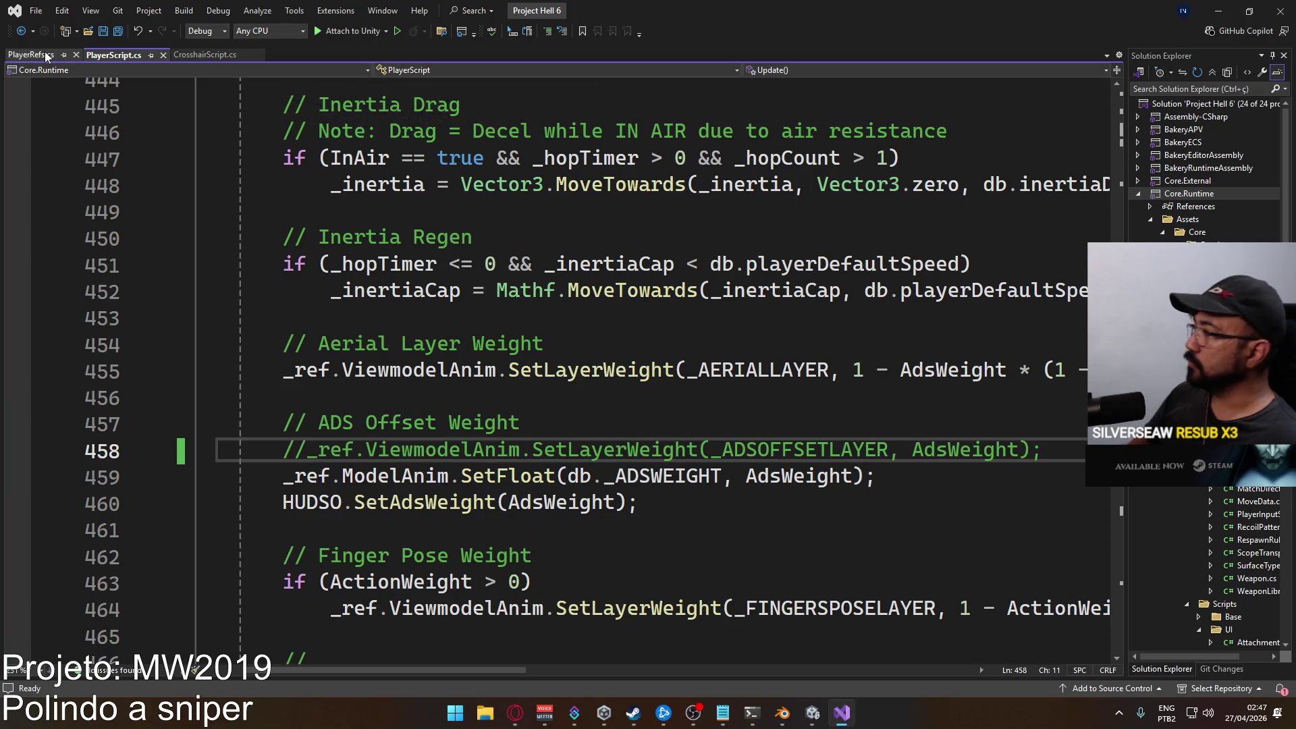
left_click(479, 408)
type("CustomPre")
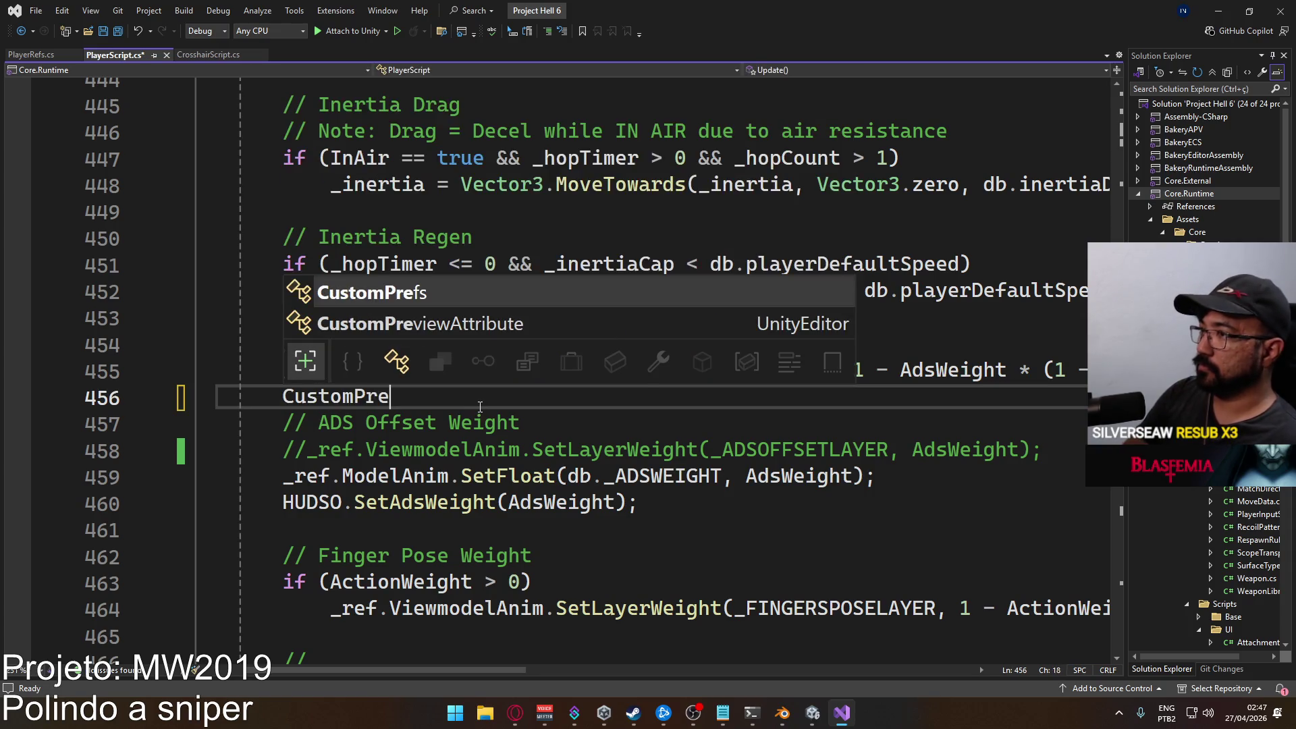
key("Tab")
key("F12")
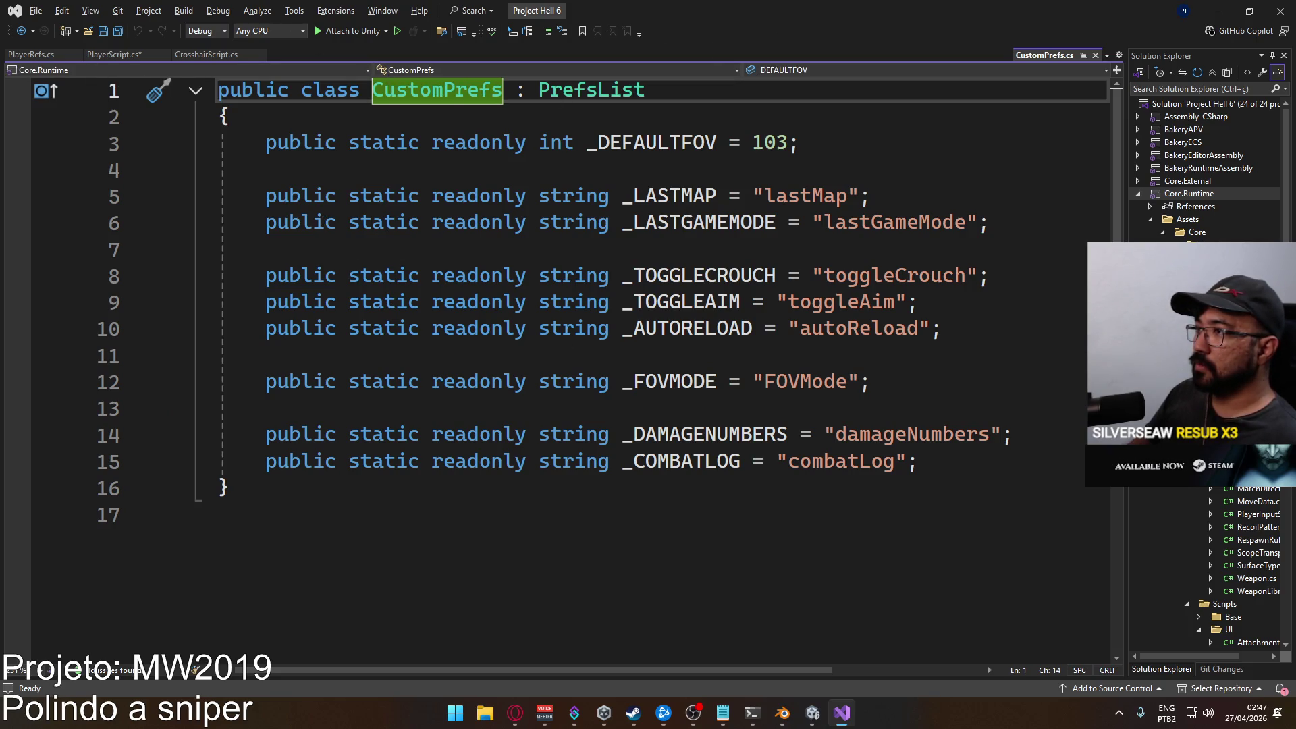
Clear the temporary text from line 456 and place the caret after the combatLog key in CustomPrefs.cs.
key("alt+Tab")
key("alt+Tab")
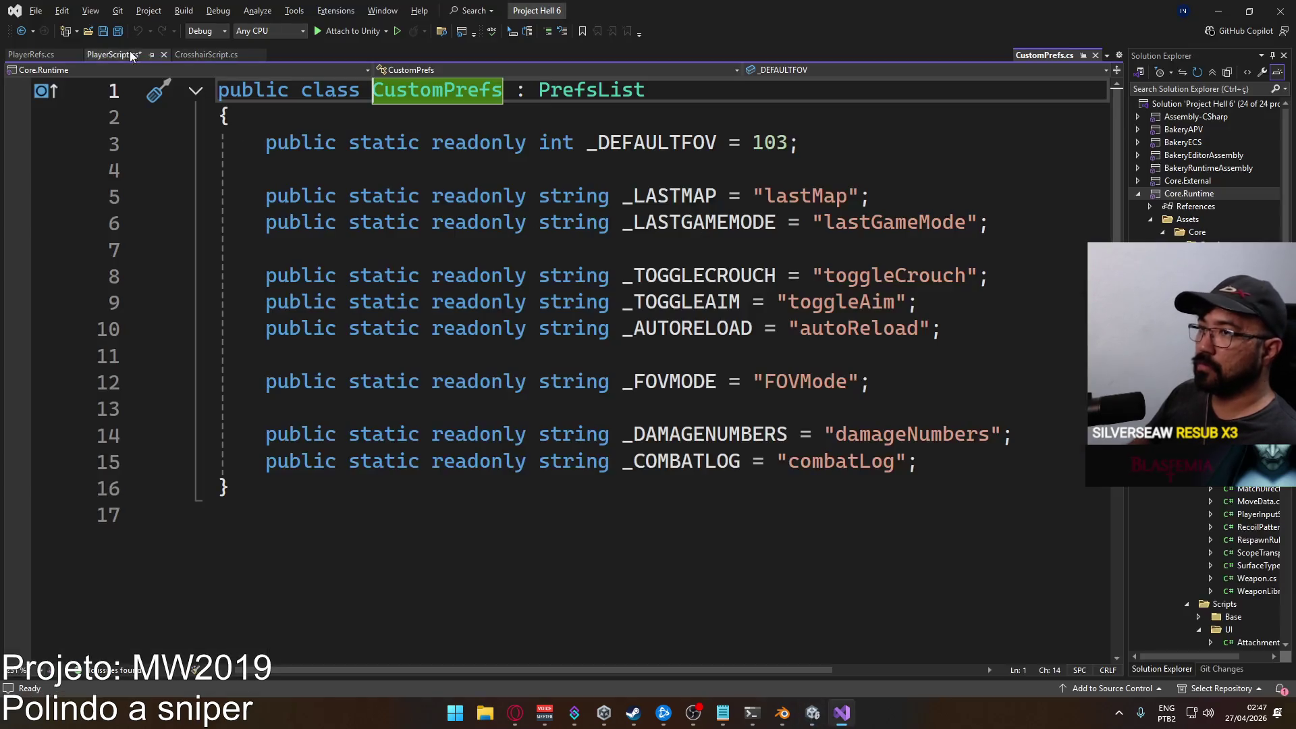
left_click(110, 57)
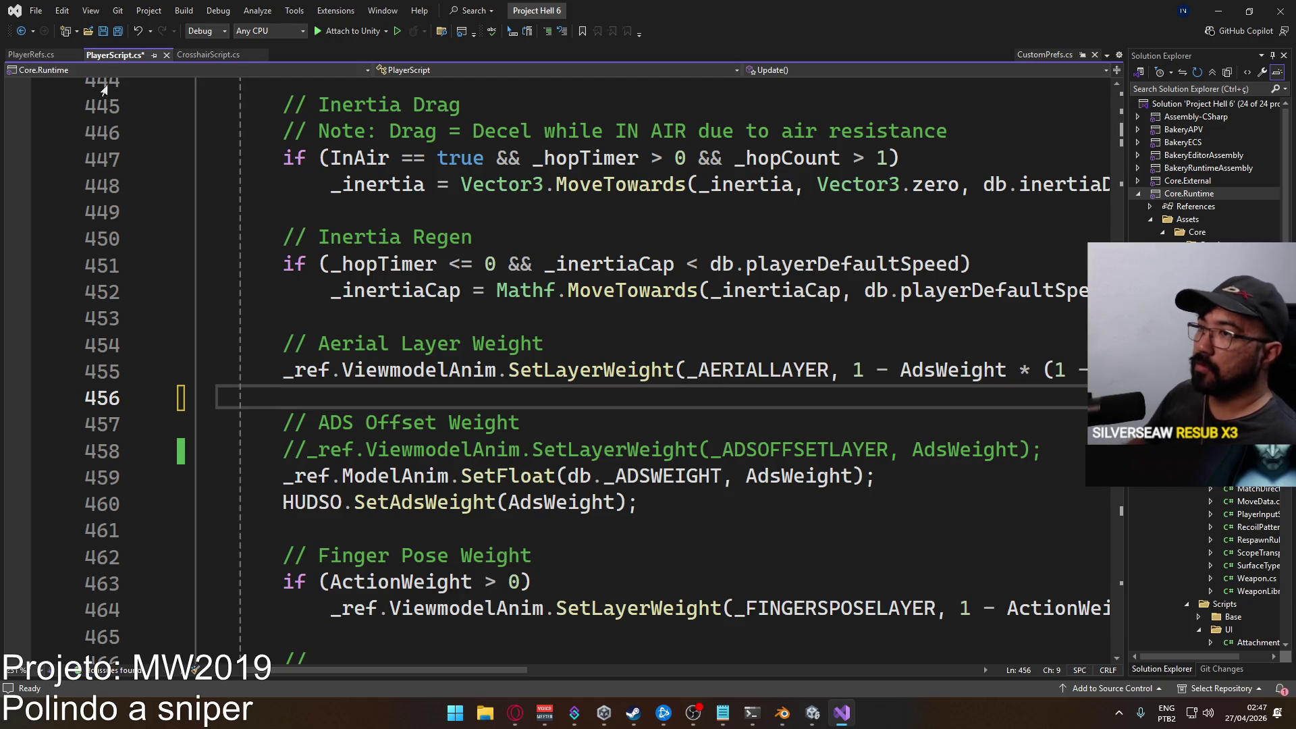
left_click(177, 56)
left_click(120, 55)
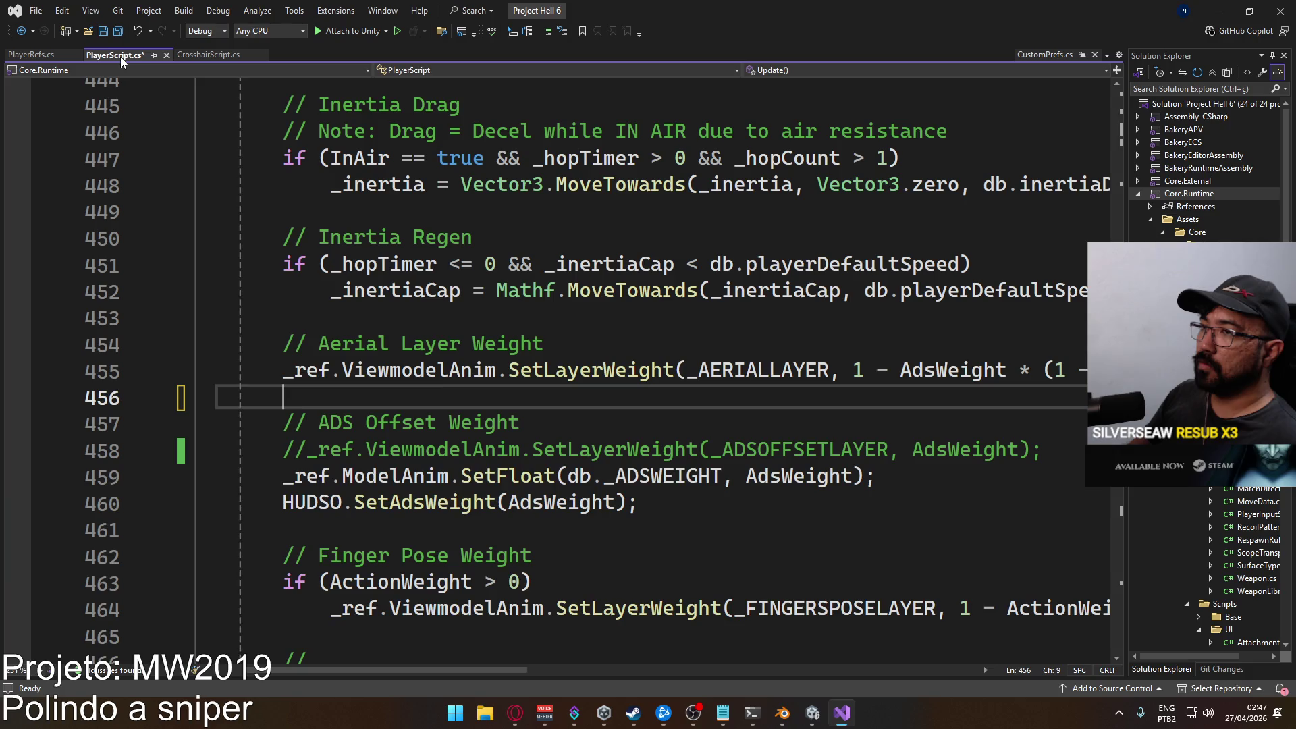
type("Custom")
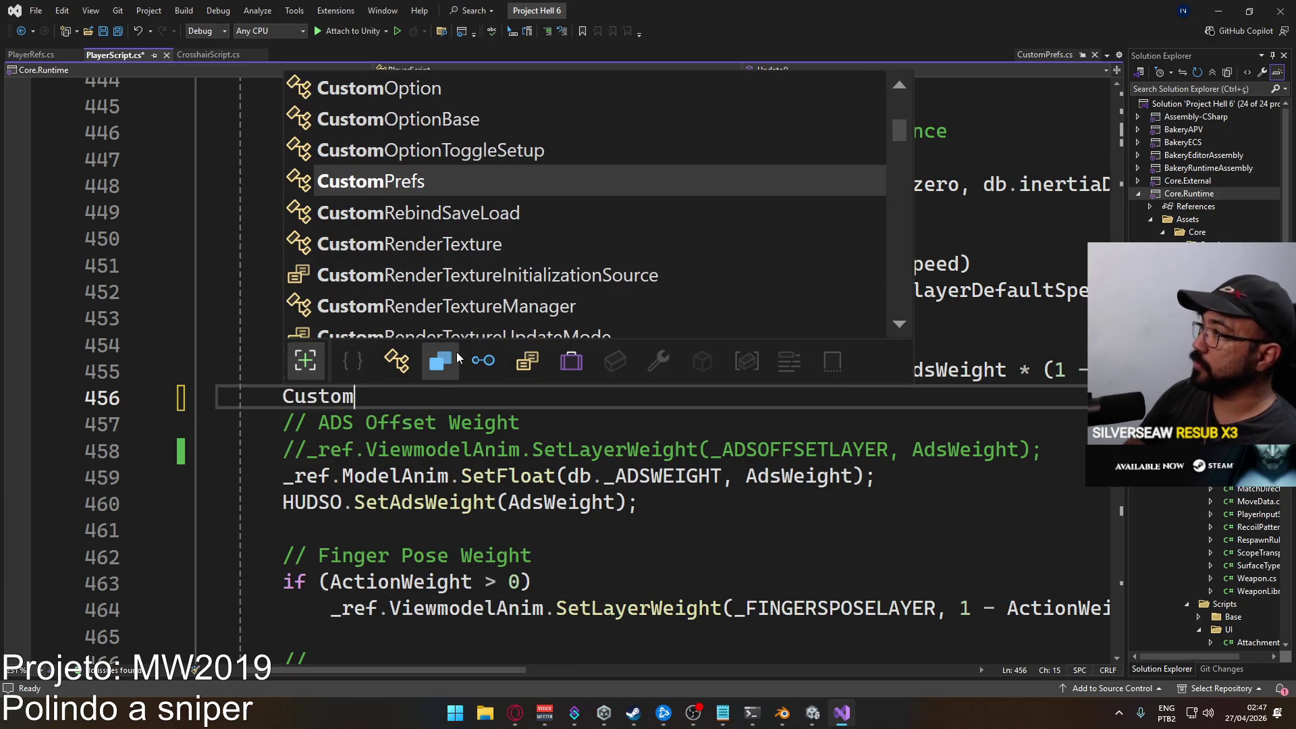
key("Escape")
key("BackSpace")
key("BackSpace")
key("BackSpace")
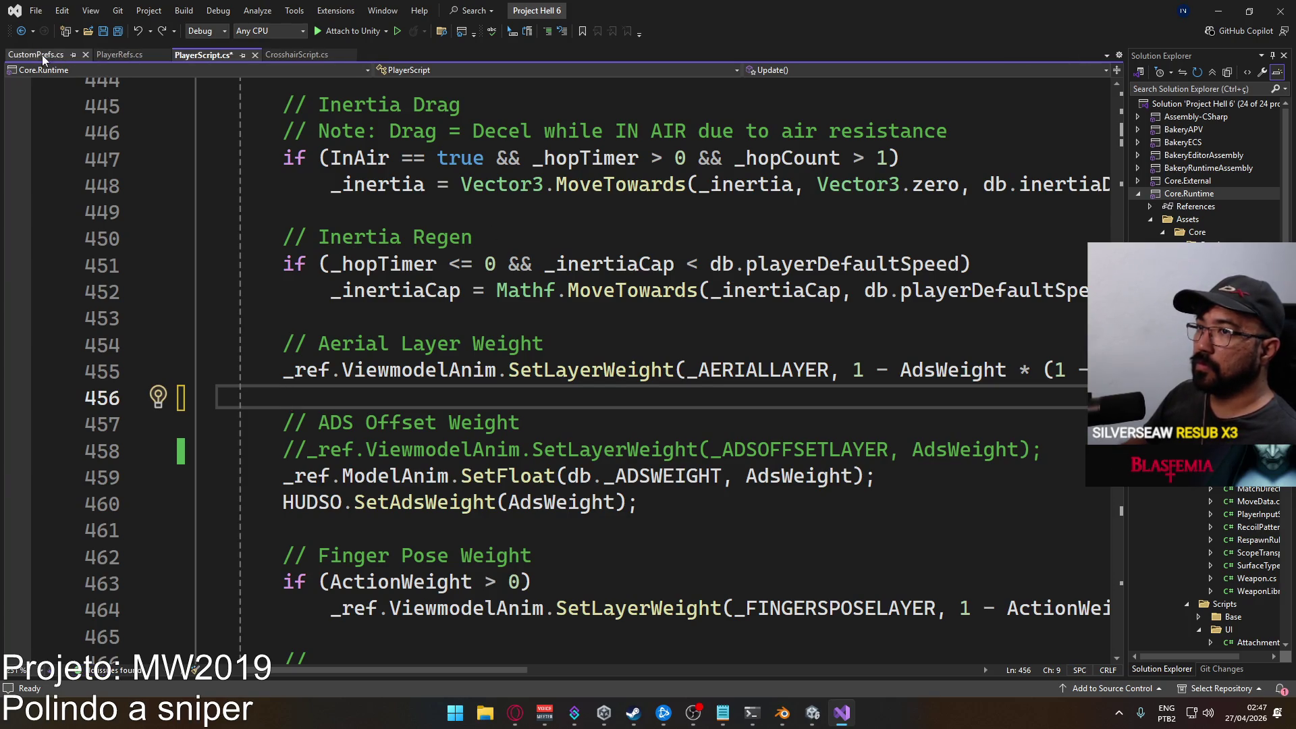
left_click(37, 55)
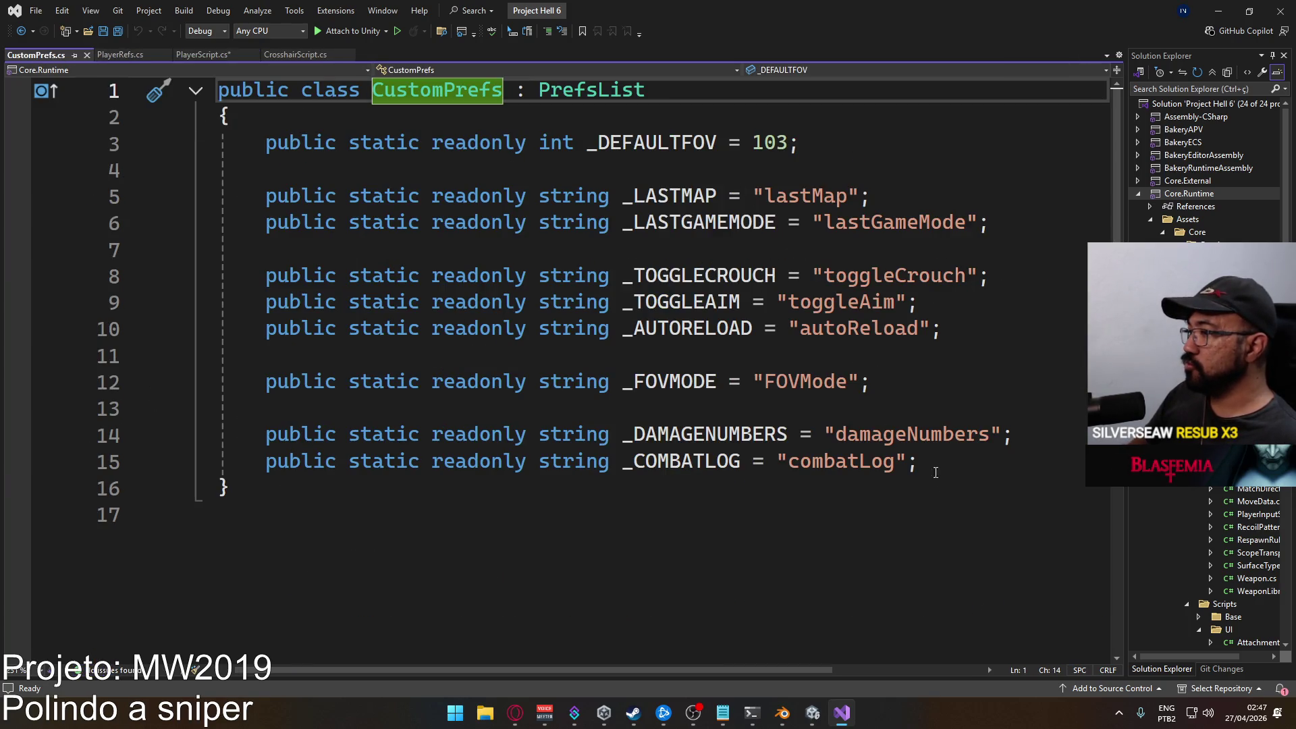
left_click(965, 461)
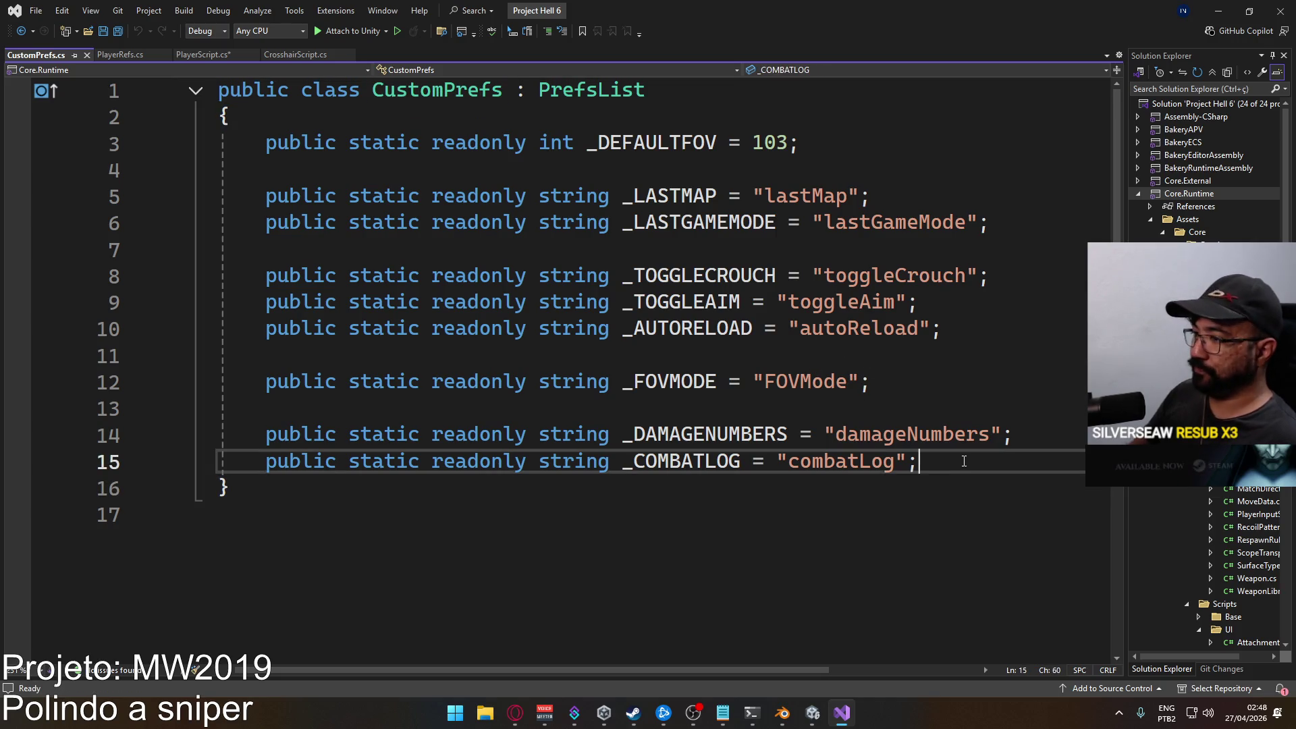
Add public static readonly string _SCOPESENSMULTIPLIER = "scopeSensMultiplier"; save, and return to Unity.
key("Return")
key("Return")
type("public static ")
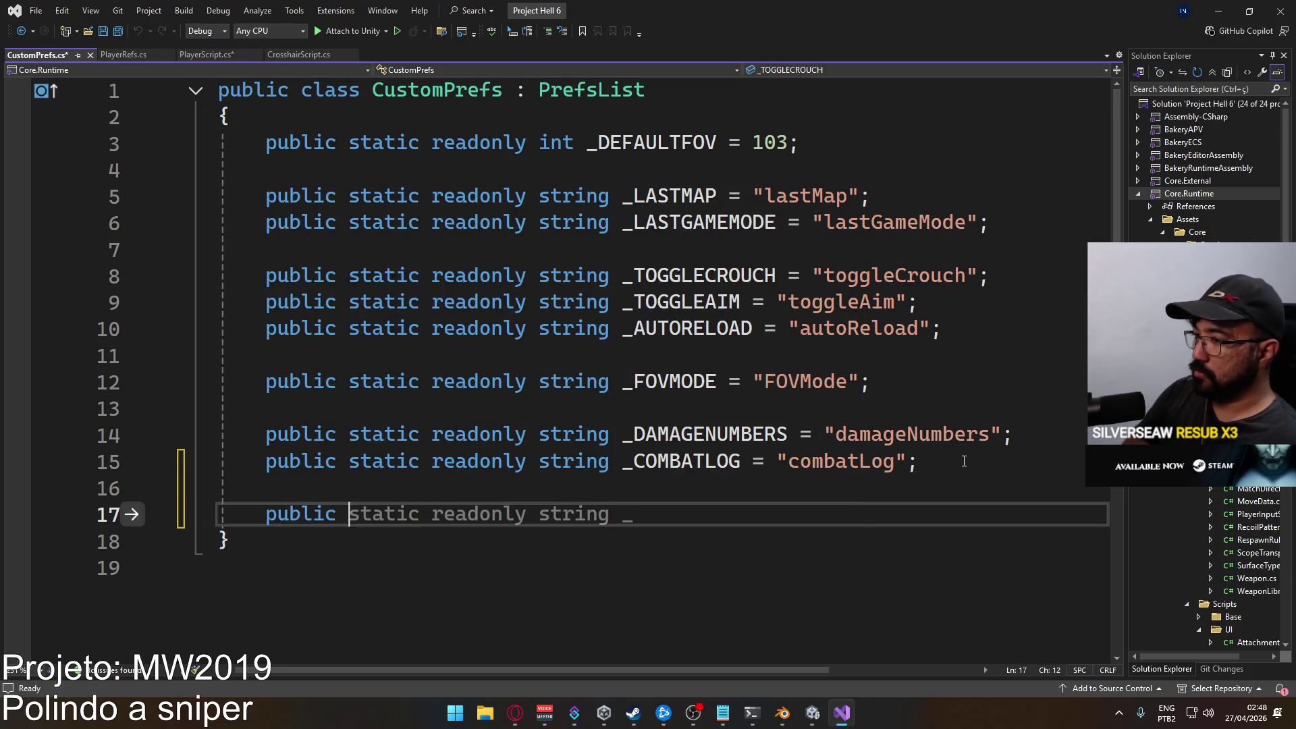
type("readonly string ")
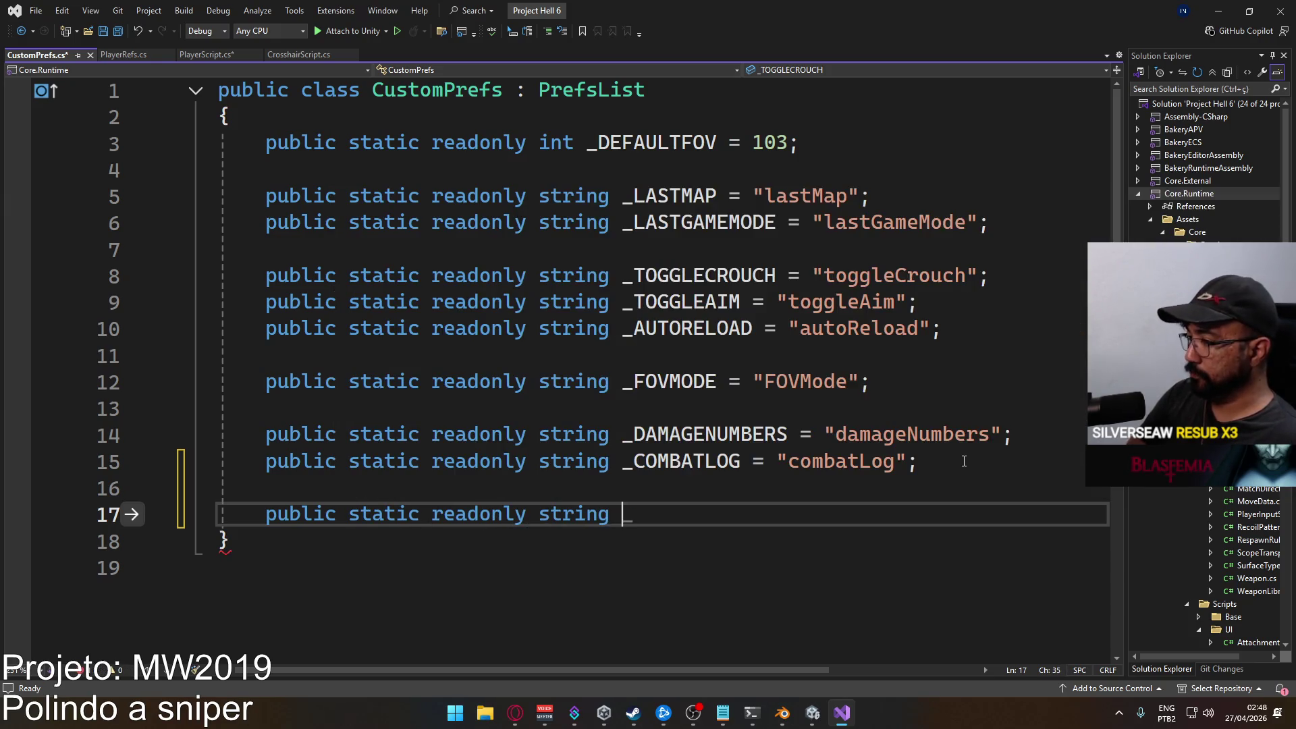
type("_")
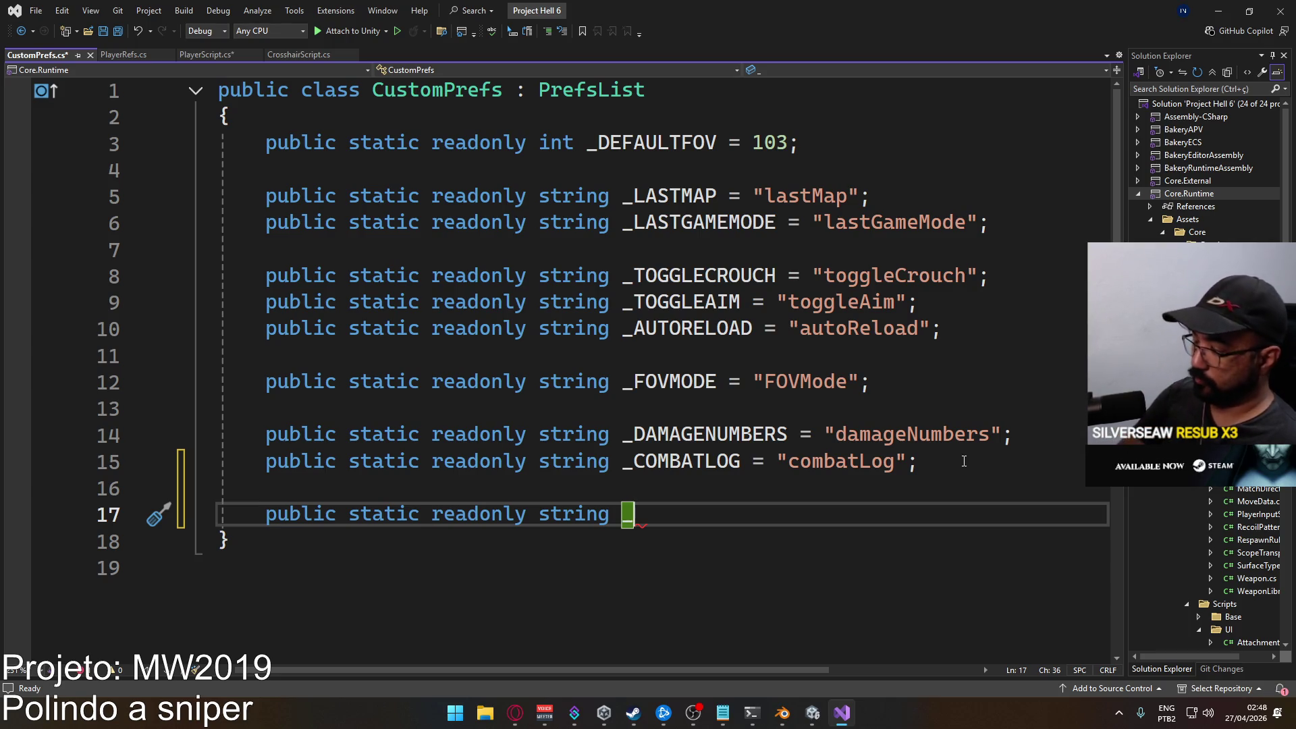
type("SCOPESENSMULTIPLIER = \"scope")
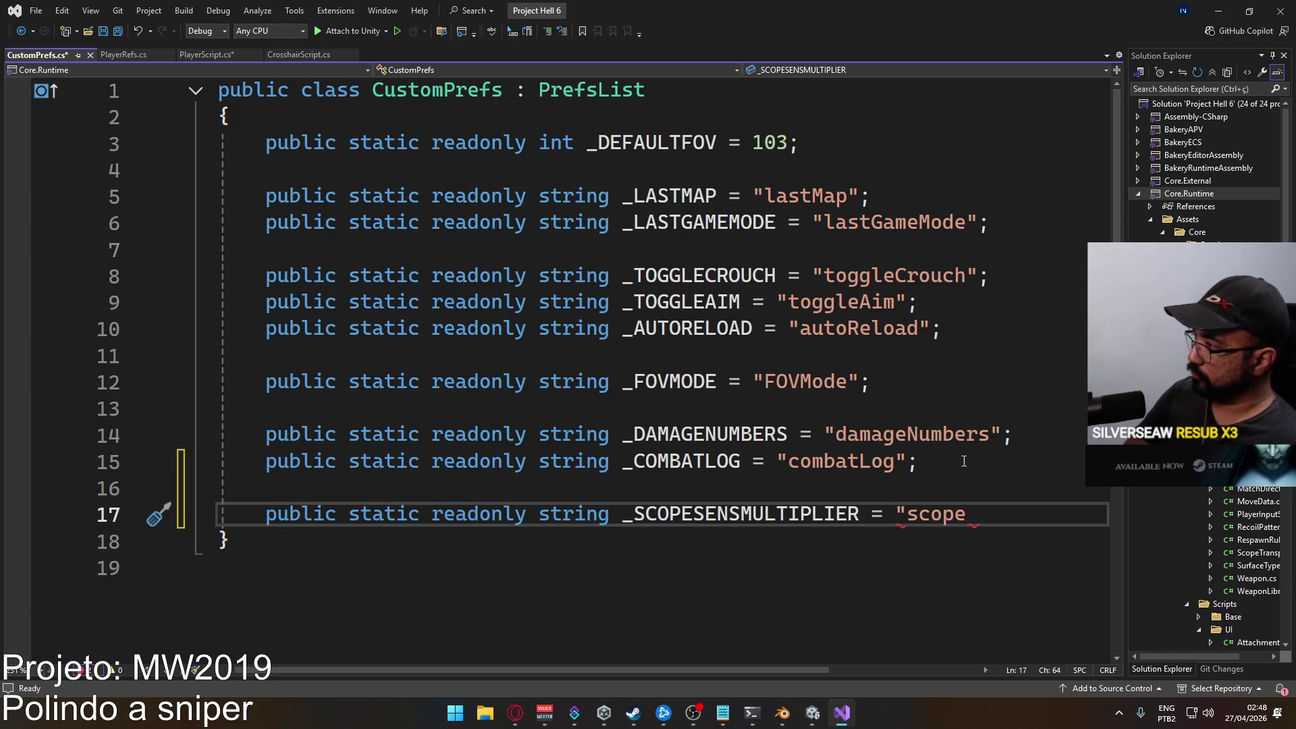
type("SensMultiplier\"")
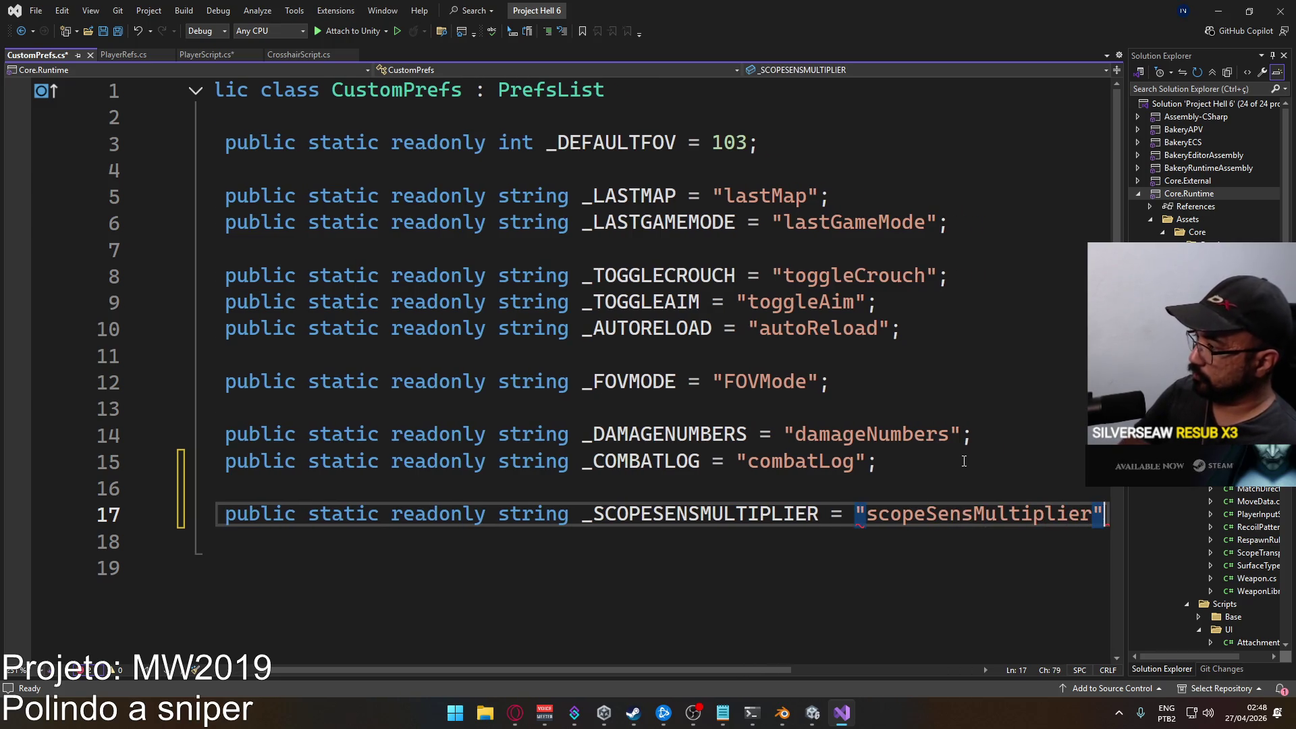
type(";")
key("ctrl+s")
key("alt+Tab")
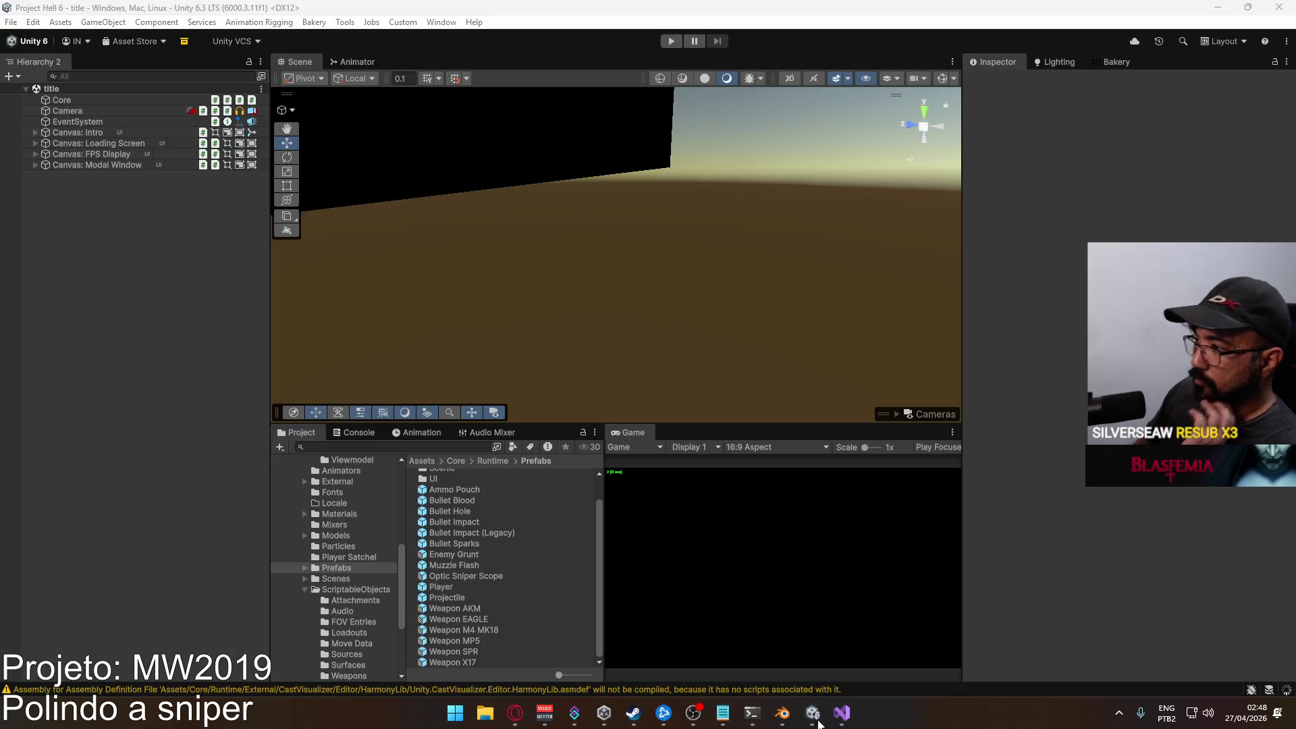
Delete the BurstDebugInformation_DoNotShip folder from F:\Builds\Project Hell and launch Project Hell.exe.
key("super+e")
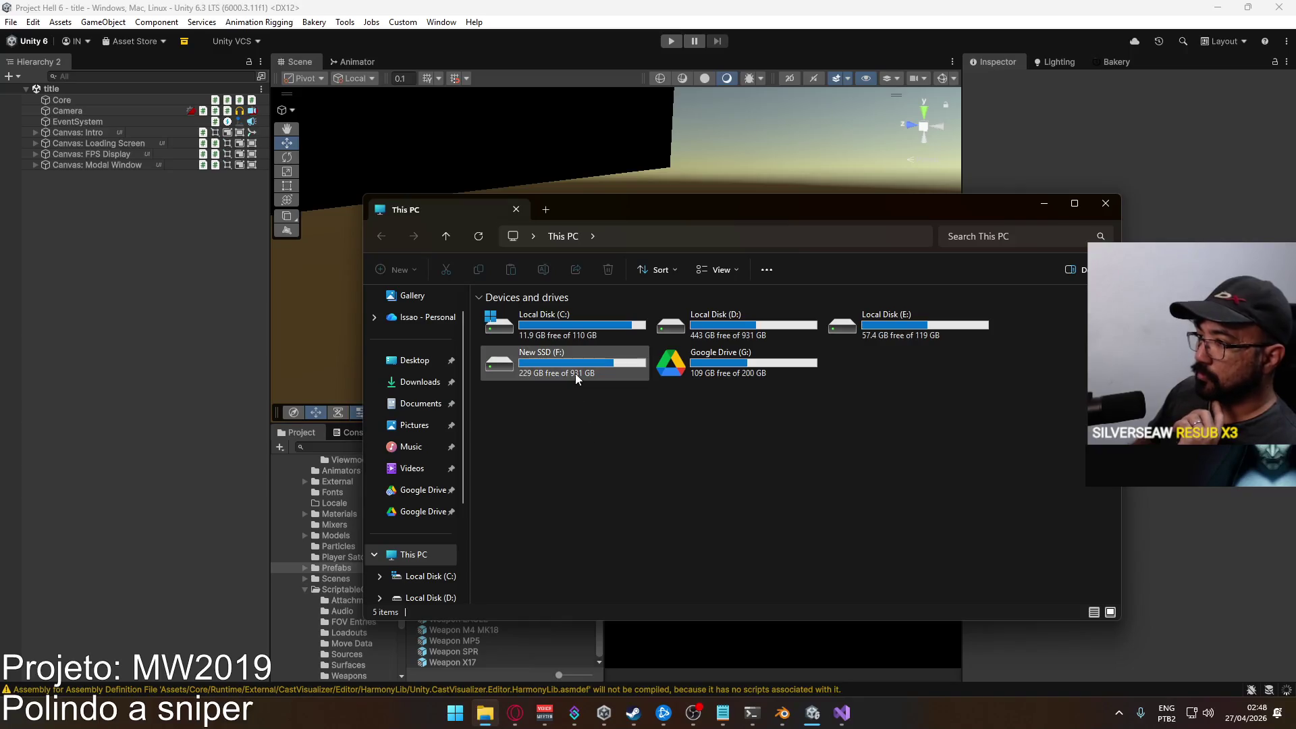
double_click(575, 374)
double_click(572, 315)
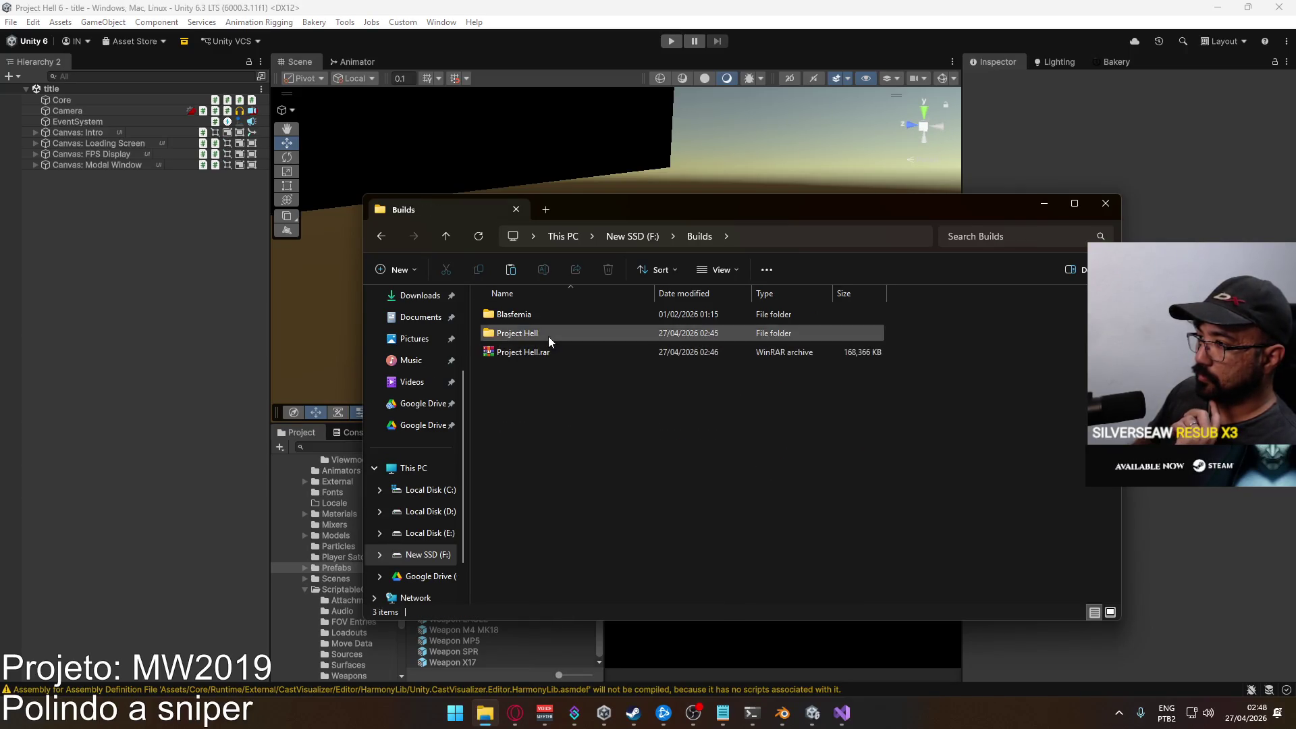
double_click(548, 333)
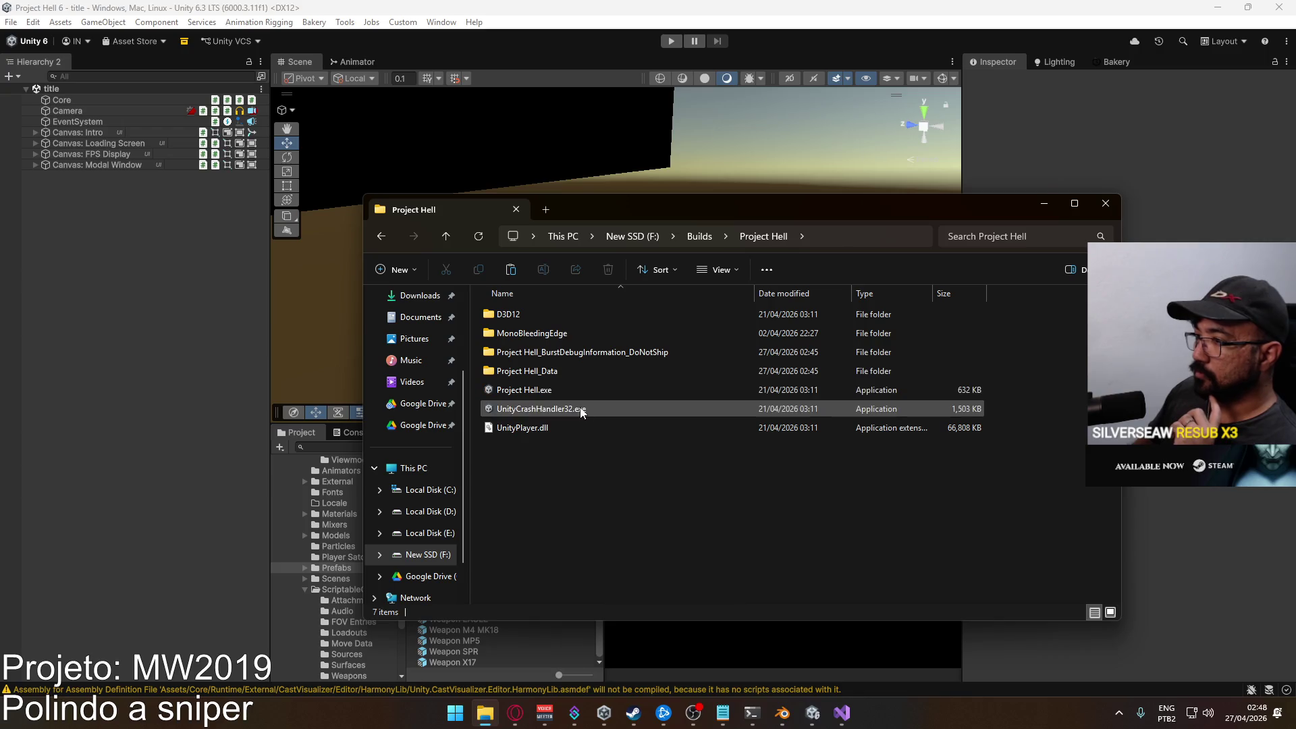
left_click(599, 355)
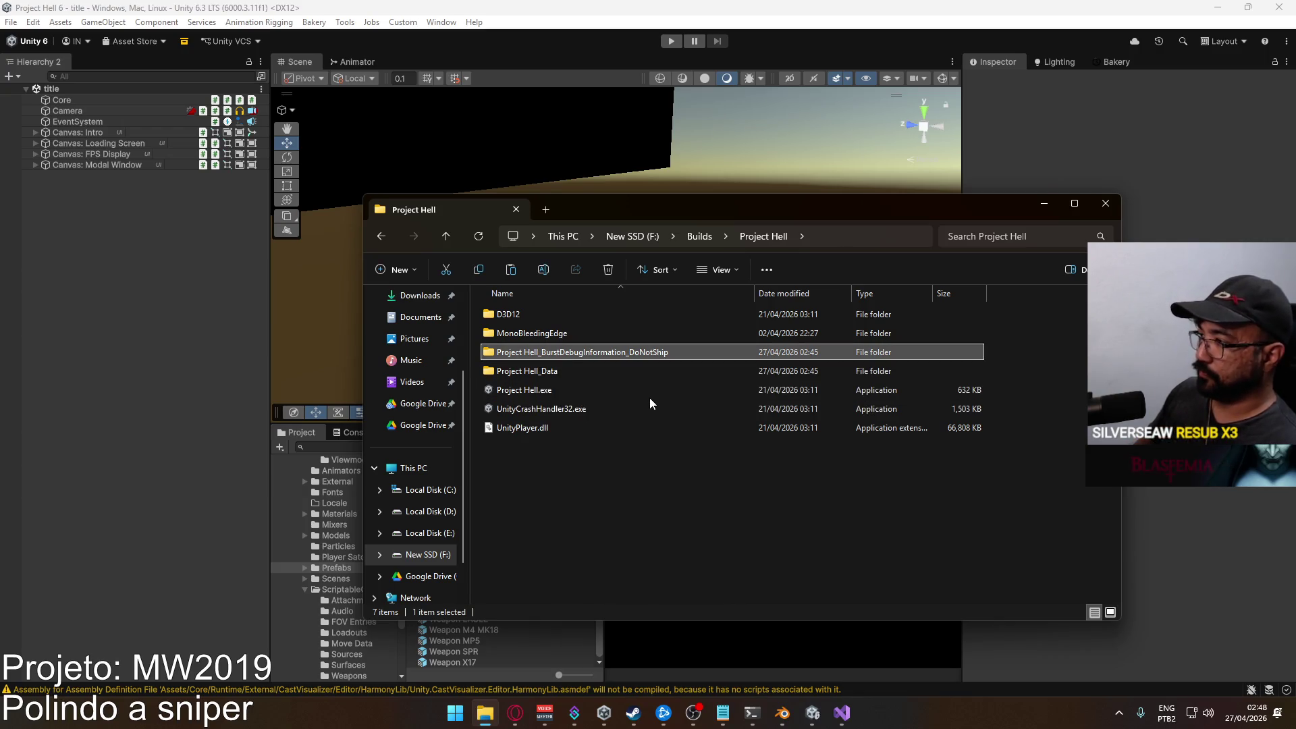
key("Delete")
double_click(543, 372)
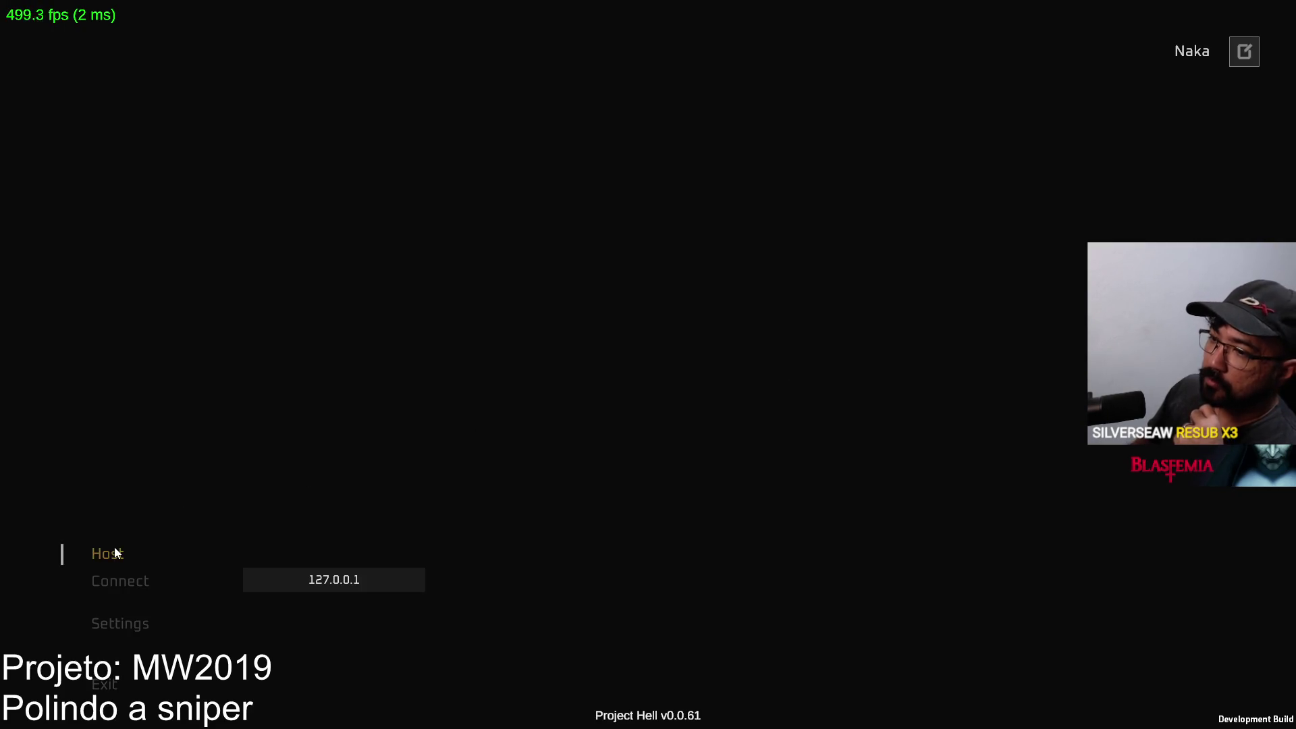
Host a Domination match on the Shipment map.
left_click(115, 550)
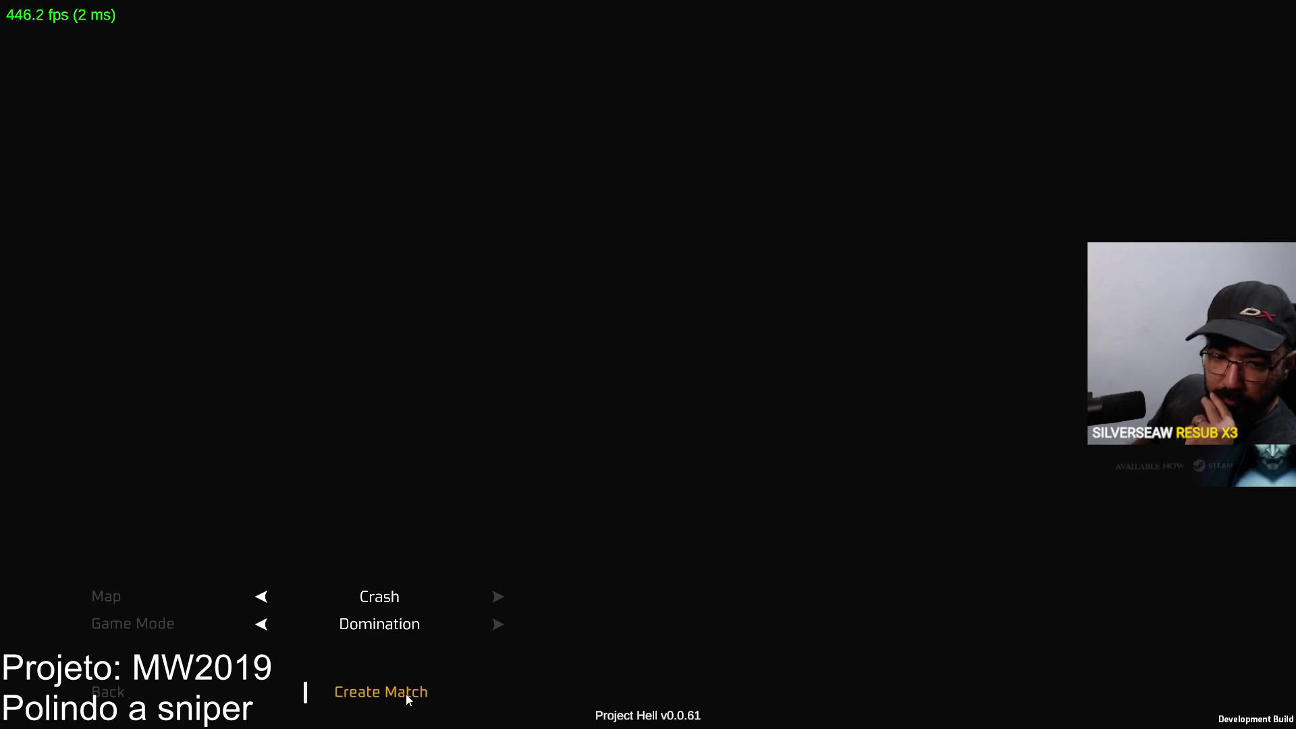
left_click(262, 600)
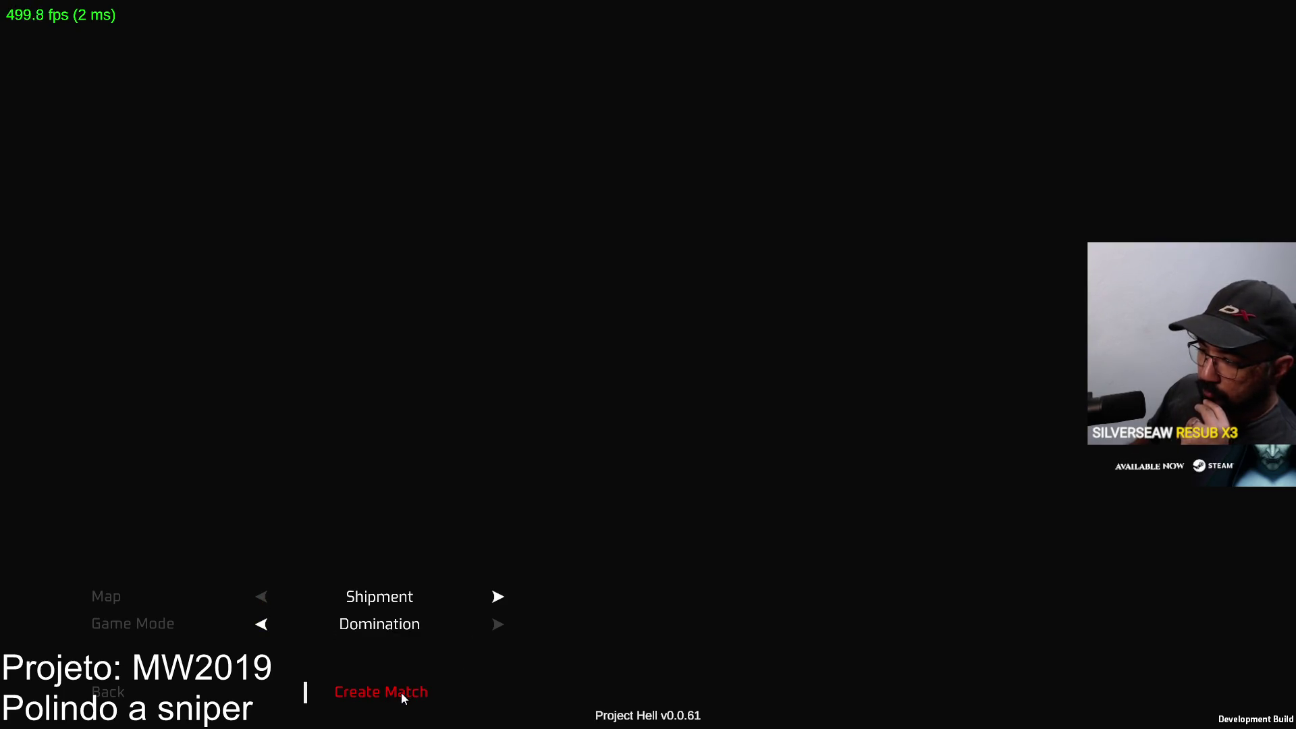
left_click(401, 695)
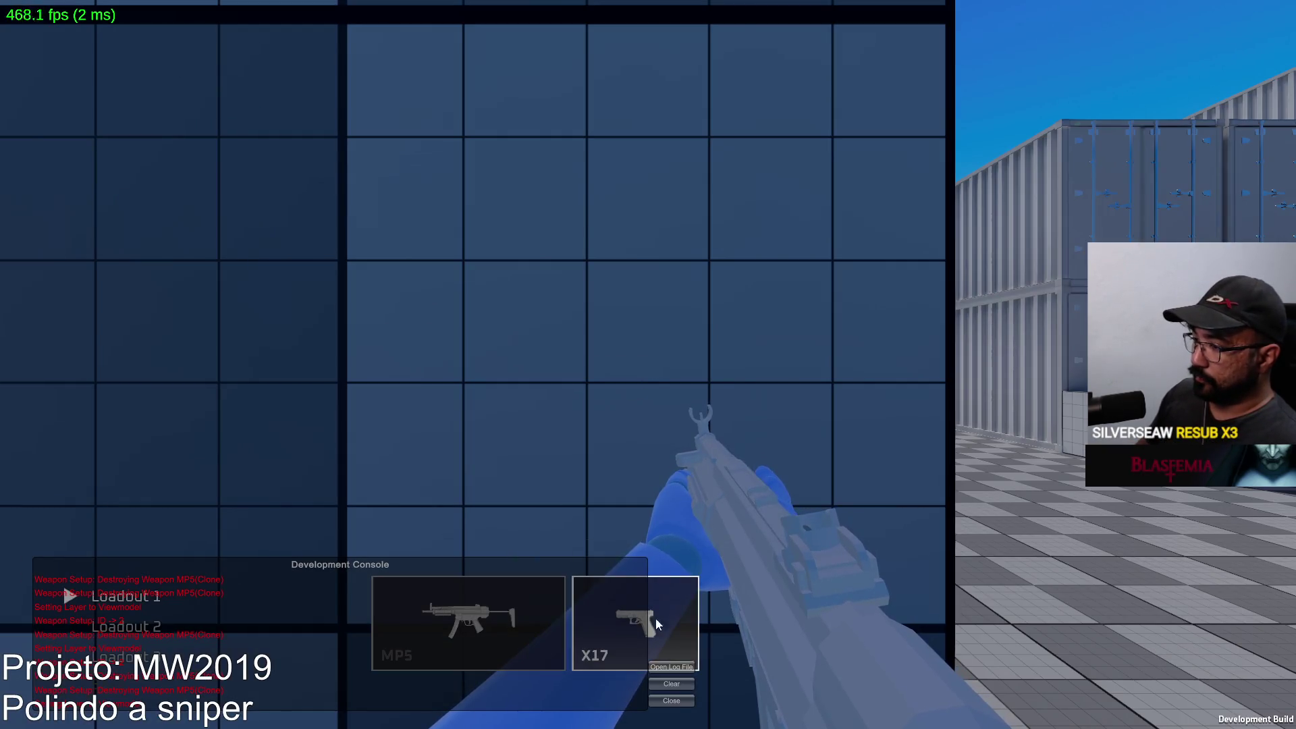
Equip the Marksman SPR fitted with the Sniper Scope optic and return to gameplay.
left_click(469, 621)
left_click(342, 443)
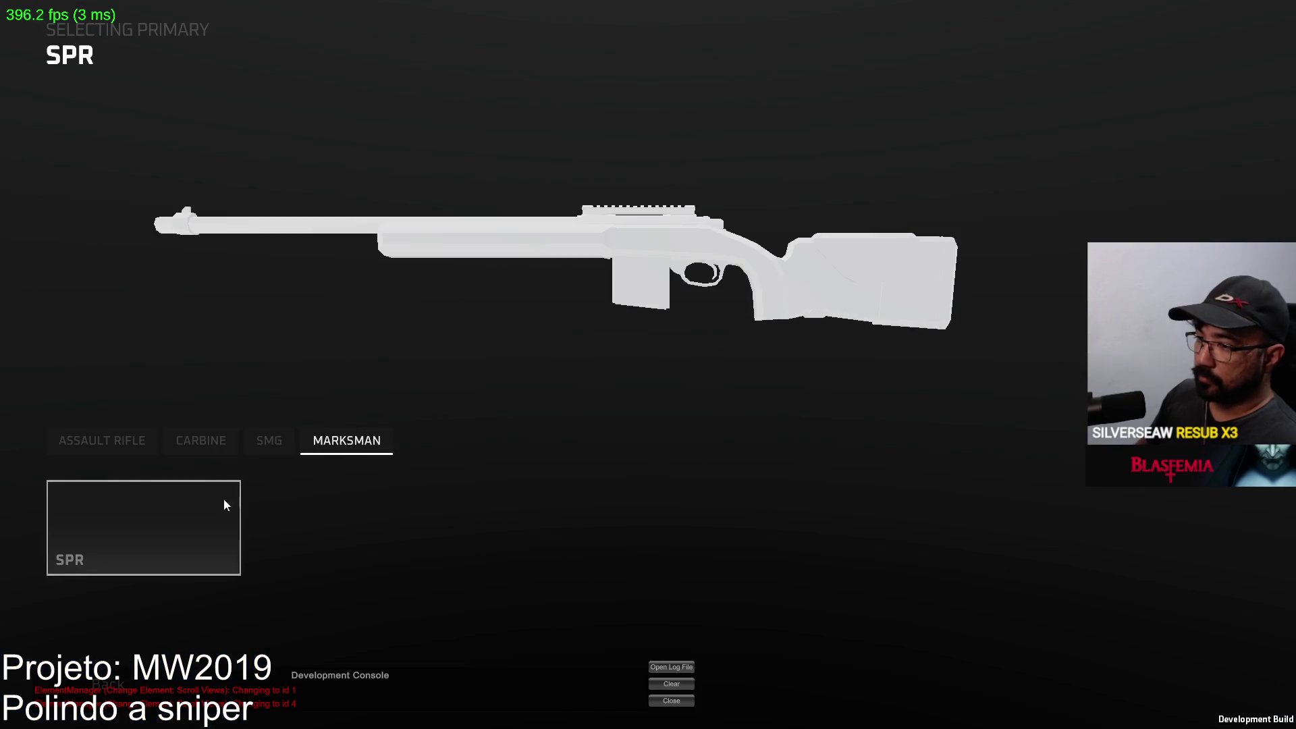
left_click(229, 491)
left_click(654, 150)
left_click(243, 523)
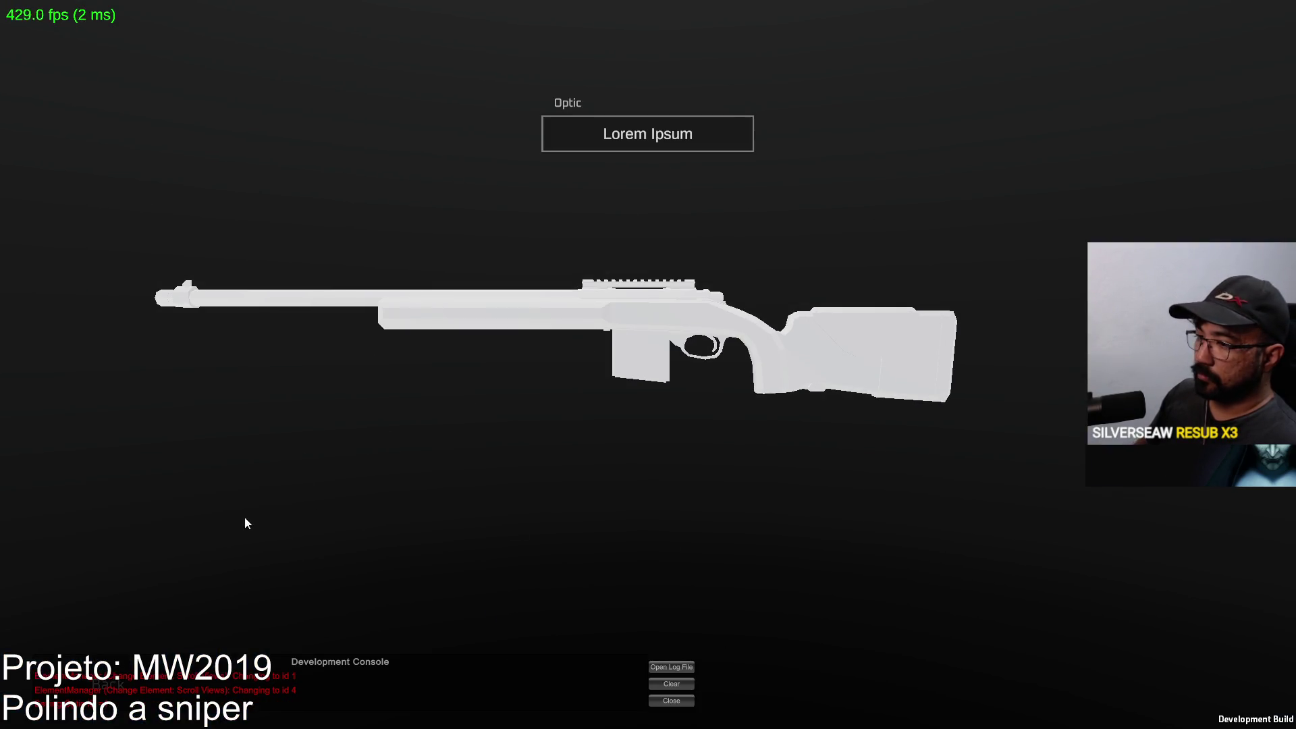
key("Escape")
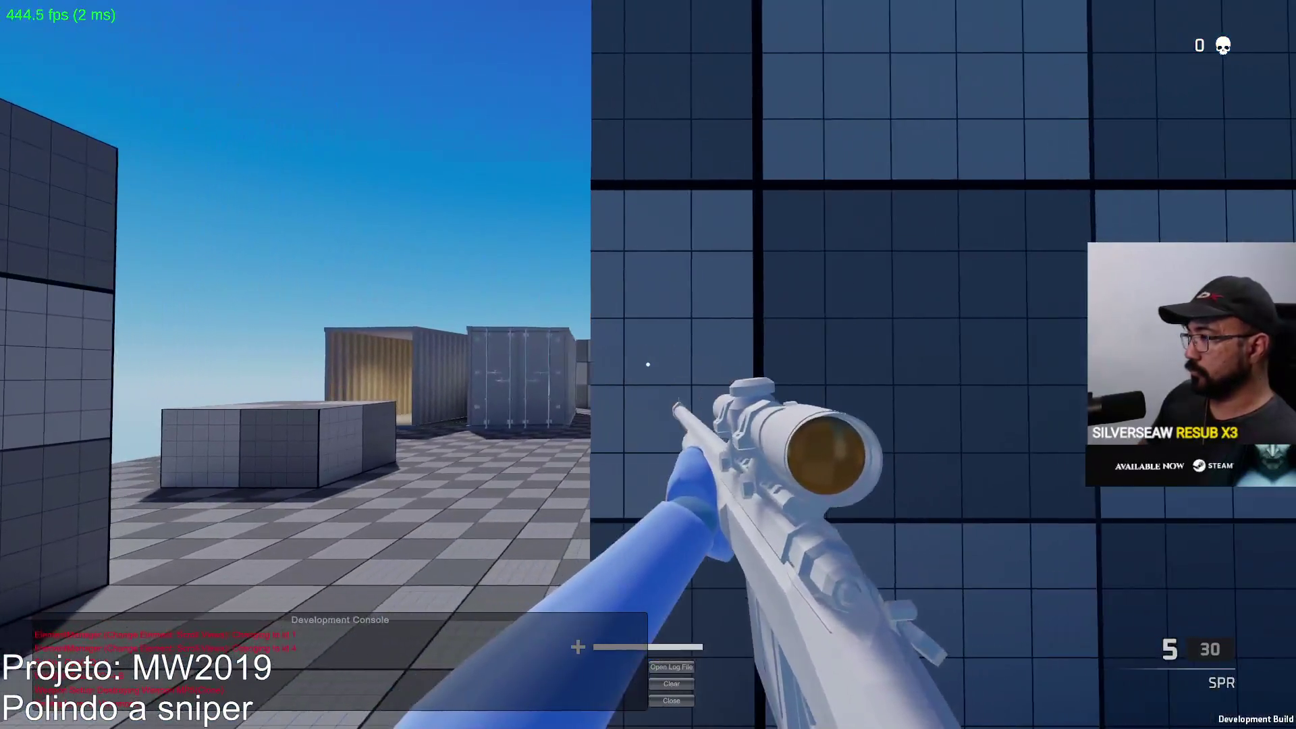
Aim the SPR's scope in and out several times while standing still.
right_click(648, 365)
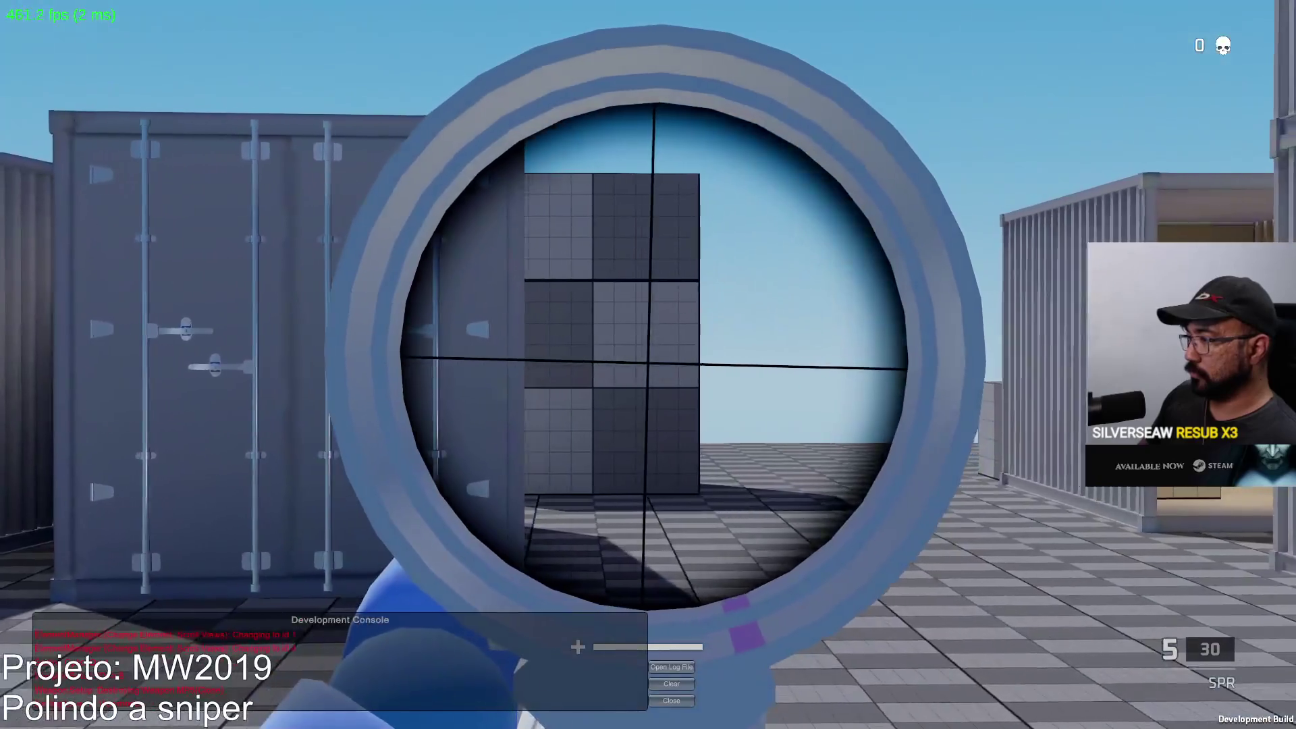
right_click(648, 364)
right_click(648, 365)
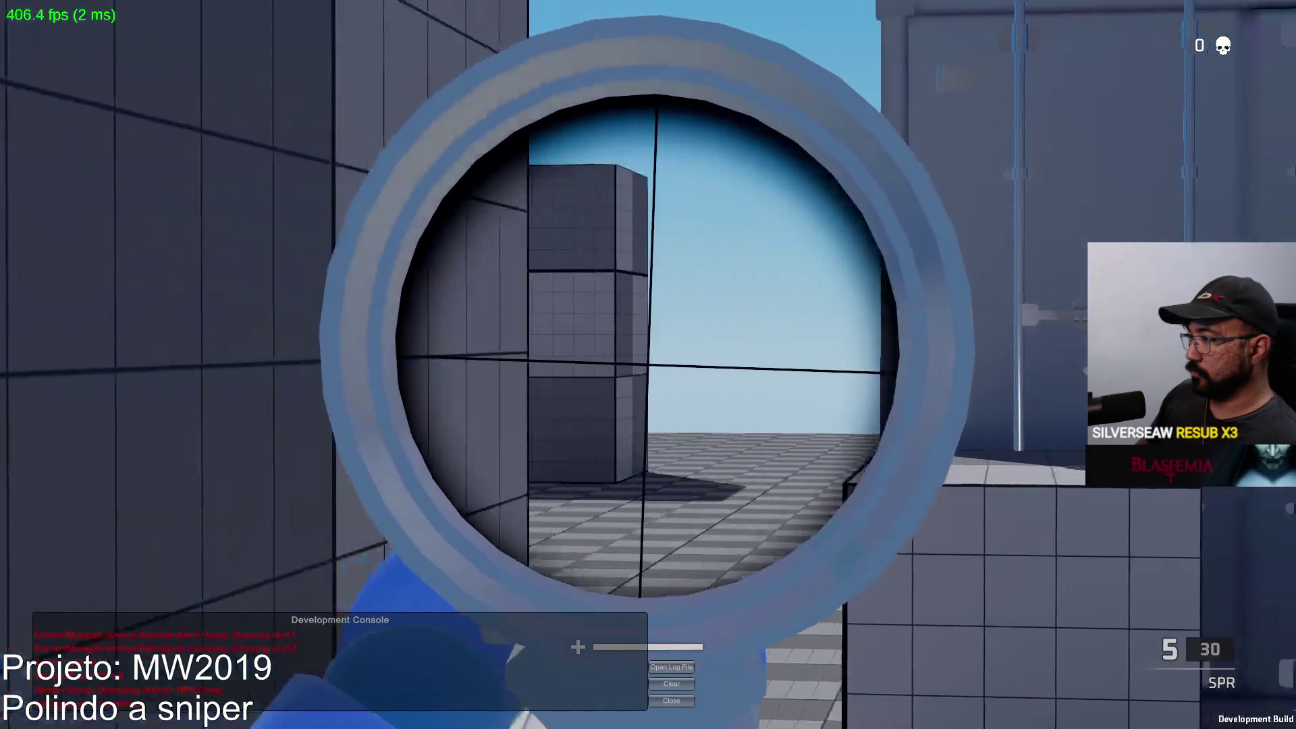
right_click(649, 365)
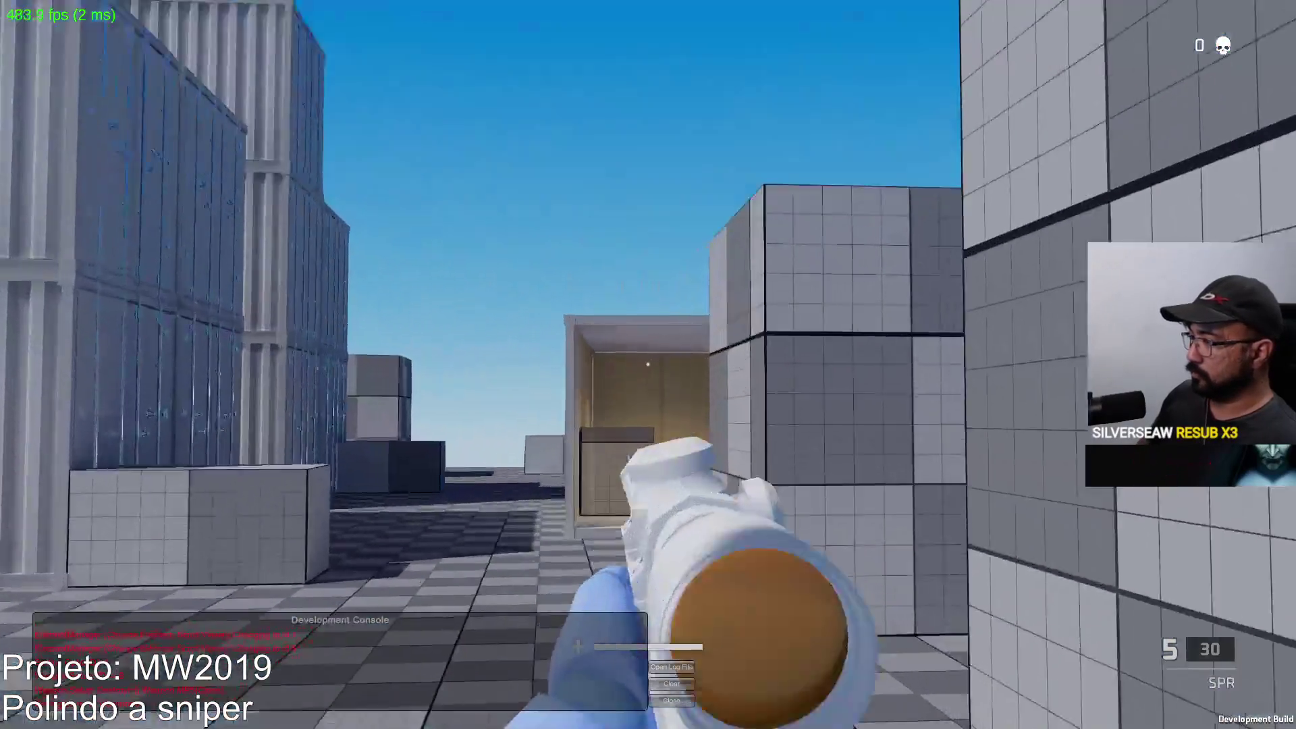
right_click(648, 365)
right_click(648, 365)
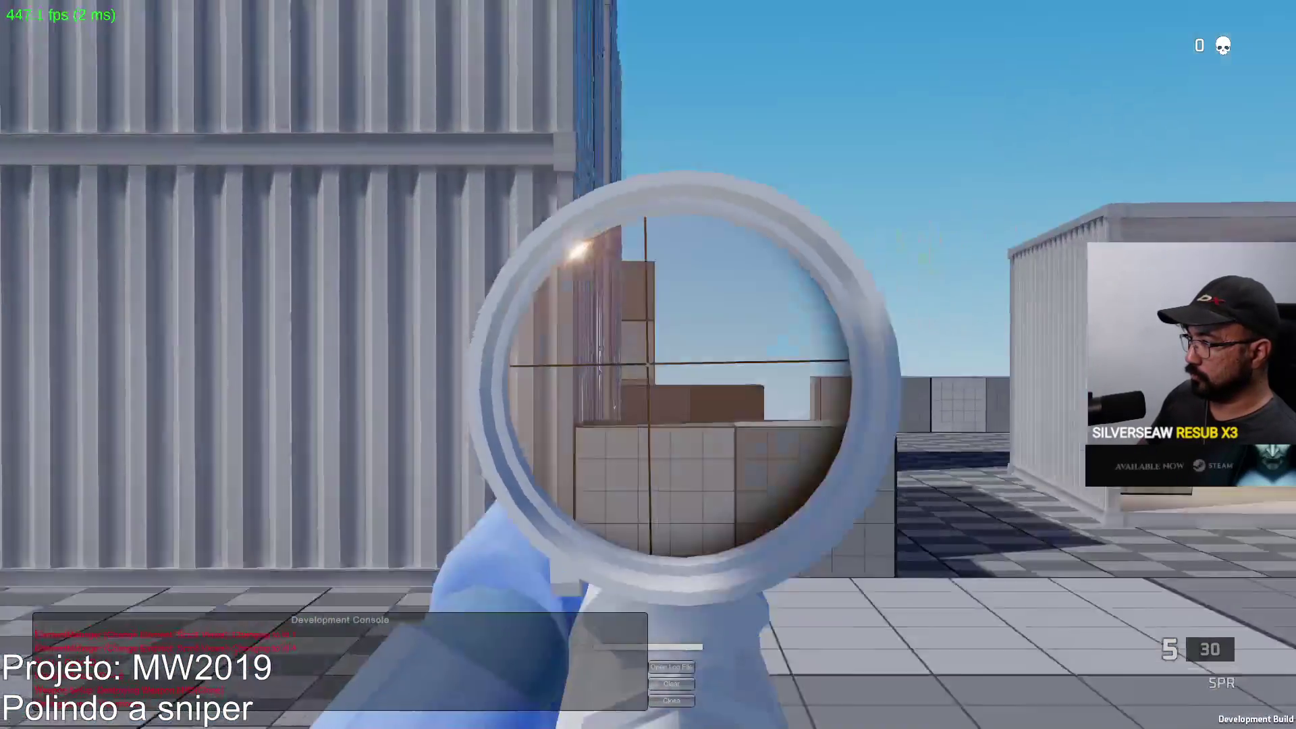
Move and sprint around the Shipment containers and checkered platform, scoping in along the way.
key("w")
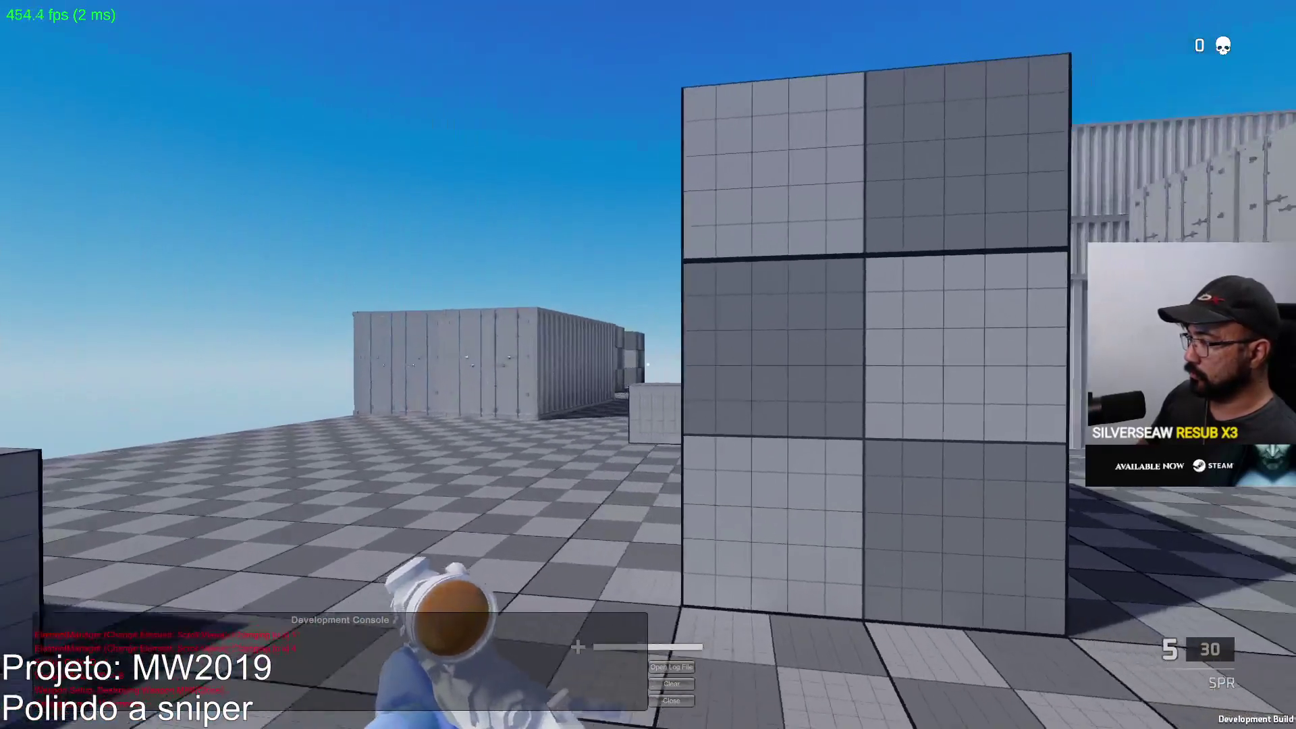
right_click(648, 365)
right_click(649, 365)
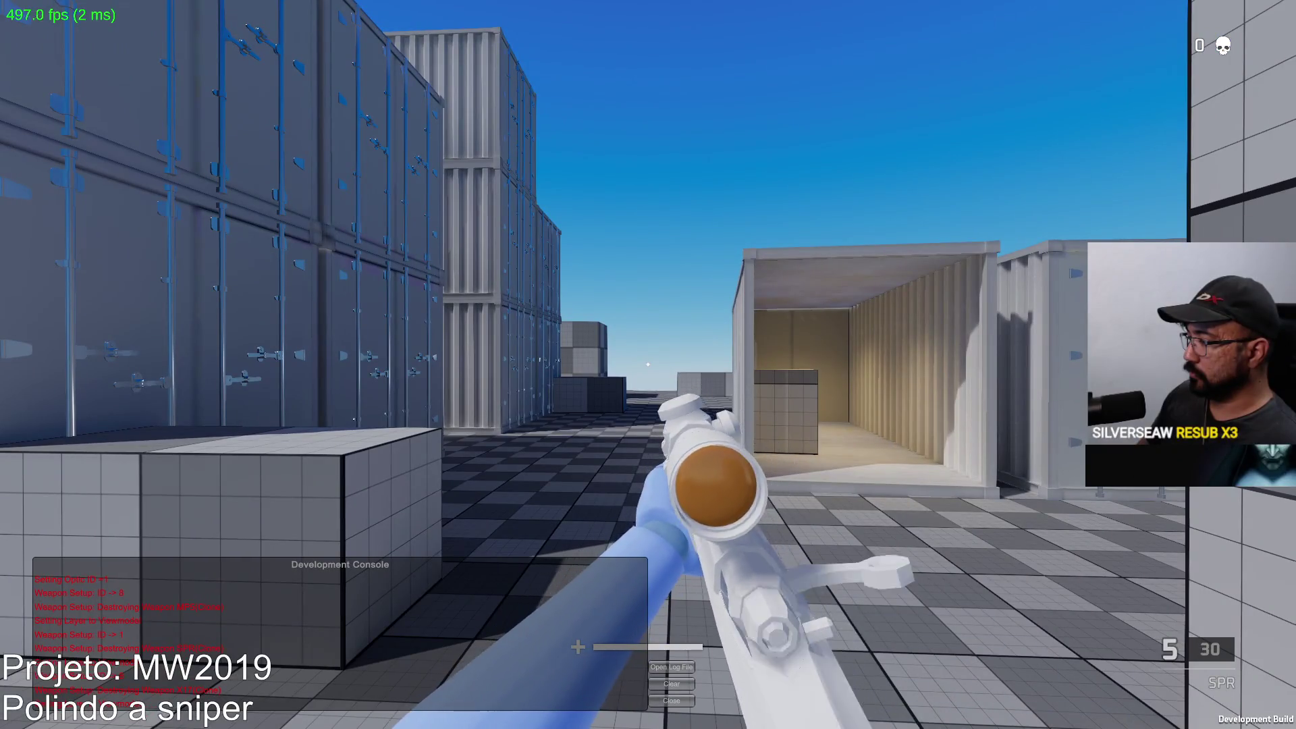
key("shift+w")
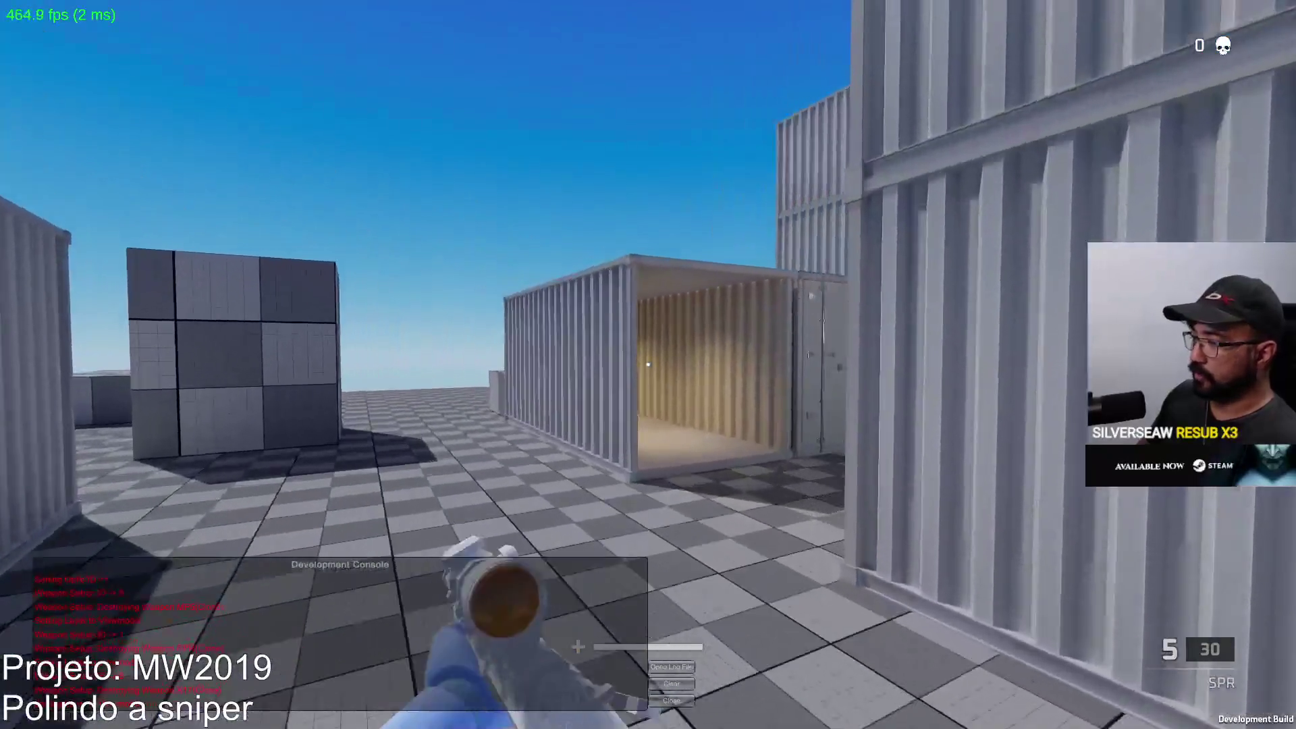
right_click(648, 365)
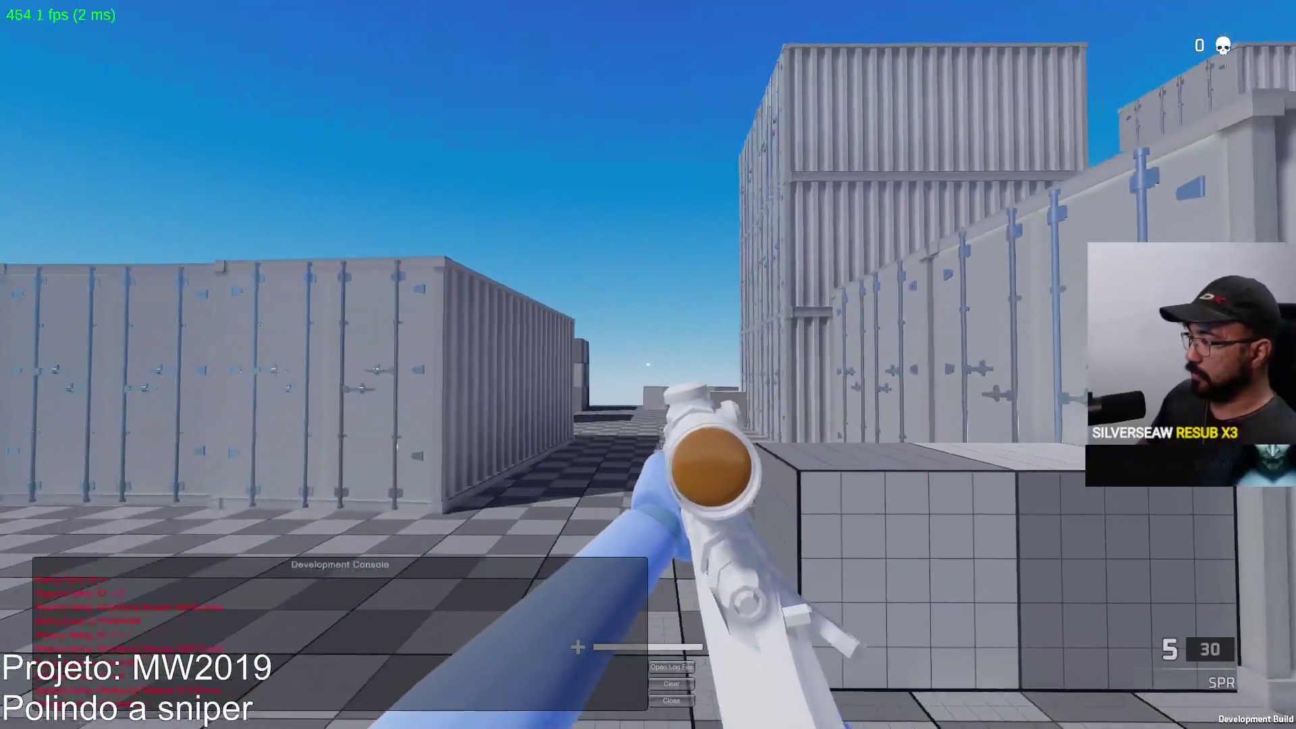
right_click(648, 365)
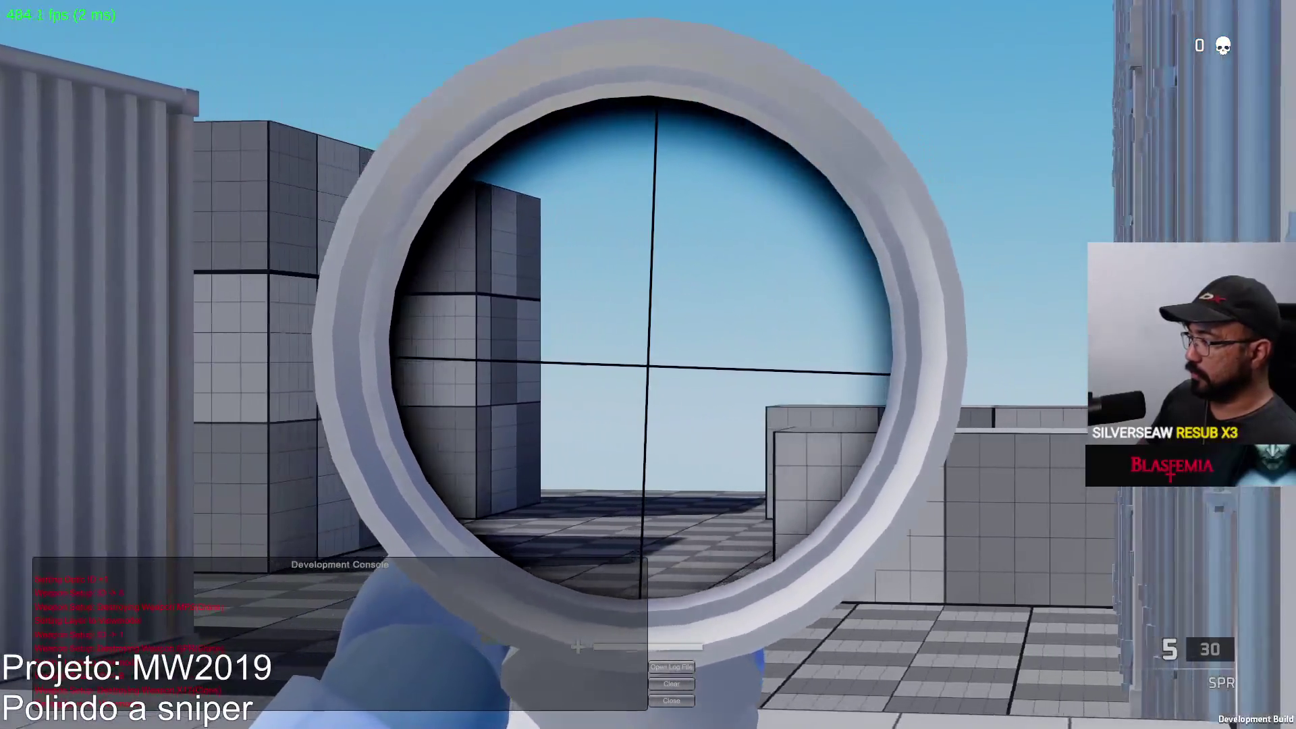
right_click(648, 365)
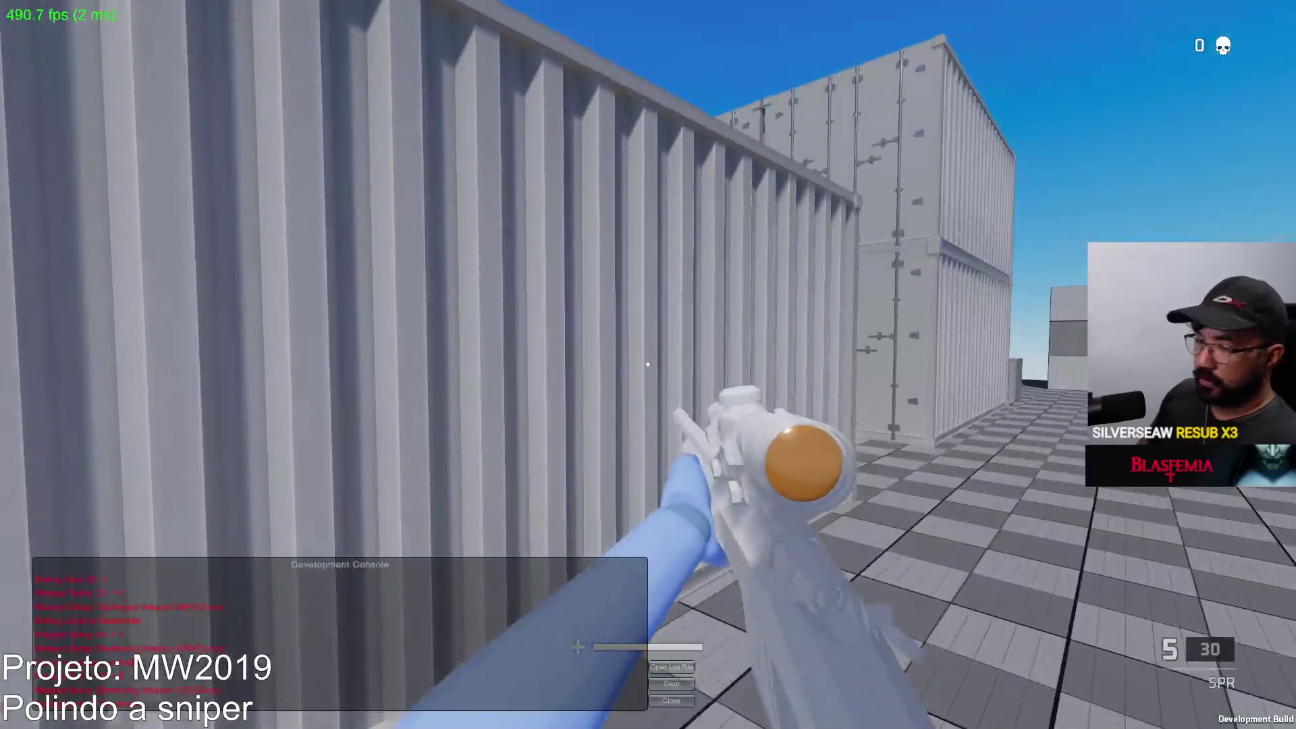
key("shift+w")
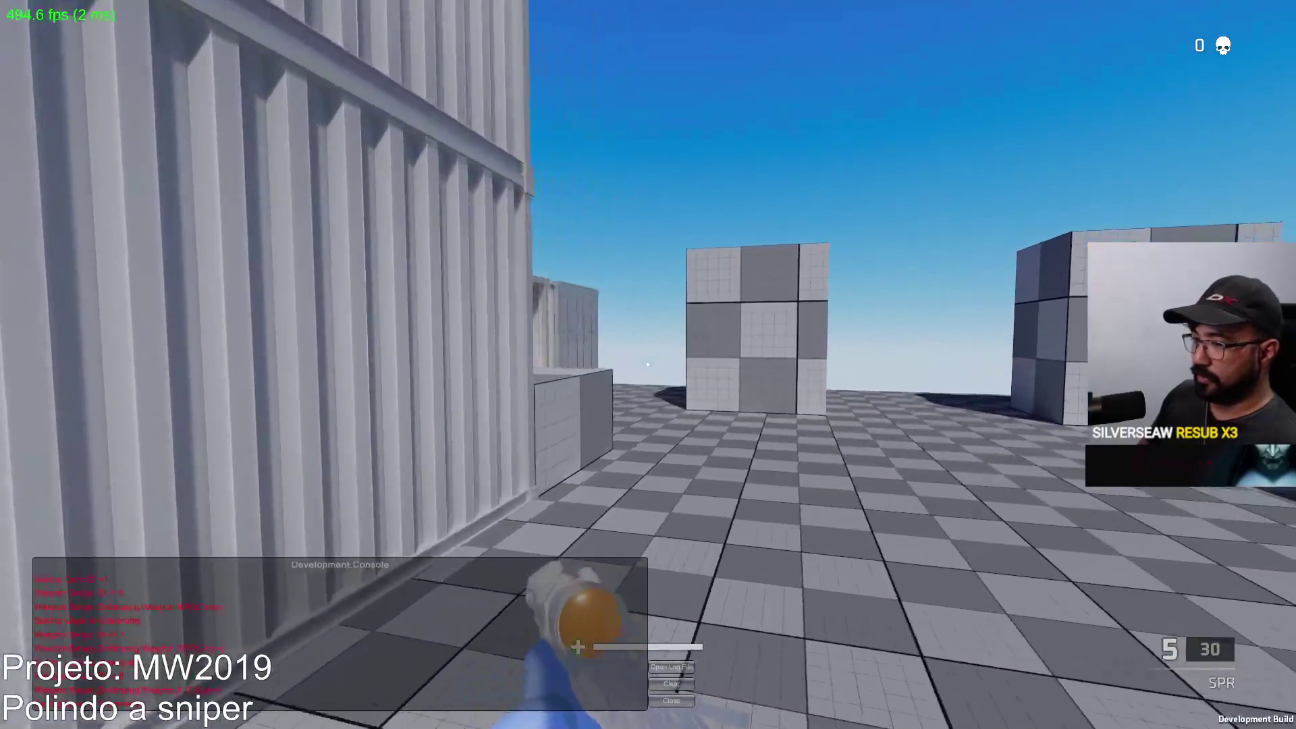
key("shift+w")
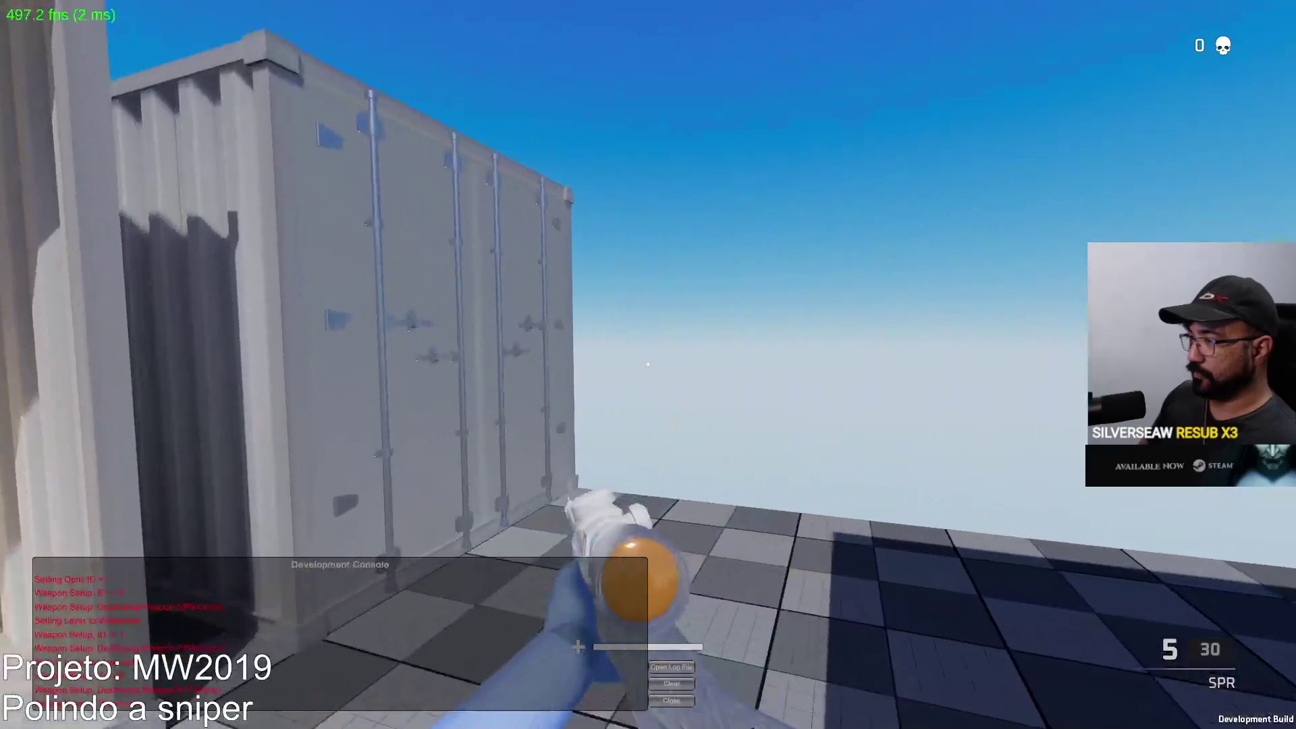
key("w")
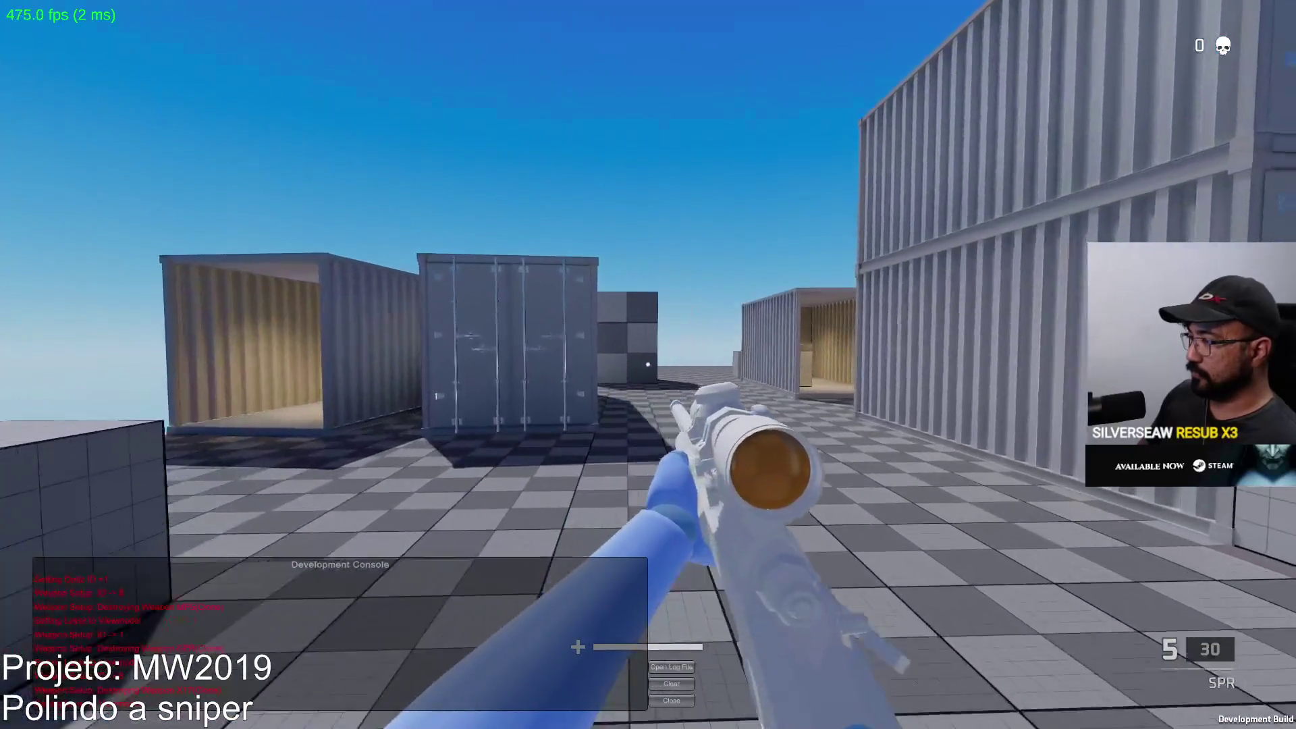
key("w")
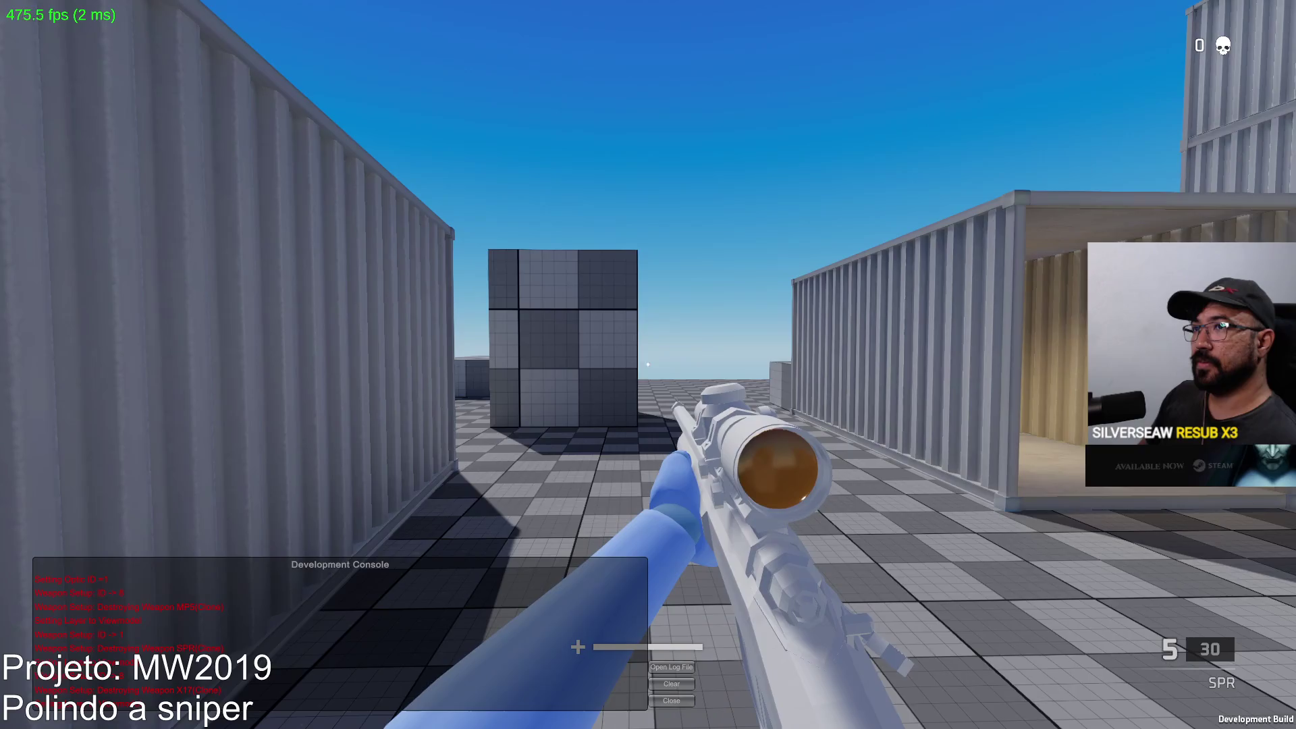
Quit the game, close File Explorer and start play mode in Unity.
key("alt+F4")
left_click(1105, 203)
left_click(671, 41)
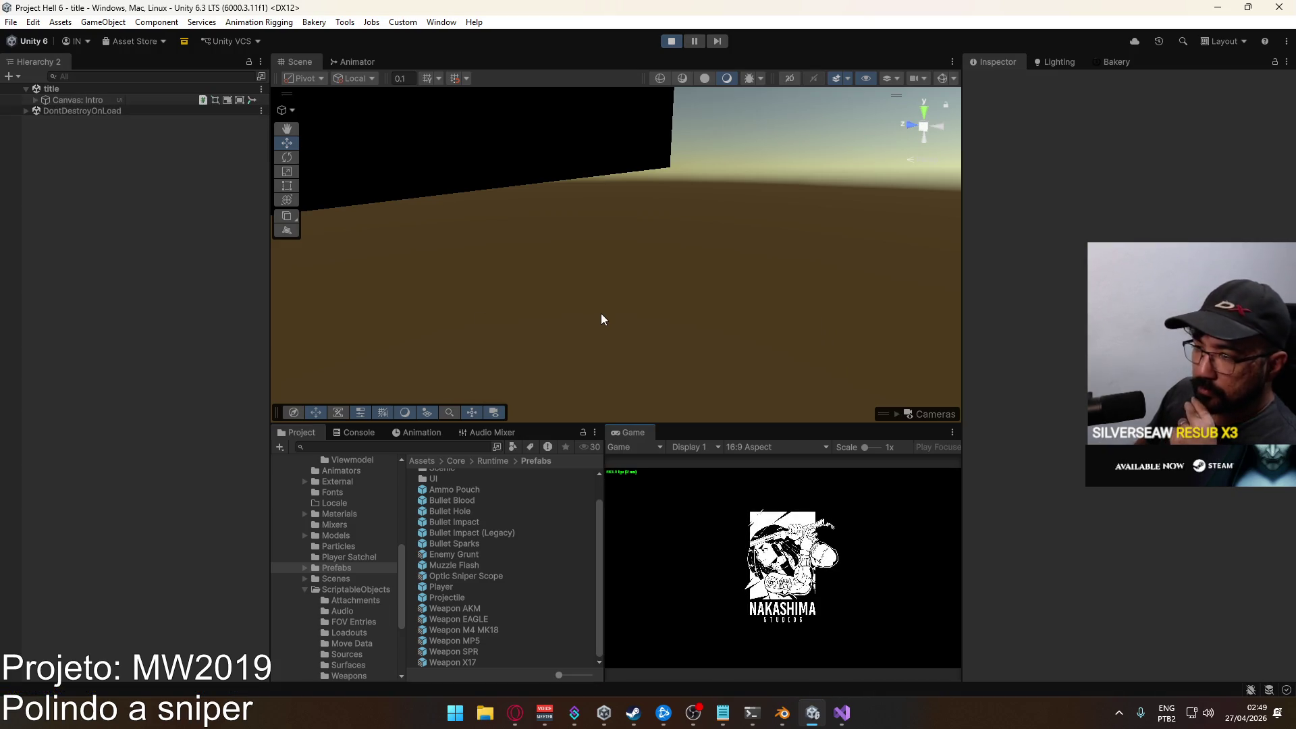
Switch to PlayerScript.cs in Visual Studio and save it.
left_click(841, 713)
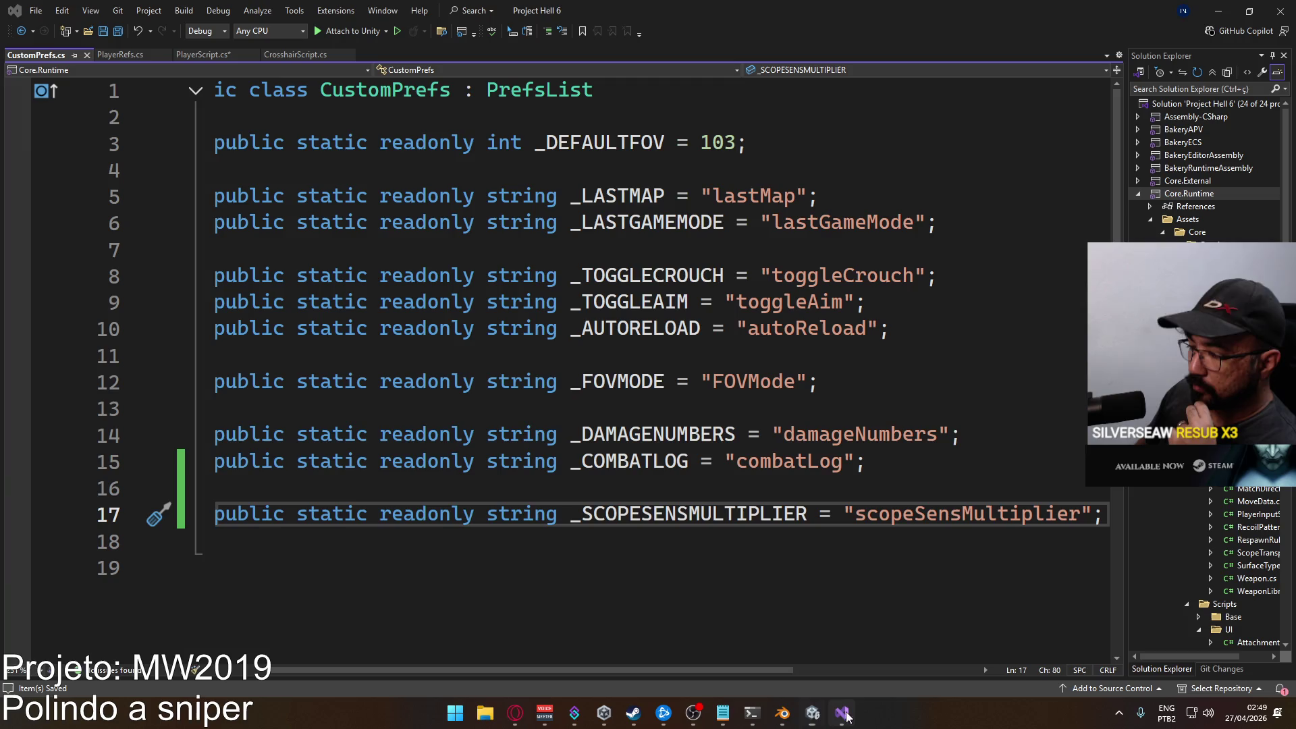
left_click(197, 55)
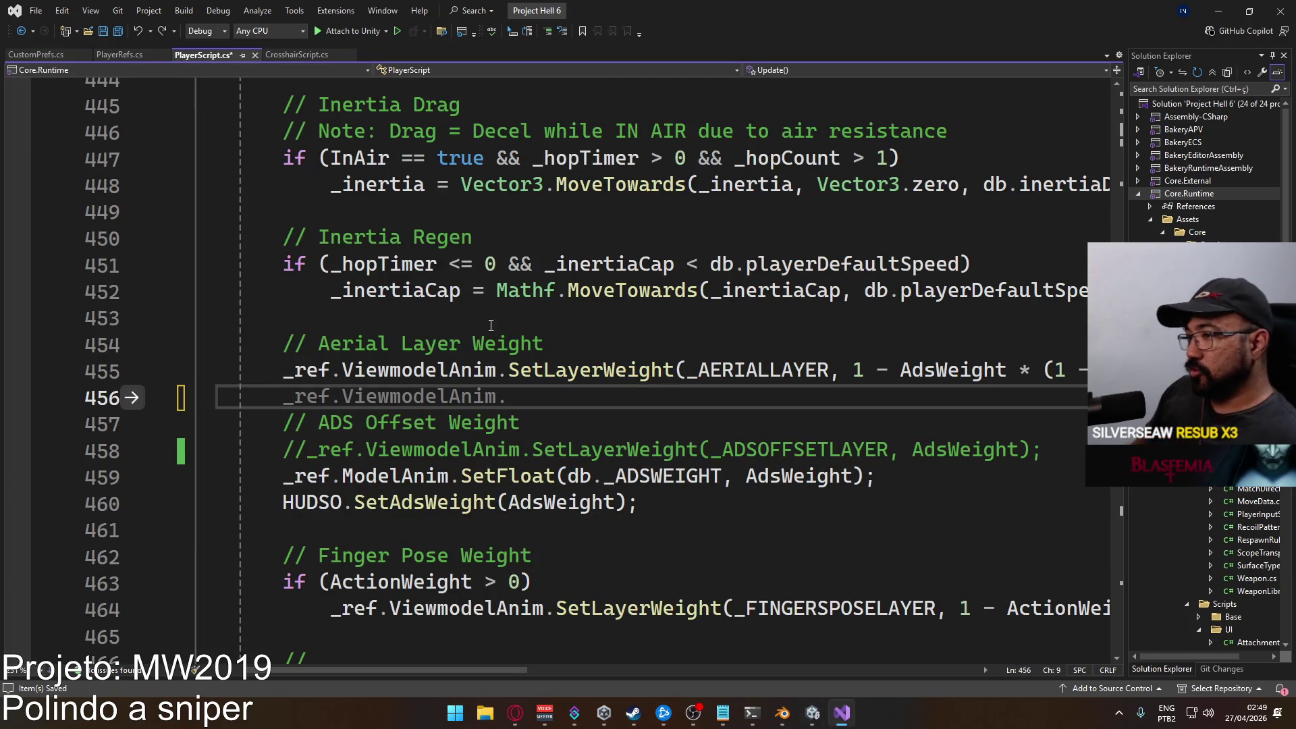
left_click(547, 344)
key("ctrl+s")
Go to the ShootProcessing method definition in PlayerScript.cs.
scroll(580, 435, "down", 5)
scroll(580, 434, "down", 7)
scroll(553, 405, "up", 11)
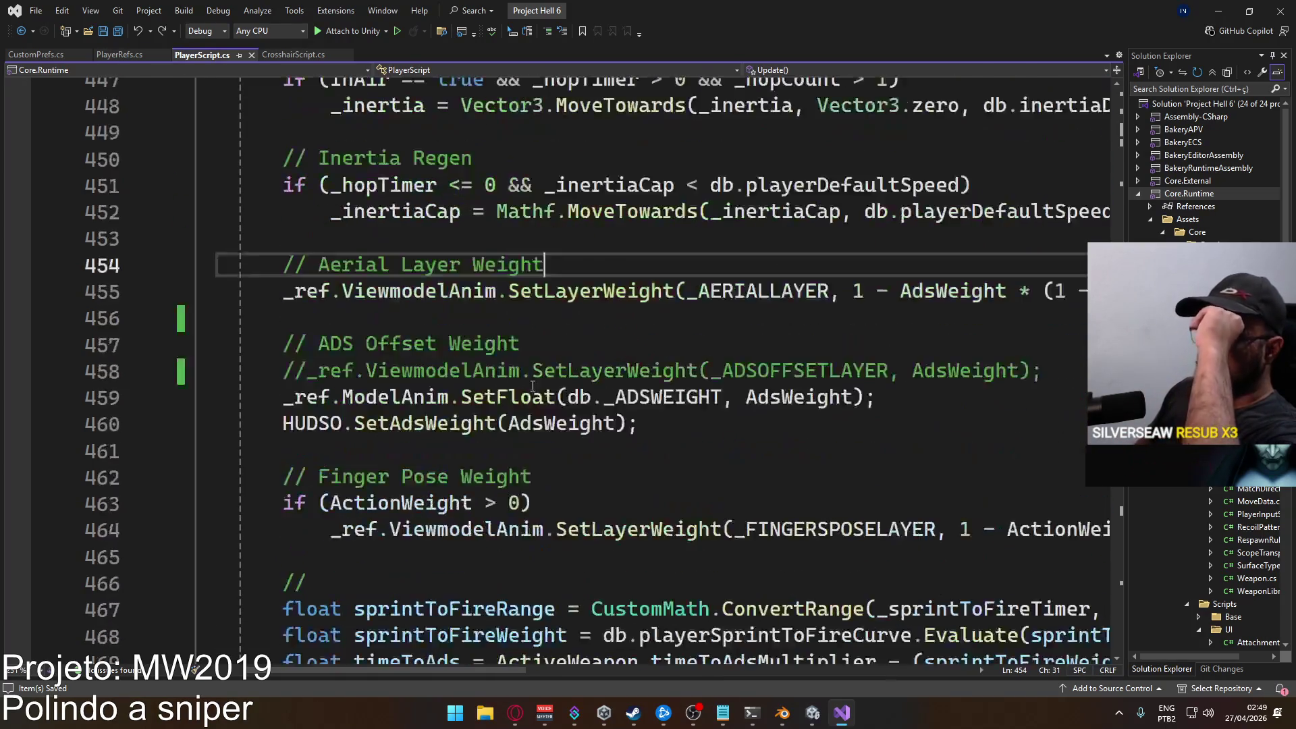
scroll(547, 391, "up", 20)
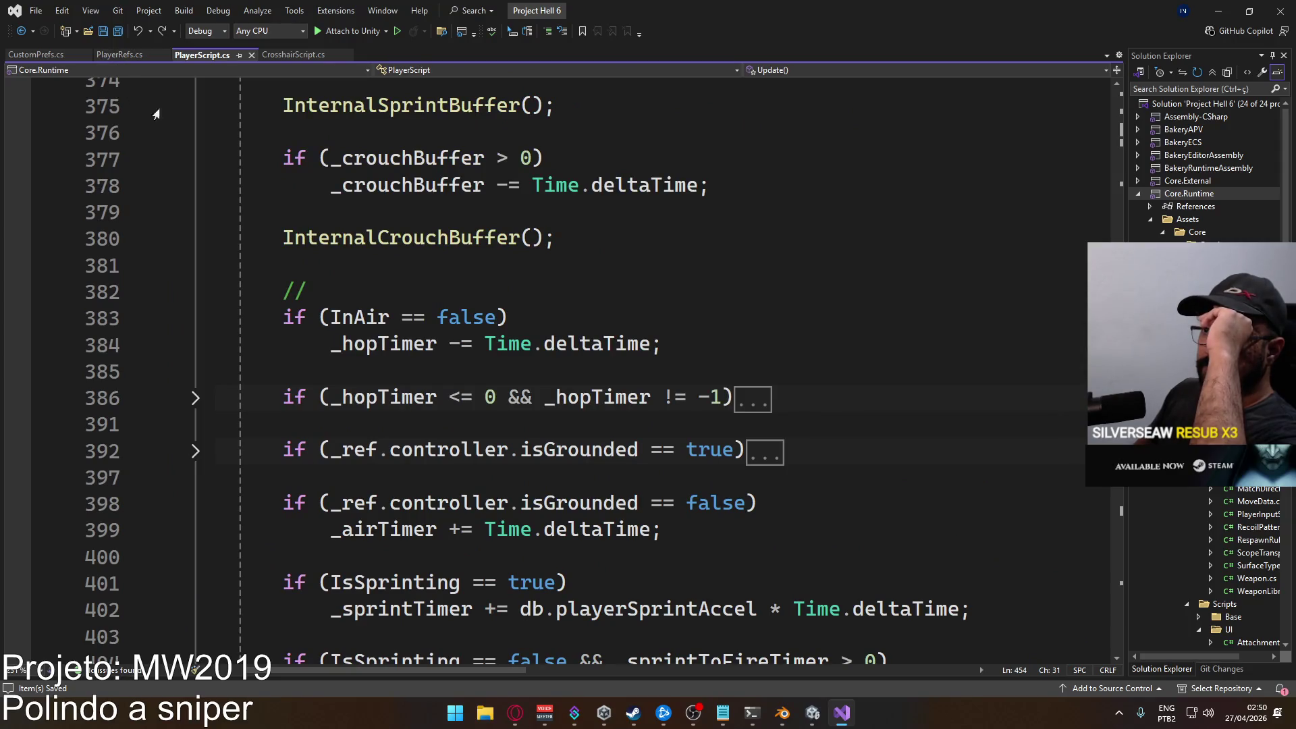
scroll(321, 249, "down", 20)
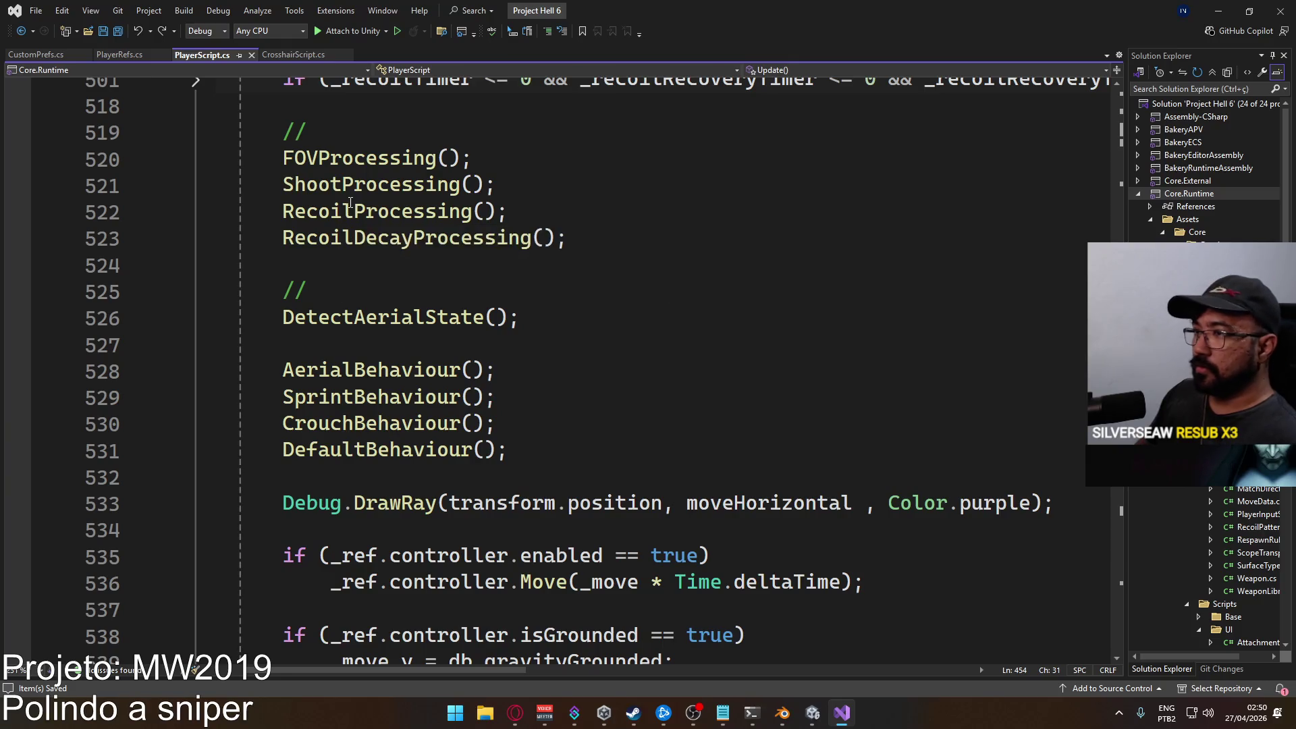
left_click(351, 188, "ctrl")
Uncomment `_mags[activeSlot]--;` on line 730 and save the script.
scroll(590, 413, "down", 10)
scroll(590, 413, "down", 5)
scroll(445, 332, "up", 3)
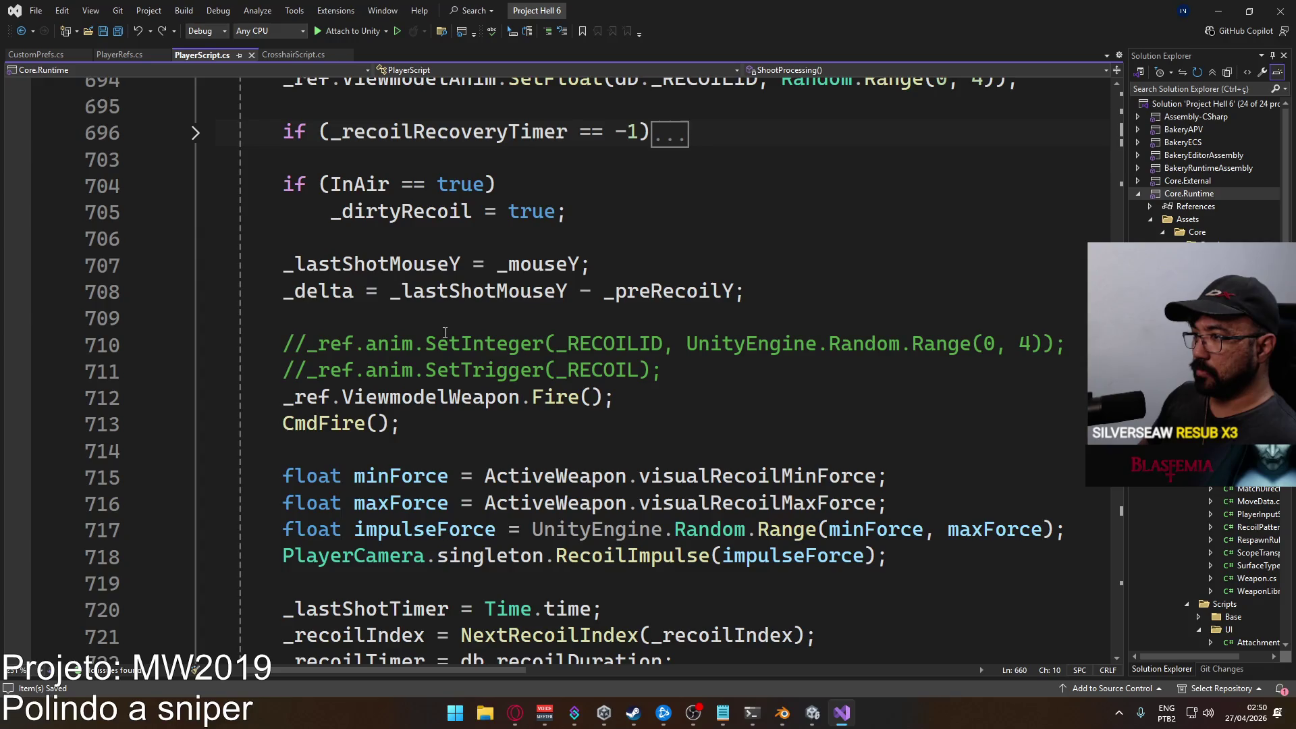
scroll(445, 332, "down", 8)
left_click(281, 396)
key("Delete")
key("Delete")
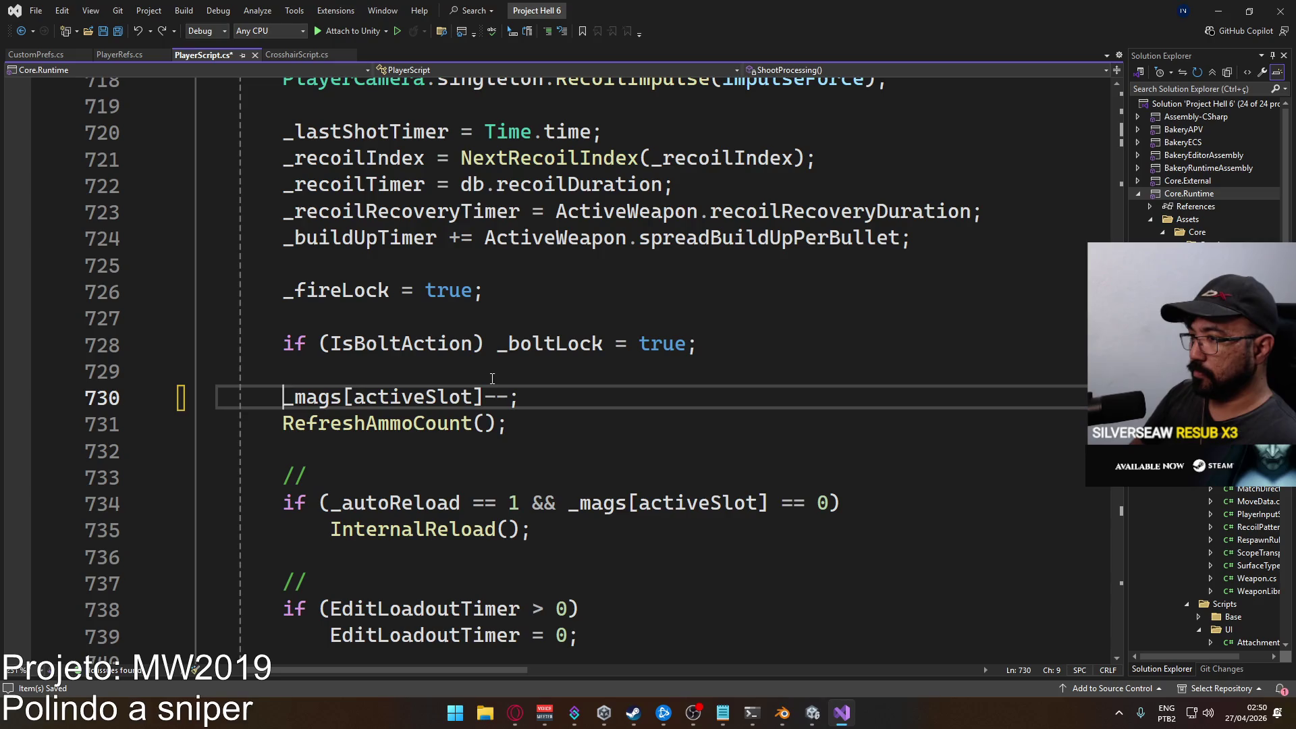
key("ctrl+s")
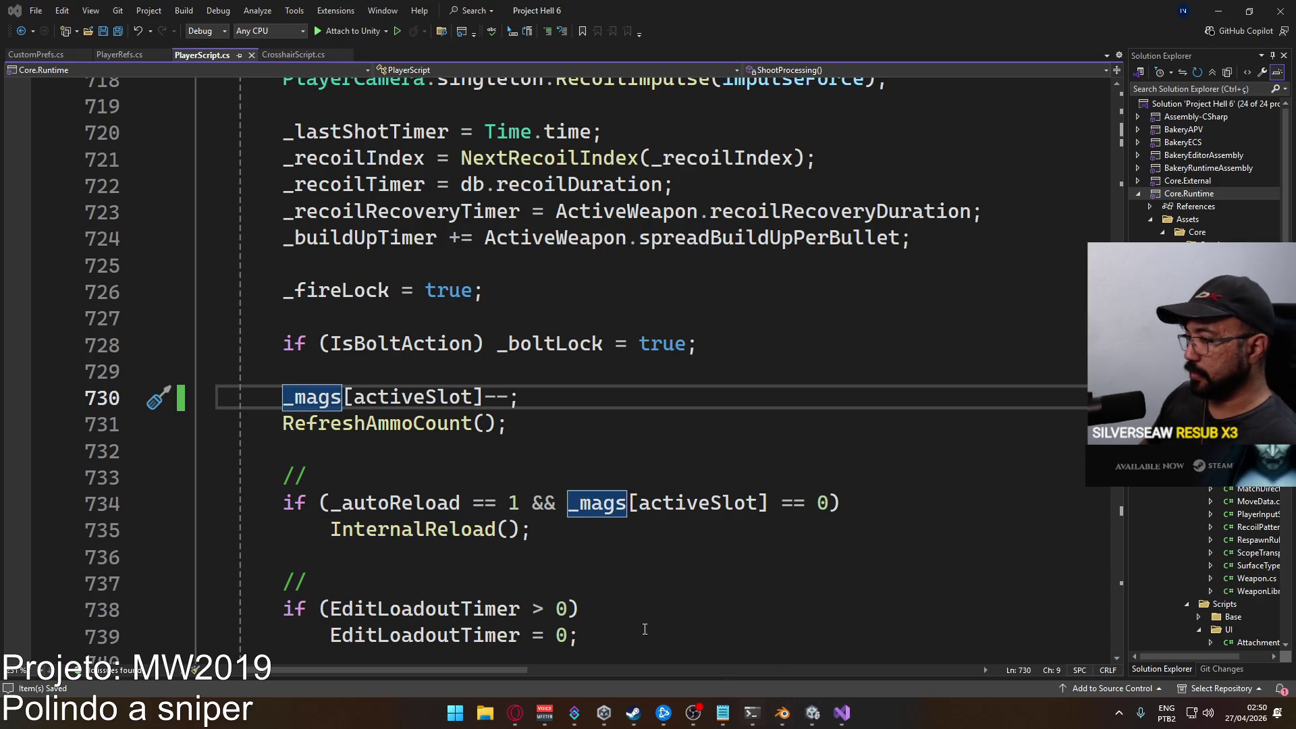
mouse_move(813, 712)
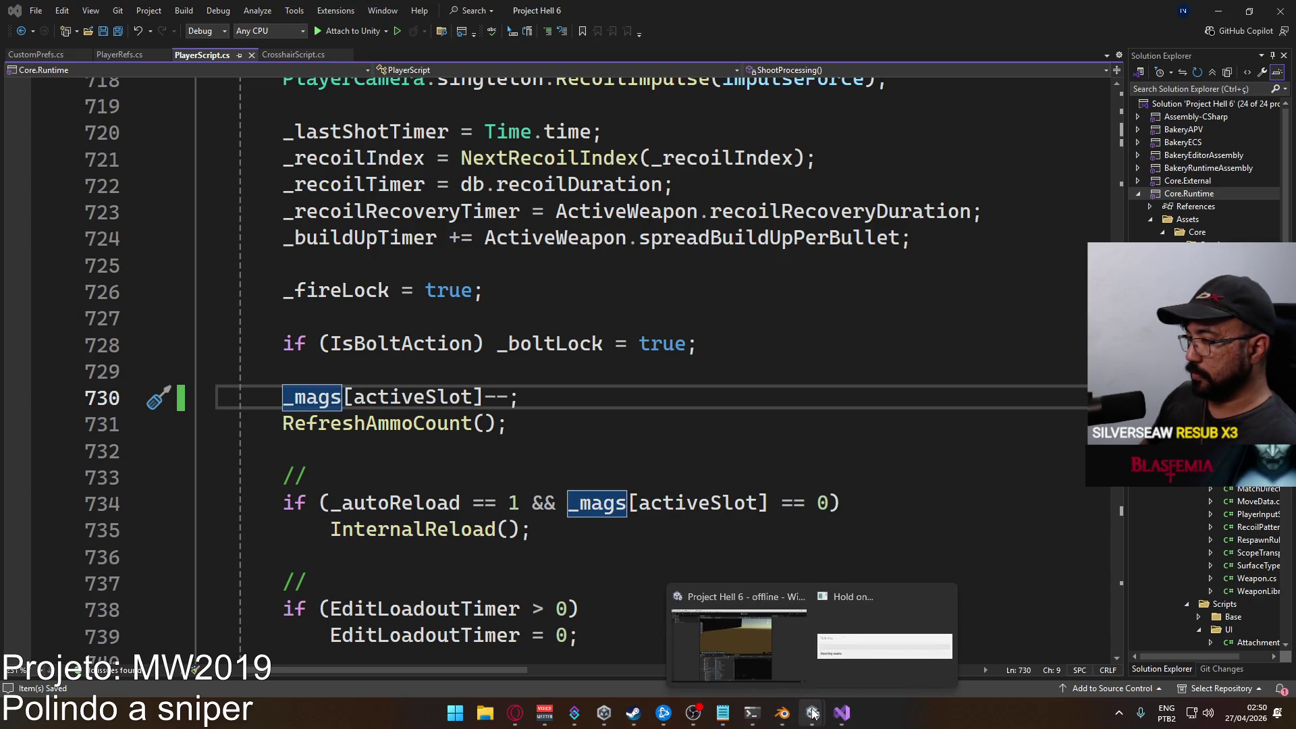
Restart Unity play mode so the game runs with the updated code.
left_click(812, 712)
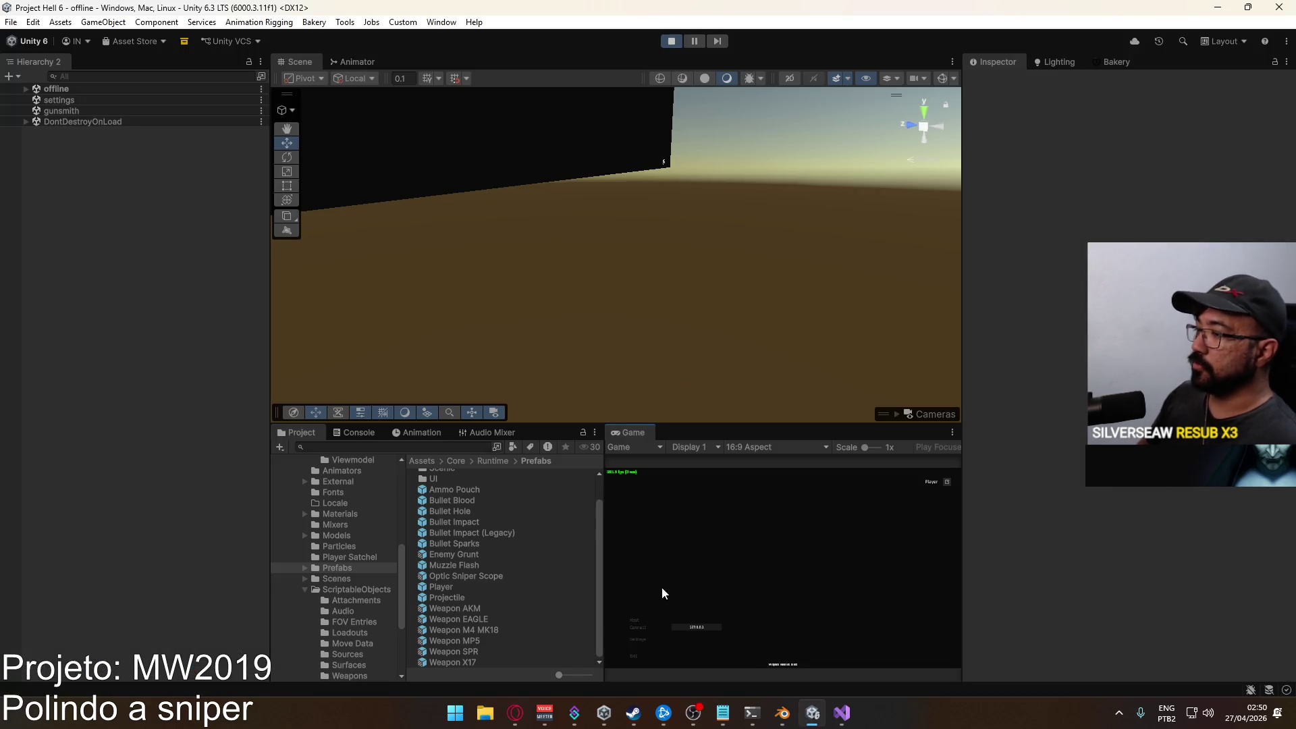
left_click(634, 620)
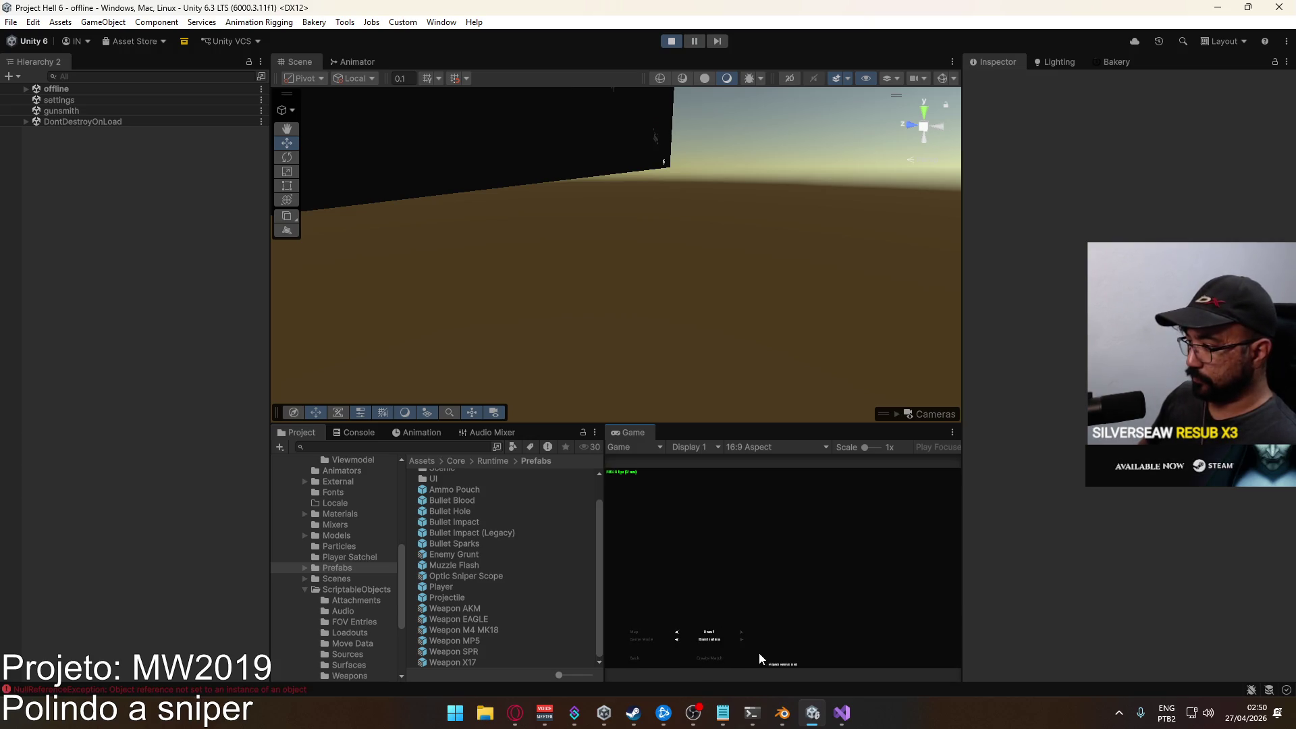
key("super")
left_click(673, 41)
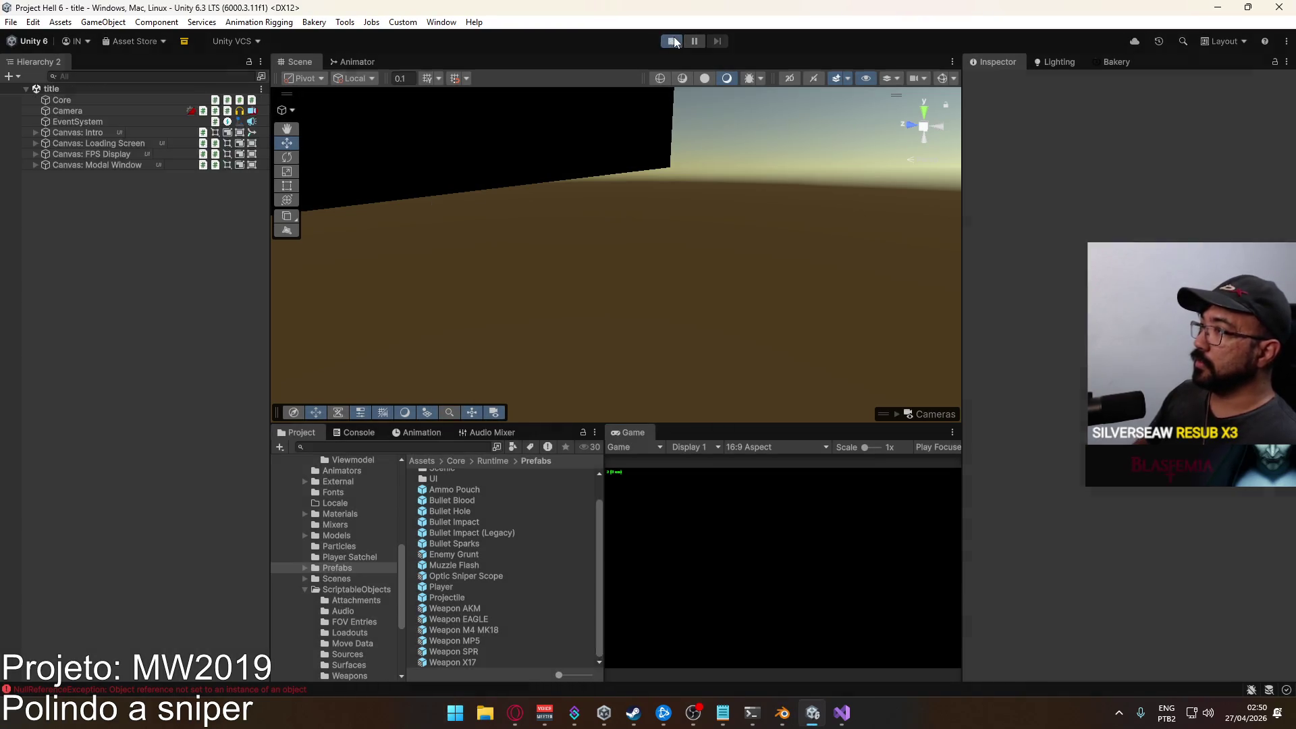
left_click(674, 41)
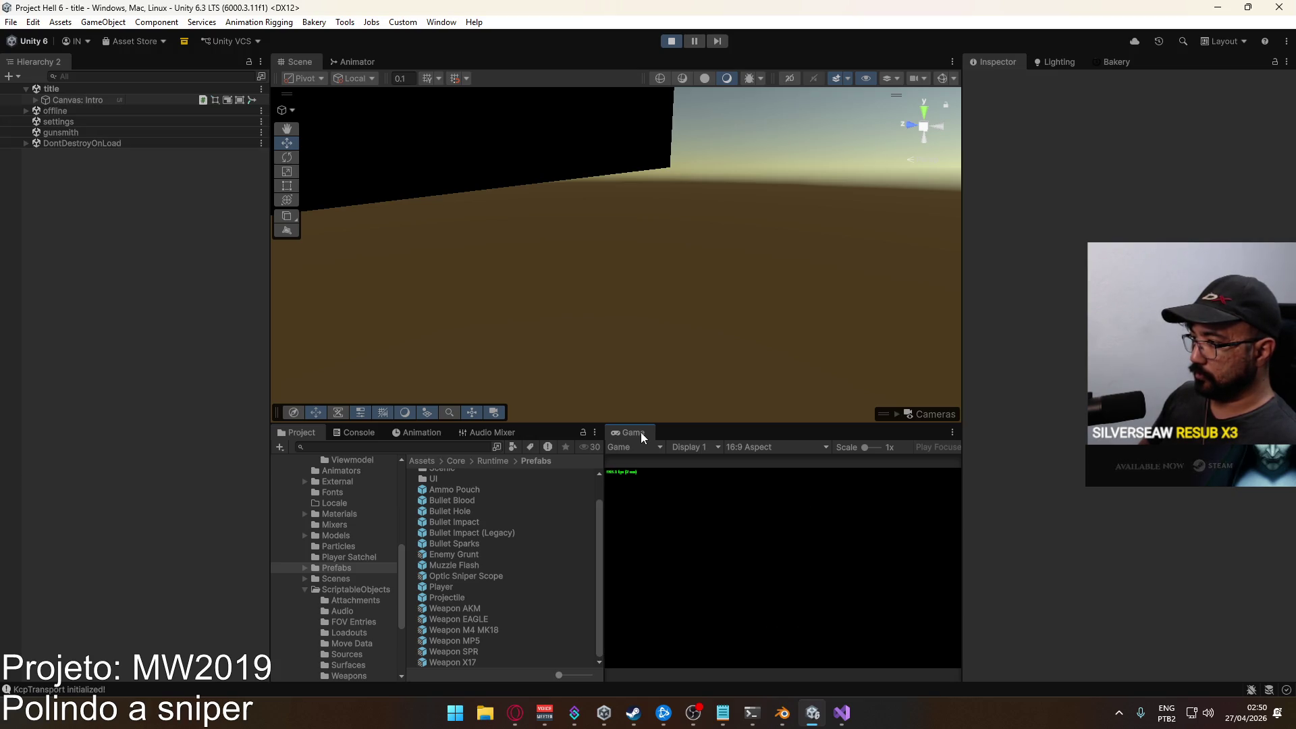
Host a match on the crash map with the SPR sniper in the loadout.
left_click(636, 619)
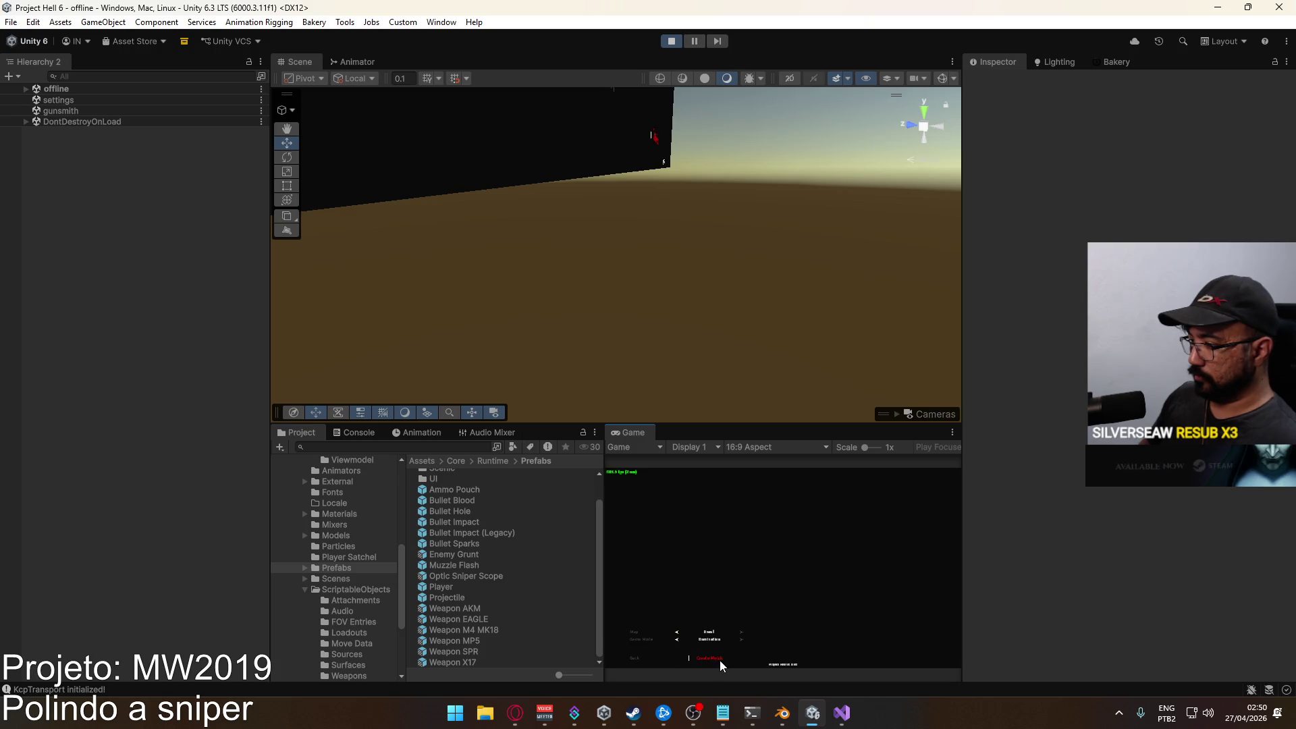
left_click(720, 660)
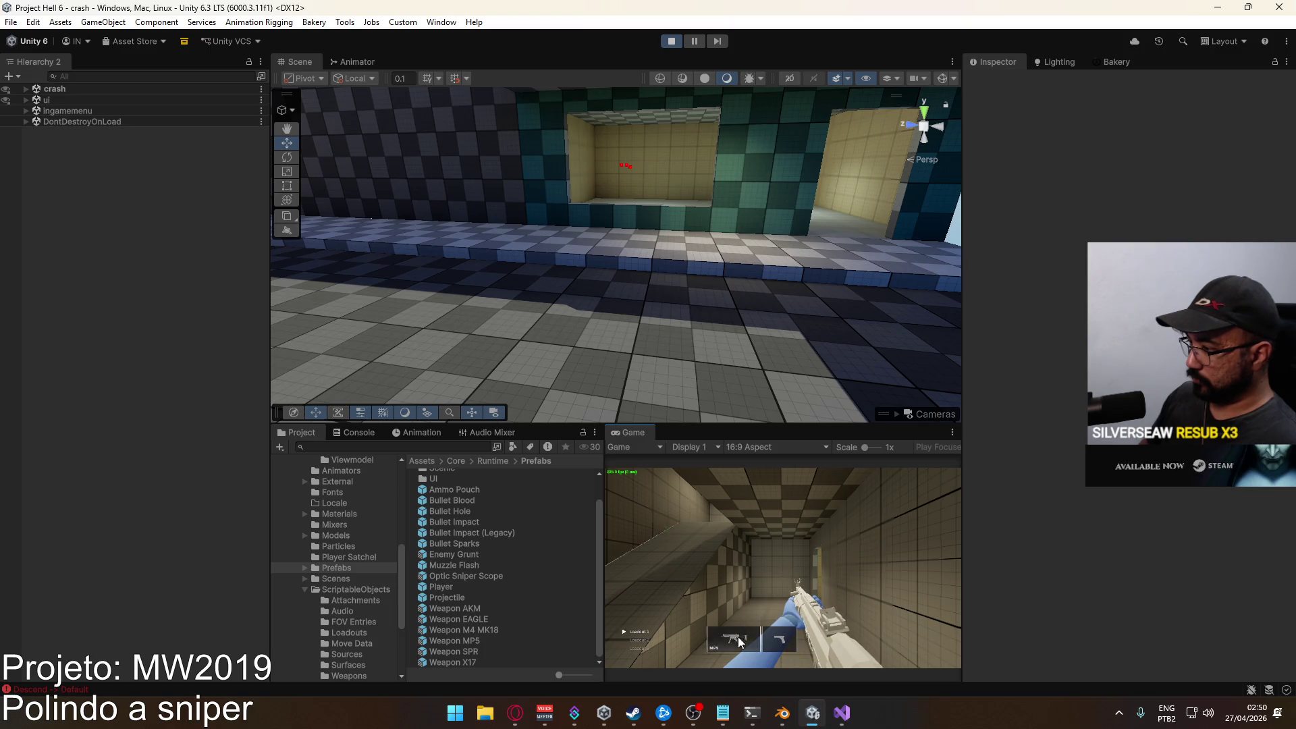
left_click(644, 613)
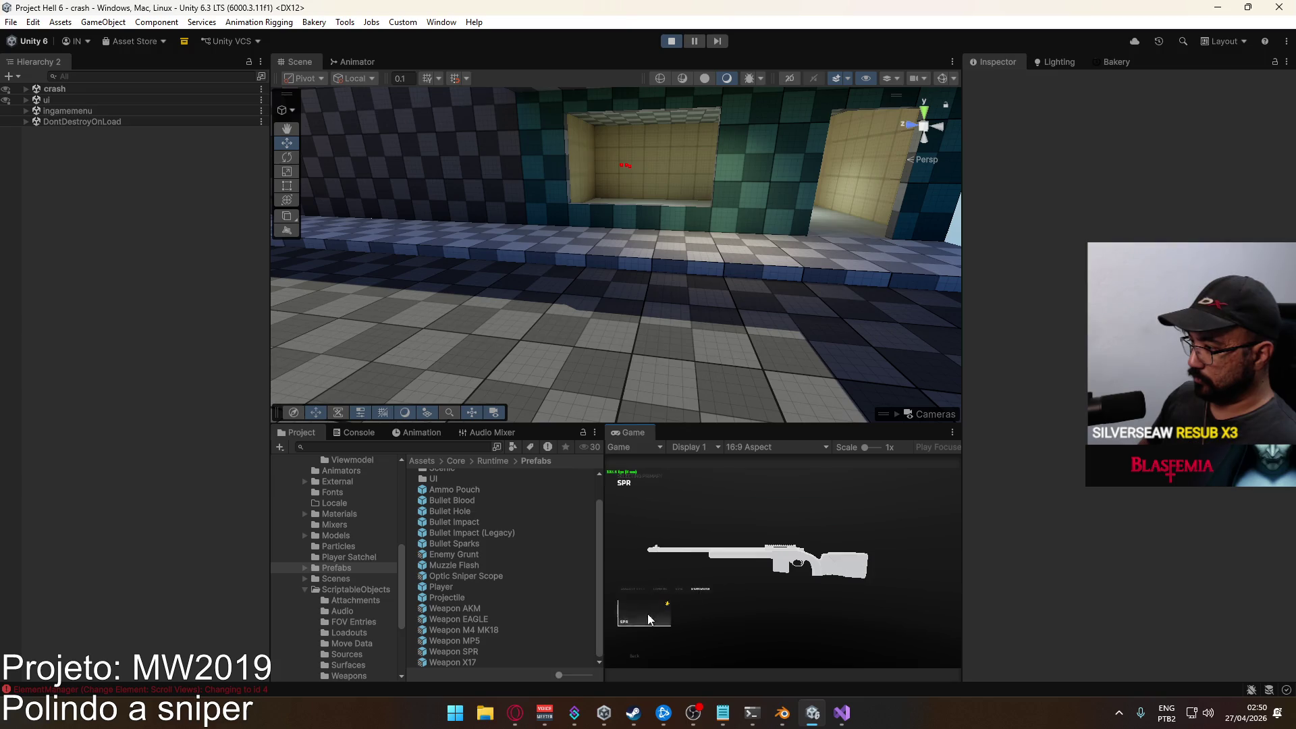
left_click(652, 614)
Sprint down the corridor and aim through the SPR's scope.
key("shift+w")
mouse_move(783, 567)
key("w")
right_click(783, 567)
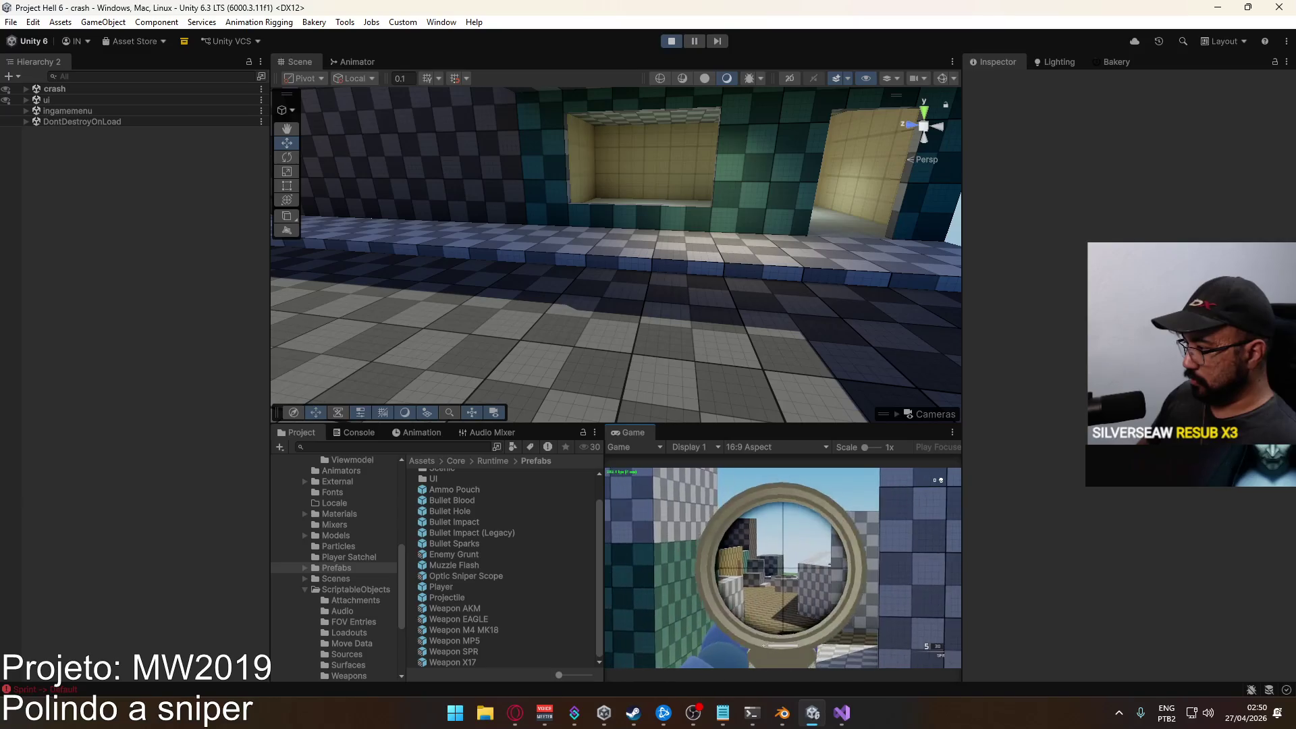
key("super")
key("super")
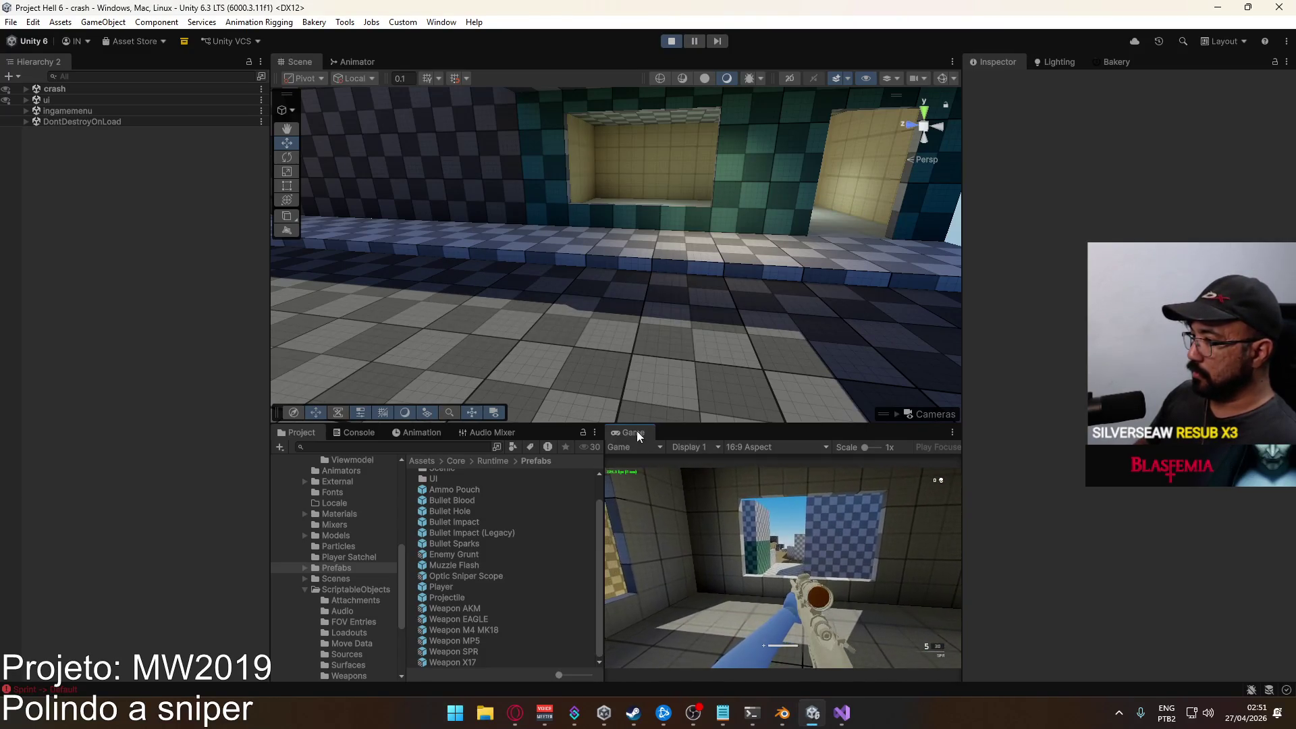
Maximize the Game view, restore the normal layout, and expand the crash scene hierarchy.
right_click(638, 435)
left_click(682, 472)
key("shift+space")
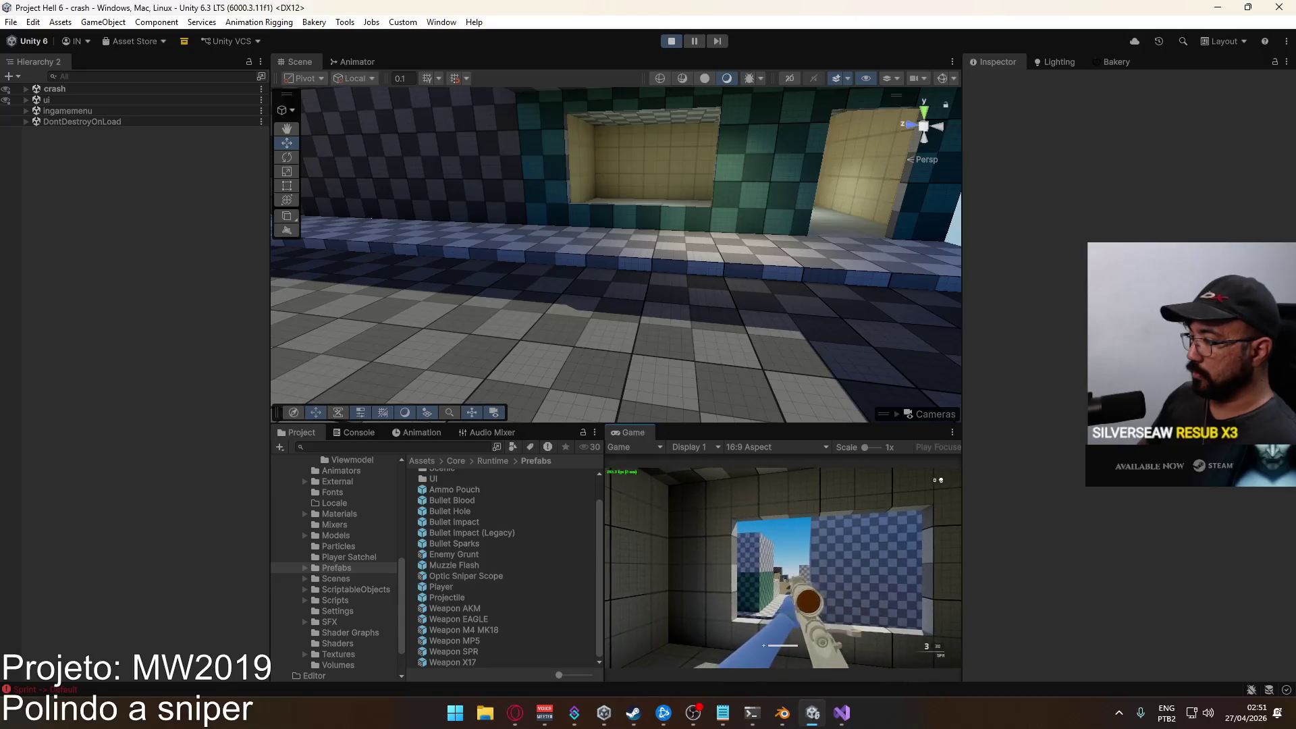
left_click(26, 88)
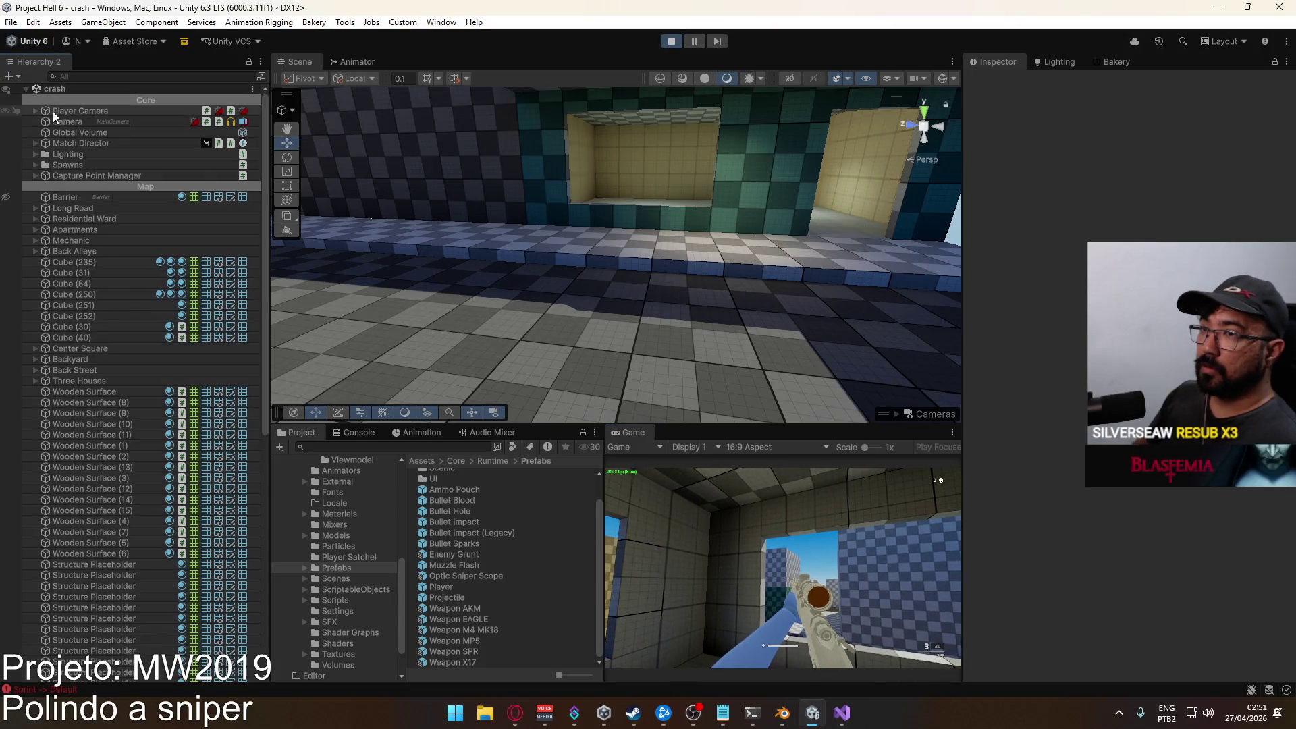
Select Player's Viewmodel child and open its Viewmodel@Bolt Action Single clip in the Animation window.
left_click_drag(261, 165, 281, 425)
left_click(64, 644)
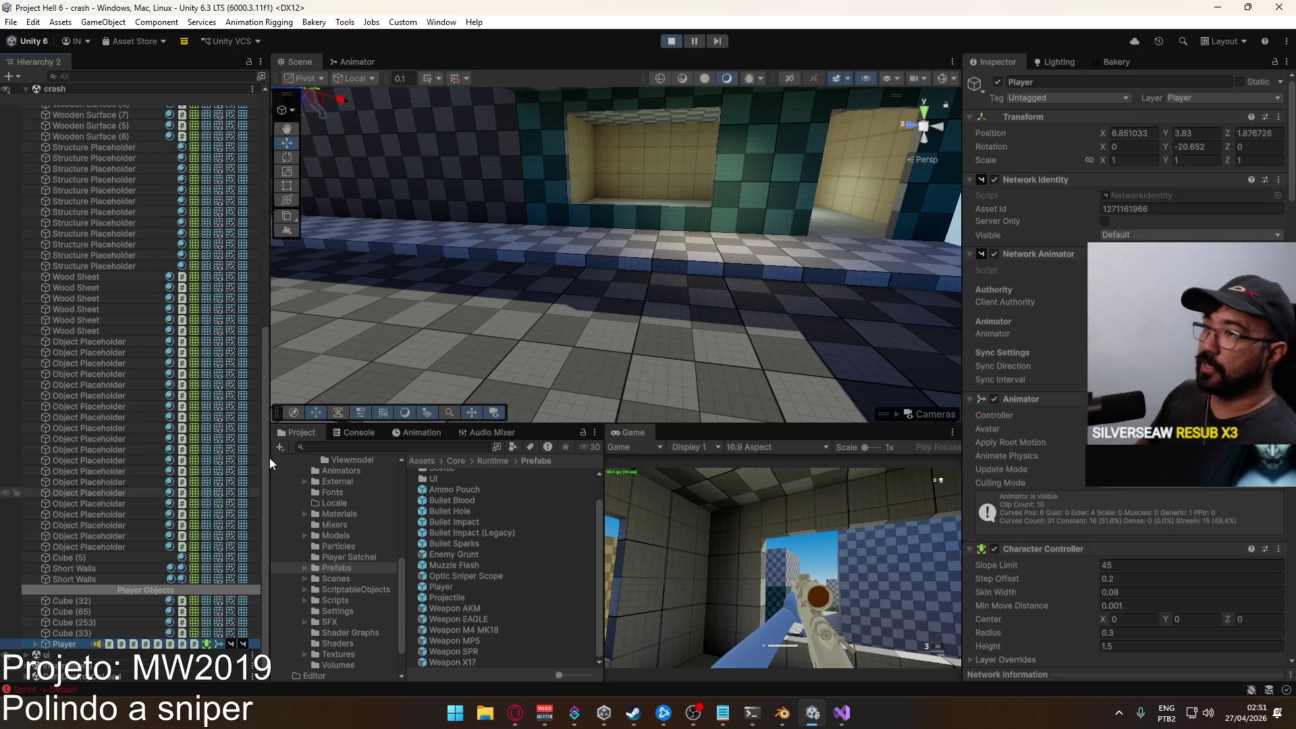
left_click(358, 63)
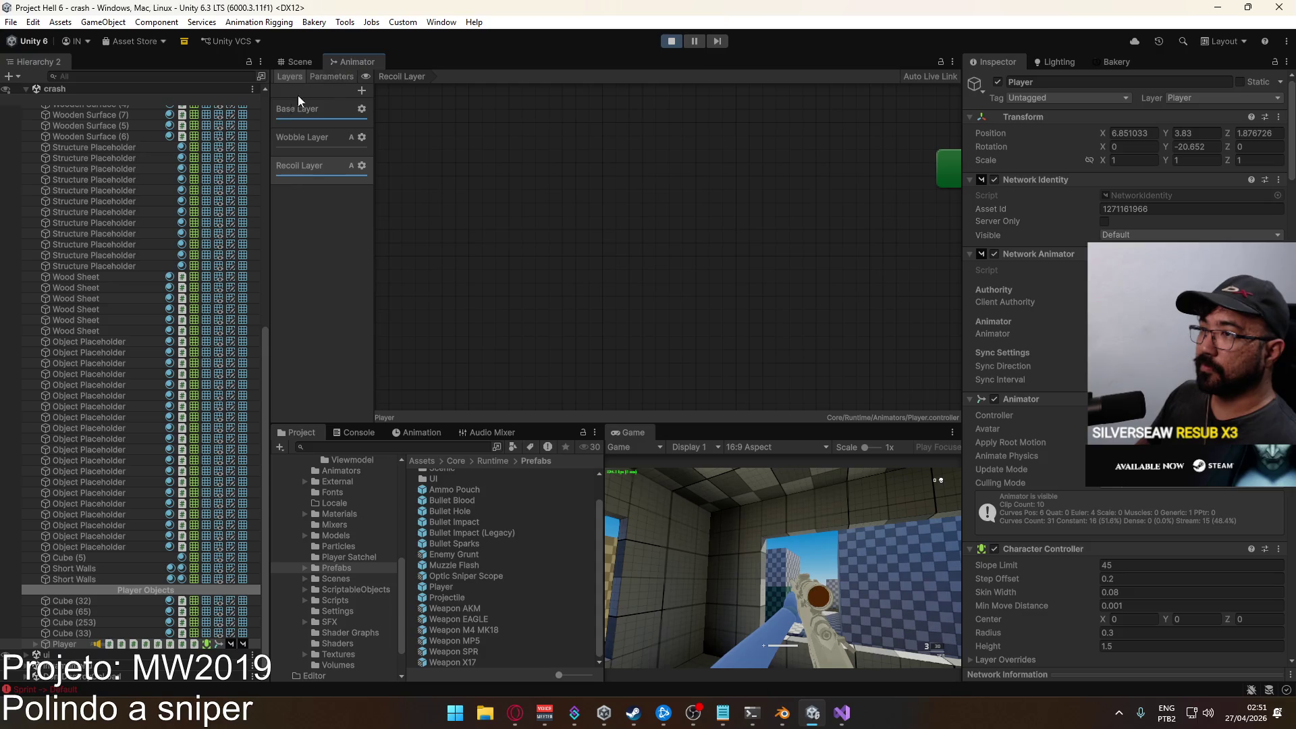
left_click(36, 644)
left_click(98, 633)
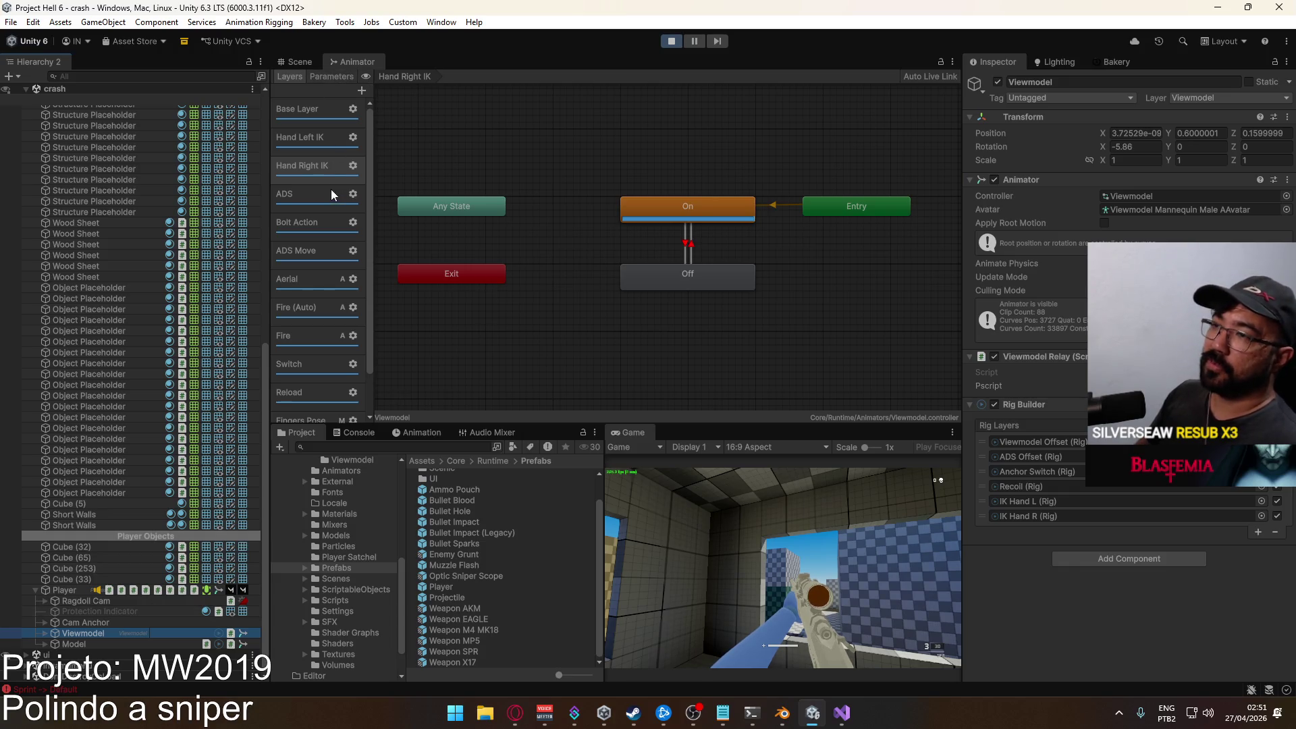
left_click(415, 433)
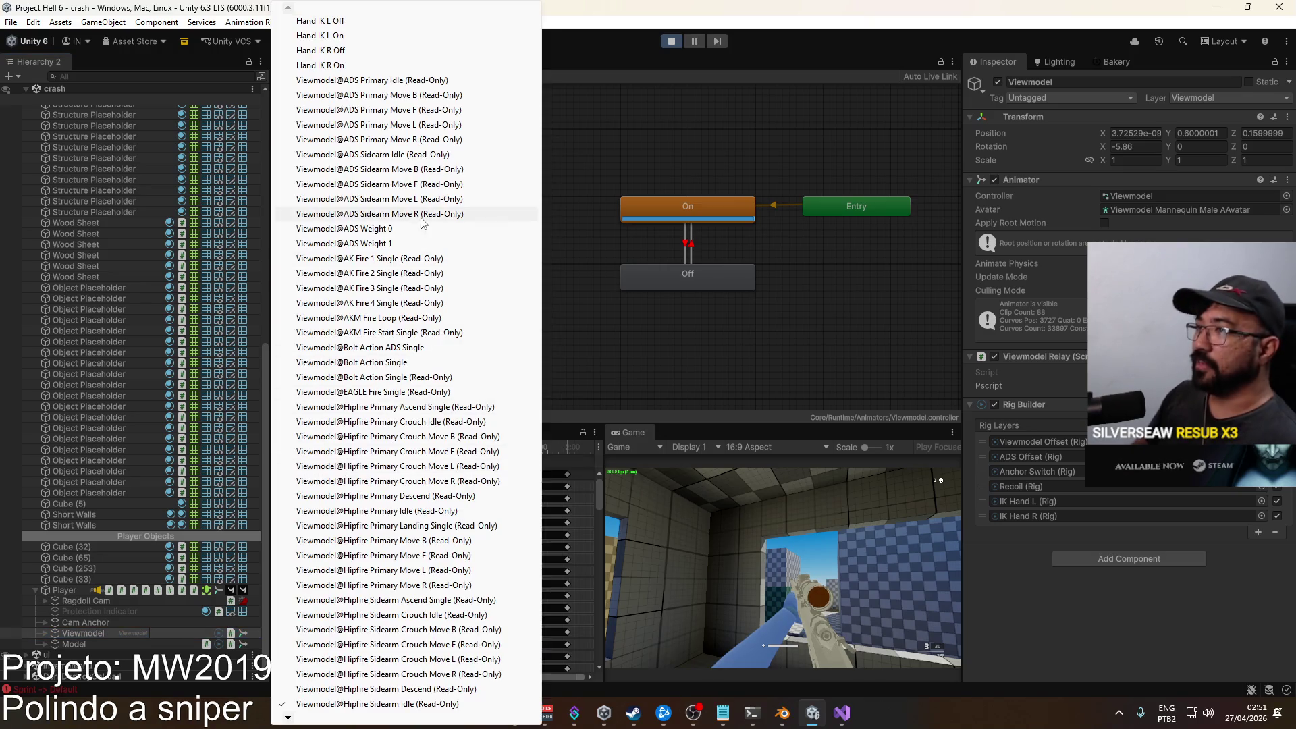
left_click(471, 363)
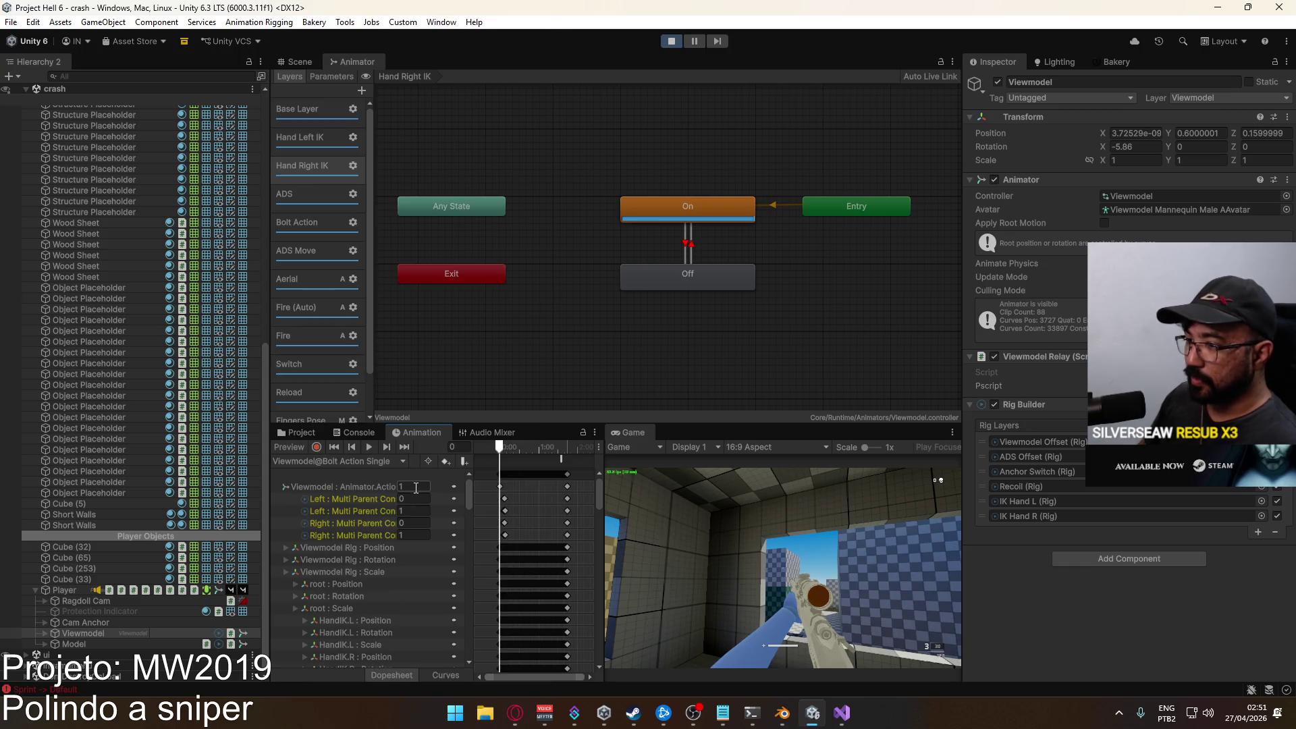
Inspect the Left and Right Multi-Parent Constraint properties and begin editing the Left track's path.
left_click(341, 501)
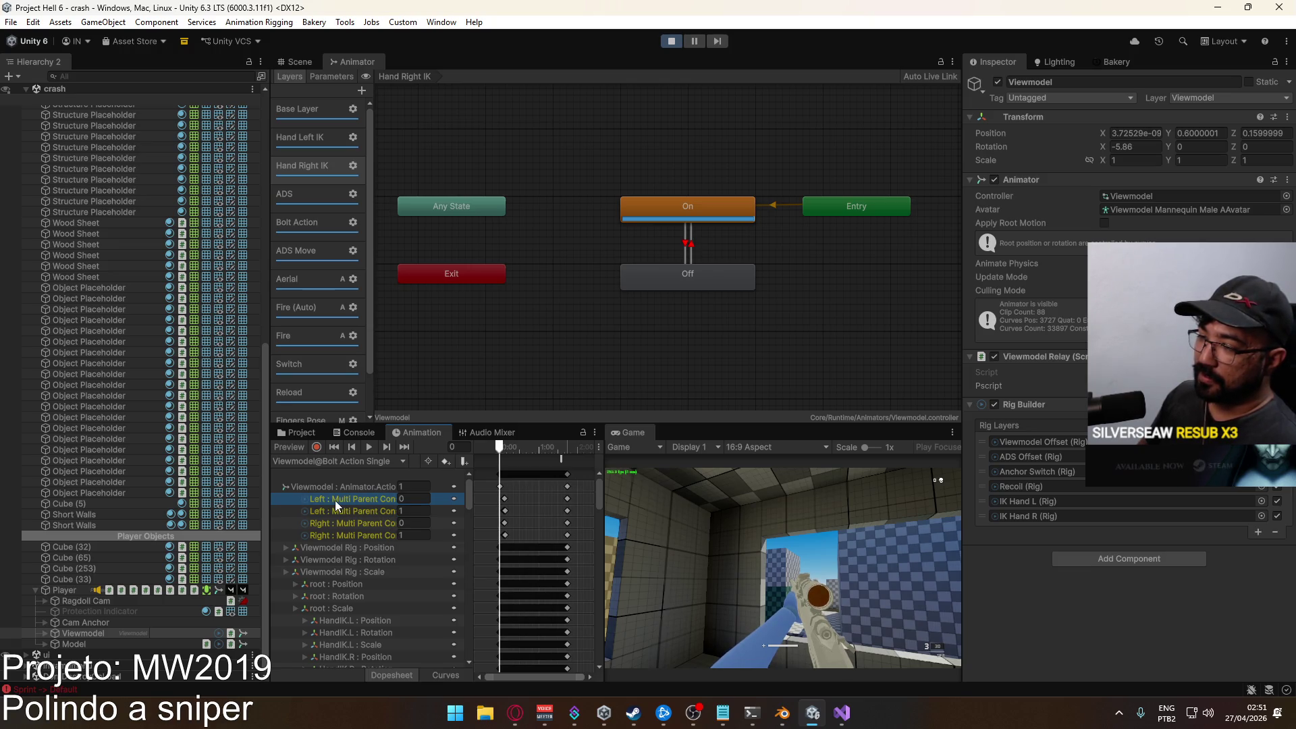
left_click(369, 513)
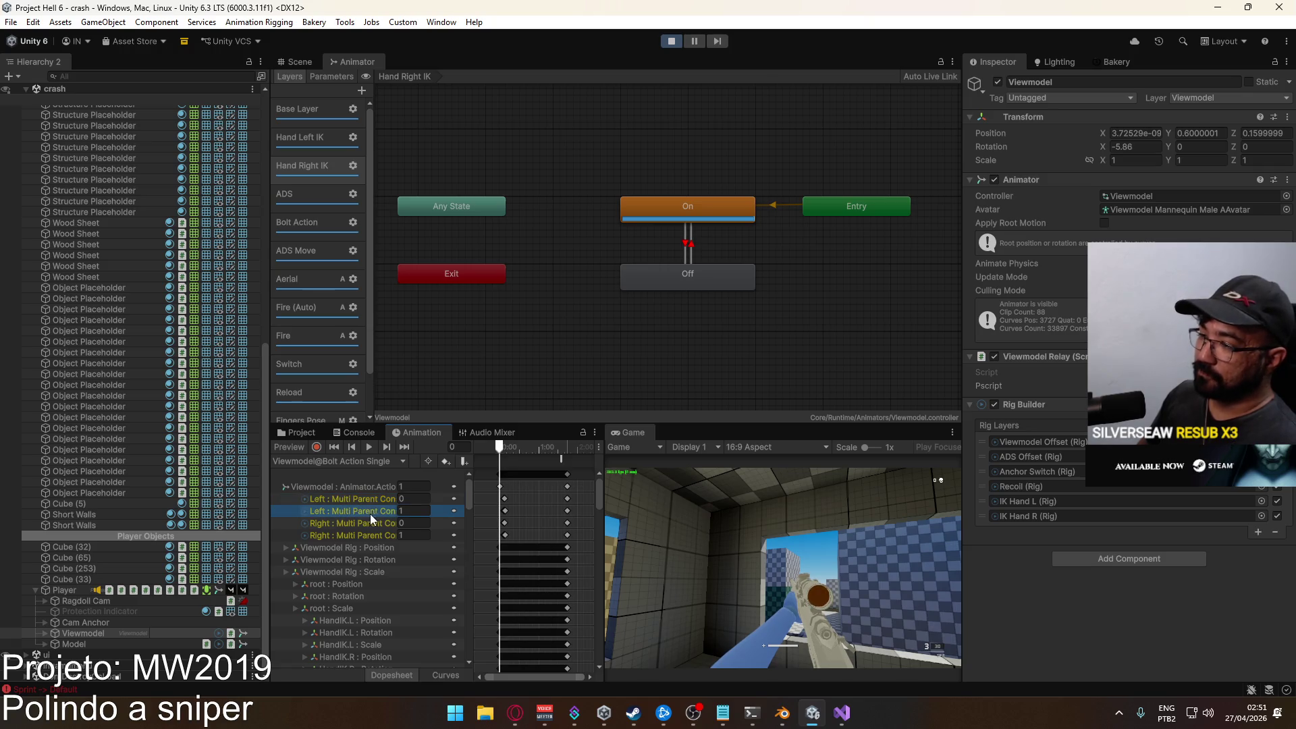
right_click(374, 510)
left_click(351, 512)
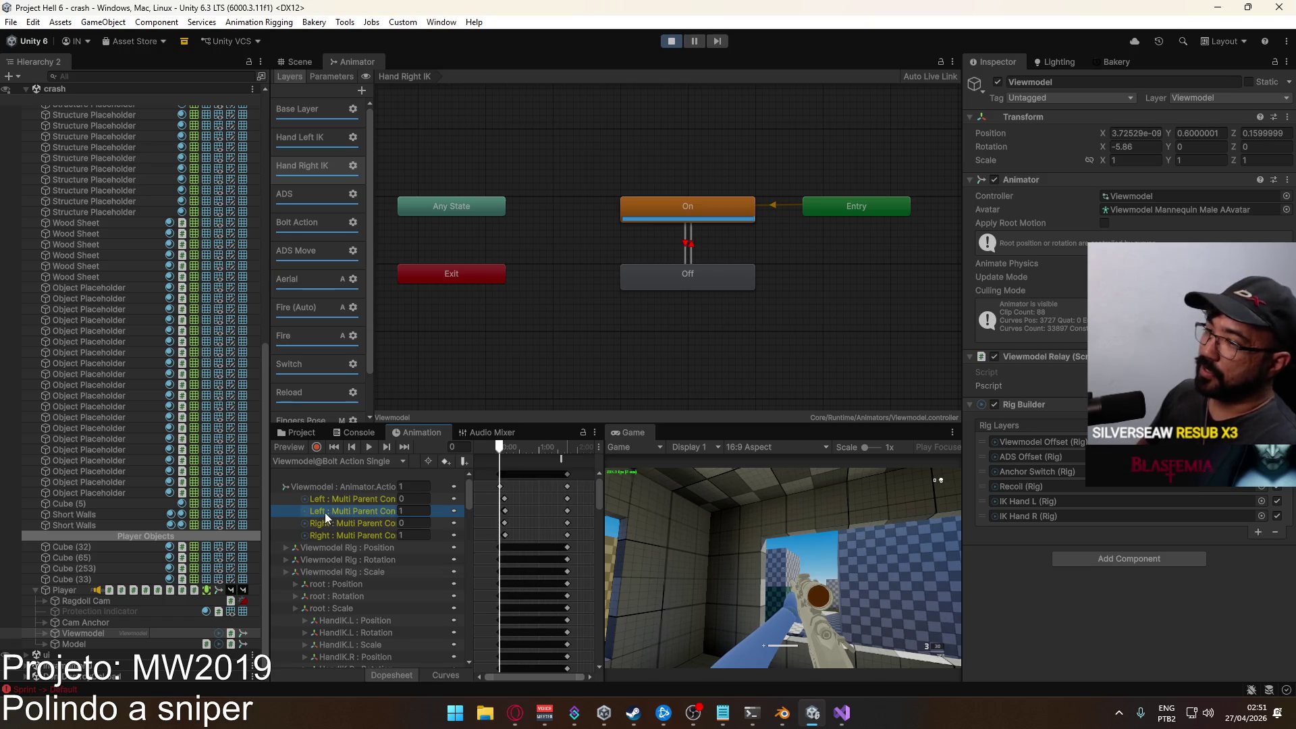
left_click(331, 535)
left_click(373, 499)
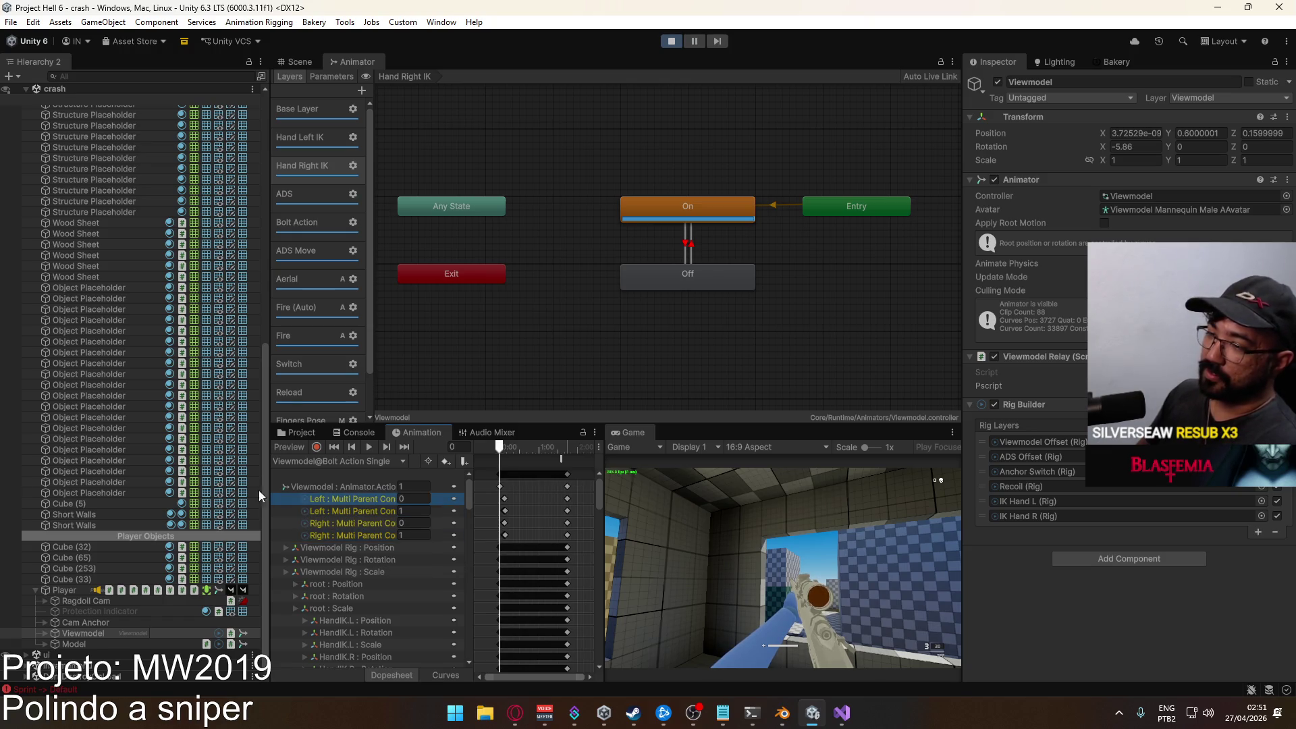
right_click(333, 502)
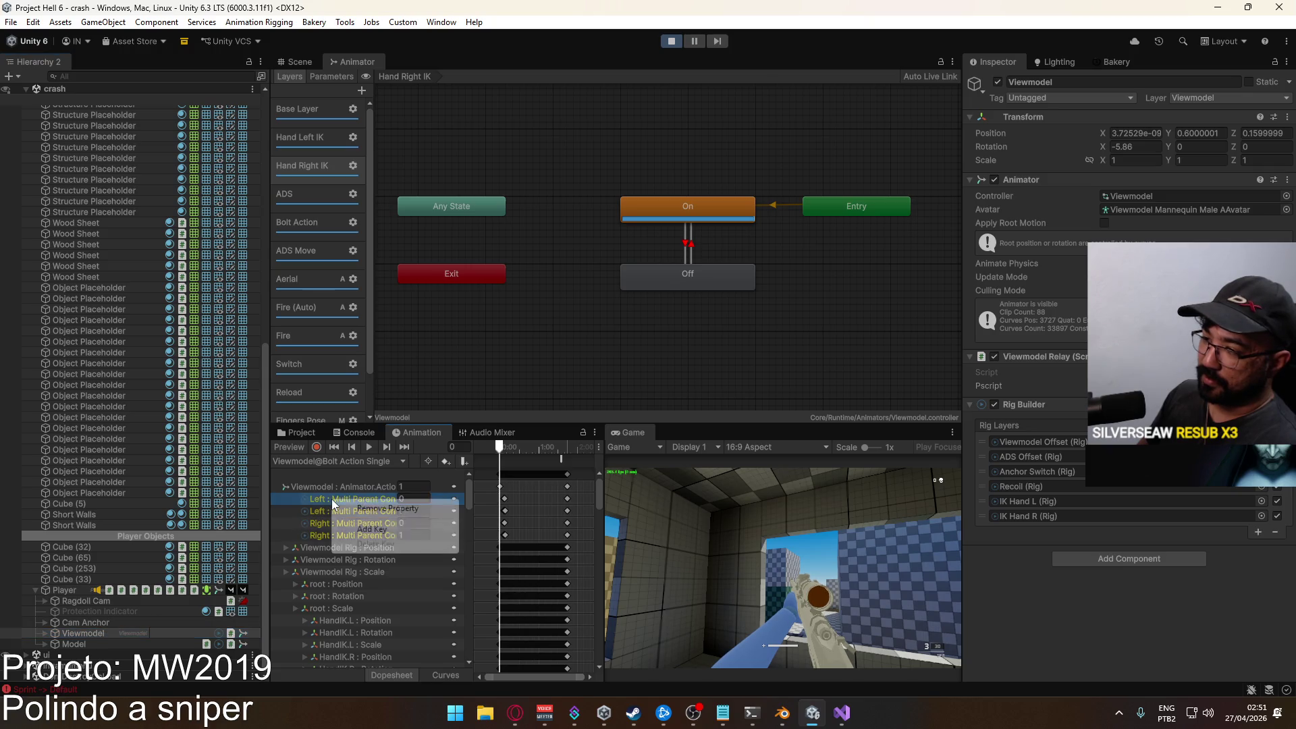
left_click(348, 494)
double_click(347, 496)
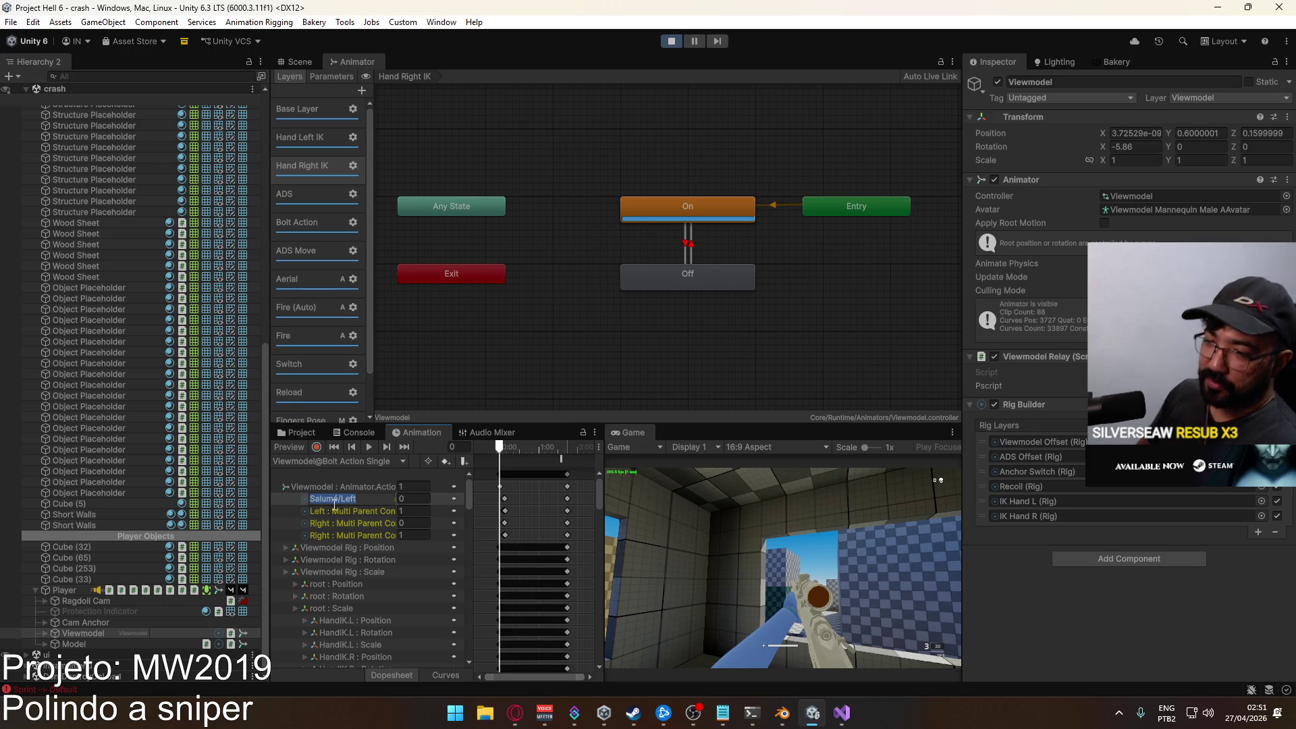
Expand Viewmodel and copy the Anchor Switch object's name.
left_click(45, 631)
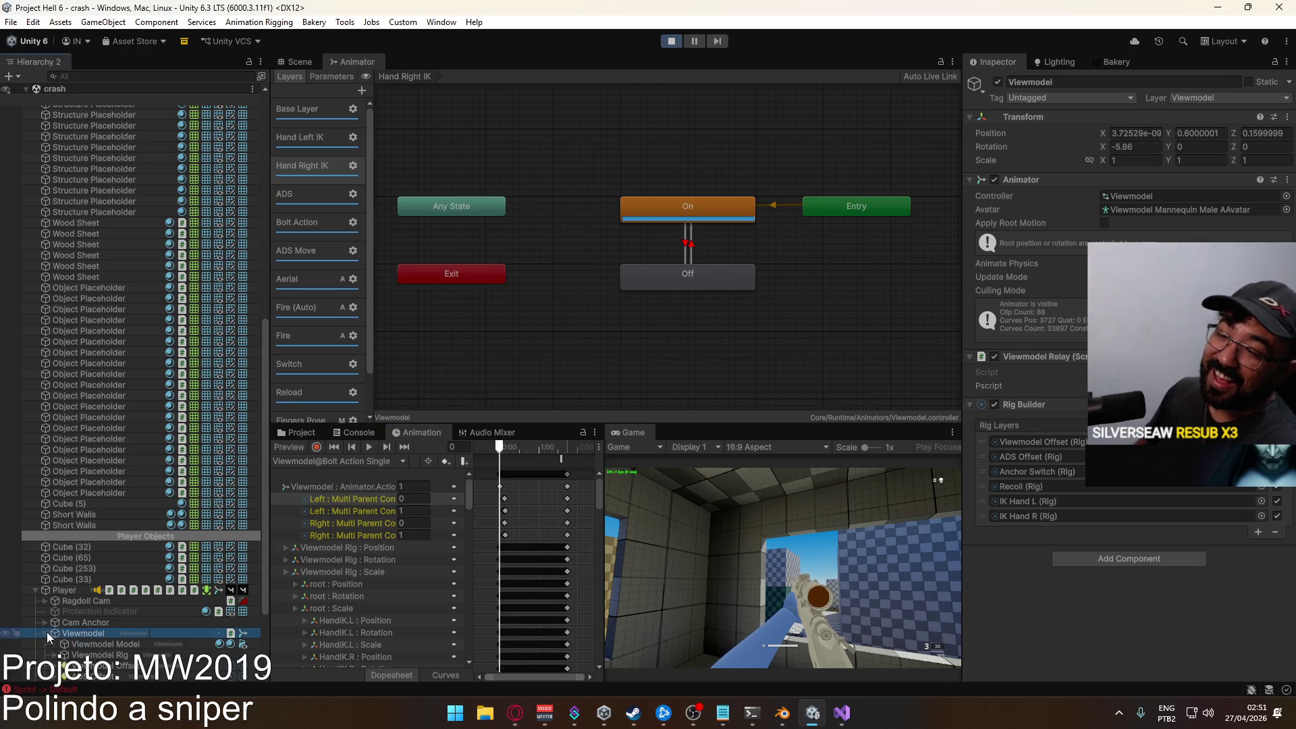
scroll(117, 609, "down", 2)
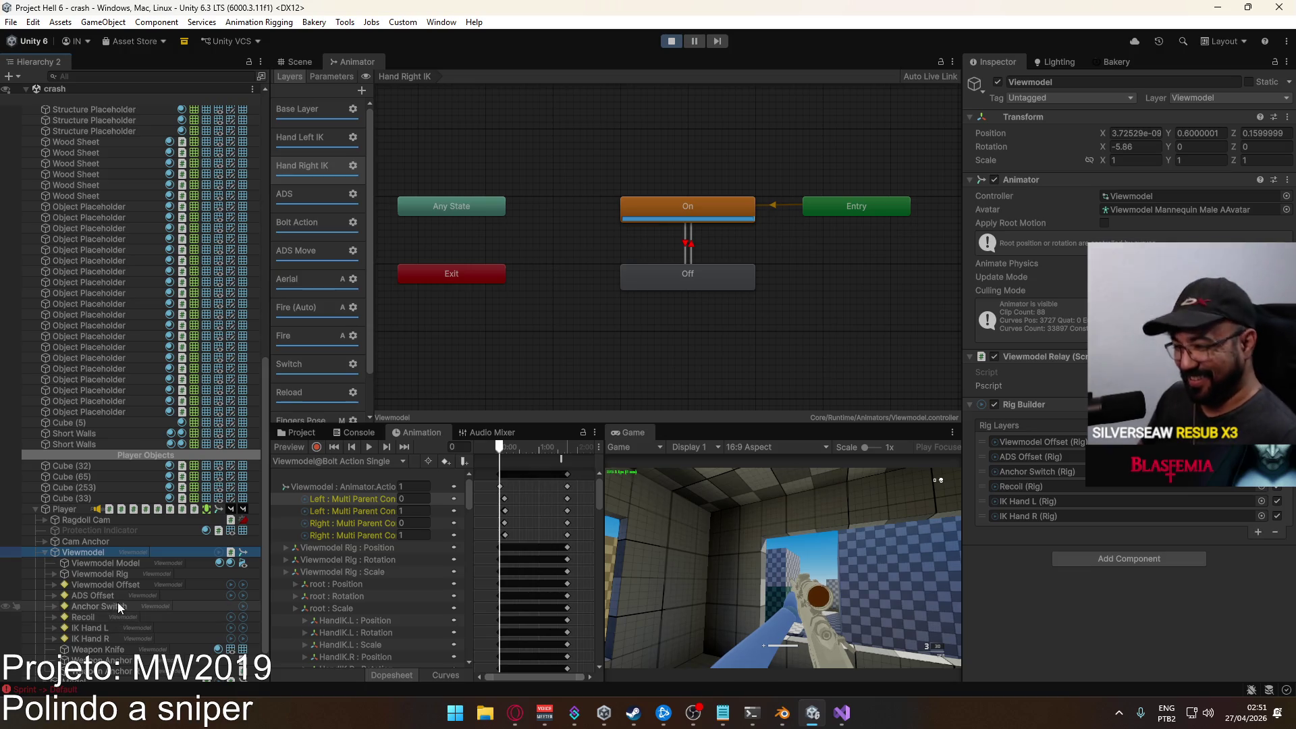
left_click(105, 608)
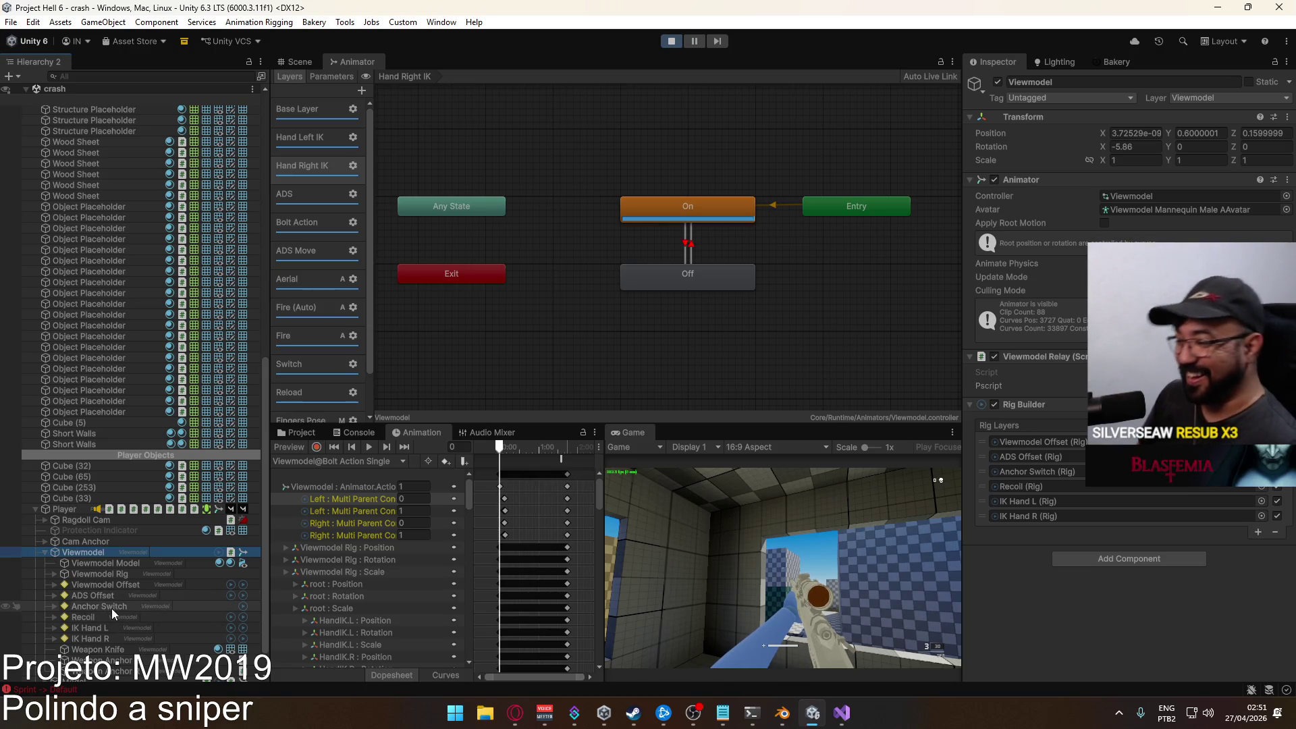
left_click(116, 607)
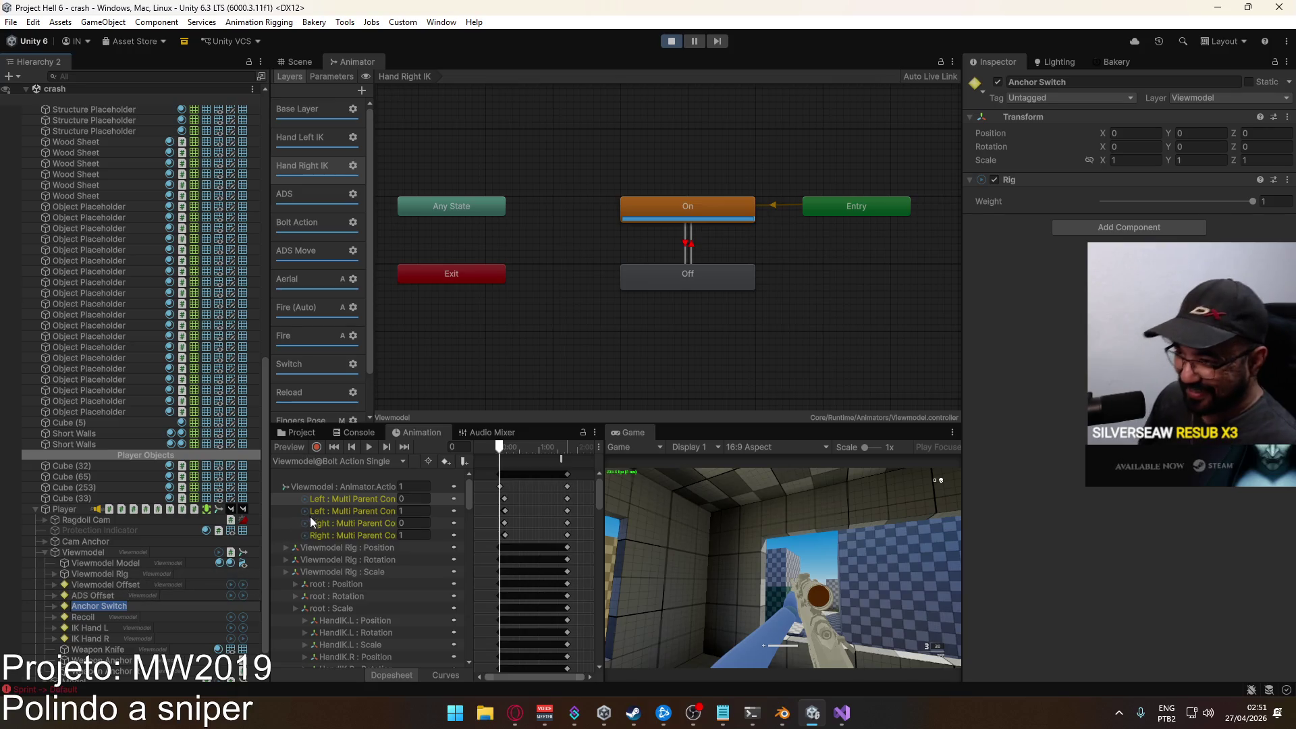
Rename the two Left and two Right track paths from Salume to Anchor Switch.
left_click(324, 498)
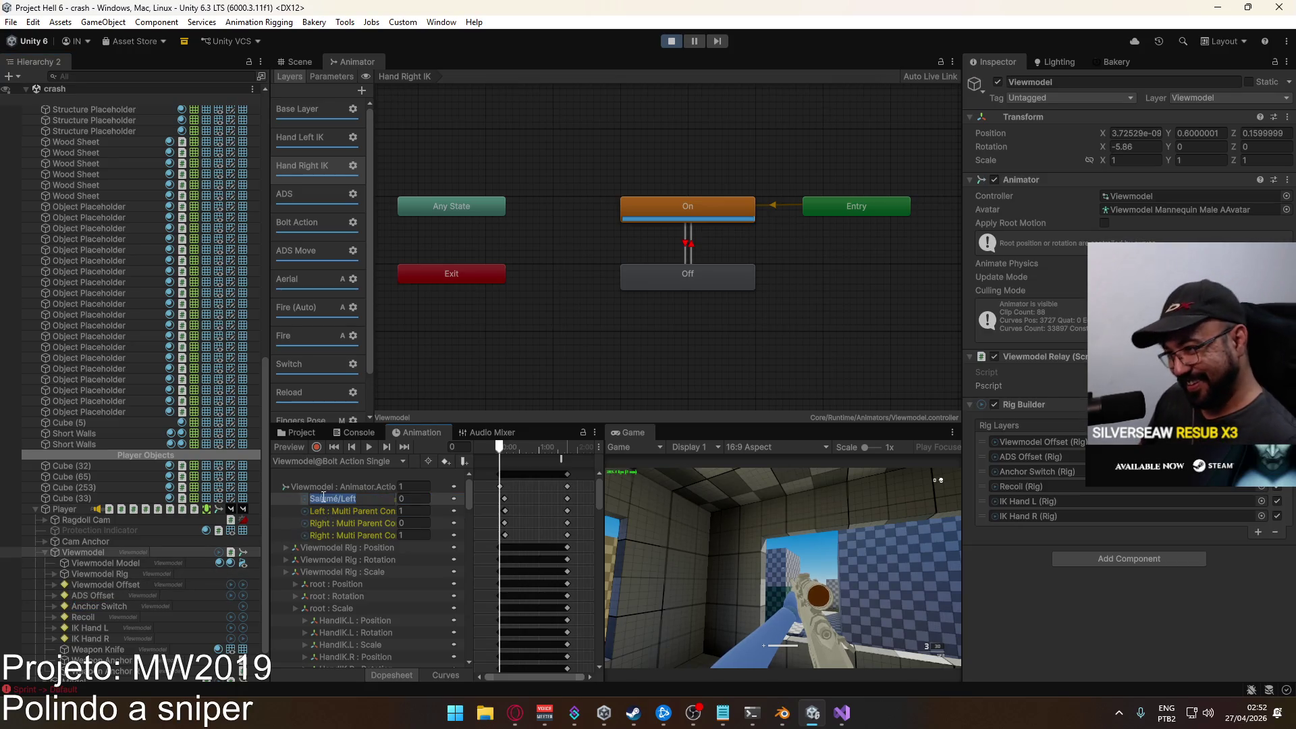
left_click(341, 500)
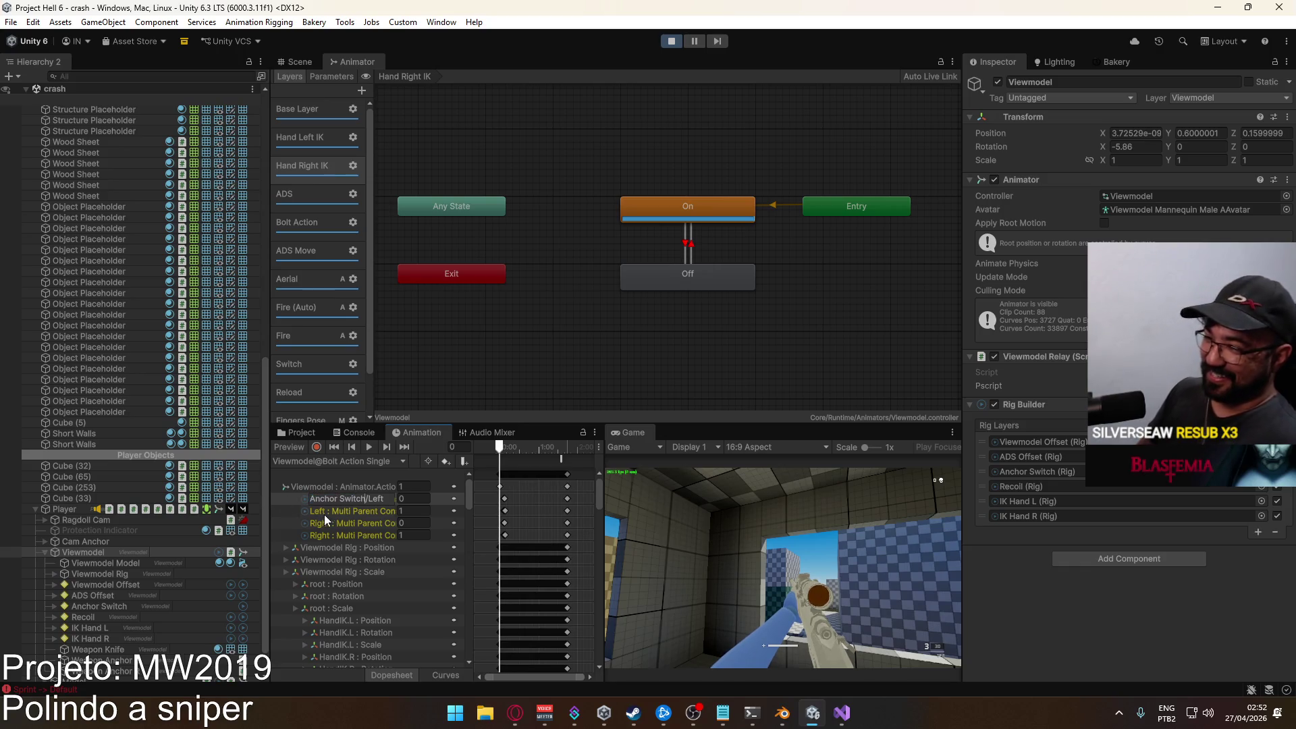
left_click(324, 513)
double_click(325, 513)
left_click(326, 524)
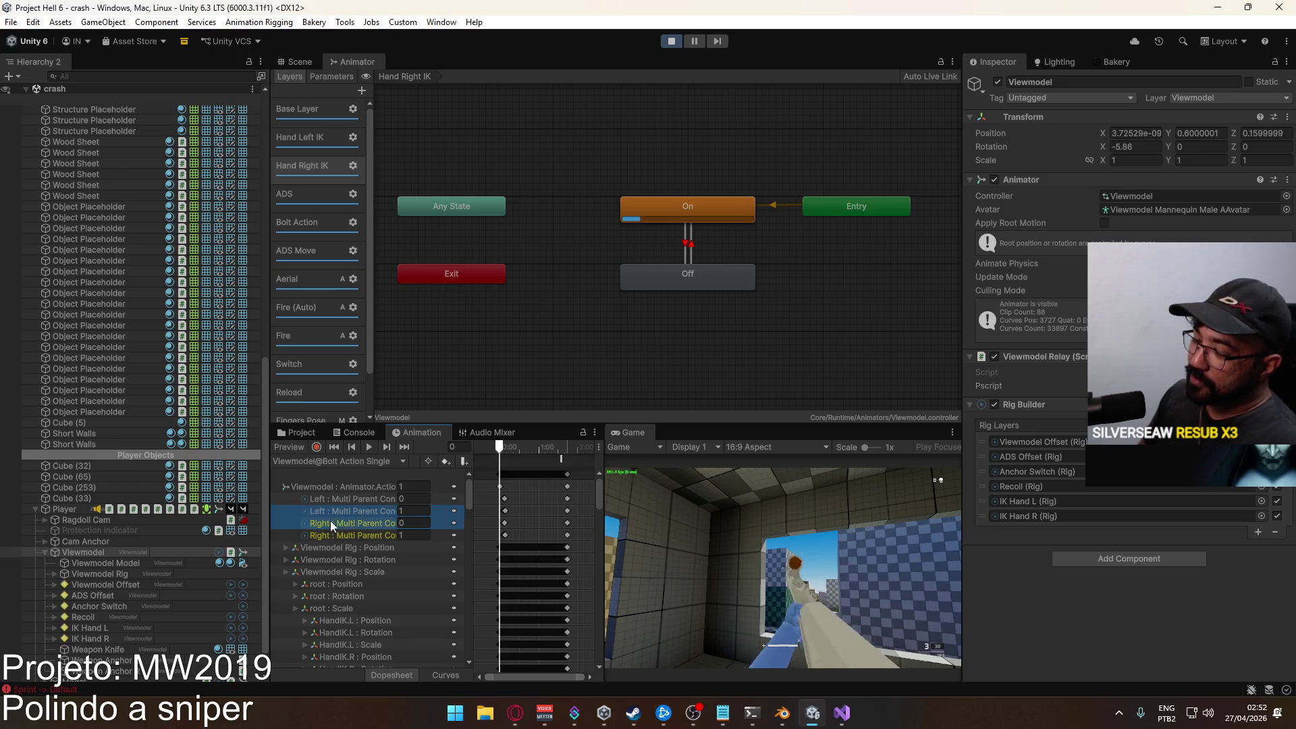
double_click(321, 527)
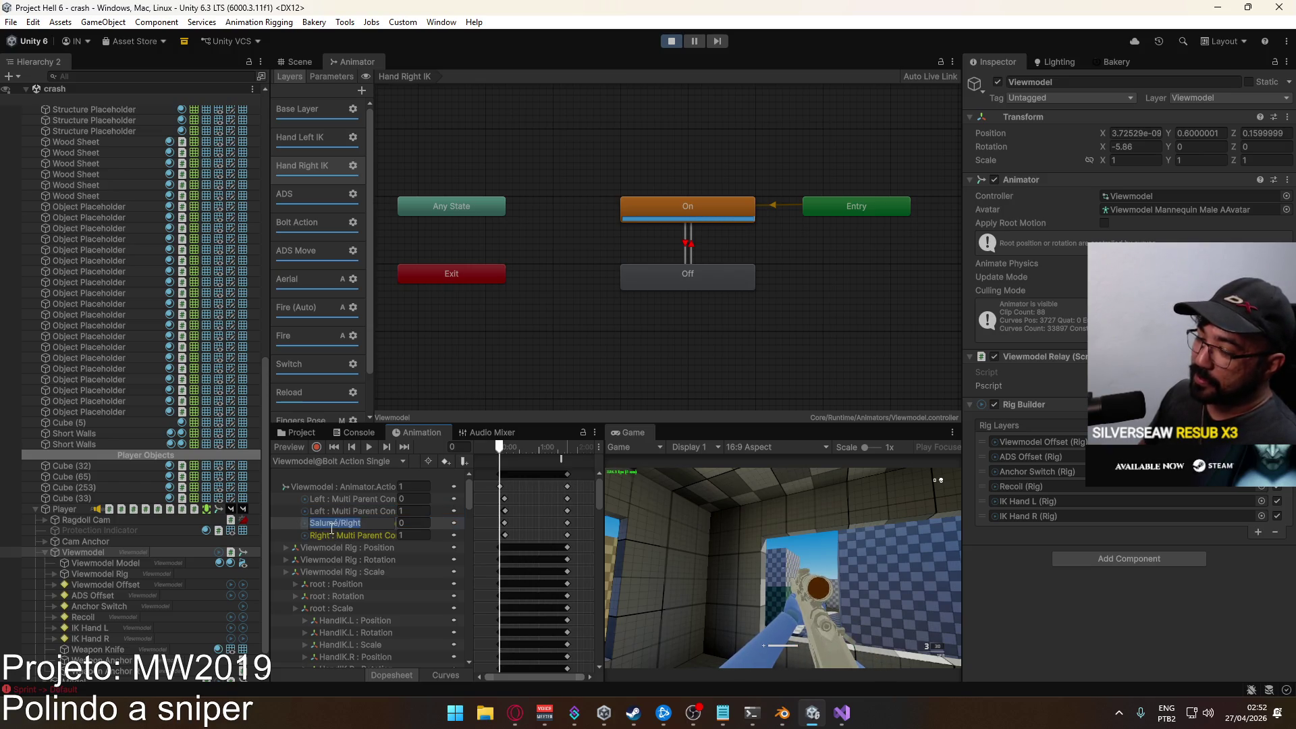
left_click(326, 535)
double_click(329, 536)
left_click(348, 524, "shift")
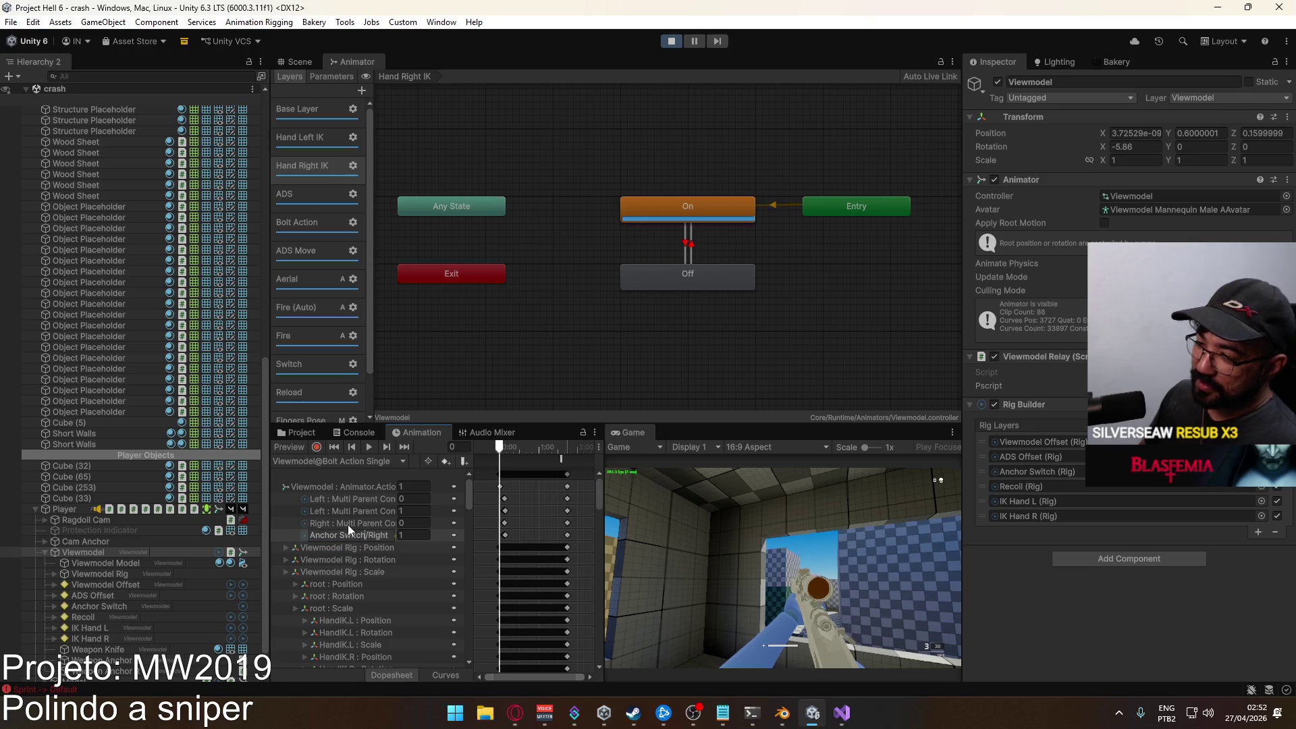
Reselect Viewmodel and bring up its list of animation clips.
left_click(304, 432)
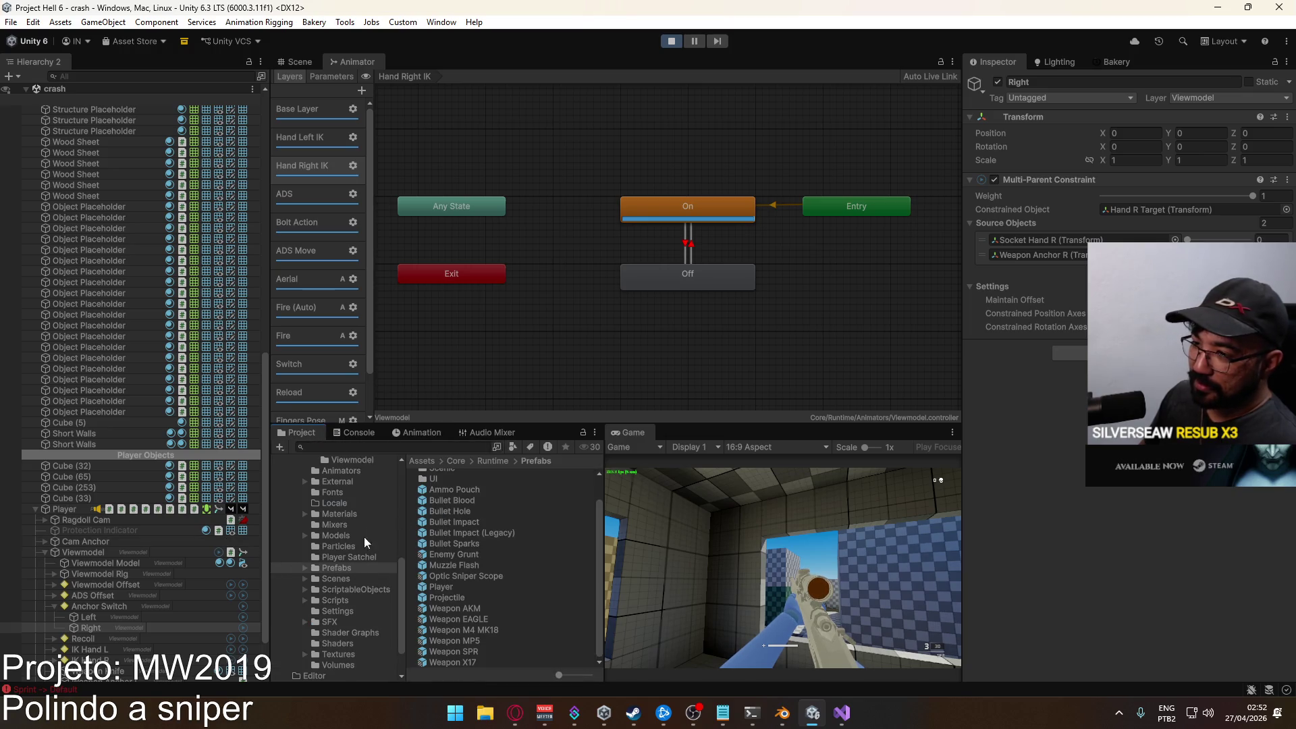
scroll(326, 507, "up", 2)
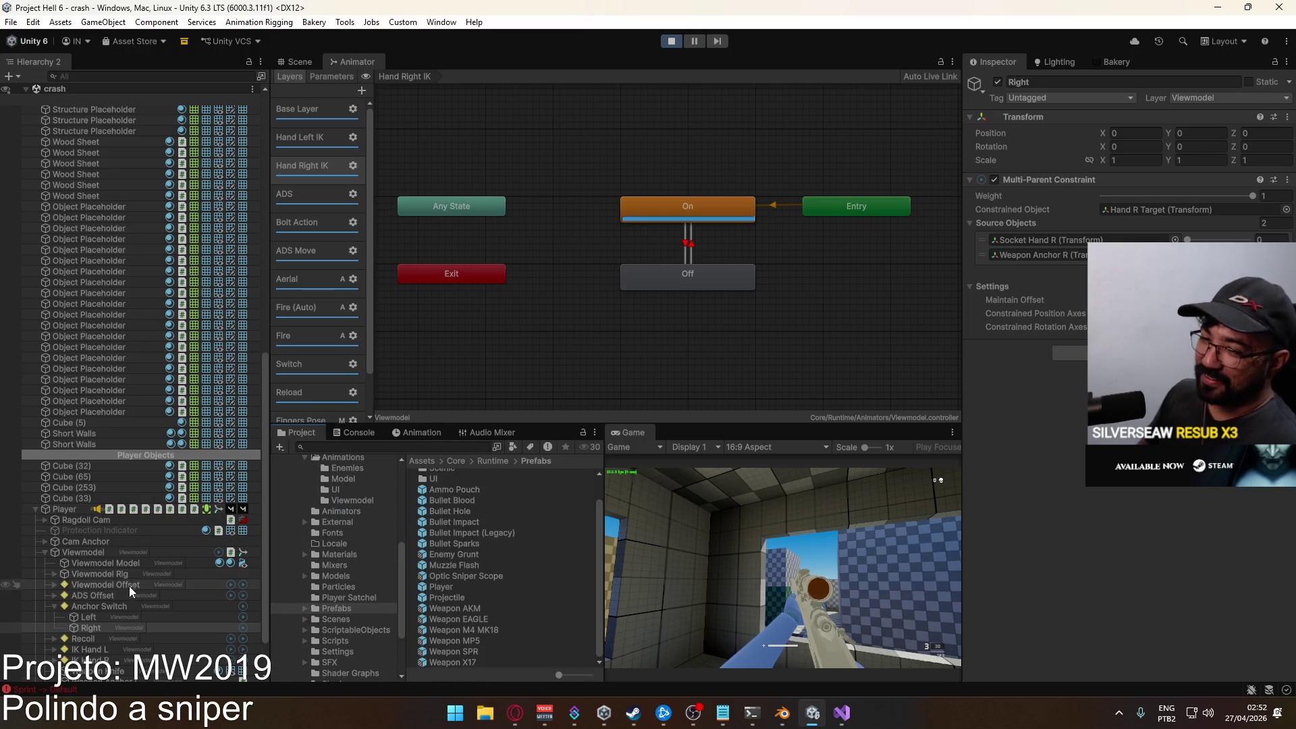
left_click(89, 552)
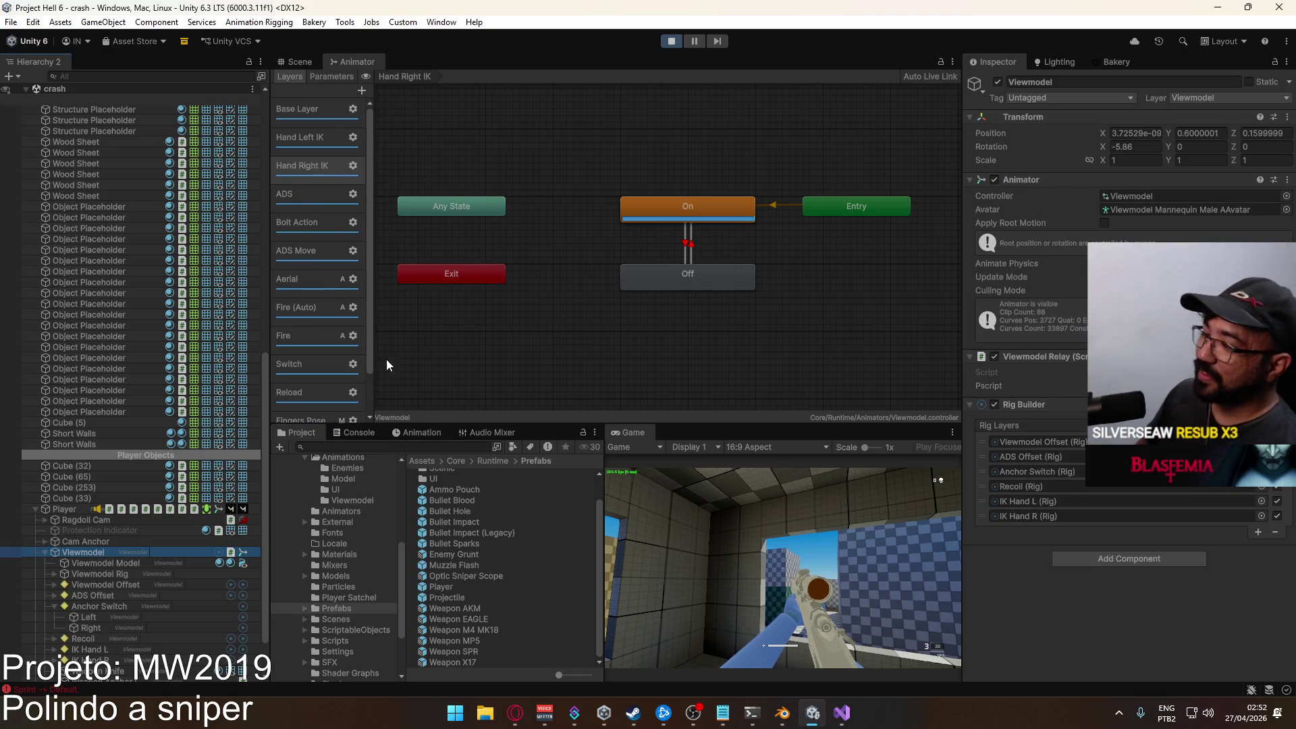
left_click(422, 433)
left_click(347, 457)
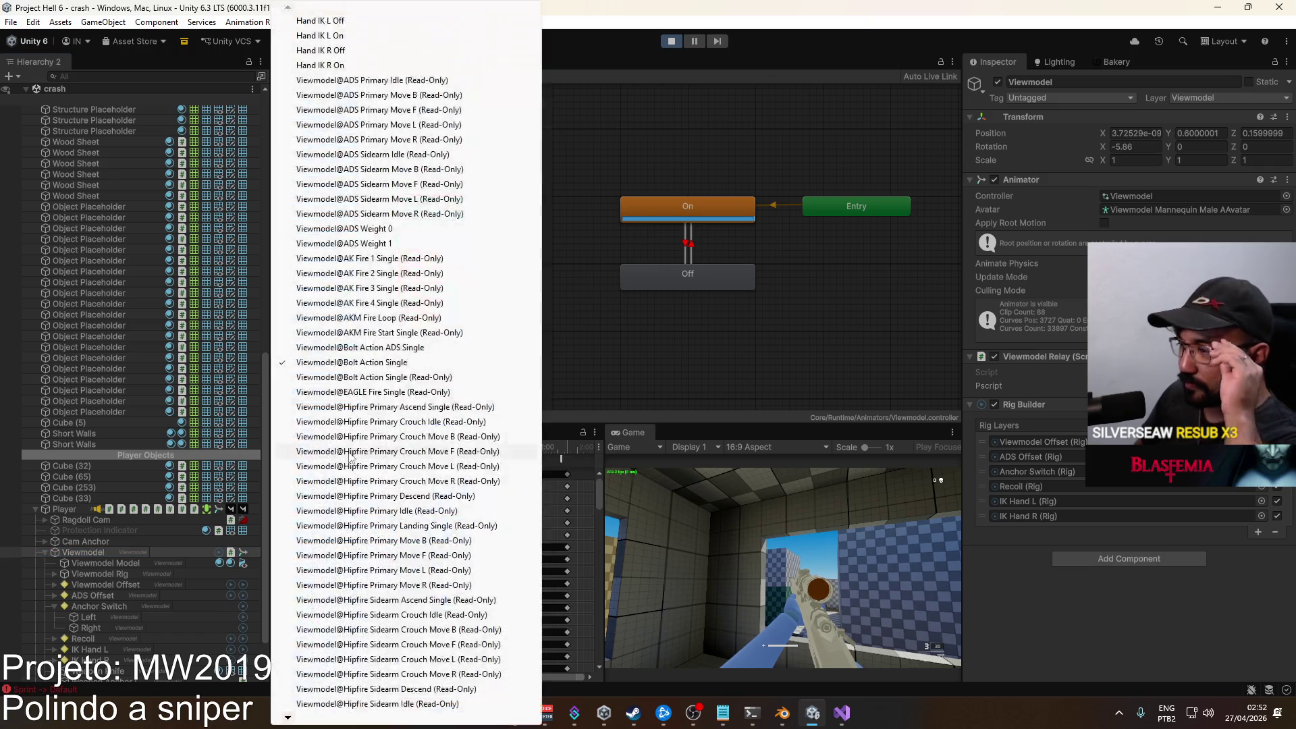
Switch to the Bolt Action ADS Single clip and re-path its Left track to Anchor Switch/Left.
left_click(405, 347)
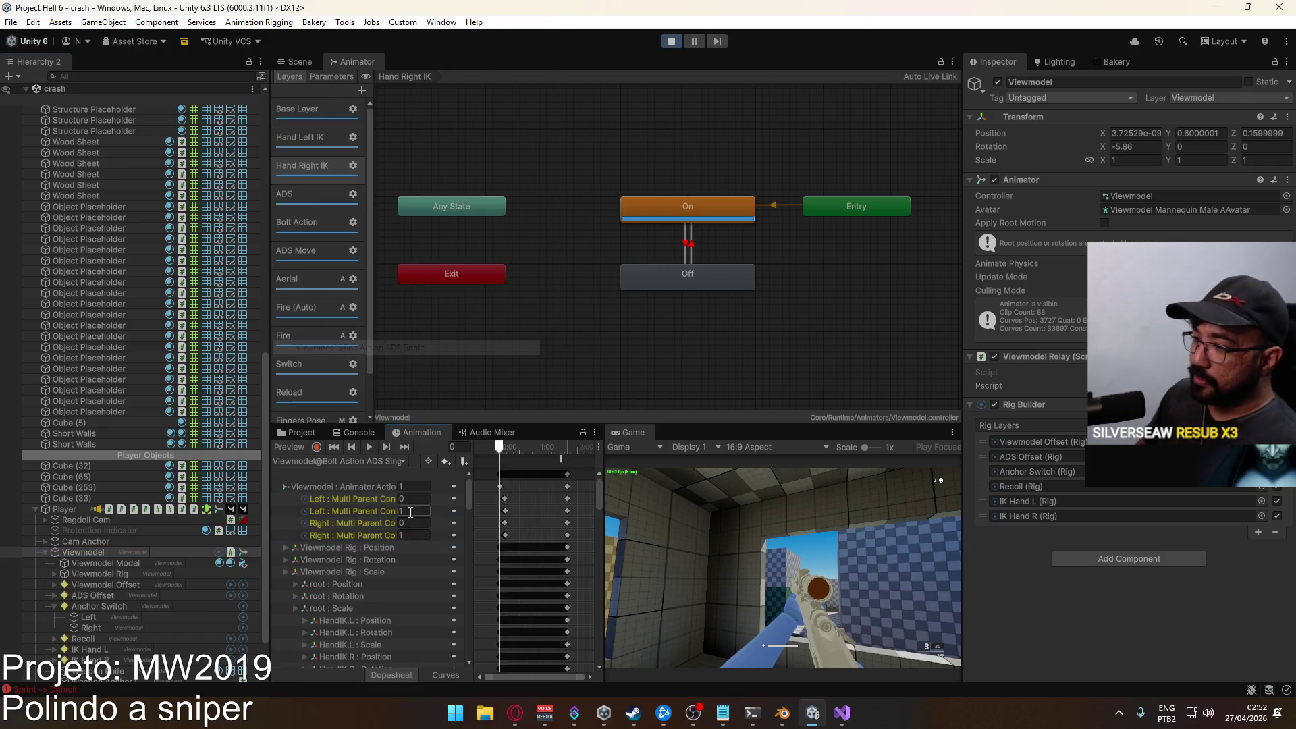
left_click(342, 500)
left_click(330, 500)
double_click(321, 500)
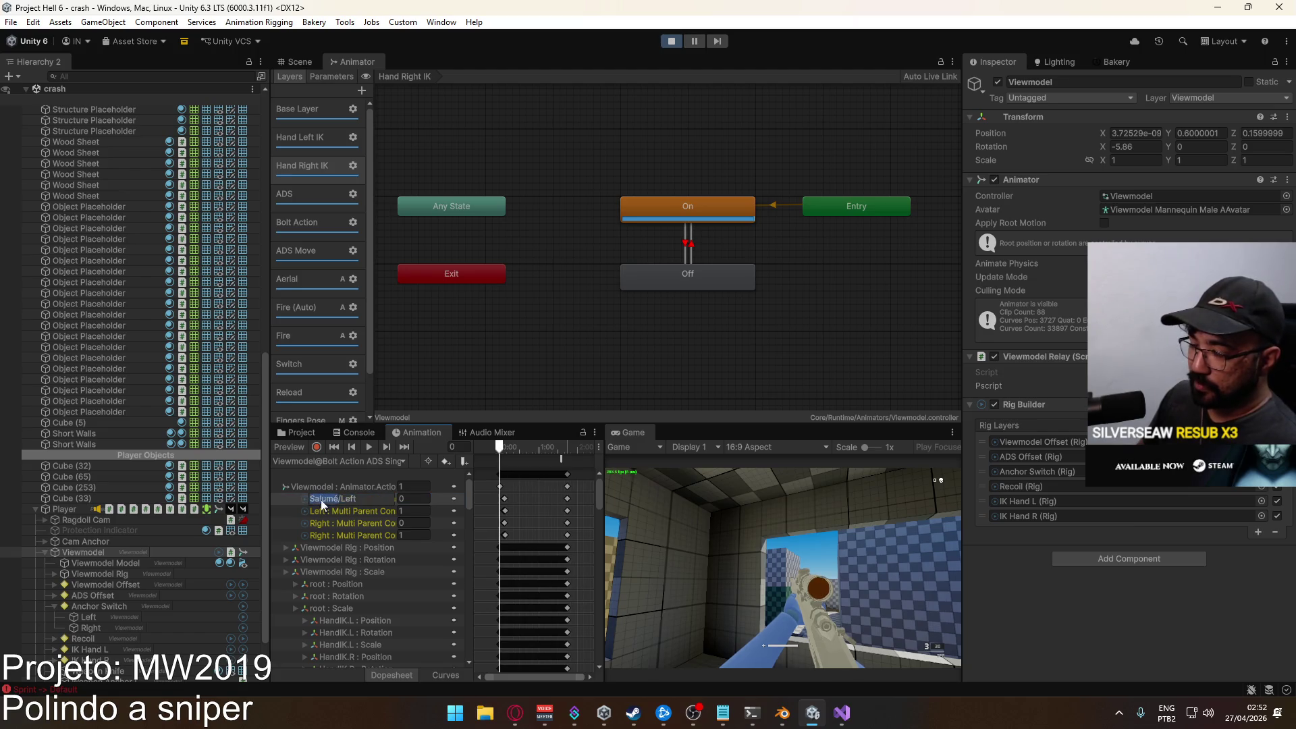
left_click(327, 514)
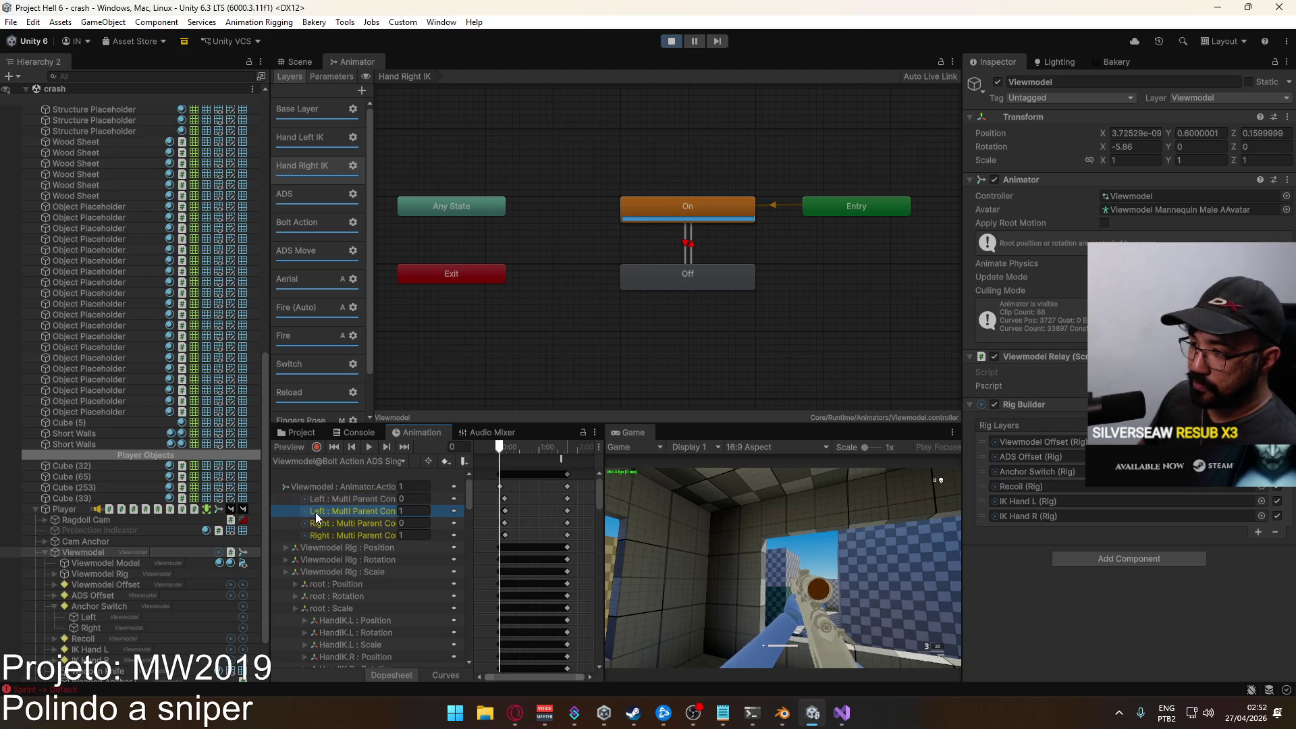
Check the Right and Left constraint tracks, then select the Viewmodel animator track.
left_click(321, 526, "shift")
left_click(321, 526)
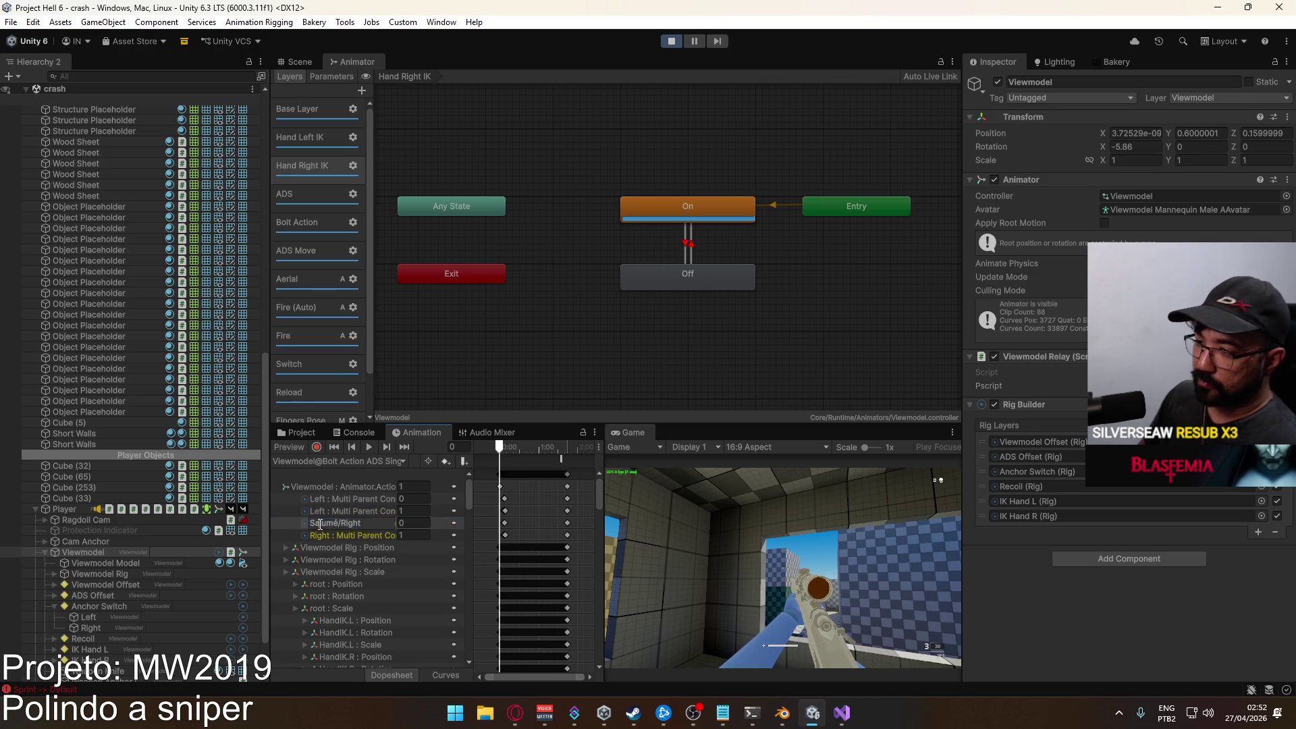
left_click(321, 535, "shift")
left_click(318, 537)
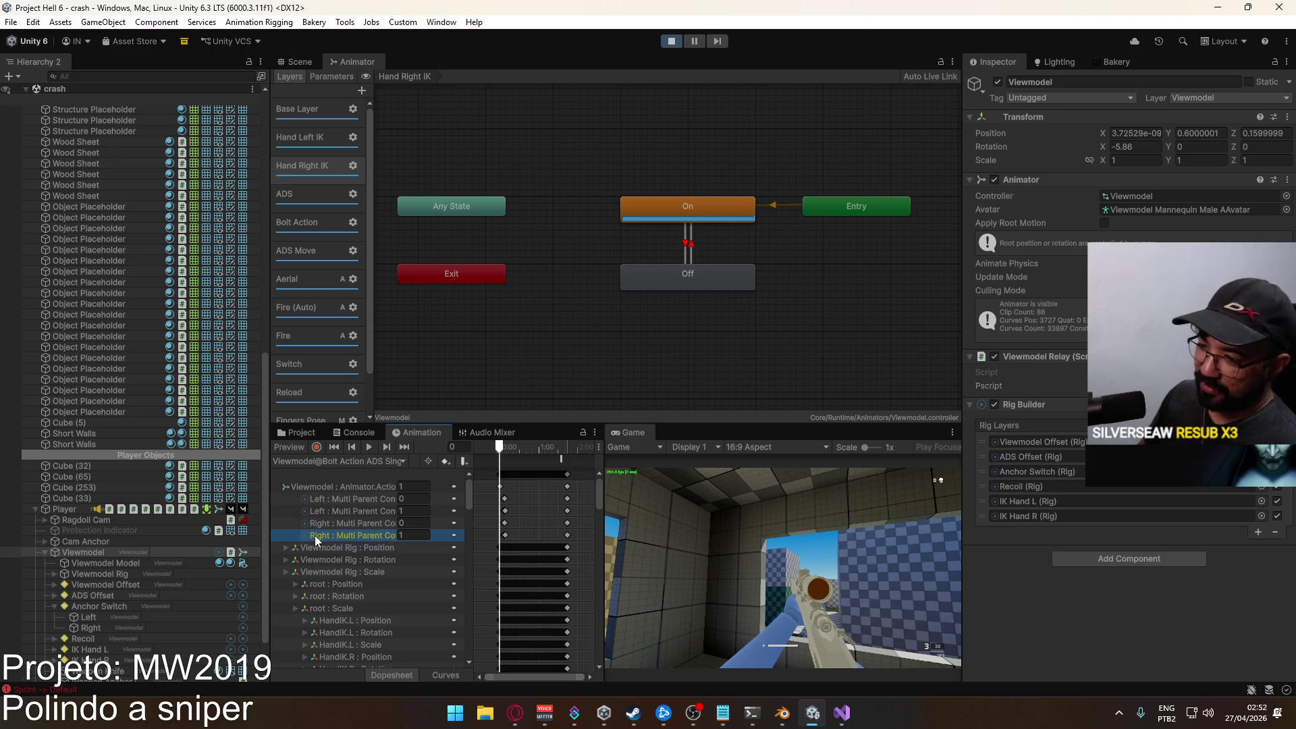
left_click(367, 512, "ctrl")
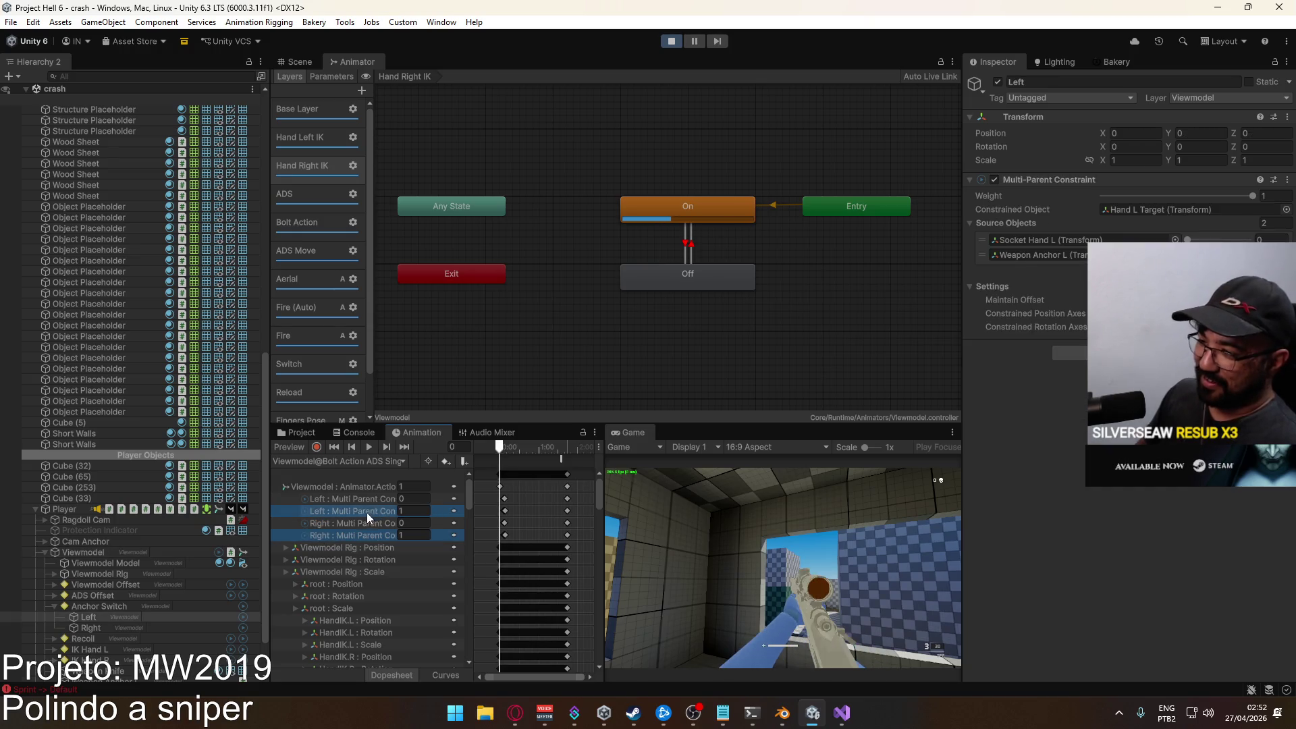
left_click(287, 486)
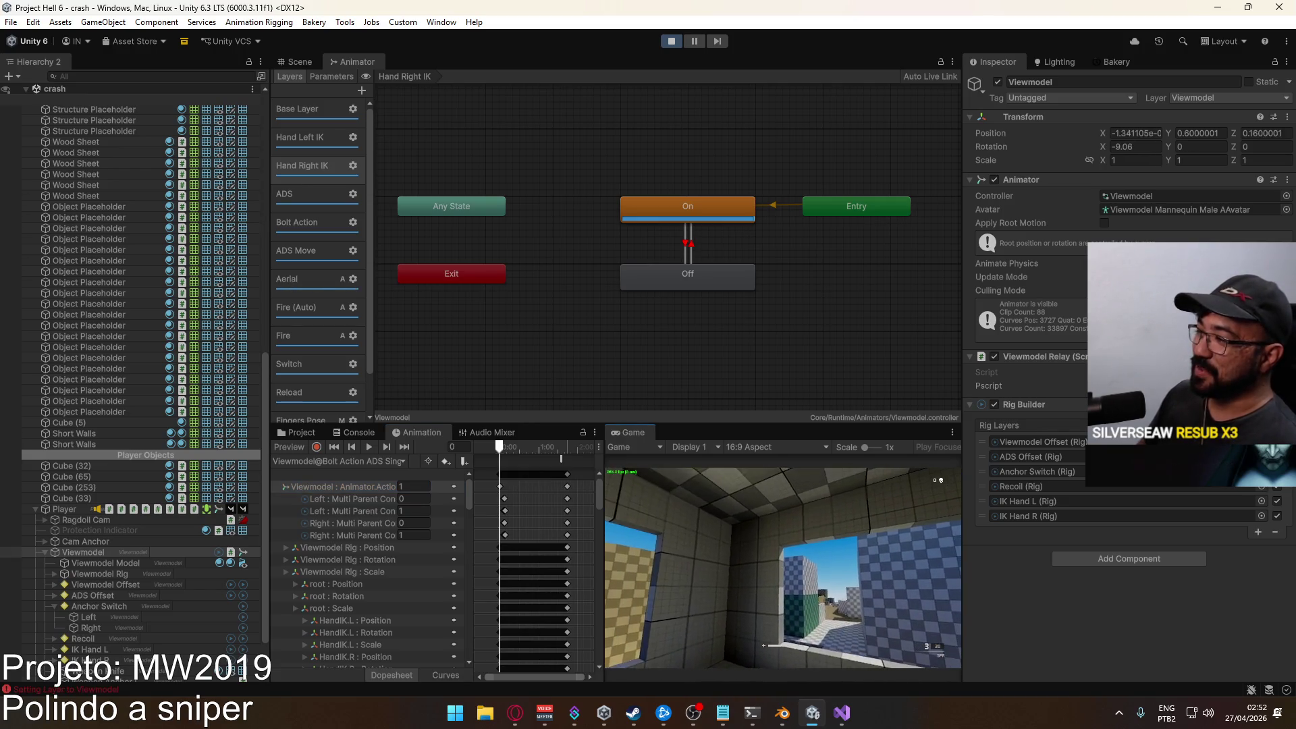
Maximize the Game view showing the running game.
key("super")
left_click(644, 443)
right_click(644, 442)
left_click(733, 486)
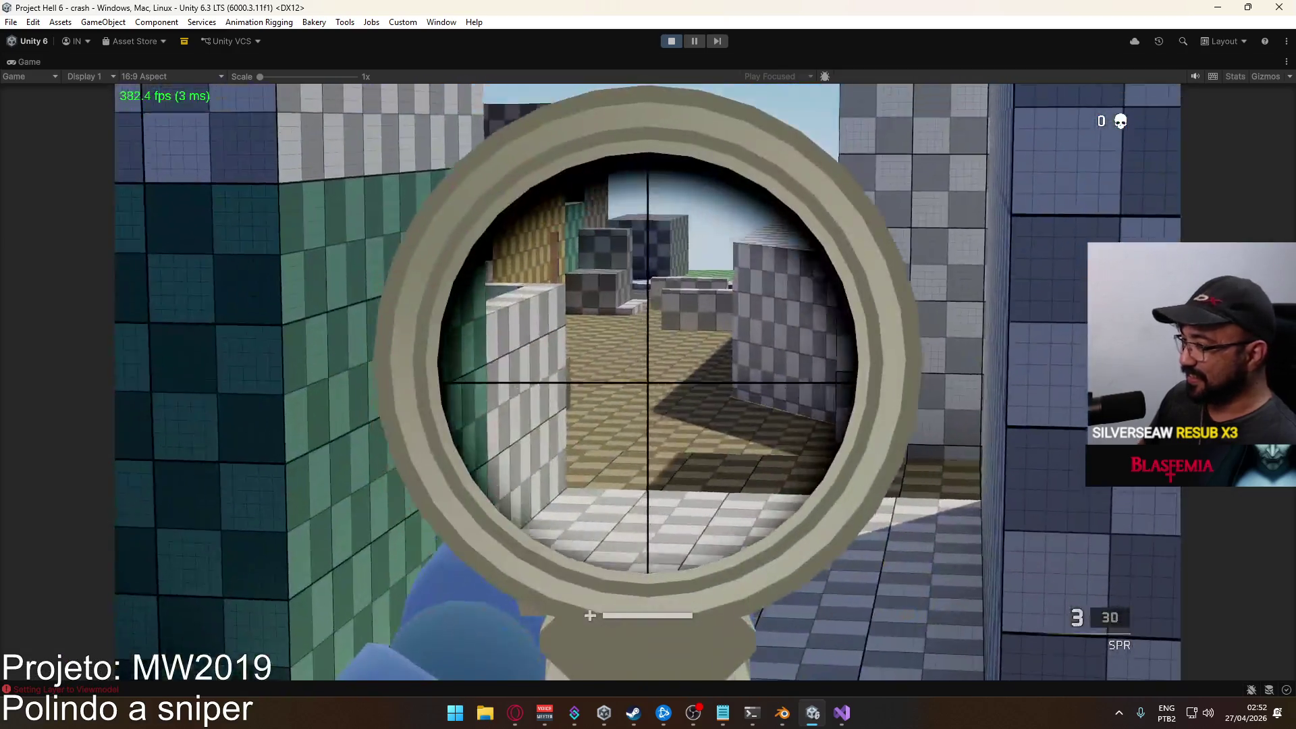
Toggle the SPR's scope in and out repeatedly, aiming at the checkered wall and building door.
right_click(648, 381)
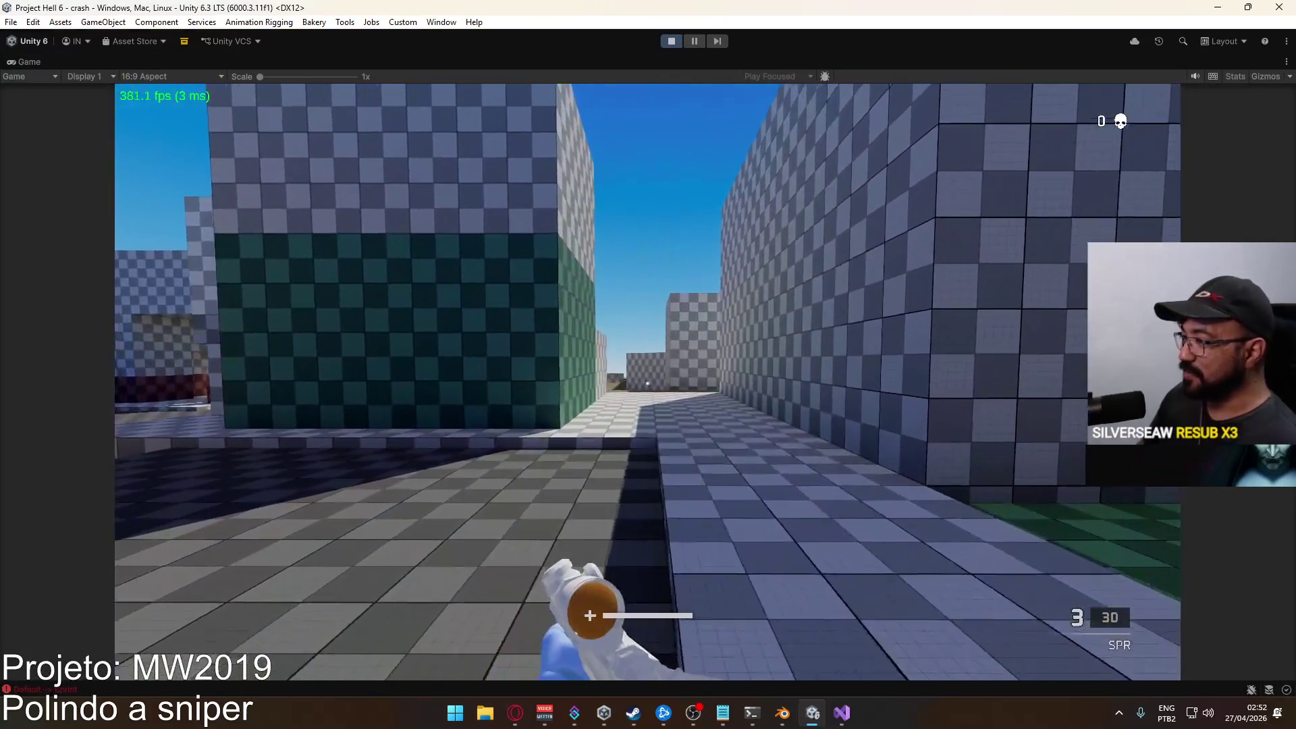
right_click(648, 381)
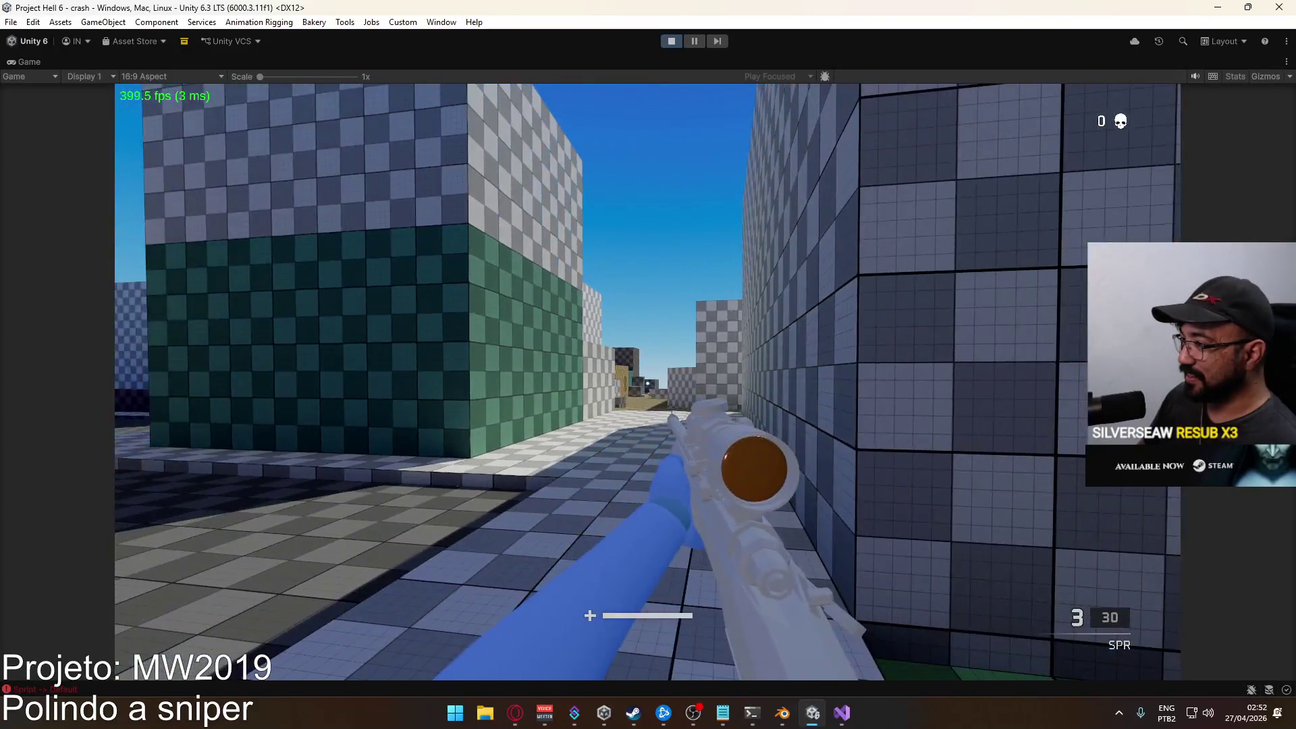
right_click(648, 384)
right_click(648, 384)
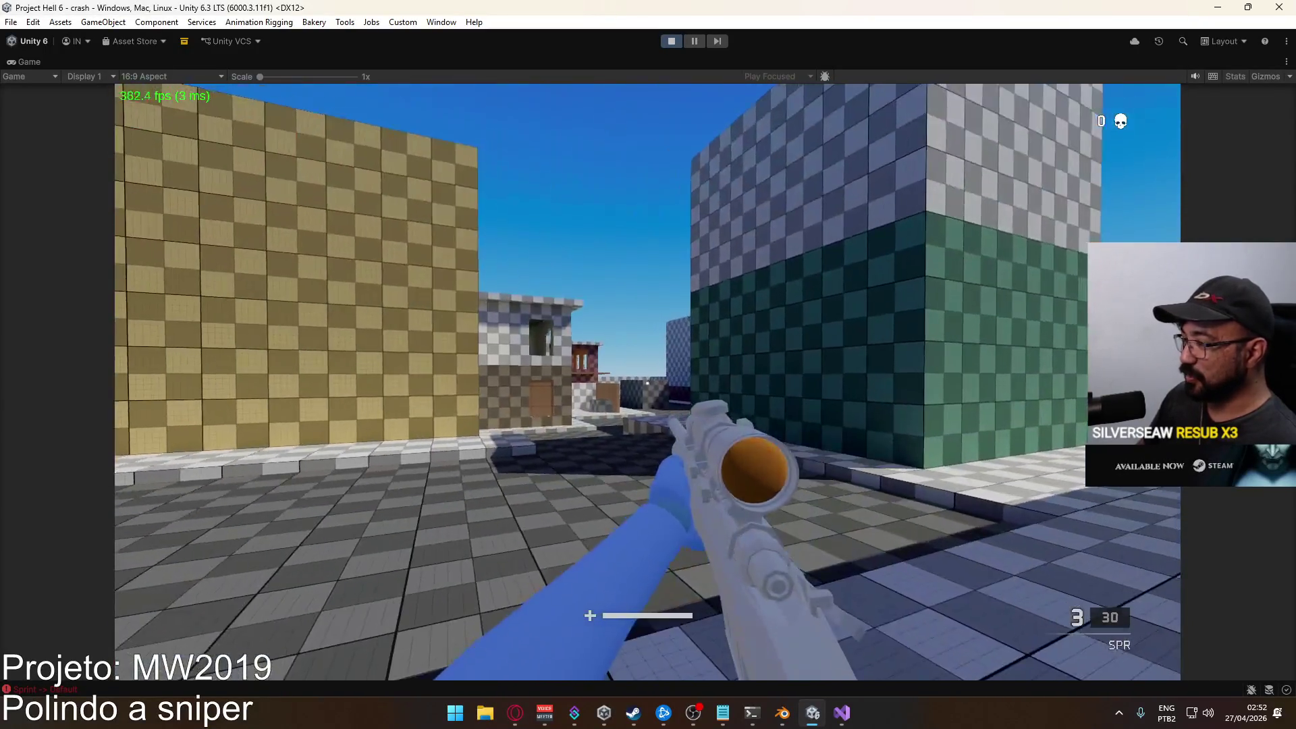
right_click(648, 383)
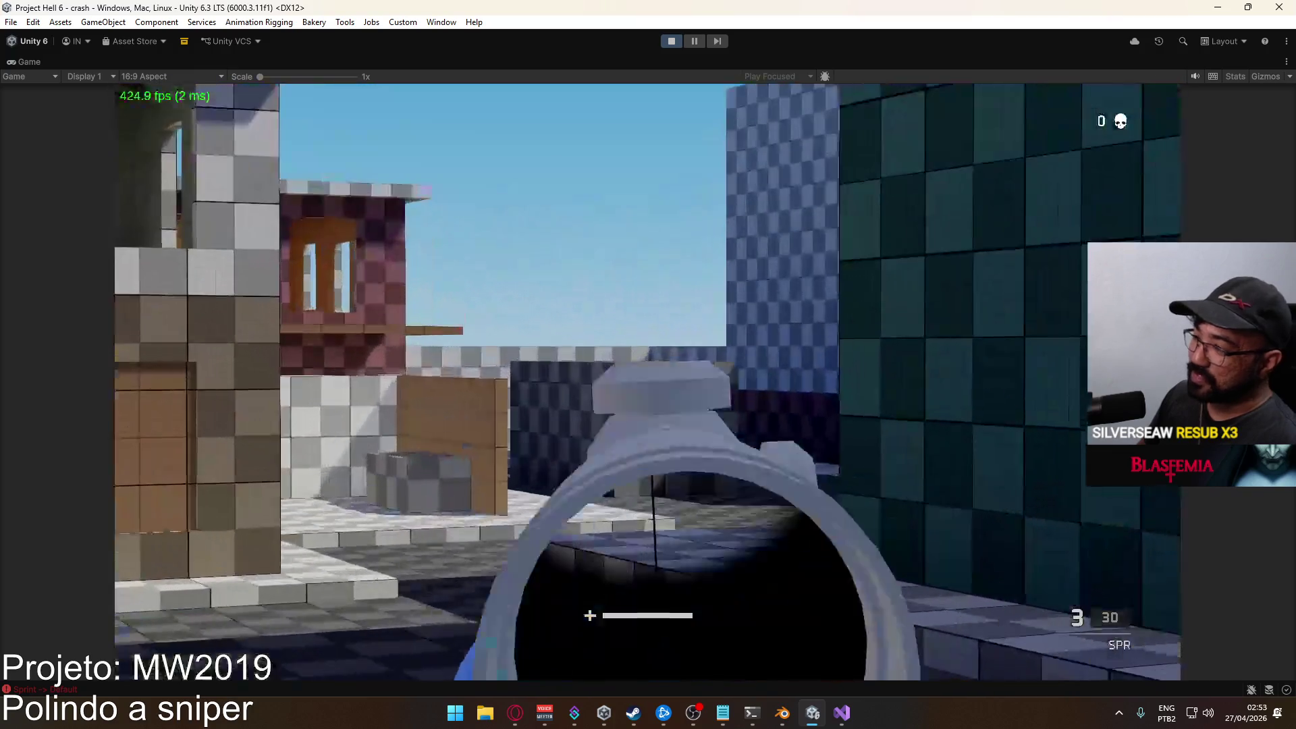
right_click(648, 384)
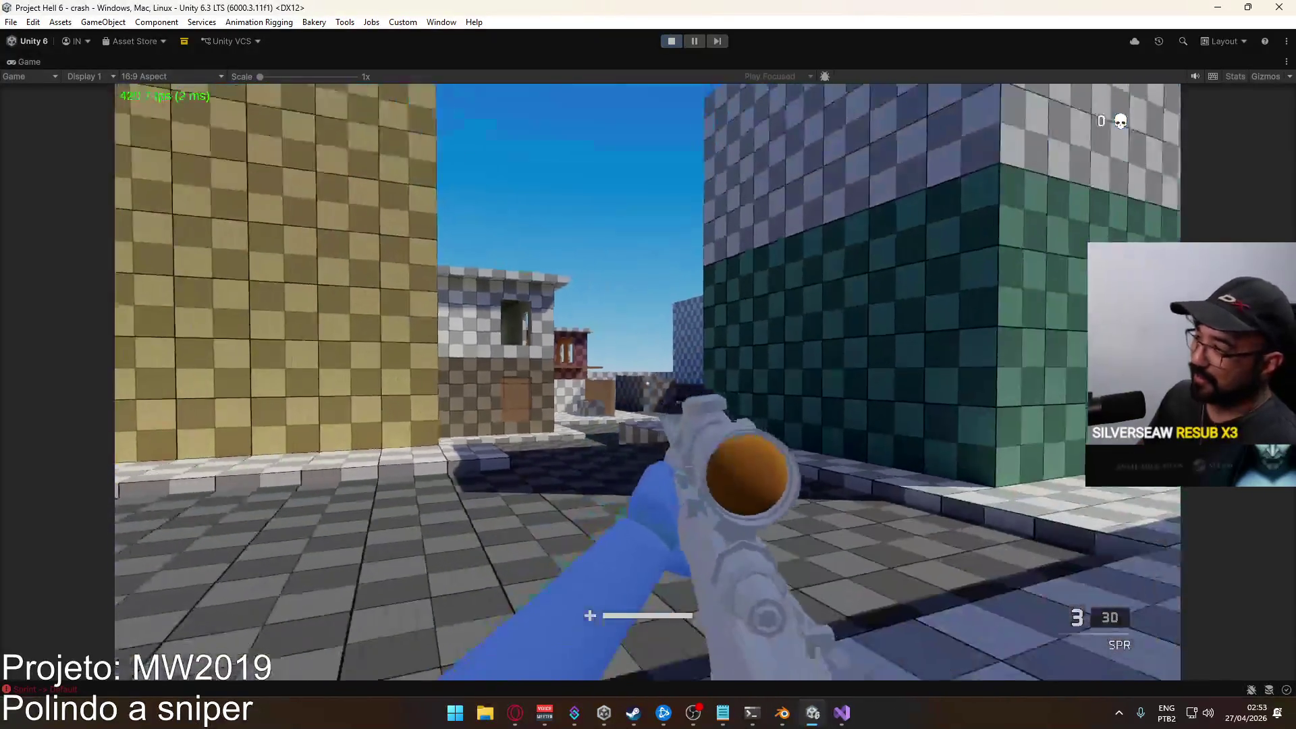
right_click(648, 383)
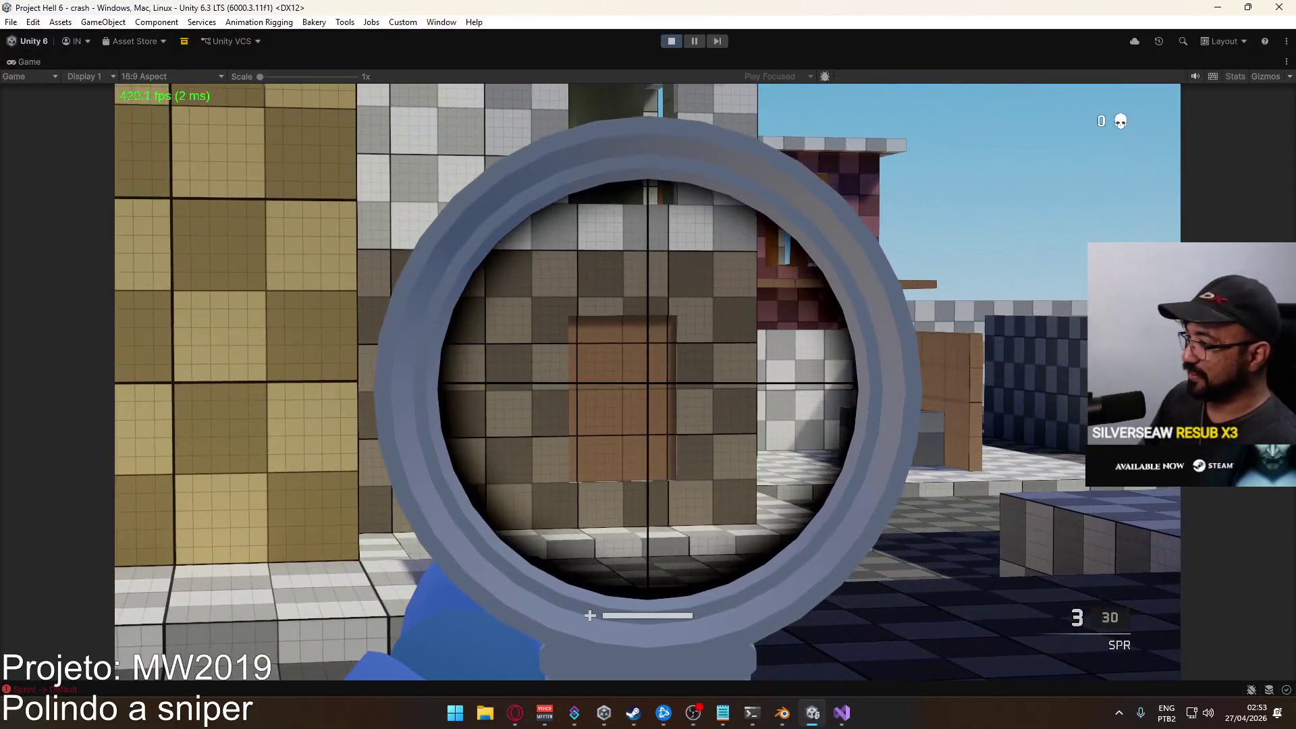
right_click(648, 383)
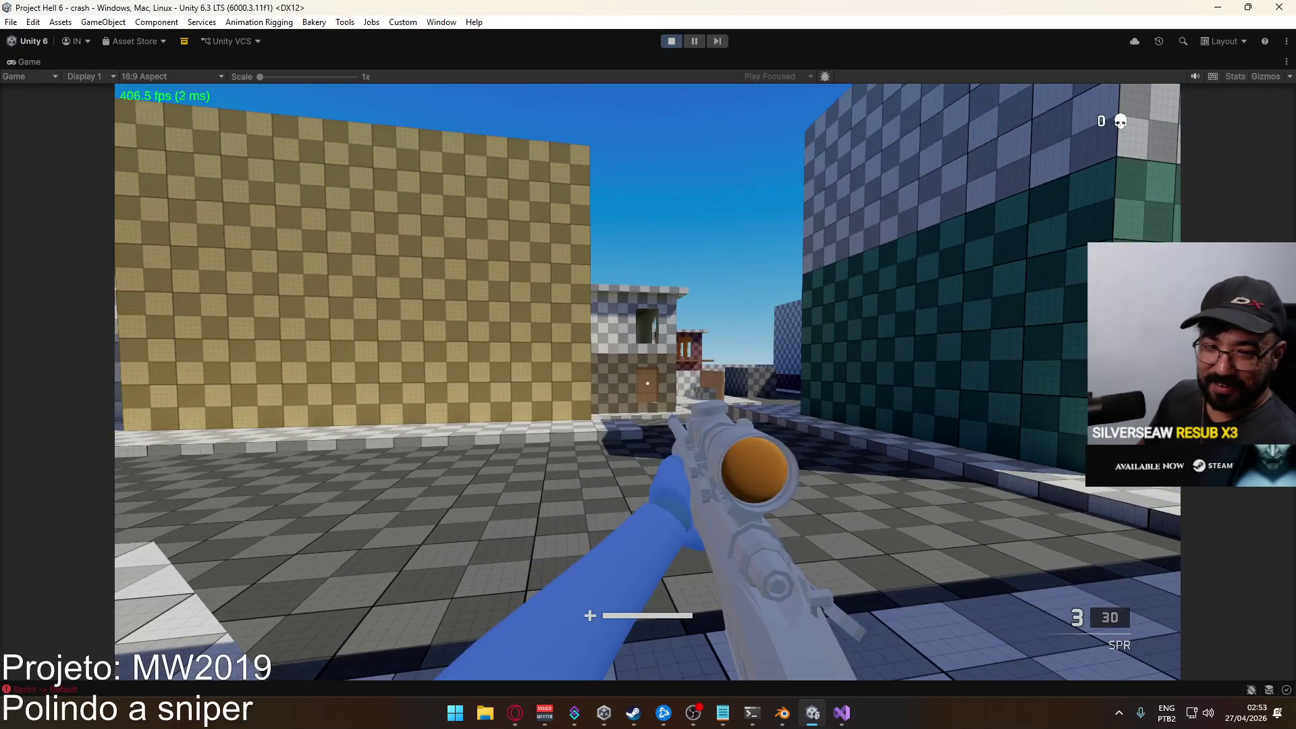
right_click(648, 383)
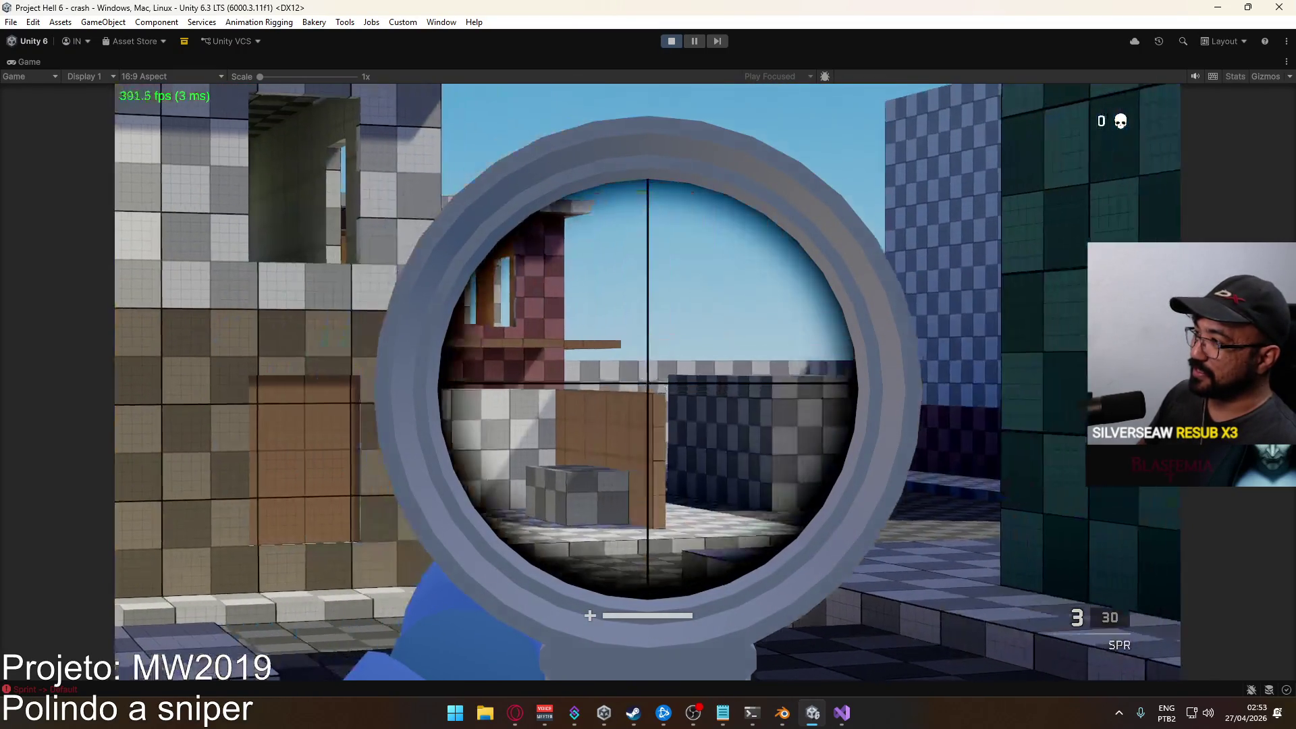
right_click(648, 383)
right_click(649, 383)
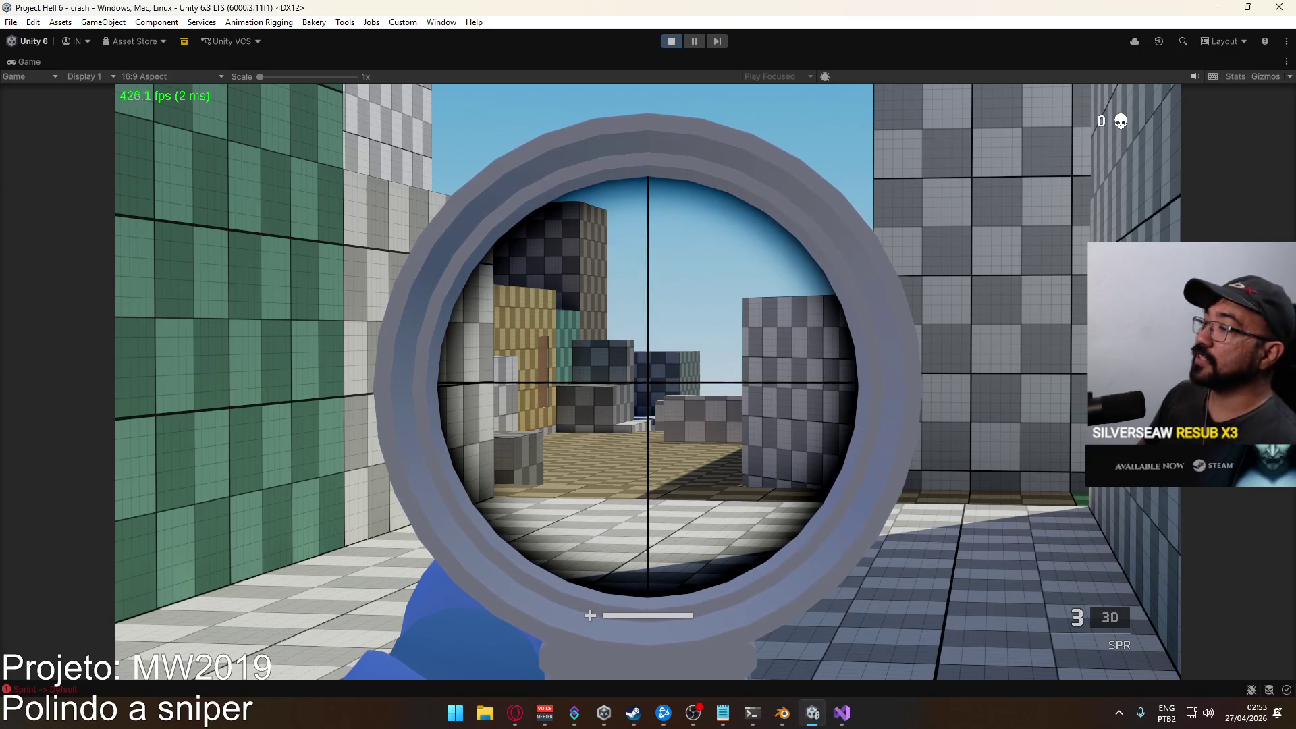
right_click(648, 383)
right_click(648, 384)
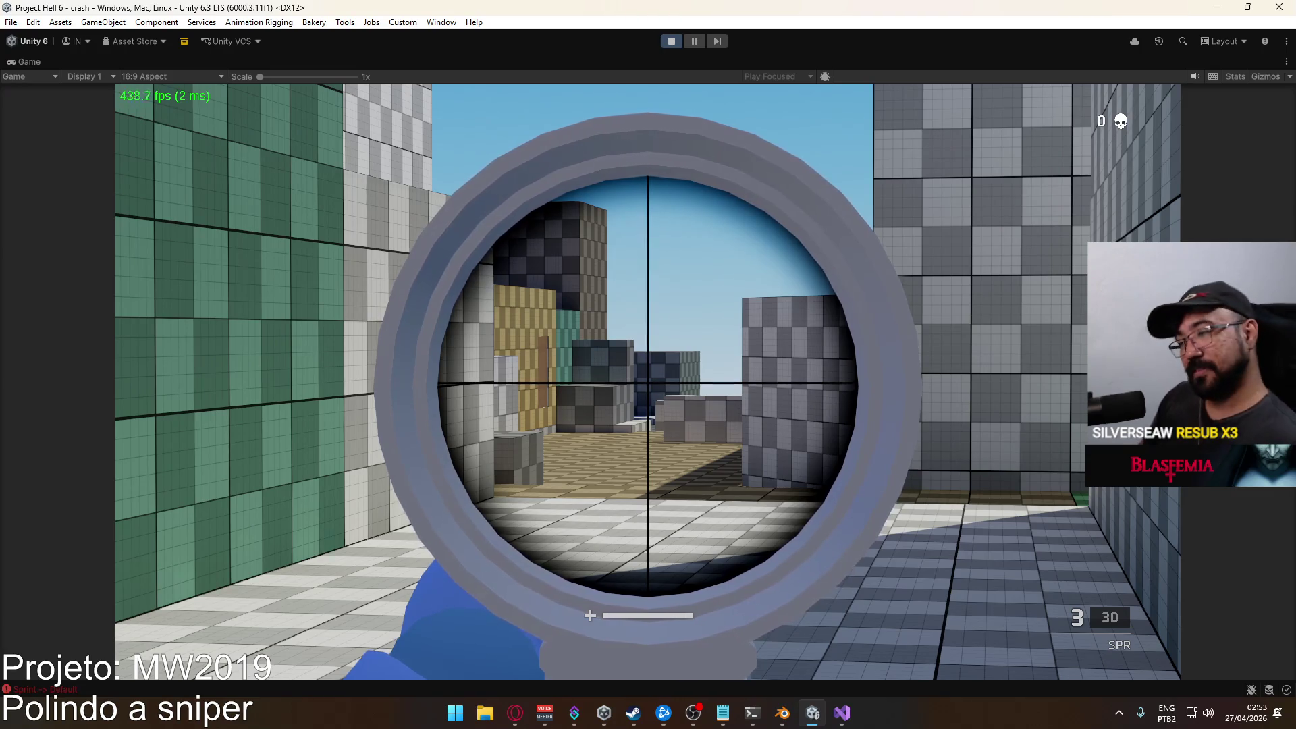
Keep cycling the sniper scope, then fire a scoped shot, leaving 2 rounds loaded.
right_click(648, 384)
right_click(648, 384)
right_click(648, 383)
right_click(648, 383)
right_click(648, 383)
right_click(648, 383)
right_click(648, 383)
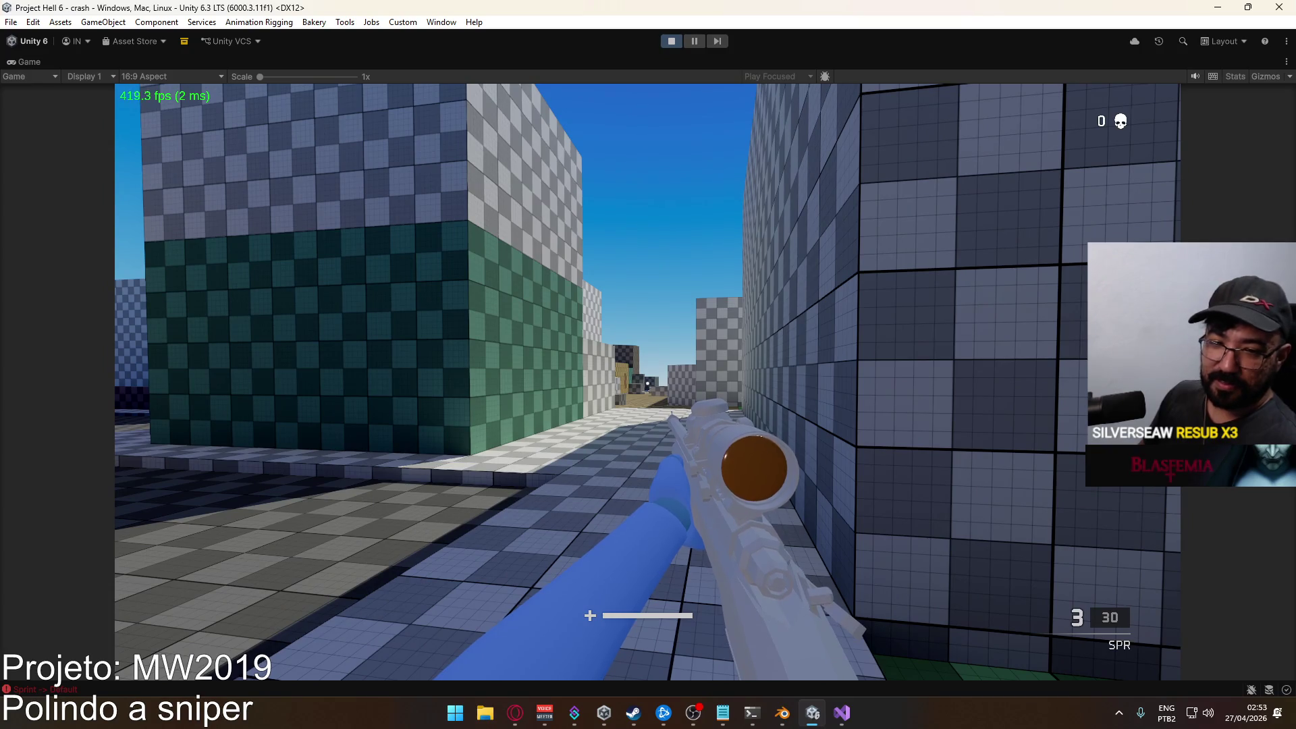
right_click(648, 384)
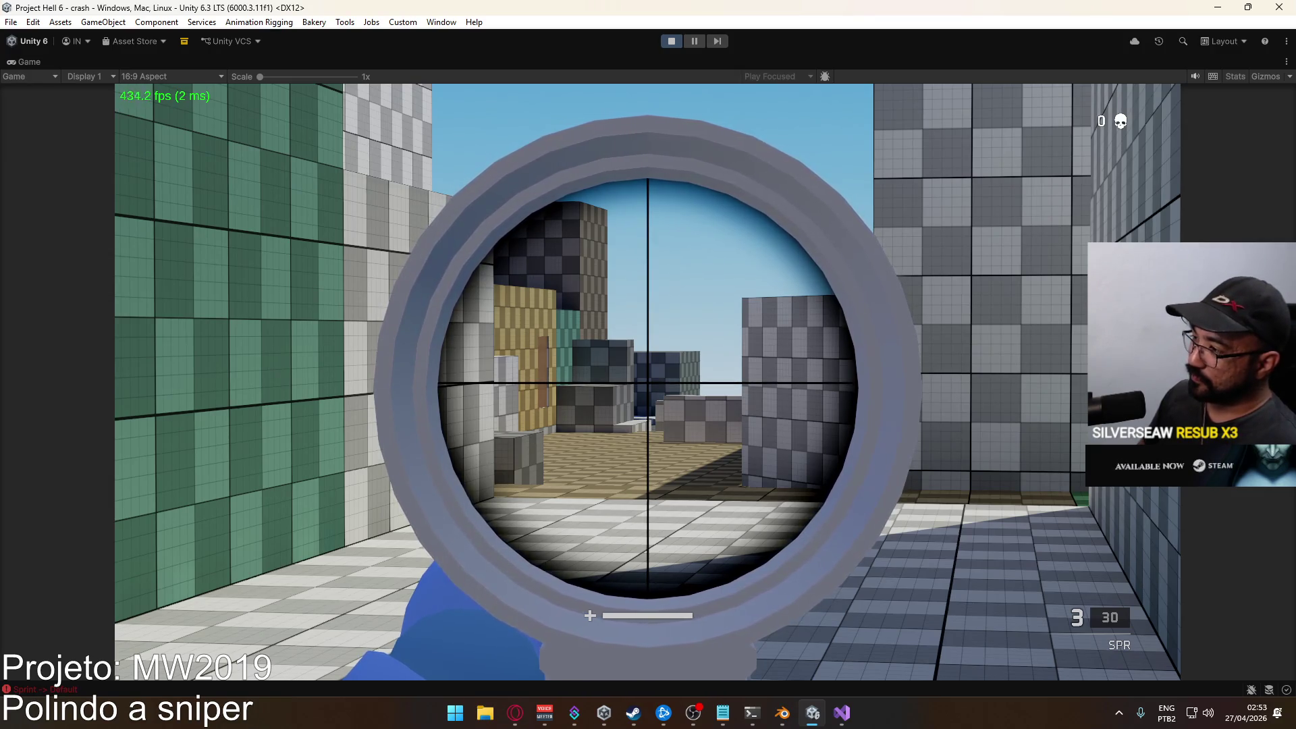
right_click(648, 384)
right_click(648, 383)
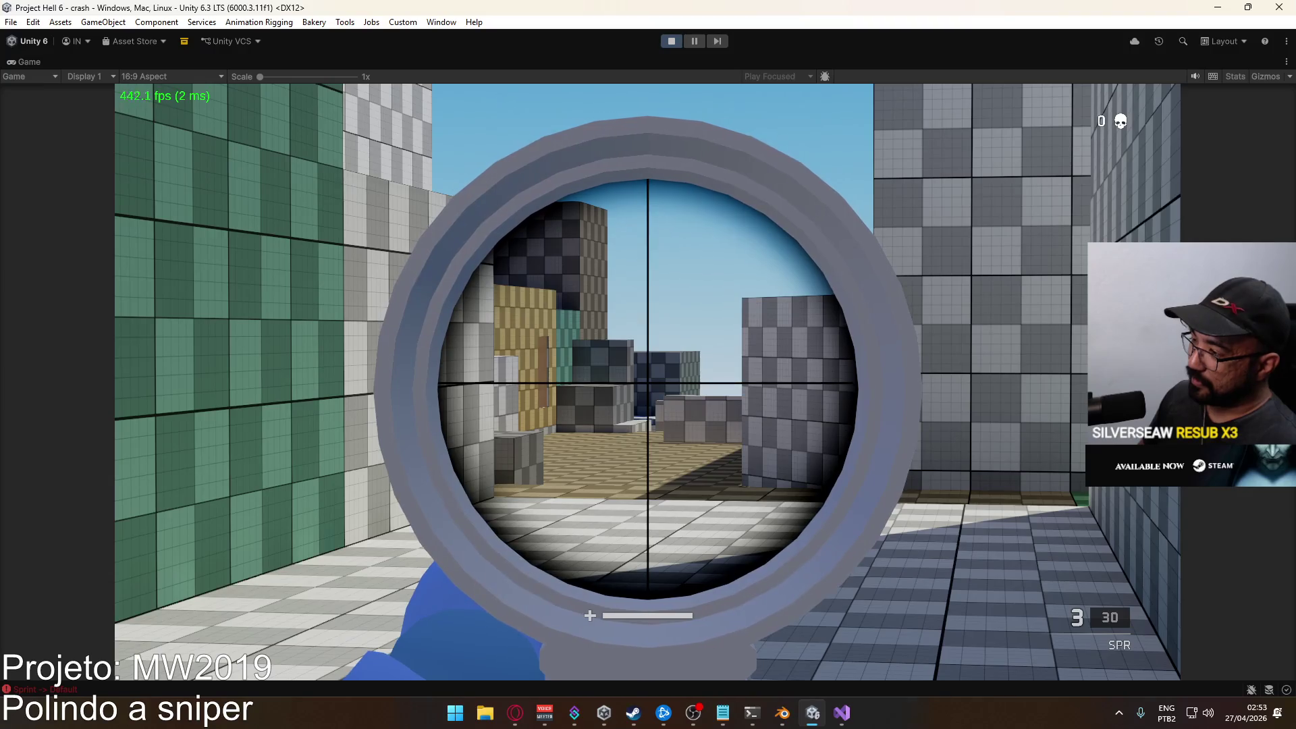
left_click(649, 383)
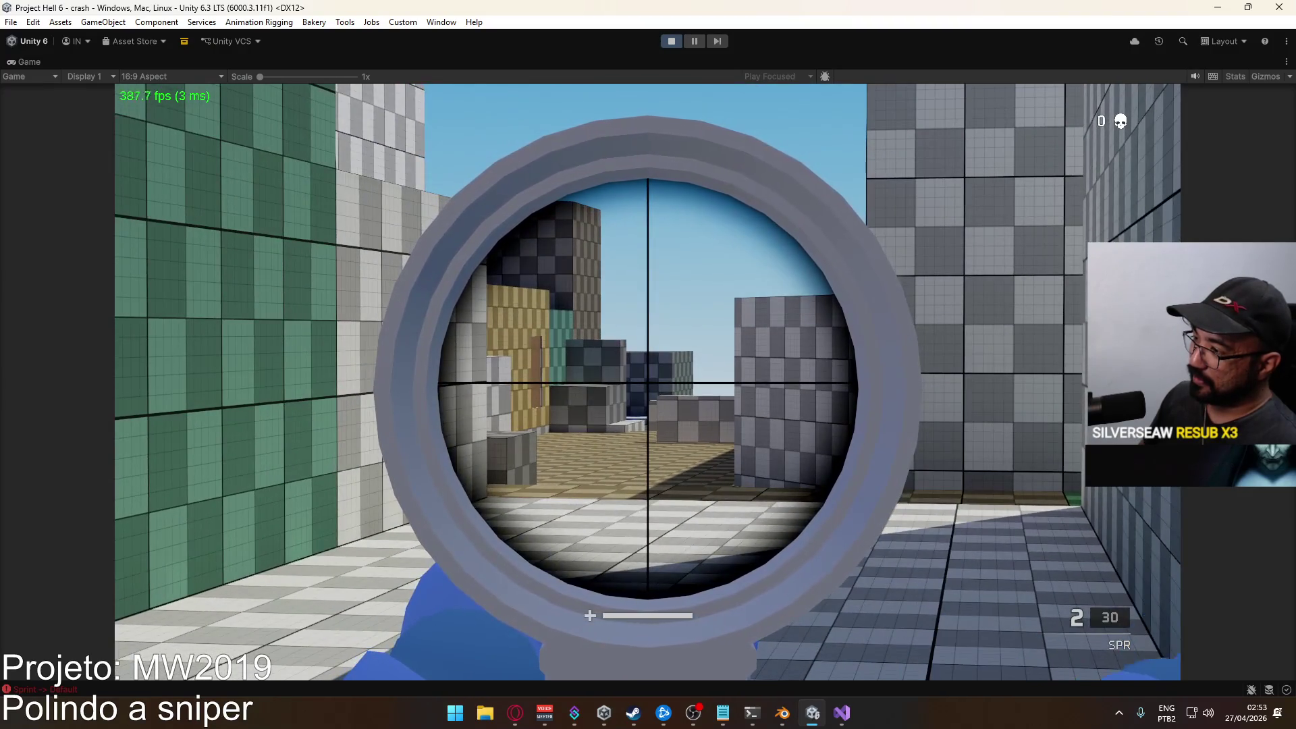
Fire more sniper shots, walk toward the green building and toggle the scope, ending at 4/26 rounds.
left_click(648, 383)
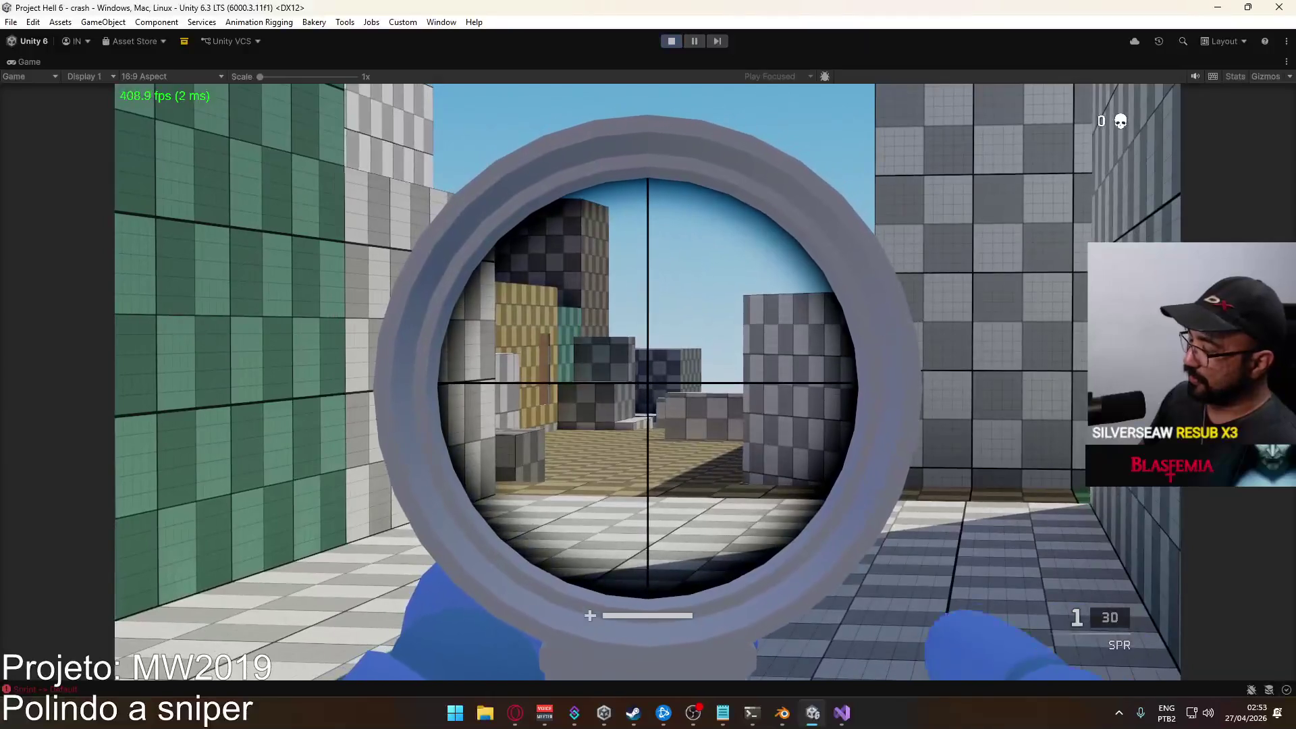
right_click(648, 383)
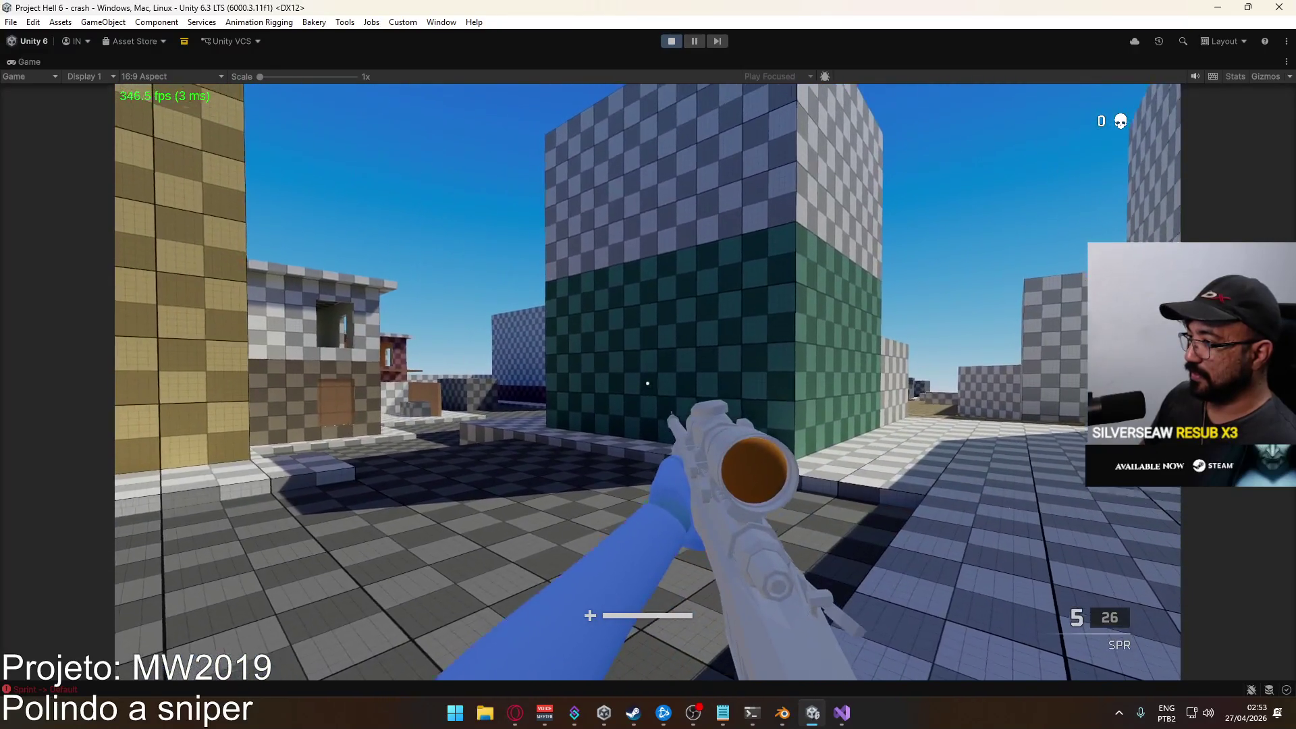
left_click(648, 384)
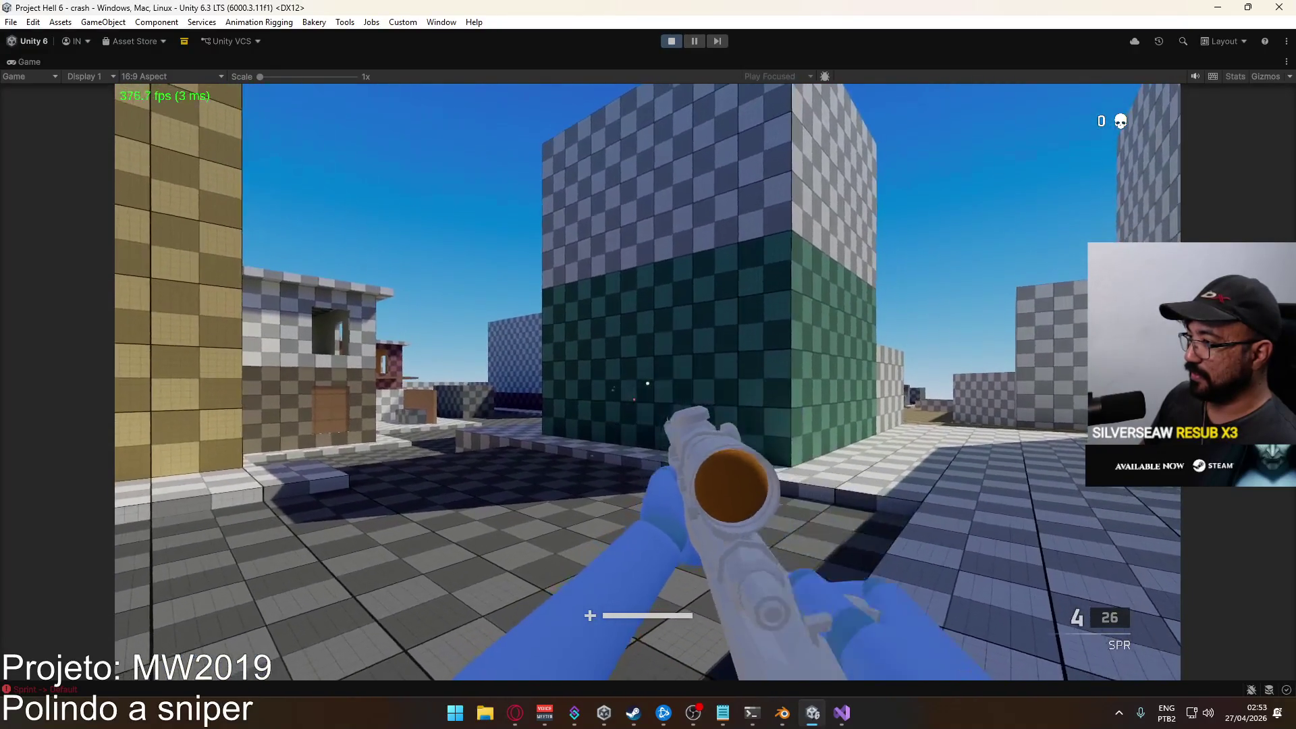
key("w")
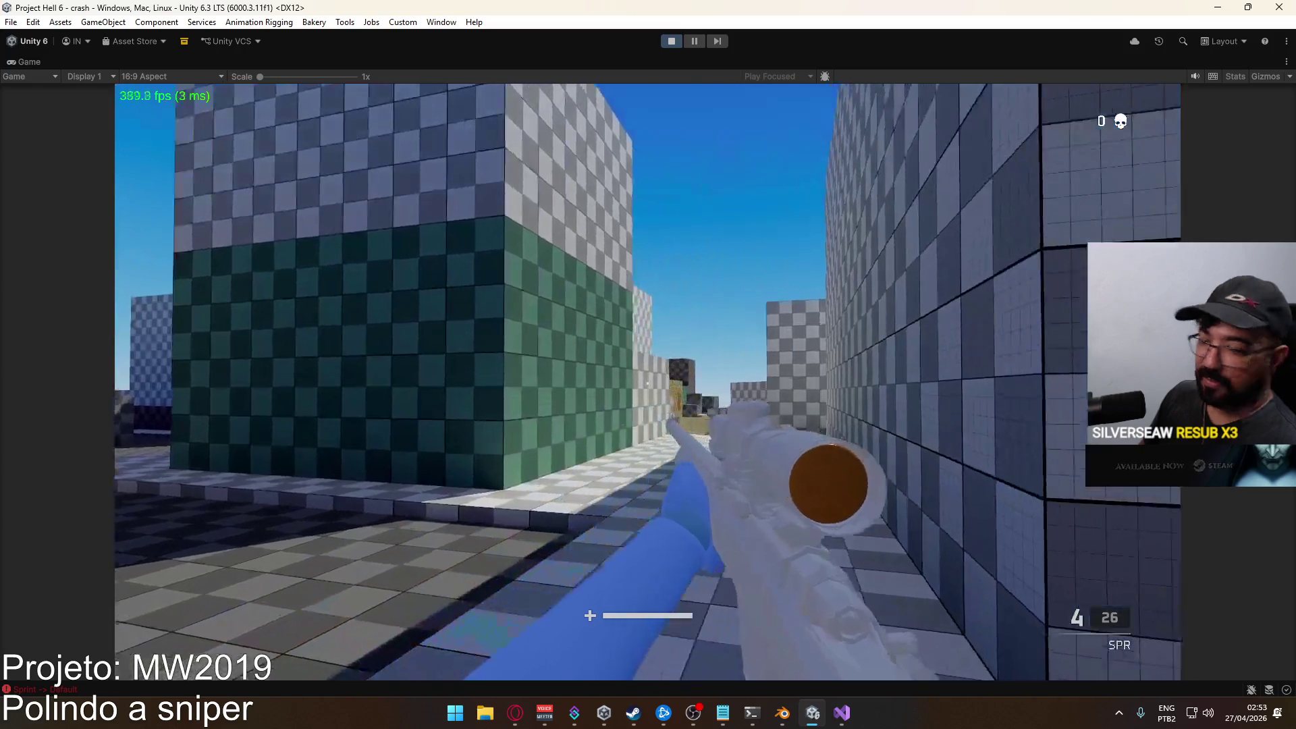
right_click(648, 384)
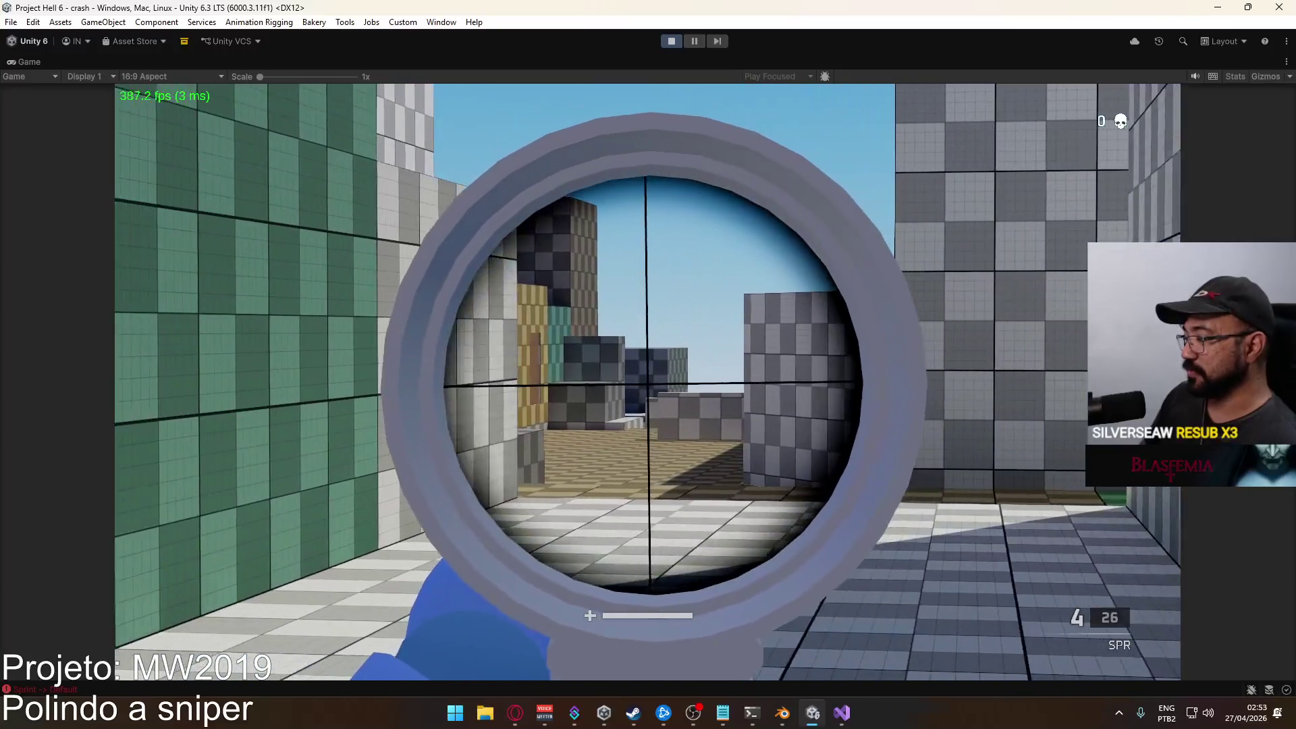
right_click(648, 383)
key("super")
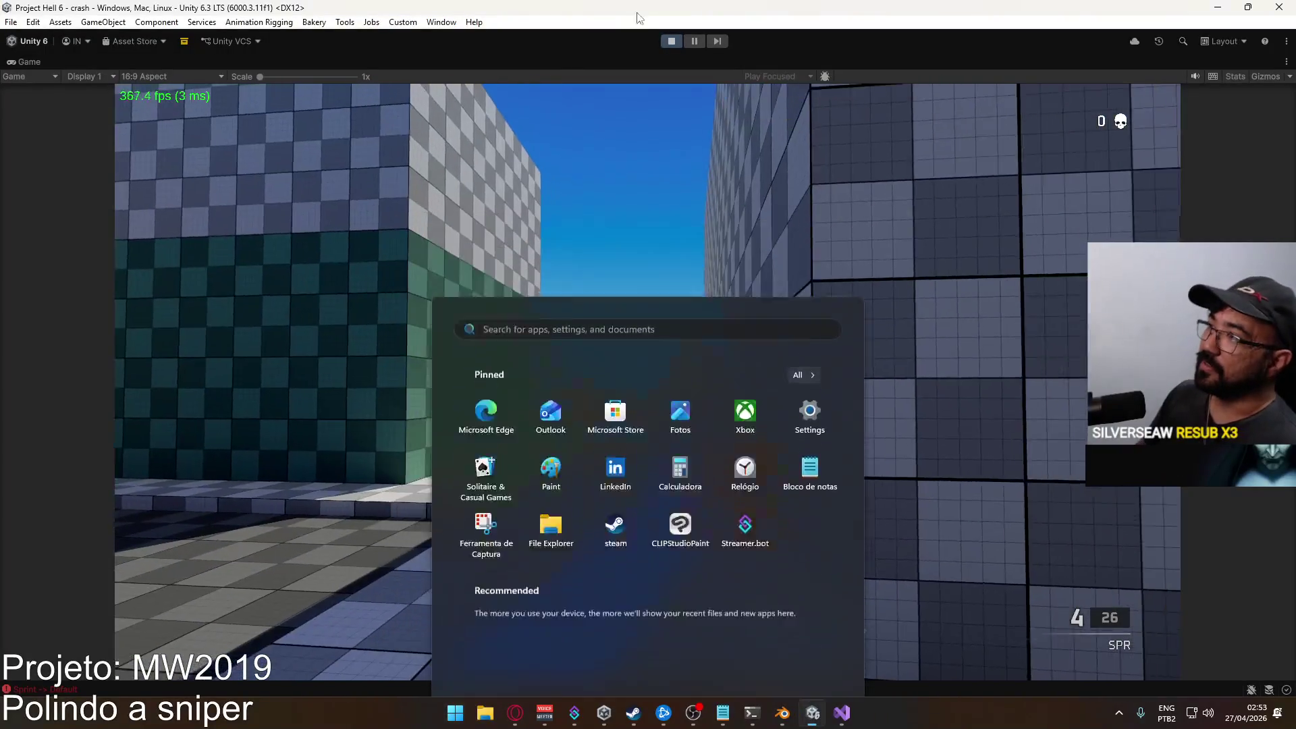
Stop the game and change the Player Settings version from 0.0.61 to 0.0.62.
key("super")
left_click(671, 42)
left_click(10, 22)
left_click(86, 189)
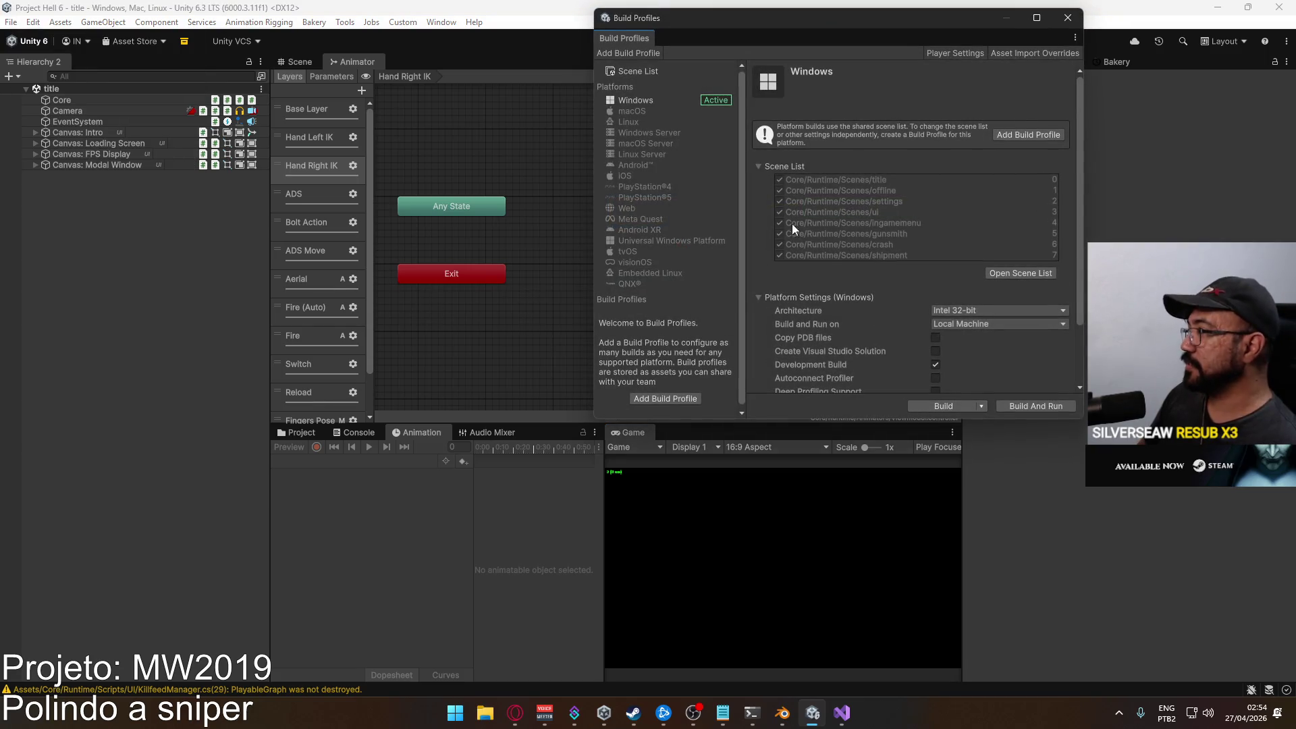
left_click(979, 53)
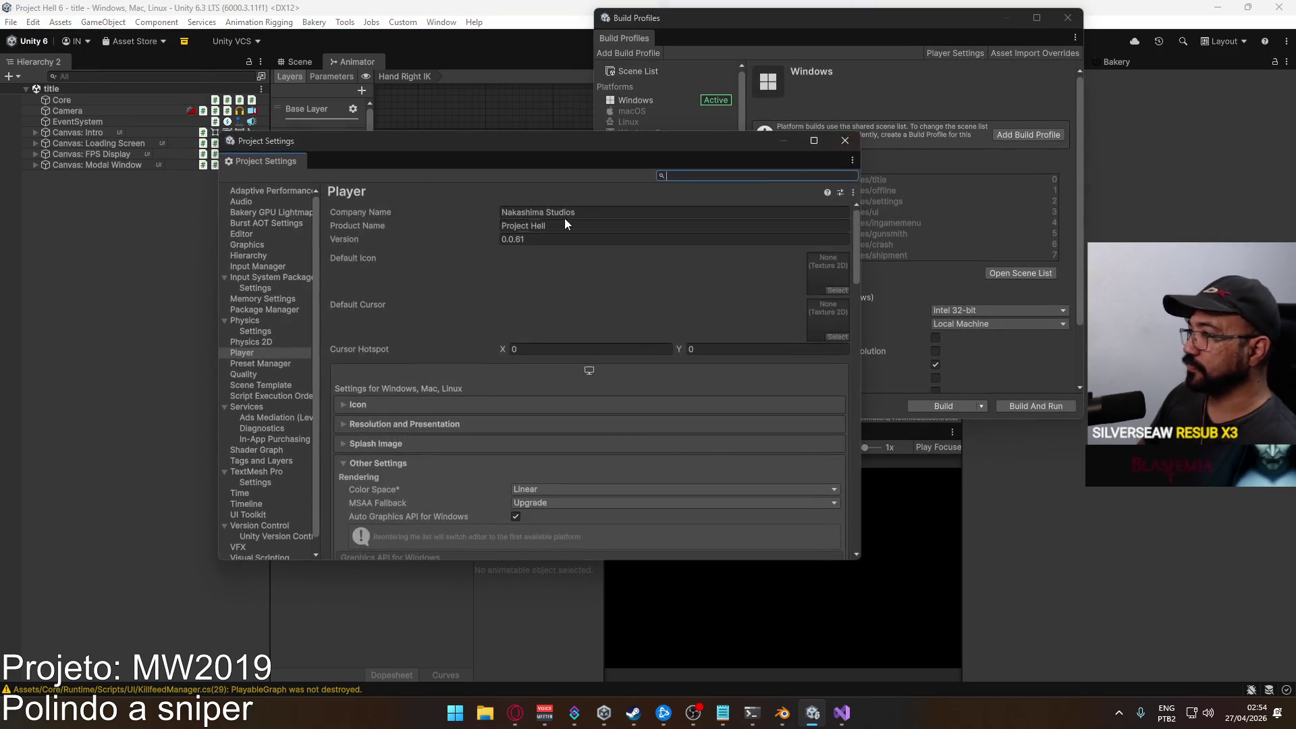
left_click(532, 240)
type("2")
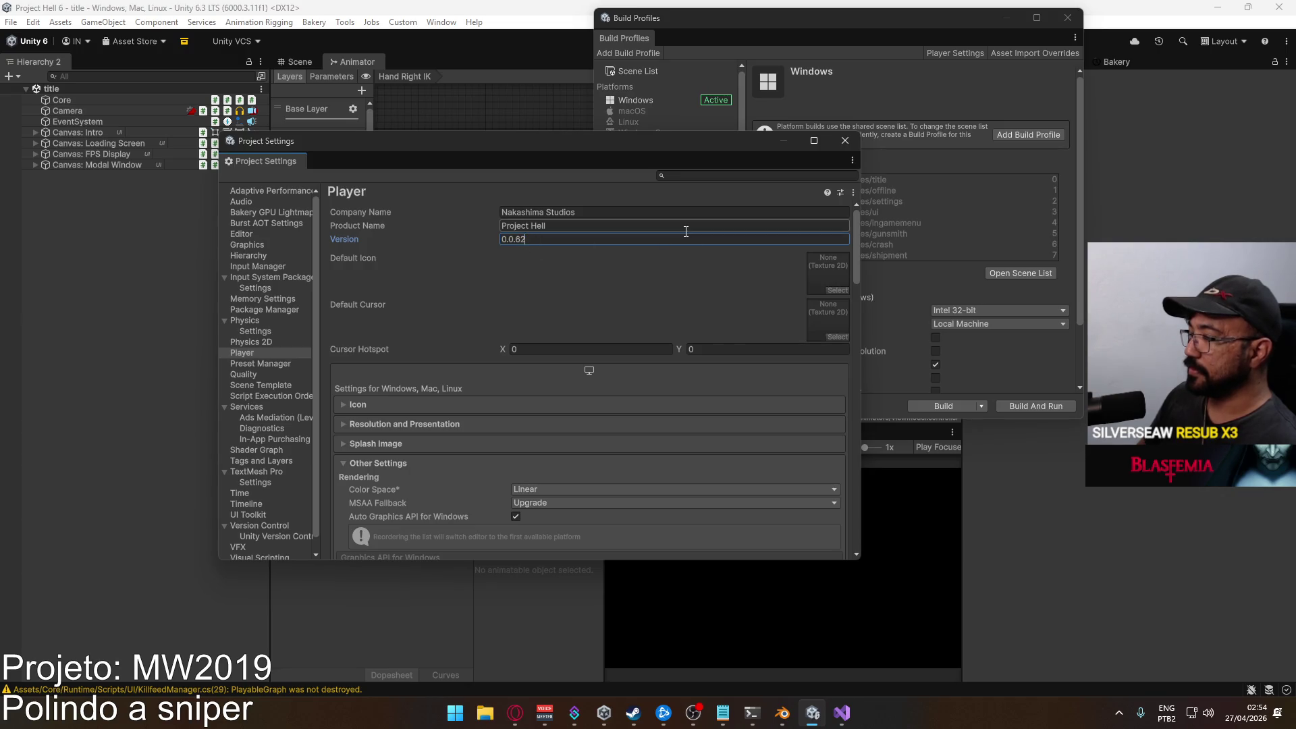
left_click(845, 140)
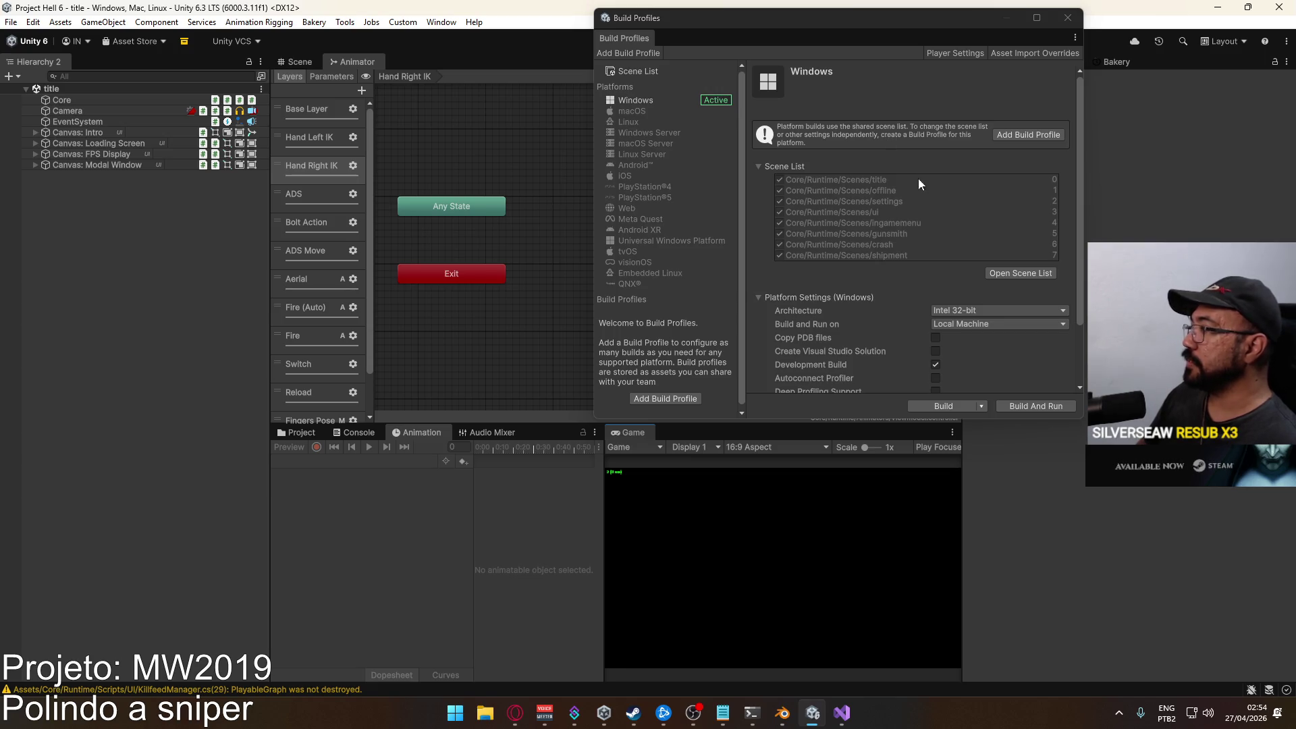
Check the extra build options and close the Build Profiles window.
left_click(981, 405)
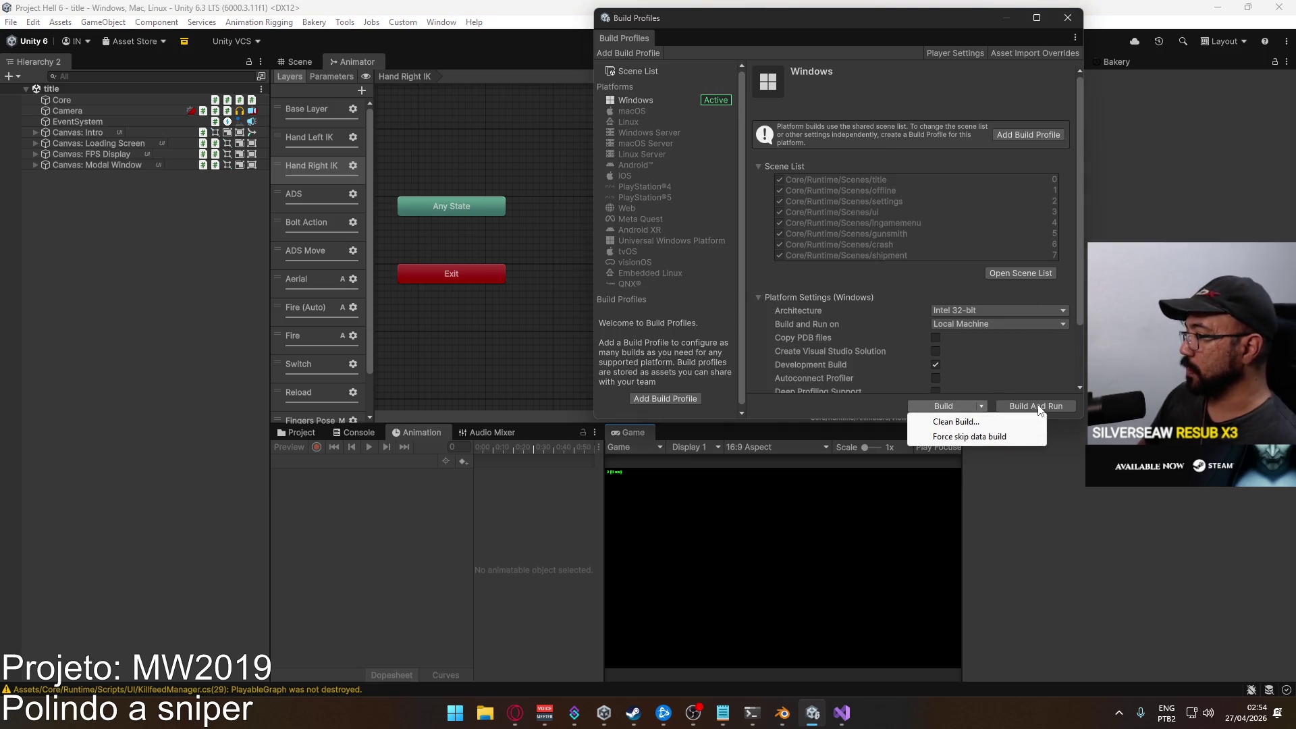
left_click(1068, 17)
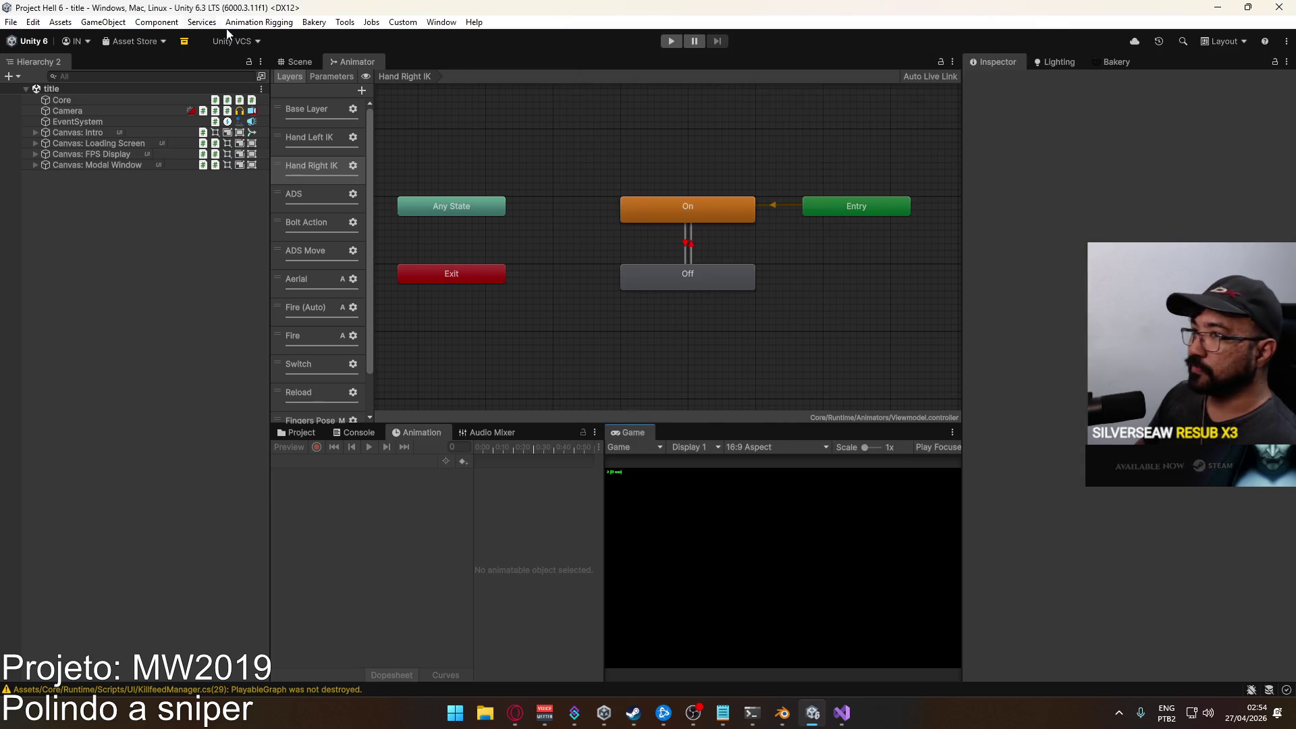
left_click(11, 23)
Build and run the new development build, then leave the launched game after it starts.
left_click(68, 205)
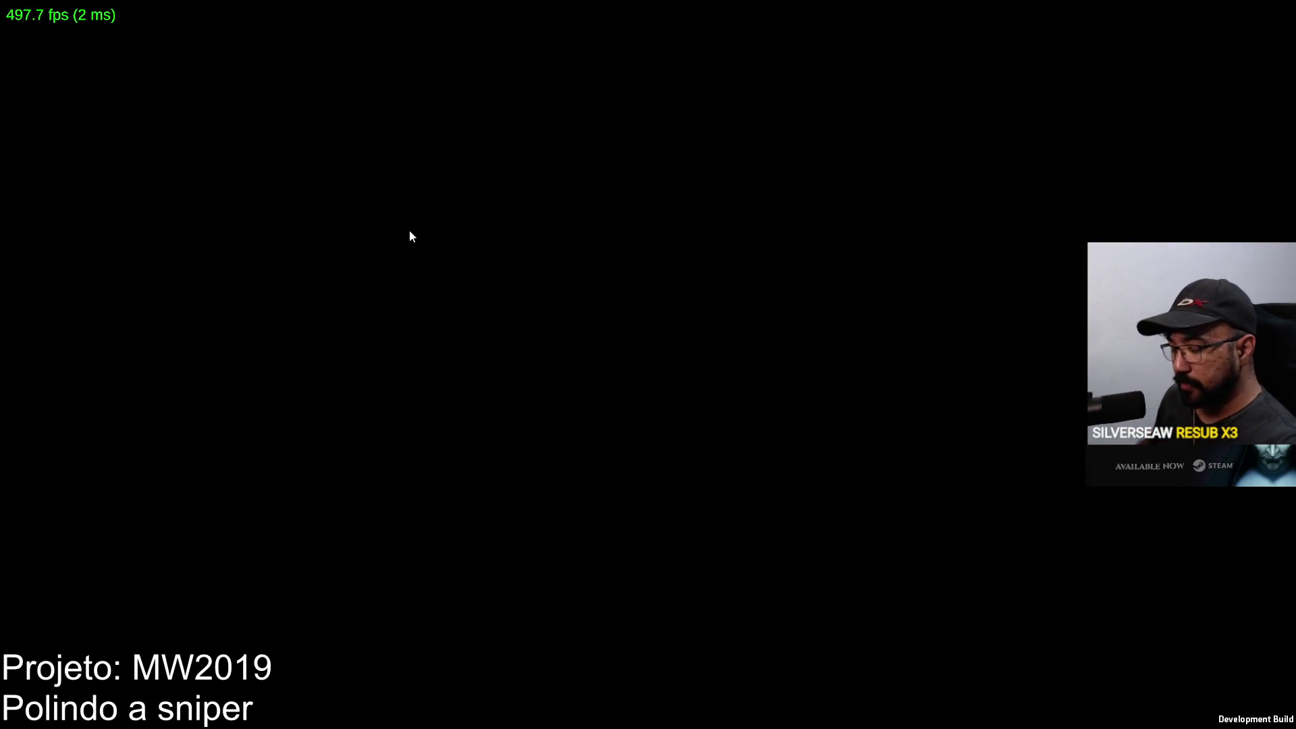
key("alt+Tab")
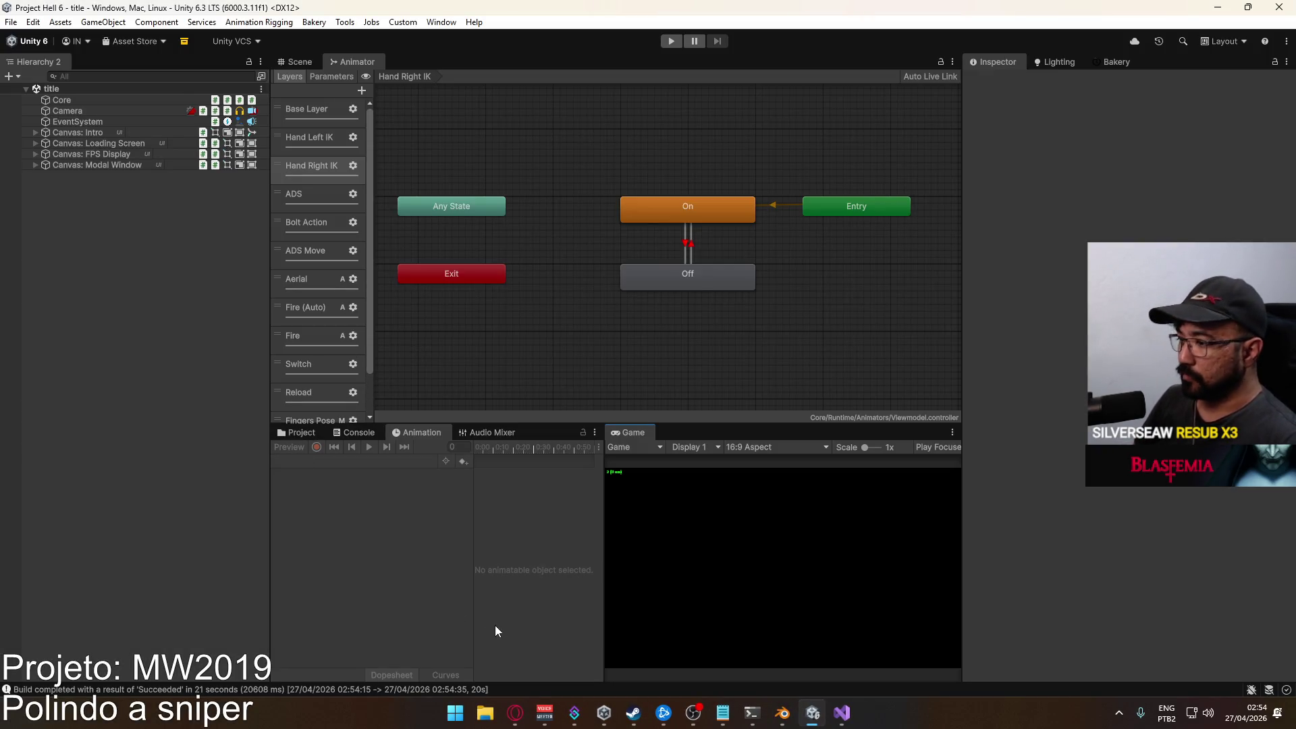
left_click(486, 713)
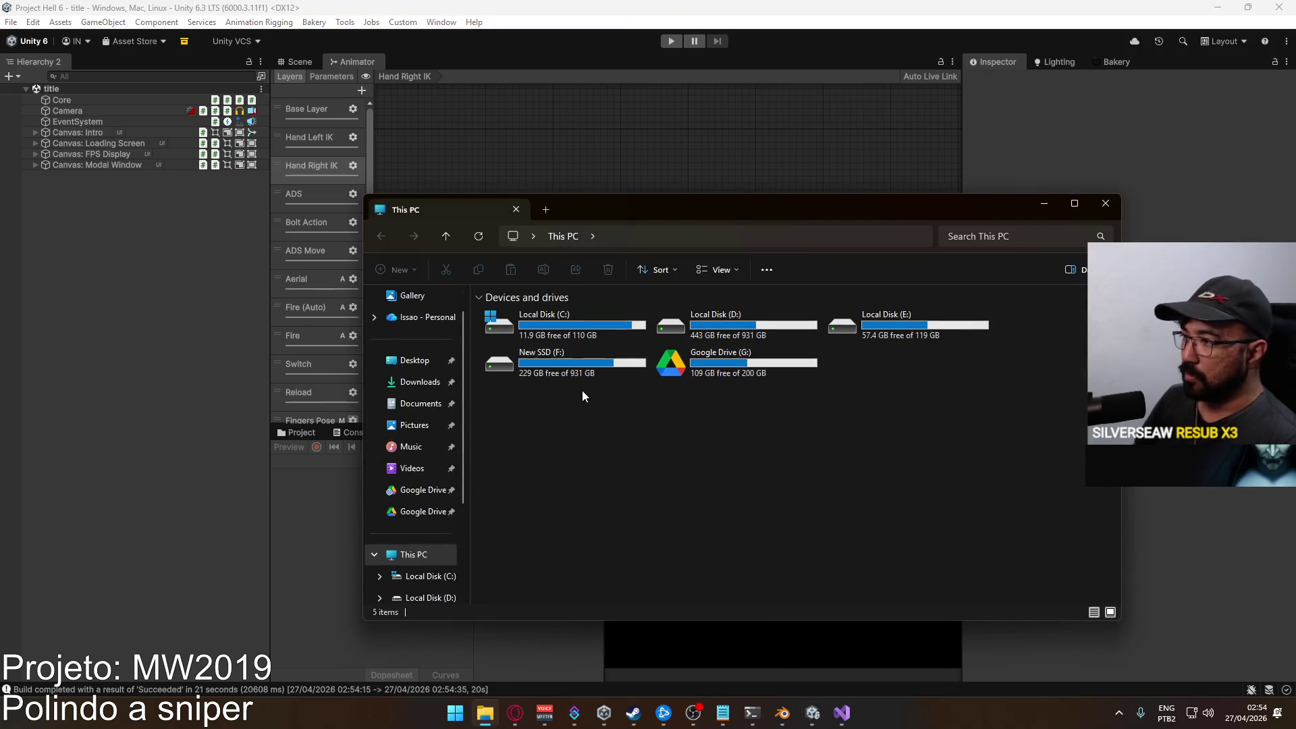
Open Local Disk (D:) and select its Builds folder.
double_click(709, 341)
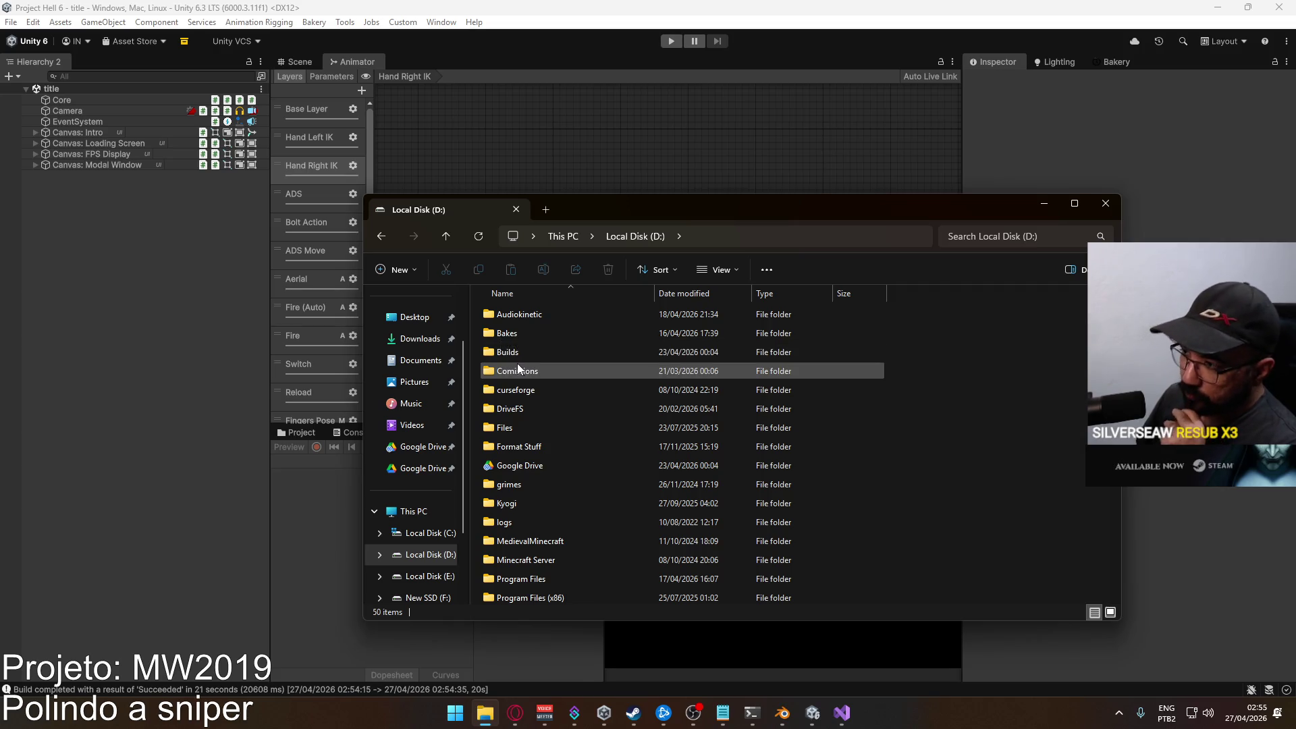
mouse_move(510, 373)
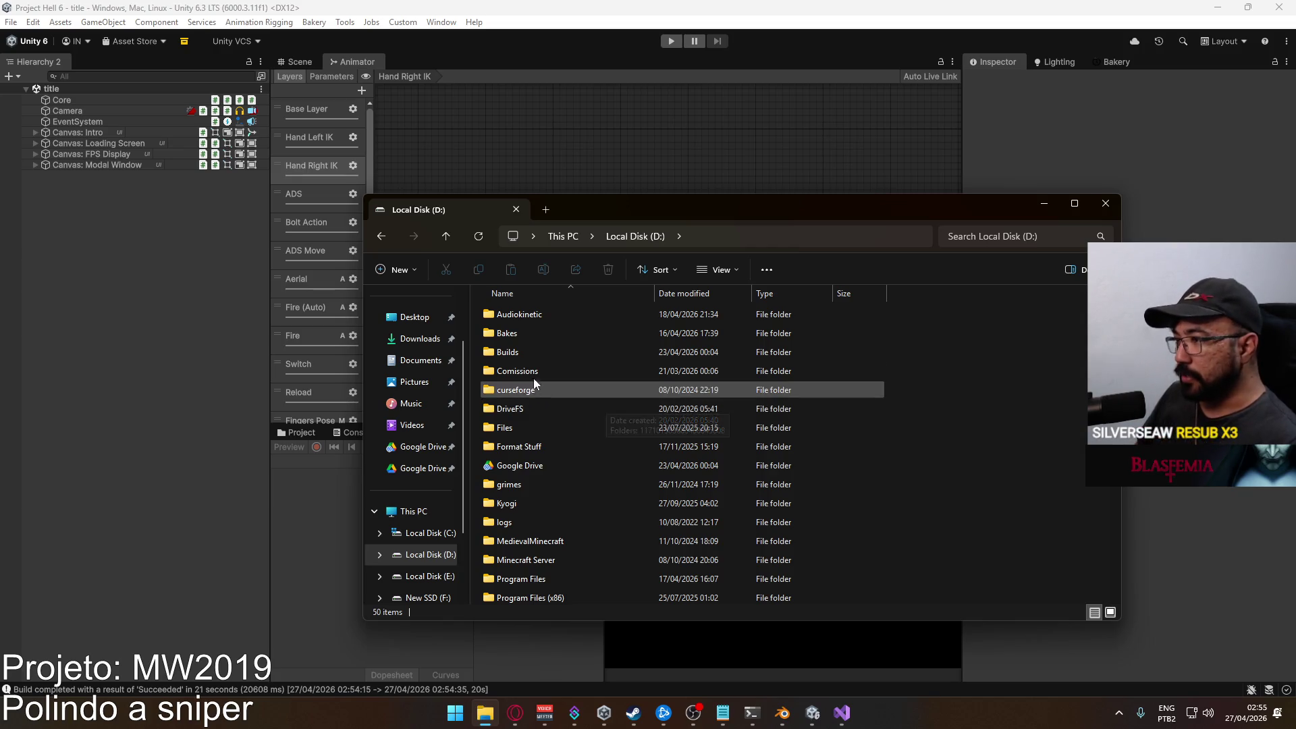
left_click(540, 349)
Go to the Builds folder on New SSD (F:) and delete the old Project Hell.rar.
double_click(539, 348)
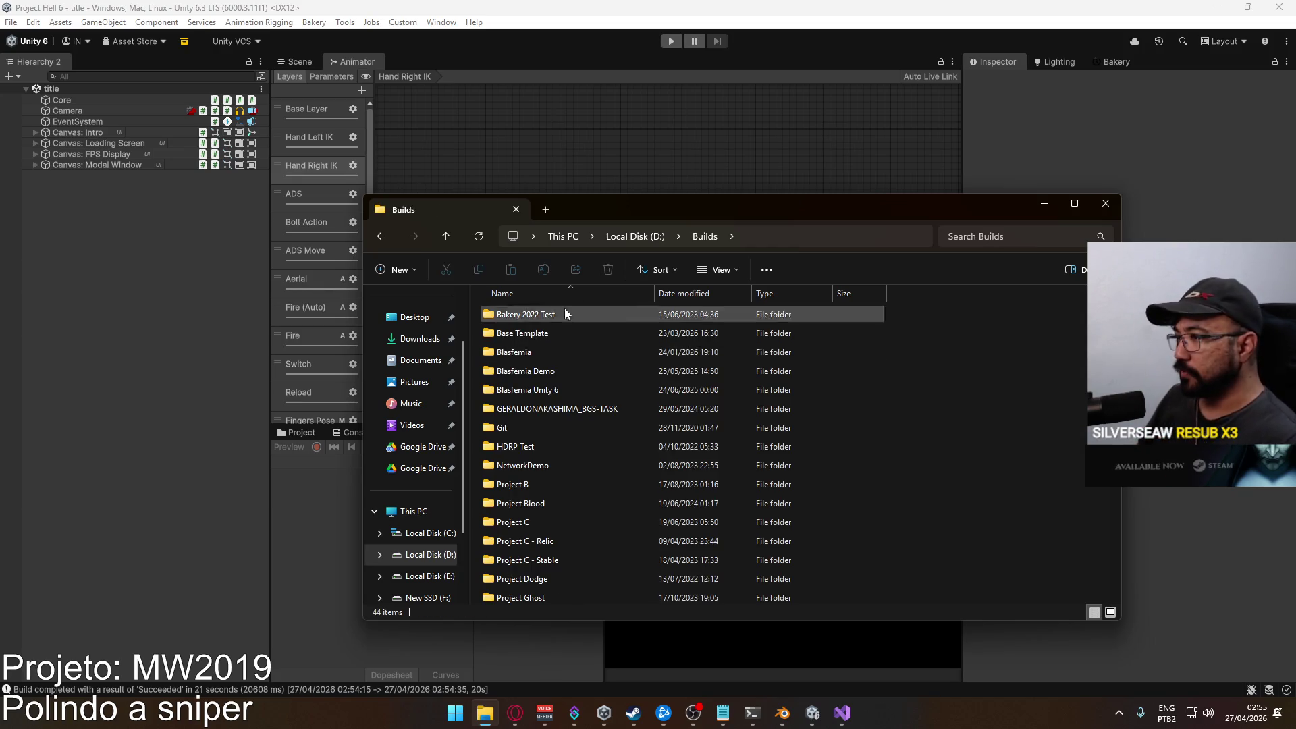
left_click(668, 236)
left_click(428, 597)
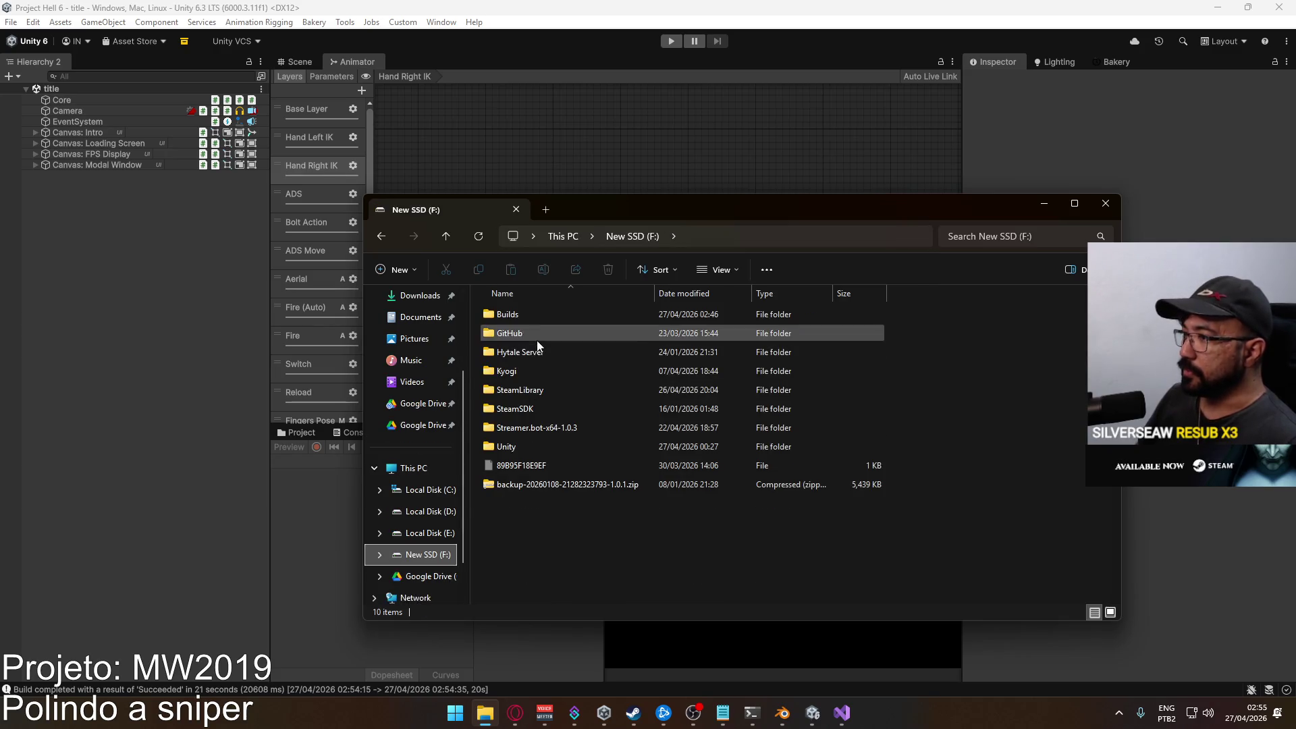
double_click(540, 321)
left_click(530, 354)
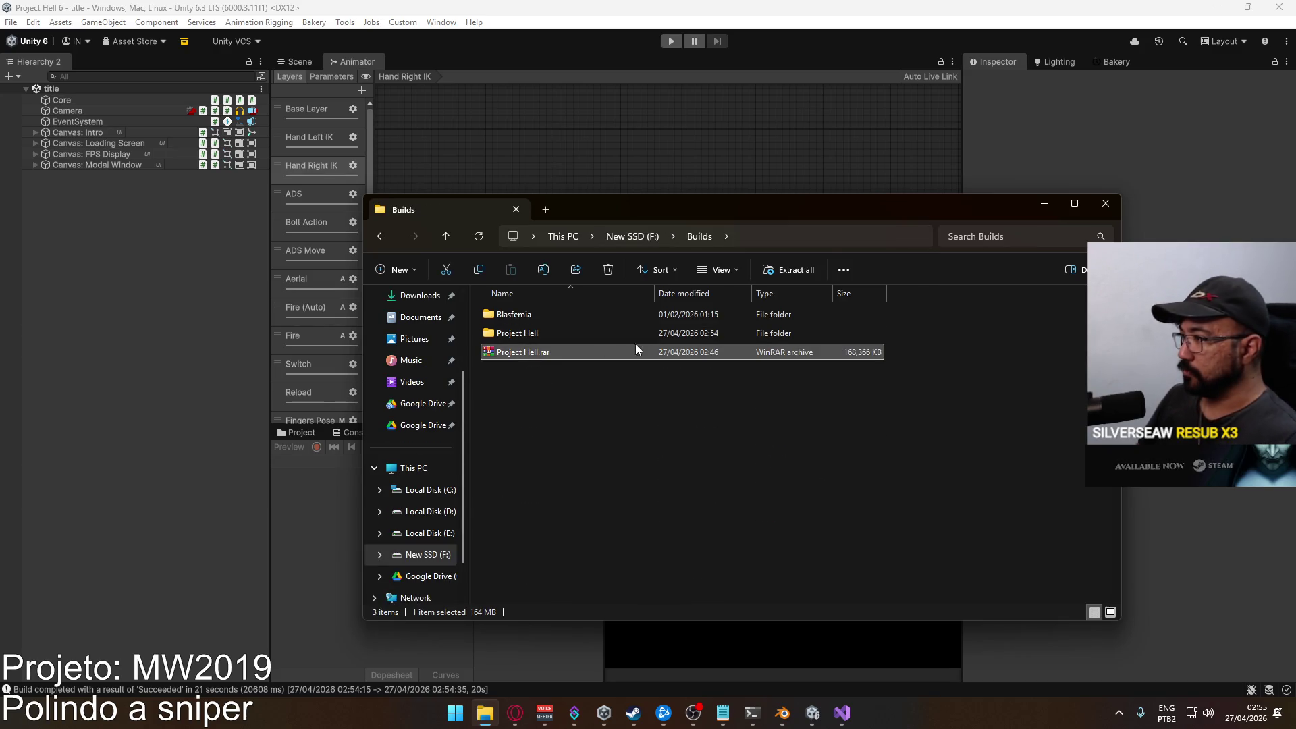
key("Delete")
Delete the burst debug information folder from the Project Hell build folder.
right_click(526, 337)
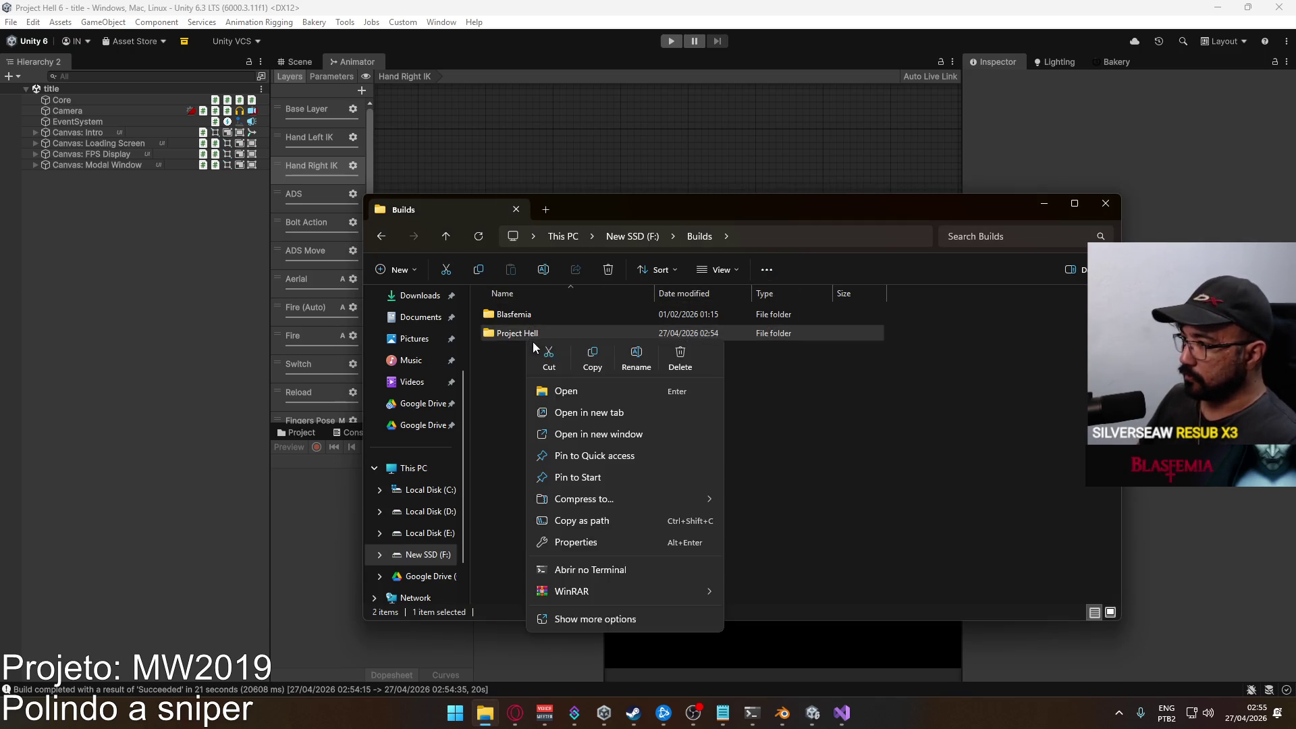
mouse_move(620, 590)
left_click(519, 335)
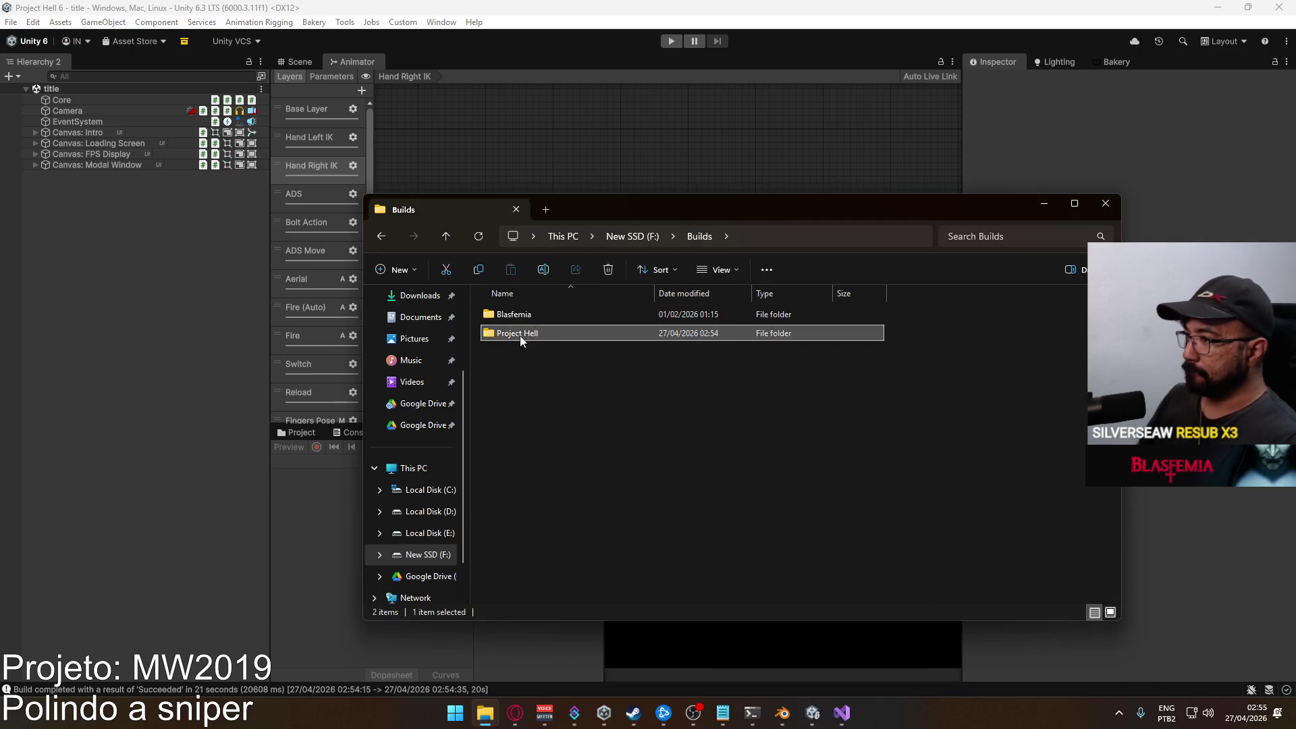
double_click(519, 335)
left_click(554, 353)
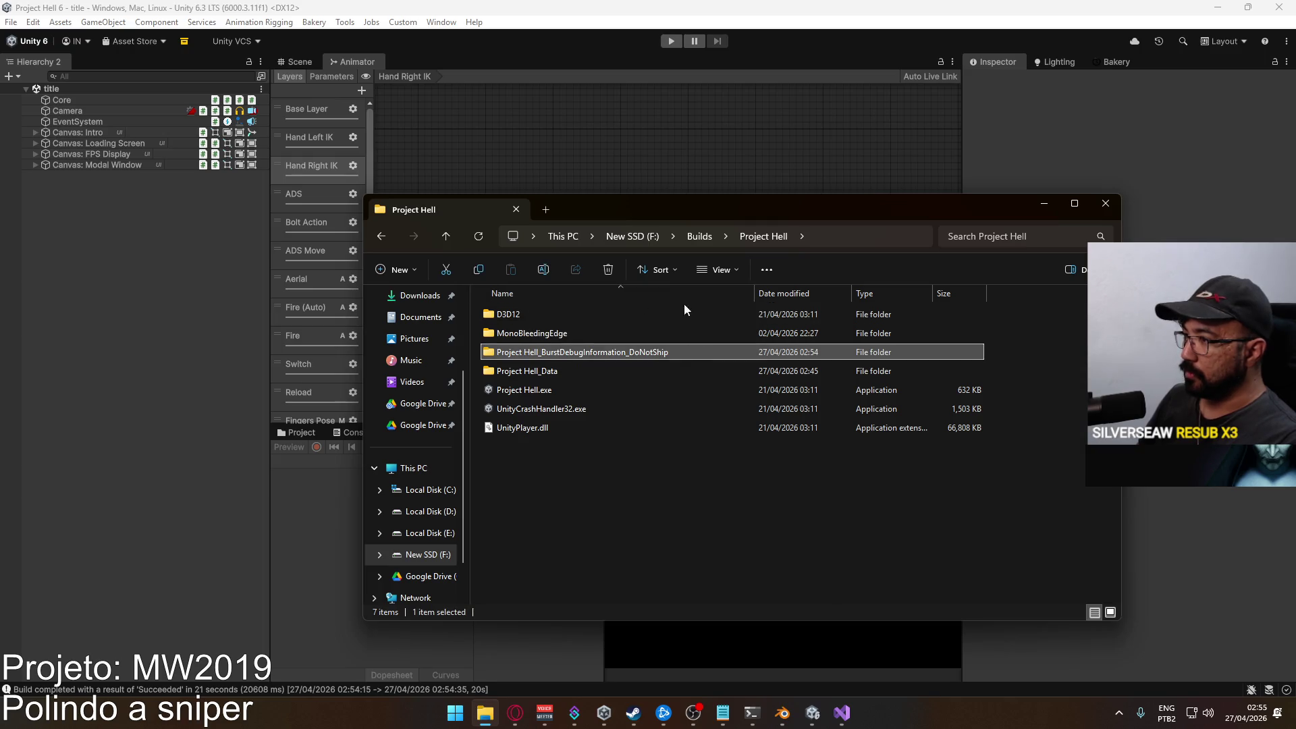
key("Delete")
Compress the Project Hell folder into a new Project Hell.rar in F:\Builds.
left_click(696, 237)
key("Escape")
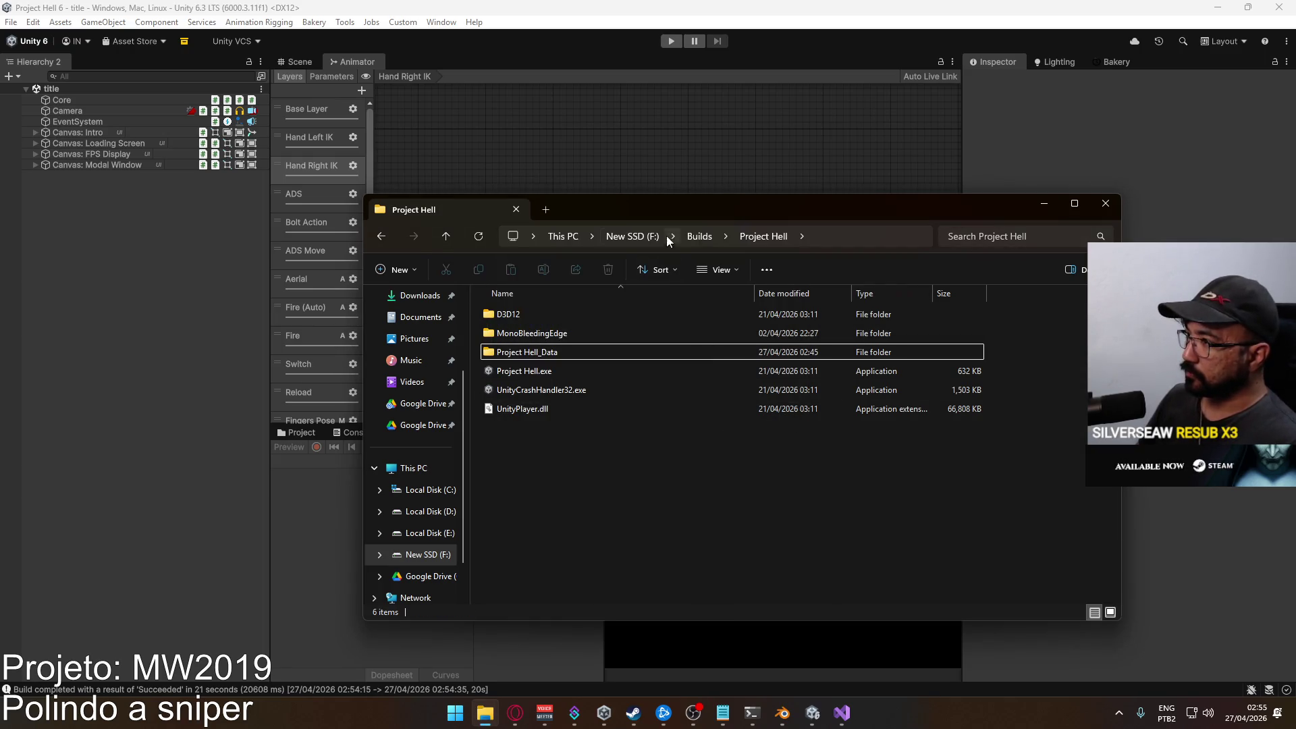
key("alt+Up")
right_click(526, 334)
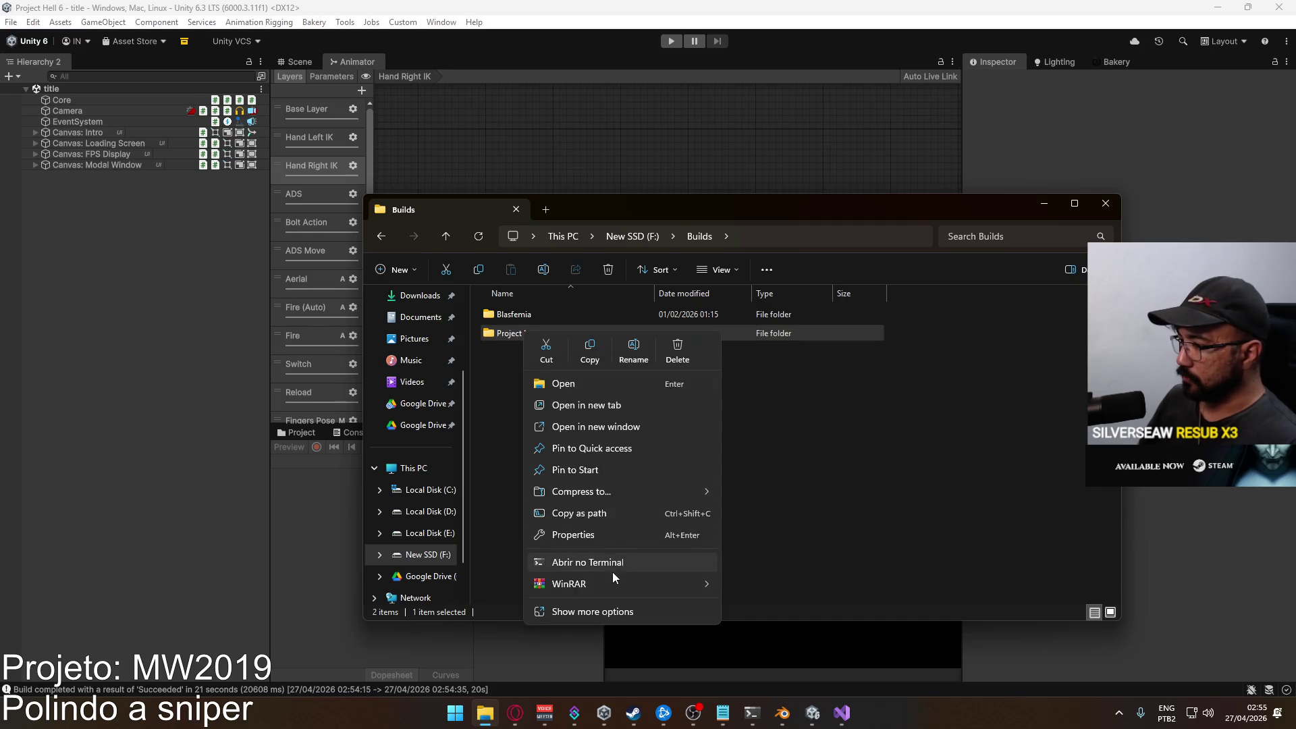
mouse_move(702, 584)
left_click(787, 603)
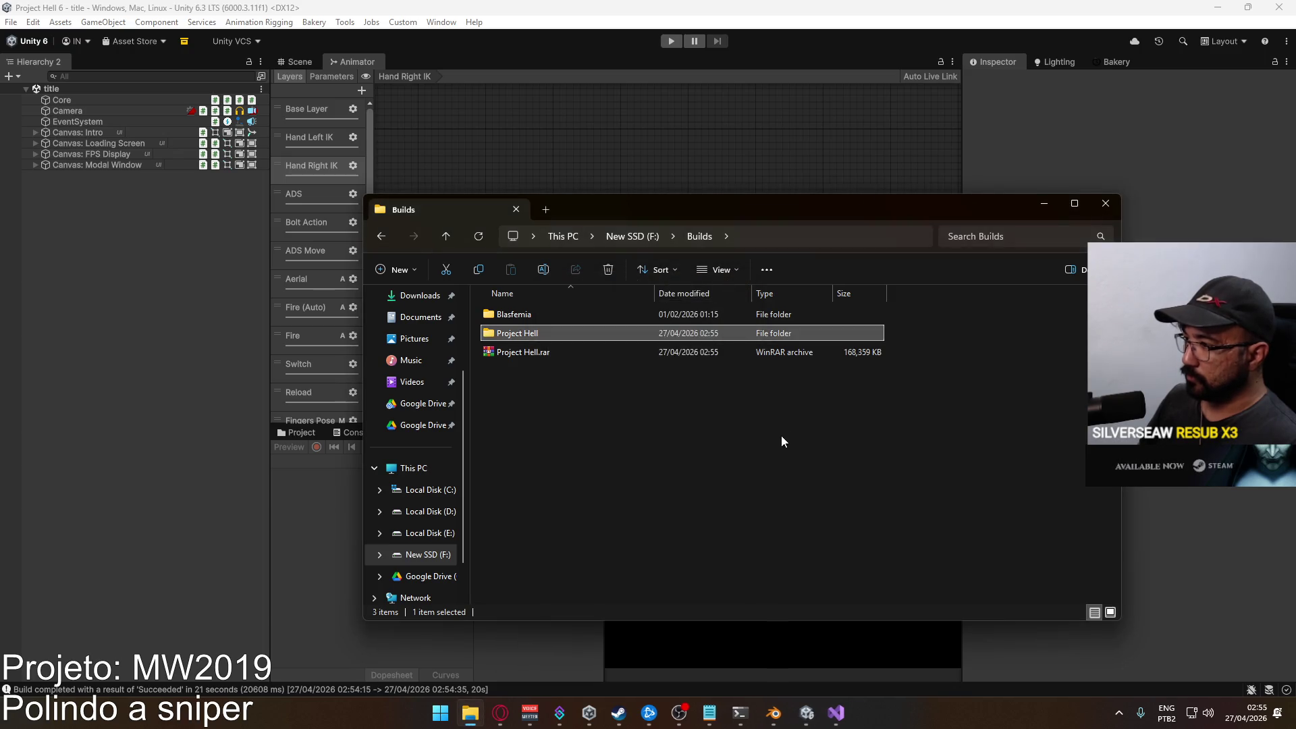
left_click(430, 511)
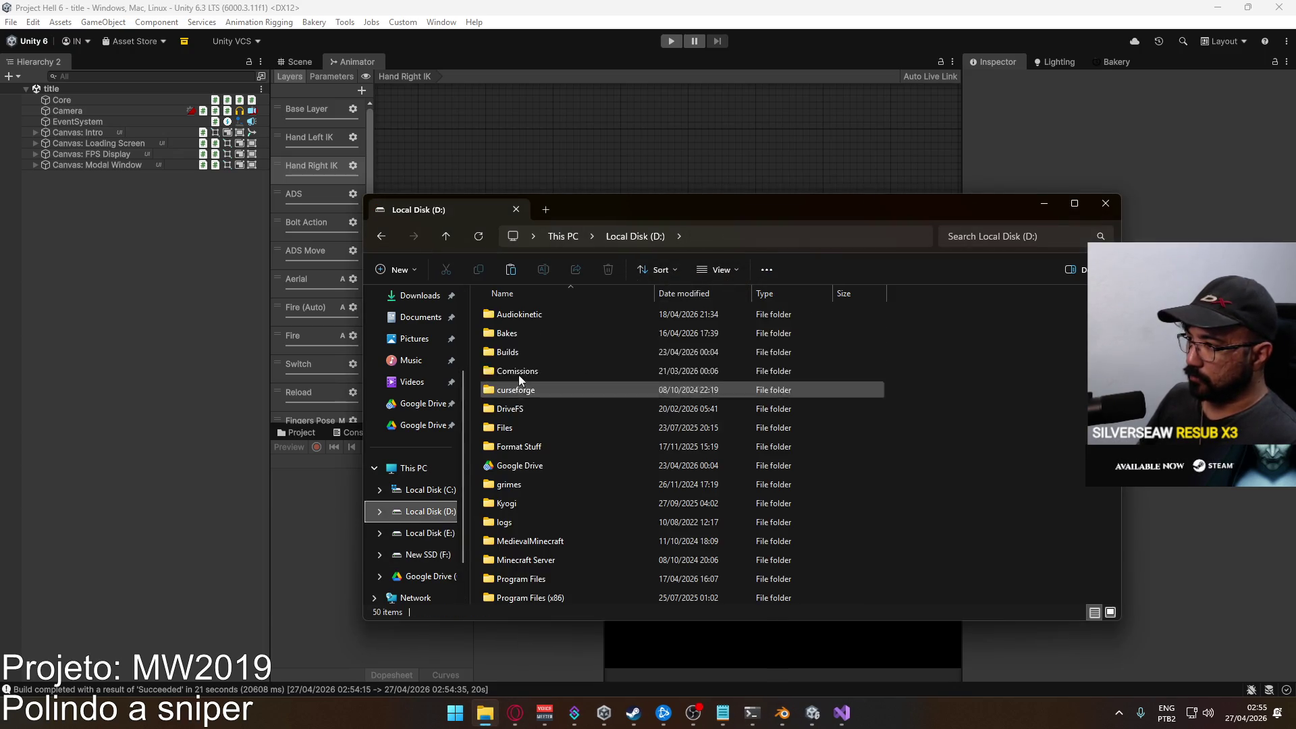
Paste Project Hell.rar into the D: Google Drive folder, replacing the older copy.
double_click(533, 465)
key("ctrl+v")
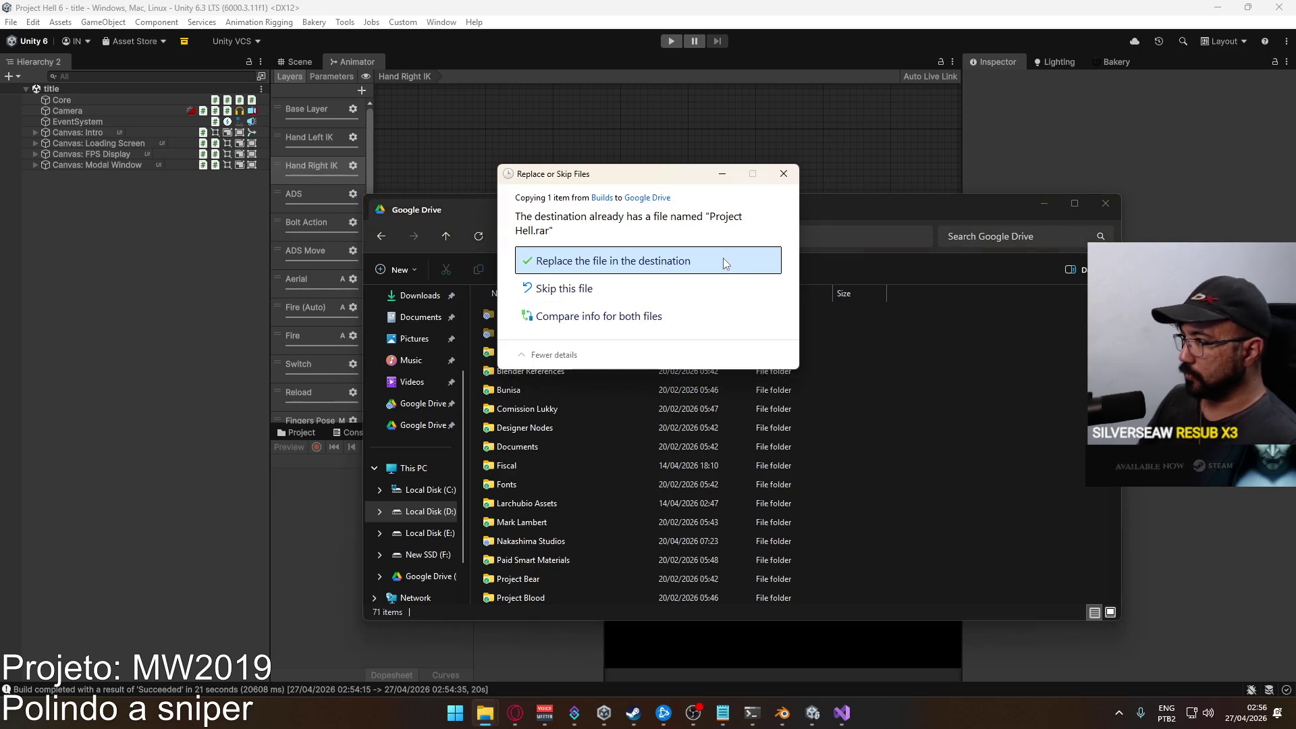
left_click(721, 258)
Confirm the 164.4 MB upload finished in the Google Drive app, then close both windows.
left_click(1118, 713)
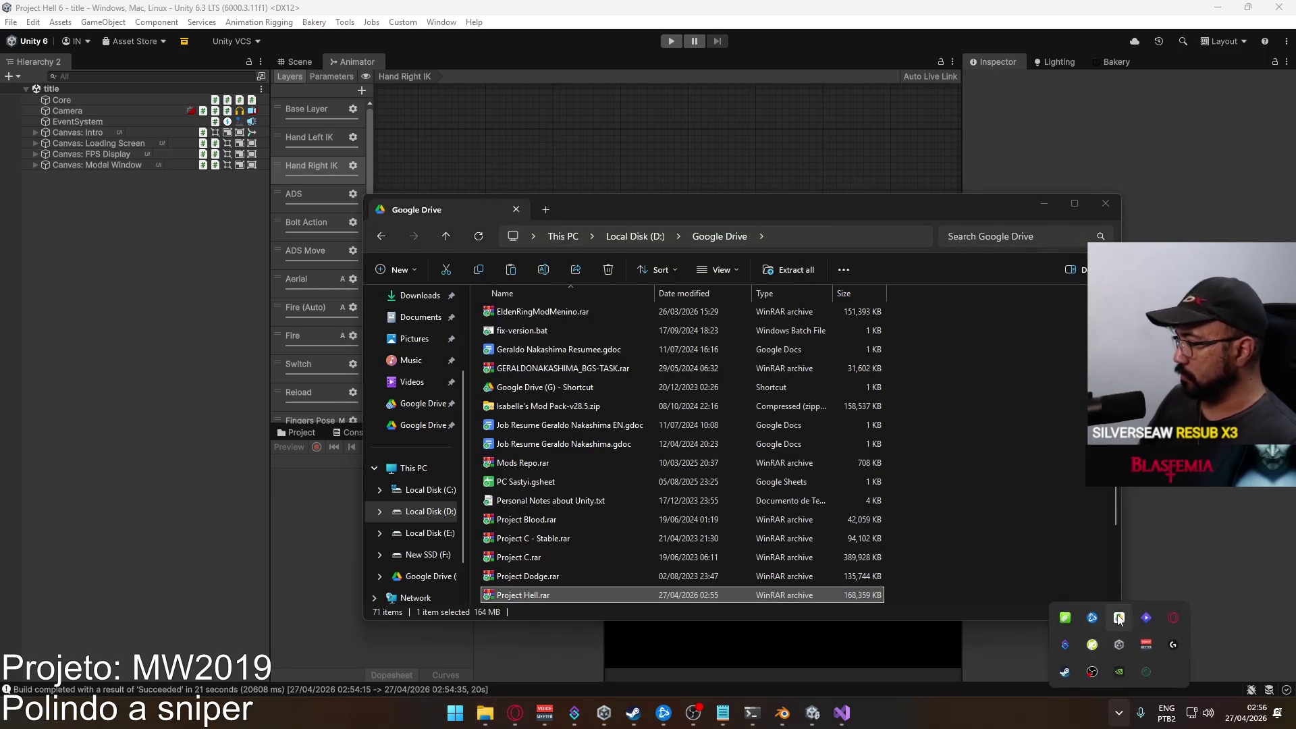
left_click(1107, 641)
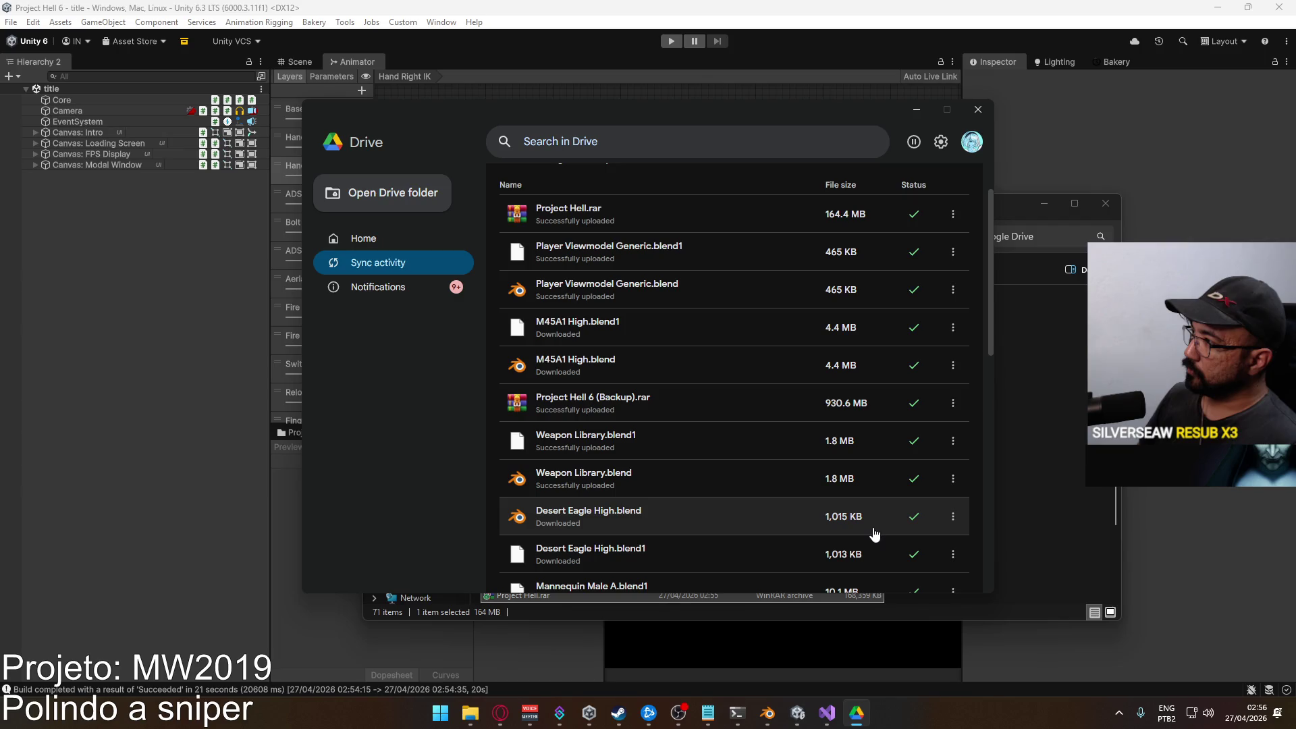
left_click(978, 110)
left_click(1106, 203)
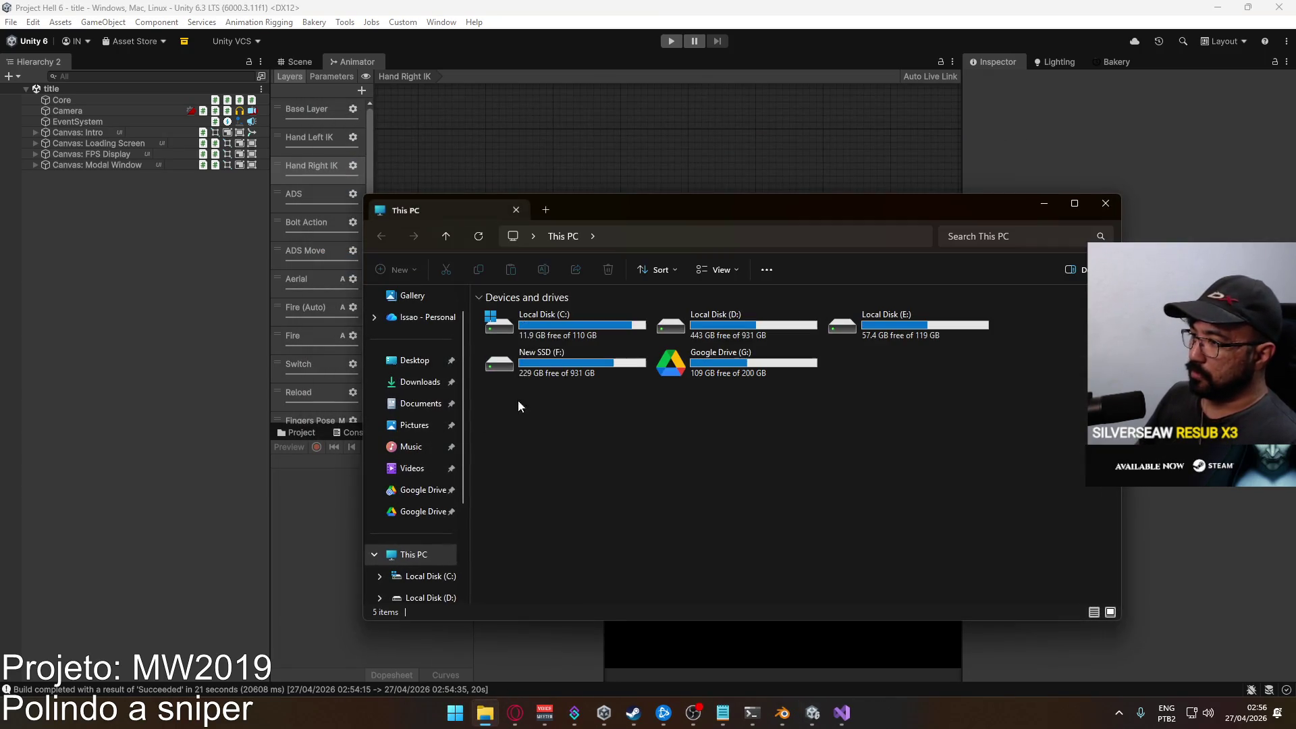
Launch Project Hell.exe from F:\Builds\Project Hell and go to hosting a Shipment Domination match.
double_click(533, 358)
double_click(545, 352)
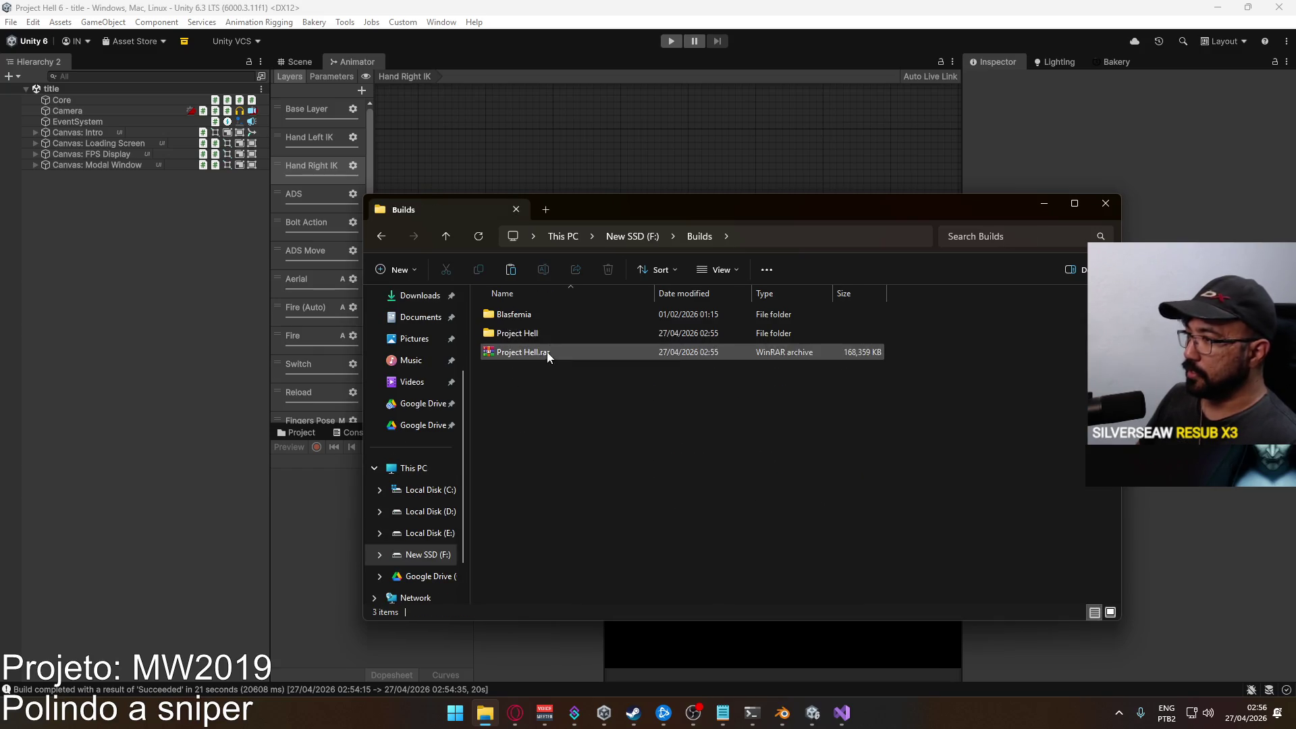
double_click(552, 339)
left_click(540, 371)
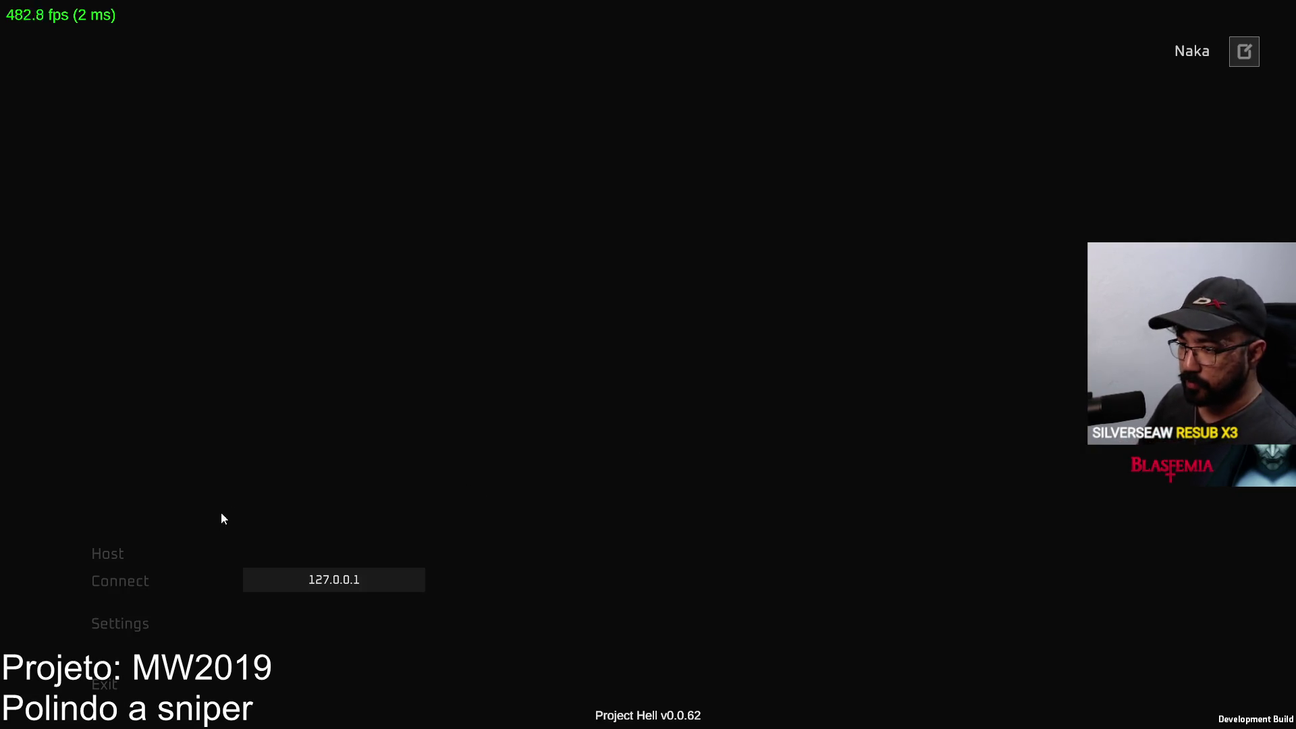
left_click(210, 555)
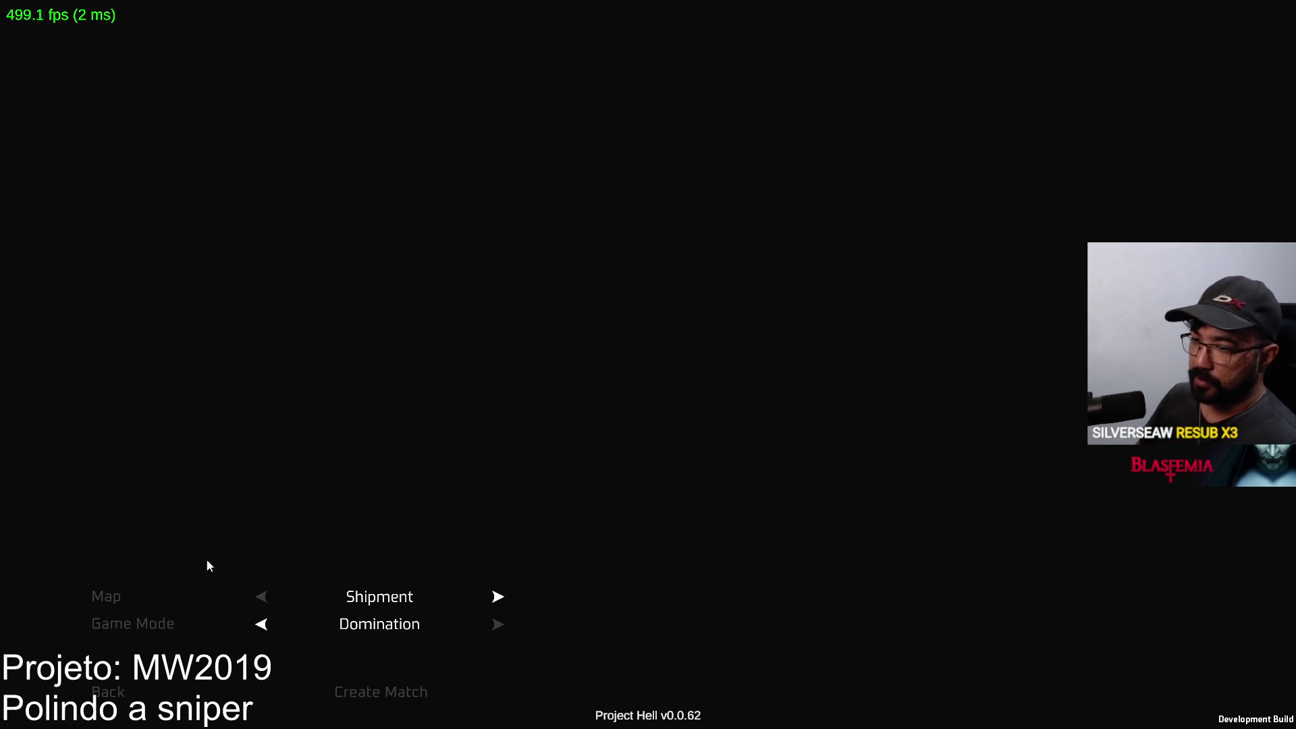
Create the match, equip the marksman sniper with the Sniper Scope optic, and aim in.
left_click(390, 693)
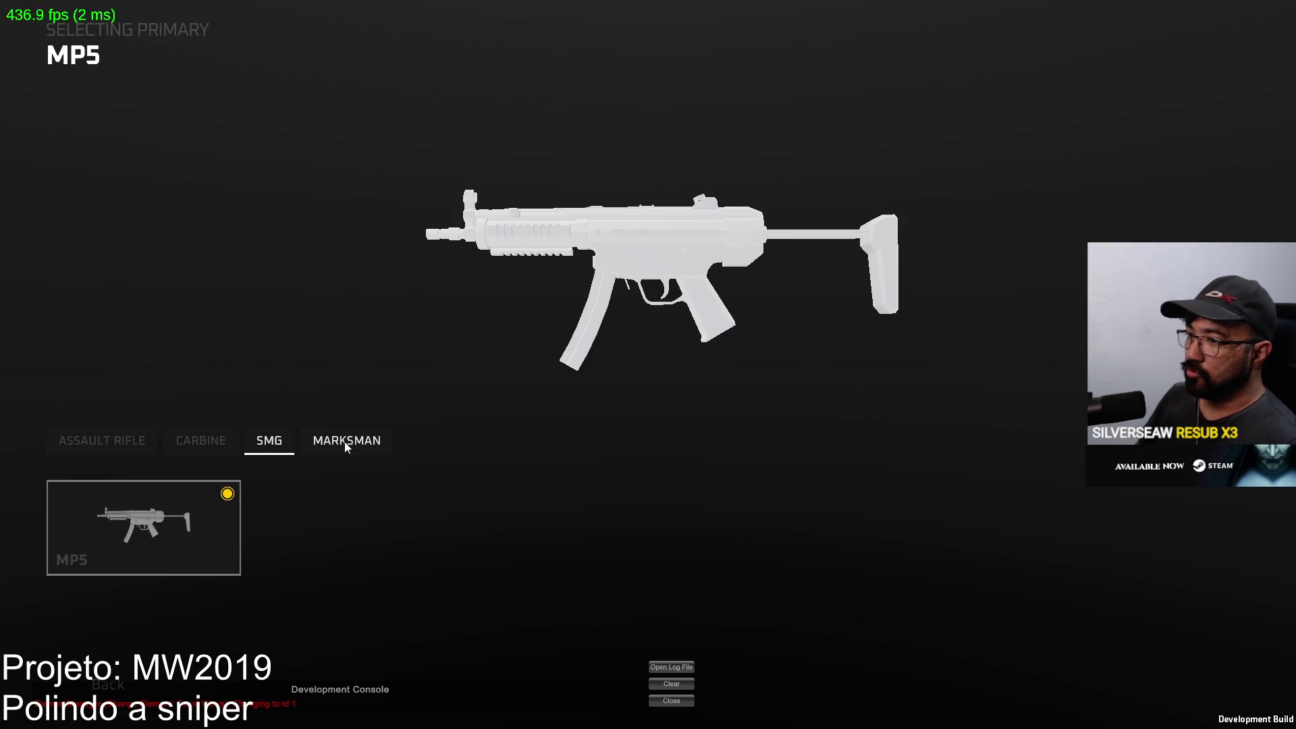
left_click(346, 447)
left_click(218, 504)
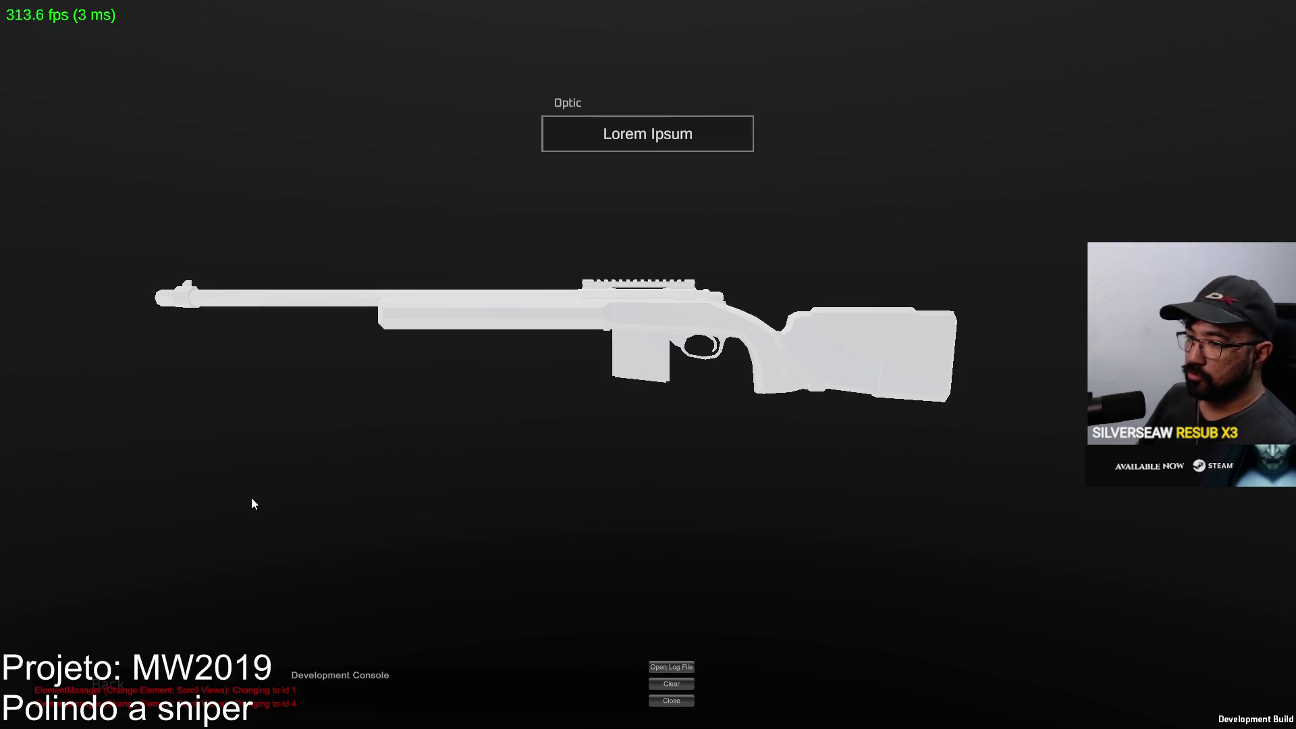
left_click(644, 135)
left_click(280, 529)
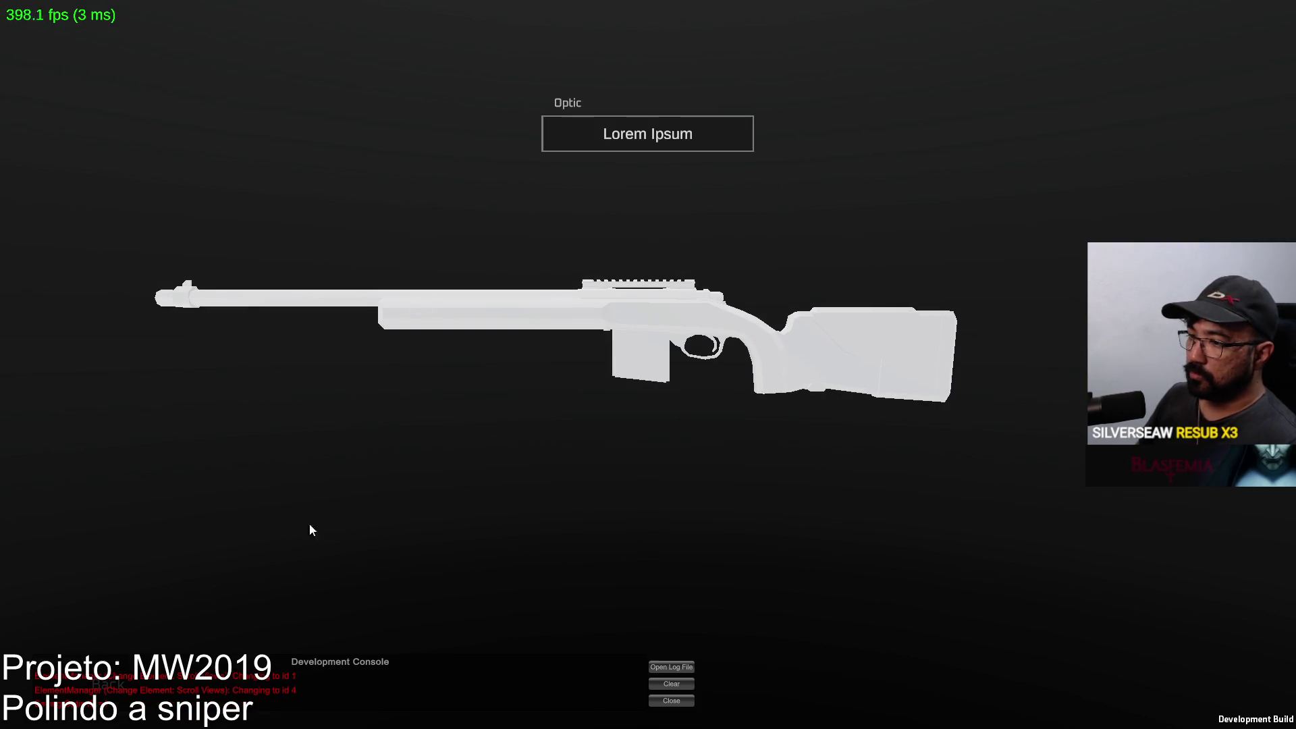
key("Escape")
right_click(648, 365)
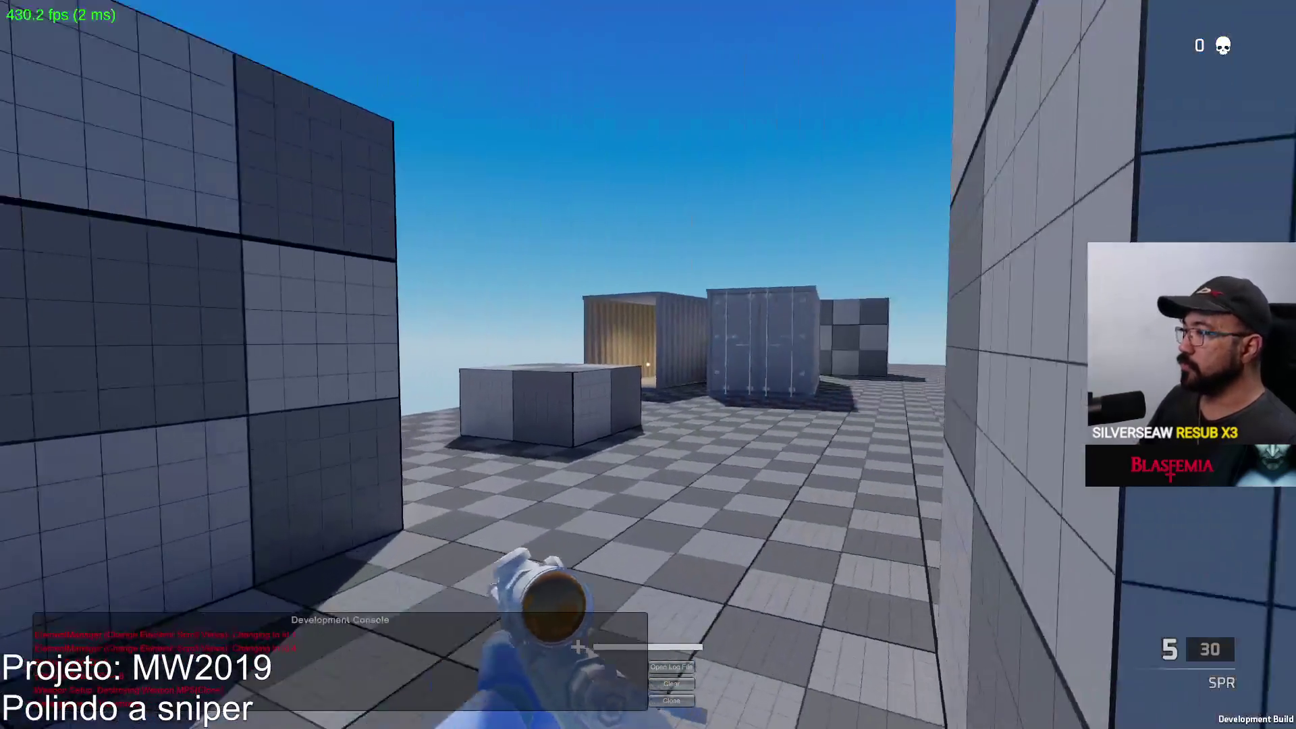
Walk between the shipping containers, scoping the sniper in and out at the container walls.
key("w")
right_click(647, 364)
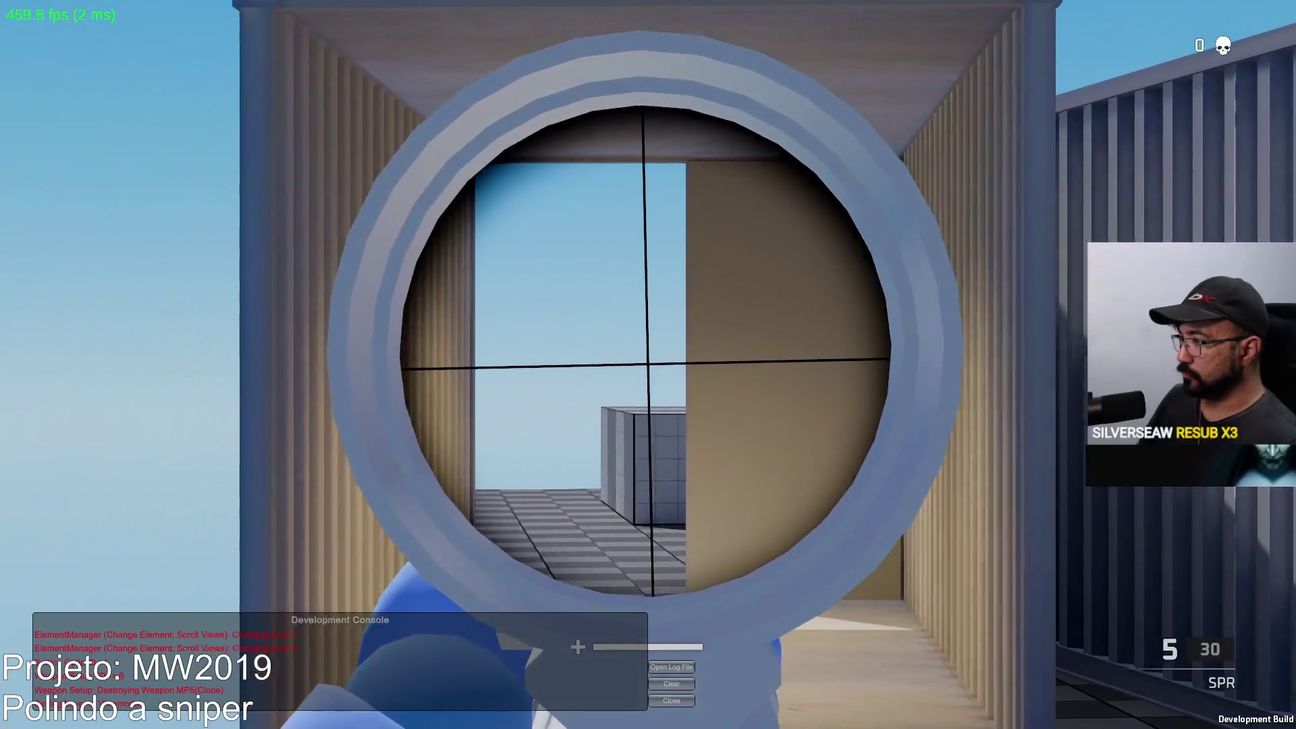
right_click(647, 364)
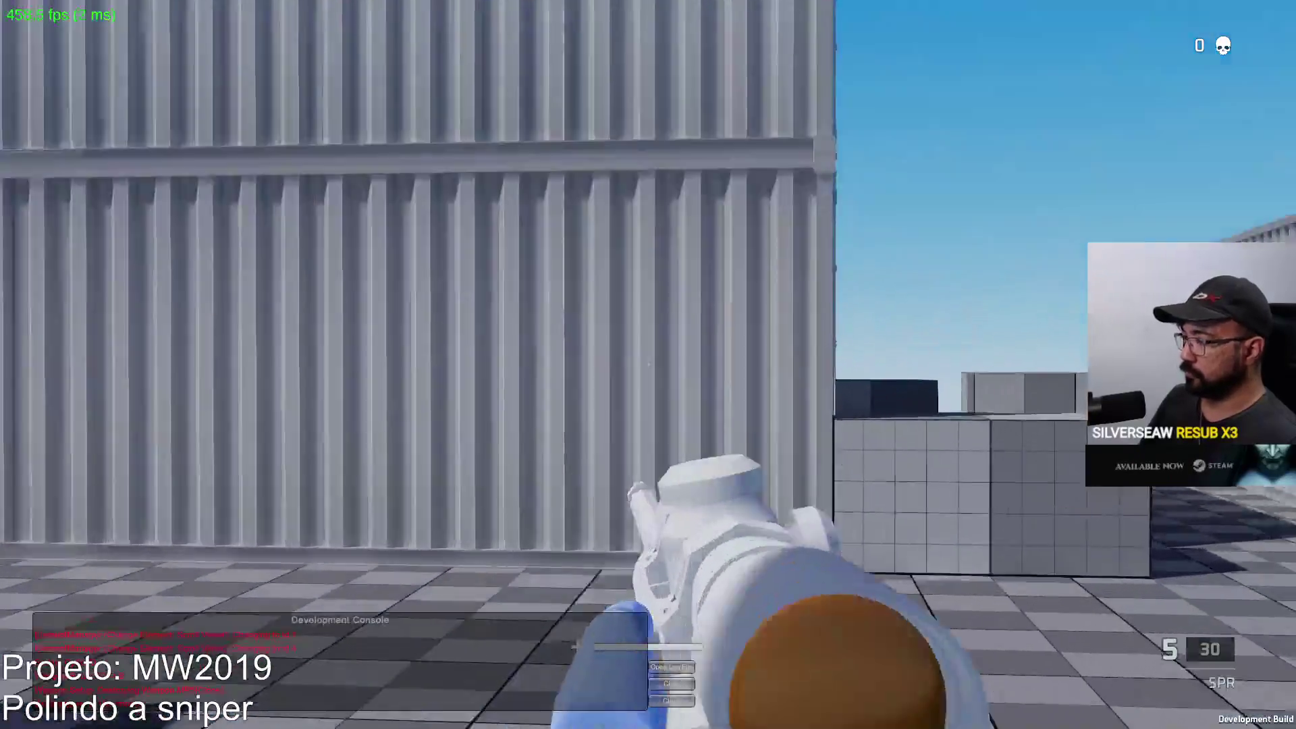
key("w")
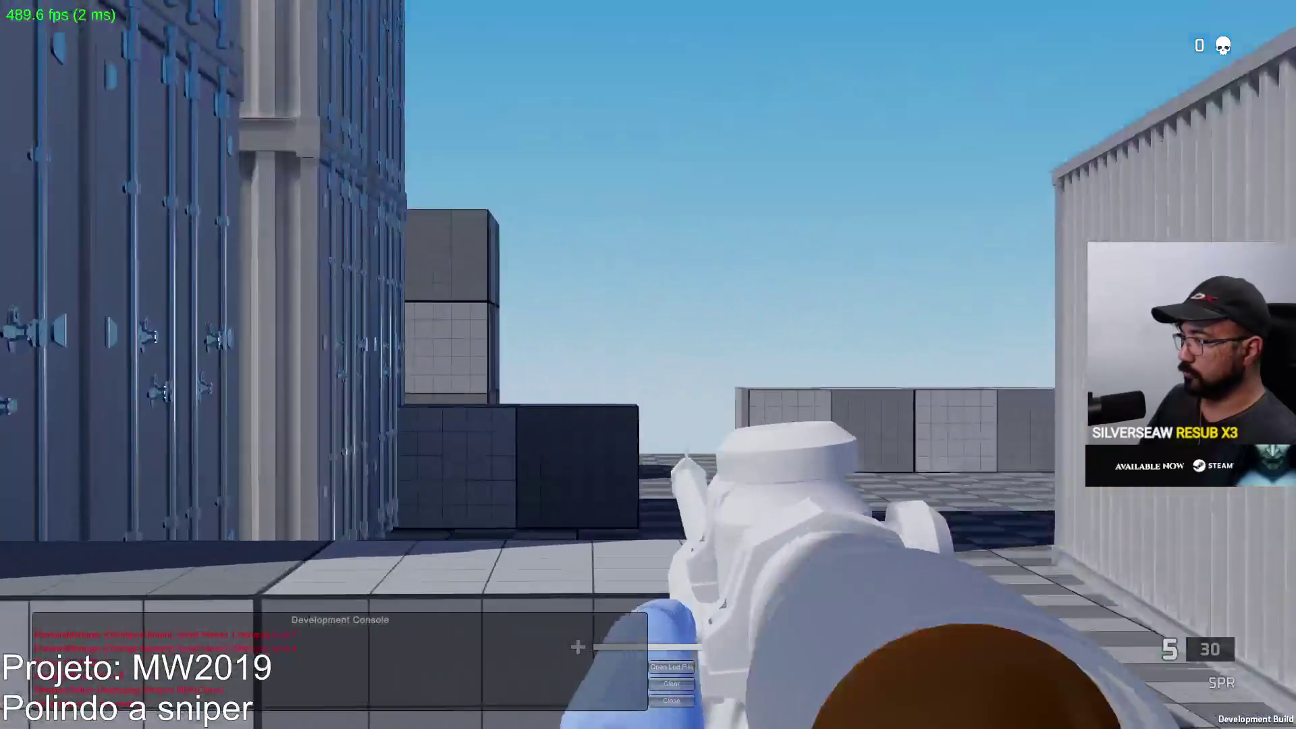
right_click(647, 364)
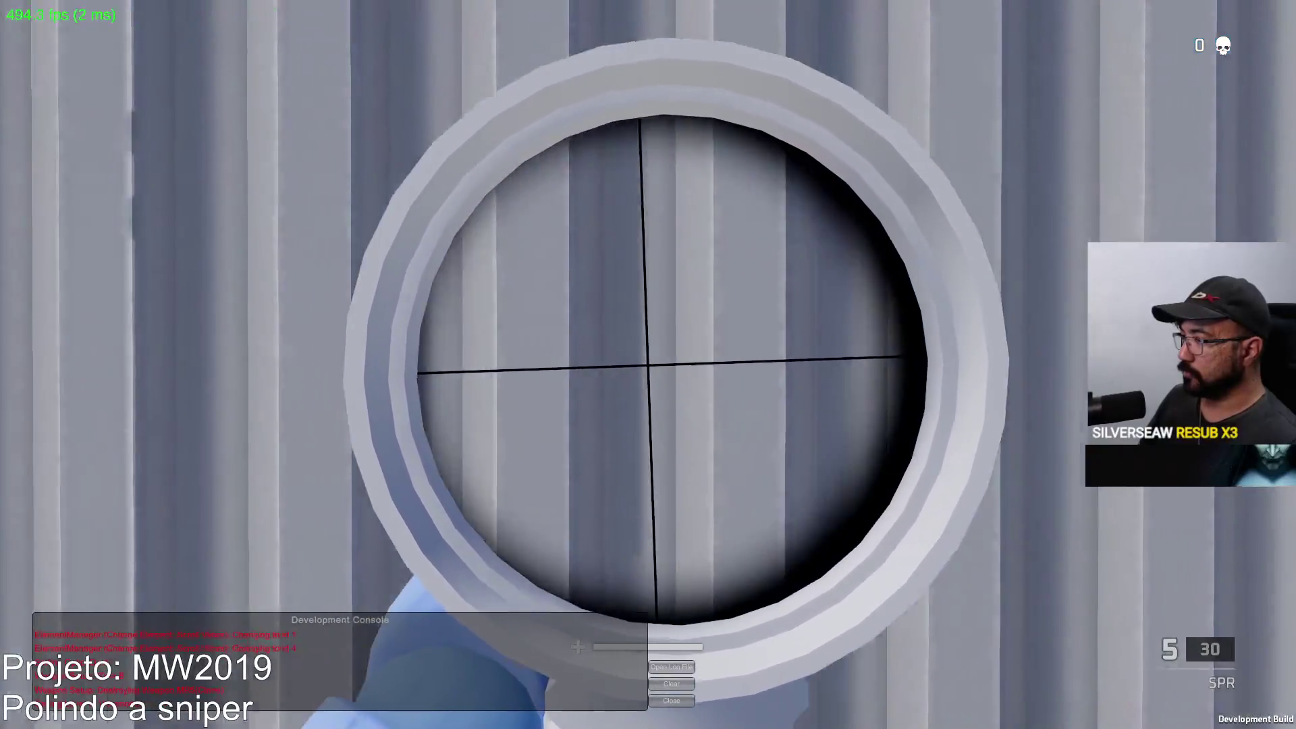
right_click(647, 365)
right_click(647, 364)
right_click(648, 365)
key("w")
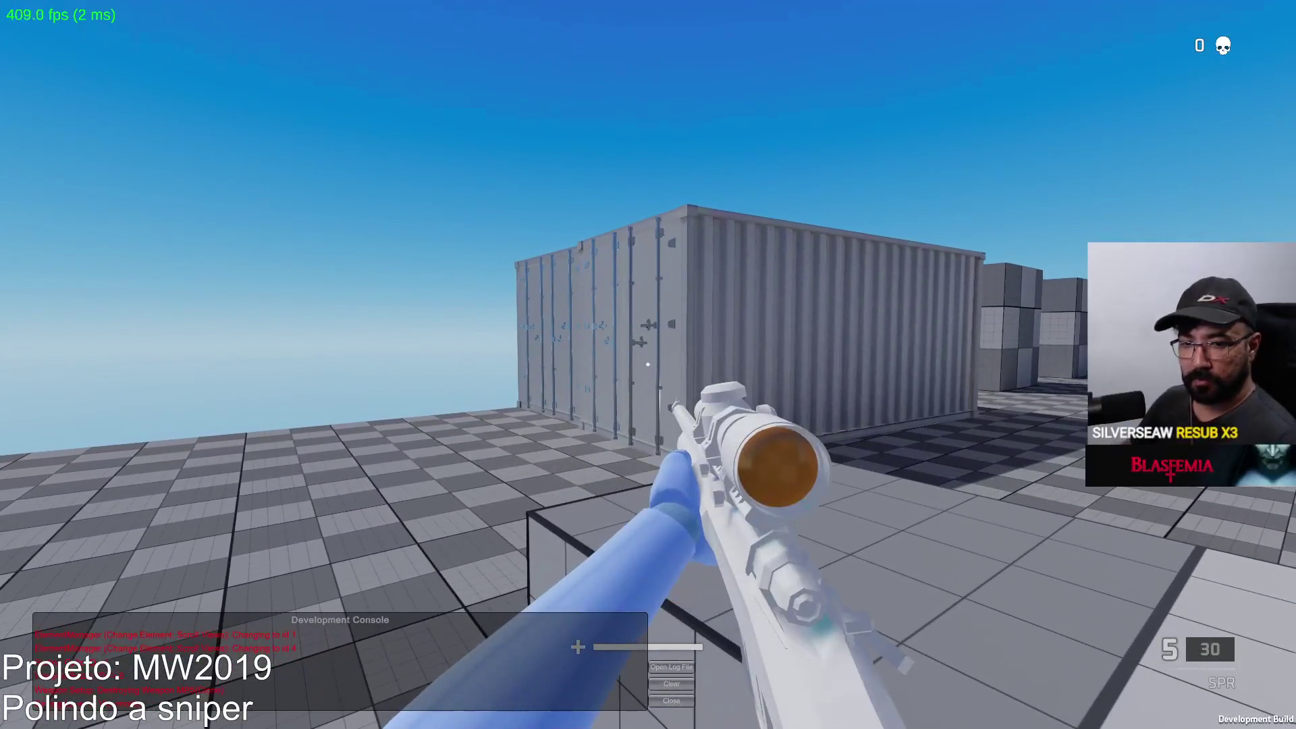
key("w")
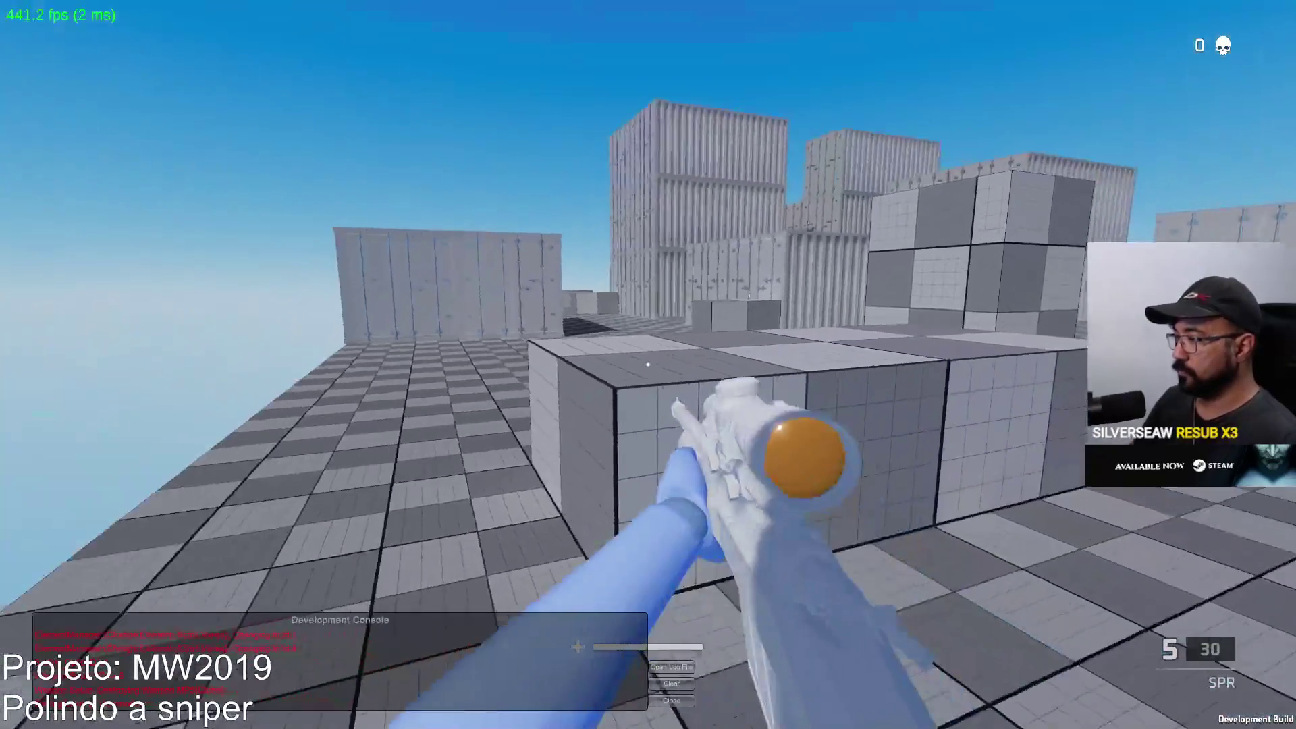
right_click(648, 364)
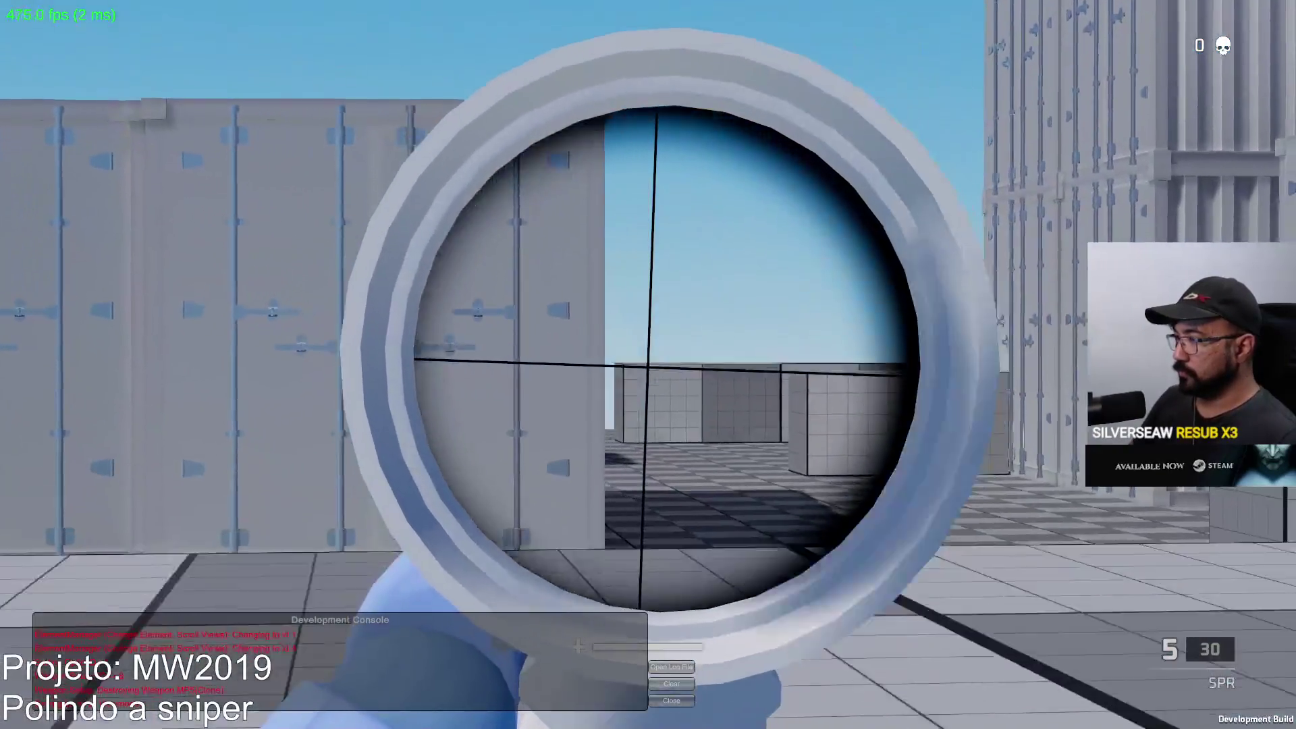
Equip the X17 pistol, fire five shots down the container corridor, and reload.
key("2")
key("w")
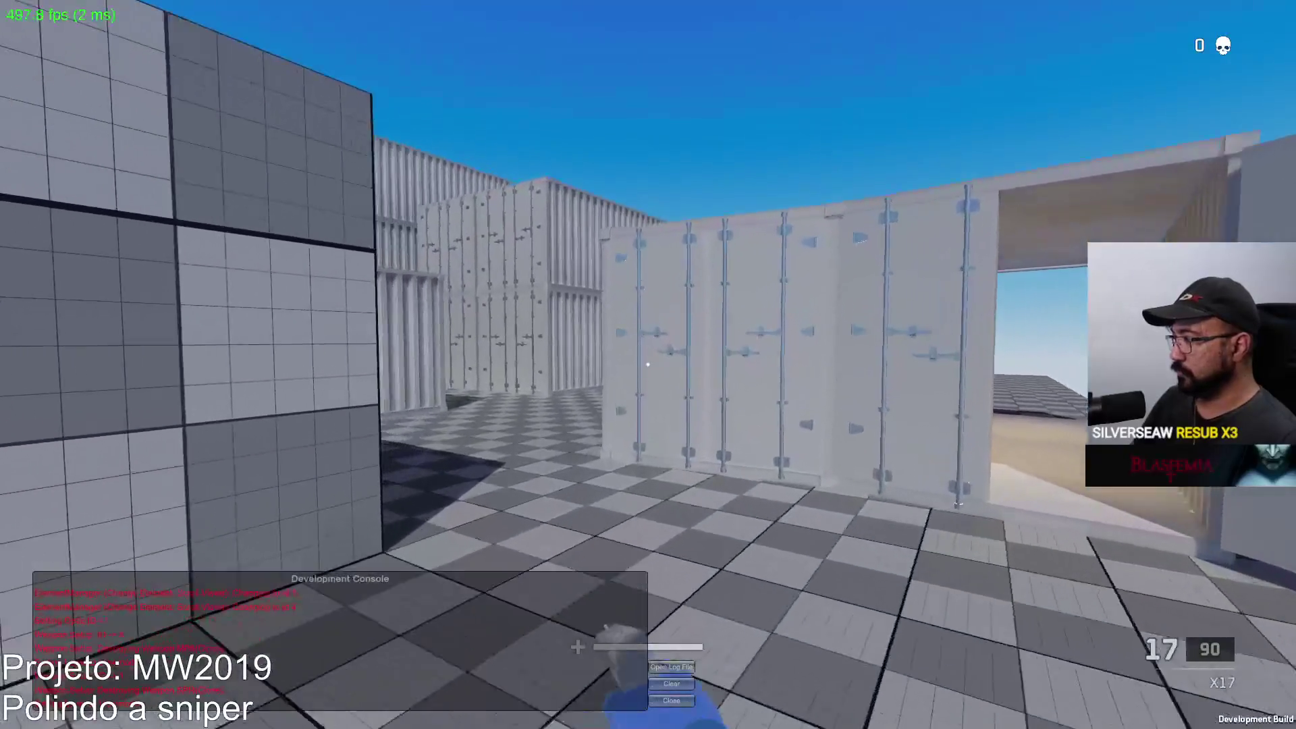
key("w")
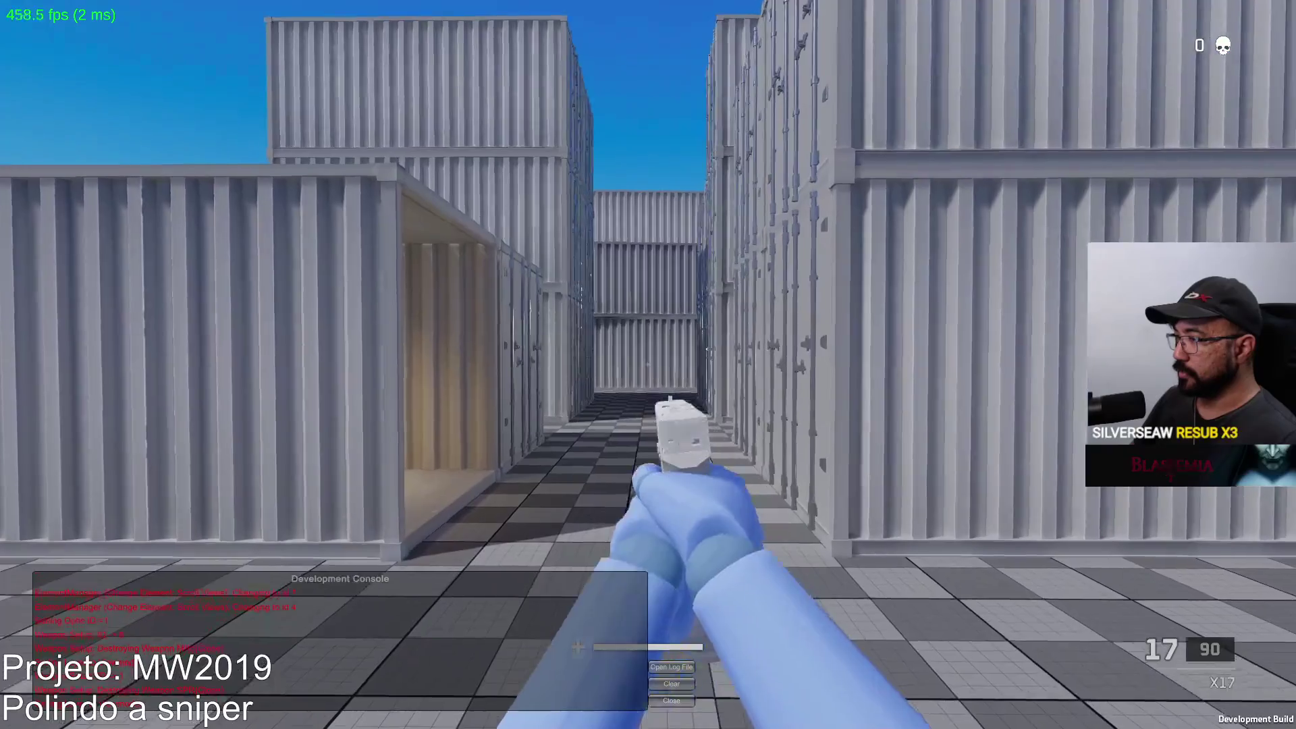
left_click(648, 364)
left_click(648, 365)
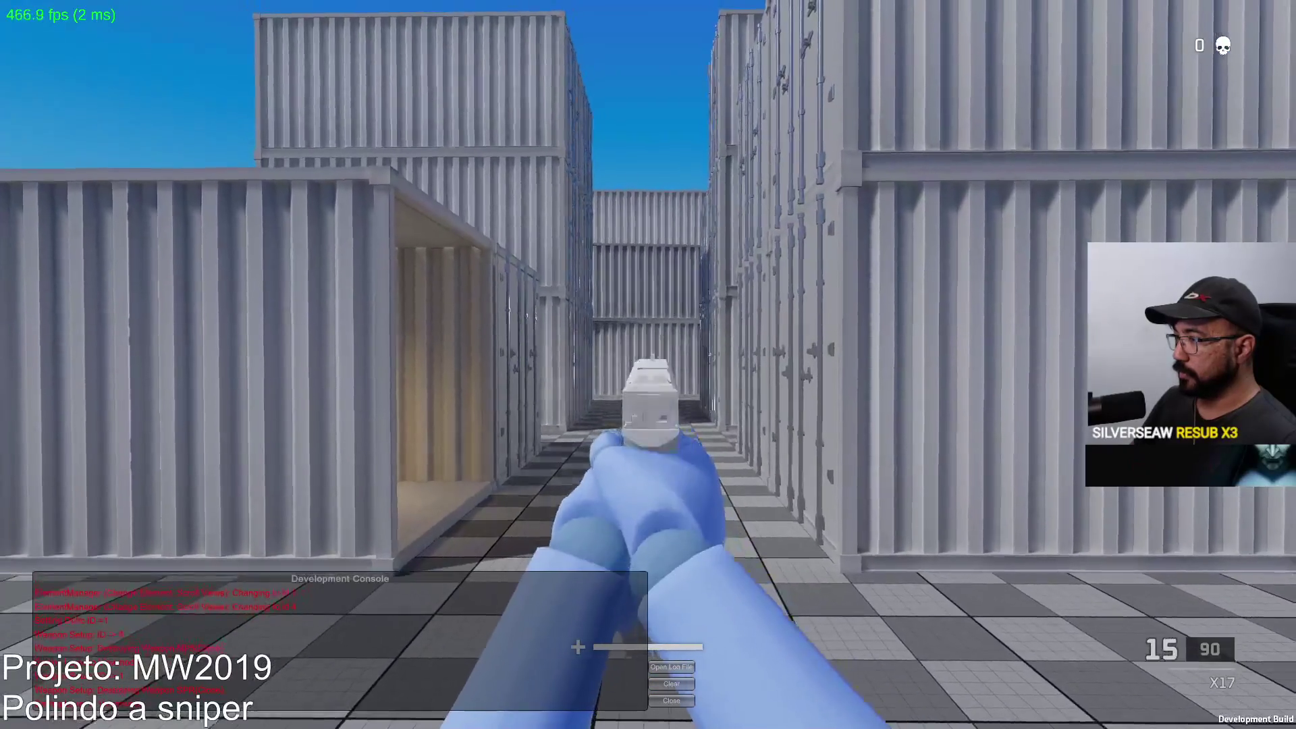
left_click(648, 365)
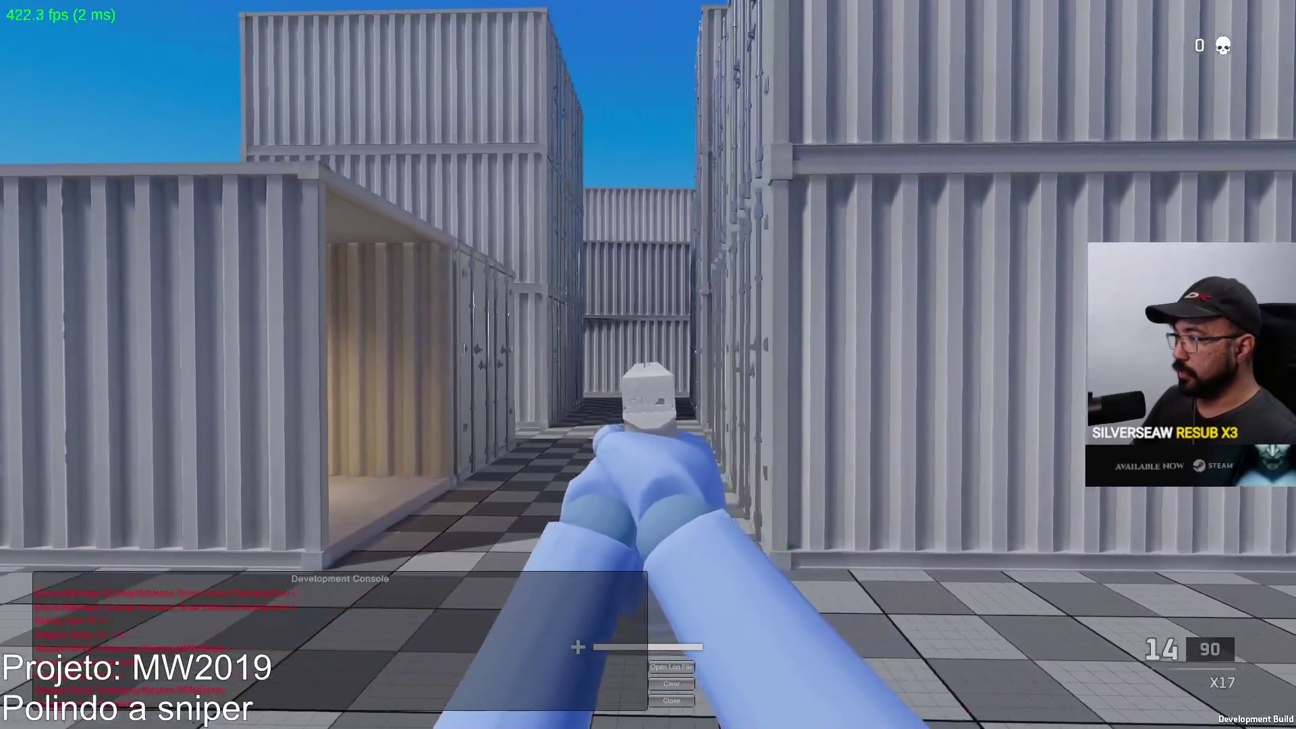
left_click(648, 365)
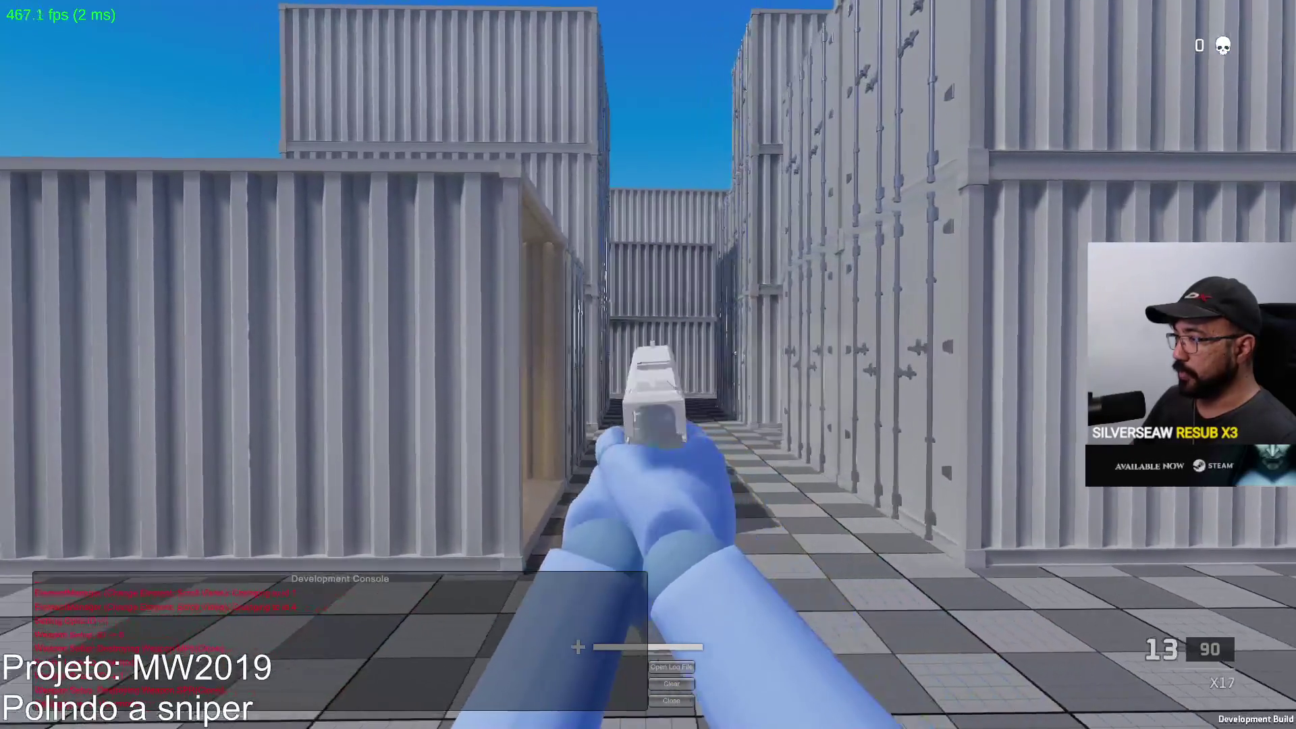
left_click(648, 365)
left_click(648, 365)
left_click(649, 364)
key("r")
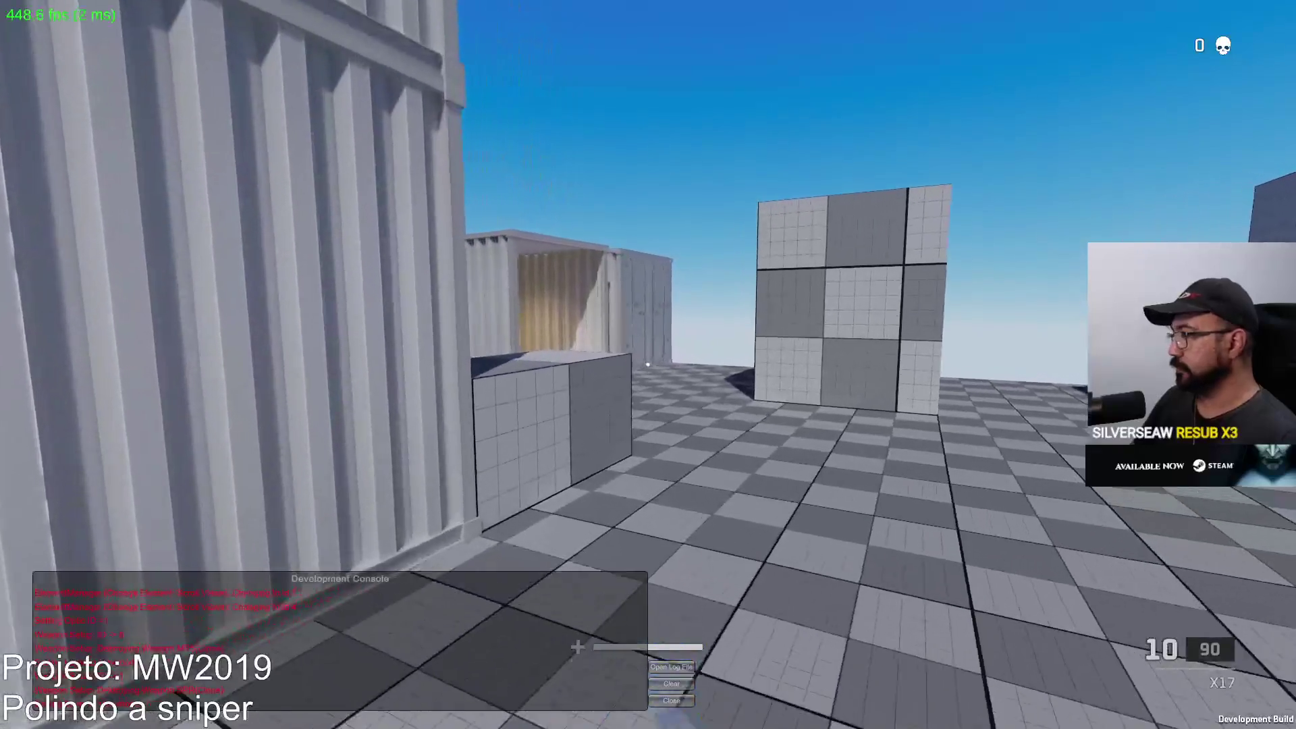
Walk through the container into the open and empty the X17 magazine to test recoil.
key("w")
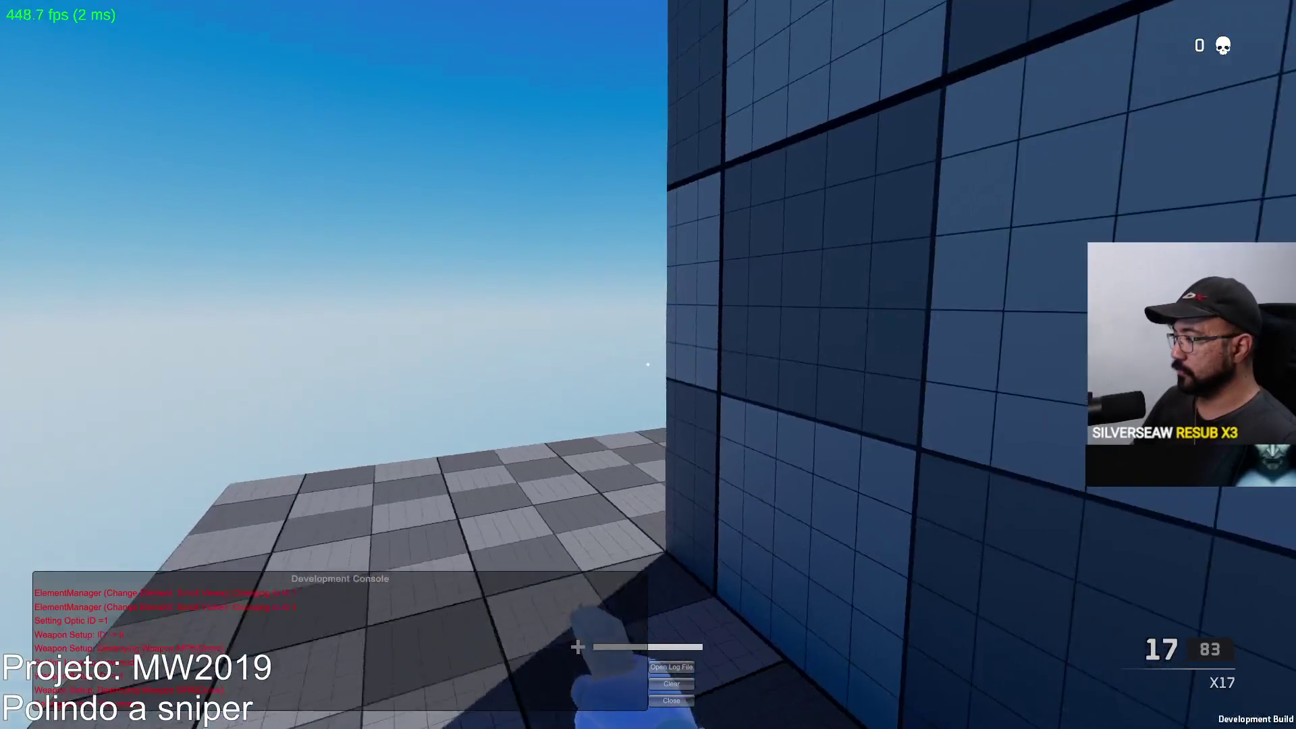
key("w")
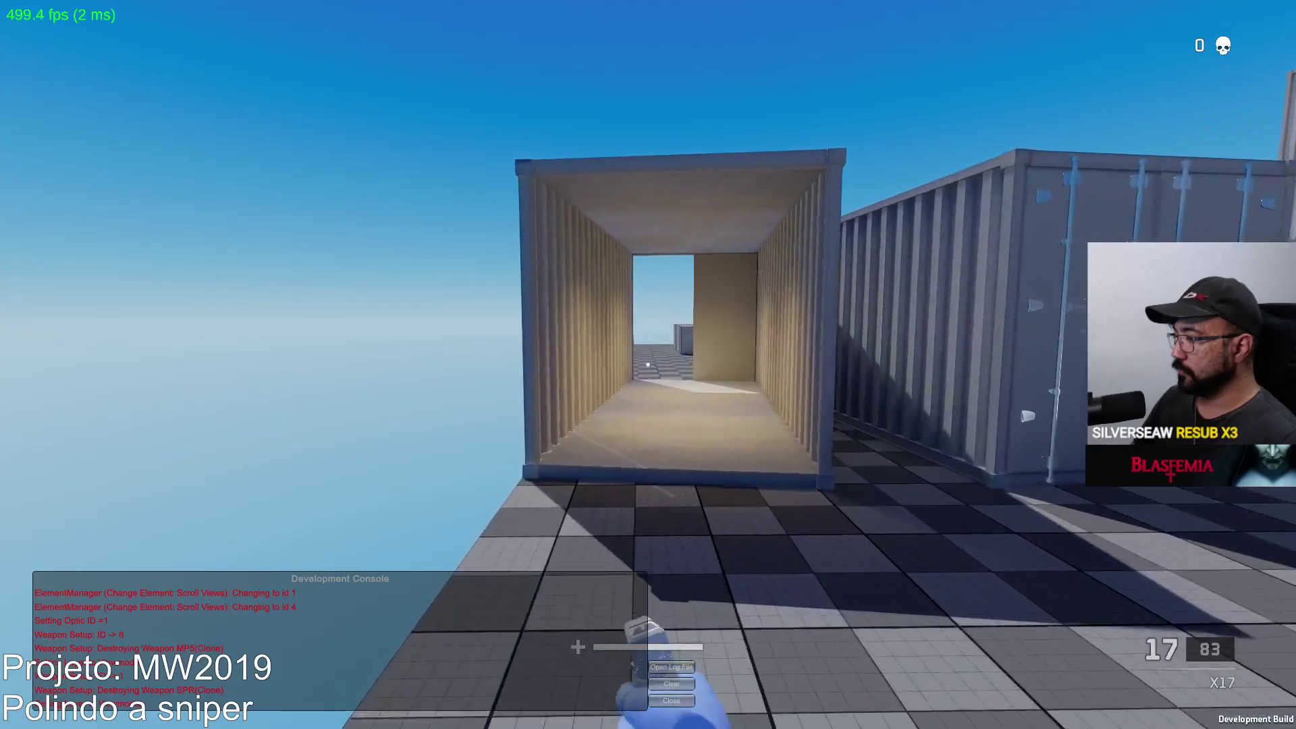
key("w")
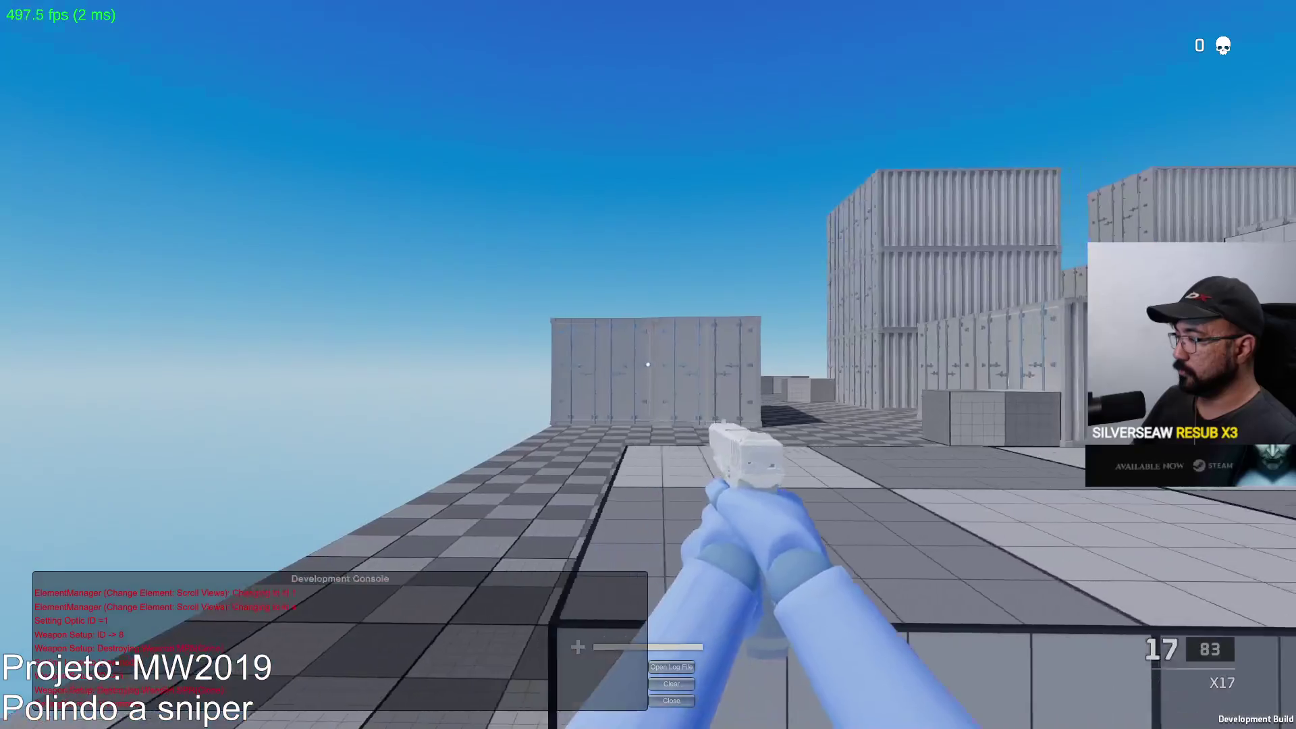
left_click(647, 365)
left_click(648, 365)
left_click(648, 365)
left_click(648, 364)
left_click(648, 365)
left_click(647, 364)
left_click(647, 365)
left_click(647, 364)
left_click(647, 364)
left_click(648, 364)
left_click(647, 365)
left_click(647, 365)
left_click(647, 365)
left_click(648, 364)
left_click(647, 364)
left_click(647, 364)
left_click(647, 365)
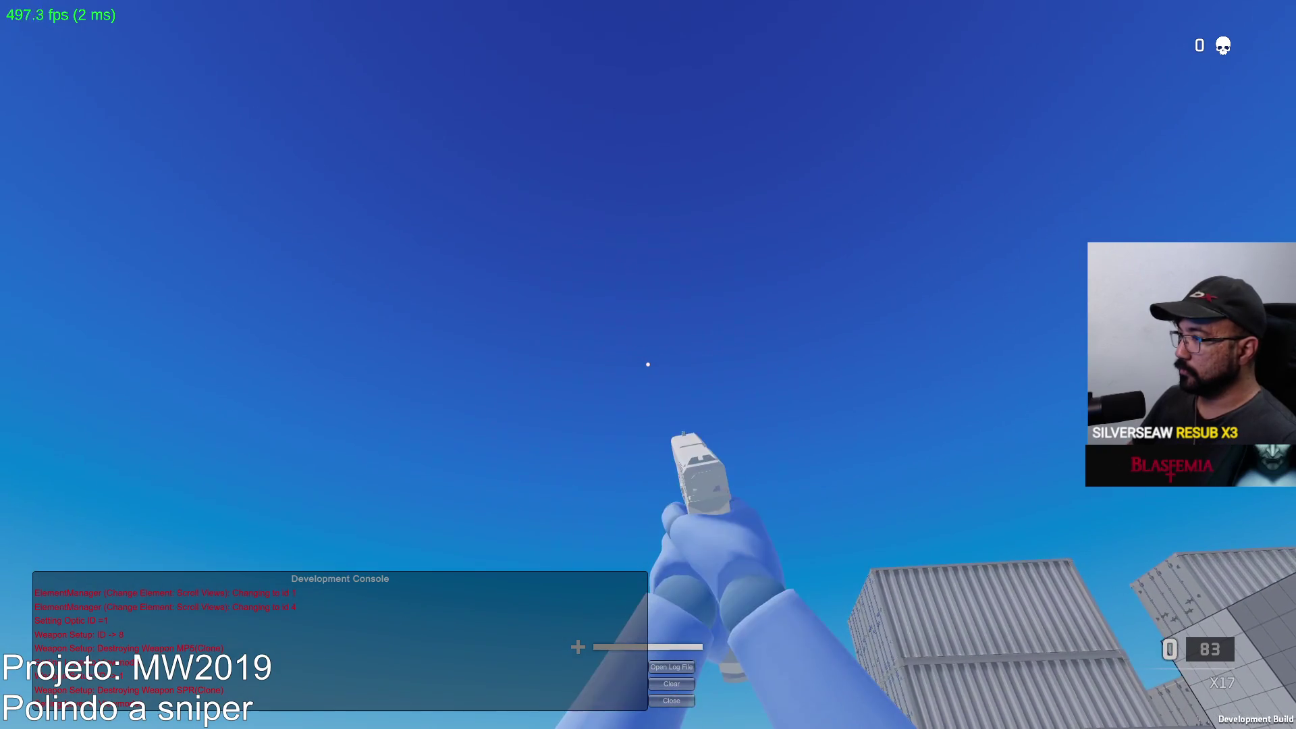
Reload the X17 to 17 rounds with 66 in reserve and bring up the pause menu.
key("r")
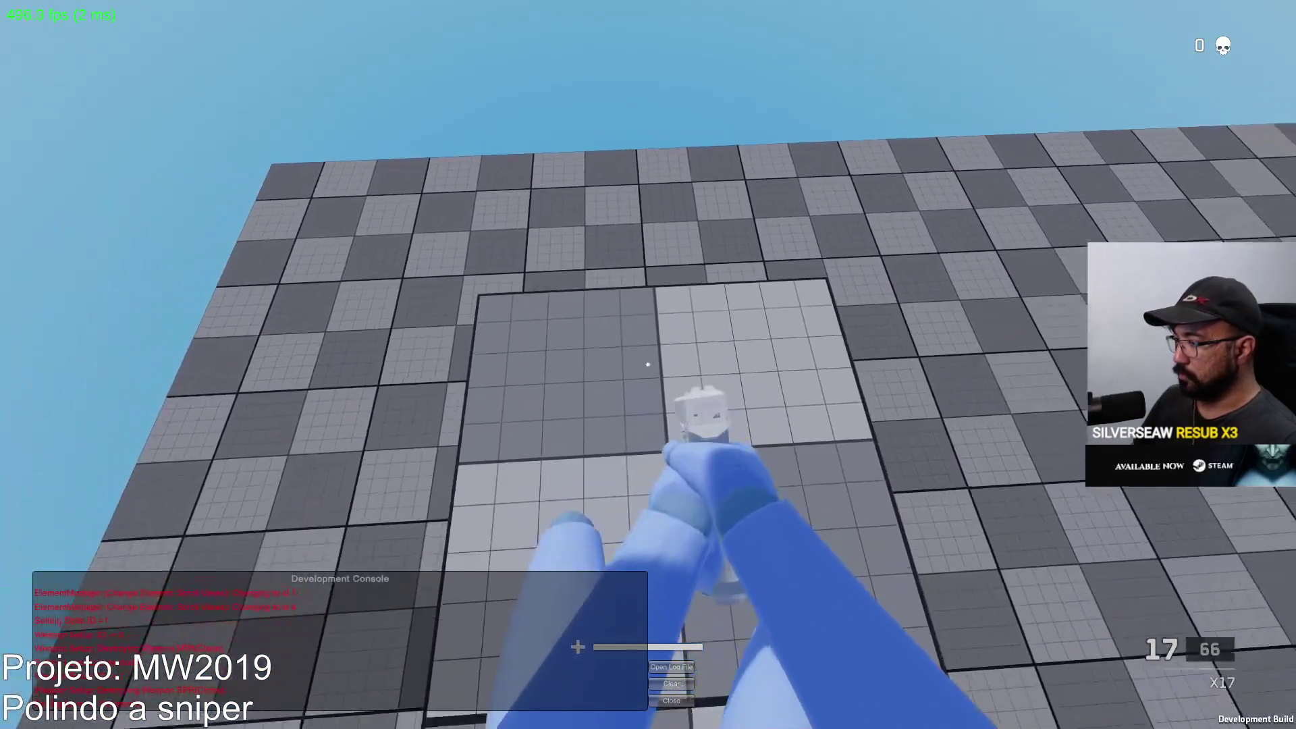
key("super")
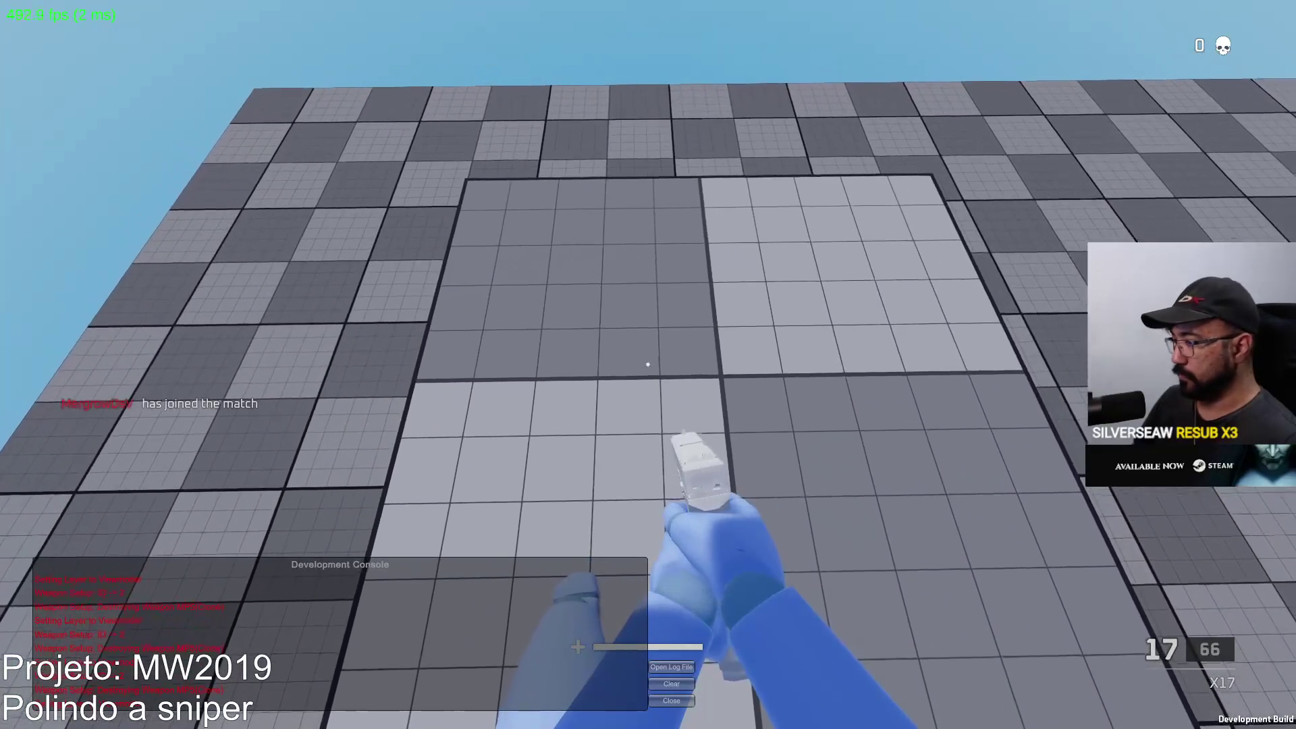
key("super")
key("Escape")
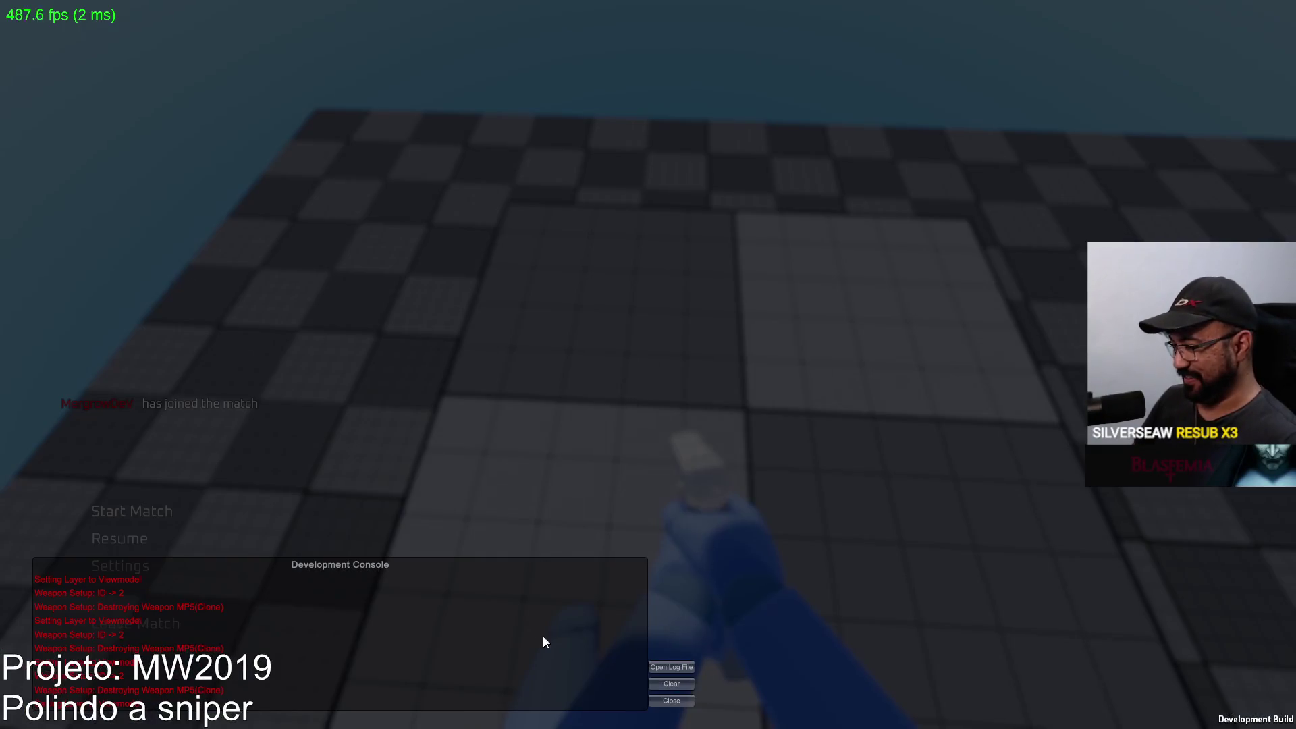
Resume the match and move through the container courtyard, firing occasional pistol shots.
left_click(655, 684)
key("w")
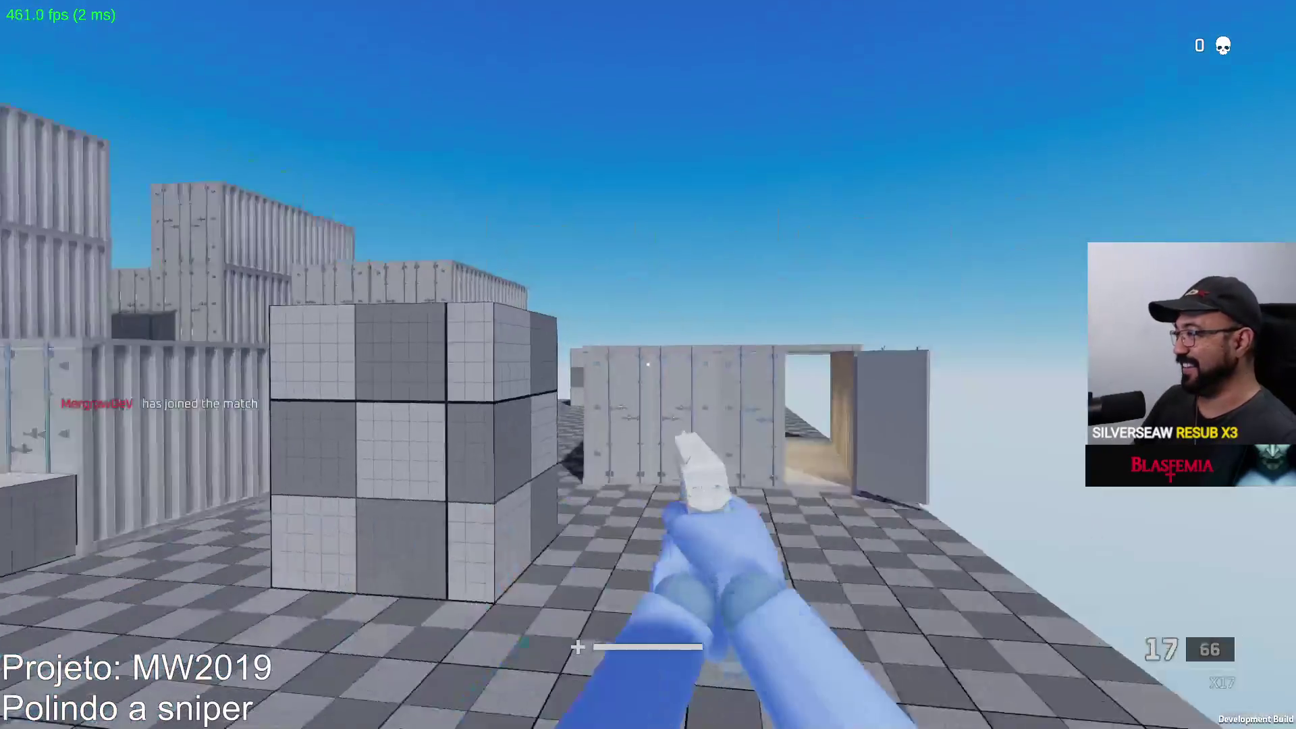
key("w")
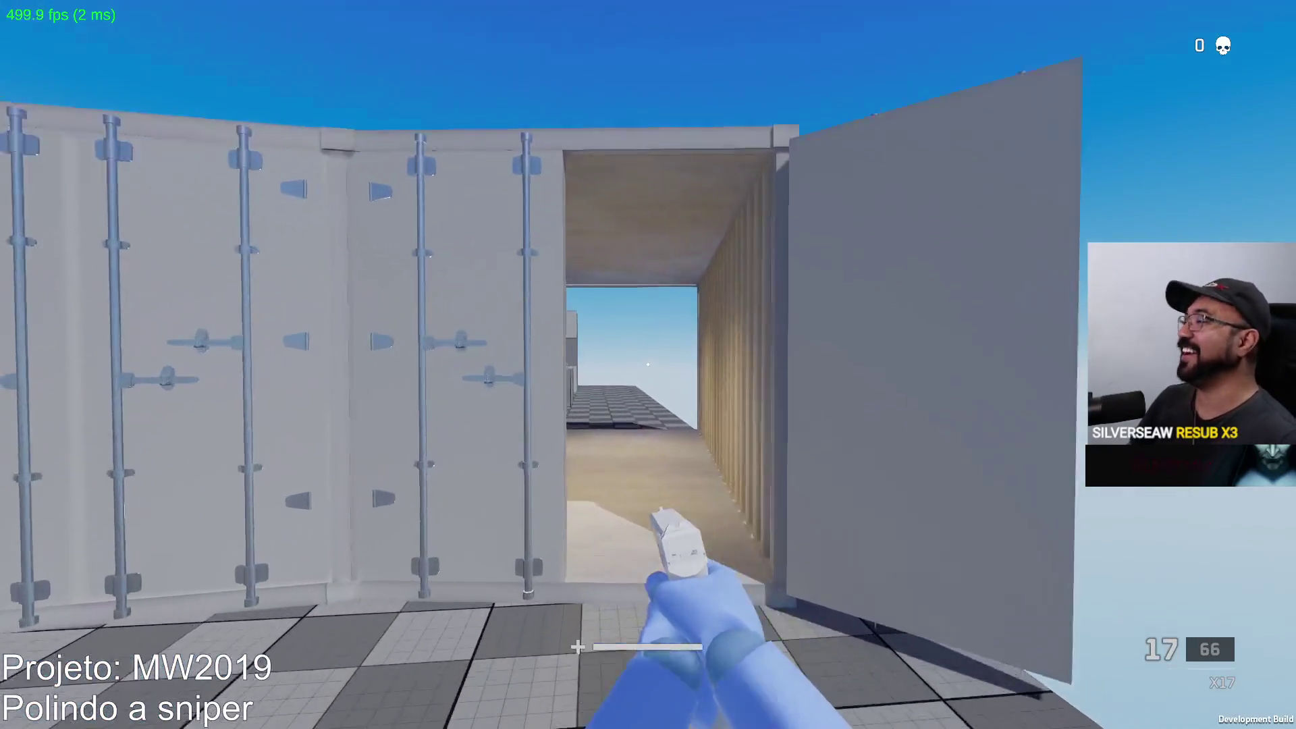
key("w")
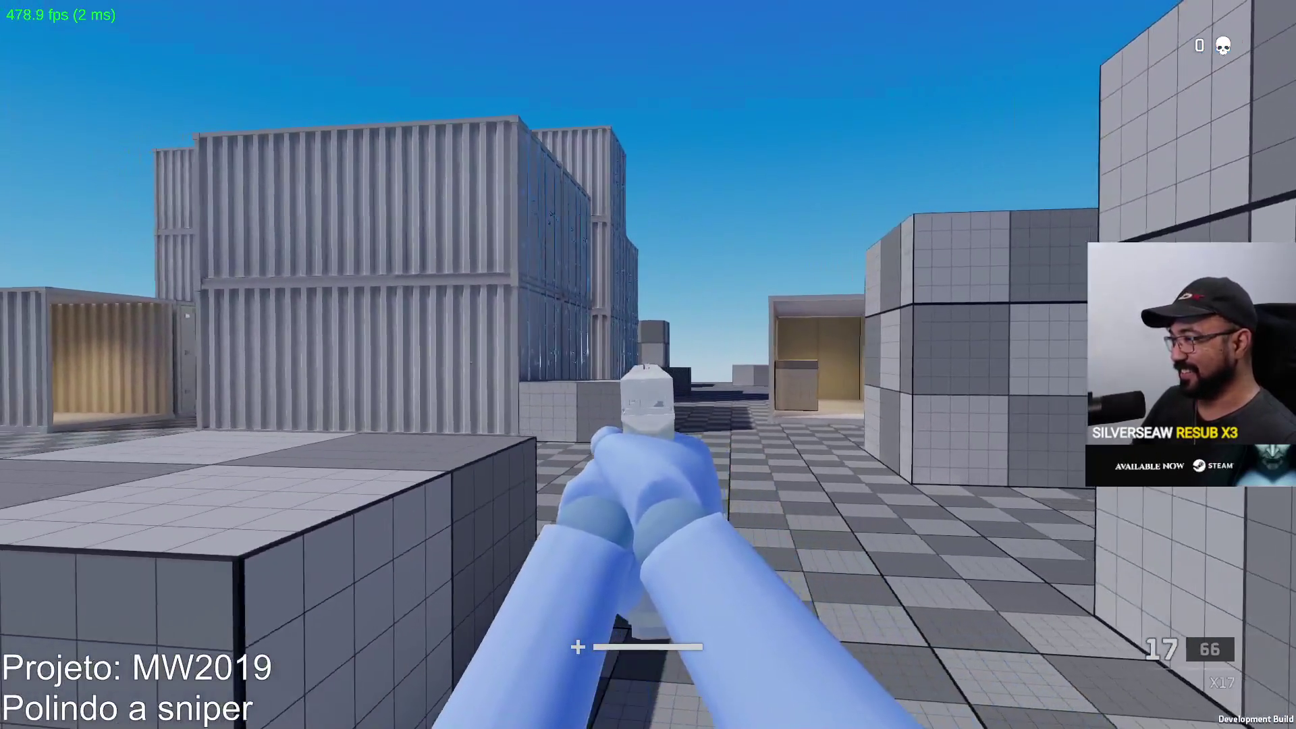
left_click(648, 364)
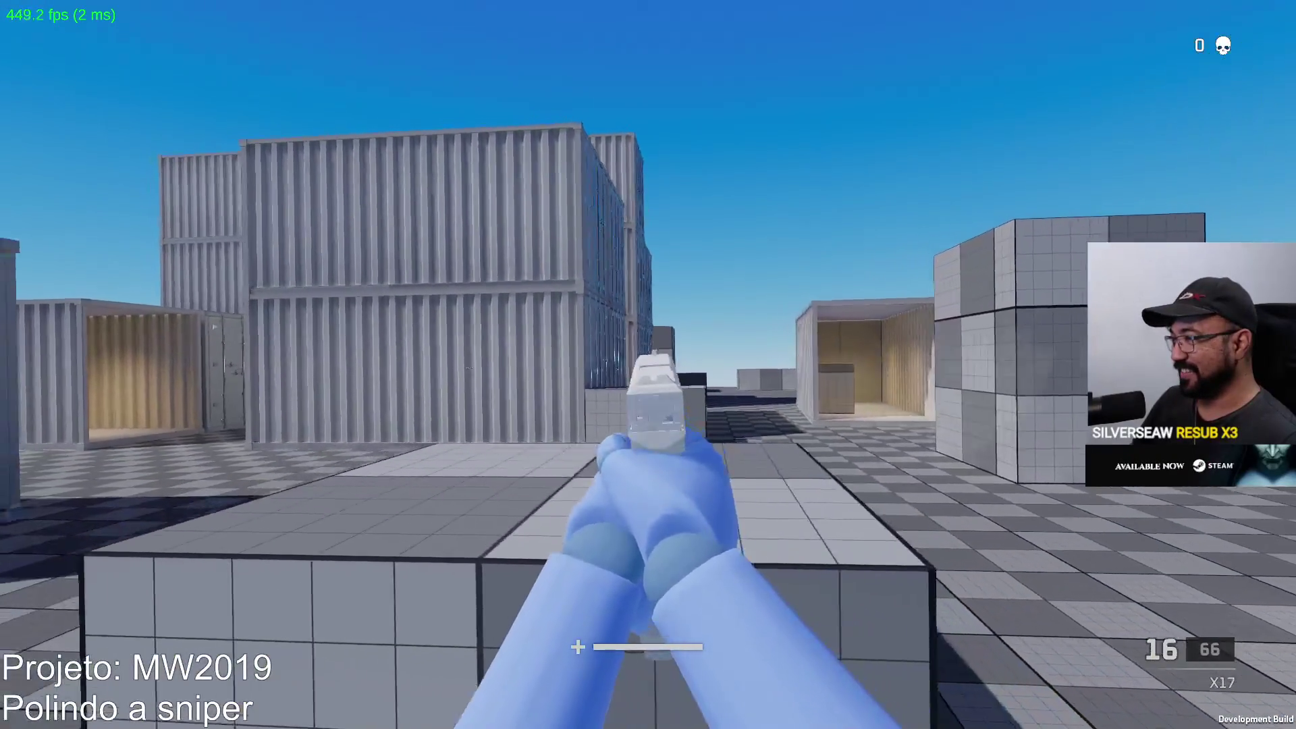
key("w")
key("w")
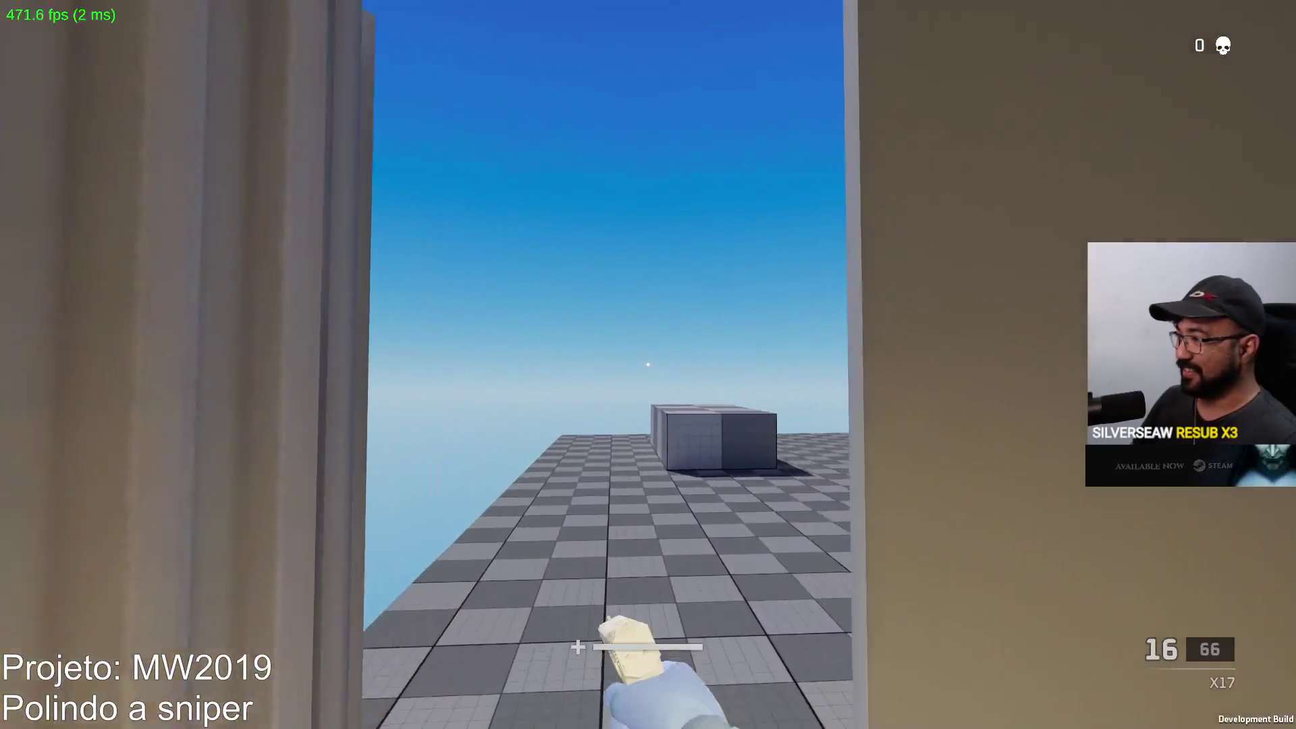
key("w")
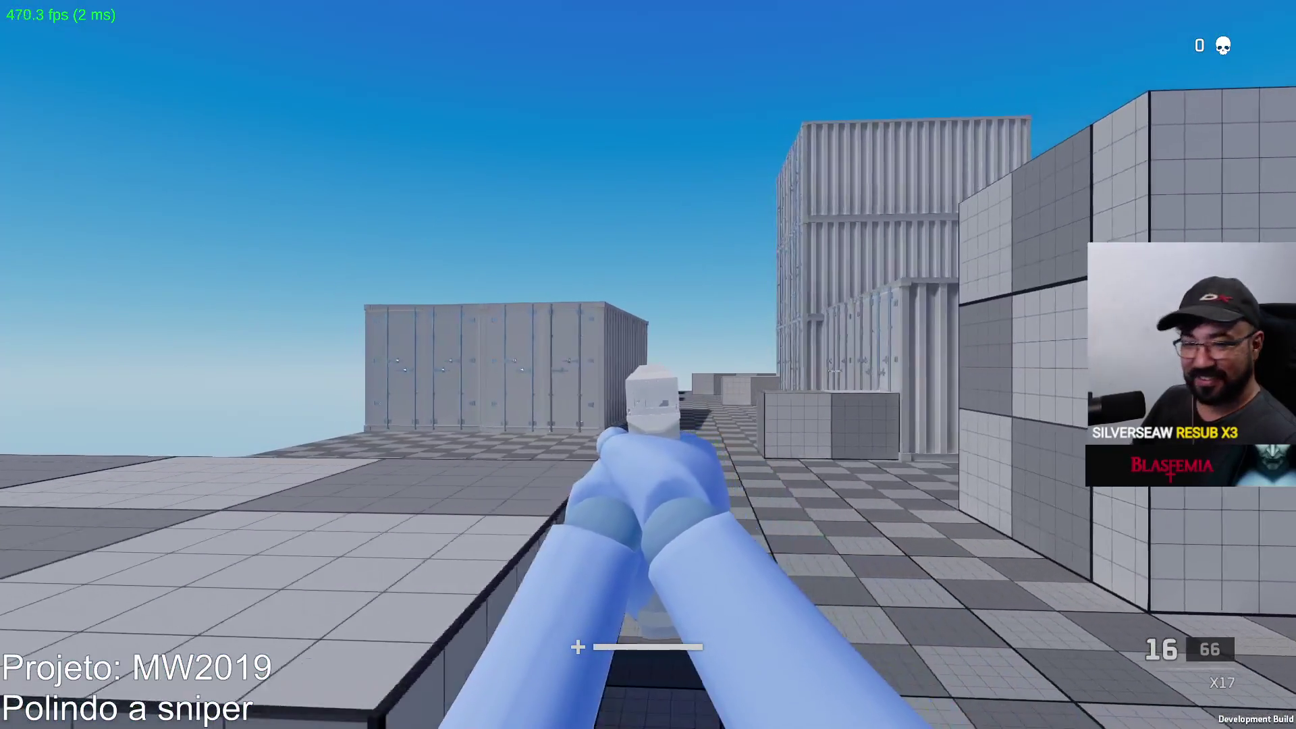
key("w")
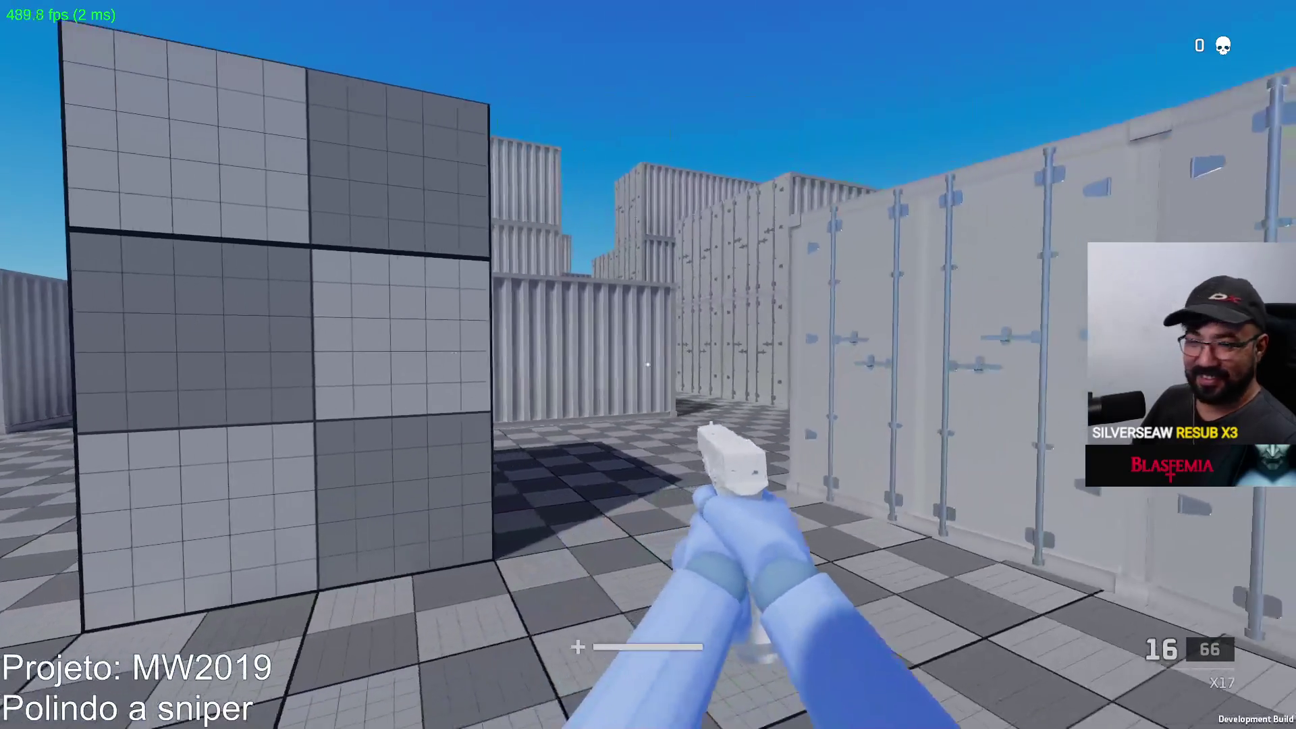
key("w")
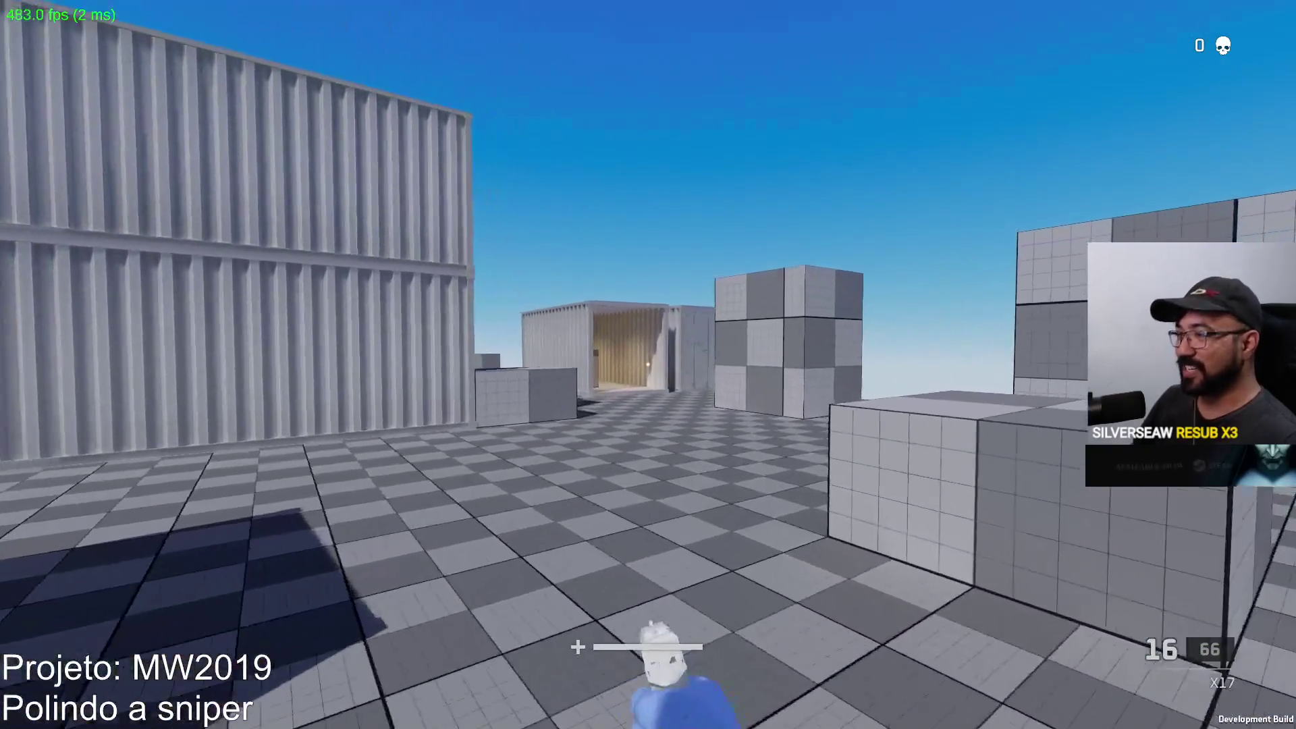
left_click(648, 365)
key("w")
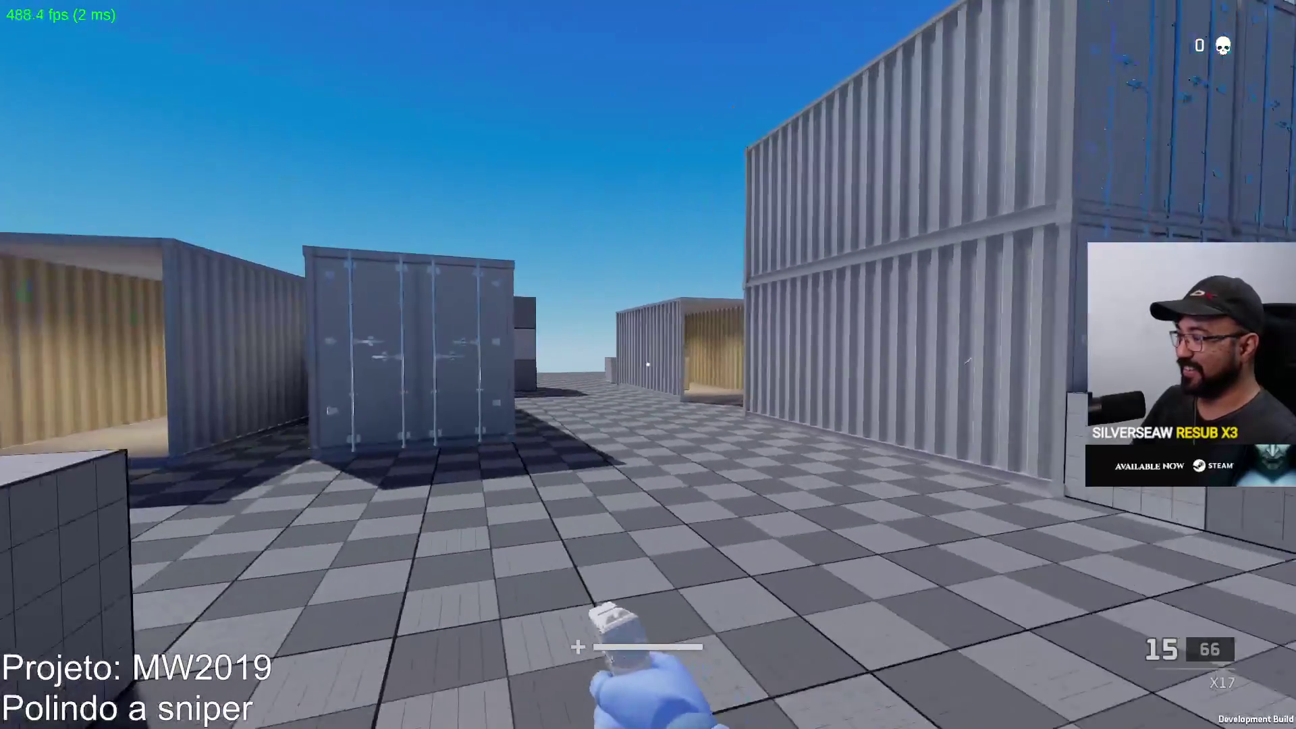
key("w")
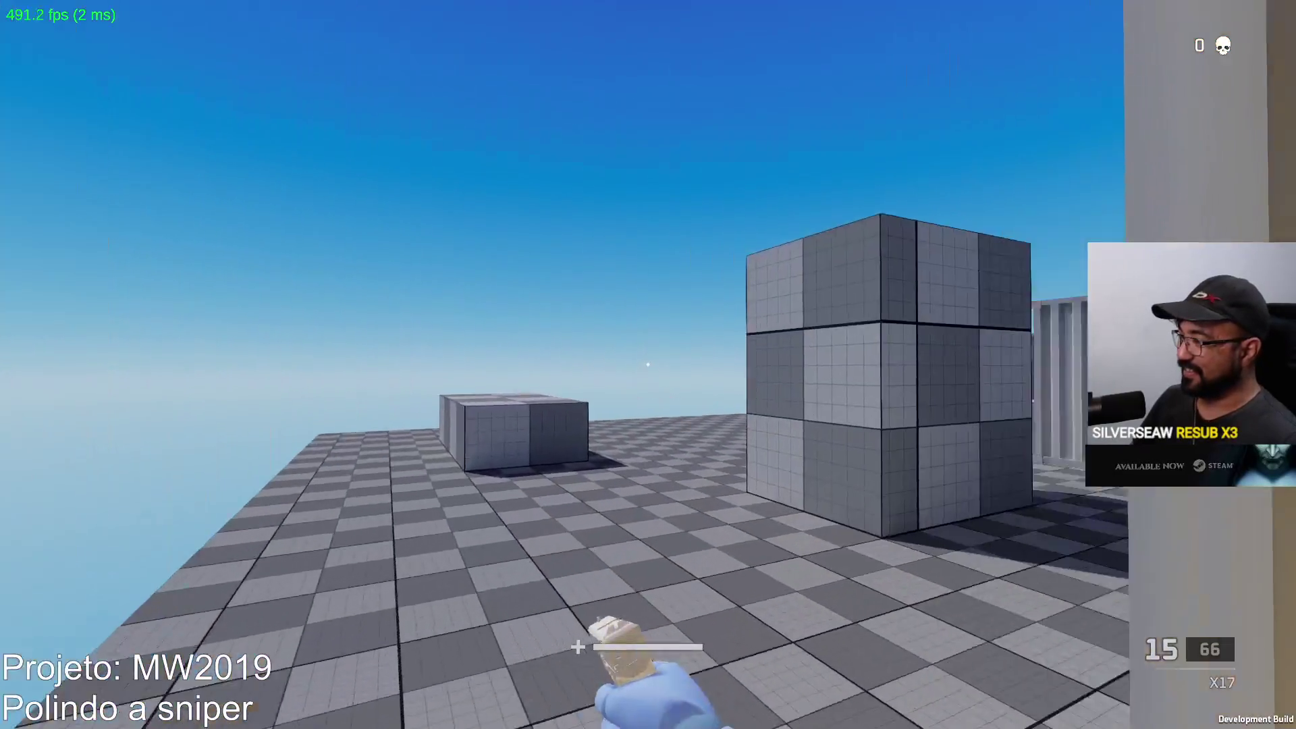
Aim down the X17's sights, fire at the large cube, and approach it.
right_click(648, 365)
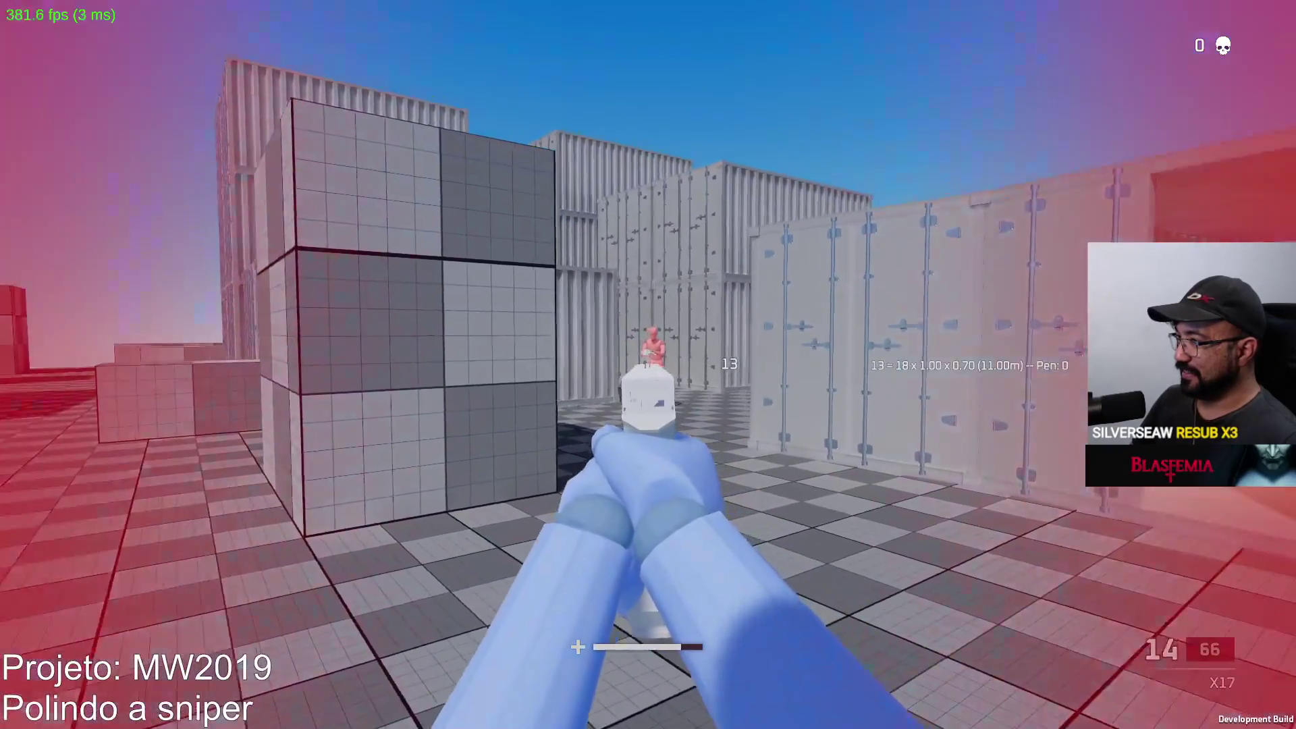
left_click(647, 365)
left_click(647, 365)
left_click(647, 364)
key("w")
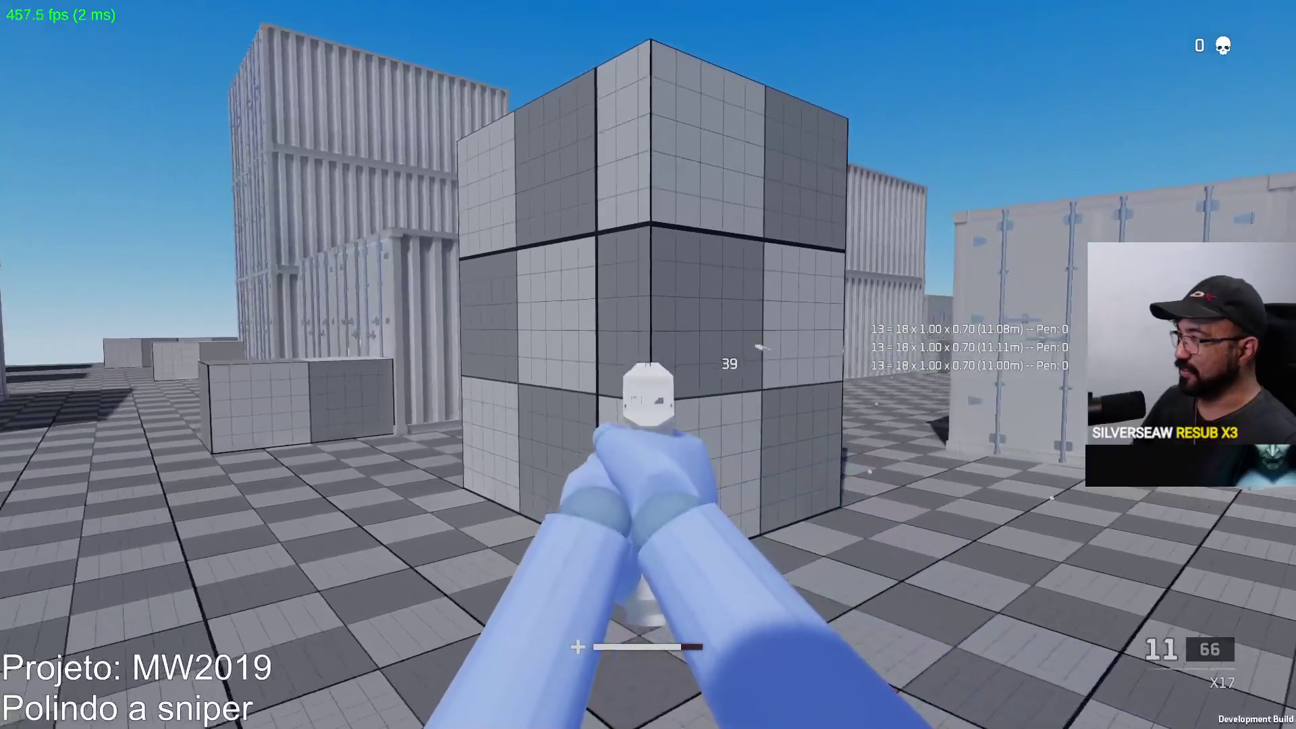
key("w")
Peek out from behind the wall, shoot the red dummy for a kill, then quit with Alt+F4.
key("d")
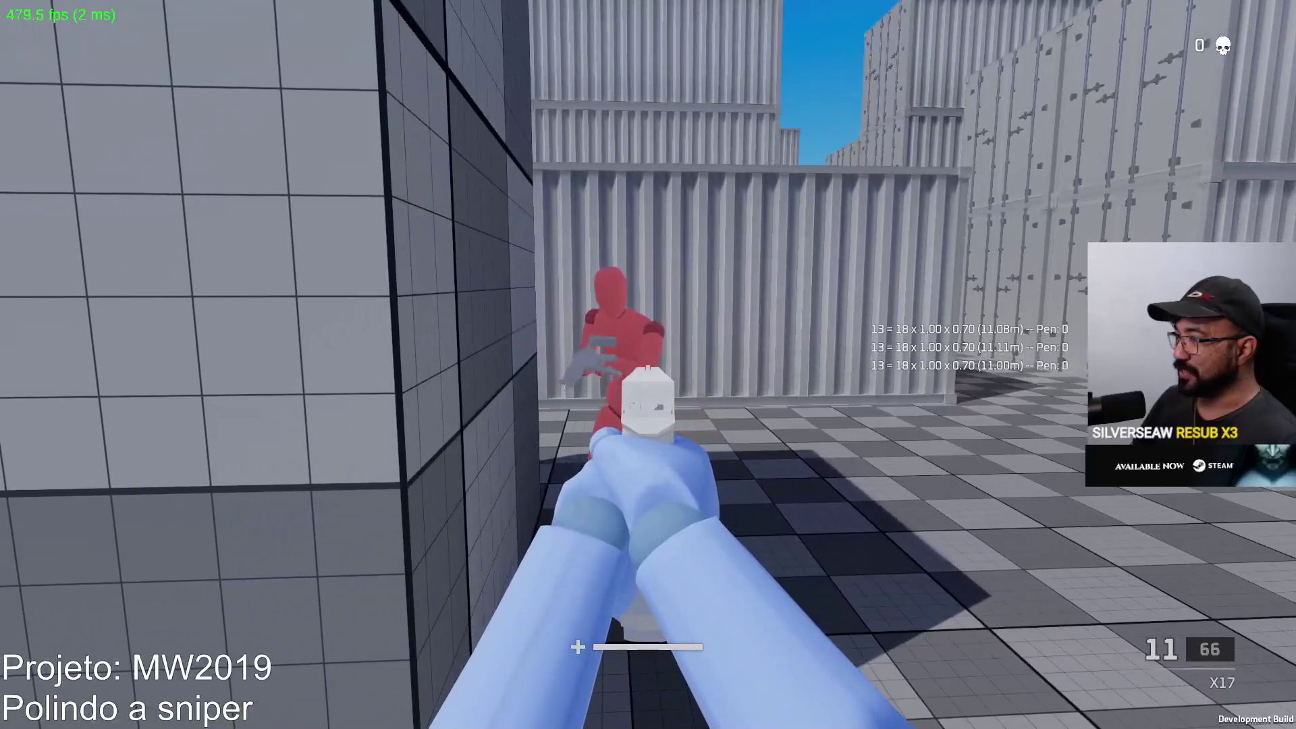
key("a")
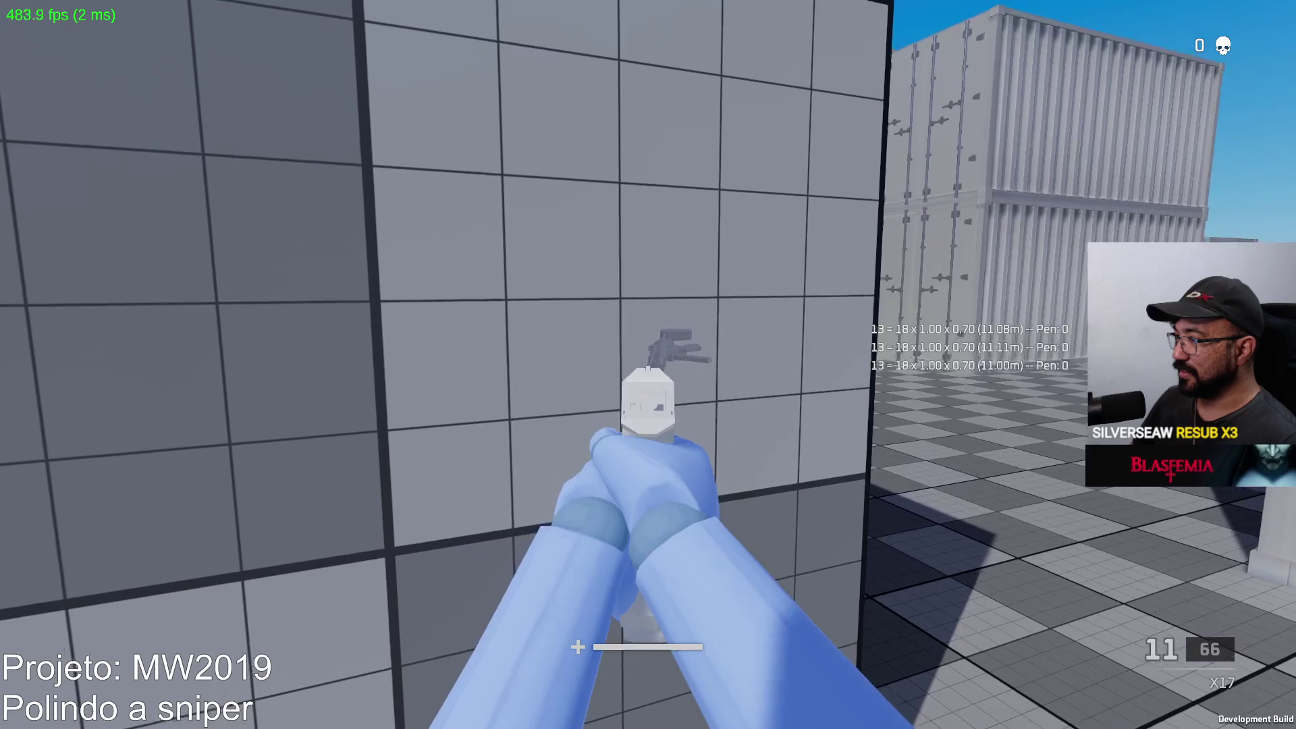
key("d")
key("a")
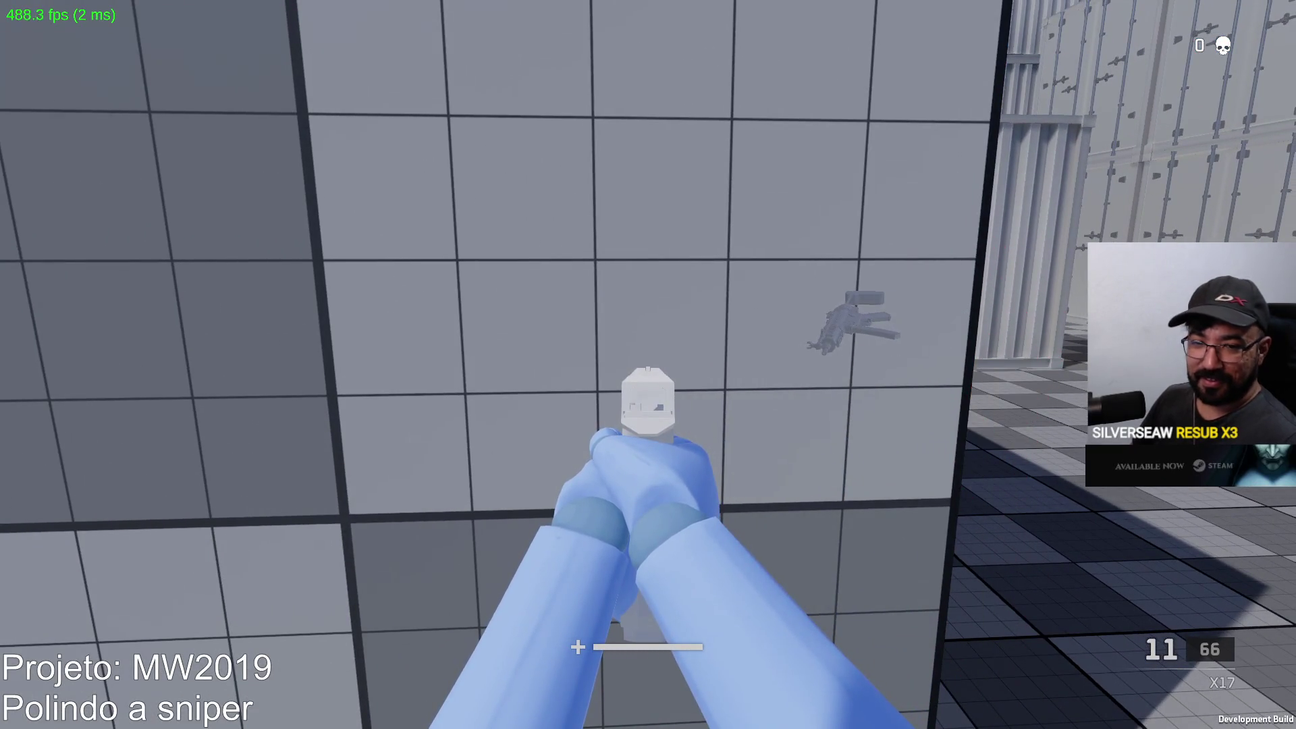
key("d")
key("a")
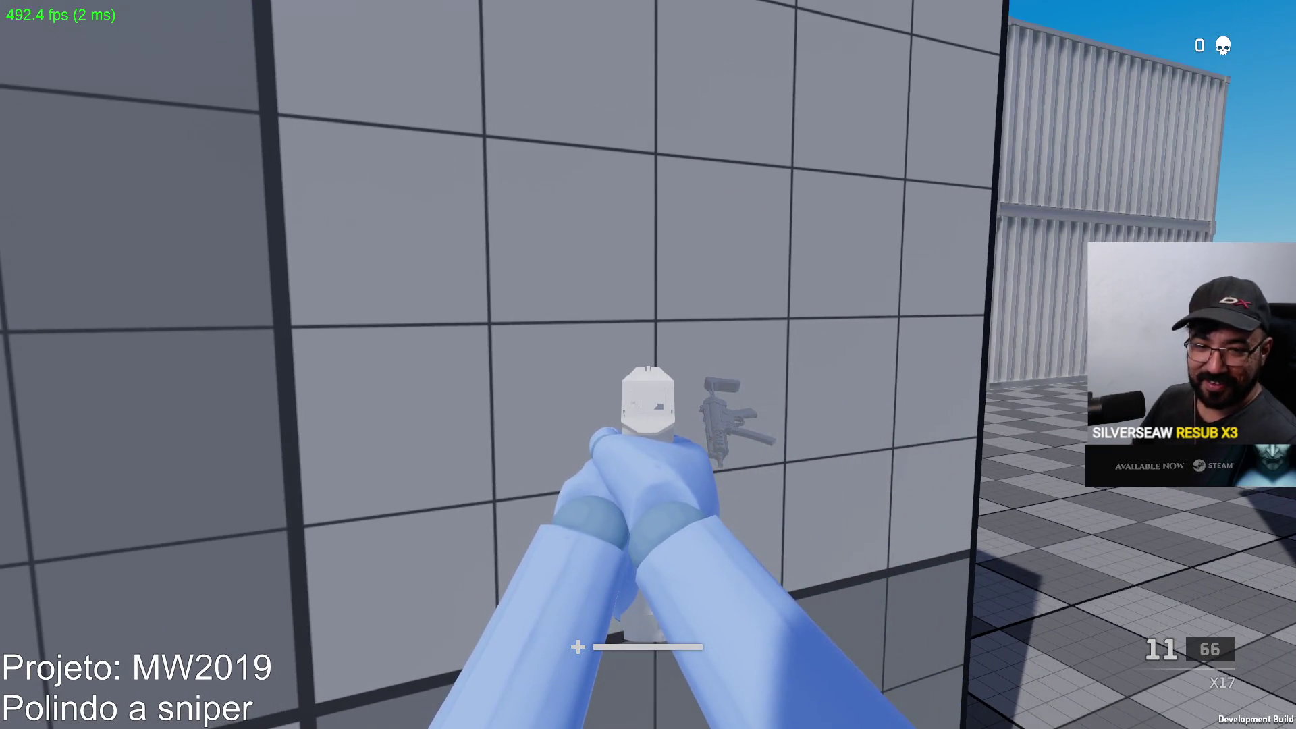
key("d")
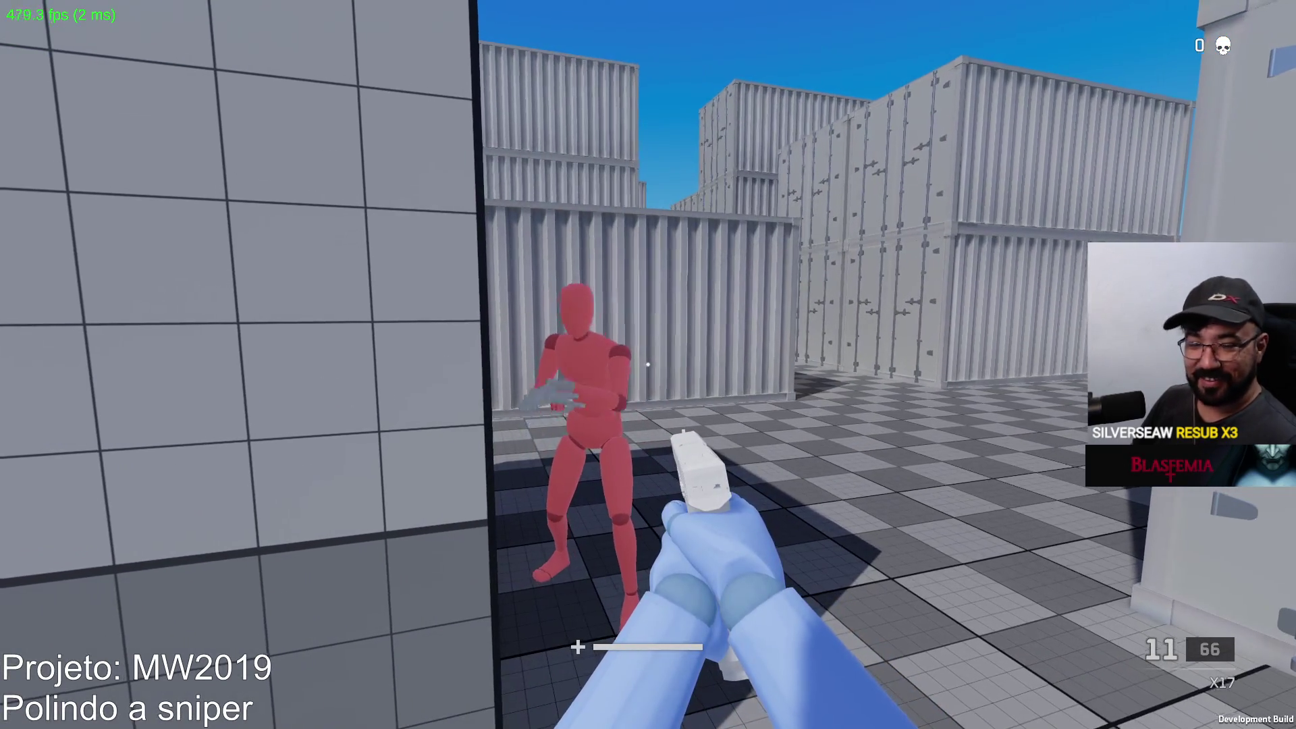
key("w")
left_click(648, 365)
left_click(648, 365)
left_click(649, 365)
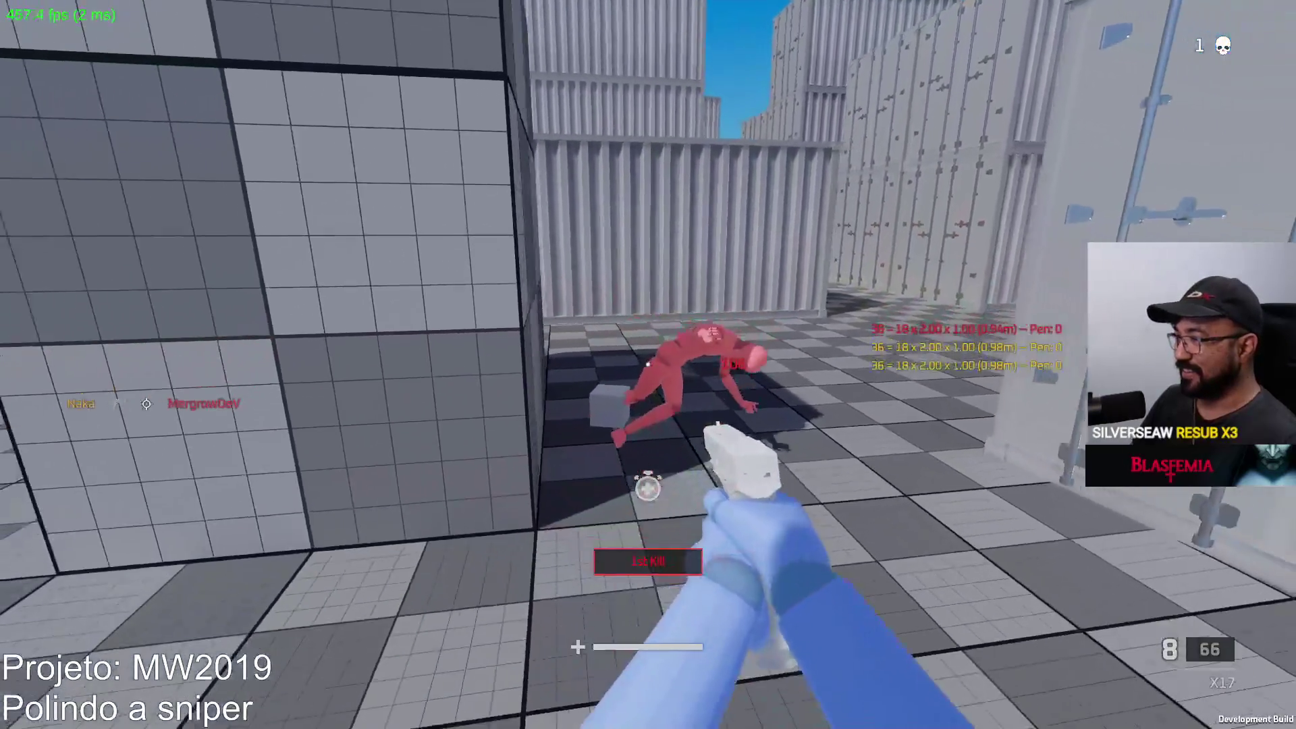
key("s")
key("alt+F4")
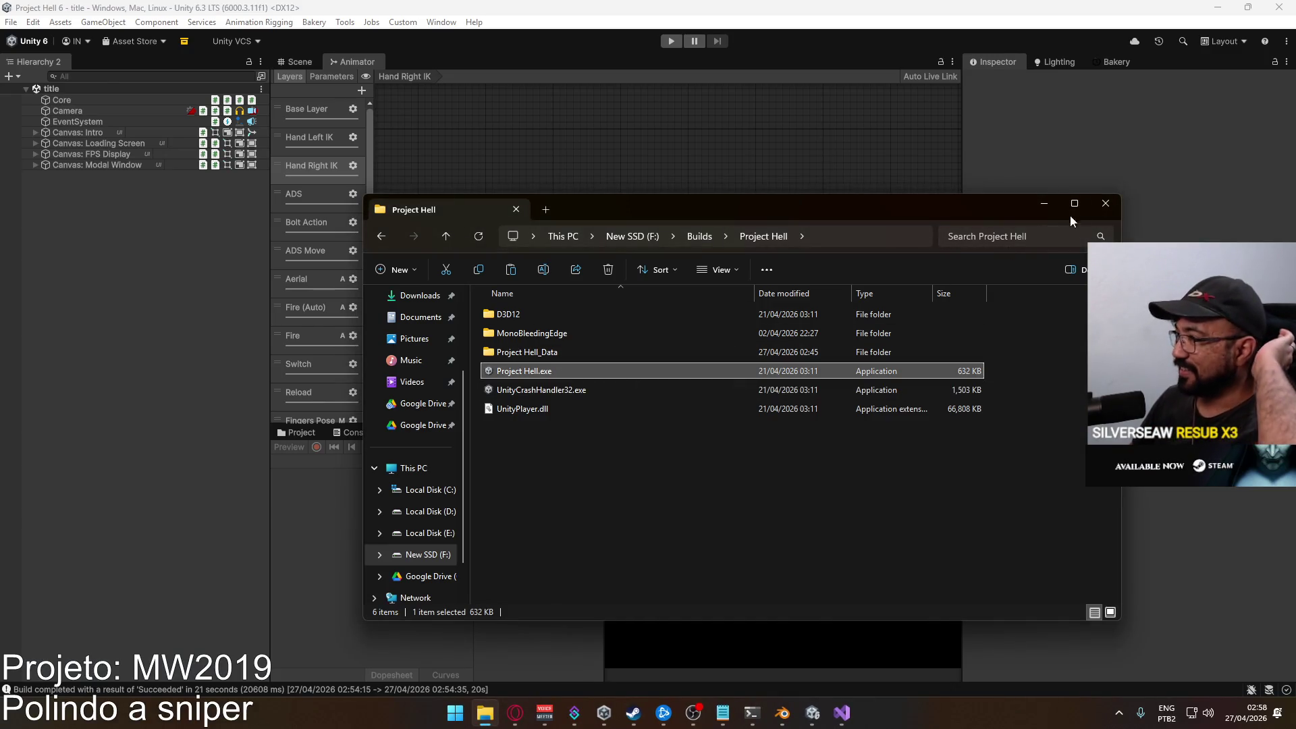
Close the Builds folder, review ShootProcessing in PlayerScript.cs, then return to the Unity editor.
left_click(1106, 203)
left_click(841, 714)
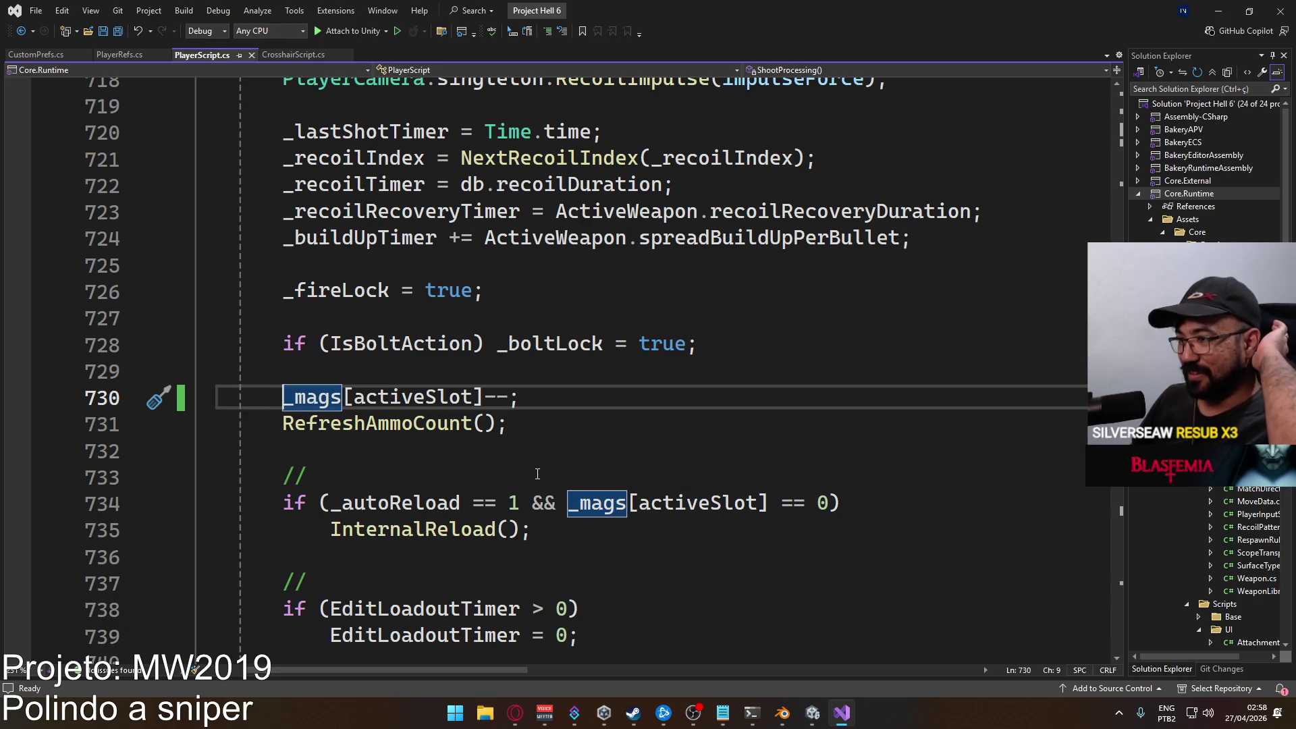
scroll(533, 468, "down", 6)
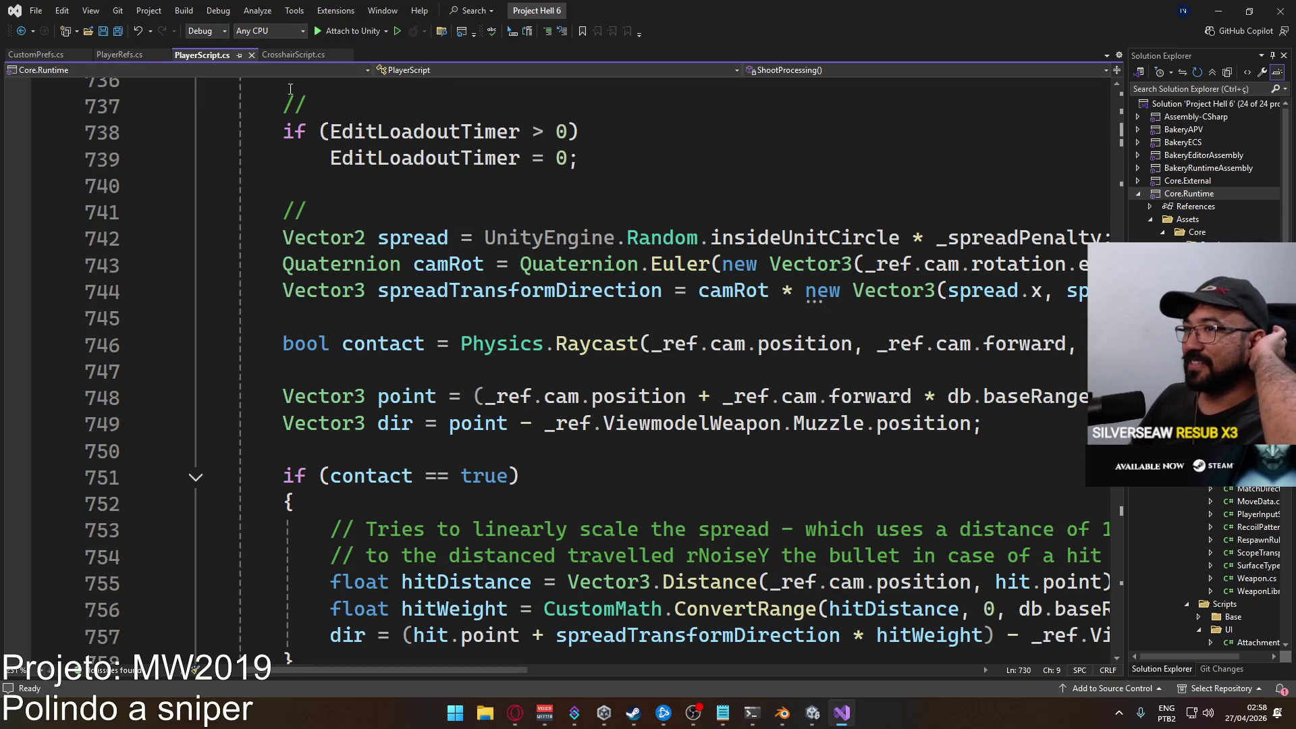
left_click(812, 713)
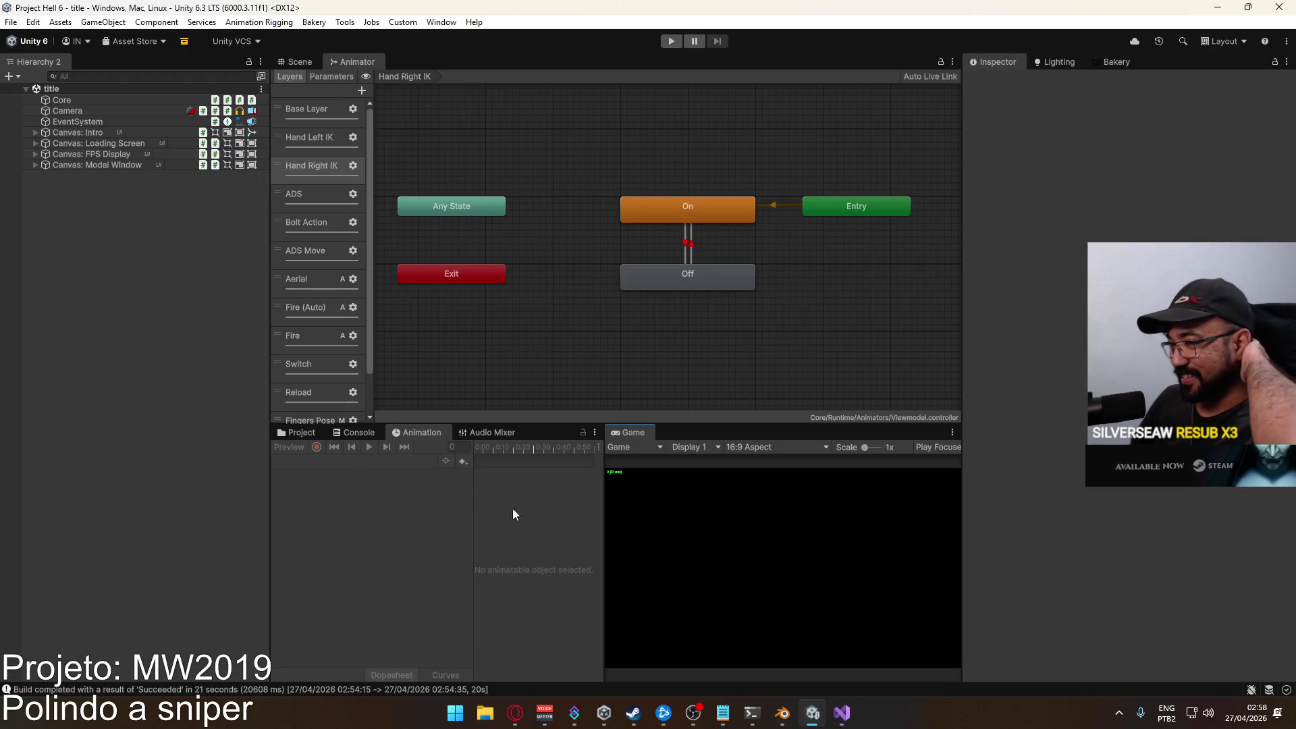
Browse Assets › Core › Runtime › Scripts in the Project window to list scripts like LoadoutManager.
left_click(301, 436)
left_click(347, 644)
scroll(505, 586, "down", 3)
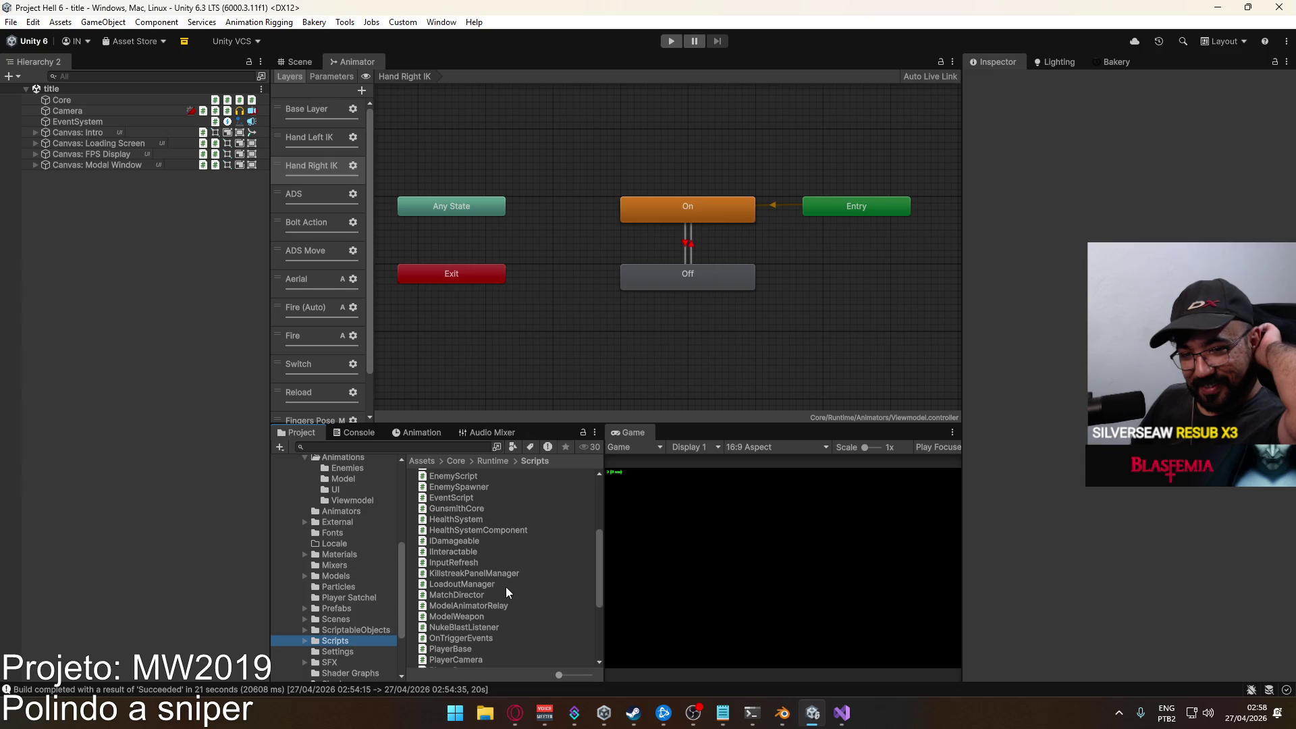
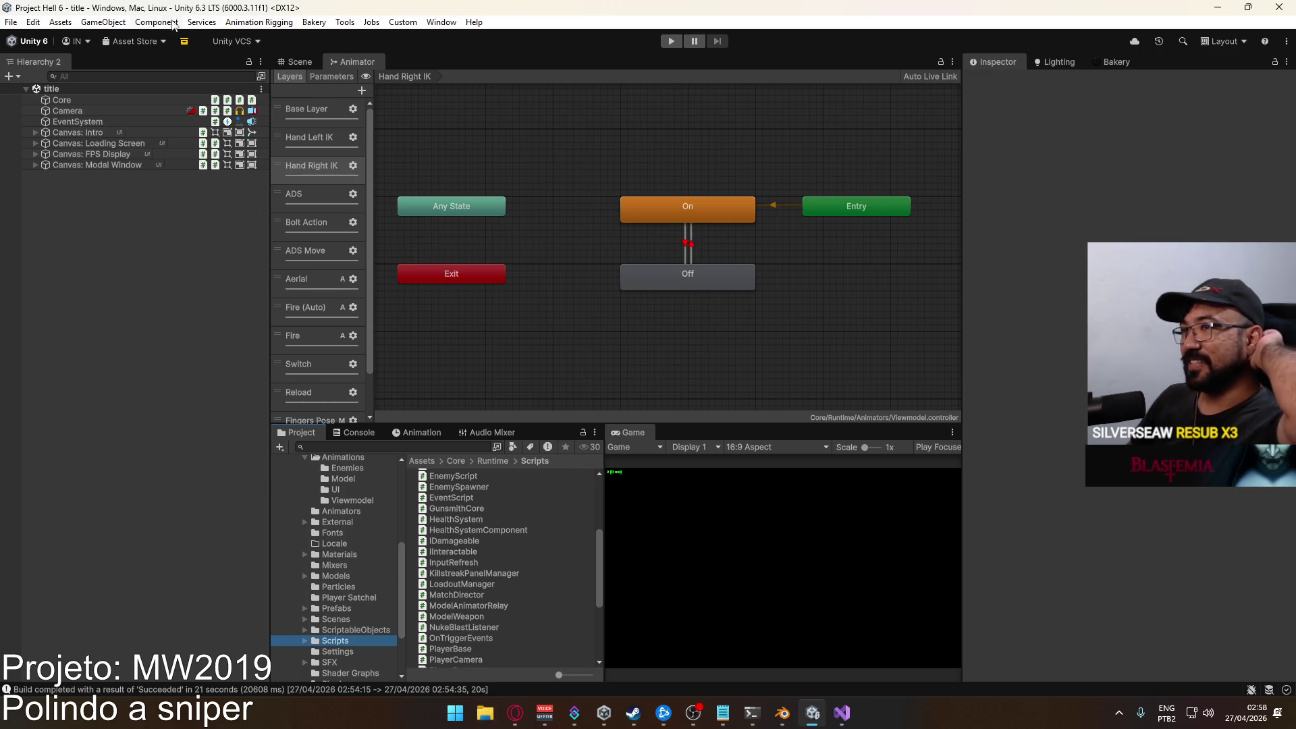
Build and run the project as a standalone game, then return to the editor.
left_click(11, 22)
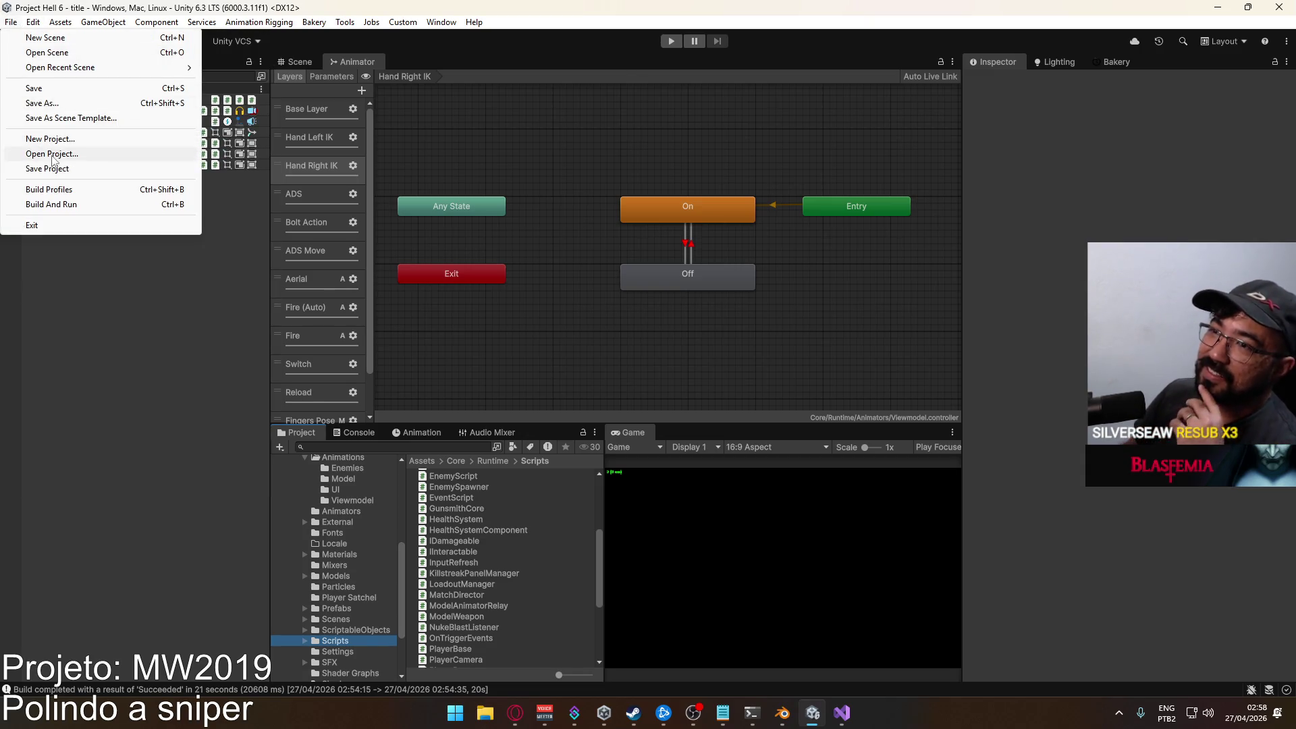
left_click(70, 205)
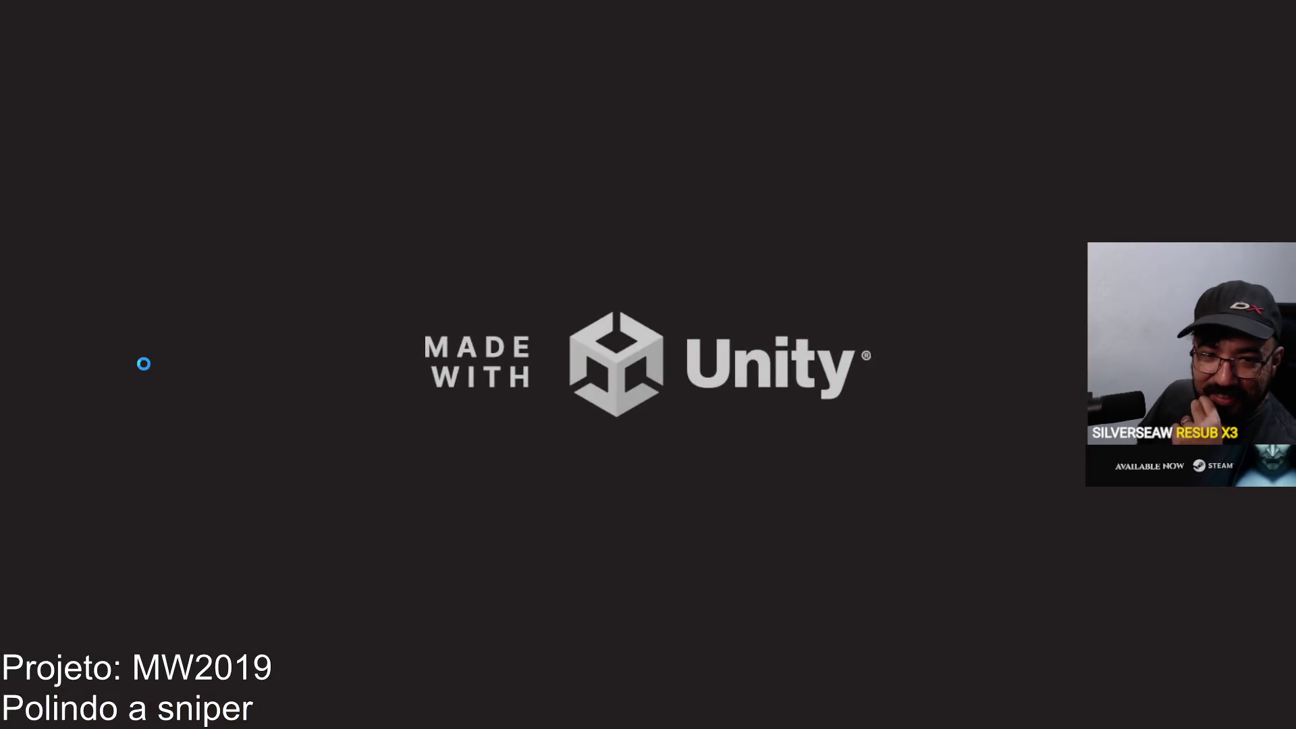
key("alt+Tab")
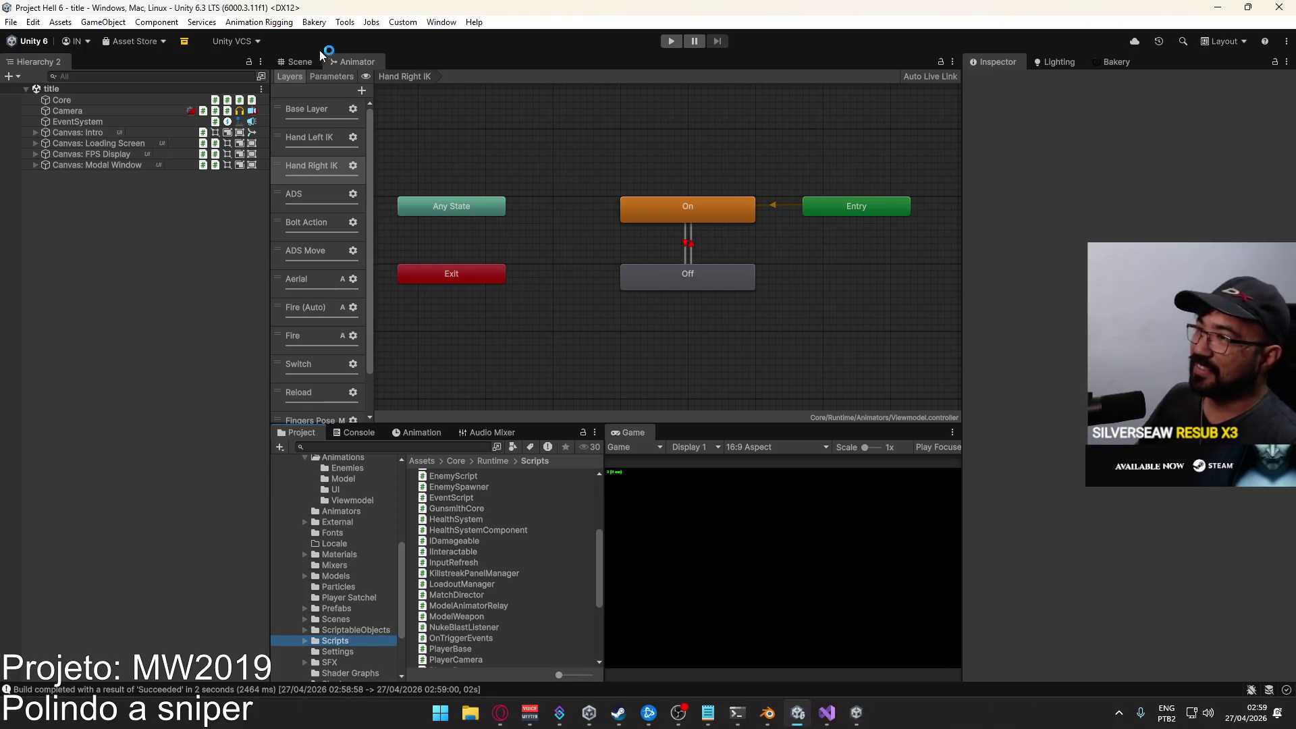
Enter Play mode and host a match on the crash map.
left_click(318, 61)
key("ctrl+p")
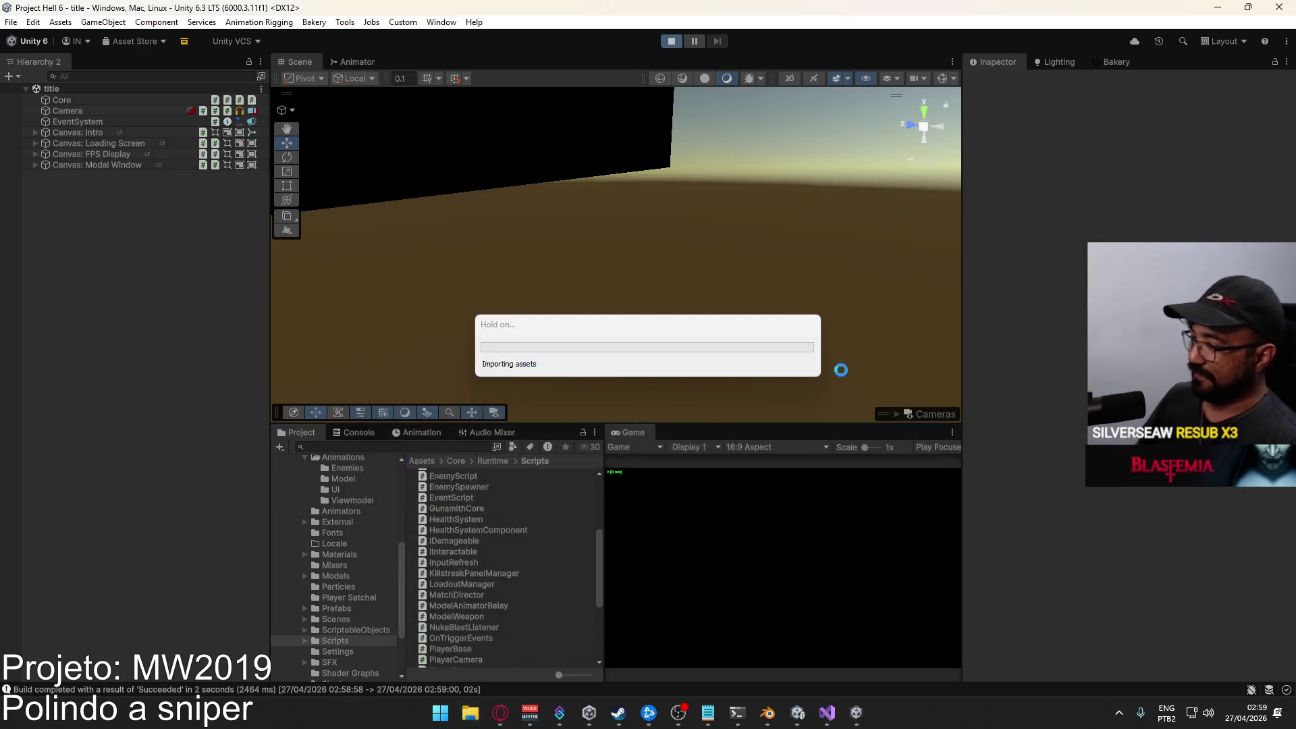
mouse_move(804, 721)
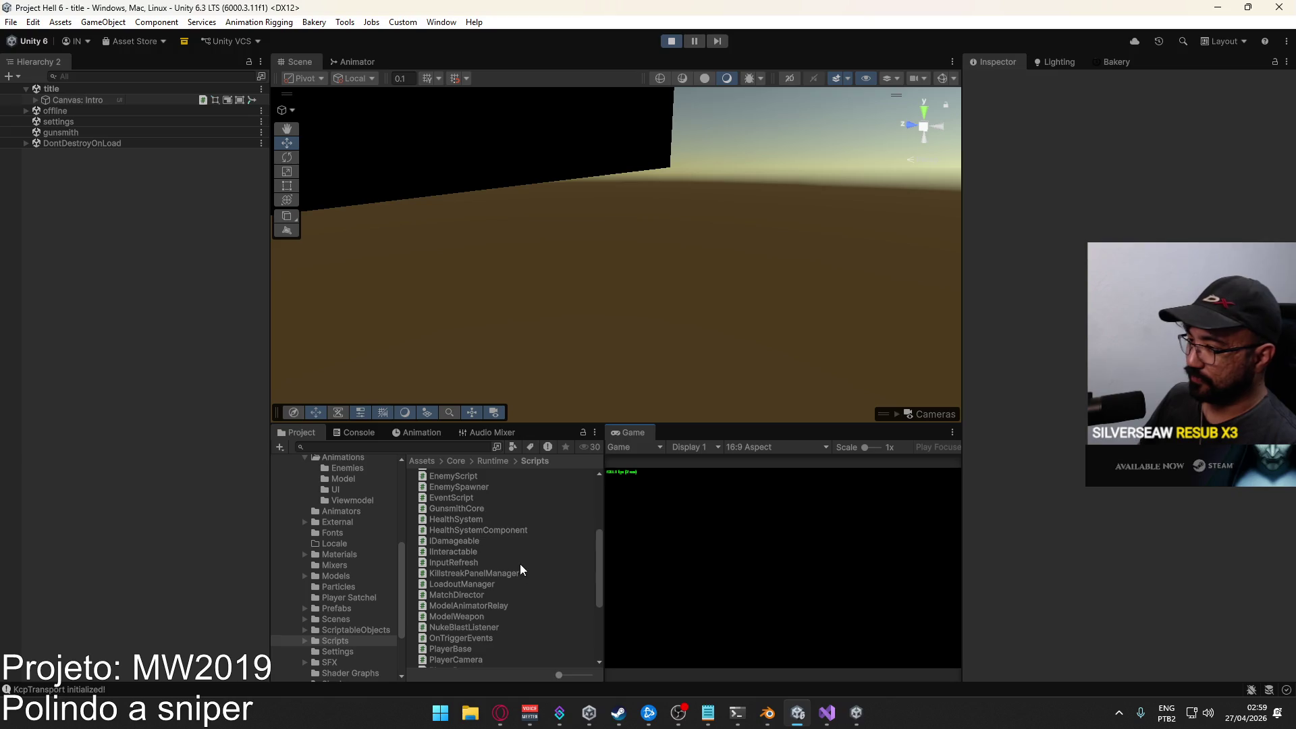
left_click(636, 620)
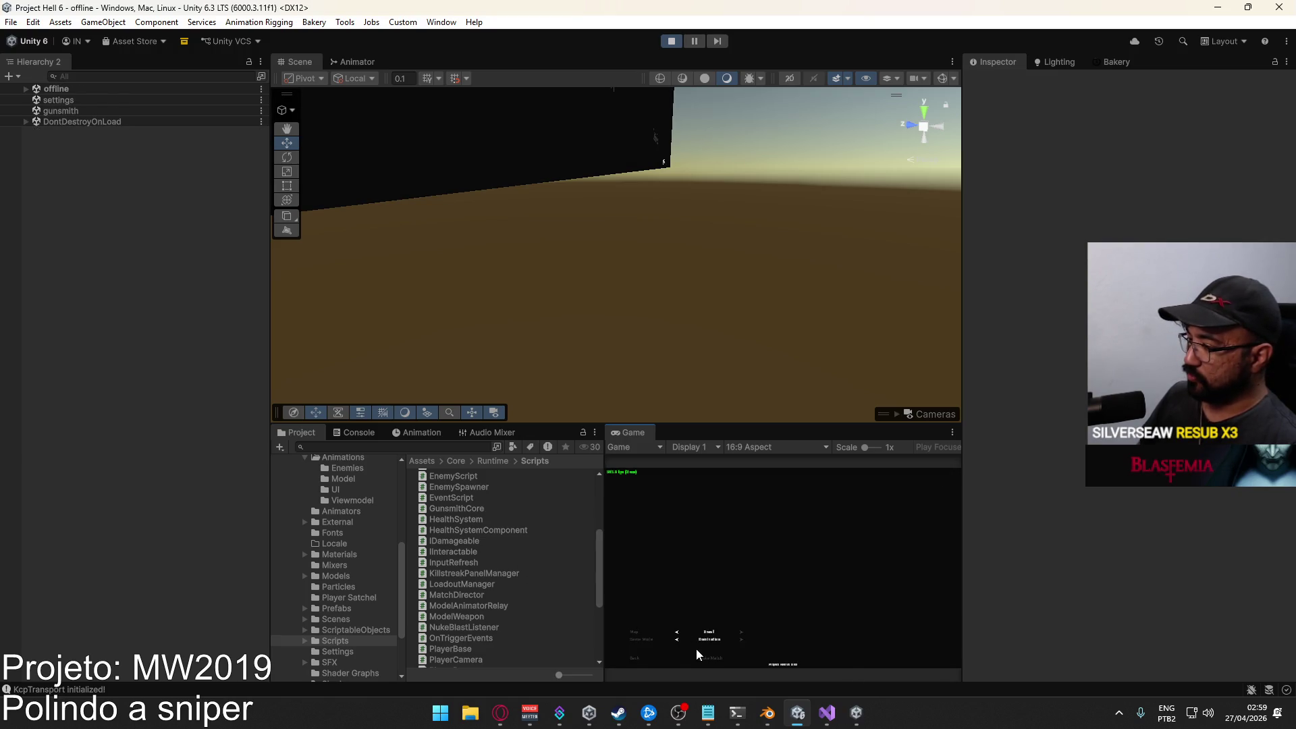
left_click(709, 658)
Bring the standalone build to the front and connect it to the hosted match.
key("super")
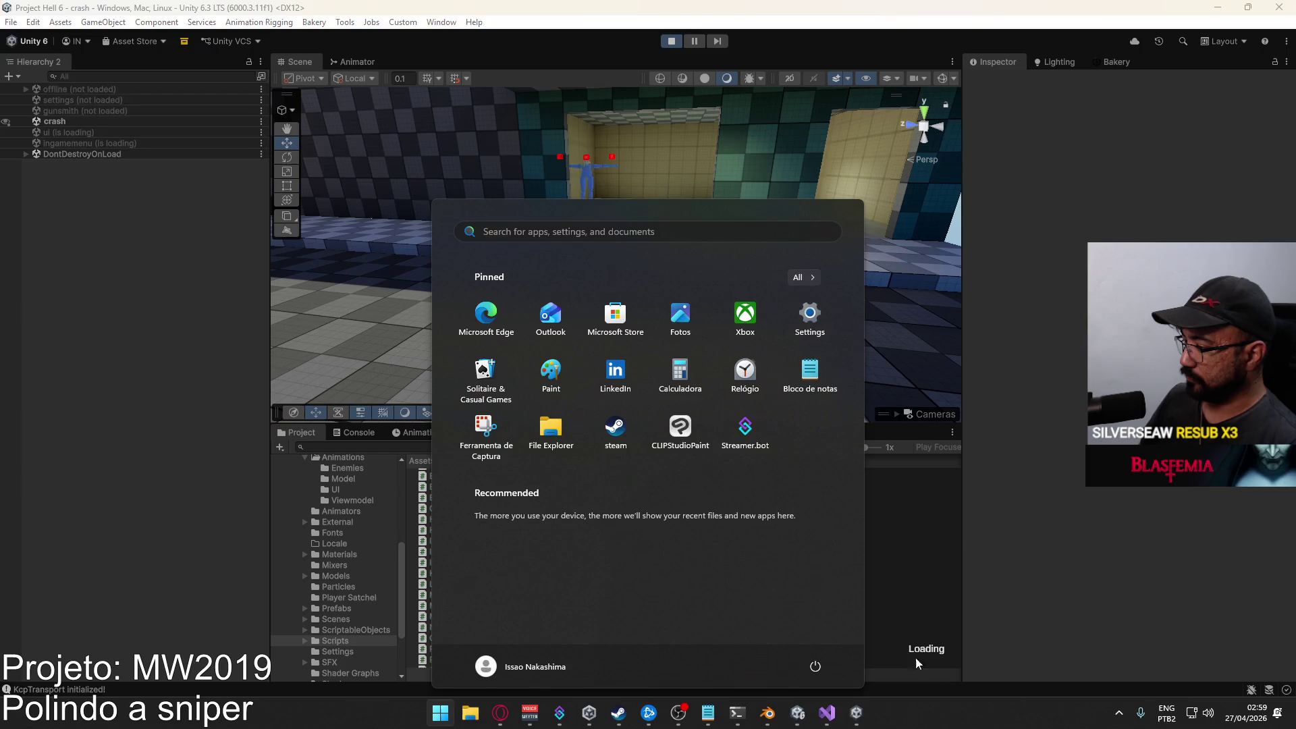
left_click(854, 716)
left_click(148, 586)
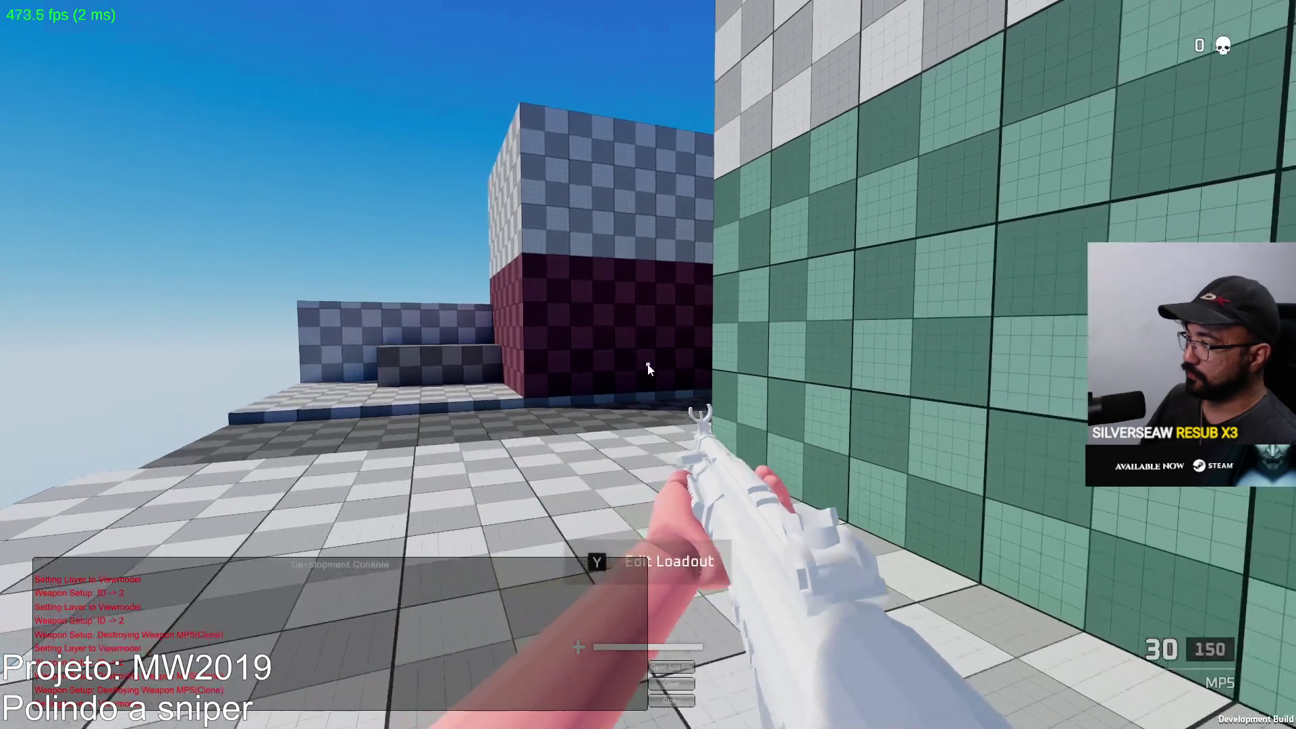
Walk through the alley and plaza firing the MP5, then reload it to 30/131.
key("alt+Tab")
left_click(672, 476)
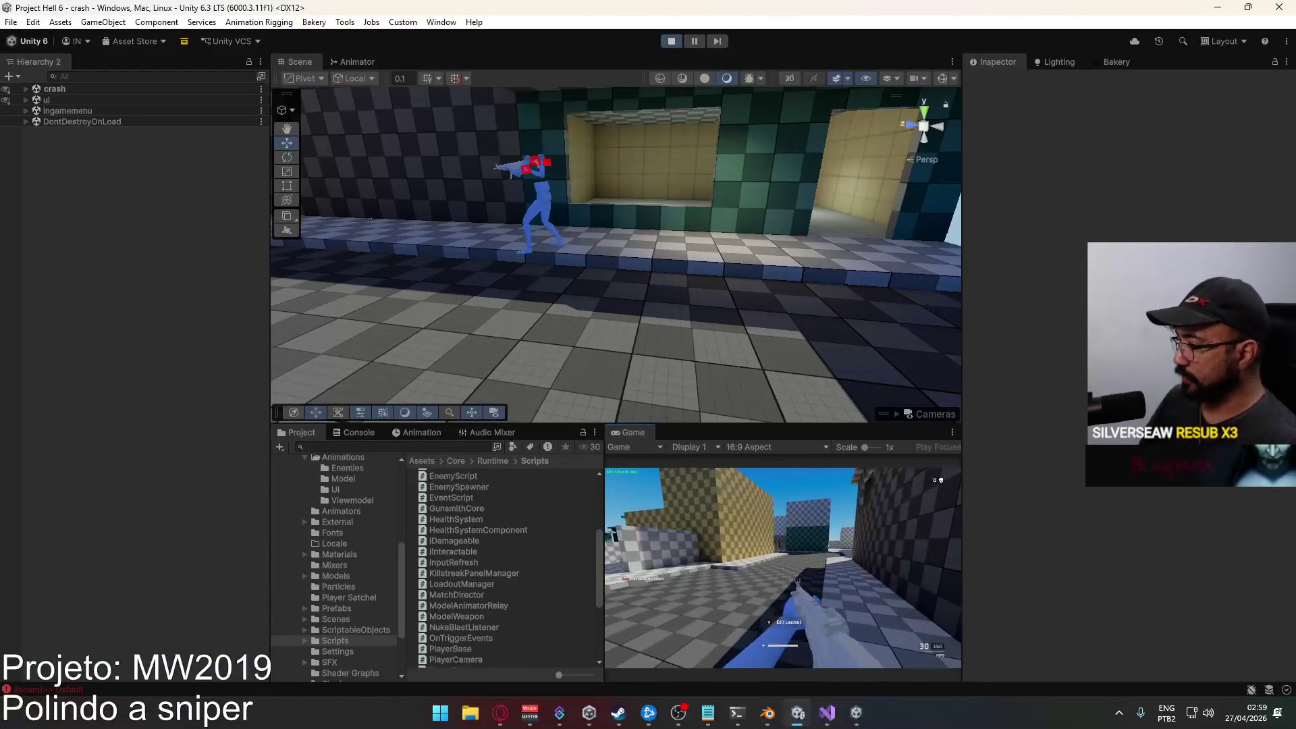
key("alt+Tab")
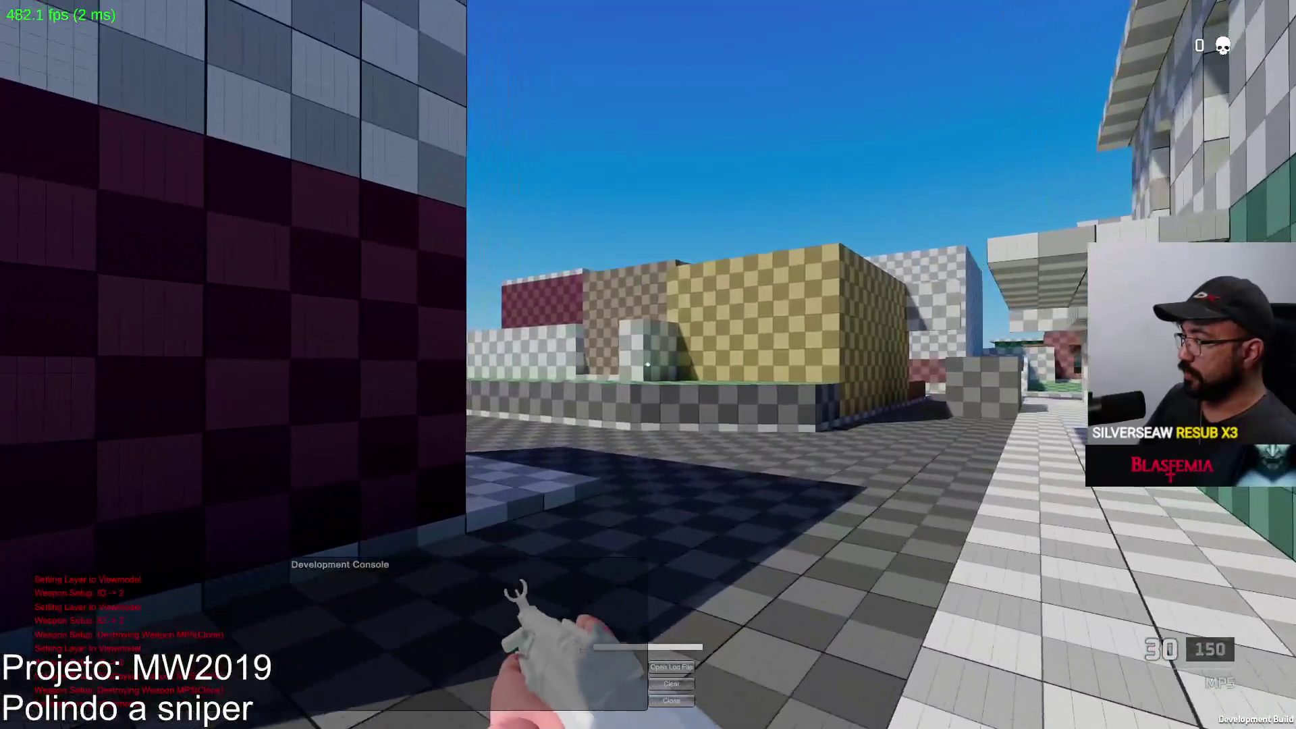
key("w")
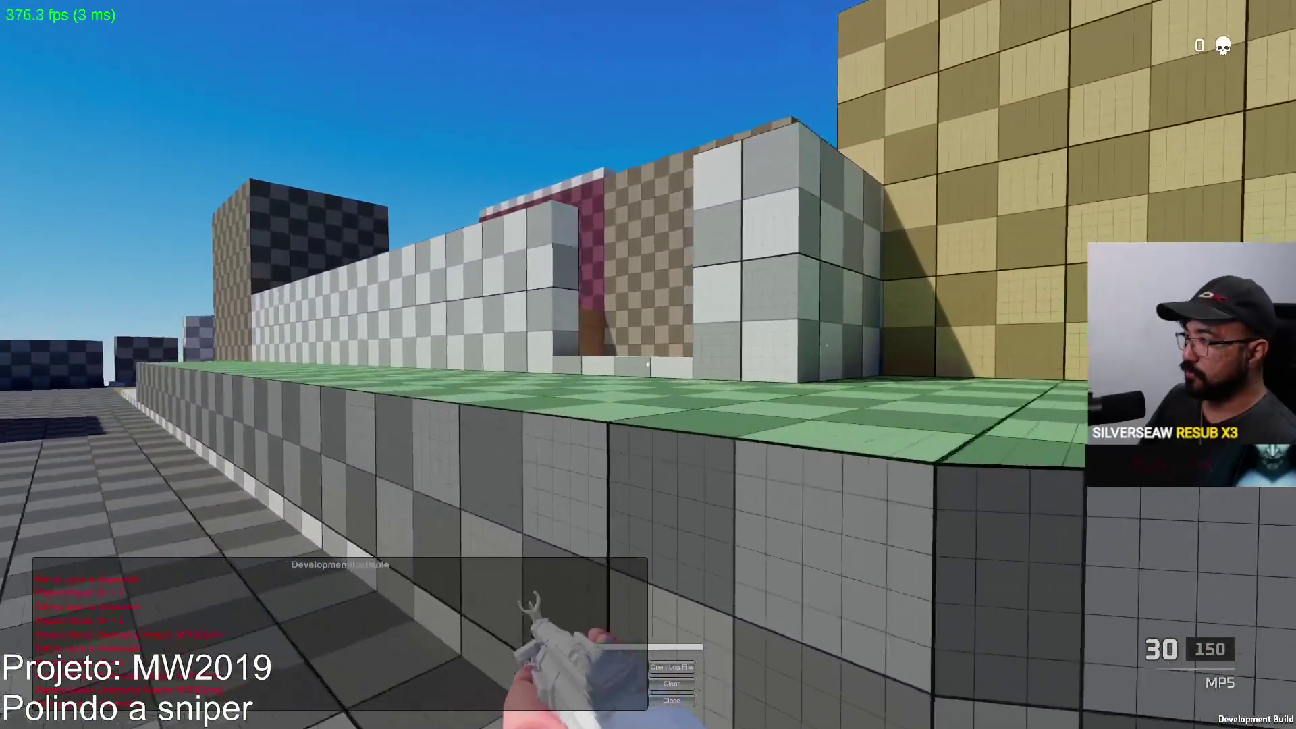
key("w")
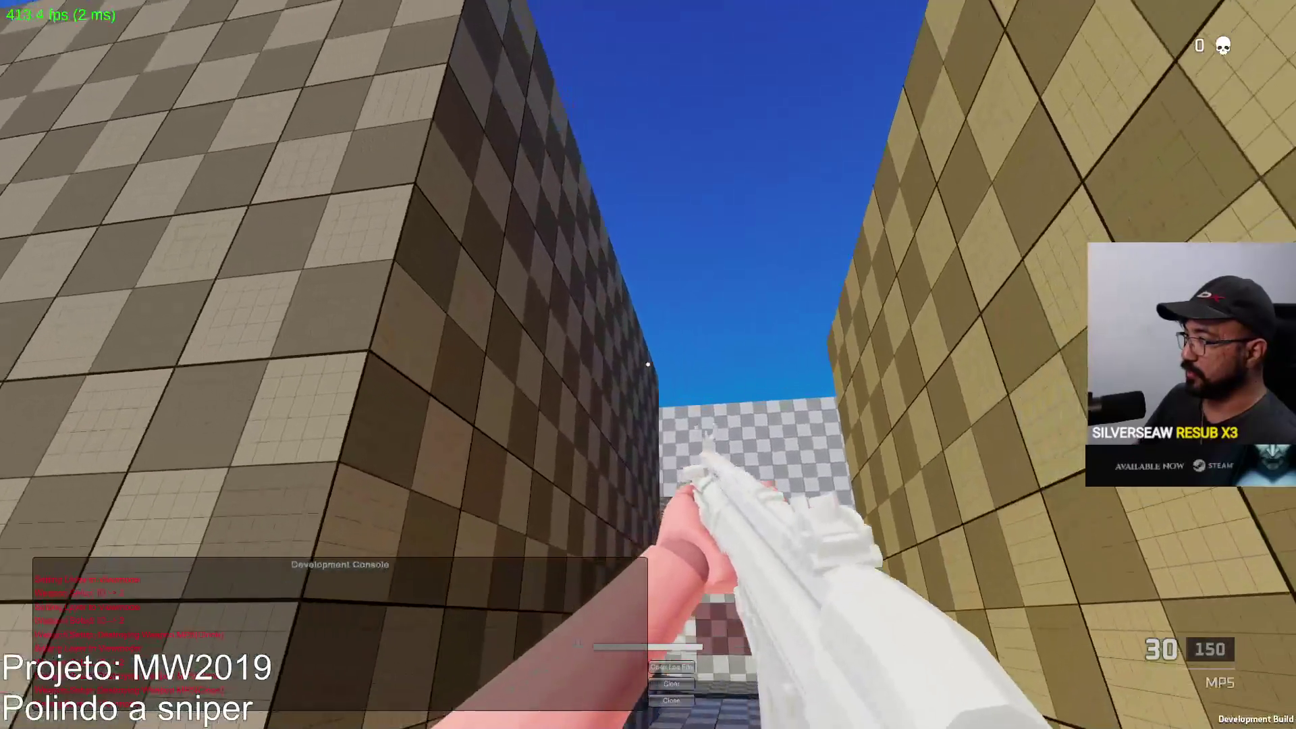
key("w")
left_click(647, 364)
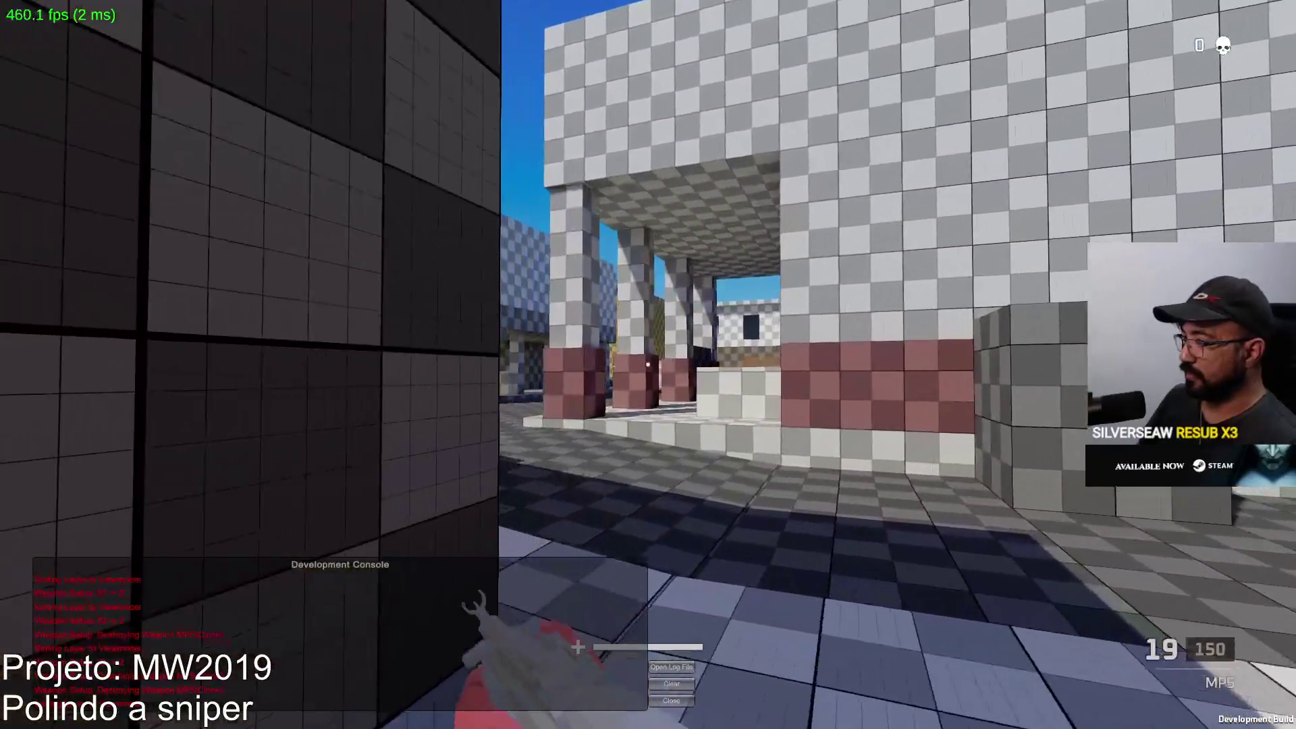
key("w")
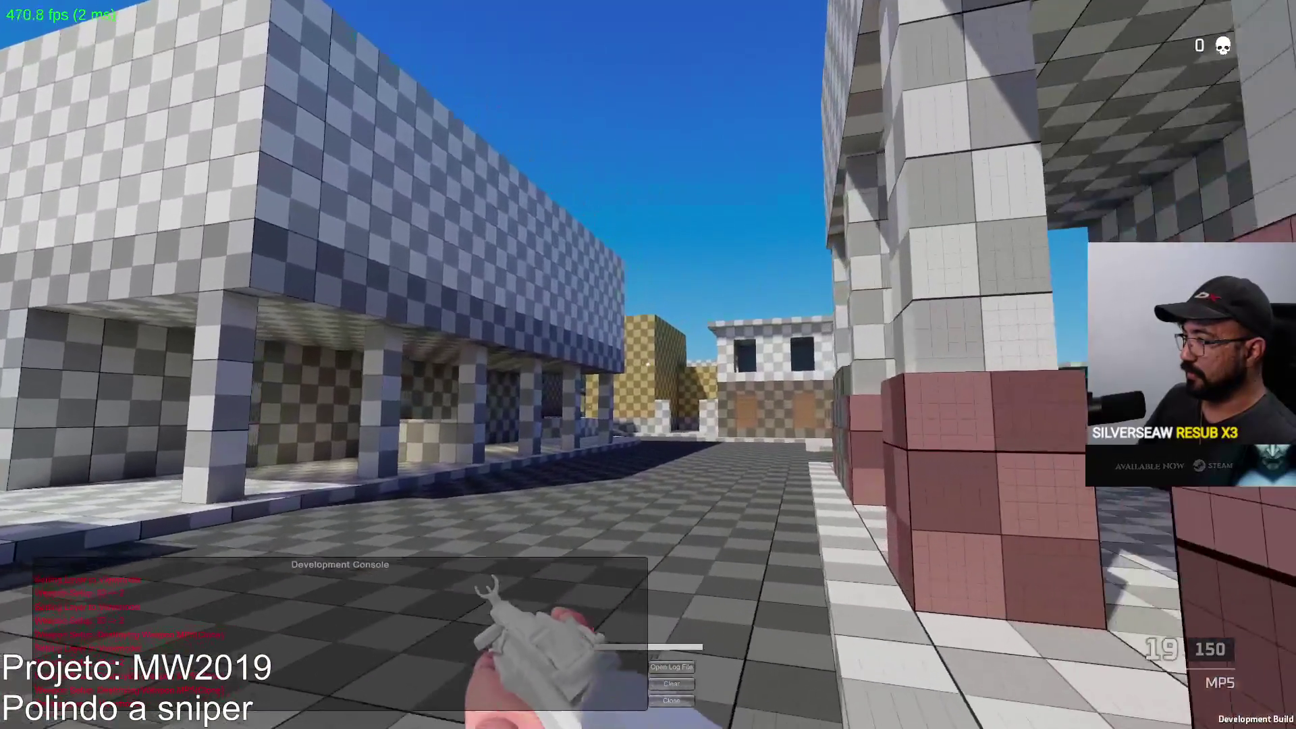
left_click(647, 364)
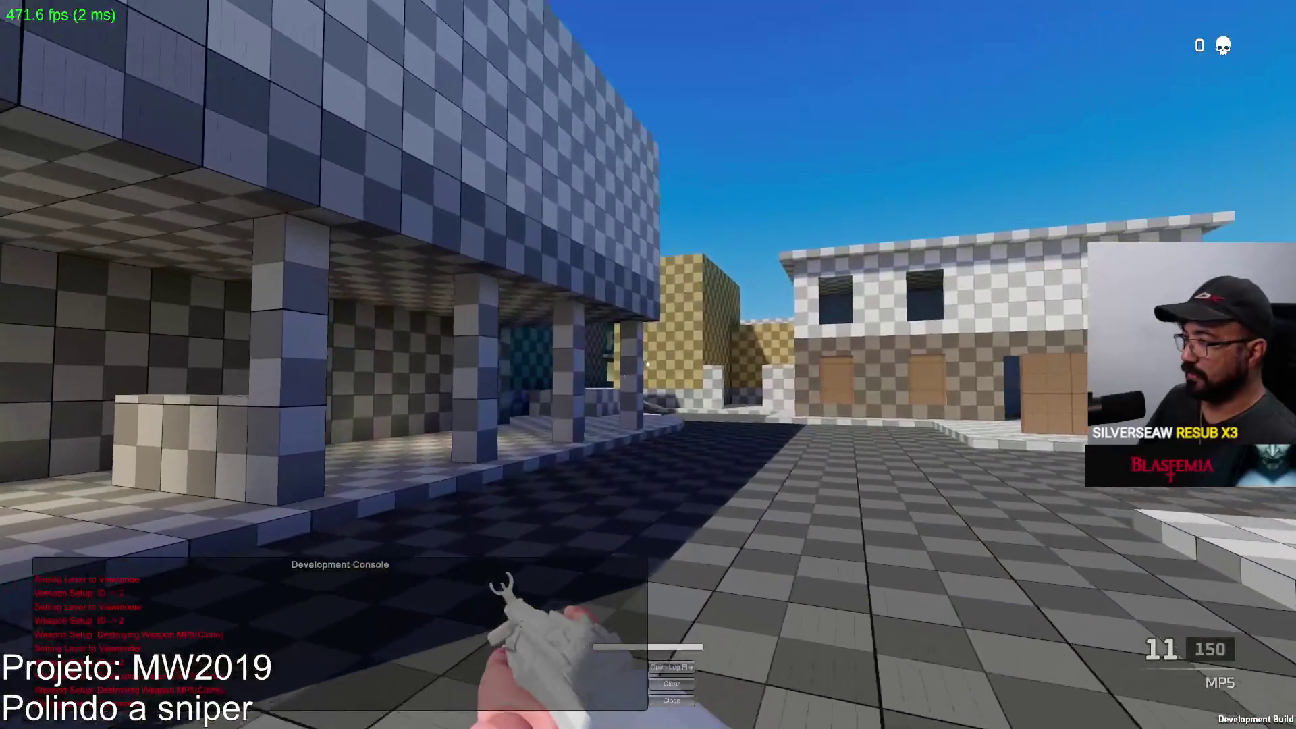
key("r")
key("w")
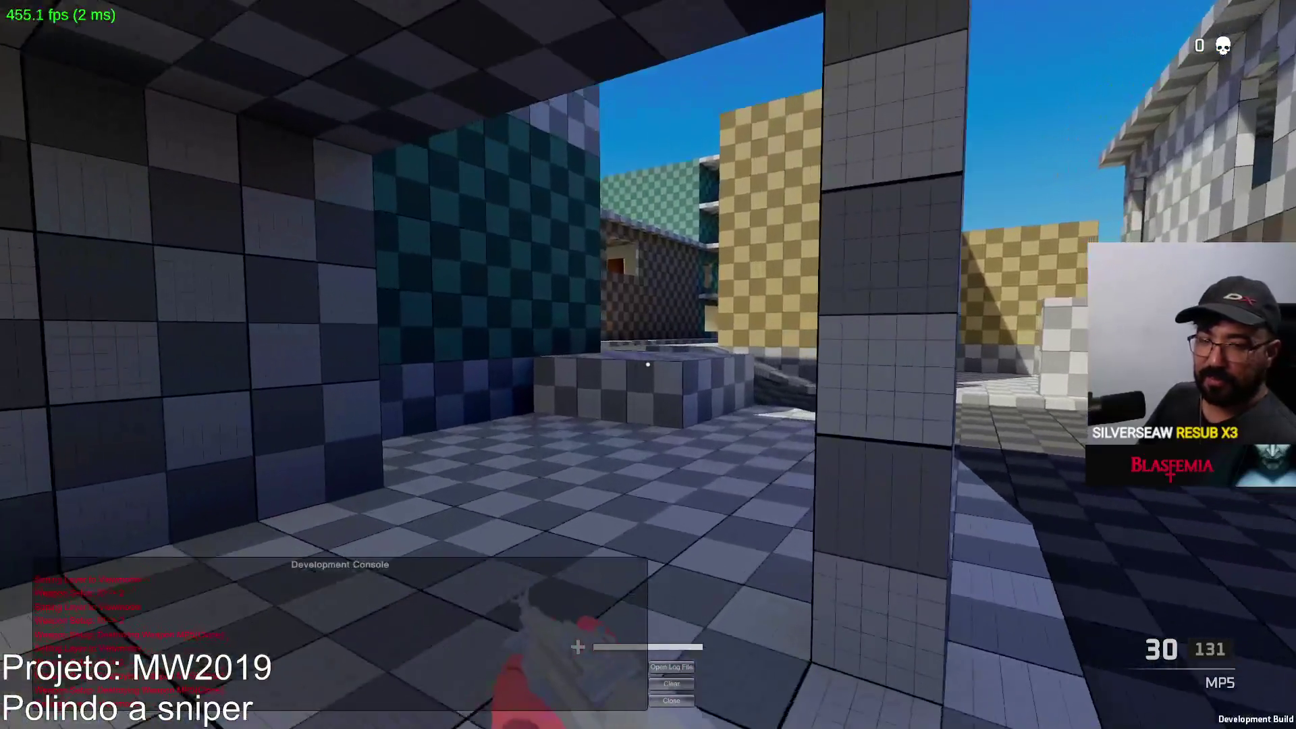
key("w")
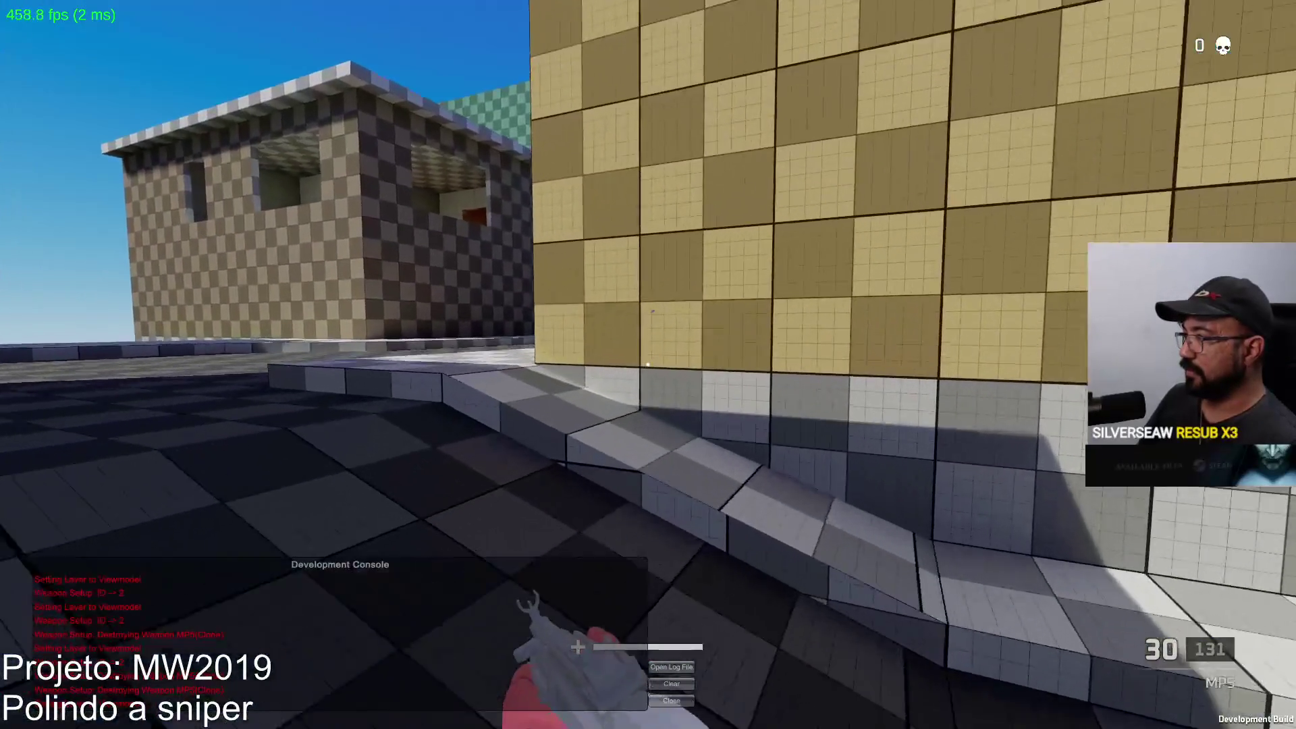
key("super")
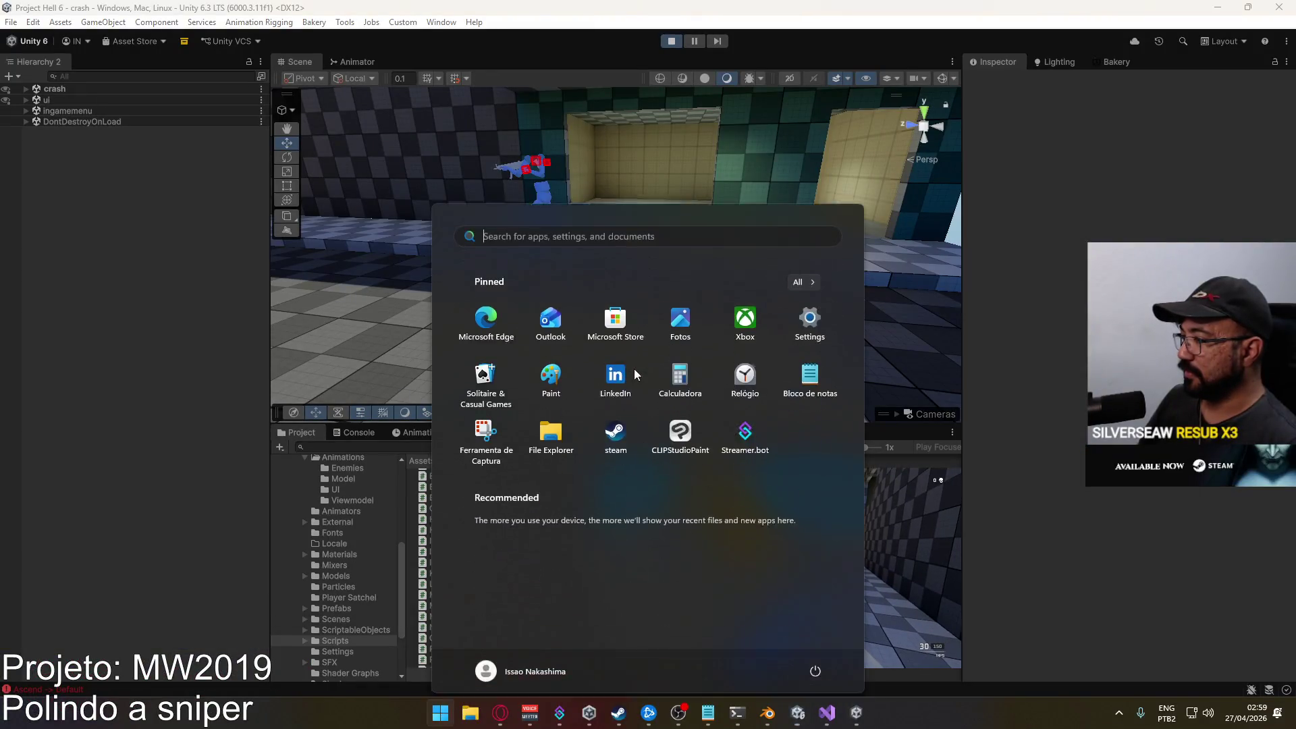
Put the MP5 Body, MP5 Mag and MP5 Top Railing on the Default layer.
key("super")
mouse_move(654, 270)
left_mouse_down()
mouse_move(338, 148)
mouse_move(331, 194)
mouse_move(471, 215)
mouse_move(699, 283)
left_mouse_up()
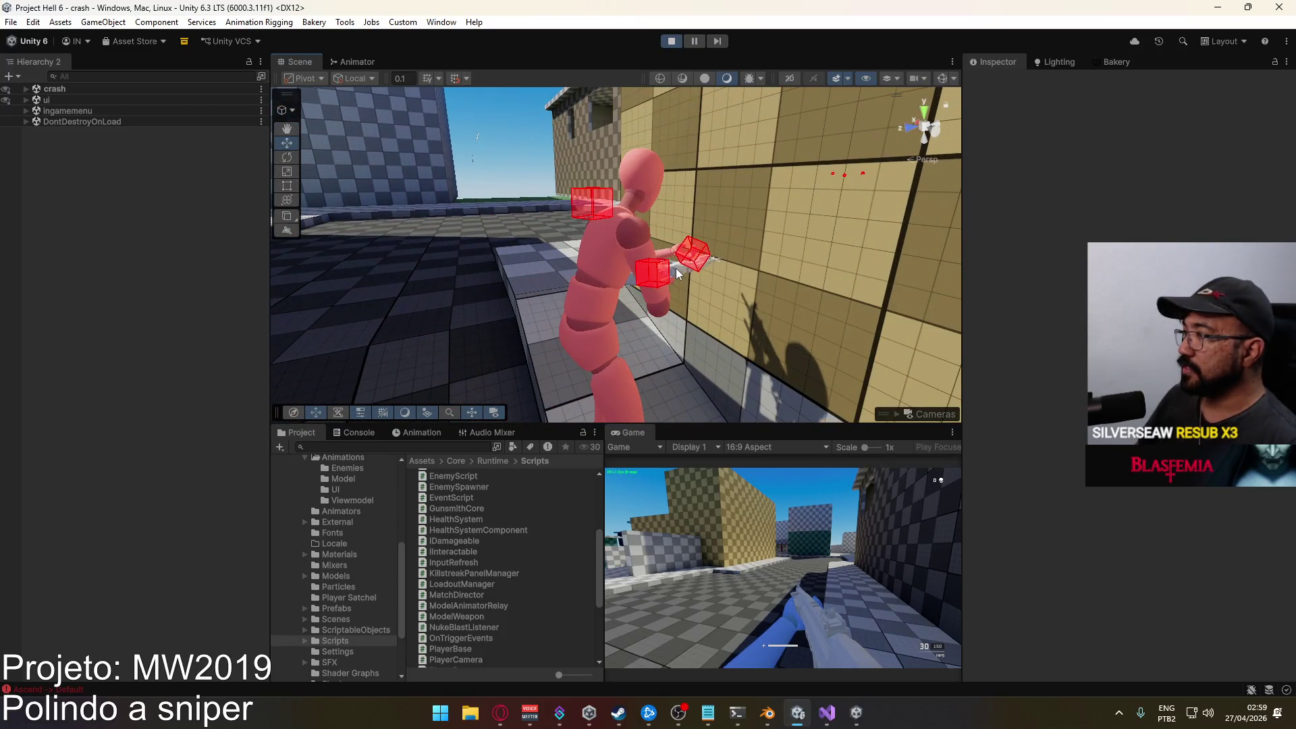
left_click(678, 273)
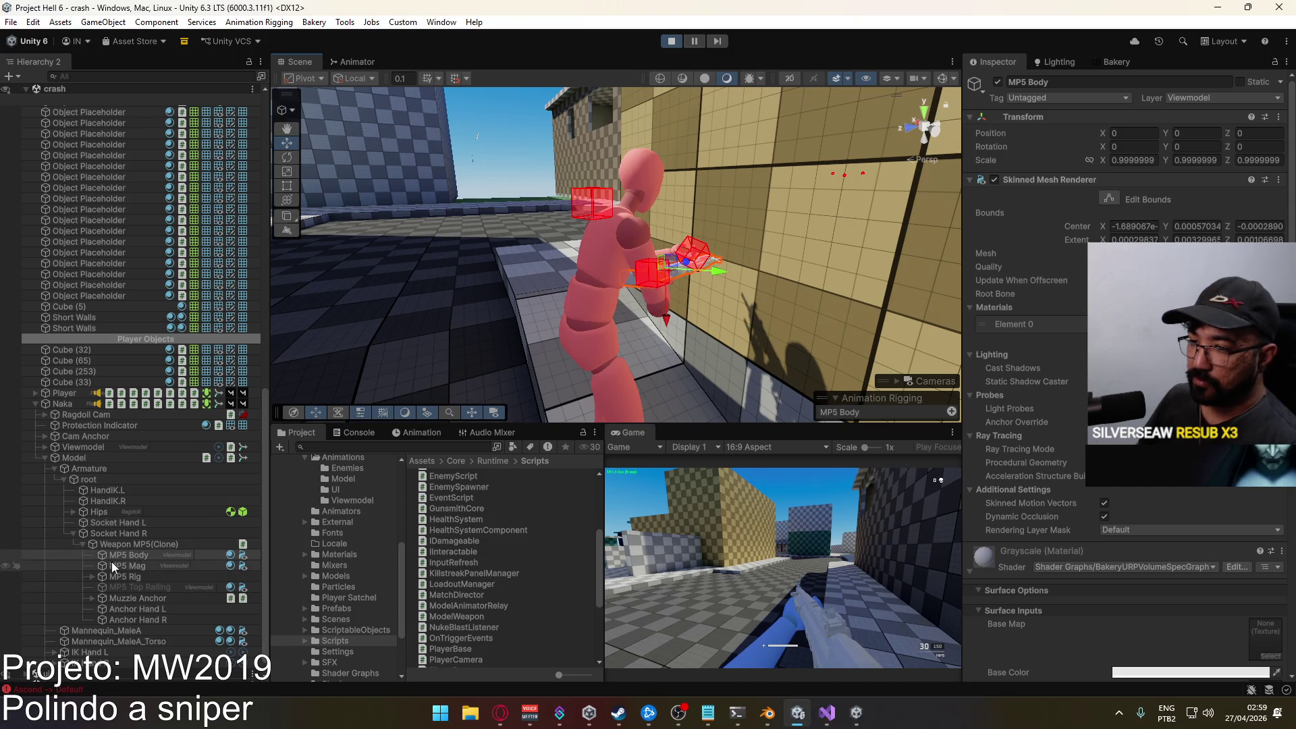
left_click(118, 566, "ctrl")
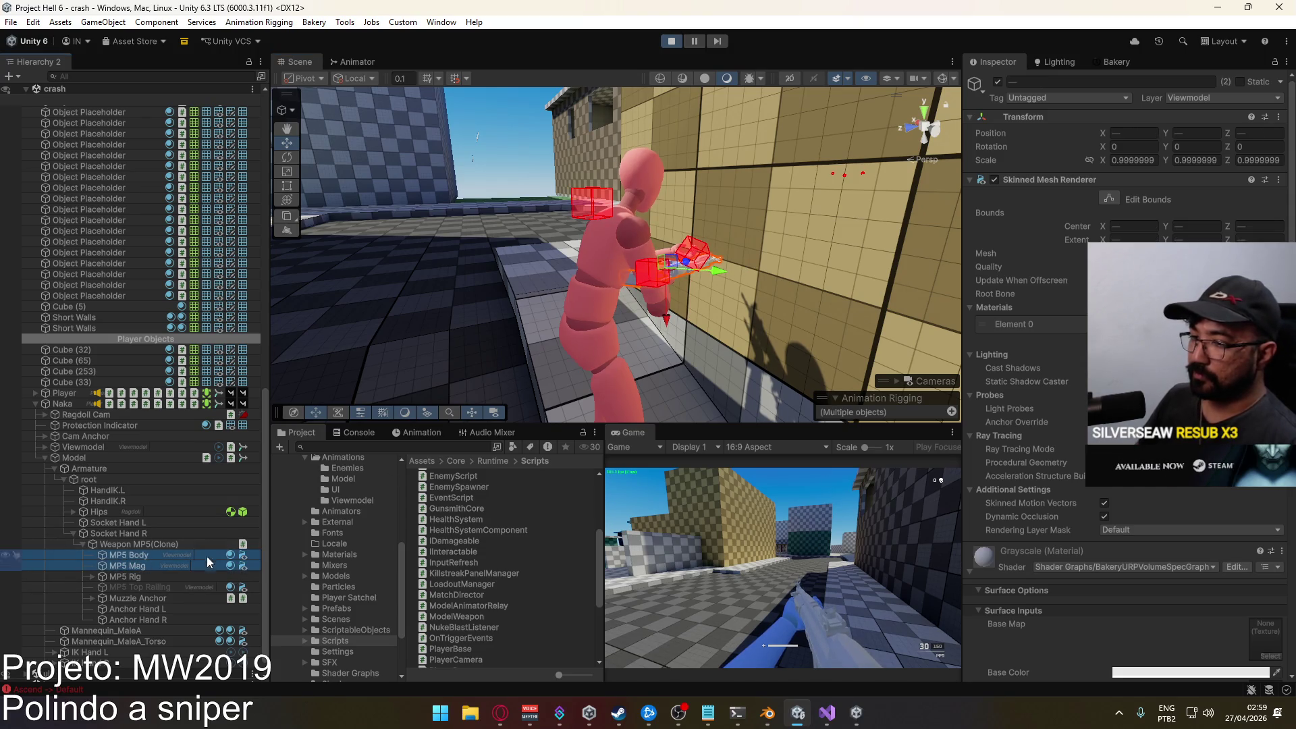
left_click(164, 588, "ctrl")
left_click(1215, 98)
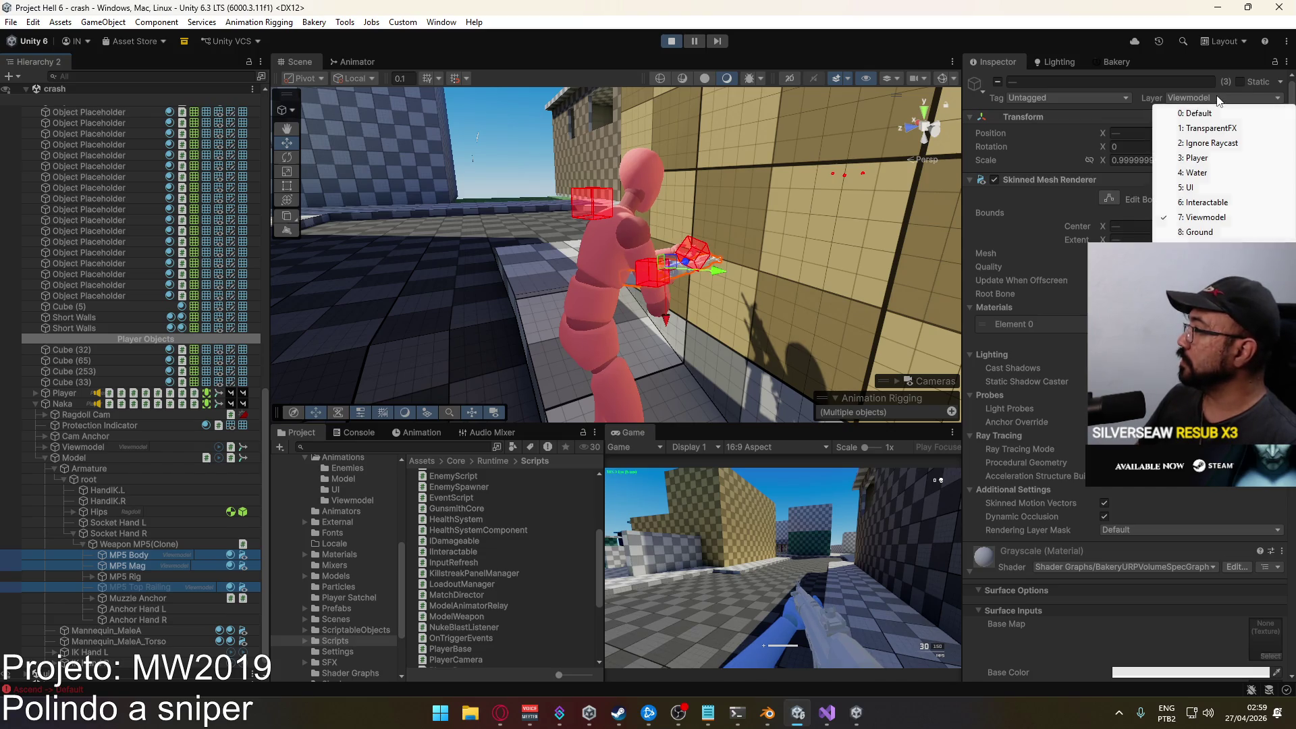
left_click(1208, 114)
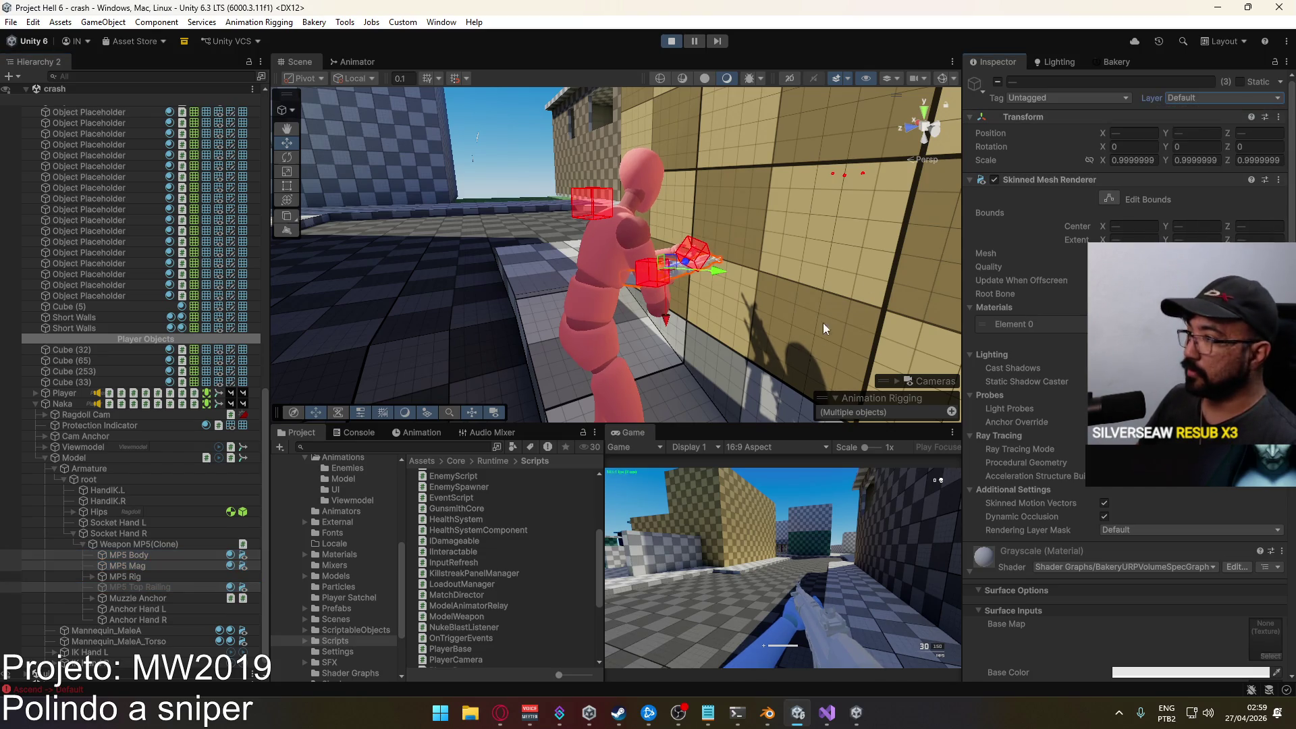
Test the weapon in a maximized Game view, then restore the editor layout.
right_click(638, 434)
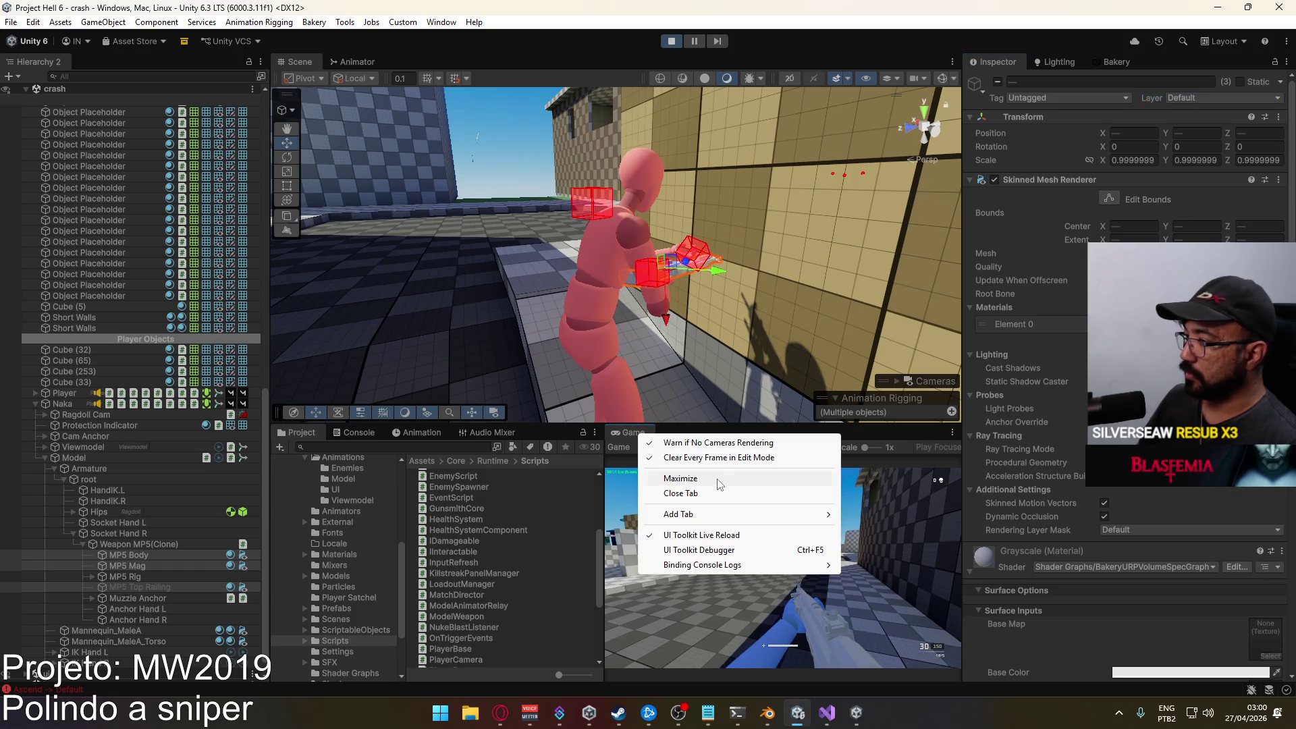
left_click(665, 472)
key("w")
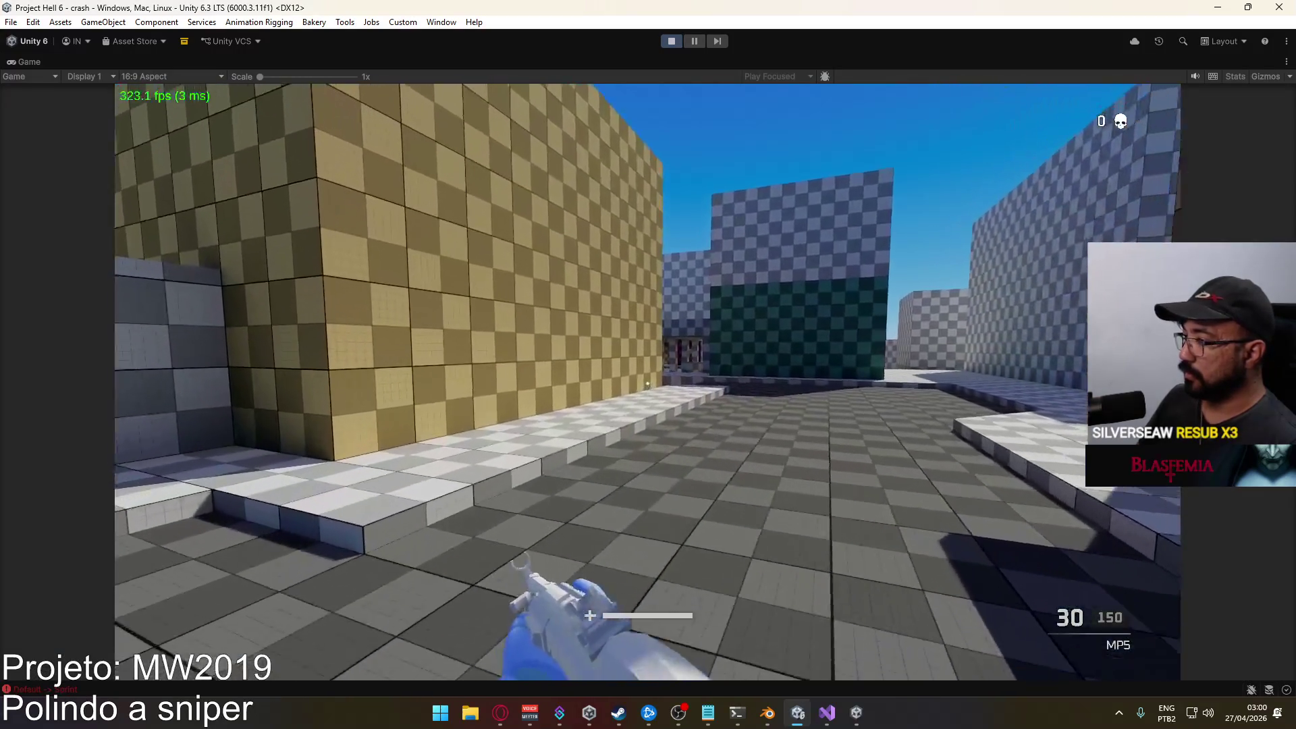
key("w")
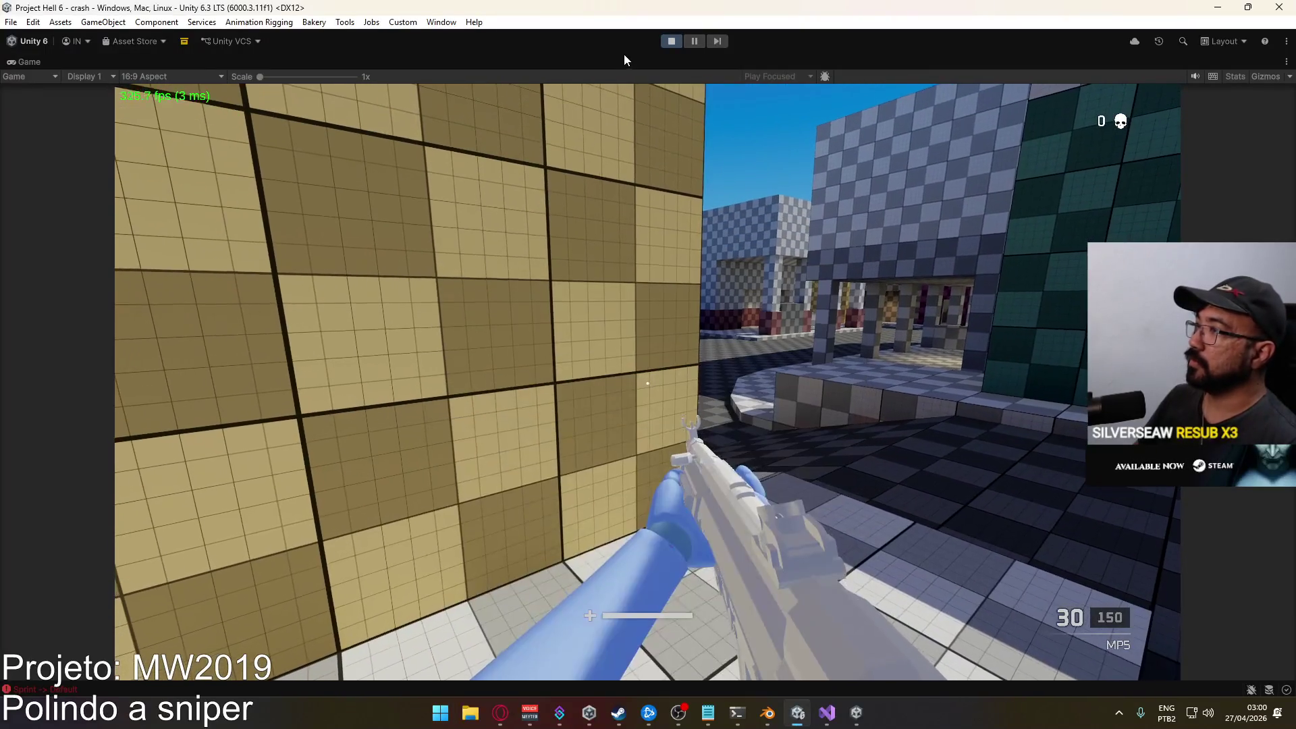
right_click(628, 61)
left_click(689, 104)
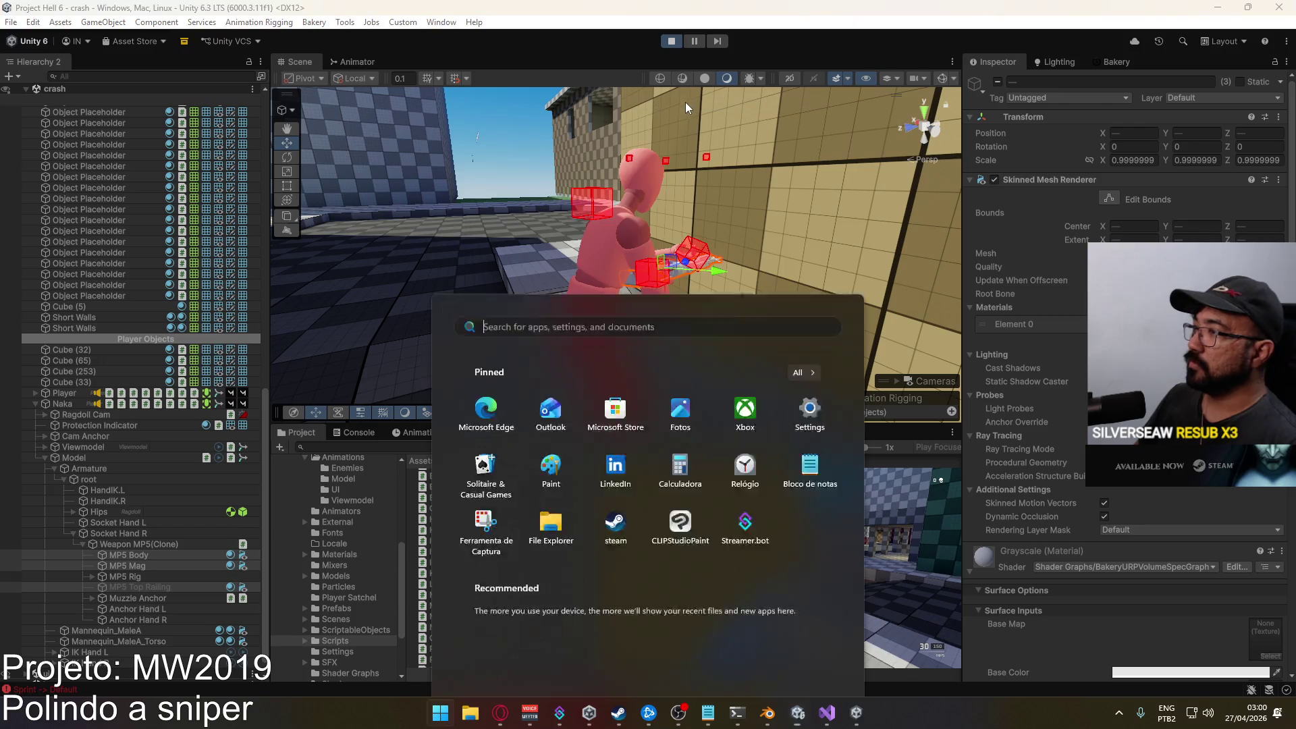
Change Weapon MP5(Clone)'s Z rotation from -180 to -90 and orbit to check the held rifle.
left_click_drag(591, 228, 549, 280)
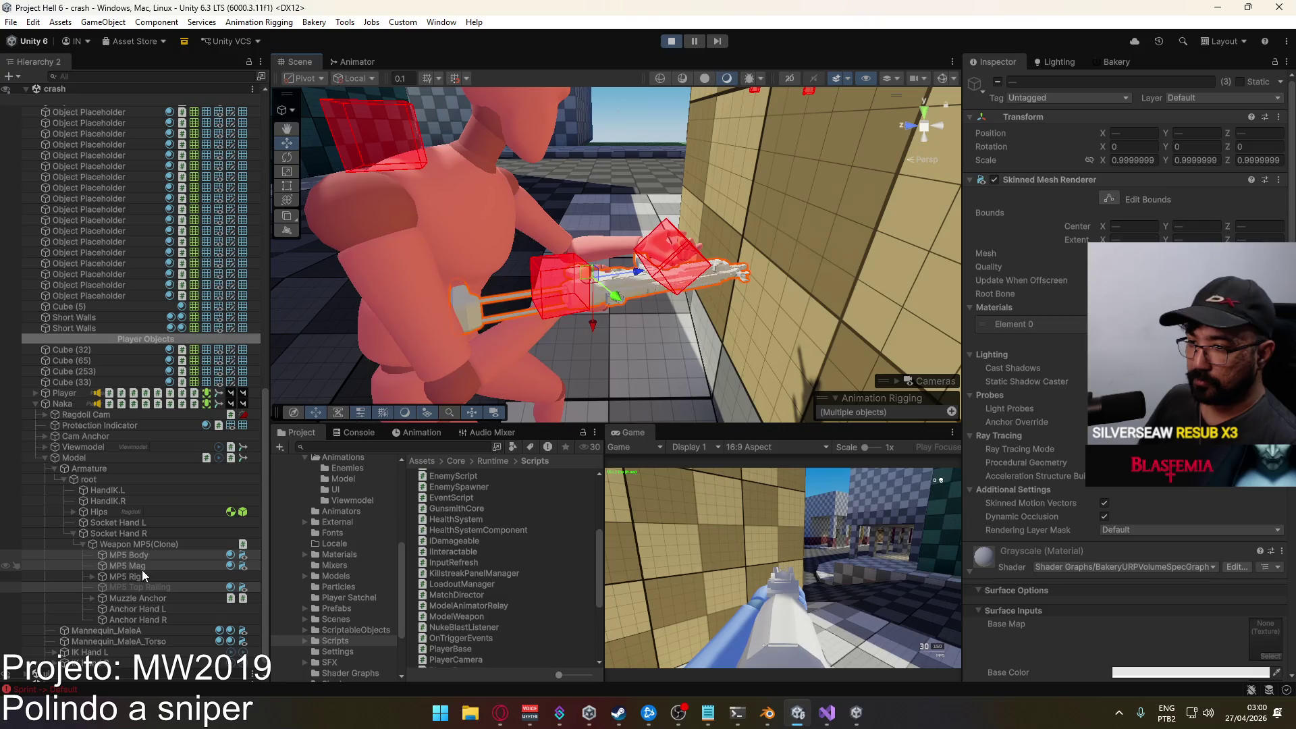
left_click(139, 544)
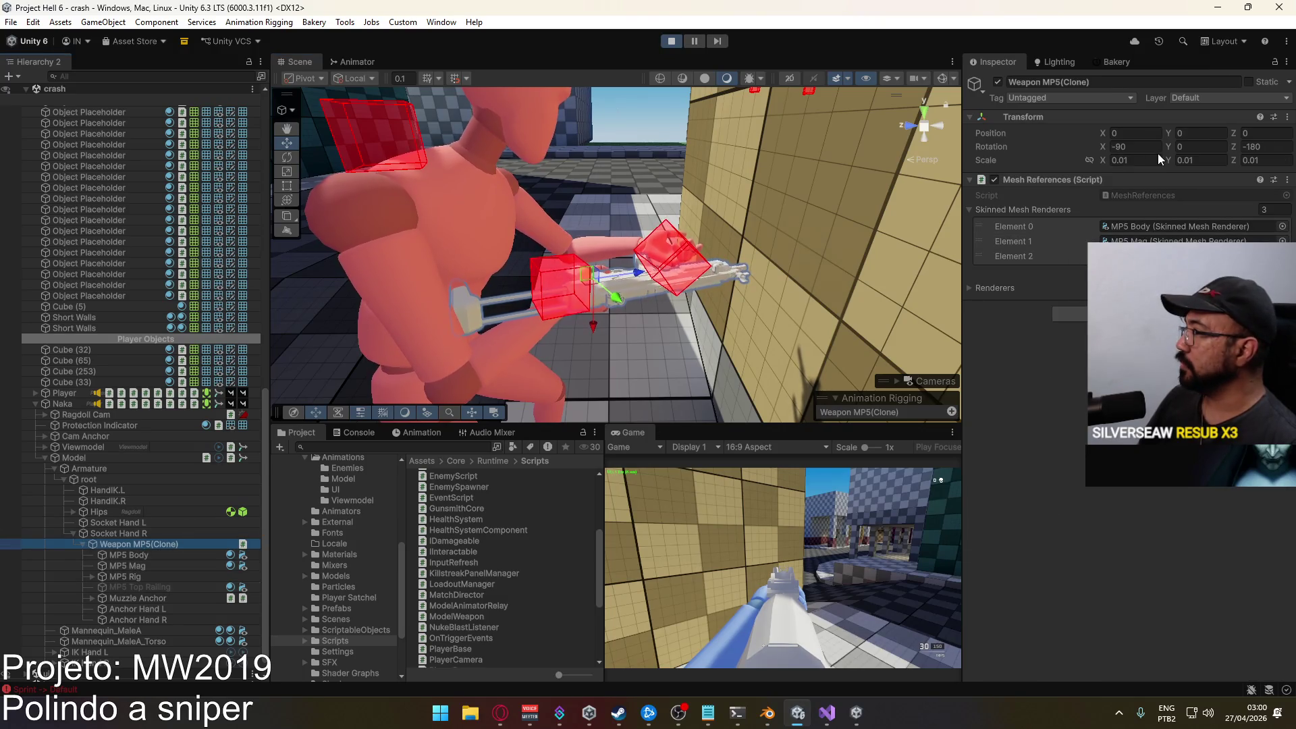
left_click(1282, 149)
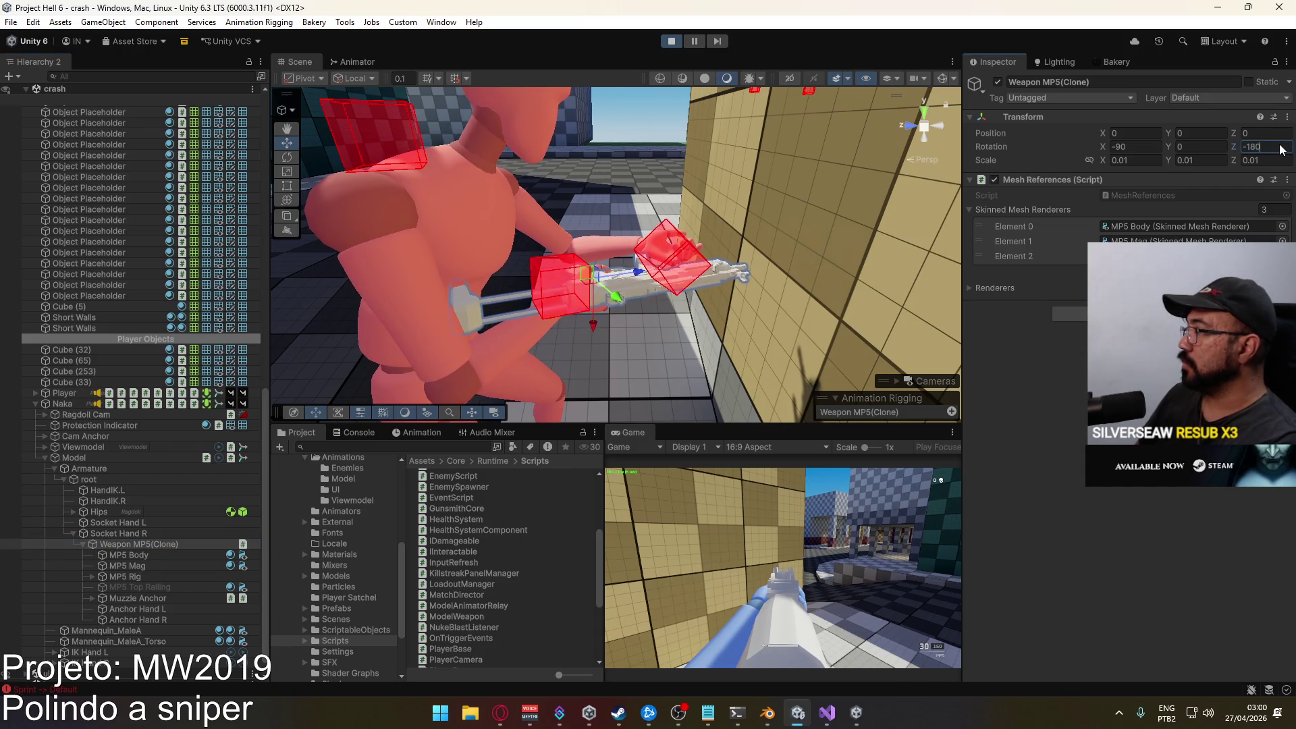
double_click(1248, 145)
type("-90")
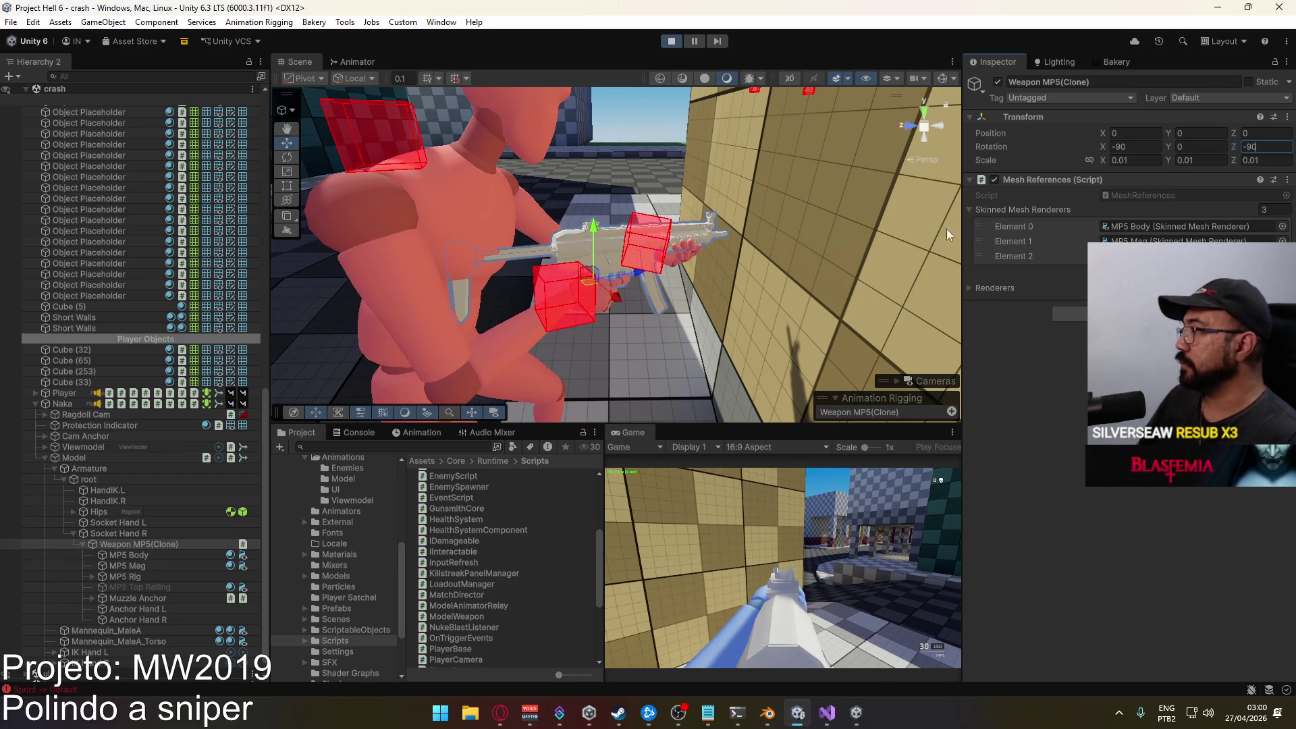
left_click_drag(787, 291, 401, 278)
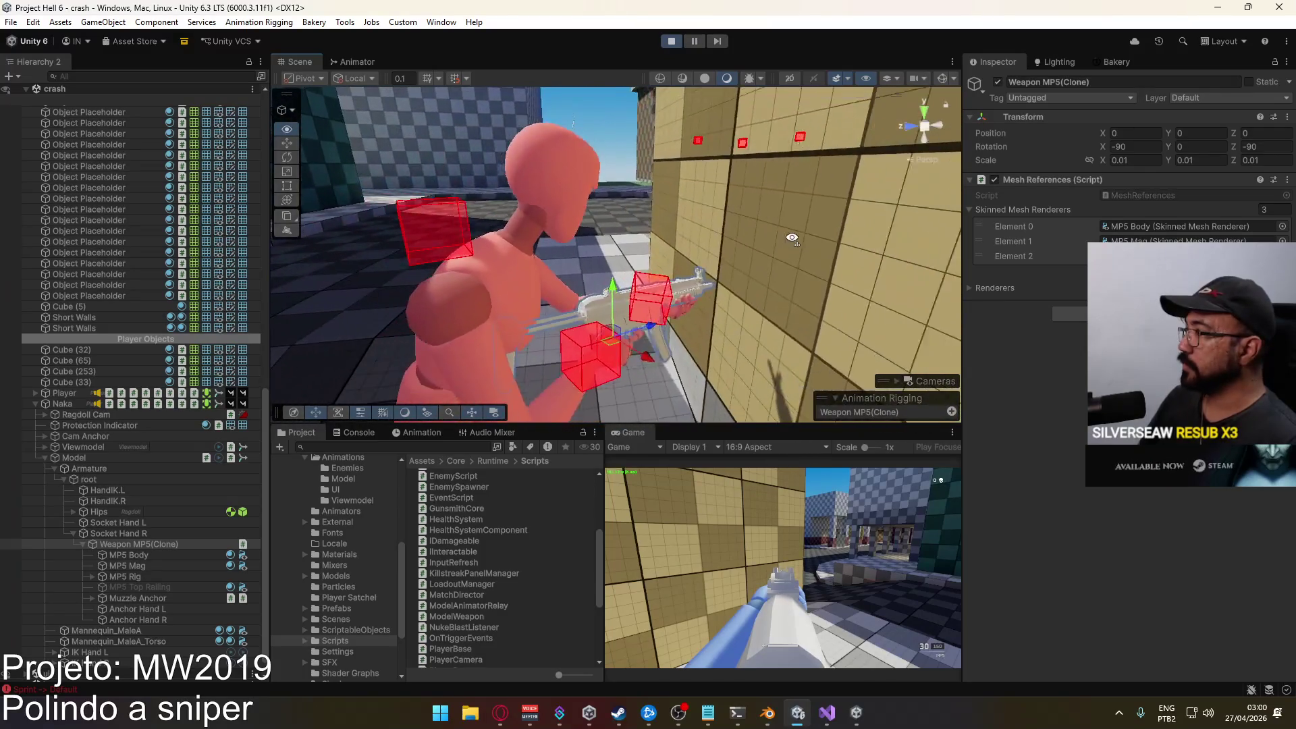
left_click(825, 714)
Open the ModelWeapon script in Visual Studio from Unity's Project window.
scroll(500, 349, "down", 4)
scroll(501, 349, "up", 7)
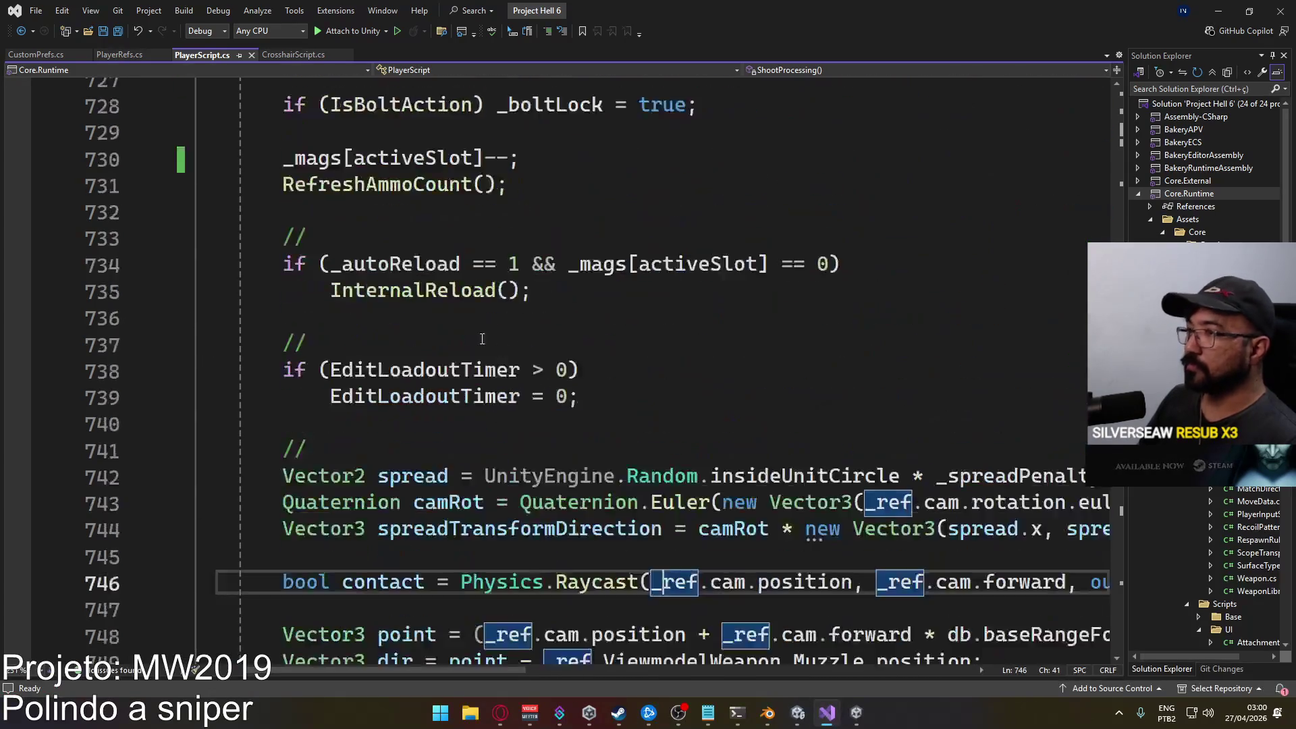
scroll(500, 349, "up", 3)
left_click(798, 713)
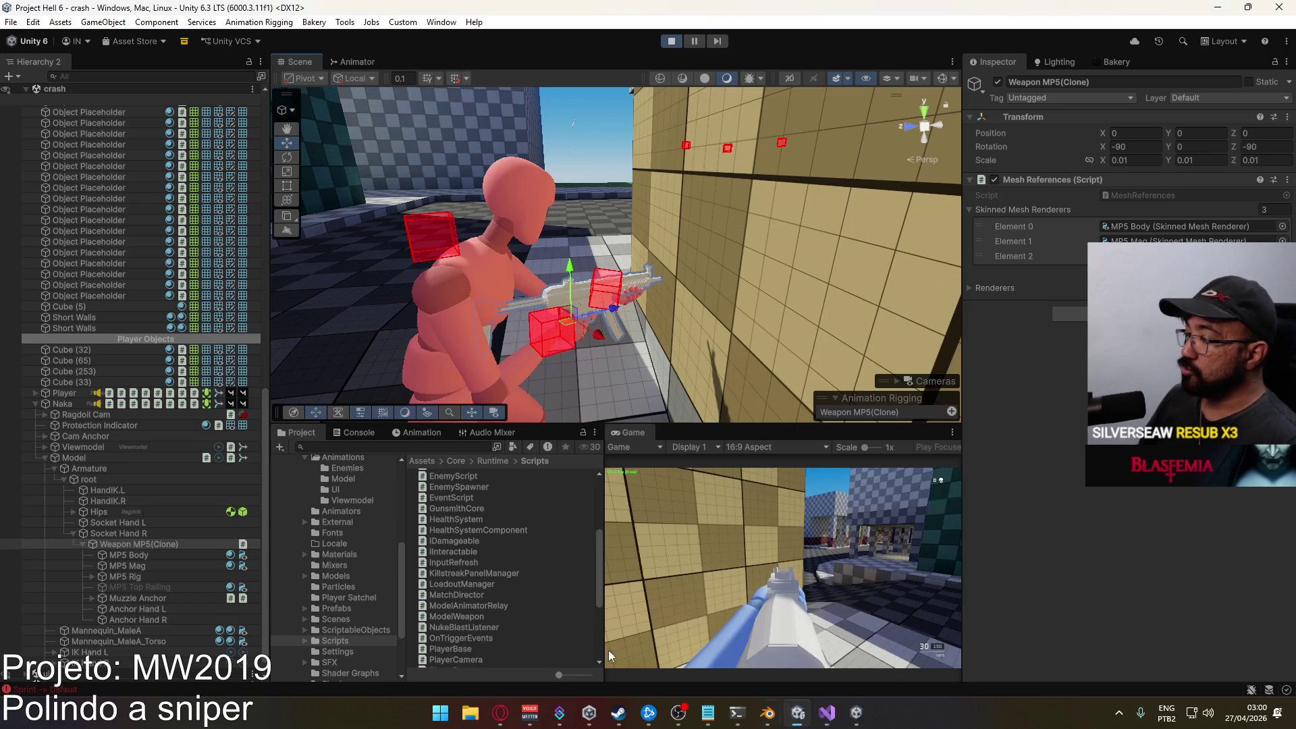
scroll(511, 581, "down", 3)
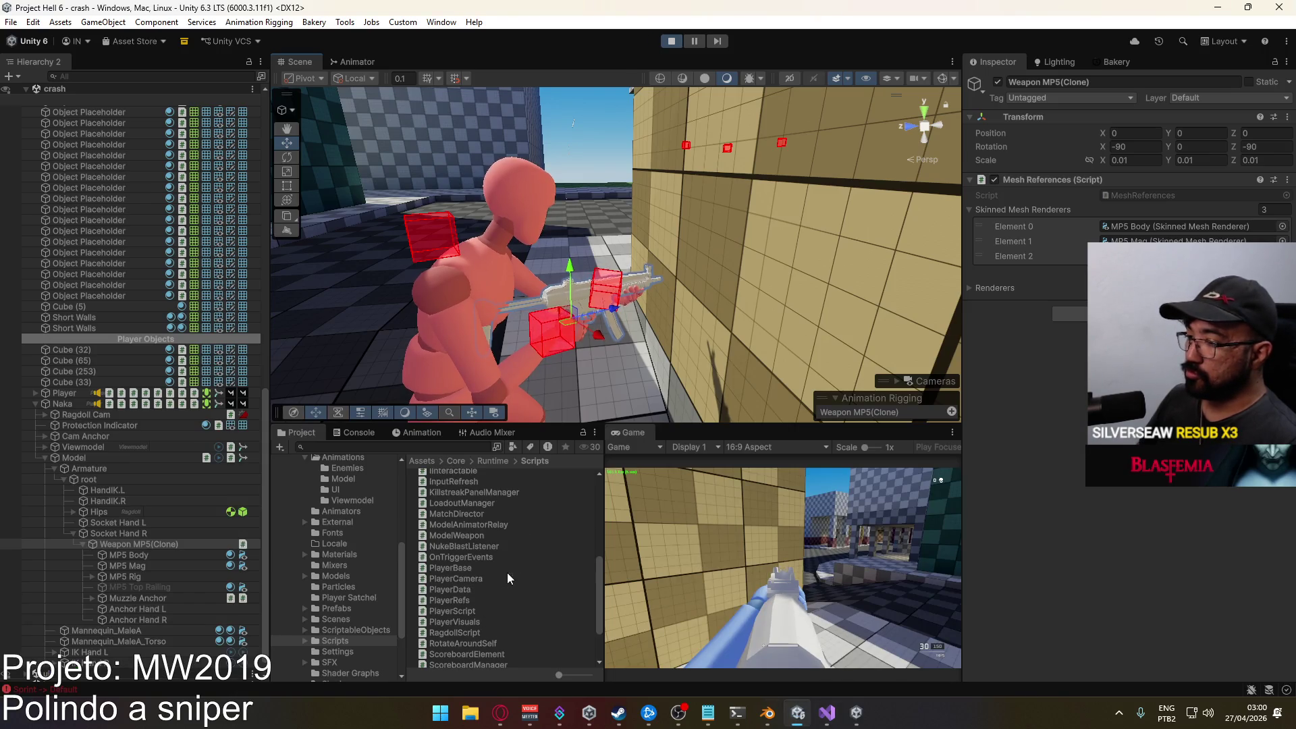
double_click(476, 535)
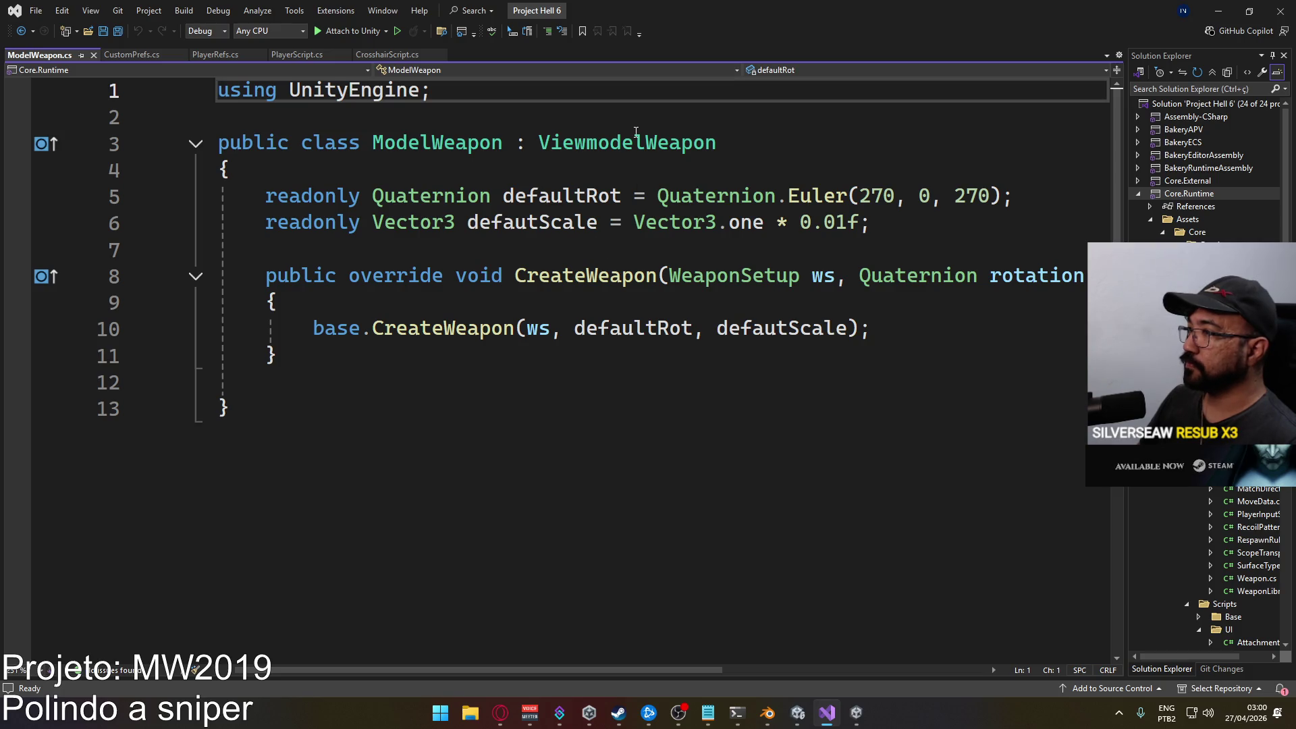
Go to the definition of the ViewmodelWeapon base class.
mouse_move(639, 132)
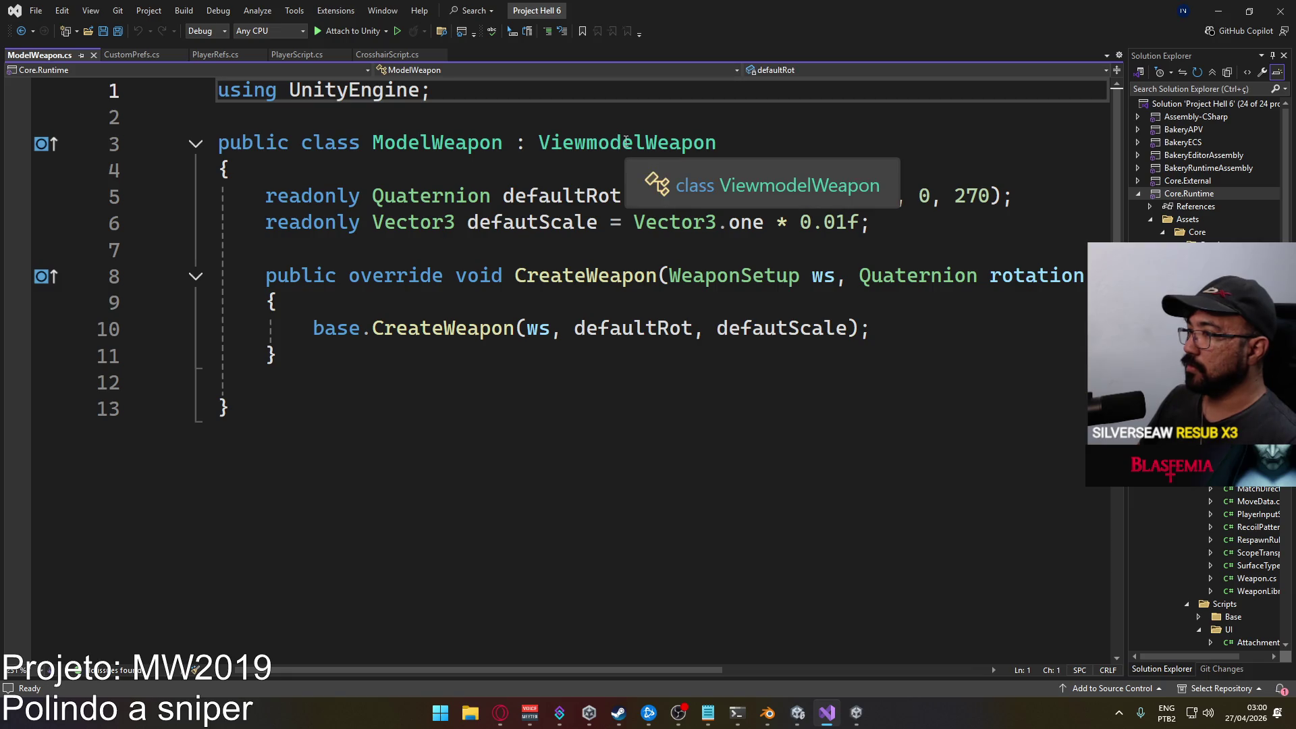
key("ctrl")
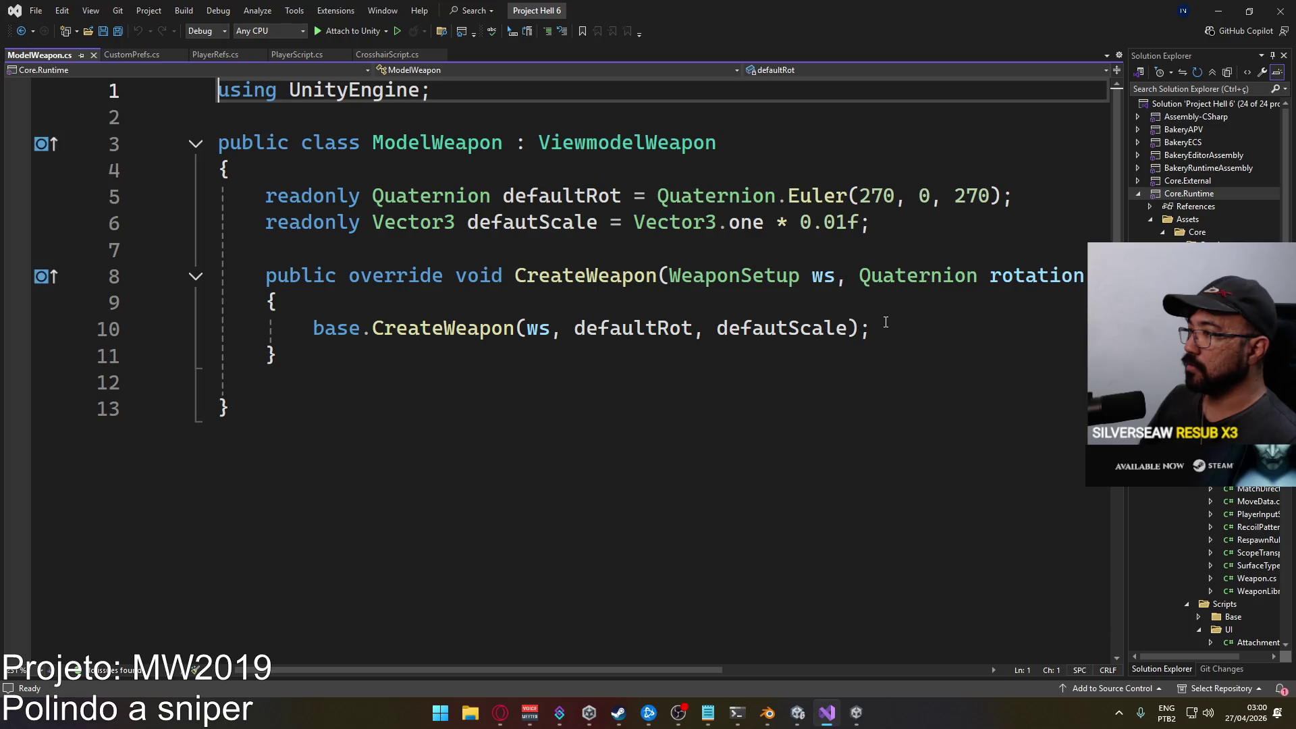
mouse_move(611, 668)
left_mouse_down()
mouse_move(747, 650)
mouse_move(611, 629)
left_mouse_up()
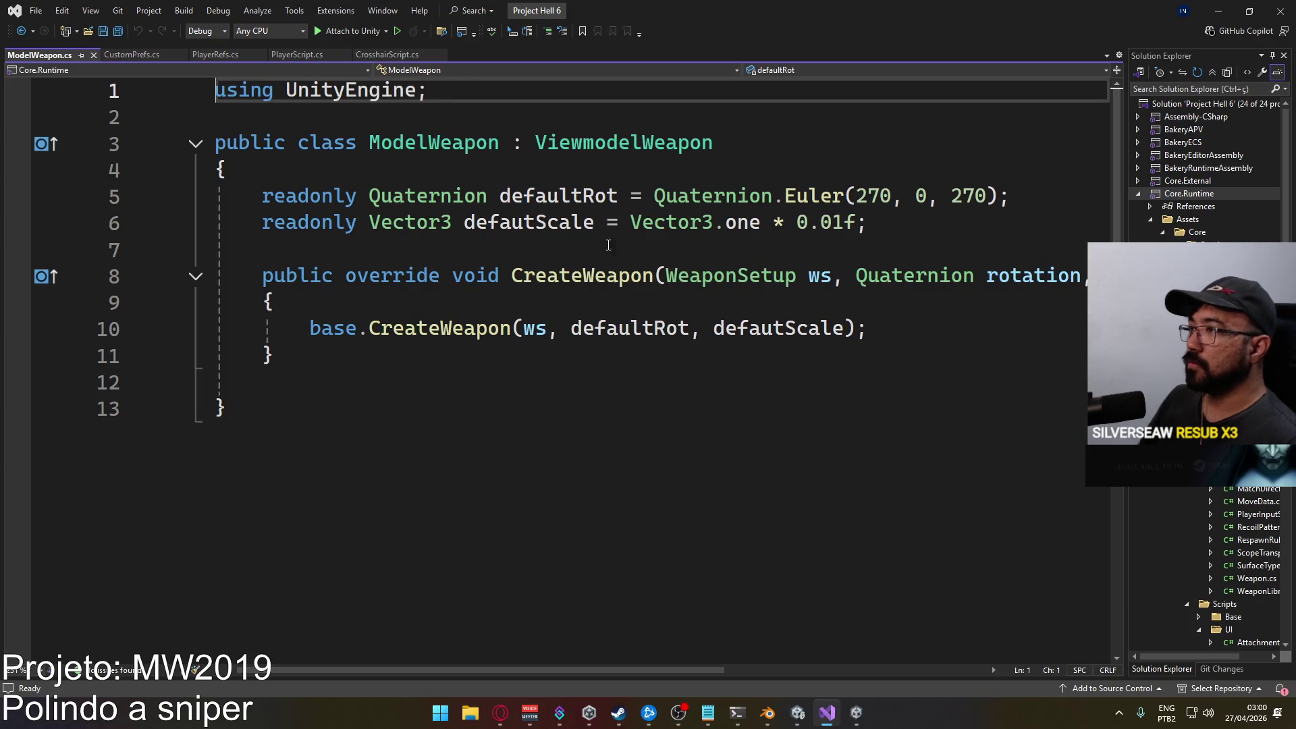
left_click(615, 145, "ctrl")
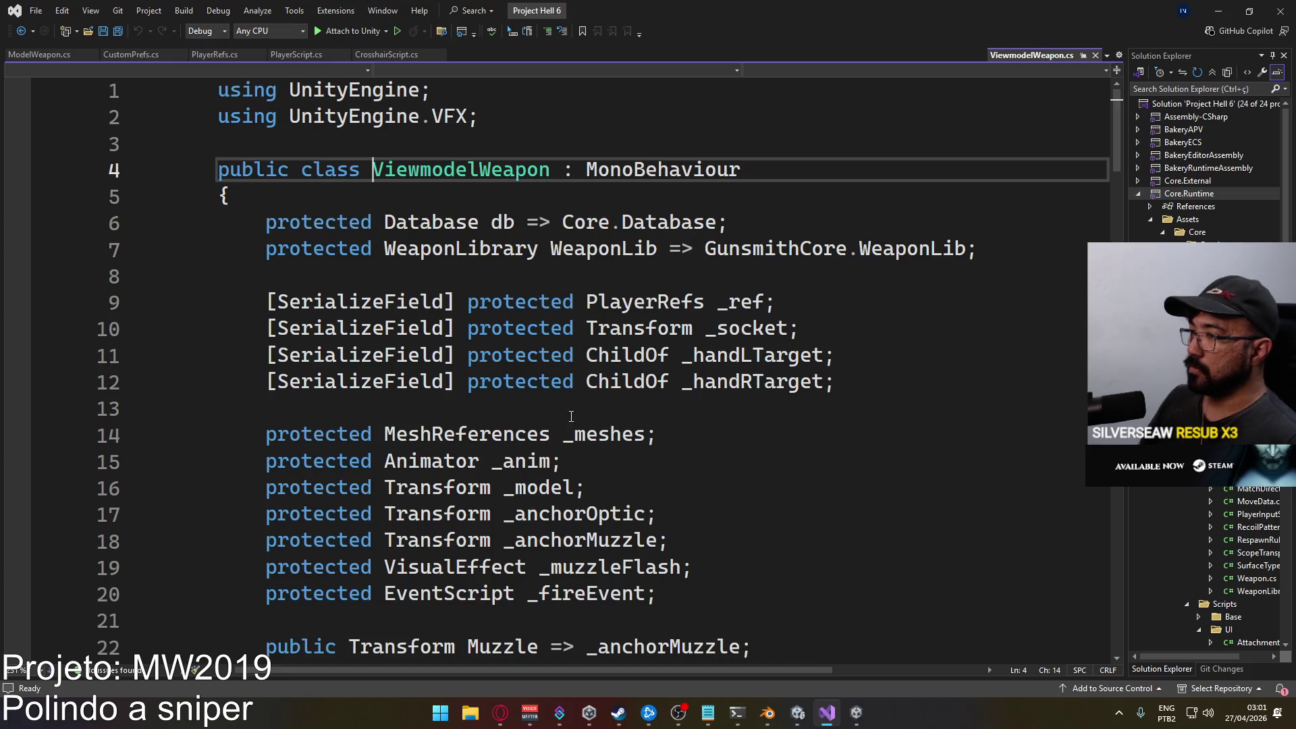
Read through ViewmodelWeapon.cs, including defaultRot Euler(270, 0, 180) and defautScale 0.01.
scroll(653, 341, "down", 4)
scroll(654, 341, "down", 2)
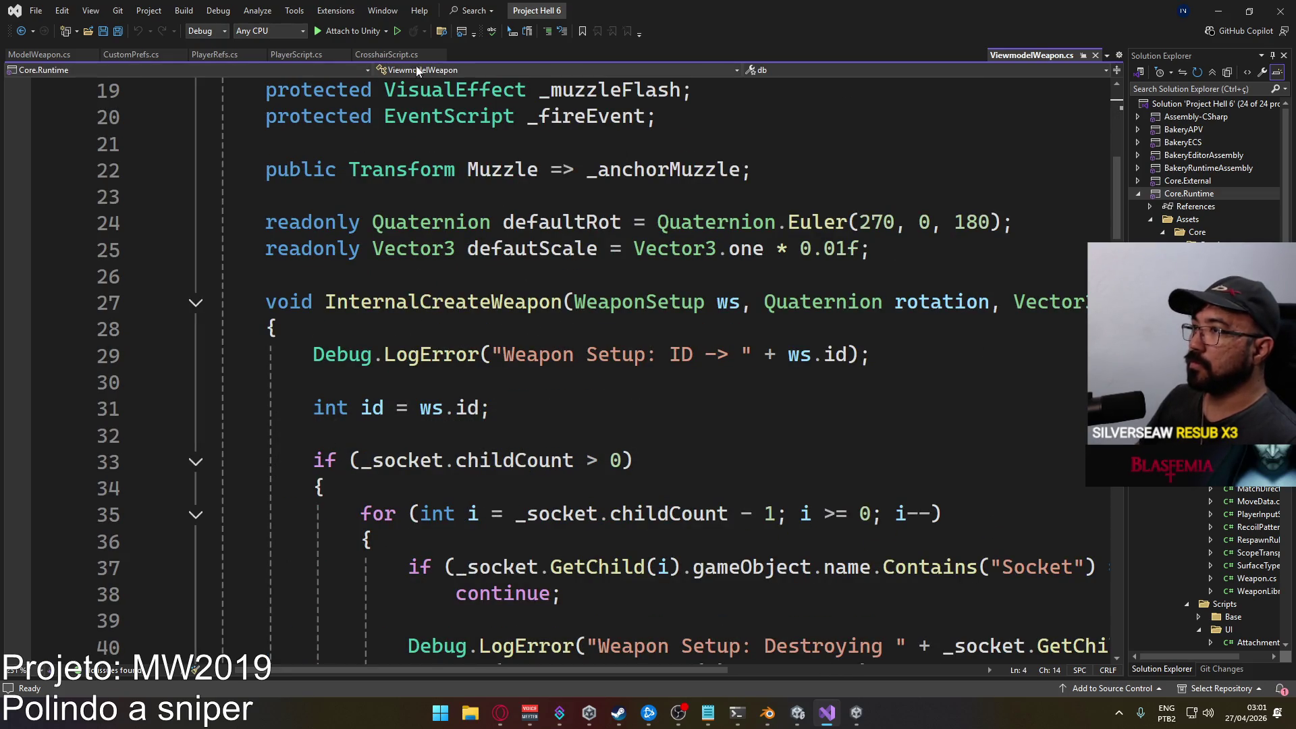
scroll(568, 350, "down", 10)
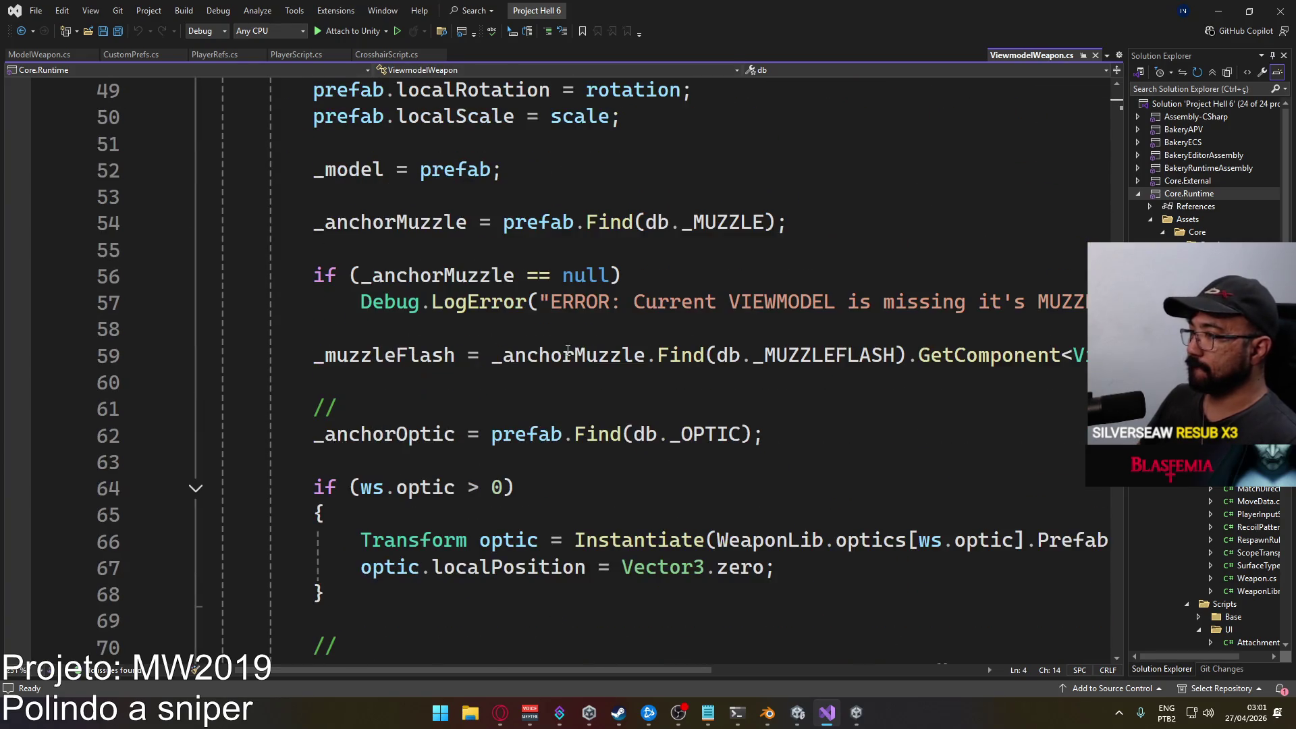
scroll(642, 381, "up", 7)
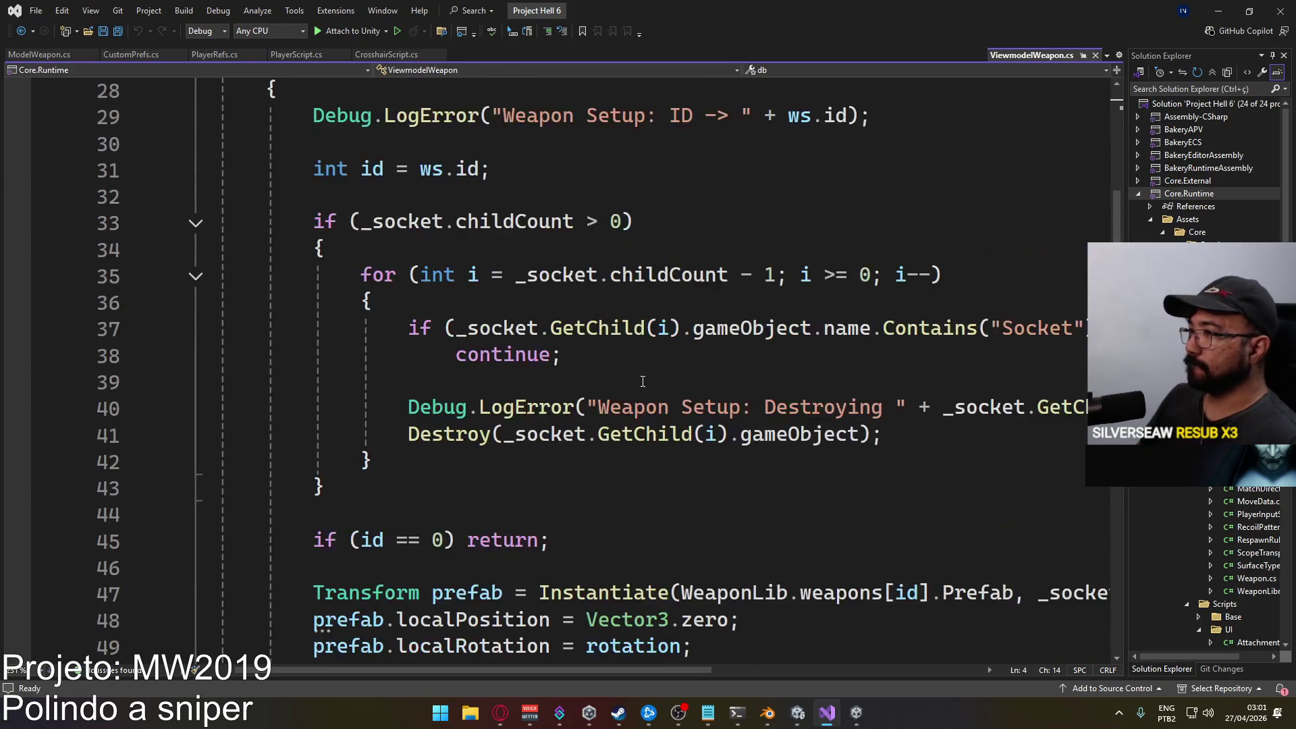
scroll(642, 382, "up", 2)
scroll(554, 373, "down", 7)
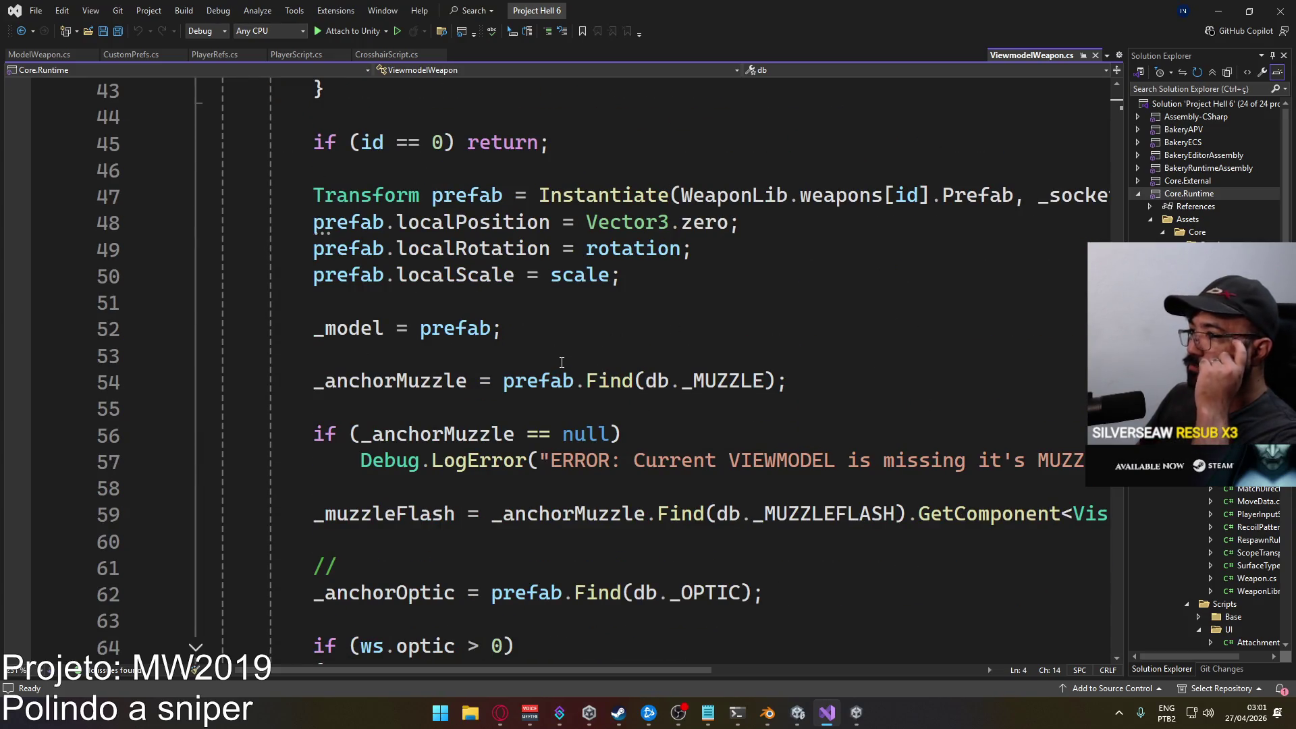
scroll(562, 363, "up", 9)
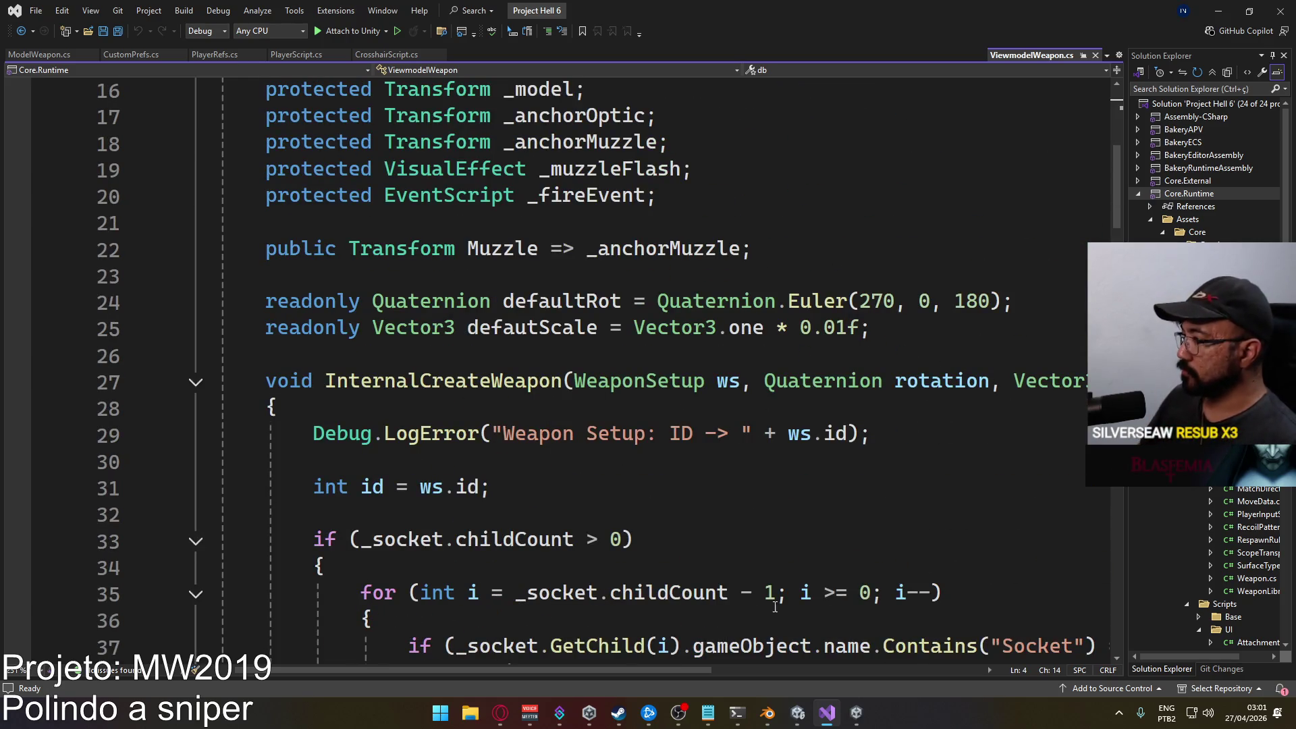
scroll(814, 578, "right", 3)
scroll(743, 560, "left", 3)
scroll(516, 506, "down", 2)
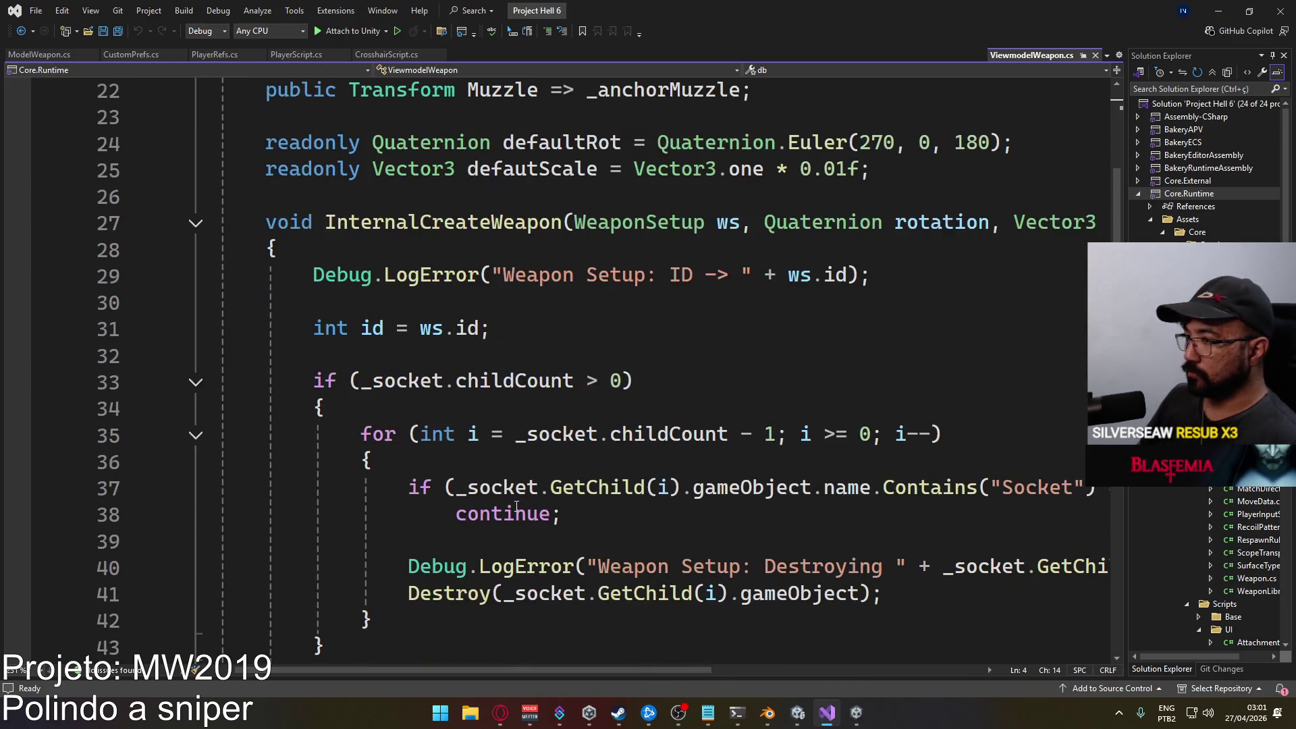
scroll(476, 456, "down", 15)
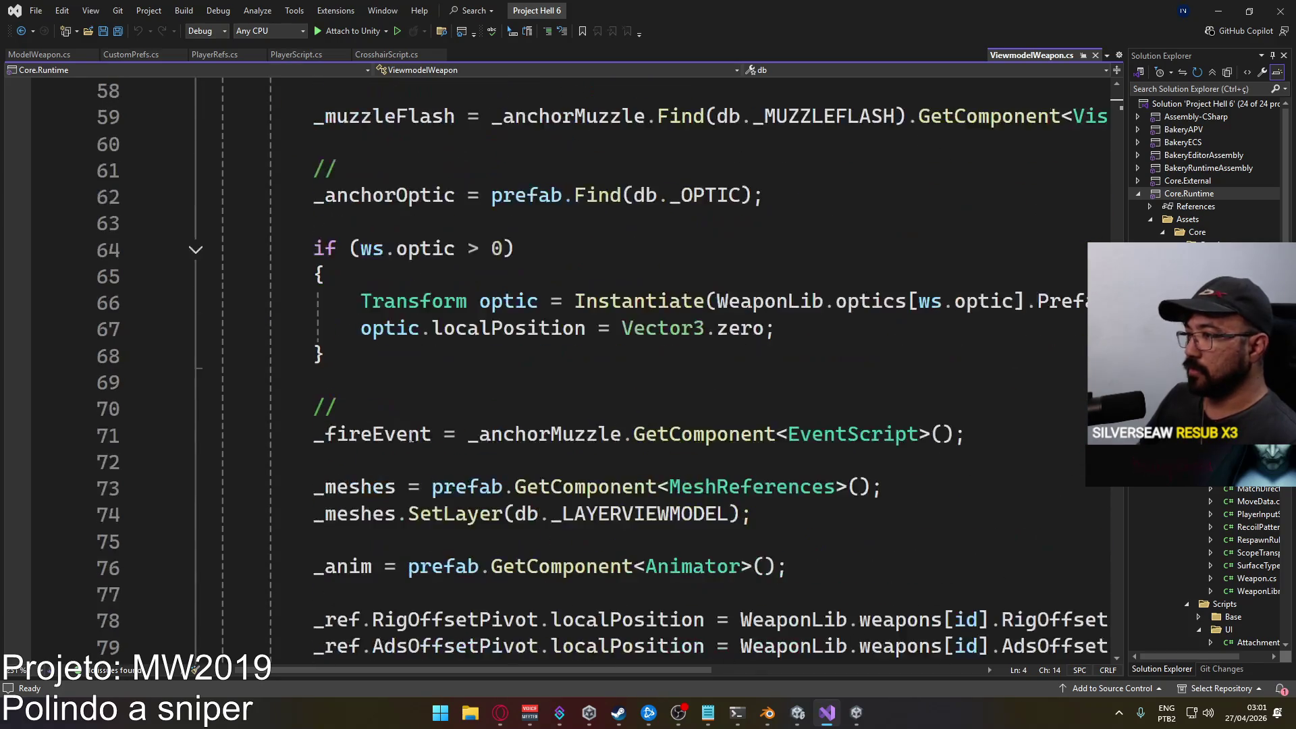
scroll(411, 437, "down", 6)
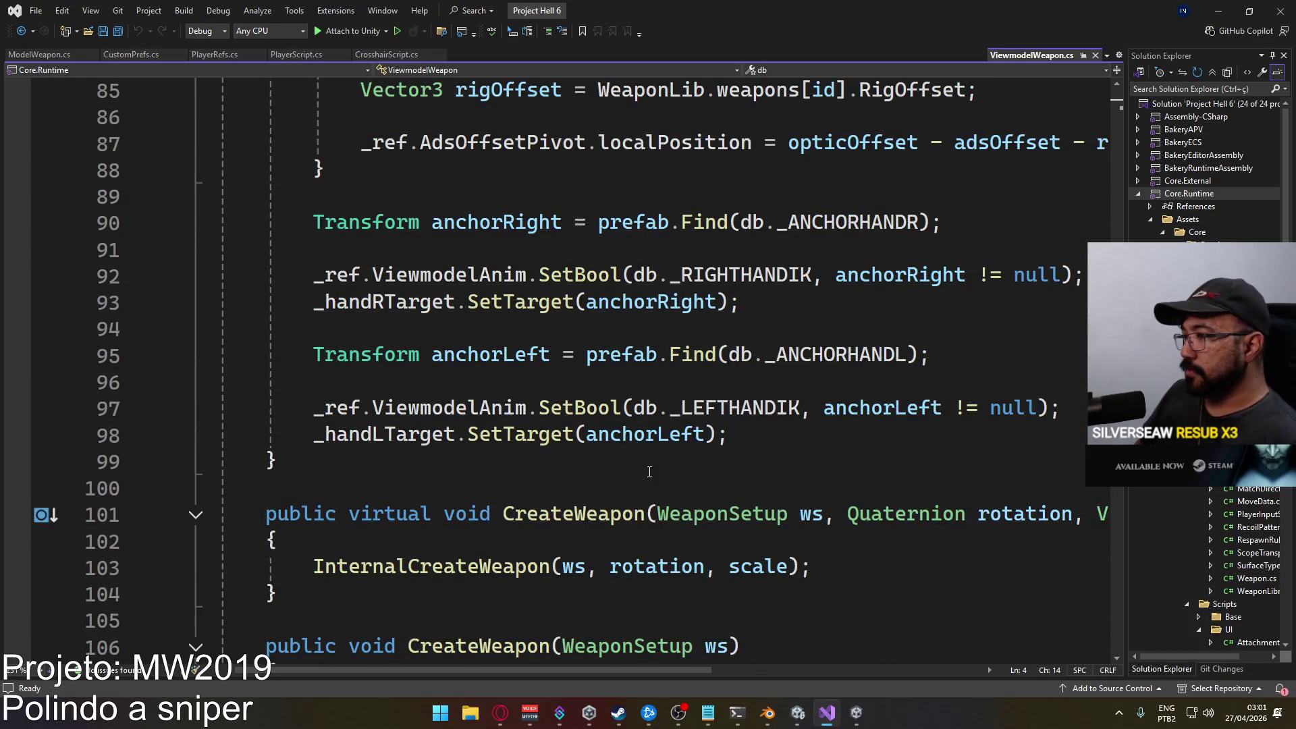
scroll(677, 415, "up", 15)
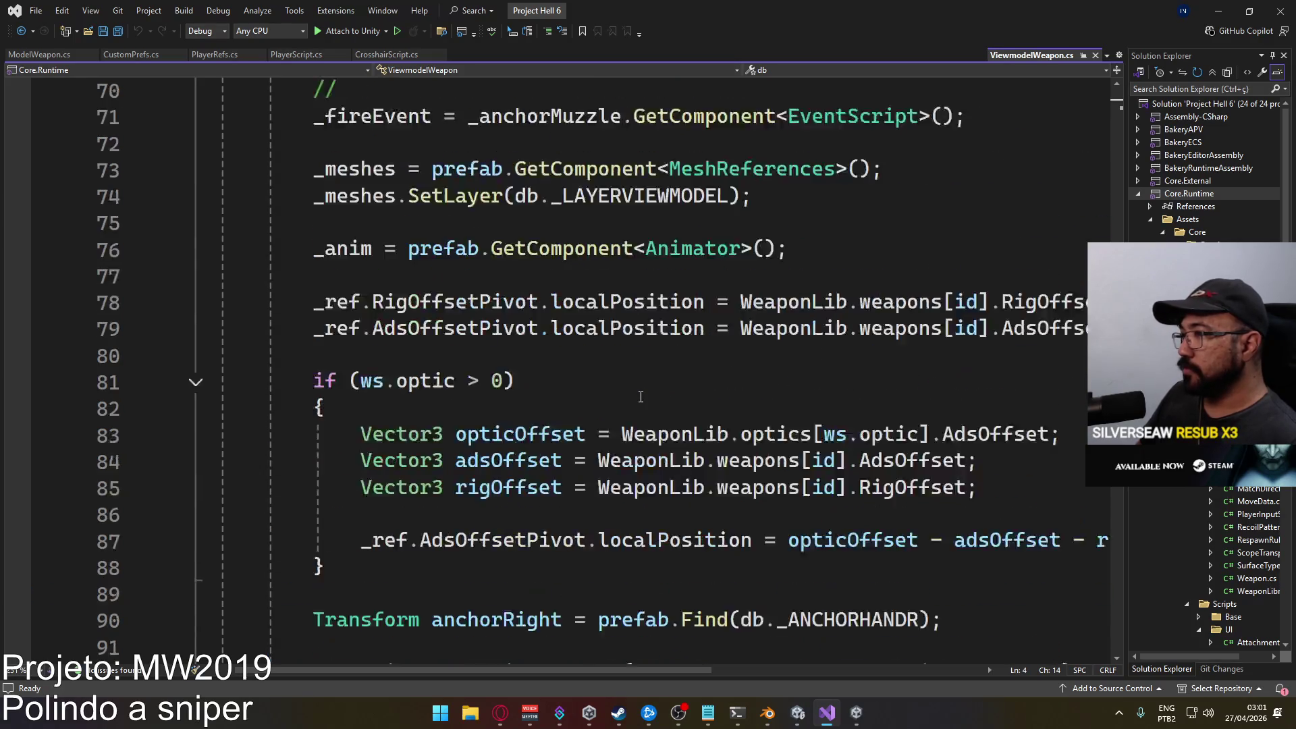
scroll(640, 401, "up", 8)
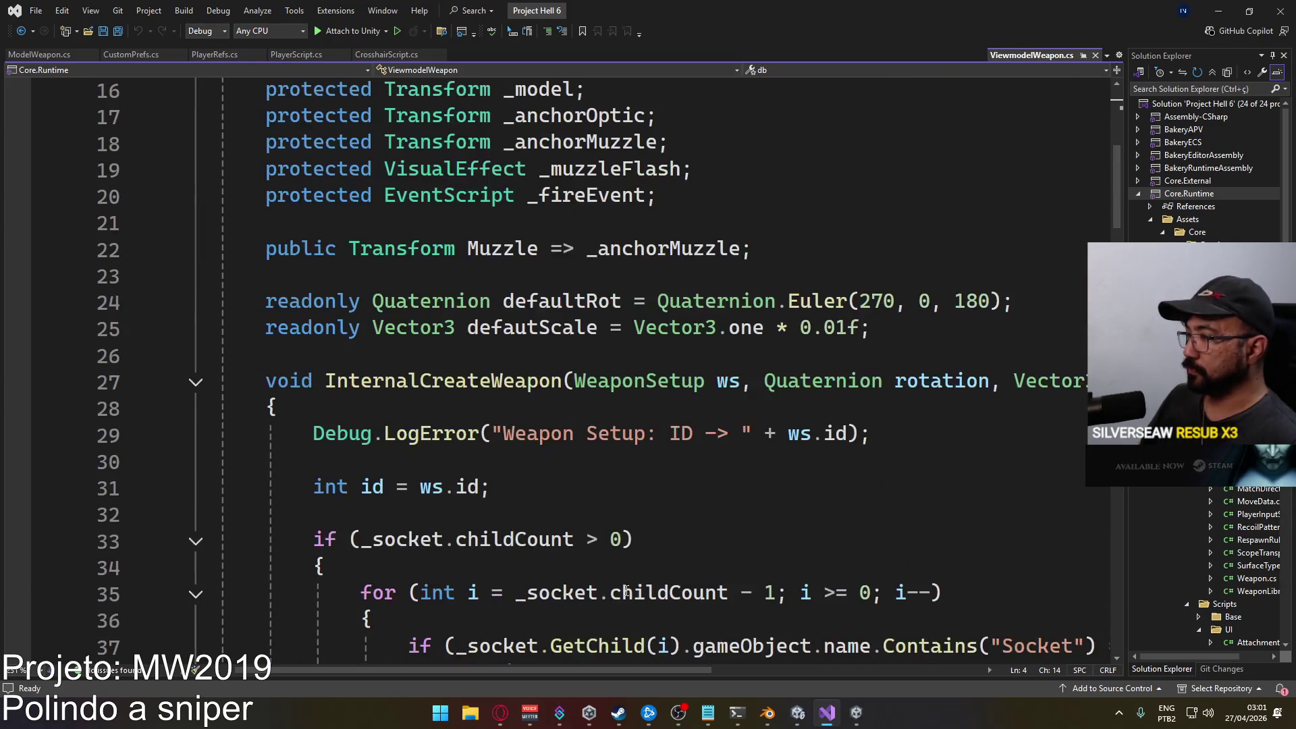
left_click_drag(486, 682, 538, 677)
left_click_drag(614, 675, 608, 672)
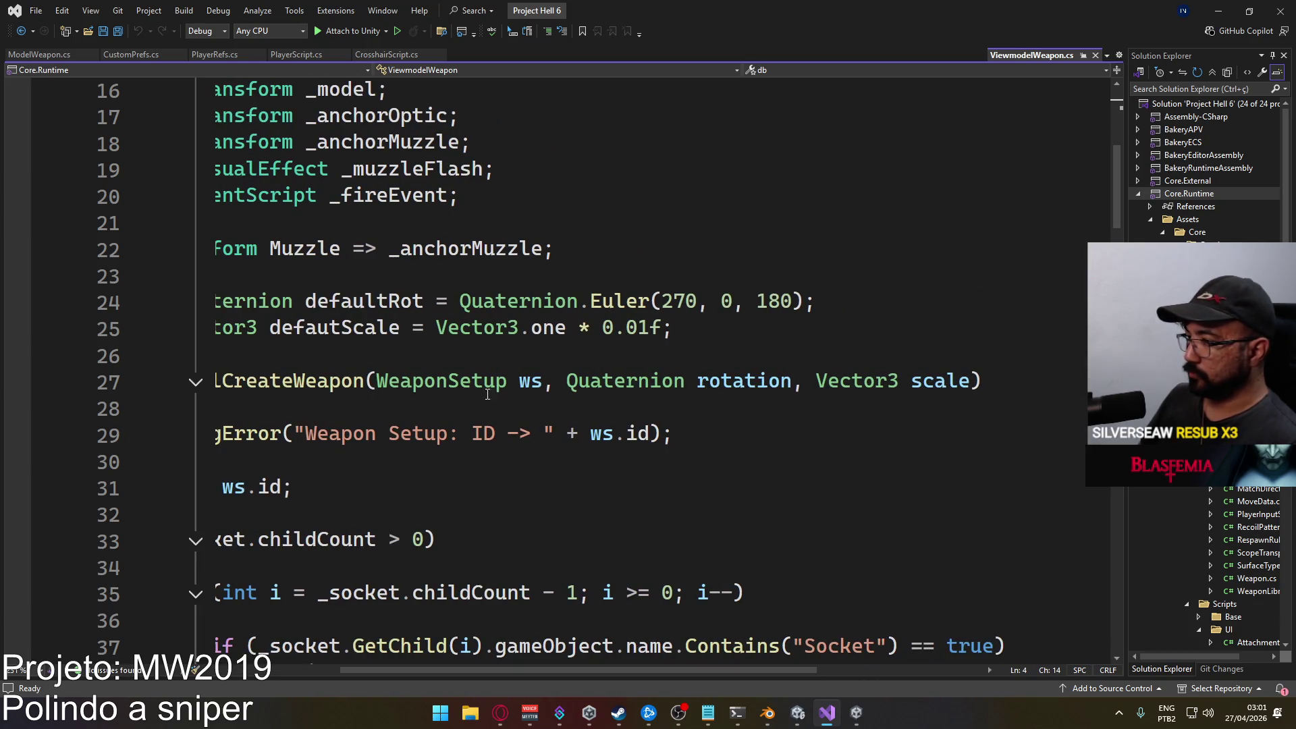
Add a 'bool IsOwner = true' parameter to InternalCreateWeapon and save.
left_click(965, 380)
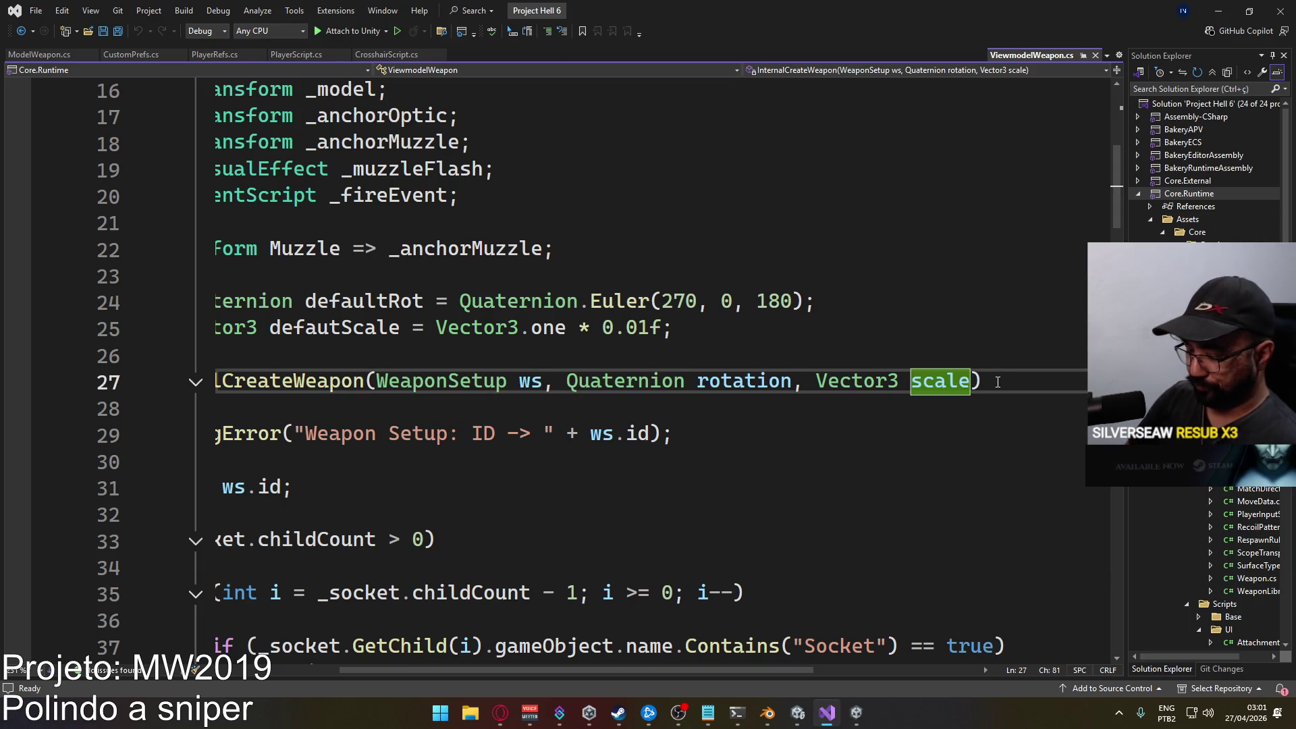
type(", bool ow")
key("BackSpace")
key("BackSpace")
type("is")
key("BackSpace")
key("BackSpace")
type("IsOwne")
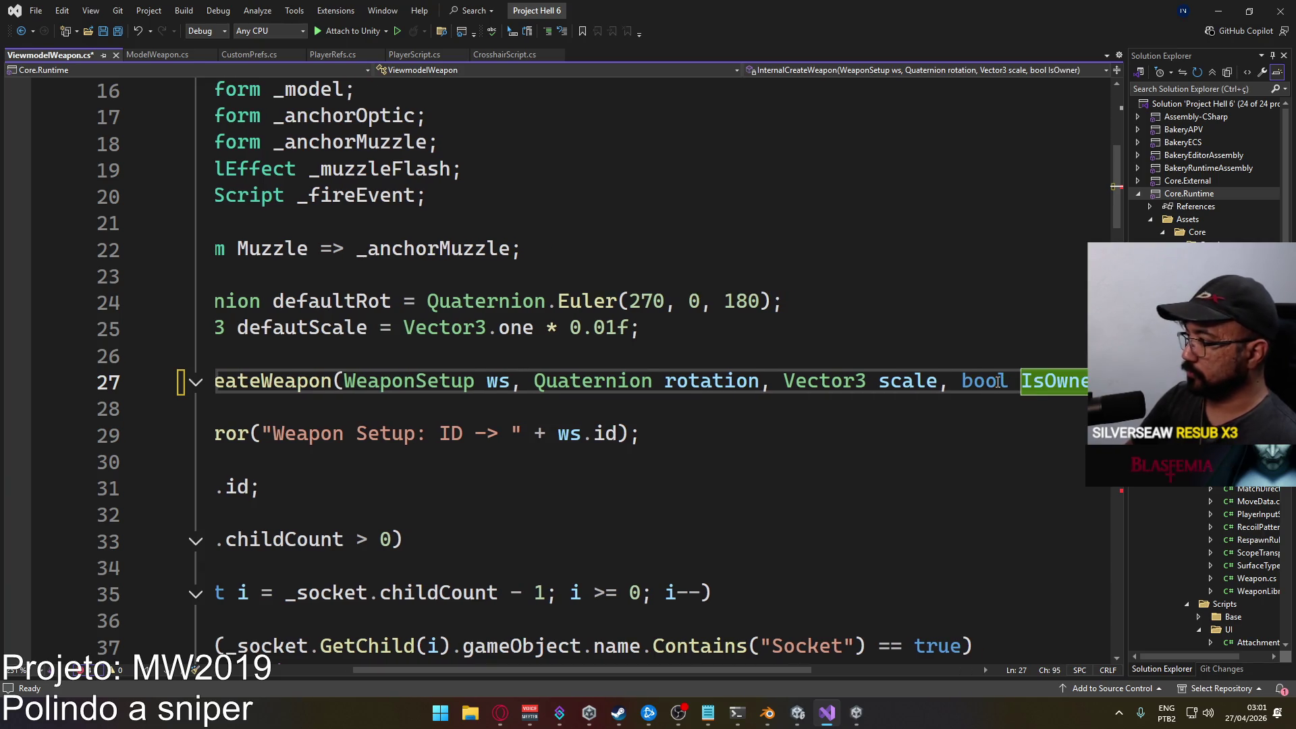
type("r = ")
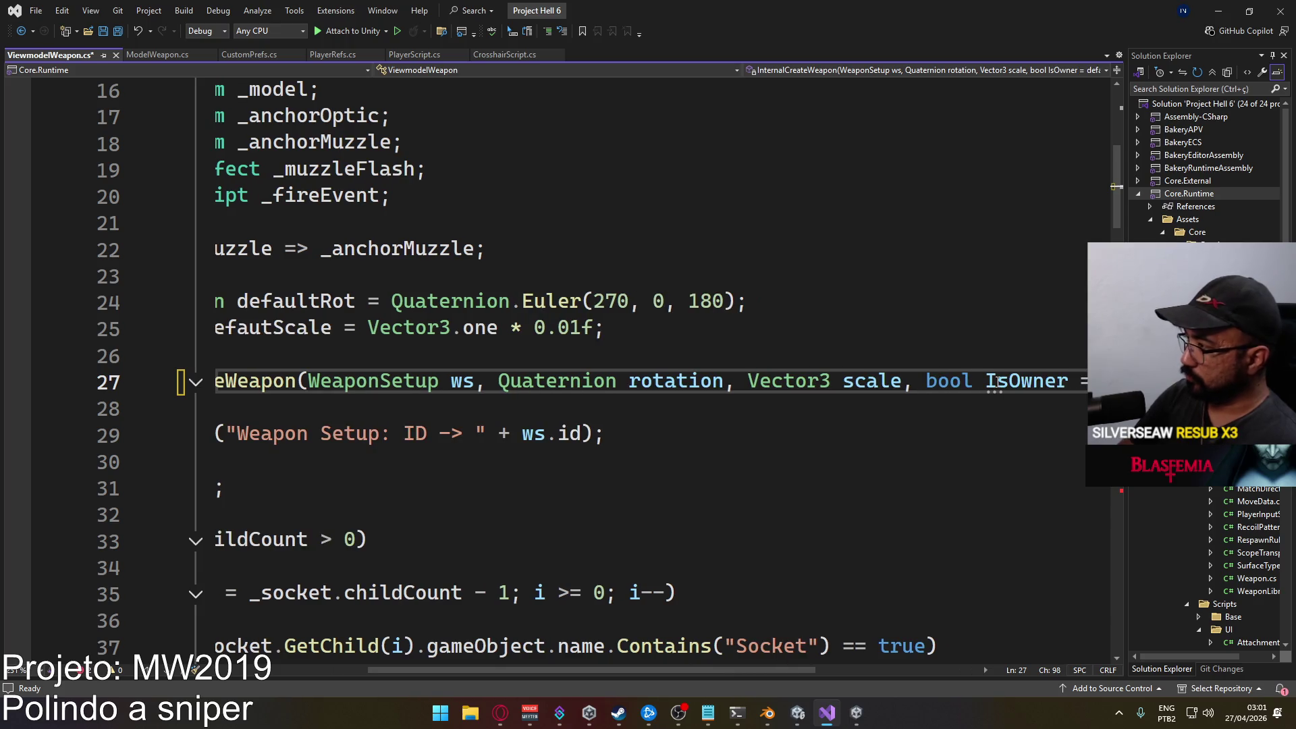
type("true")
key("ctrl+s")
left_click(706, 439)
Add a bool IsOwner parameter to the virtual CreateWeapon method and save.
left_click_drag(663, 668, 545, 668)
scroll(536, 511, "down", 13)
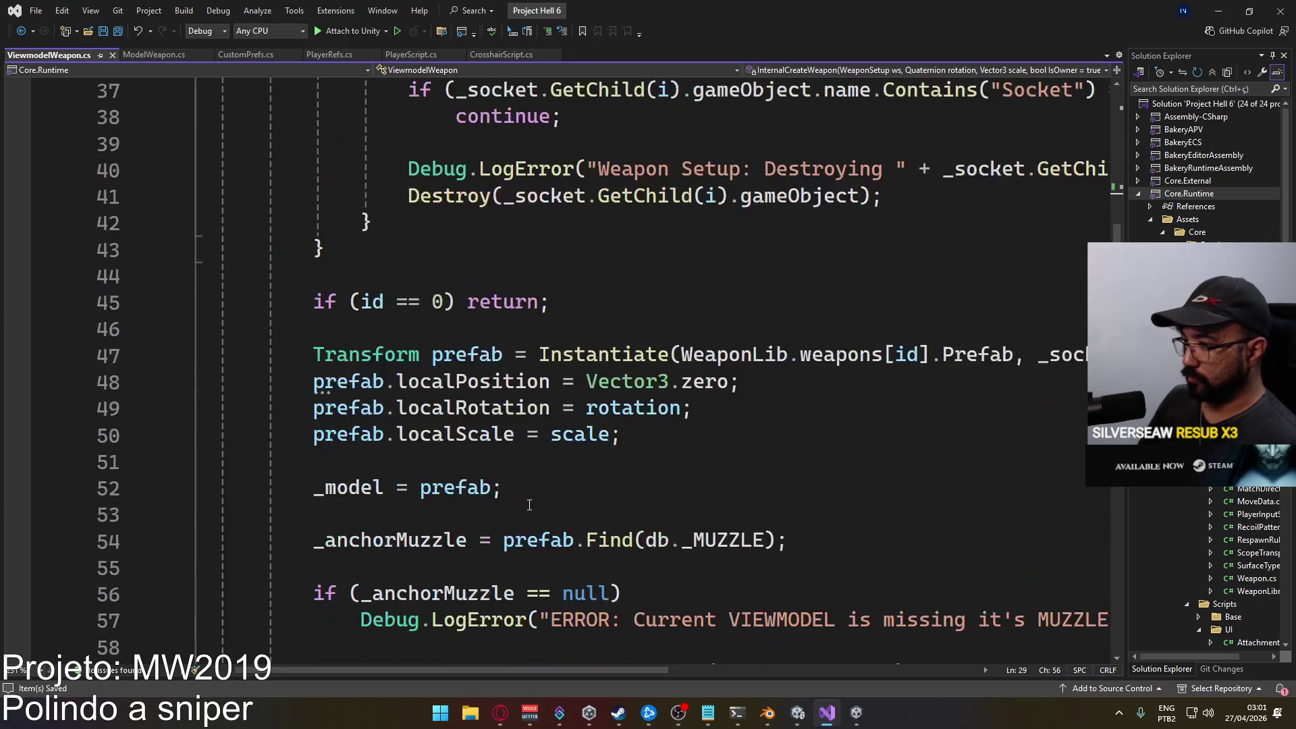
scroll(535, 511, "down", 13)
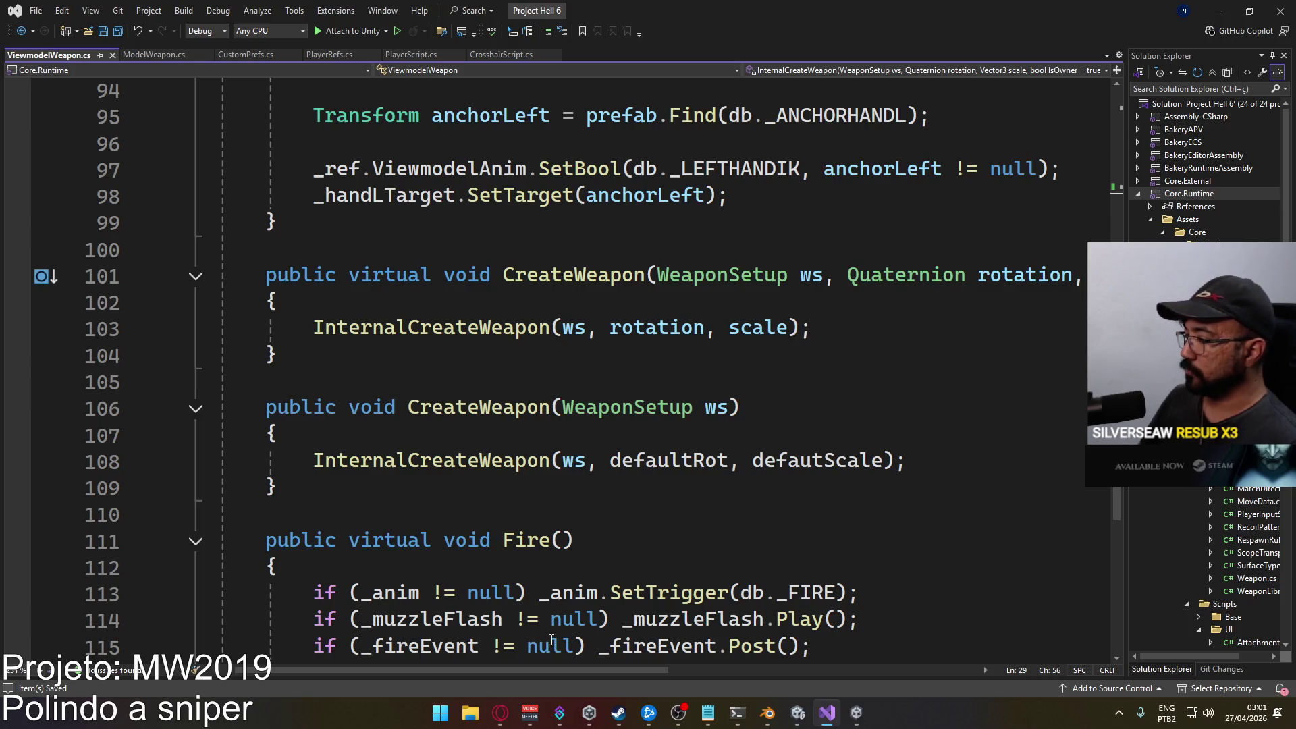
mouse_move(528, 666)
left_mouse_down()
mouse_move(670, 678)
mouse_move(462, 637)
left_mouse_up()
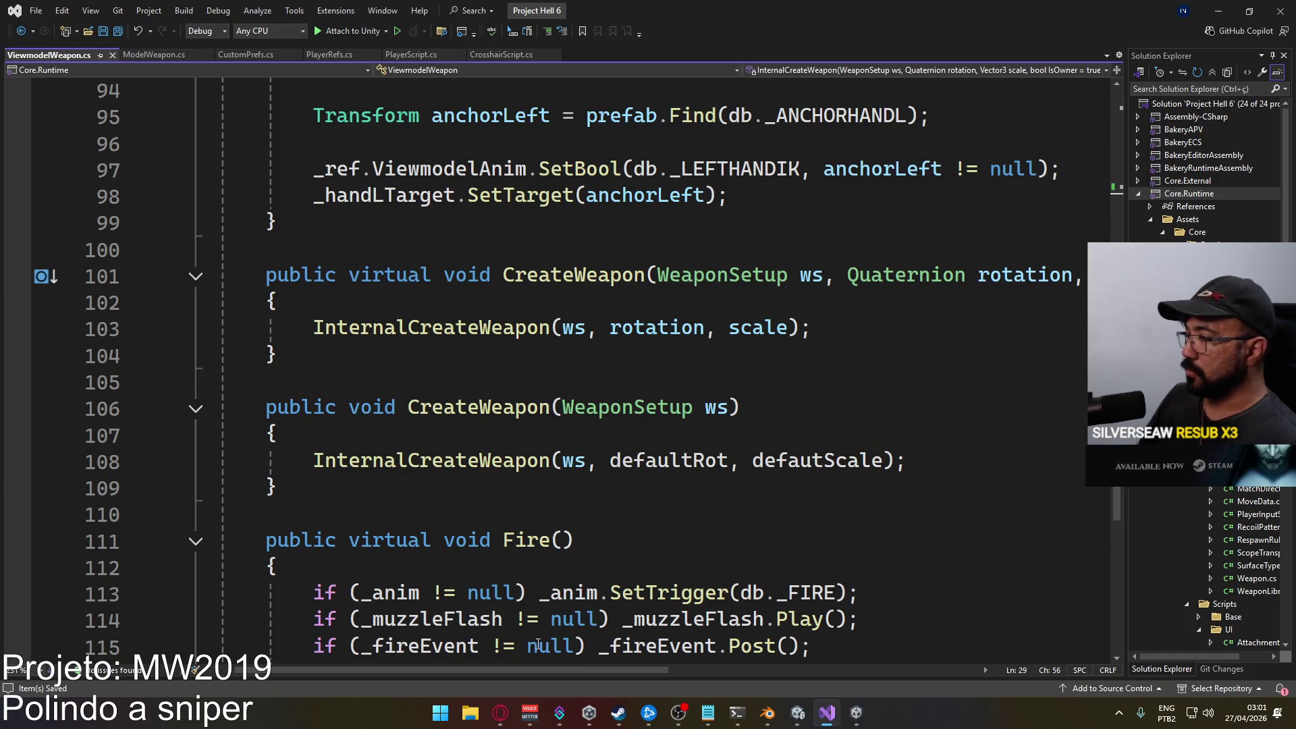
left_click_drag(518, 669, 665, 670)
left_click(983, 276)
type(", bool owner")
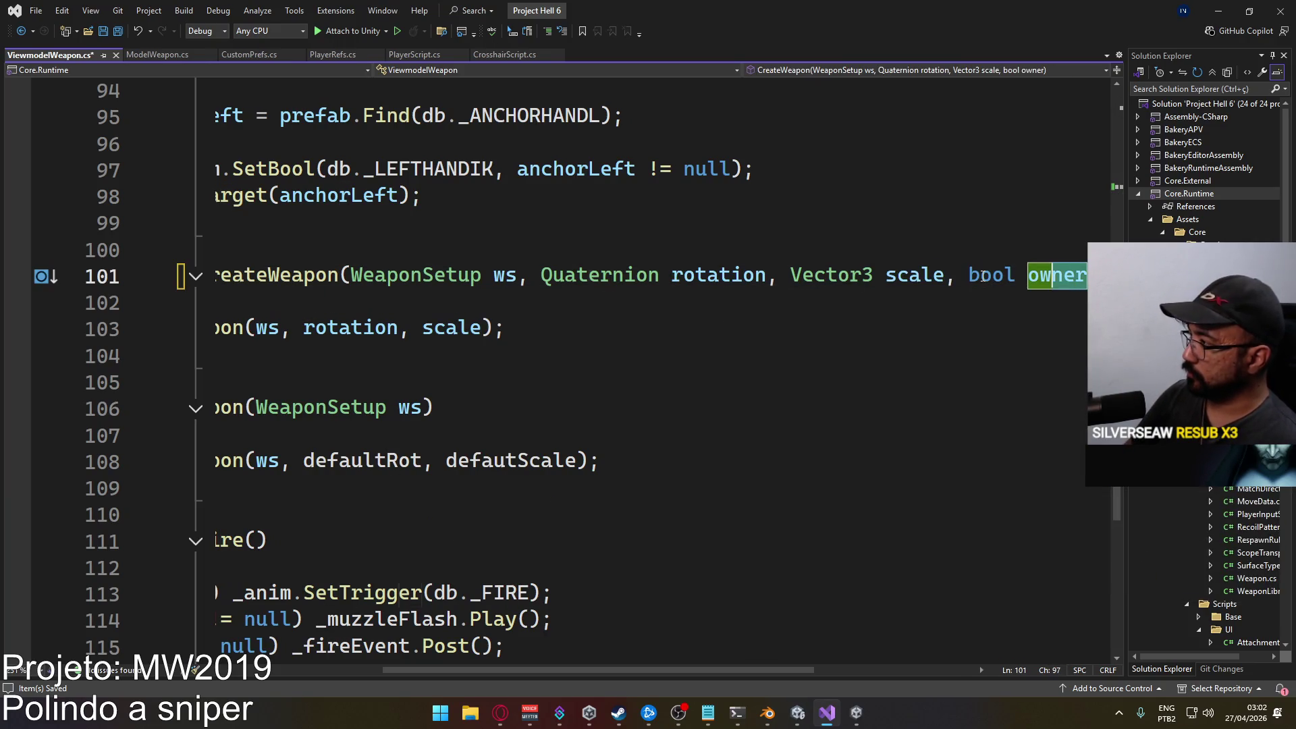
type("IsOwner")
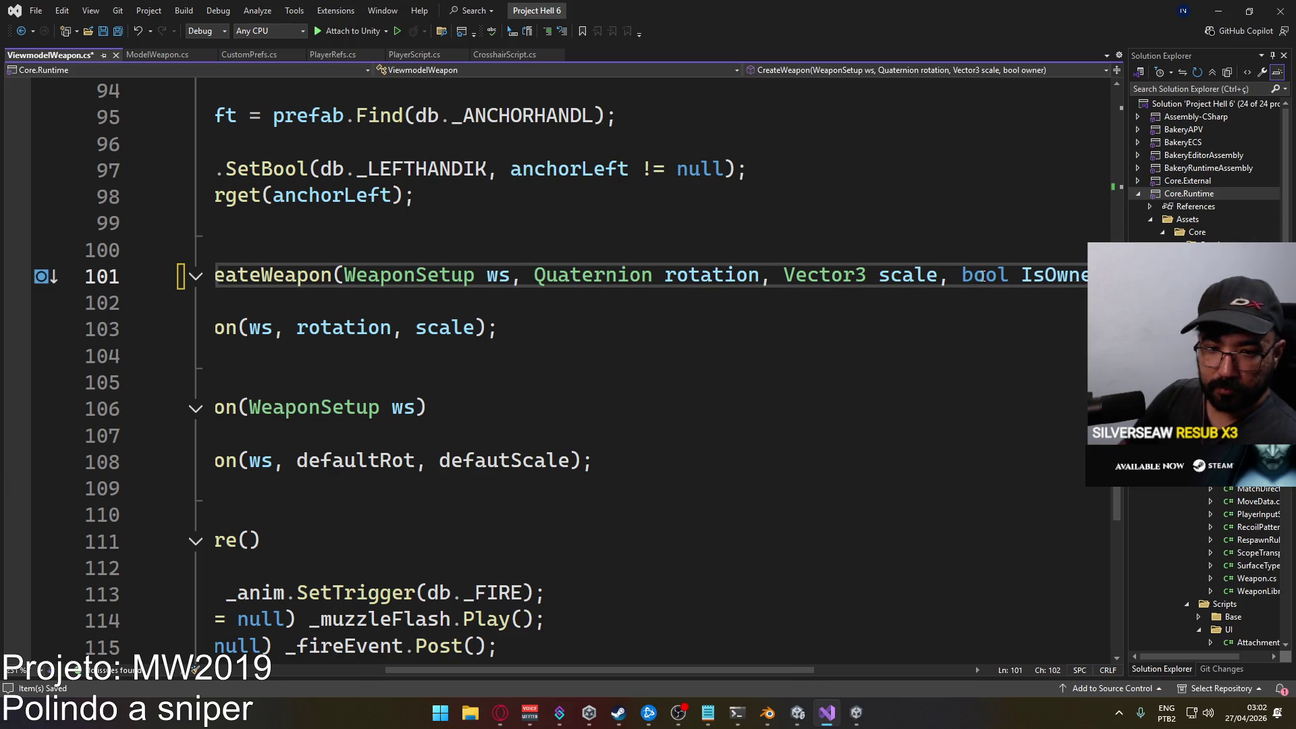
key("ctrl+s")
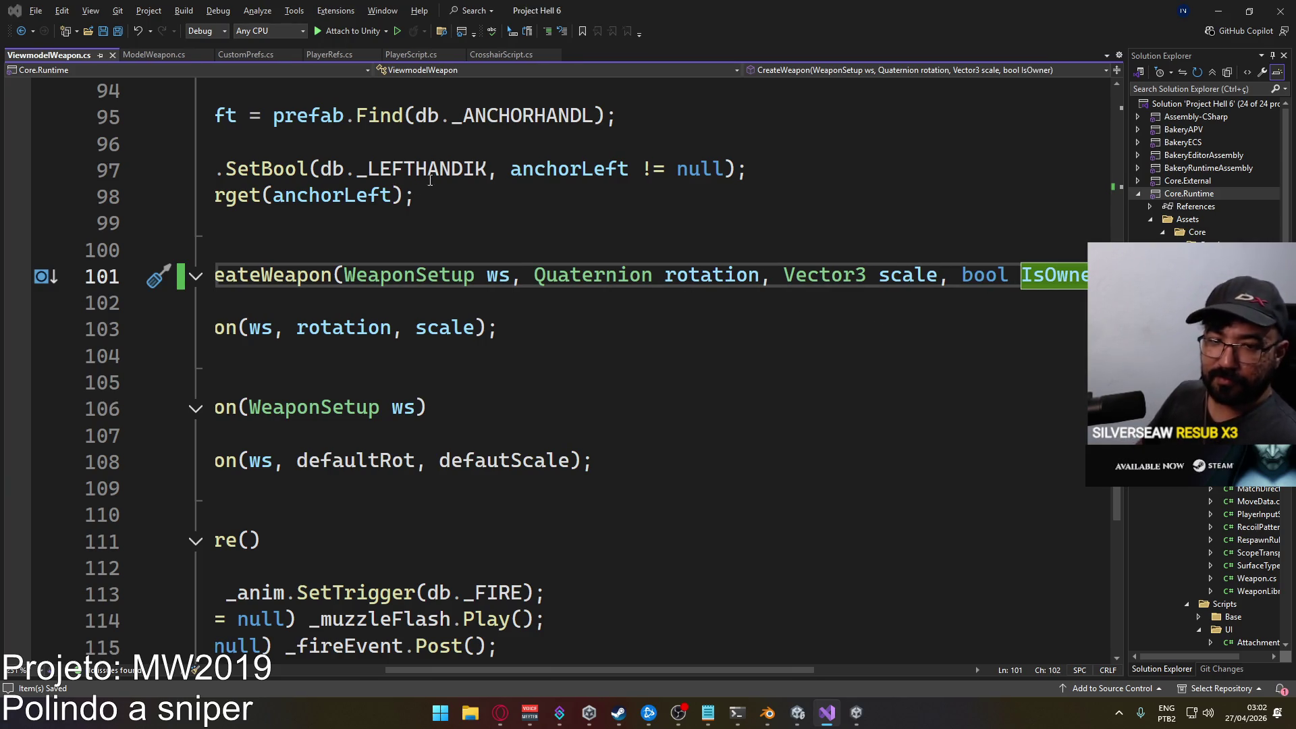
key("alt+Tab")
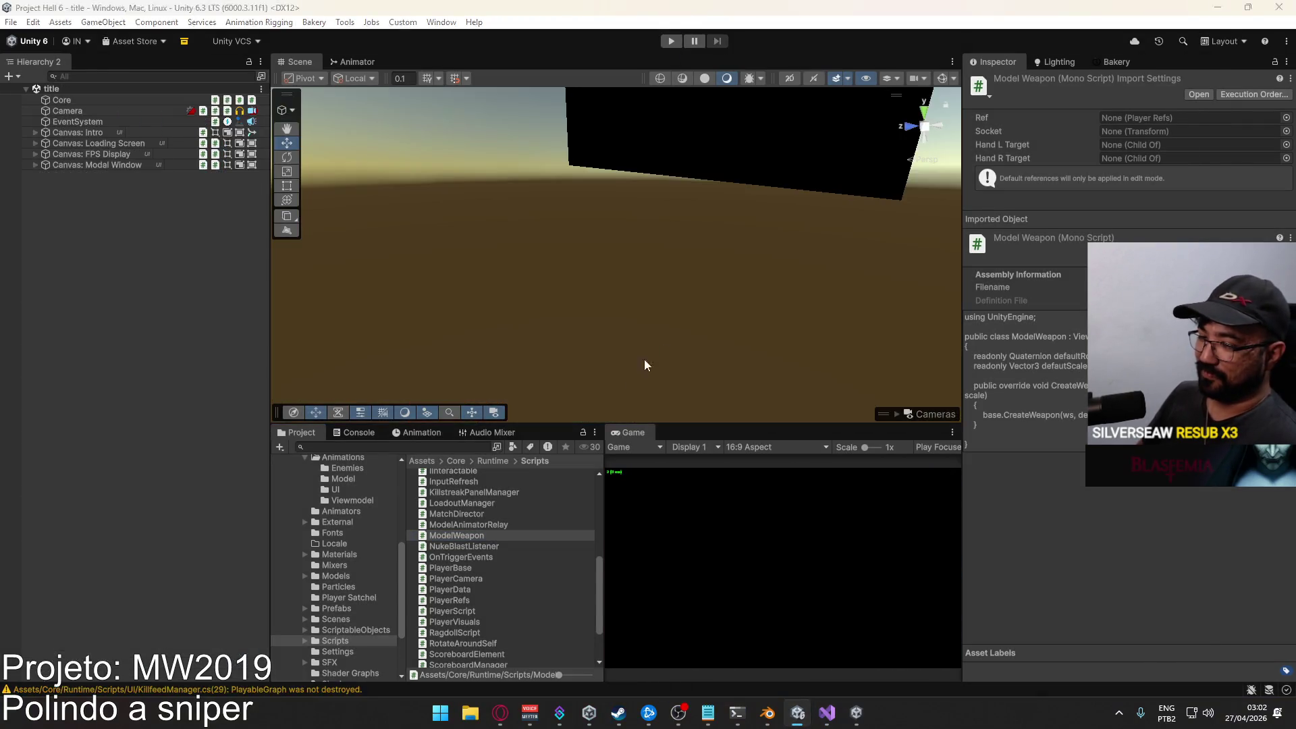
Recompile in Unity and jump to the first compile error in ModelWeapon.cs.
key("alt+Tab")
left_click(798, 712)
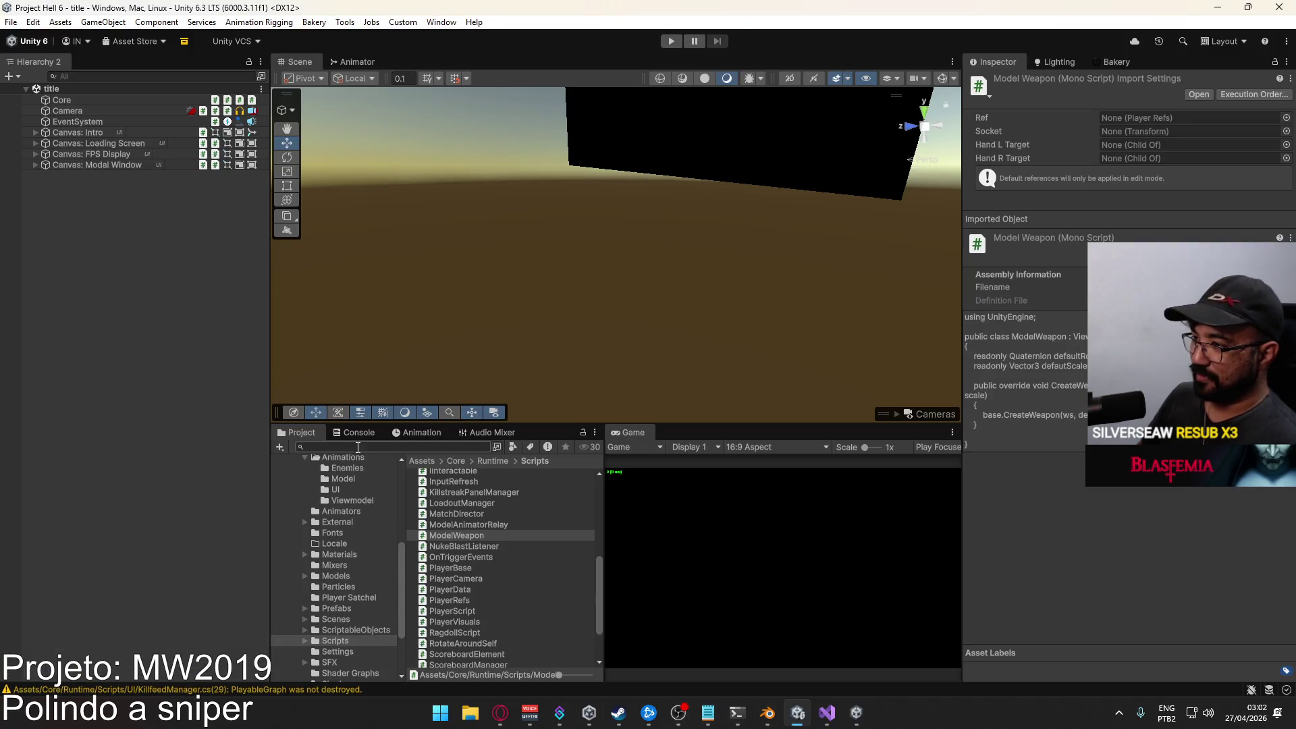
left_click(354, 432)
double_click(436, 468)
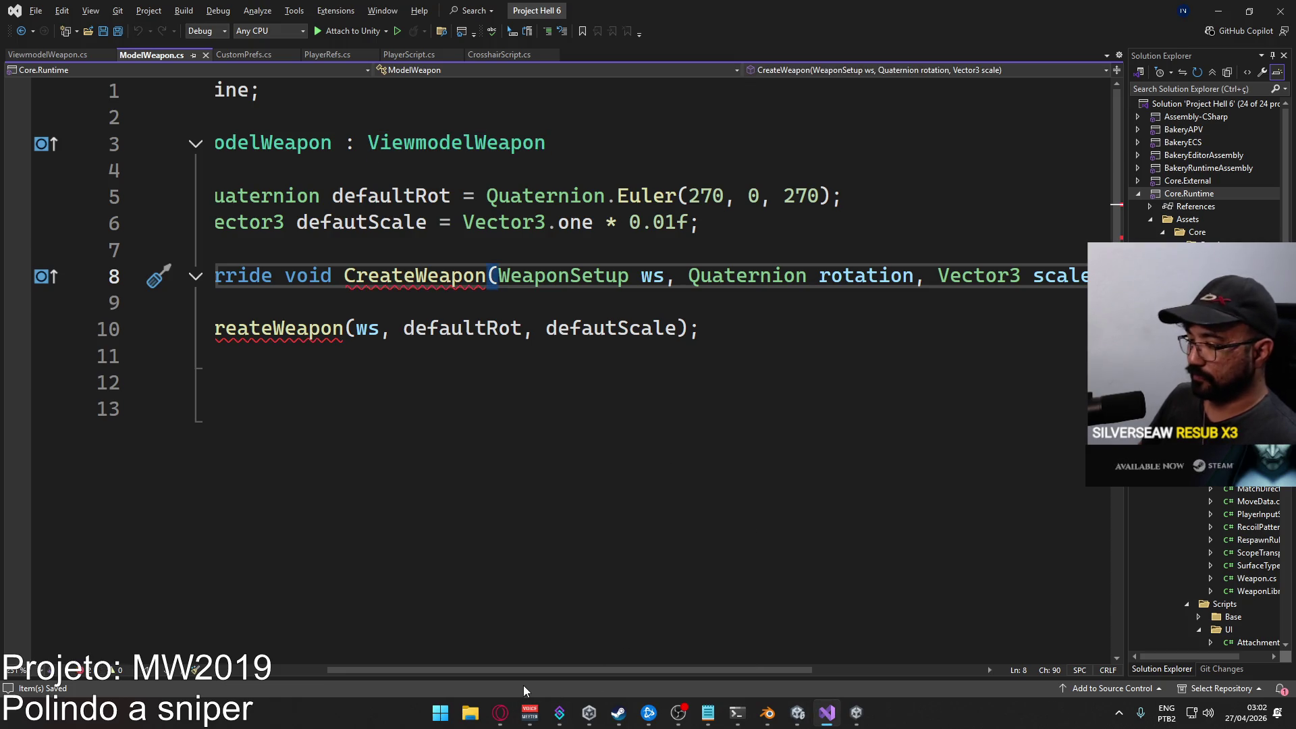
Append a false argument after defautScale in the base.CreateWeapon call.
left_click_drag(532, 671, 624, 671)
left_click(923, 275)
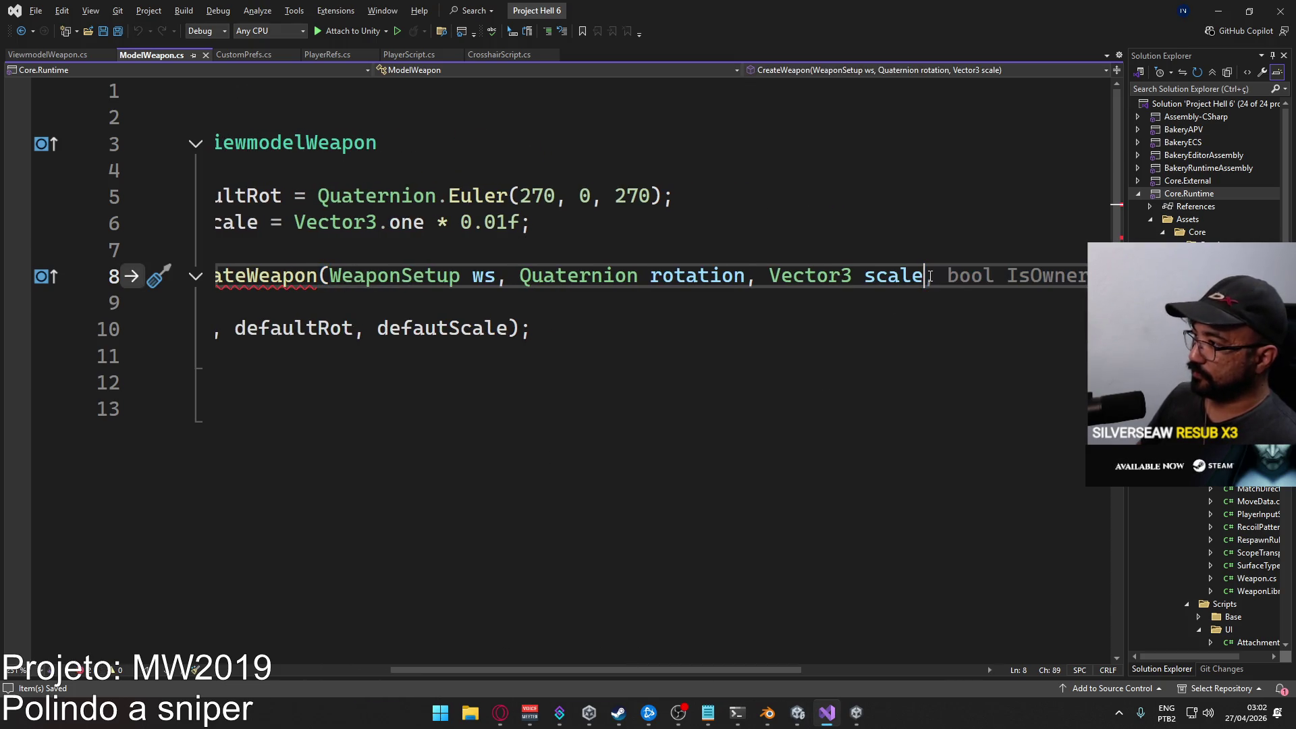
left_click_drag(709, 670, 506, 638)
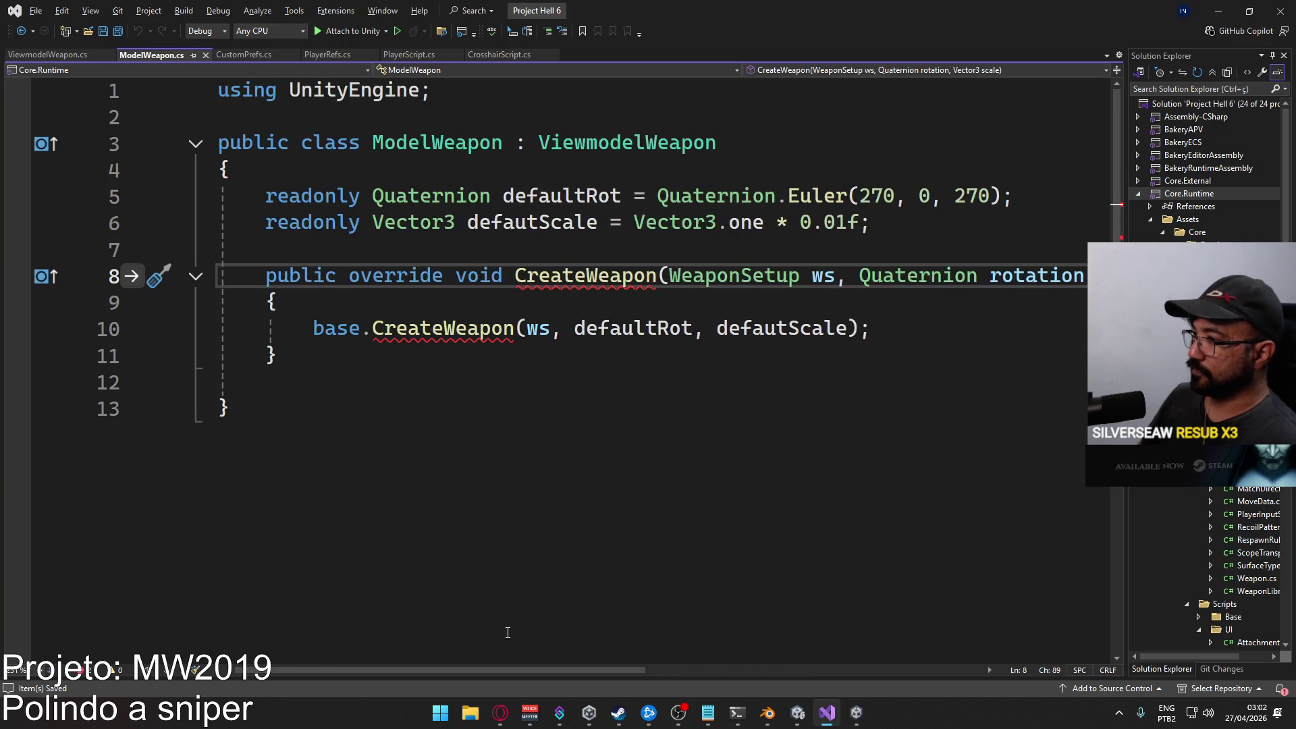
double_click(852, 328)
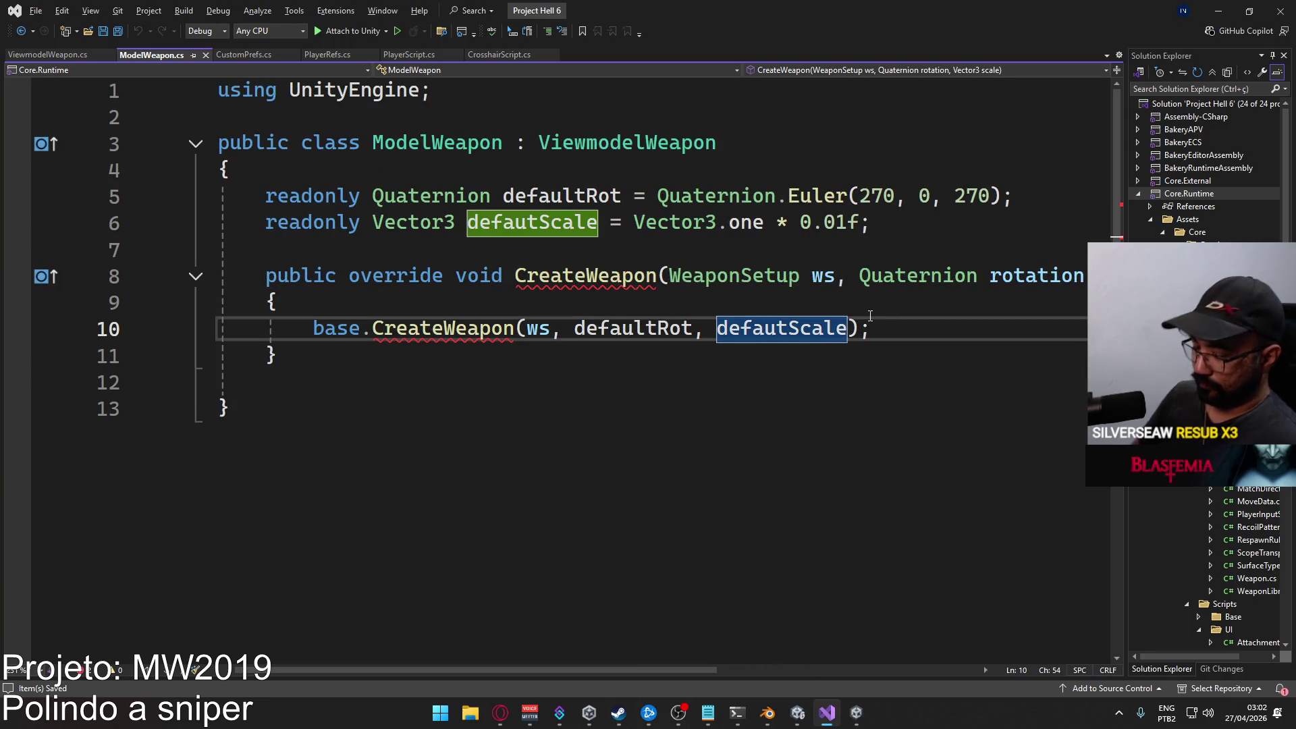
key("Right")
type(", false")
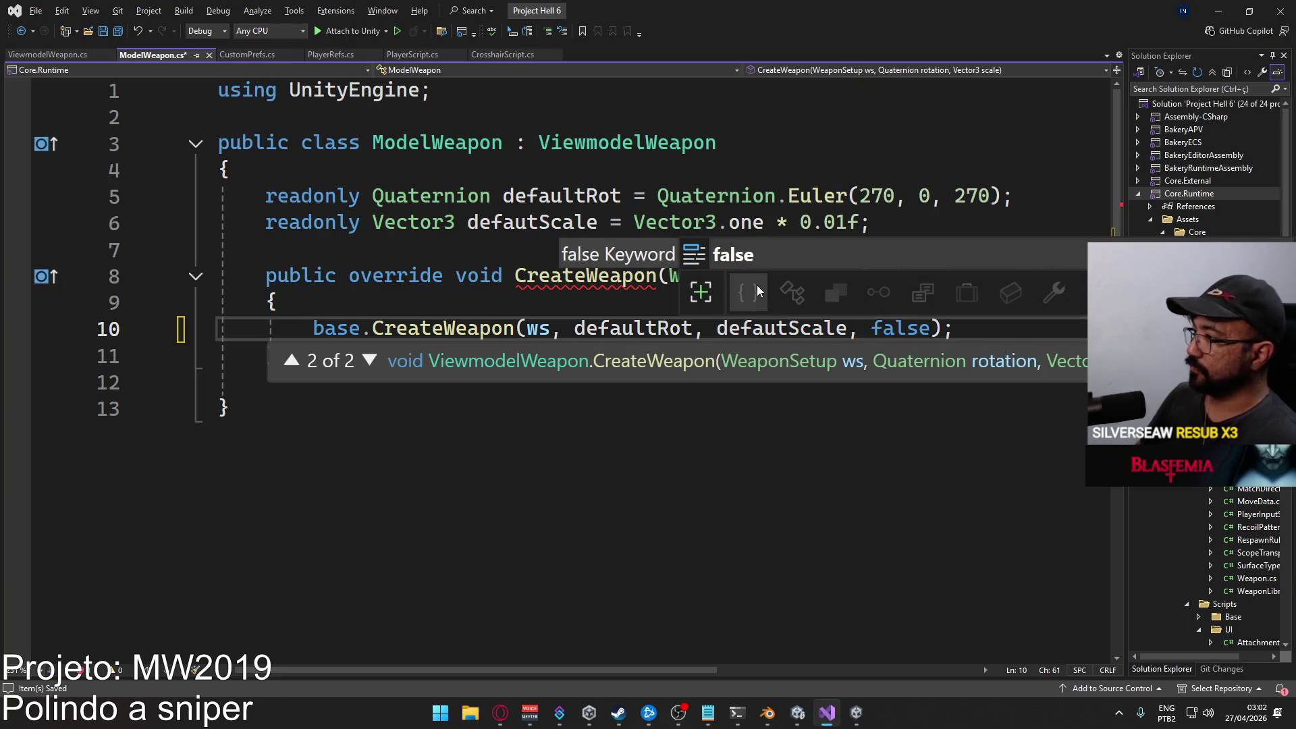
left_click(811, 239)
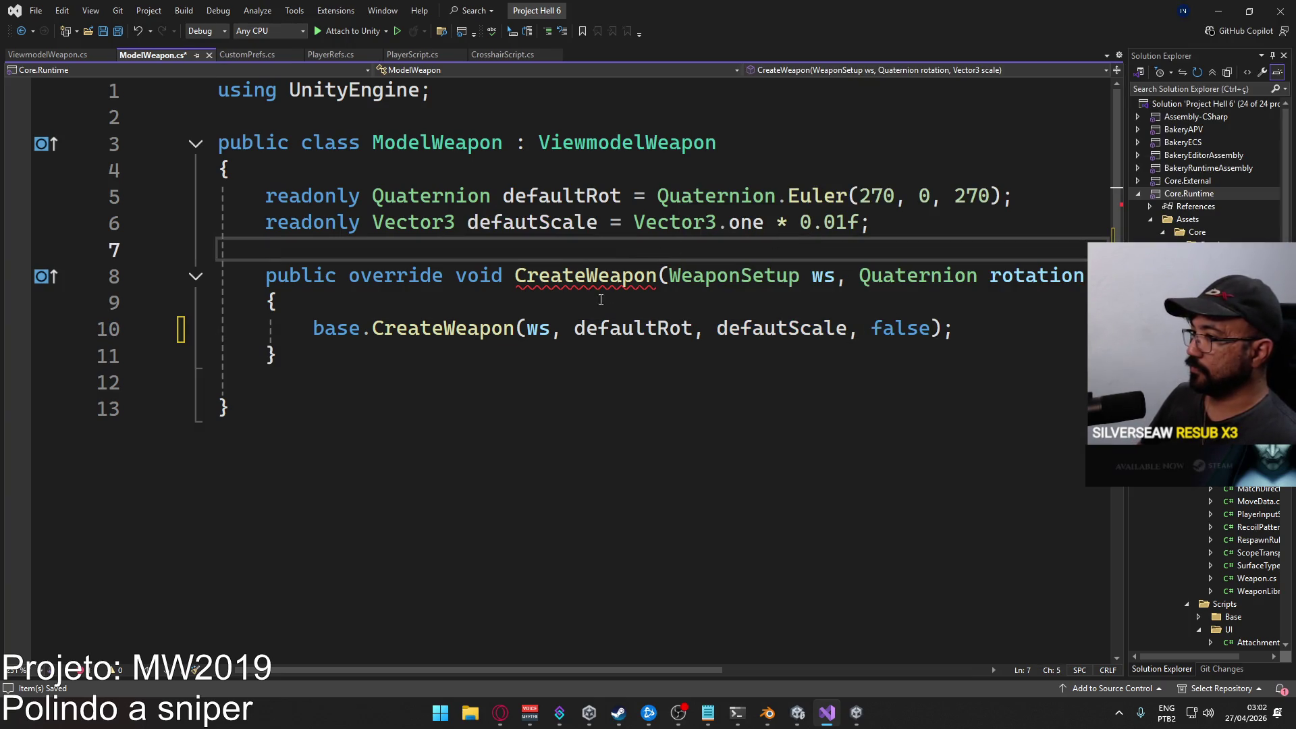
Add a bool IsOwner parameter to the CreateWeapon override and pass IsOwner instead of false.
left_click_drag(553, 670, 666, 670)
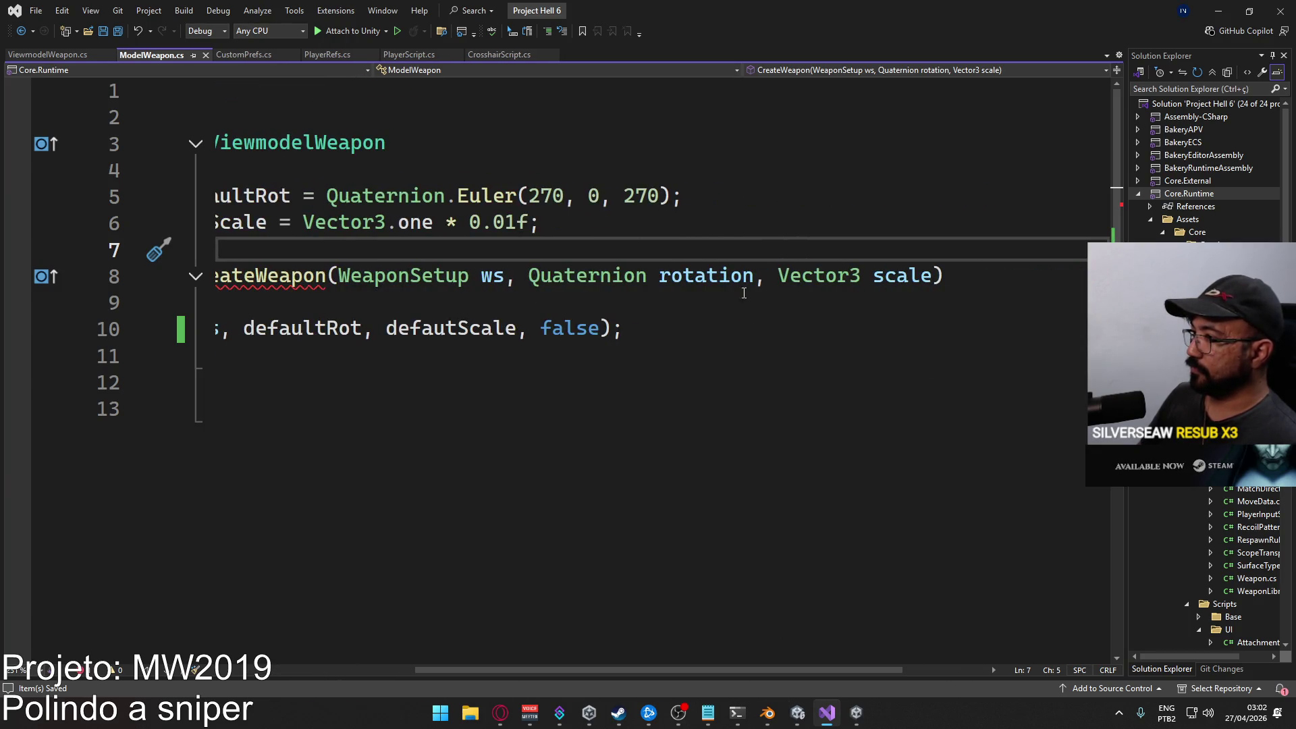
left_click(937, 274)
type(", ")
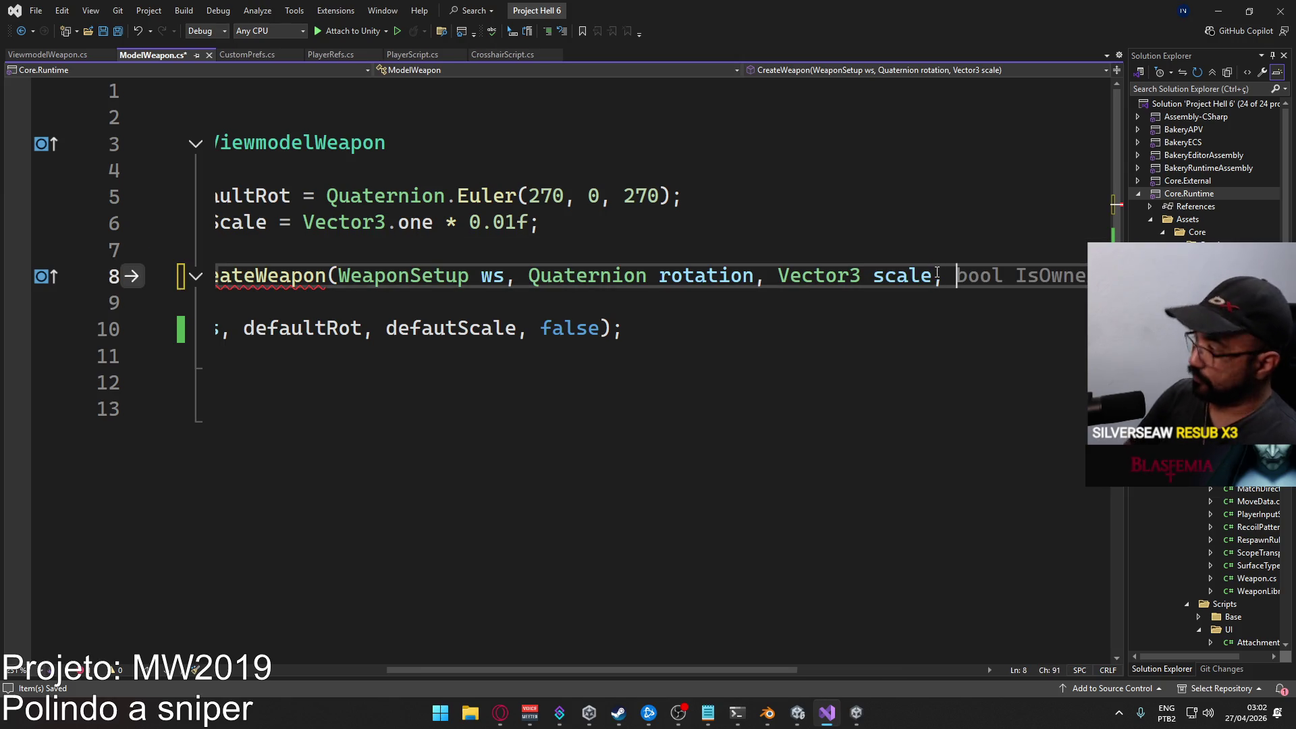
type("booo")
key("BackSpace")
type("l ")
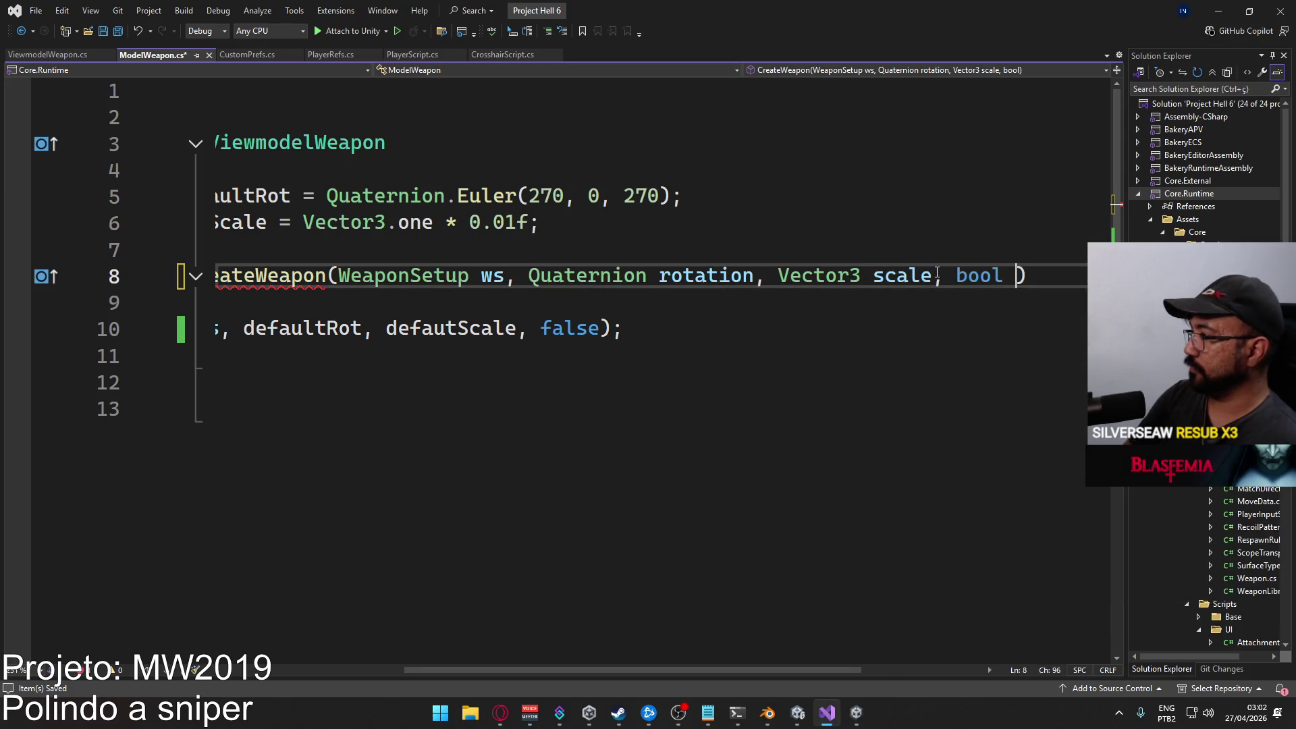
type("Owner")
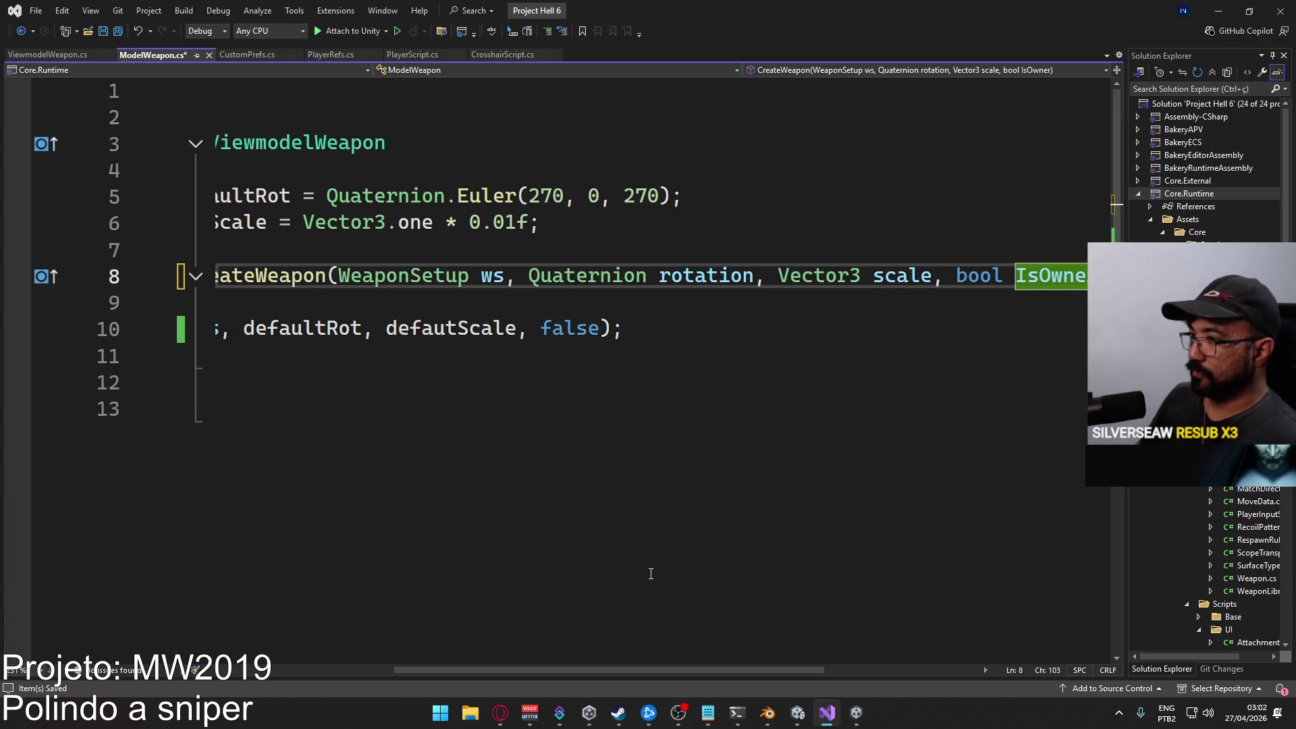
left_click_drag(665, 669, 464, 631)
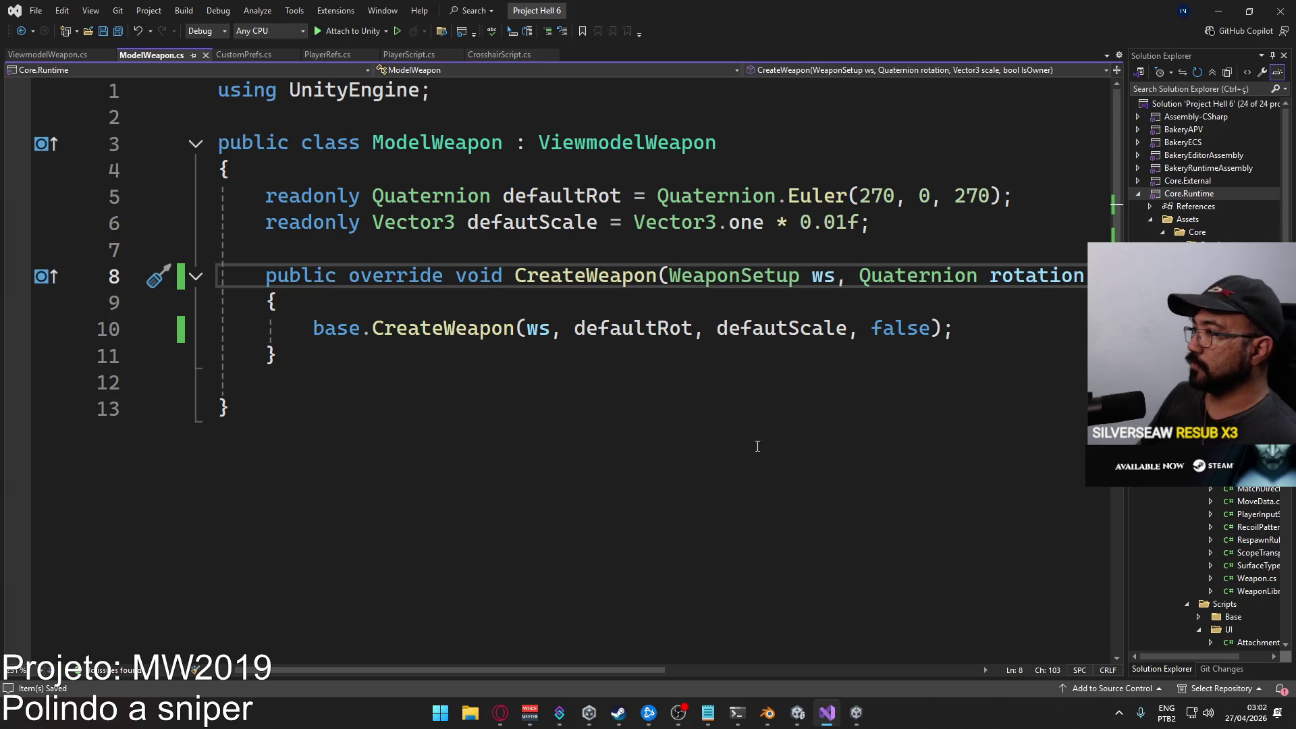
mouse_move(533, 669)
left_mouse_down()
mouse_move(699, 665)
mouse_move(630, 668)
mouse_move(698, 664)
mouse_move(679, 646)
mouse_move(518, 629)
mouse_move(689, 626)
mouse_move(670, 629)
left_mouse_up()
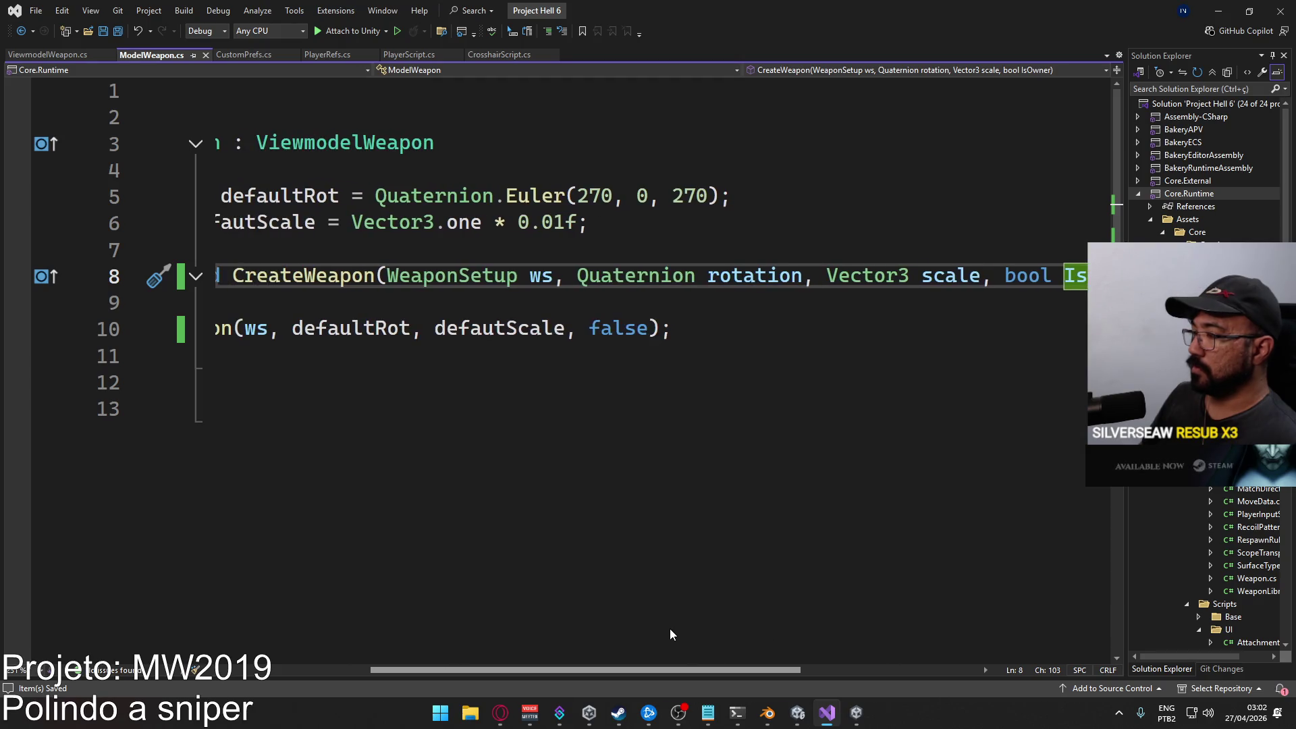
double_click(622, 332)
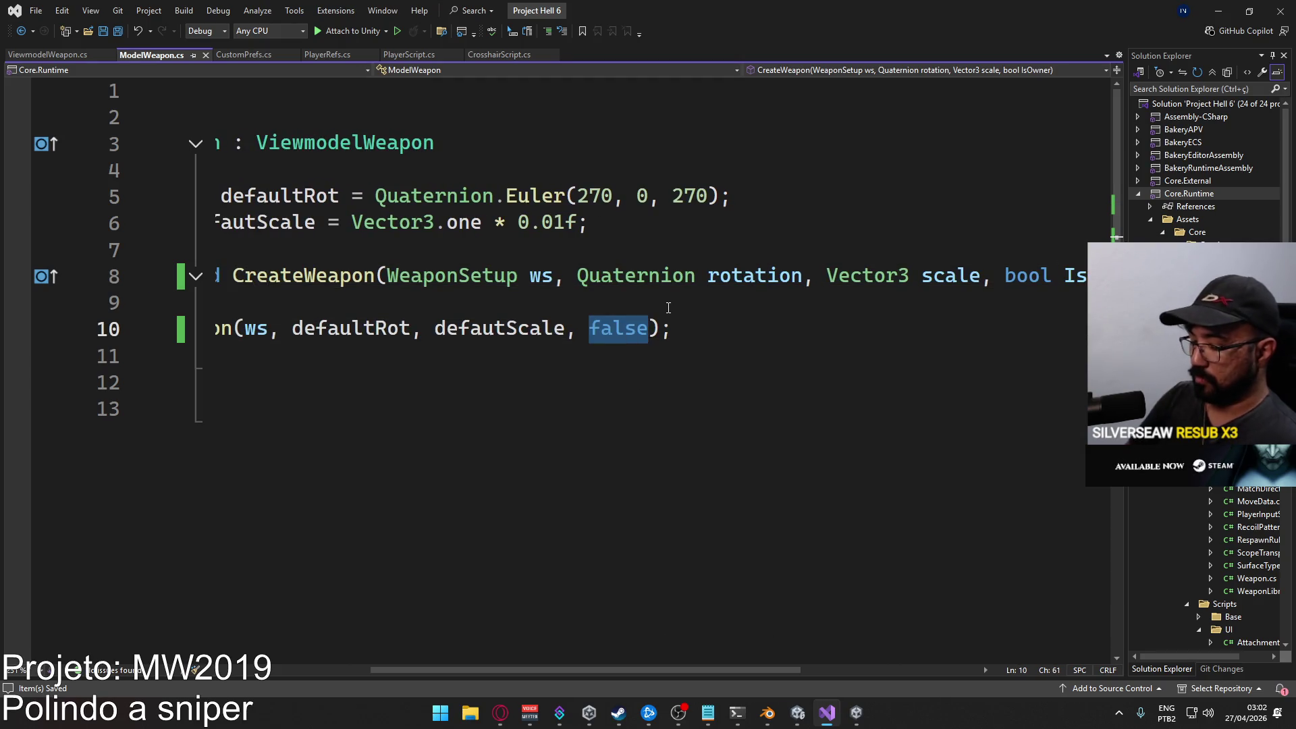
type("IsO")
key("Tab")
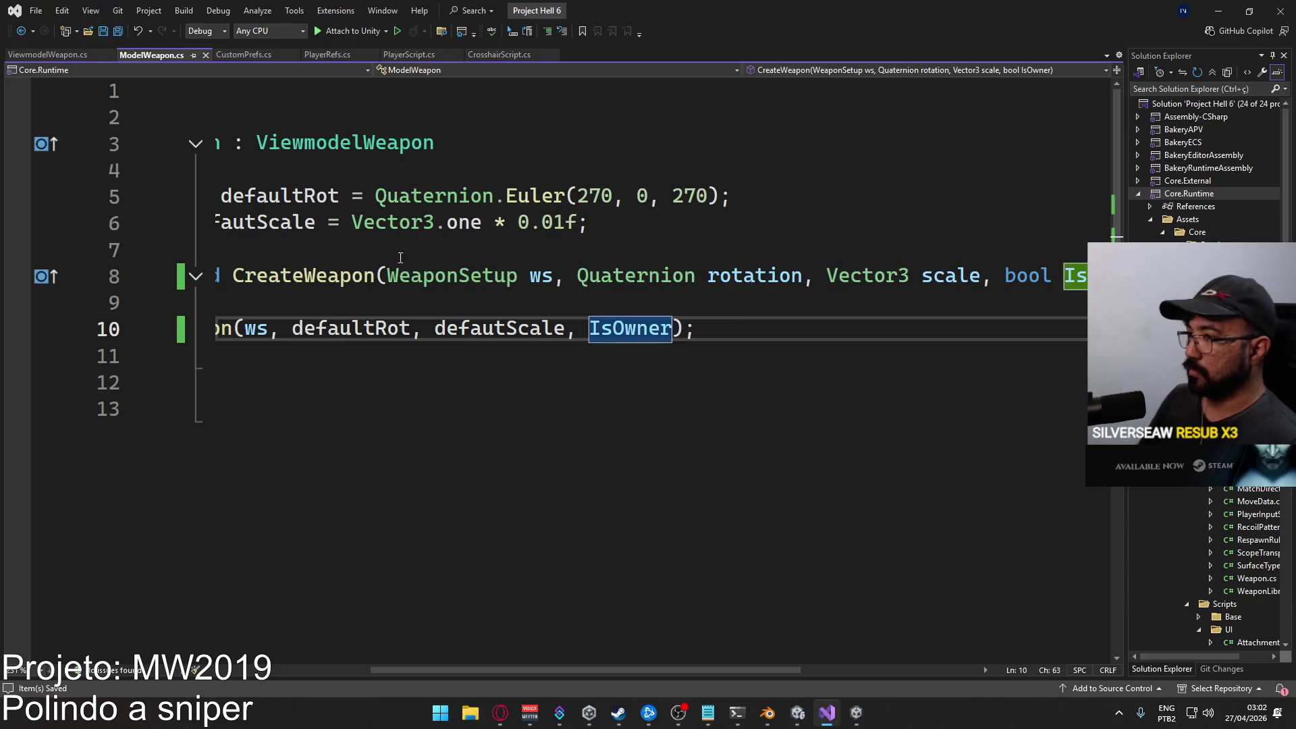
Find all references to CreateWeapon.
left_click(327, 283)
right_click(327, 285)
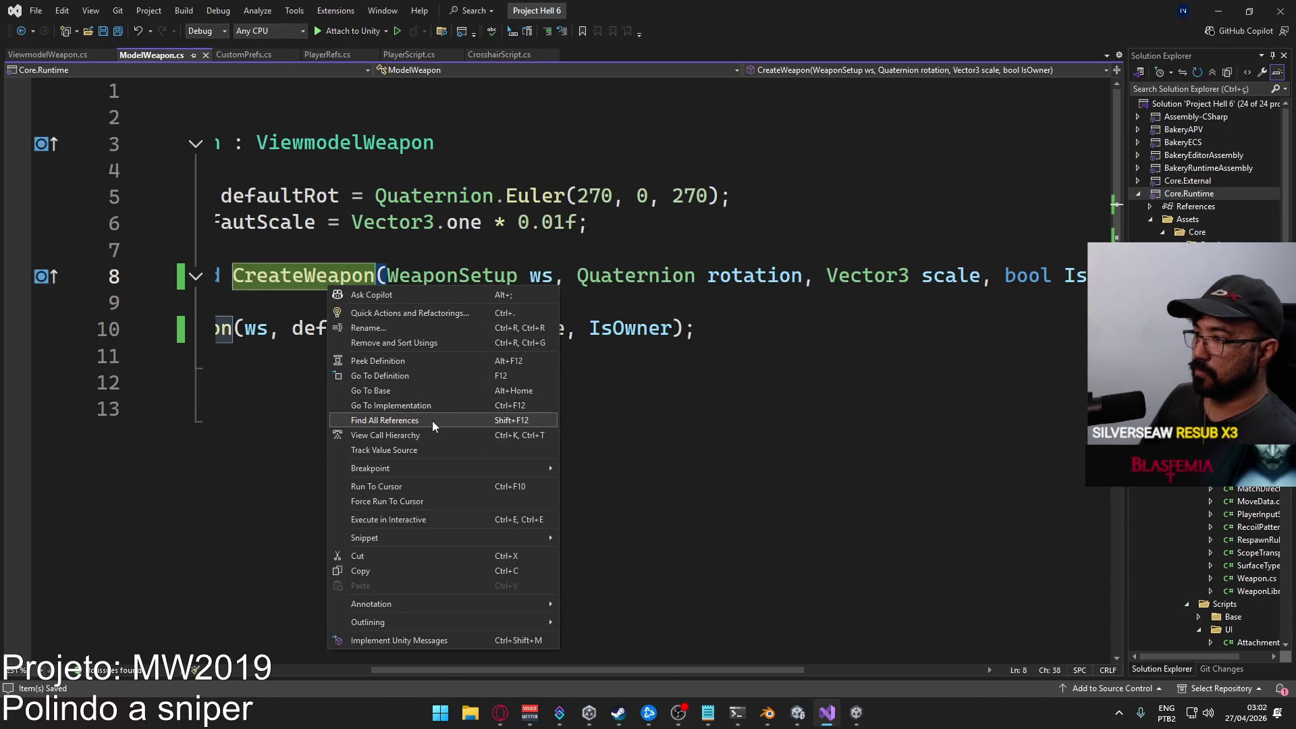
left_click(432, 420)
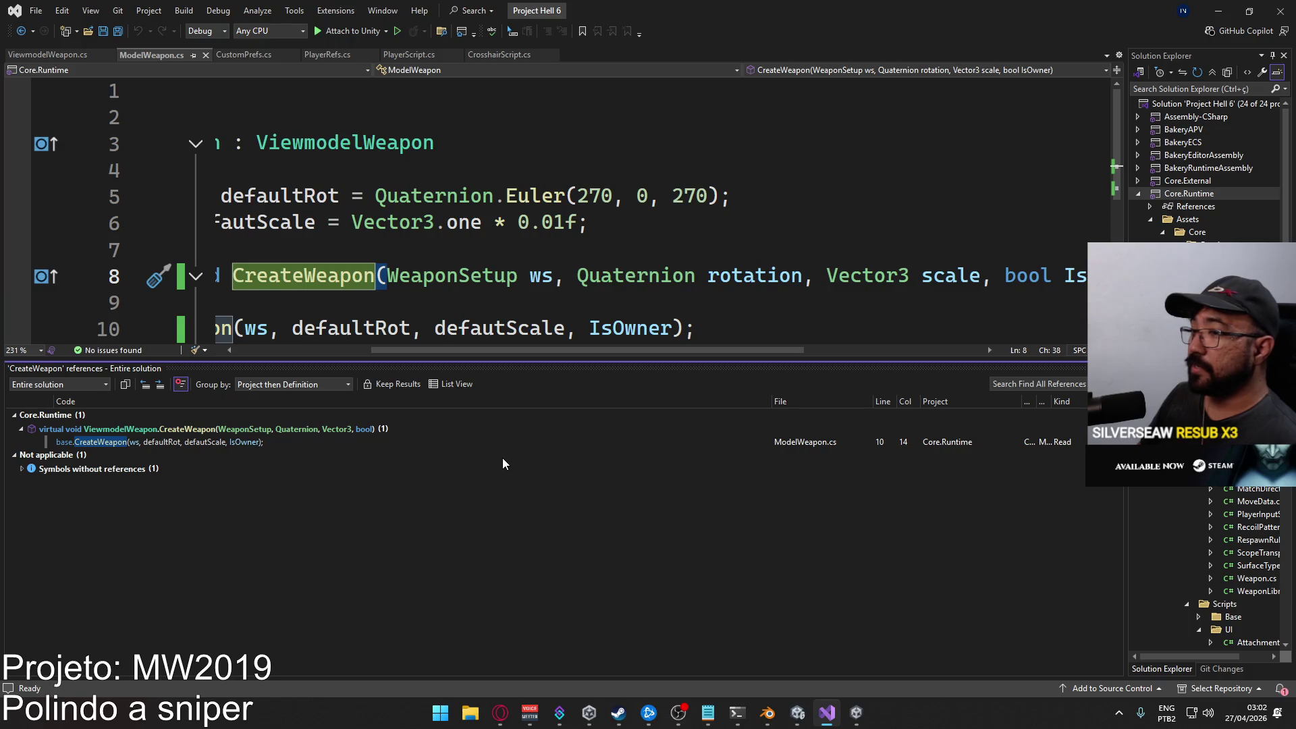
left_click(798, 713)
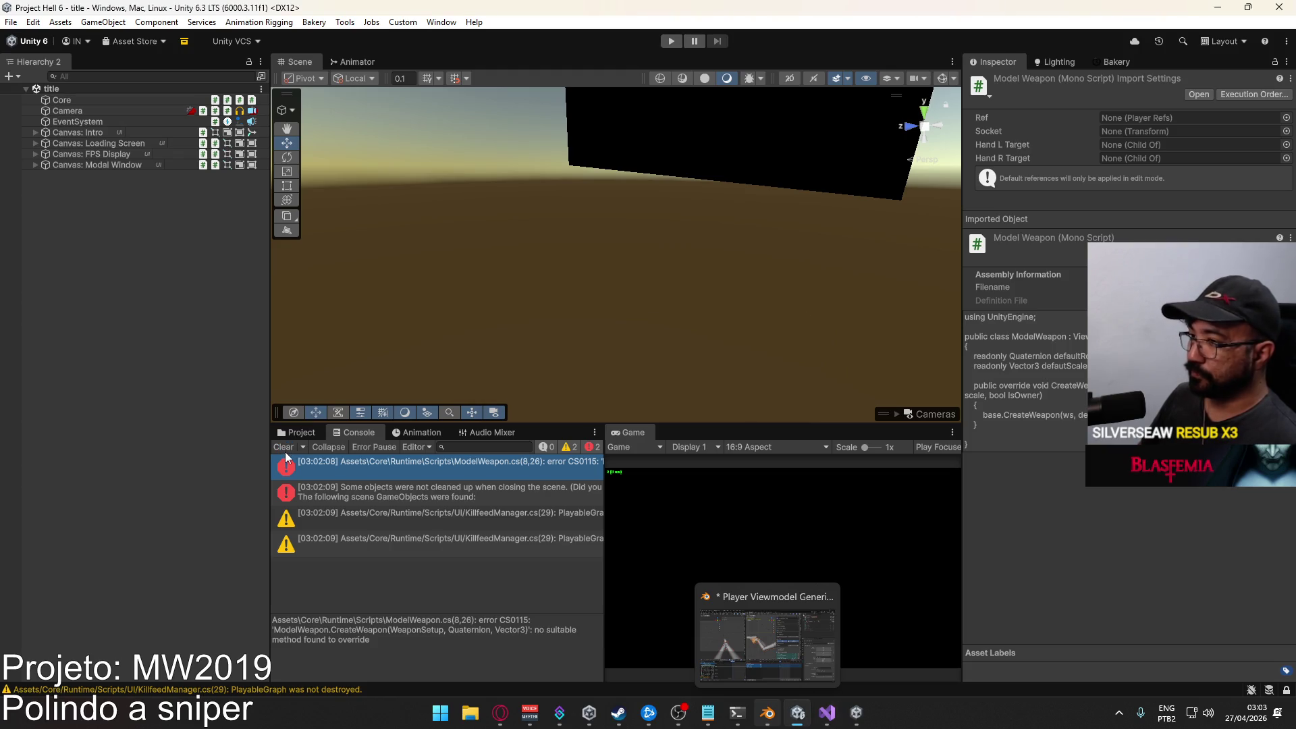
Clear the Console, open the Player prefab and select its root Player object.
left_click(280, 447)
left_click(302, 433)
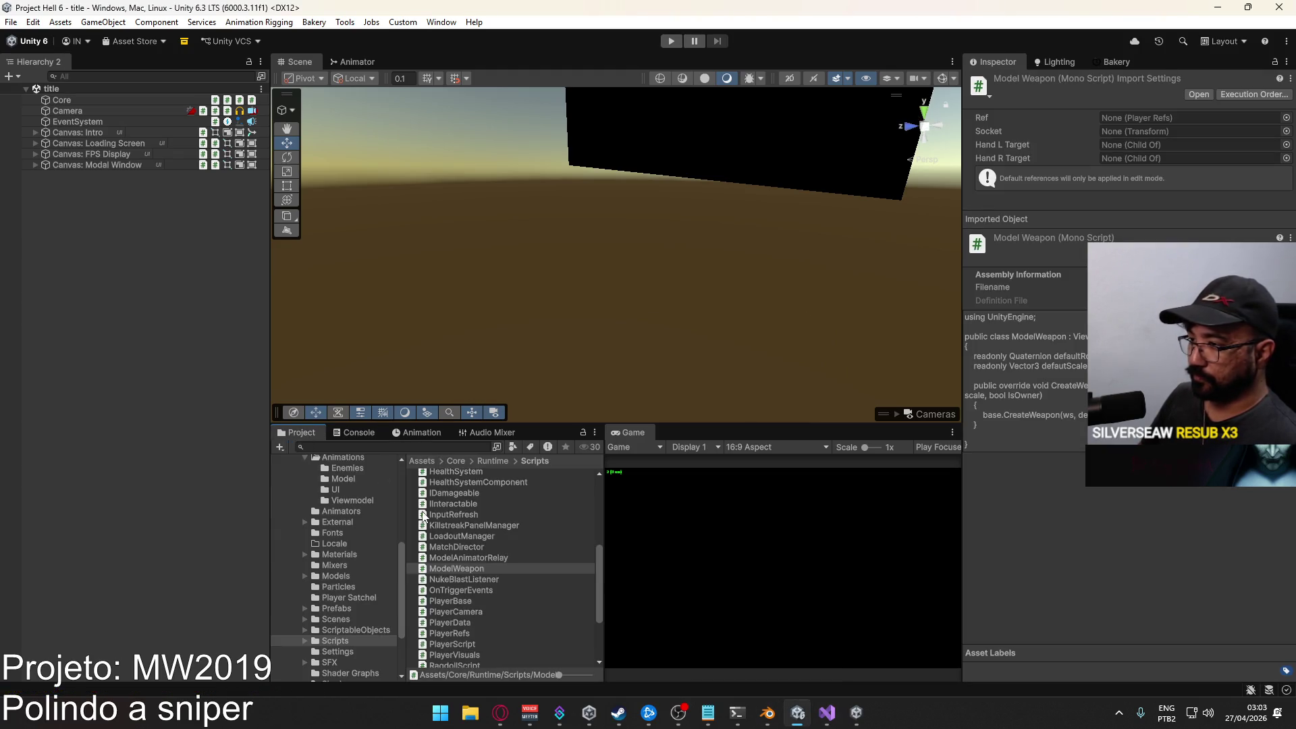
left_click(336, 608)
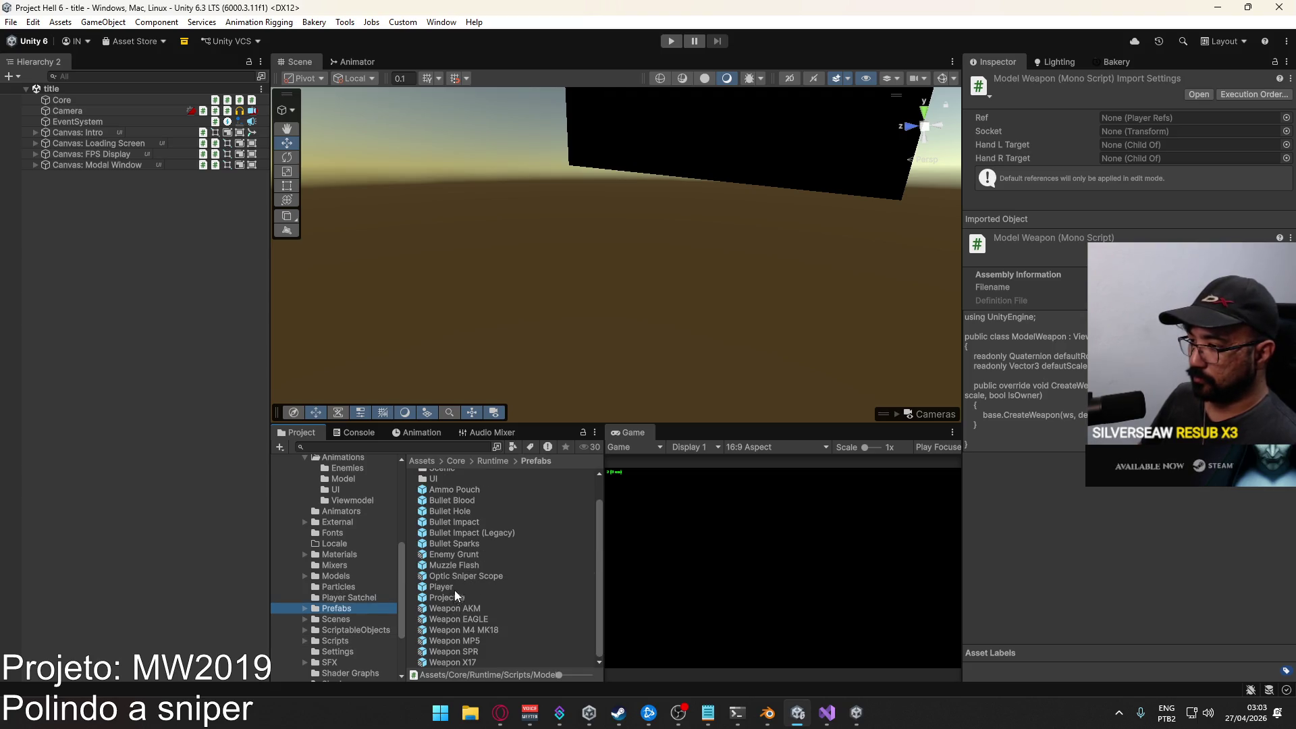
left_click(451, 587)
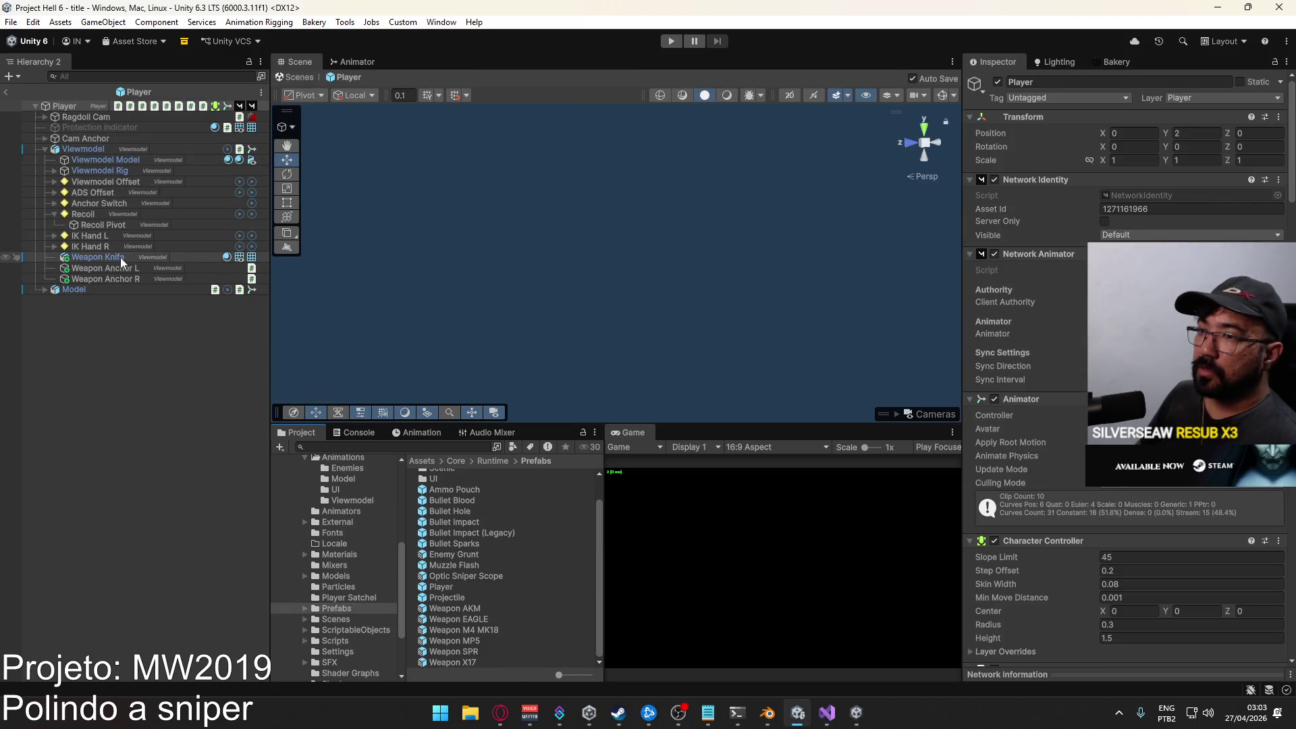
left_click(44, 149)
left_click(152, 161)
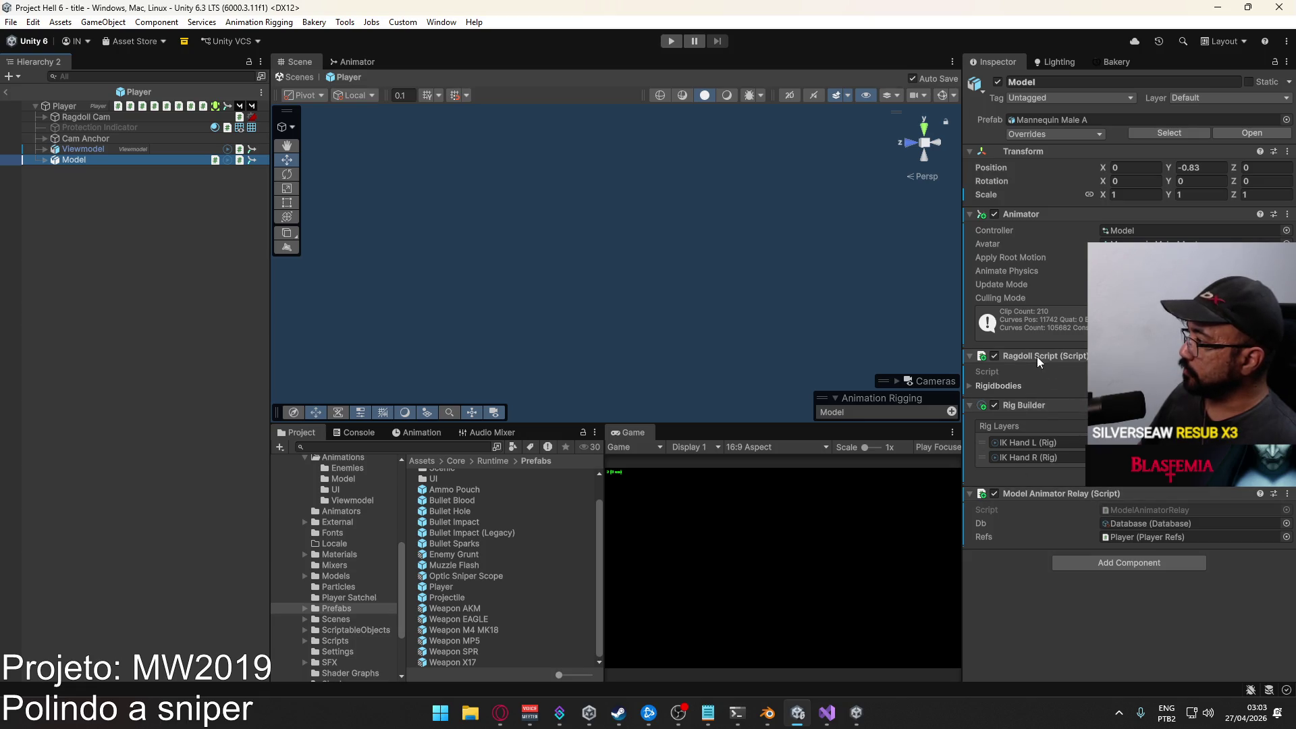
left_click(65, 106)
Locate the Model Weapon component's script and open ModelWeapon in Visual Studio.
scroll(1078, 419, "down", 15)
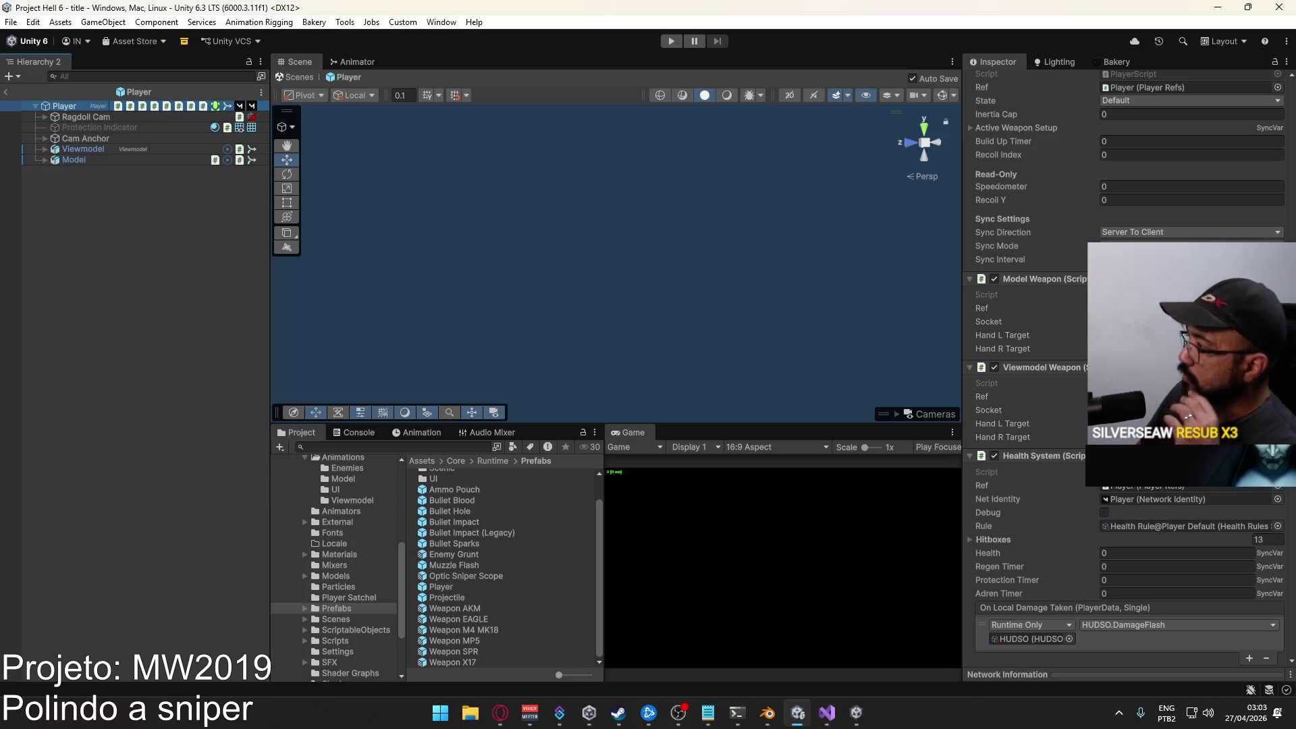
left_click(1147, 294)
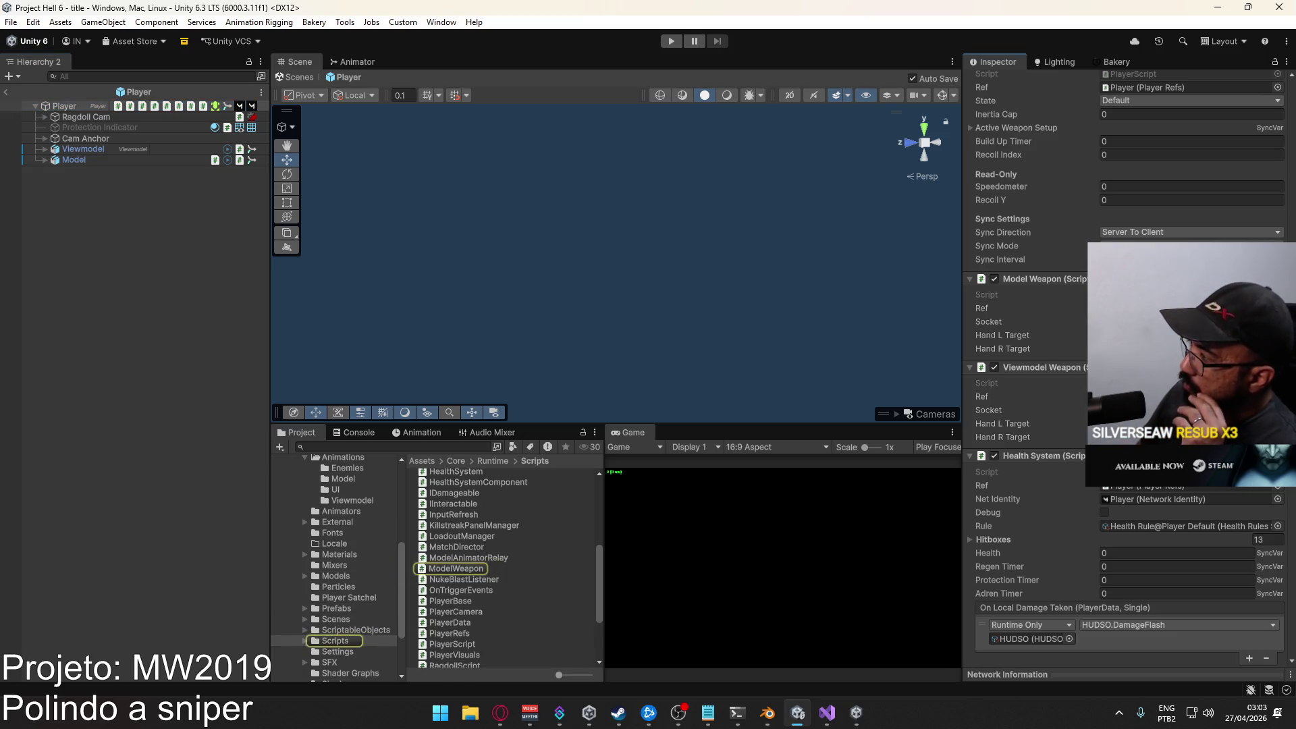
double_click(458, 569)
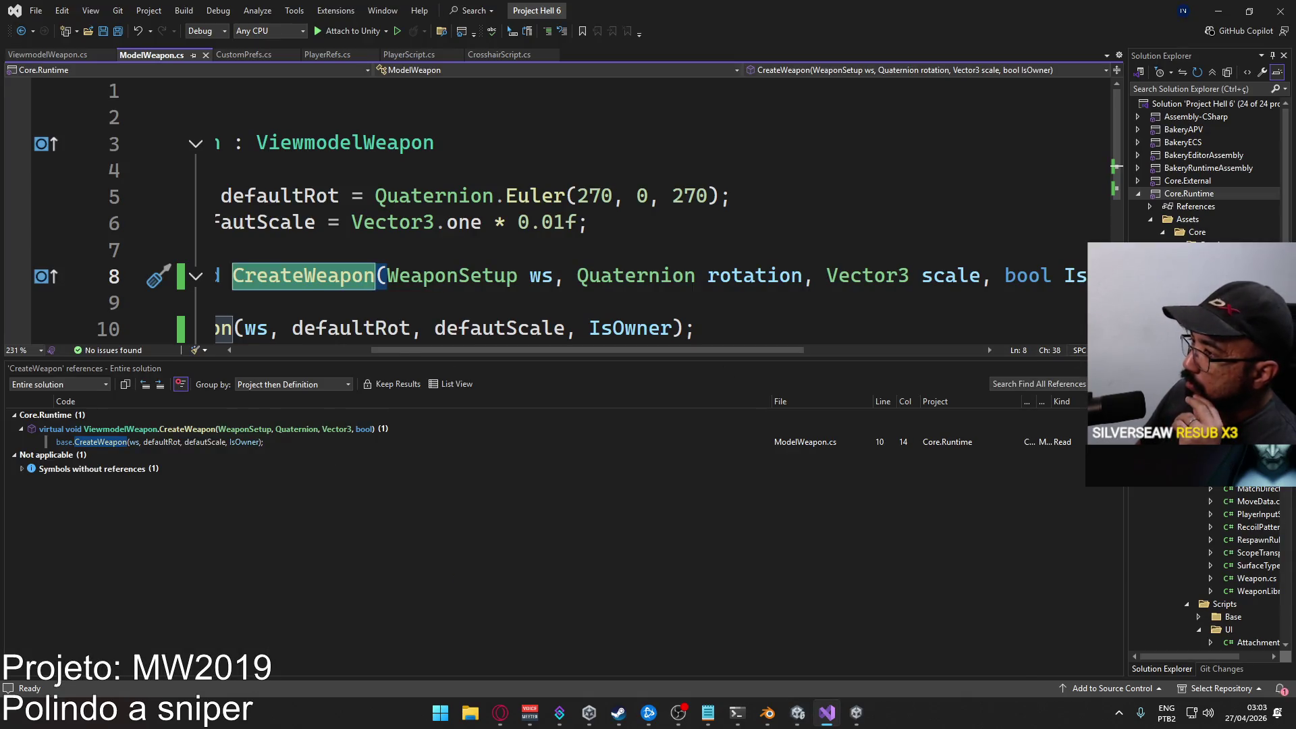
Close the results panel and list all references to CreateWeapon.
key("Escape")
left_click_drag(538, 668, 309, 616)
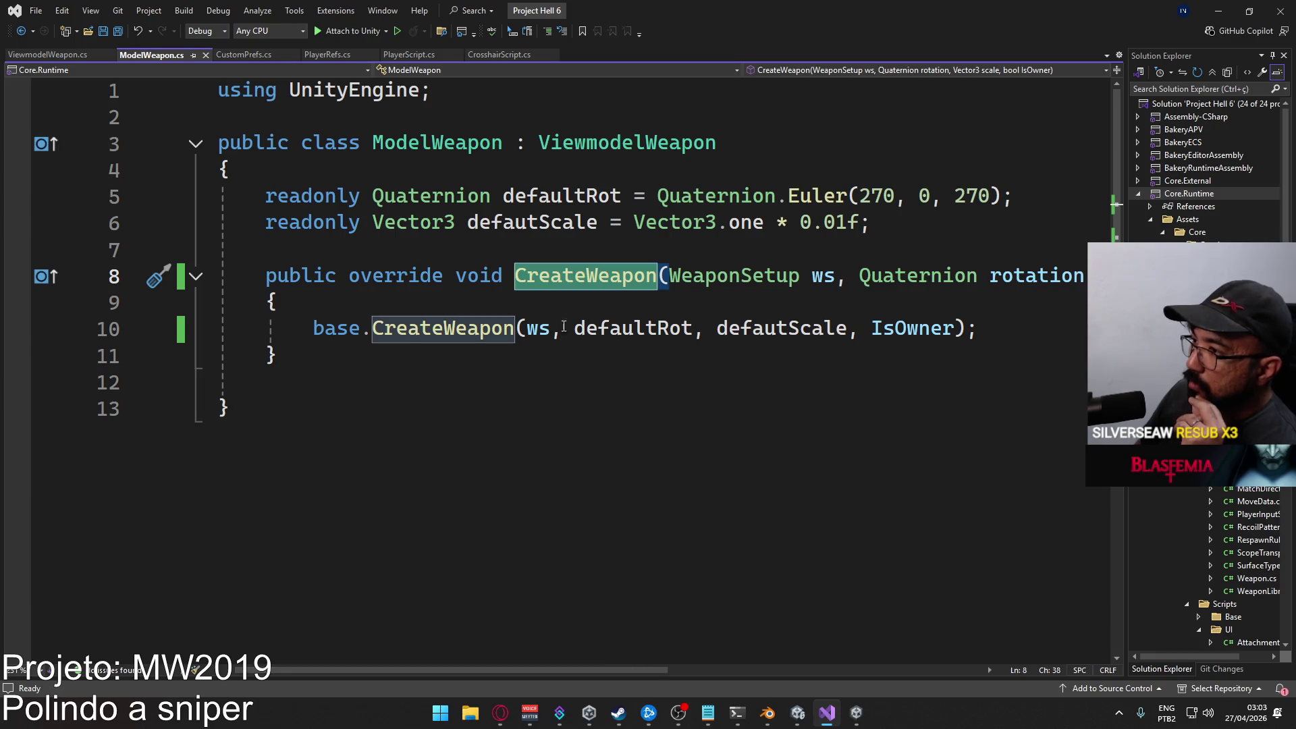
right_click(589, 285)
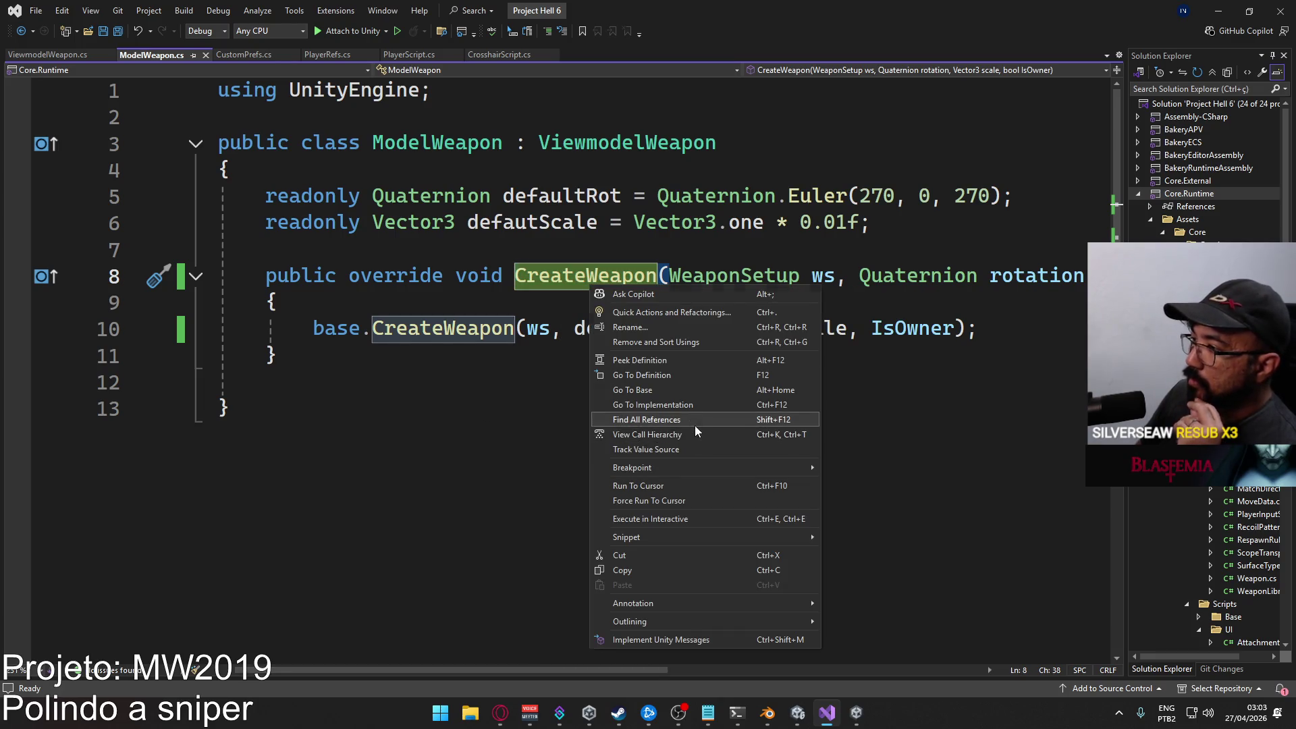
left_click(689, 420)
mouse_move(483, 444)
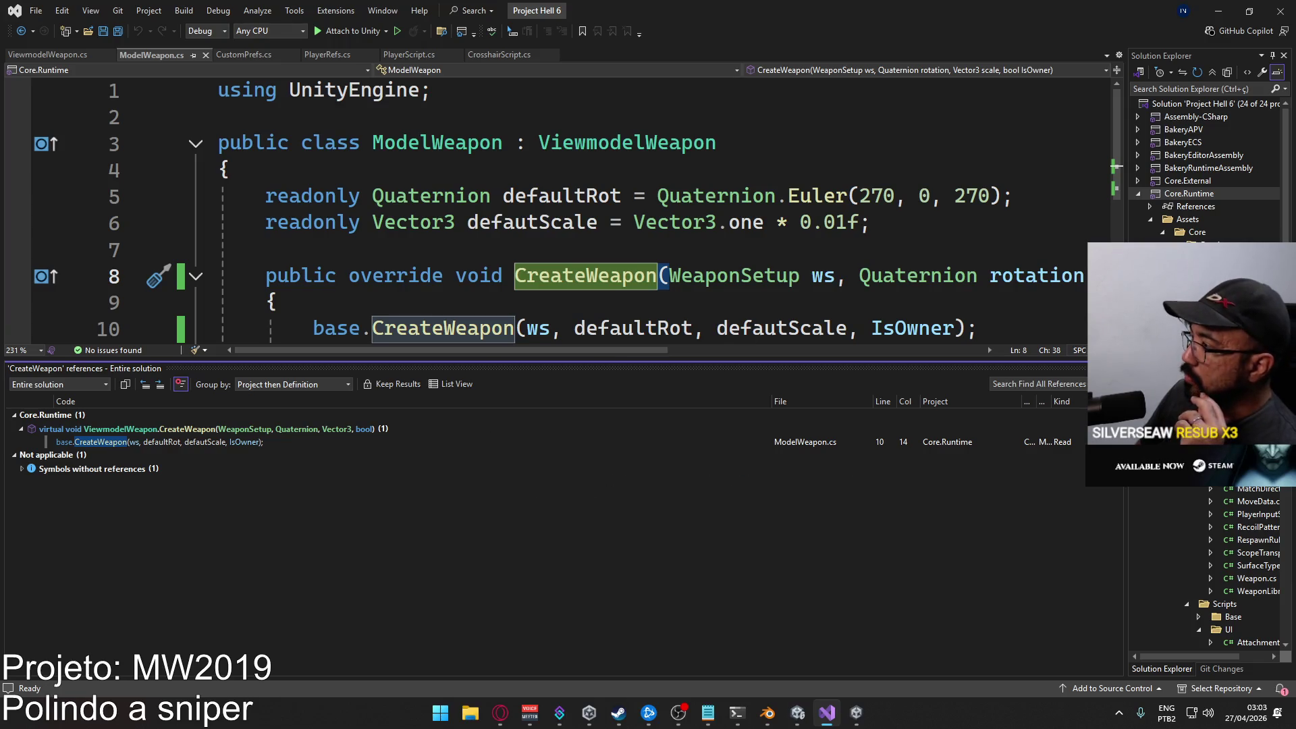
Quick Find 'ViewmodeWeap' in PlayerScript, then limit the search scope to the current document.
left_click(504, 55)
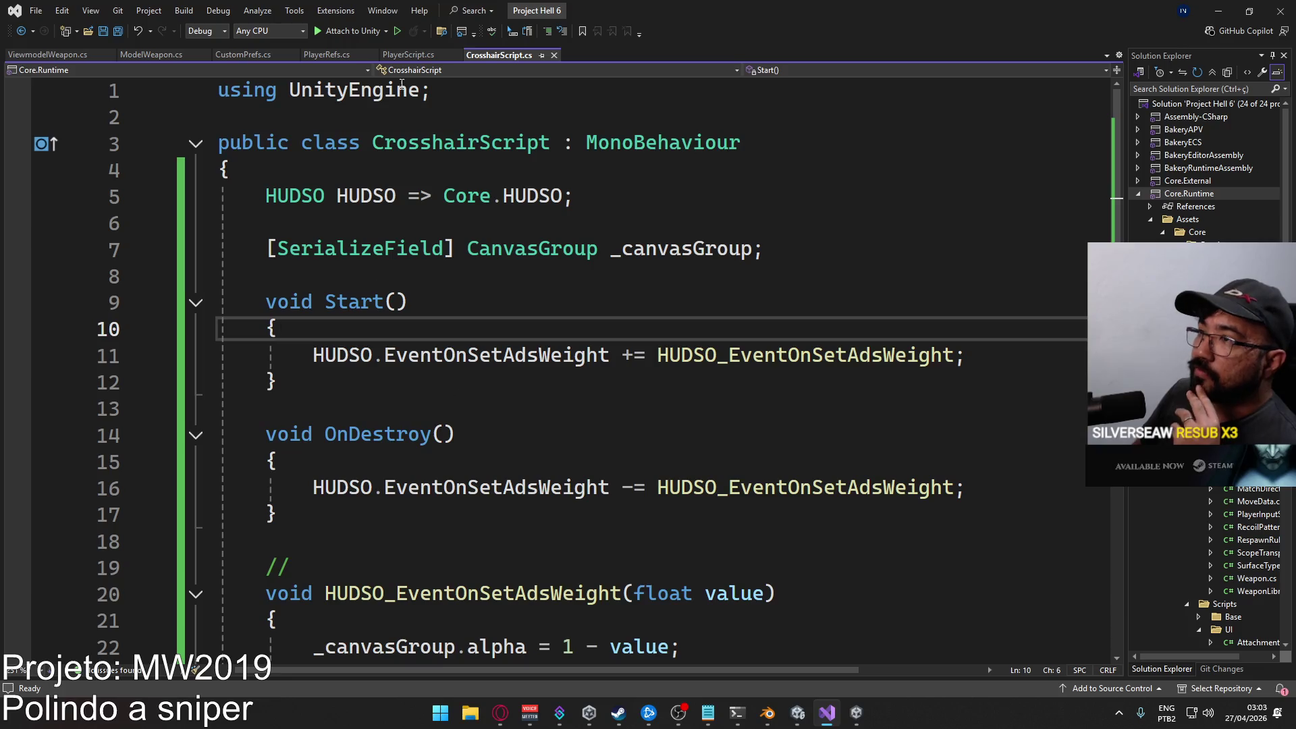
left_click(417, 56)
scroll(527, 368, "up", 20)
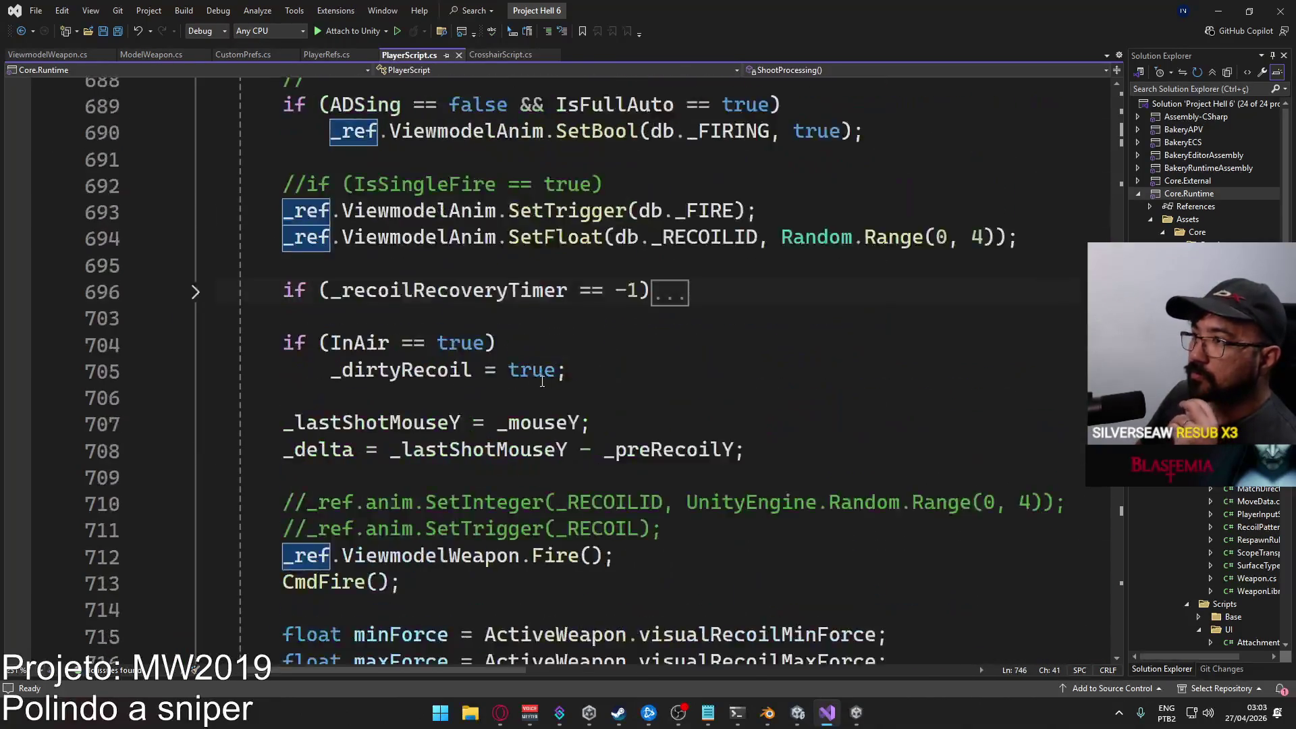
scroll(625, 421, "up", 5)
left_click(669, 335)
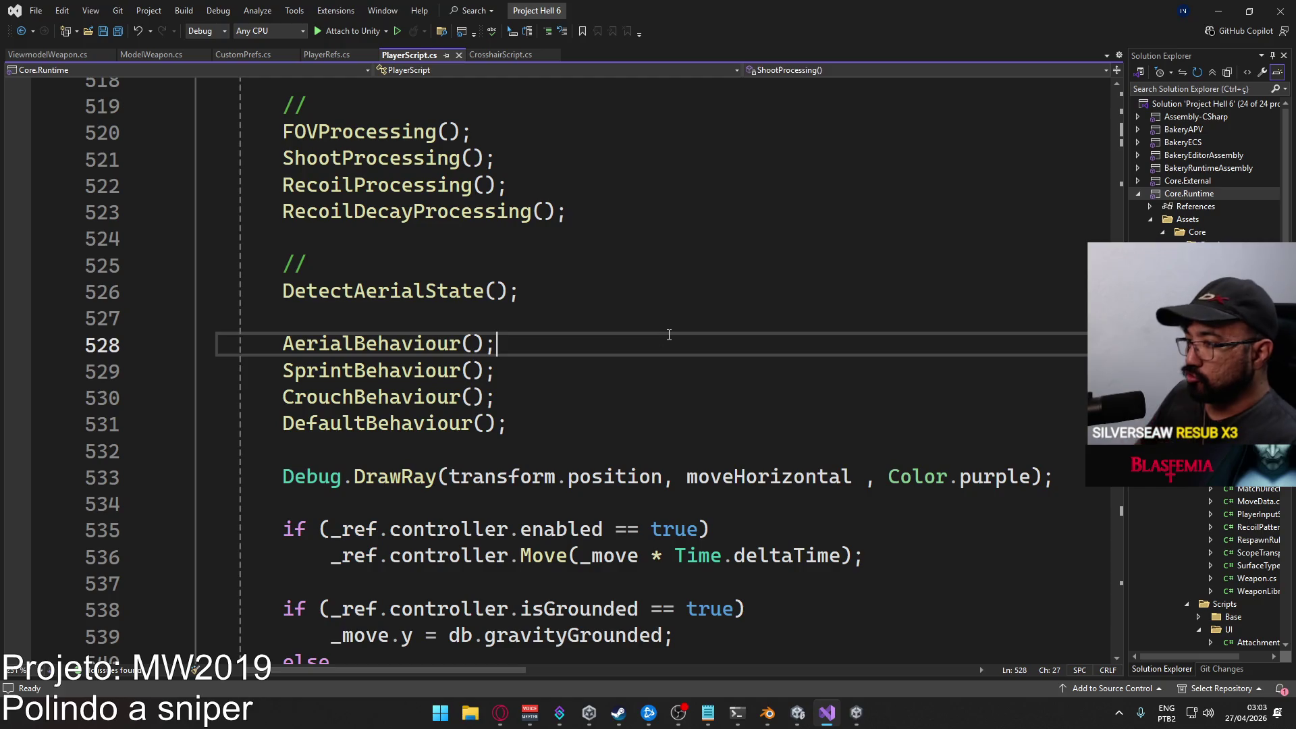
key("ctrl+f")
type("ViewmodeWeap")
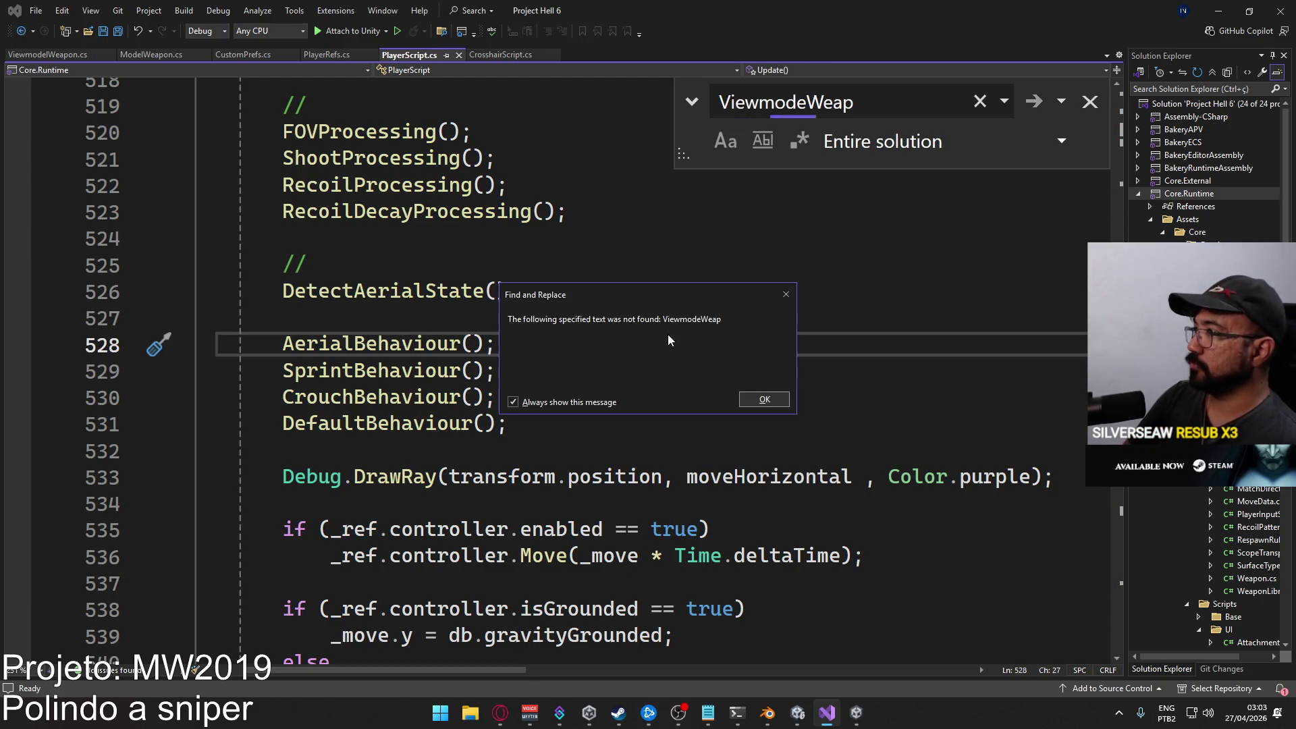
key("Return")
left_click(923, 163)
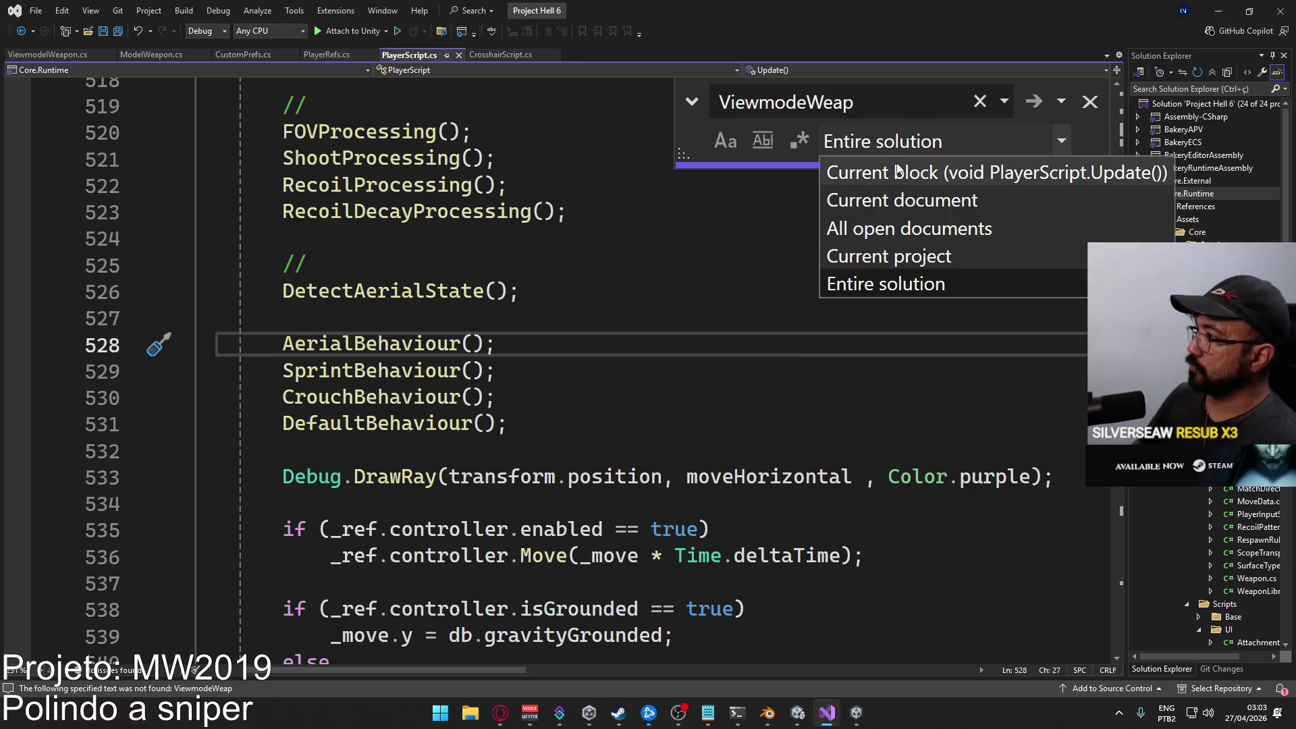
left_click(913, 197)
Find All References on PlayerRefs.cs's ViewmodelWeapon property and open the first PlayerScript usage.
left_click(323, 57)
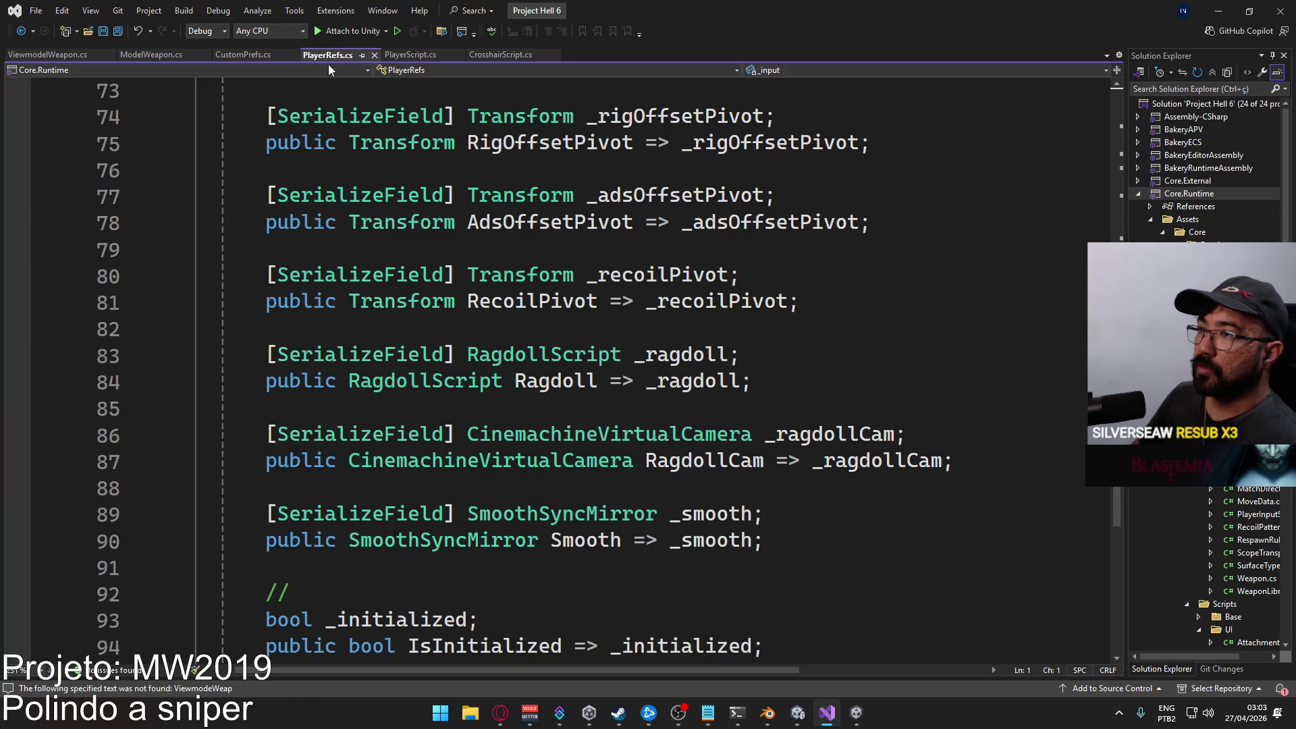
scroll(821, 439, "up", 3)
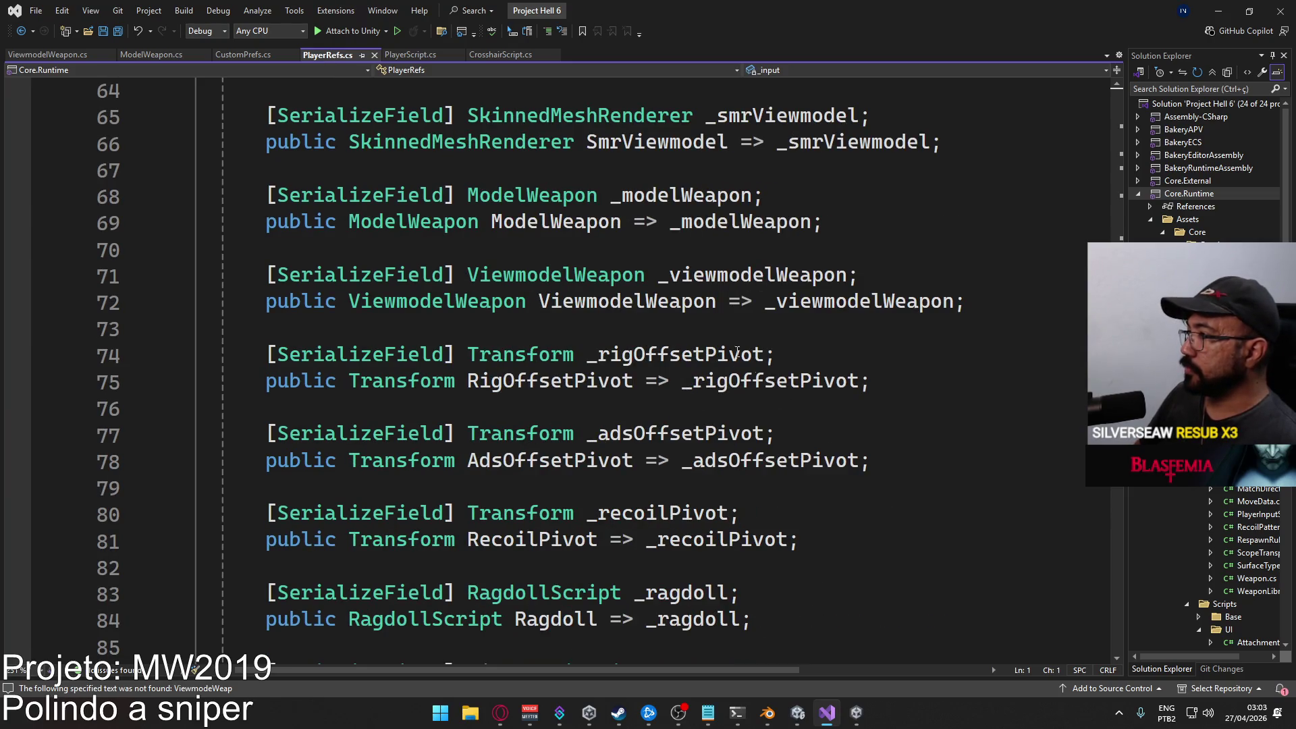
left_click(725, 273)
left_click(594, 301)
right_click(593, 301)
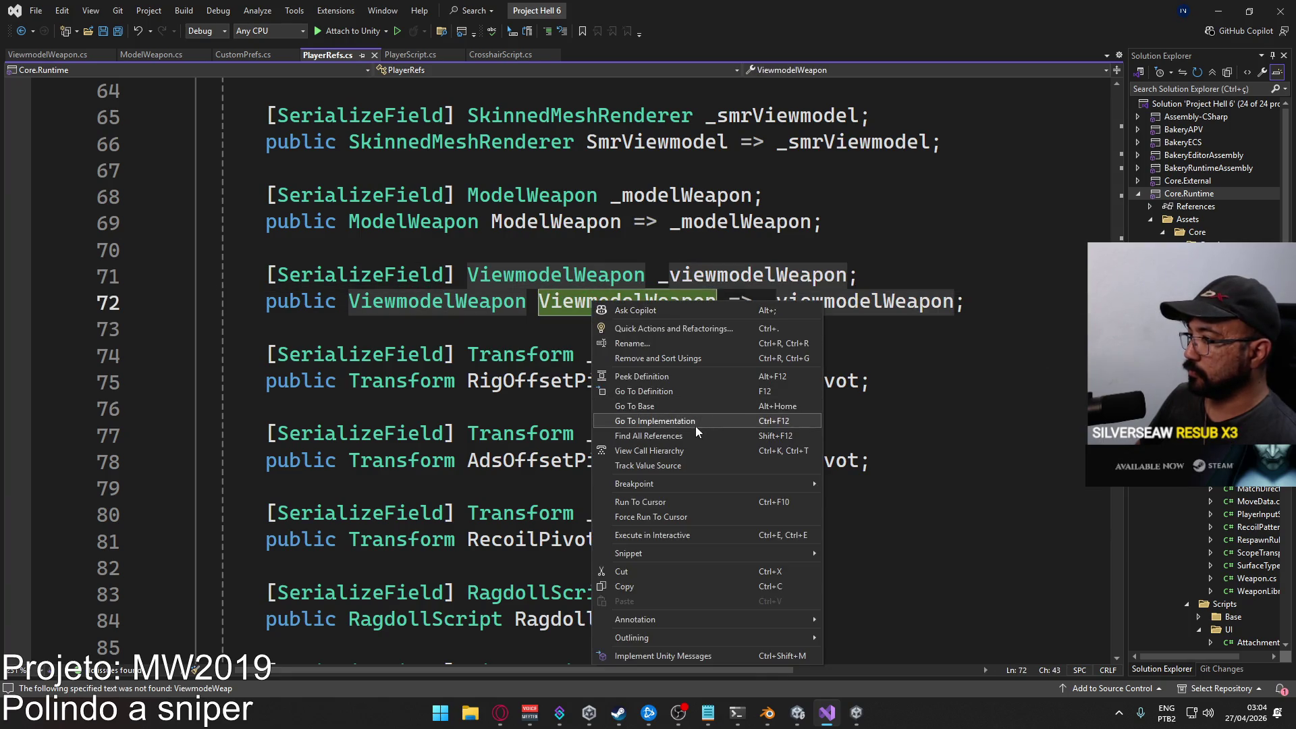
left_click(690, 437)
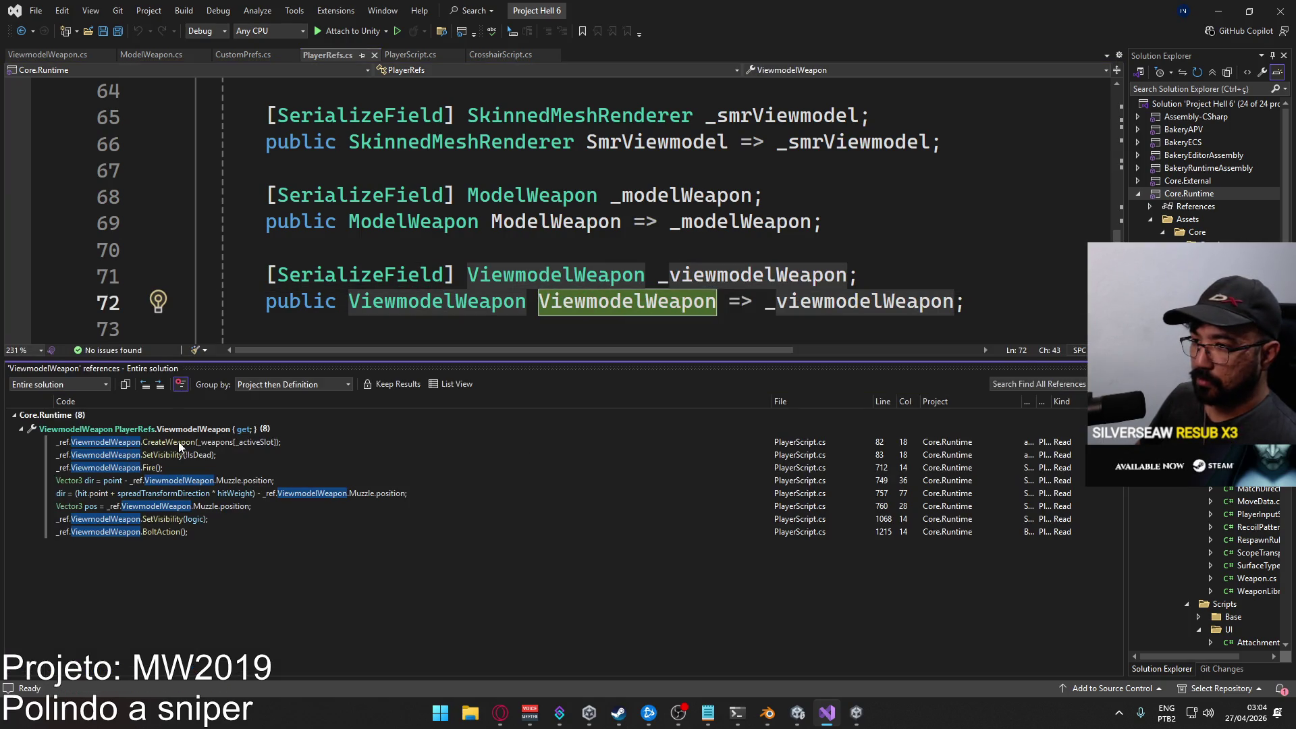
double_click(181, 444)
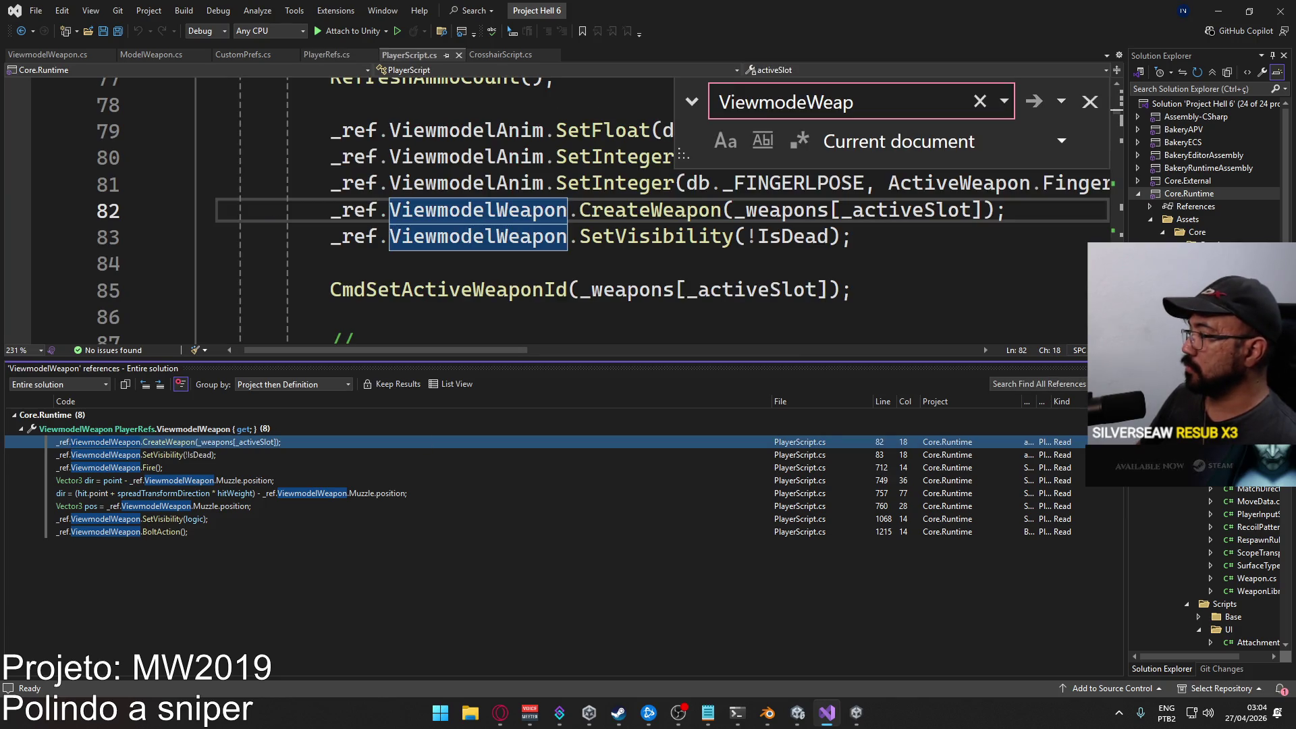
Close the quick search box and collapse the activeSlot property in PlayerScript.
scroll(674, 382, "up", 3)
scroll(611, 403, "down", 3)
scroll(644, 400, "up", 1)
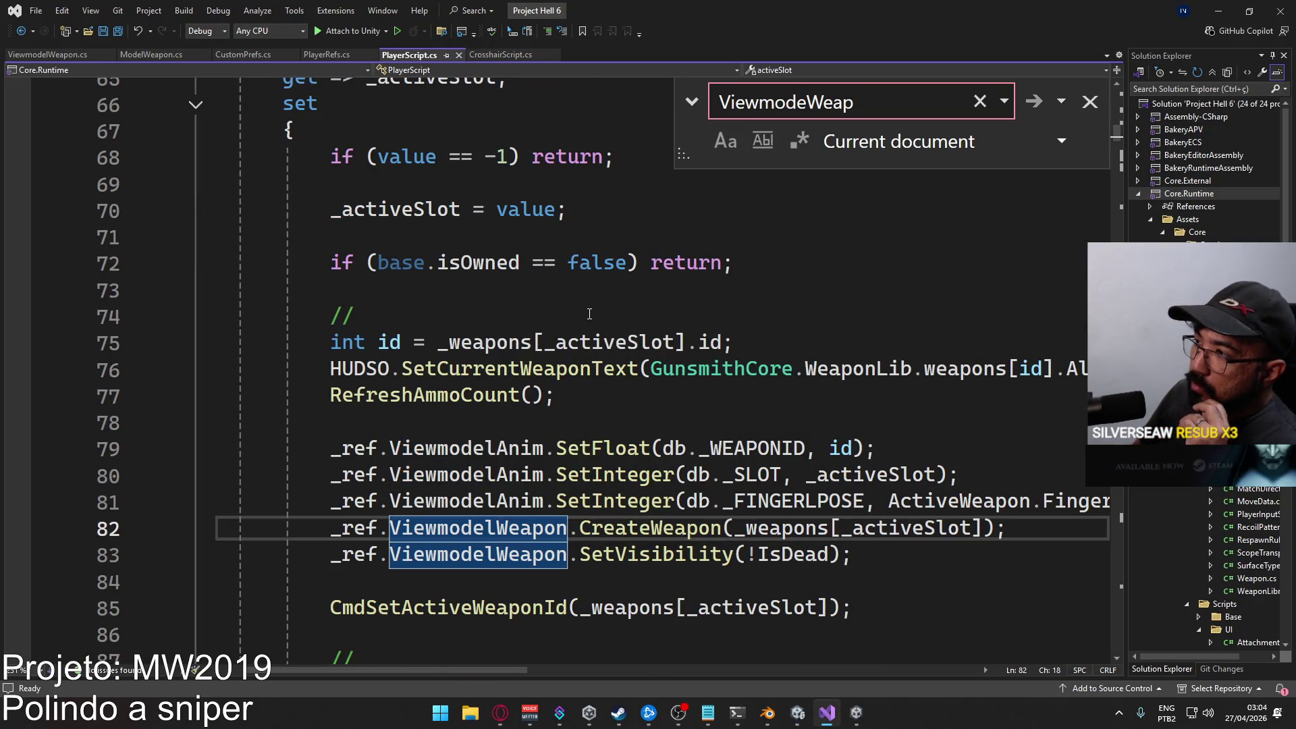
scroll(589, 313, "down", 4)
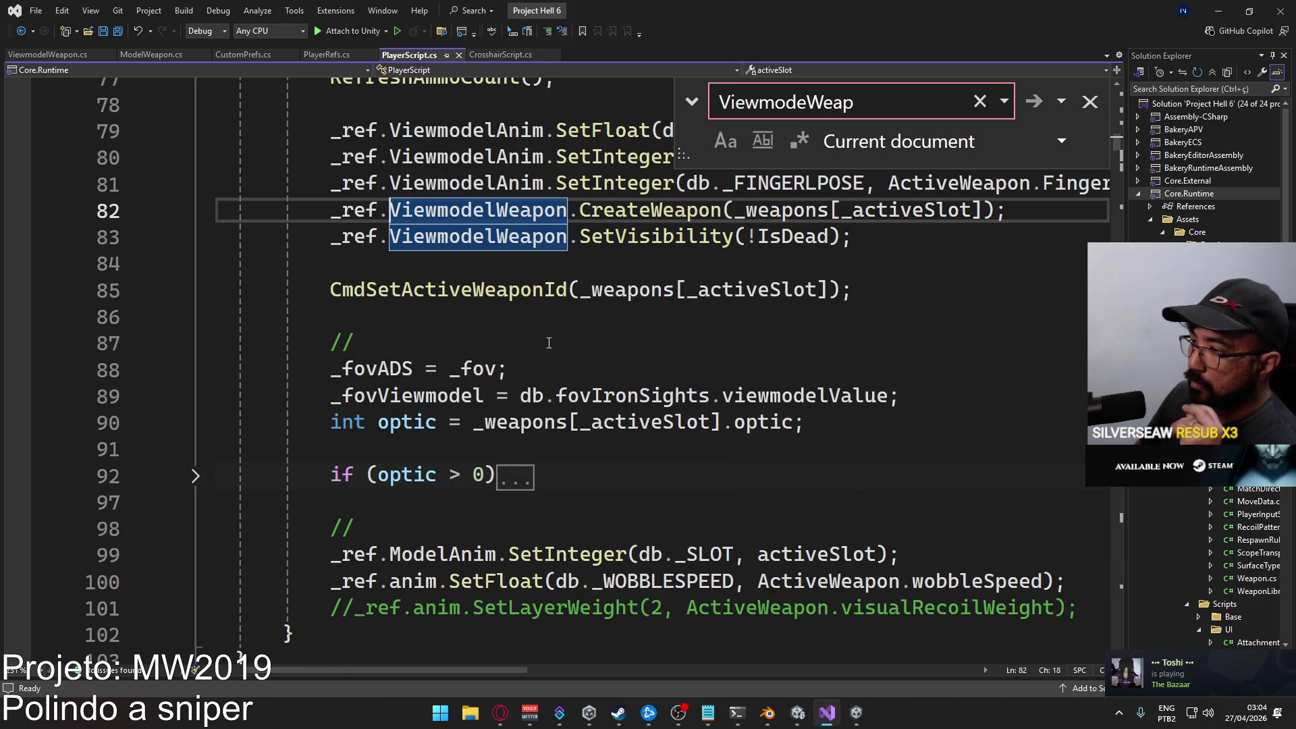
scroll(569, 352, "up", 2)
left_click(1090, 101)
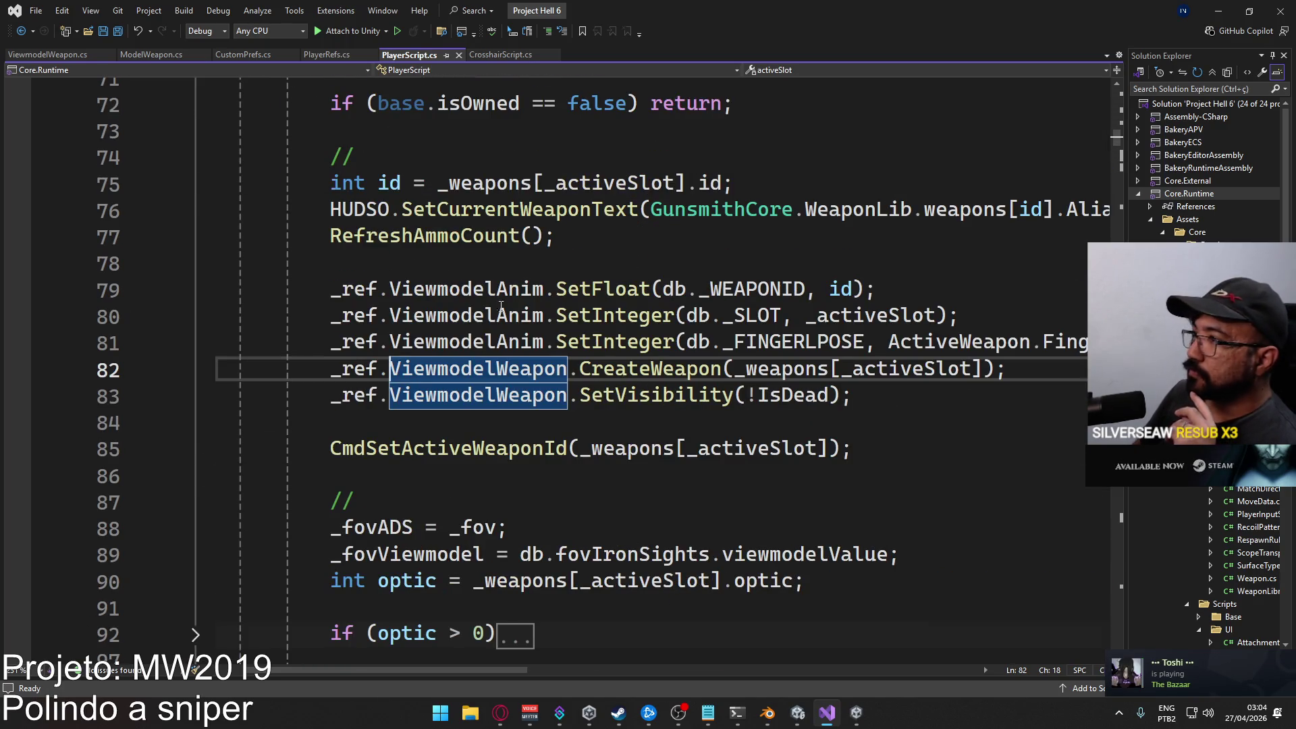
scroll(268, 309, "up", 5)
left_click(196, 265)
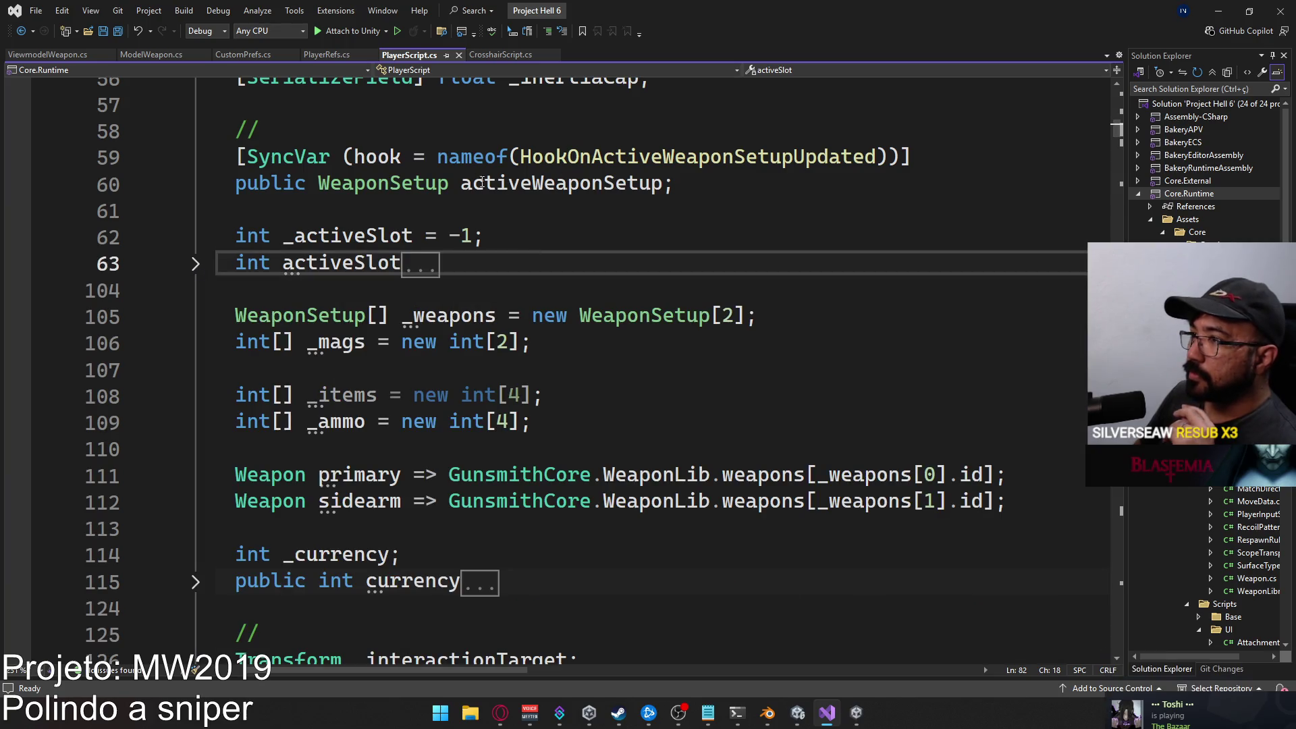
Follow HookOnActiveWeaponSetupUpdated through CmdSetModelWeapon and RpcSetModelWeapon to InternalSetModelWeapon.
double_click(635, 158)
key("F12")
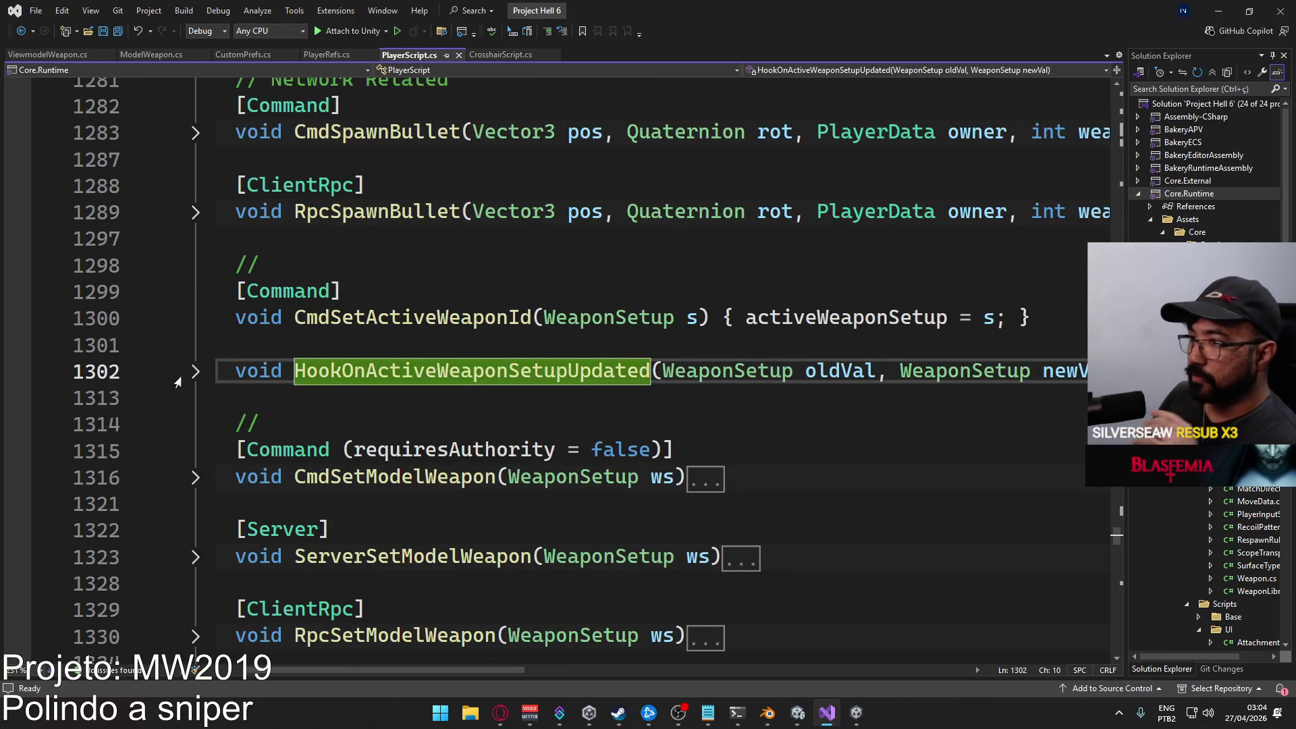
scroll(608, 437, "down", 1)
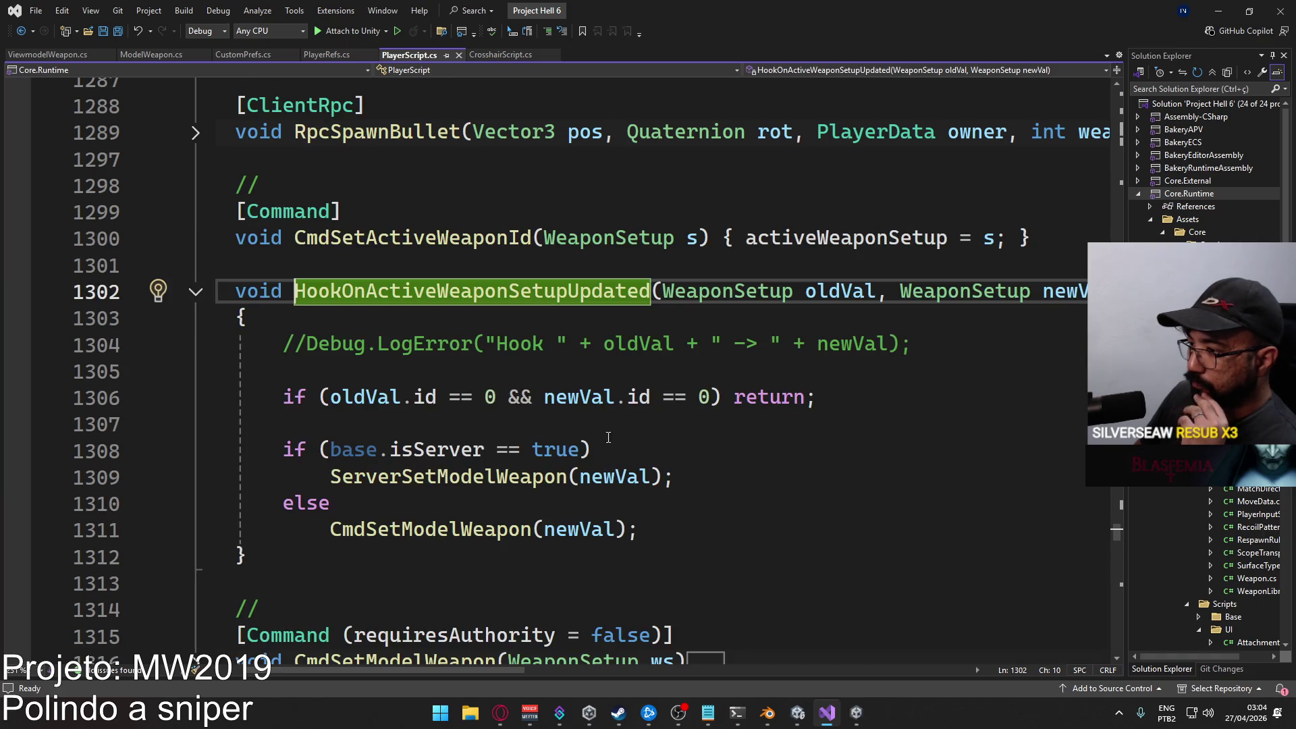
left_click(422, 526, "ctrl")
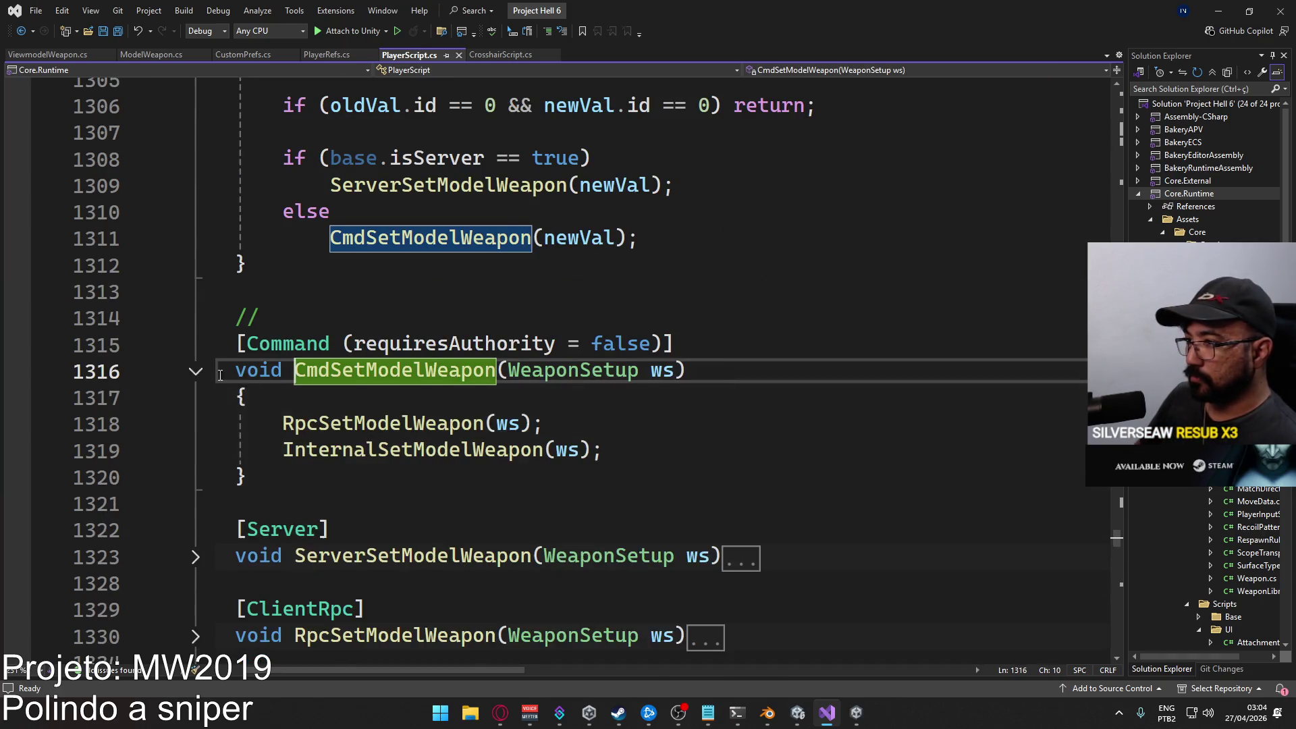
scroll(325, 357, "down", 2)
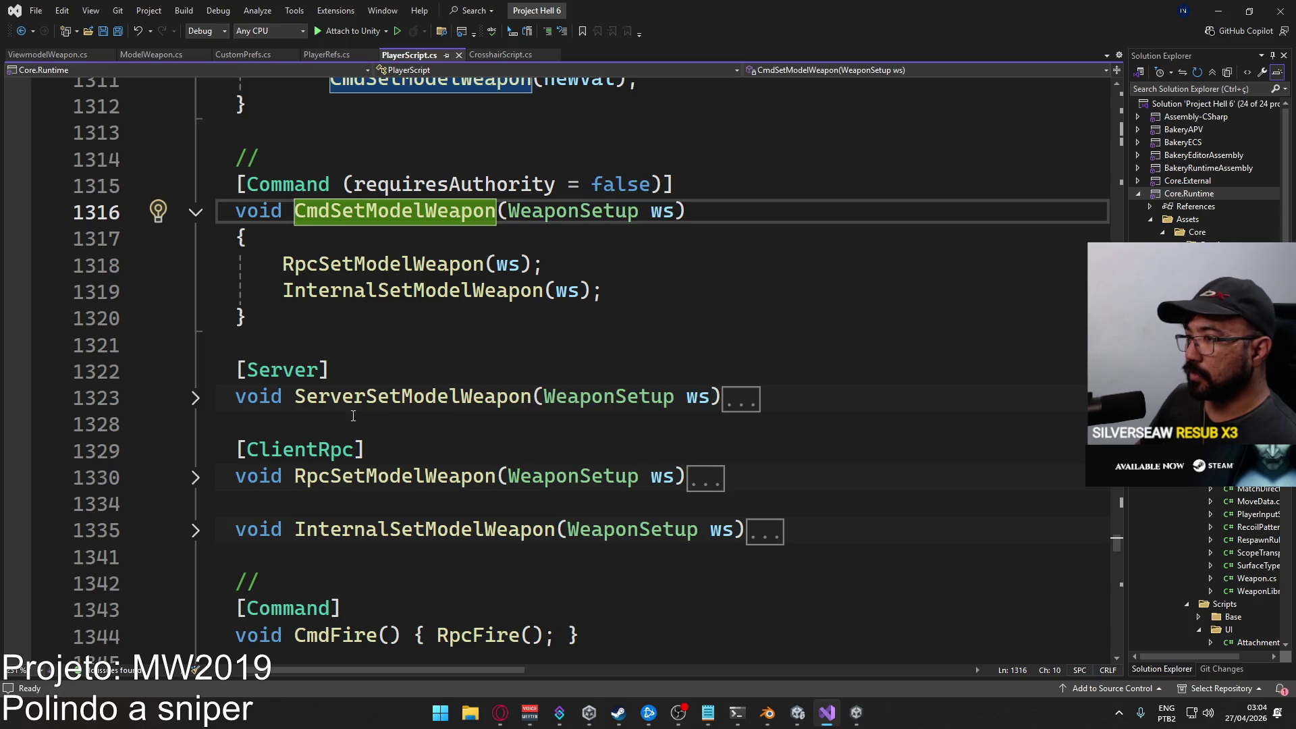
left_click(195, 477)
scroll(384, 435, "down", 2)
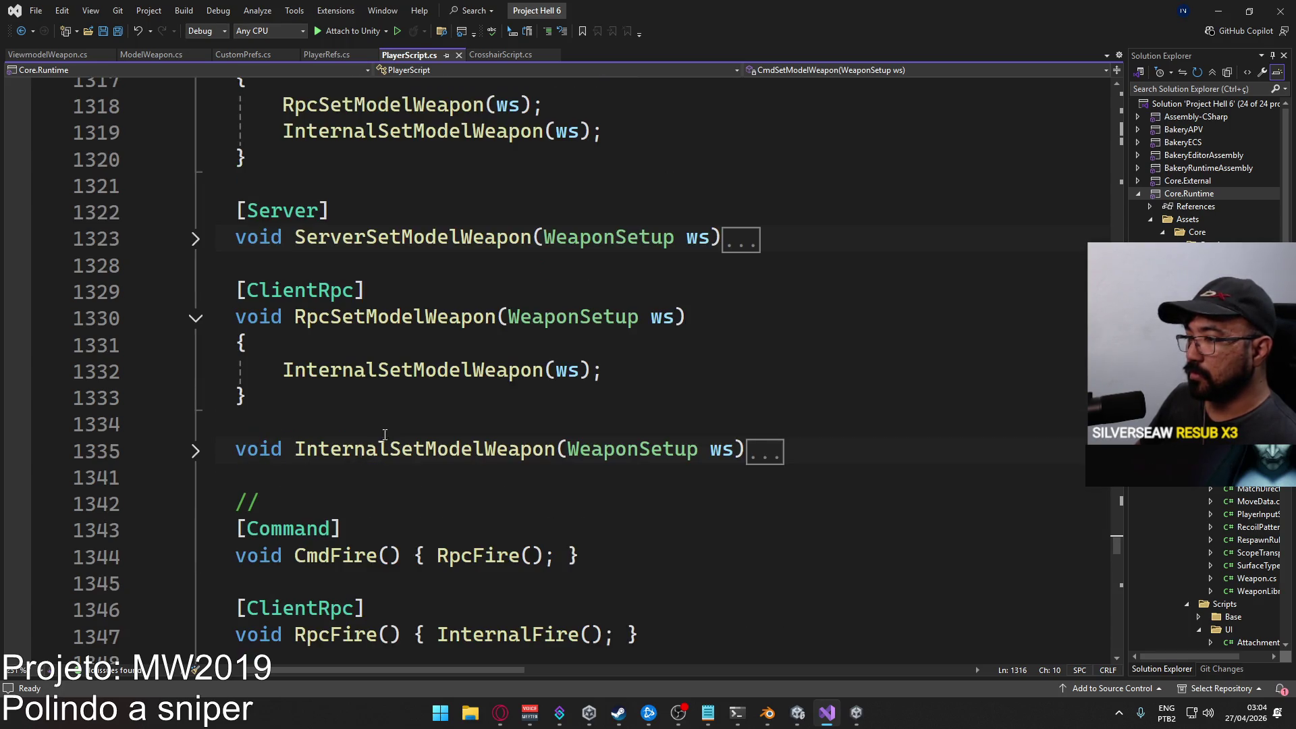
left_click(409, 369, "ctrl")
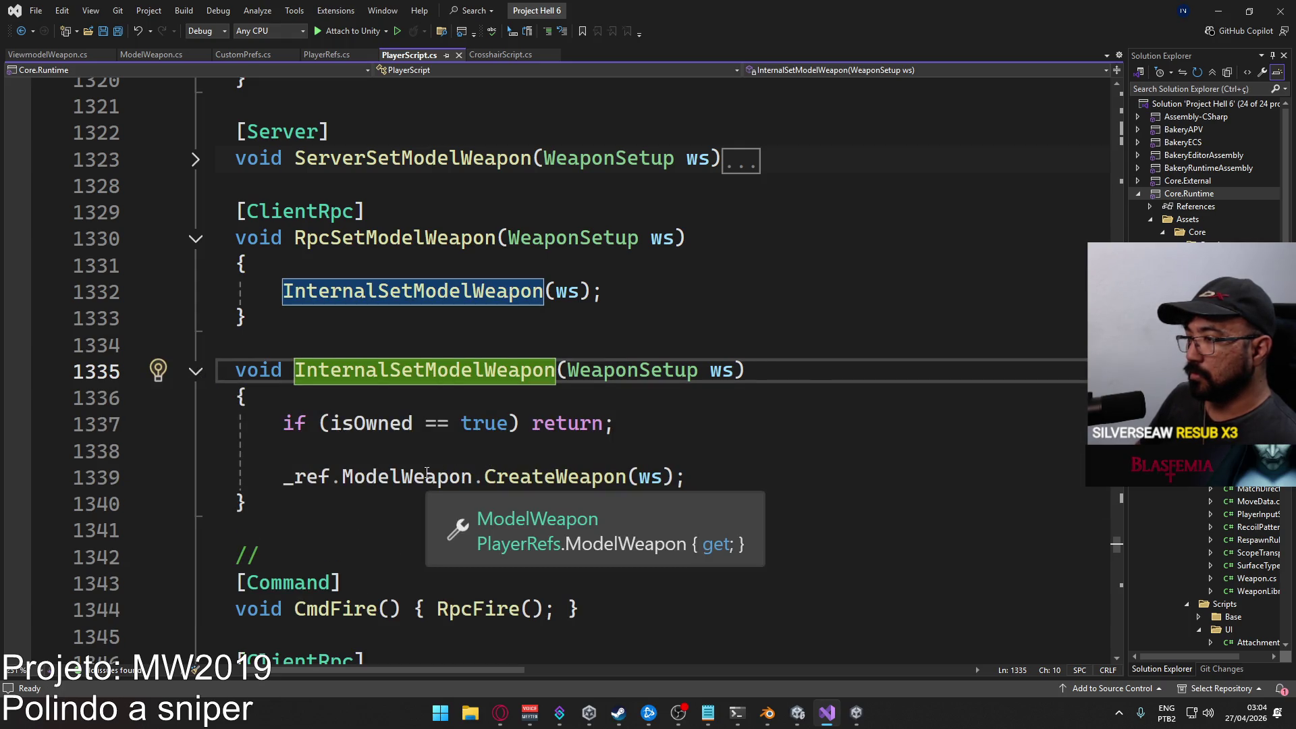
Open CreateWeapon's definition in ViewmodelWeapon.cs, read InternalCreateWeapon, then fold it.
left_click(541, 482, "ctrl")
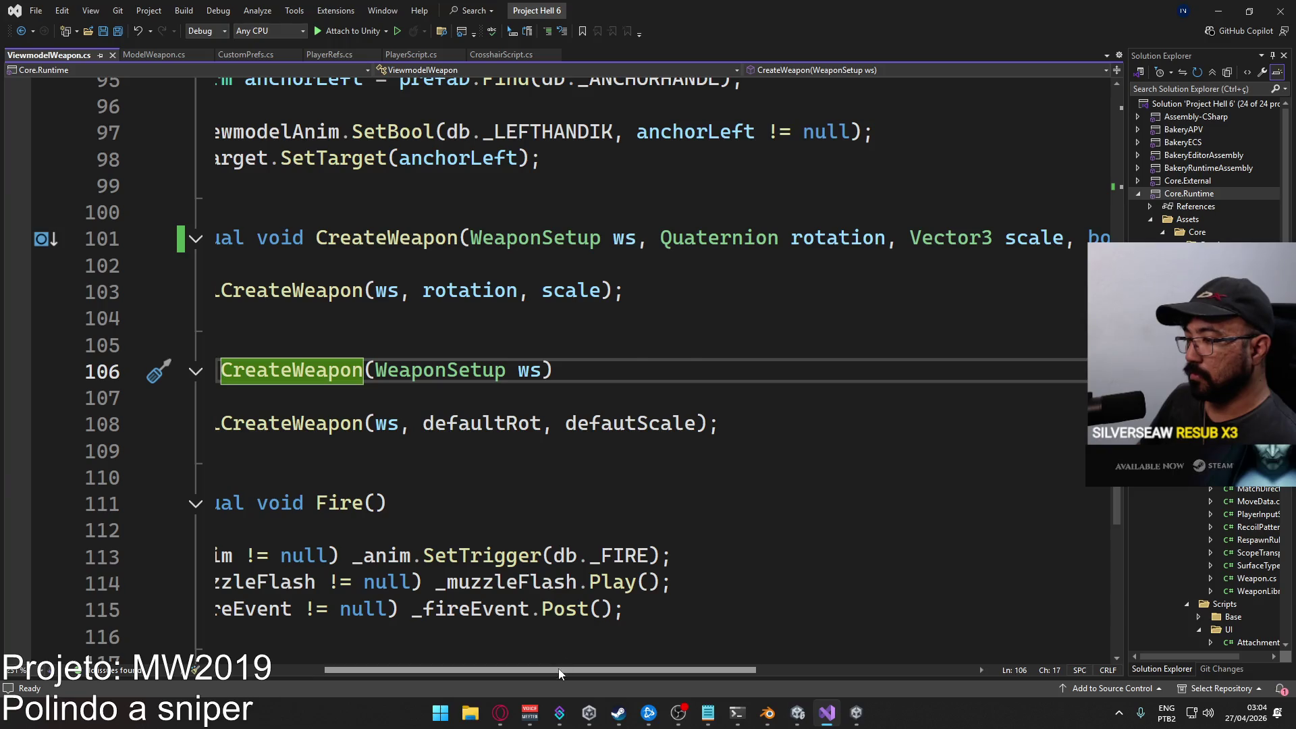
left_click_drag(557, 669, 442, 652)
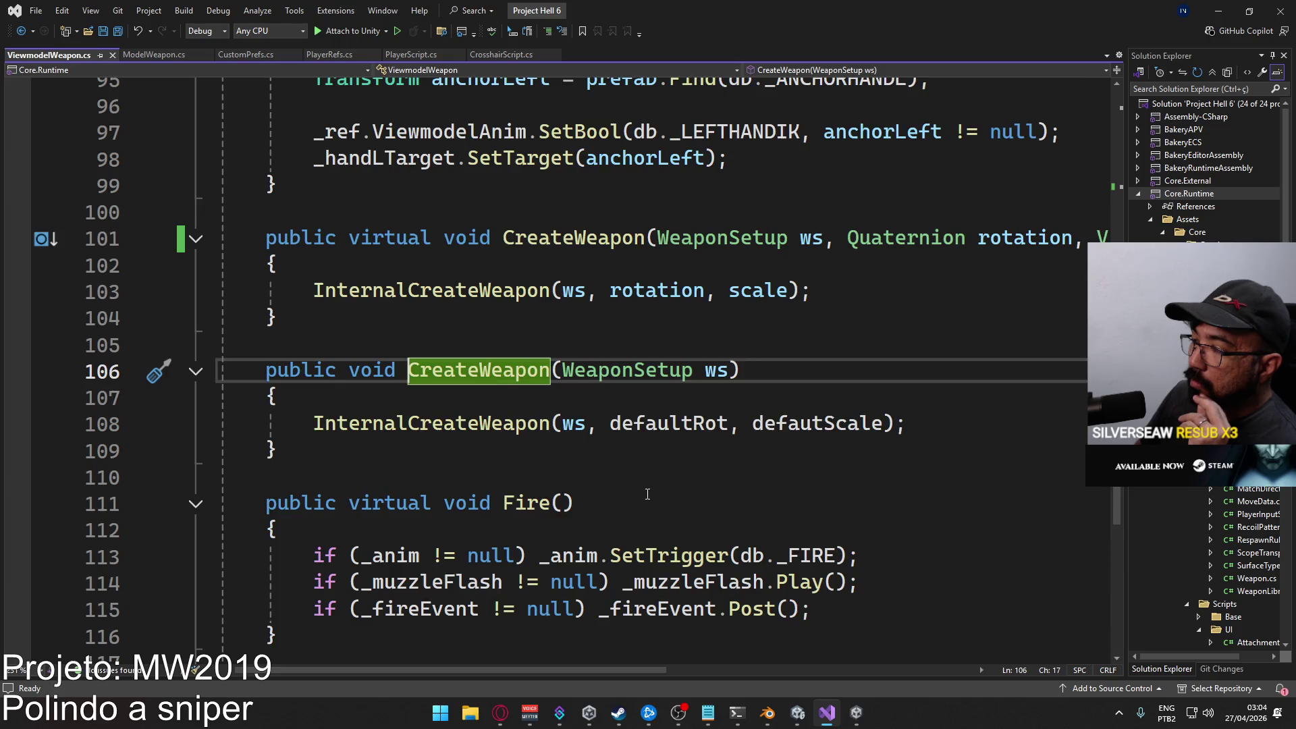
scroll(647, 494, "up", 2)
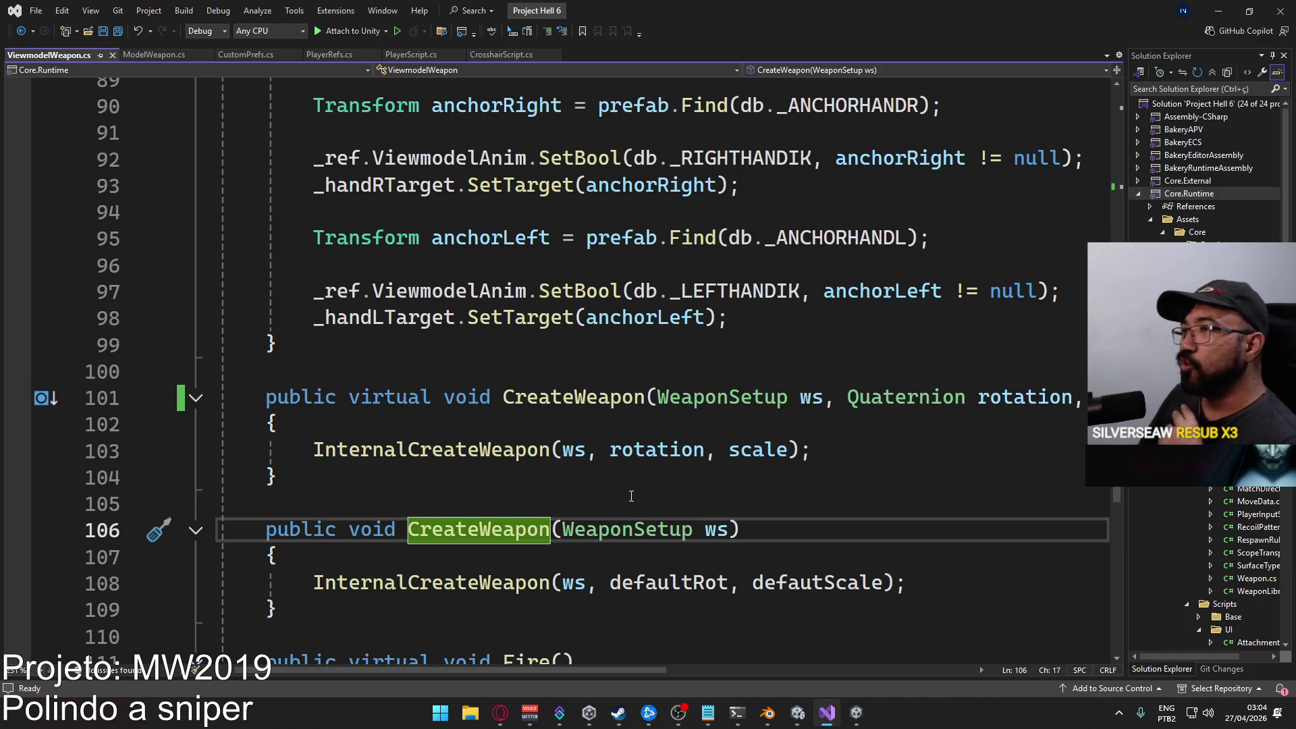
scroll(631, 496, "up", 20)
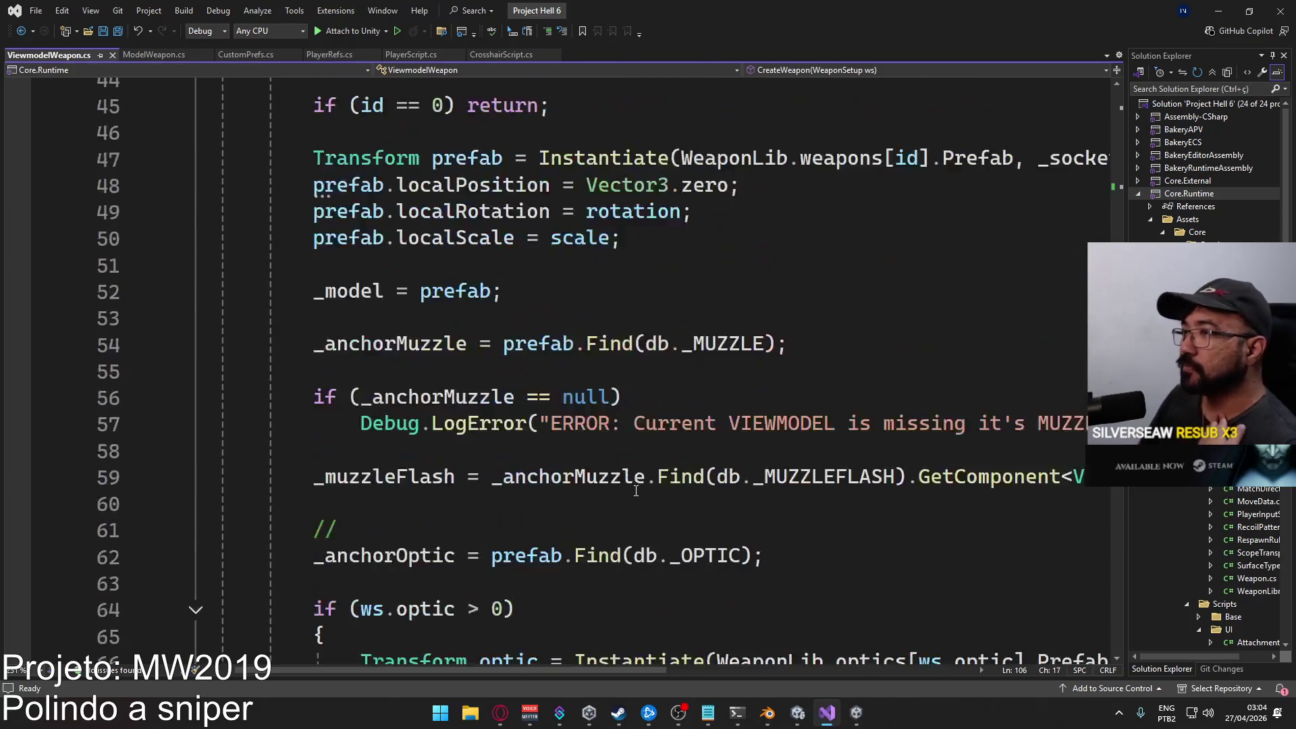
scroll(655, 487, "up", 4)
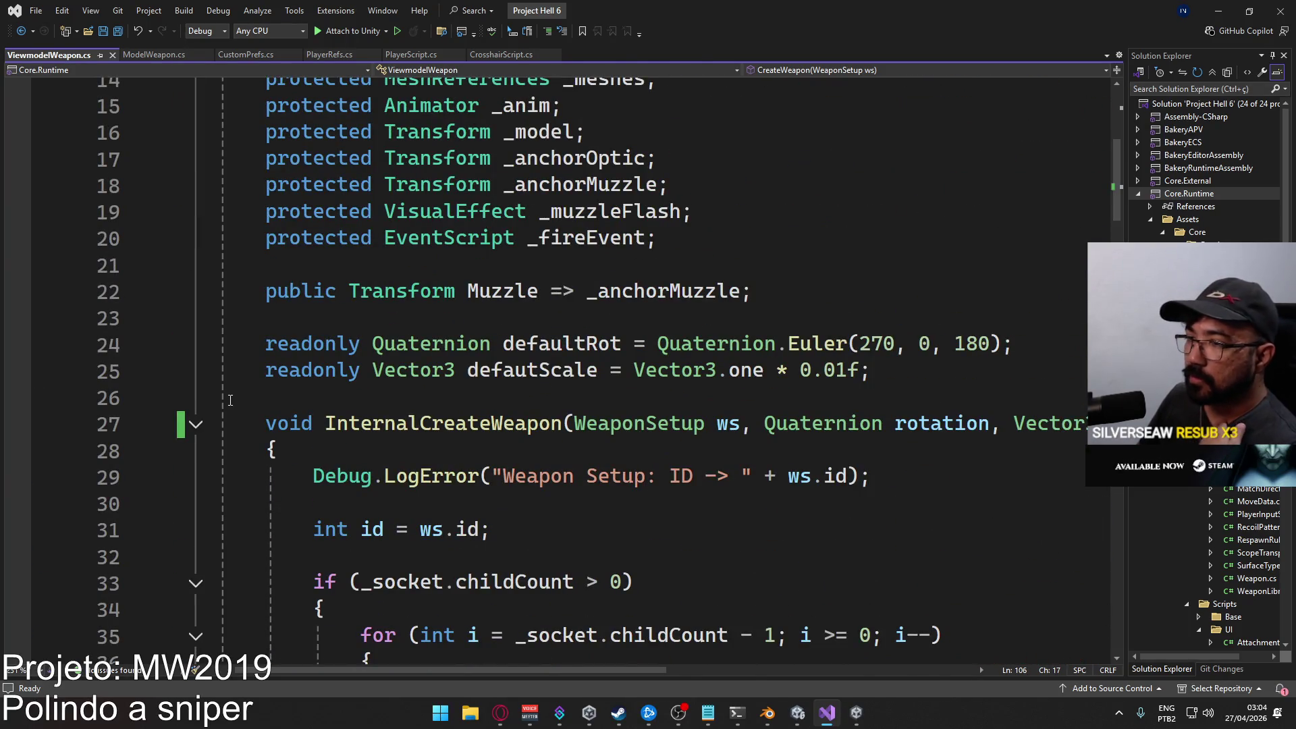
left_click(196, 424)
Return to the CreateWeapon(WeaponSetup ws) overload and select its public modifier.
scroll(501, 434, "down", 4)
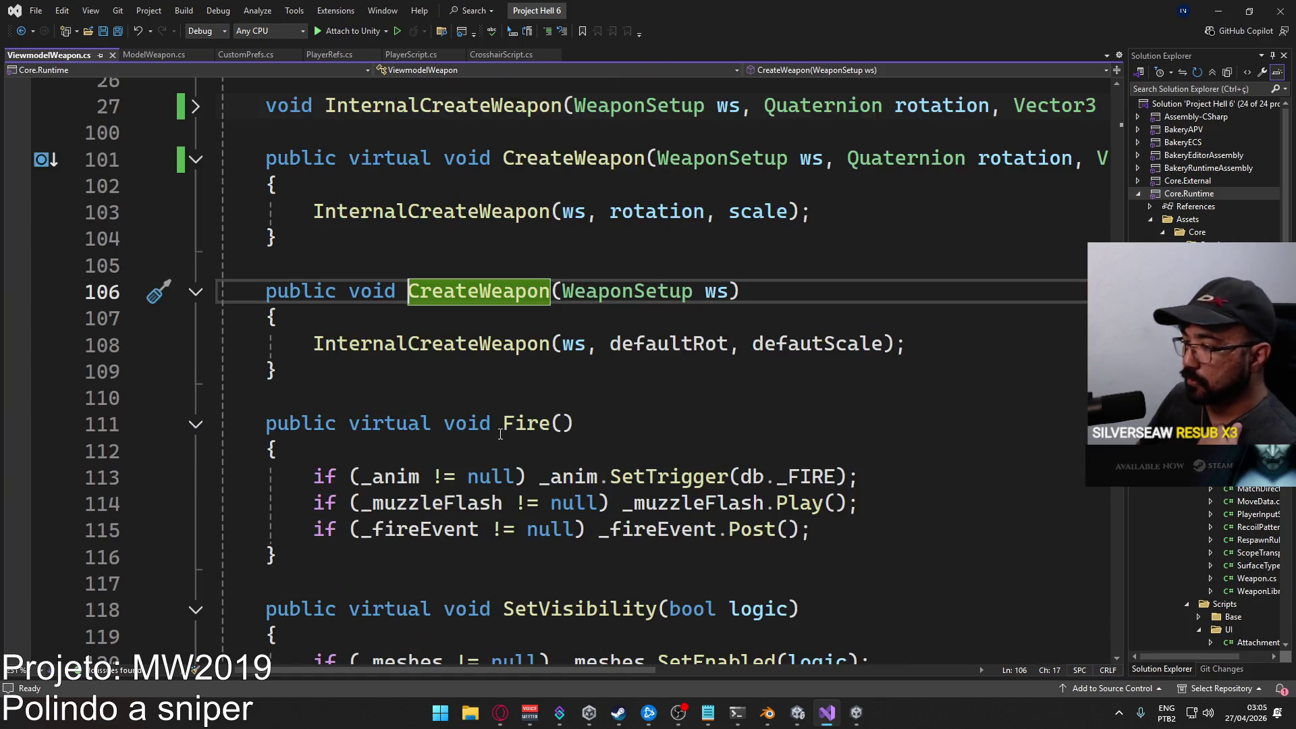
scroll(688, 428, "down", 3)
scroll(684, 432, "up", 2)
scroll(684, 432, "up", 2)
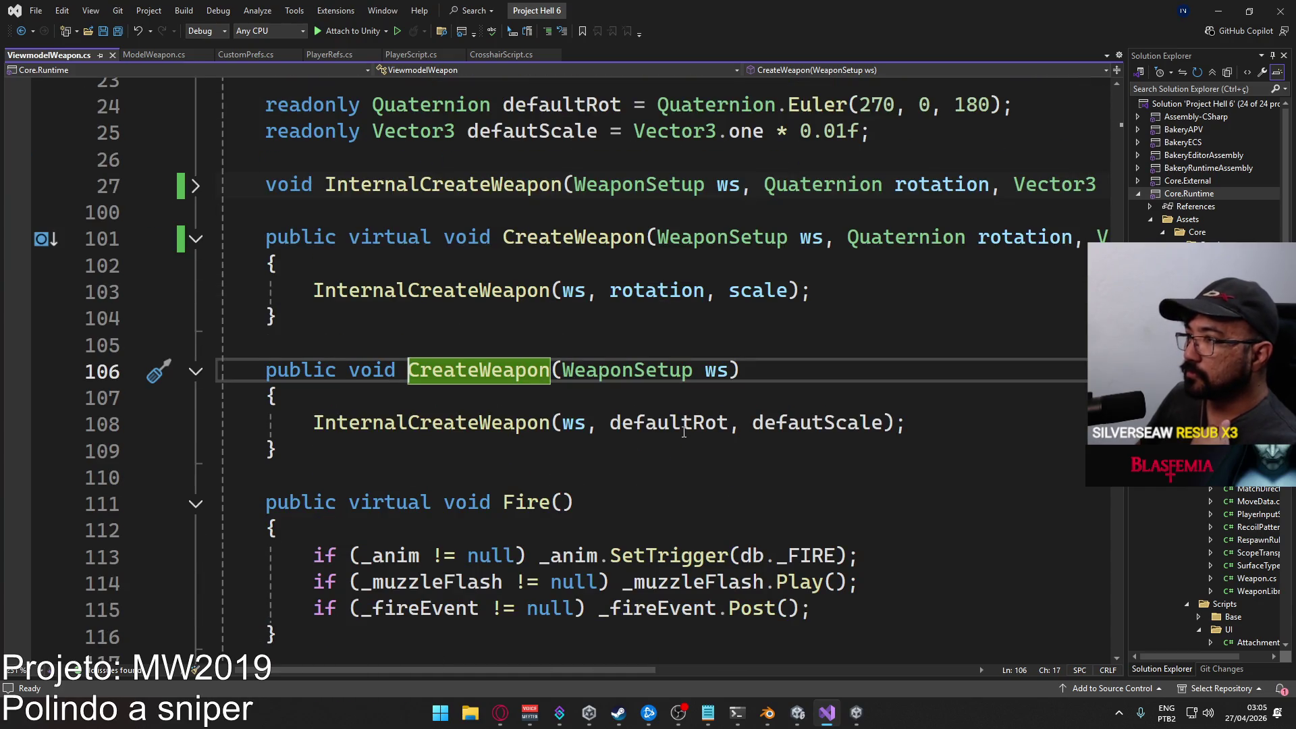
mouse_move(680, 434)
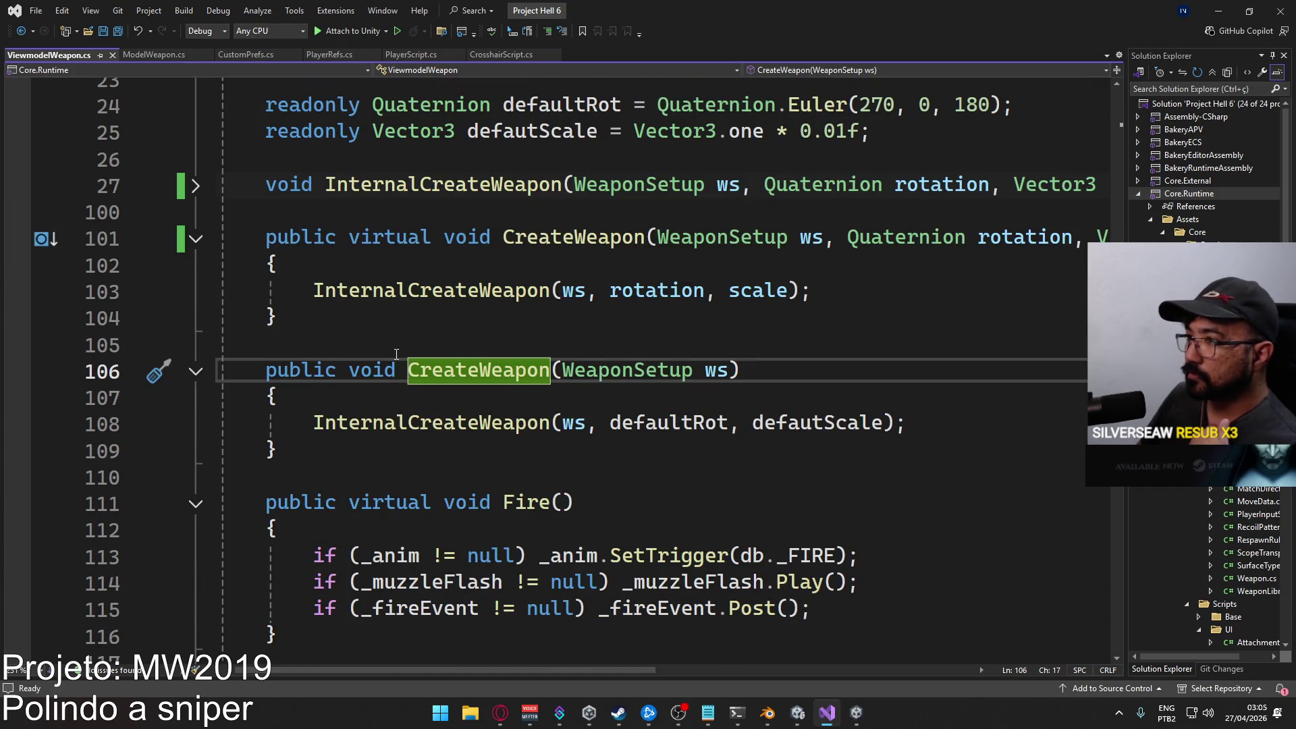
double_click(301, 371)
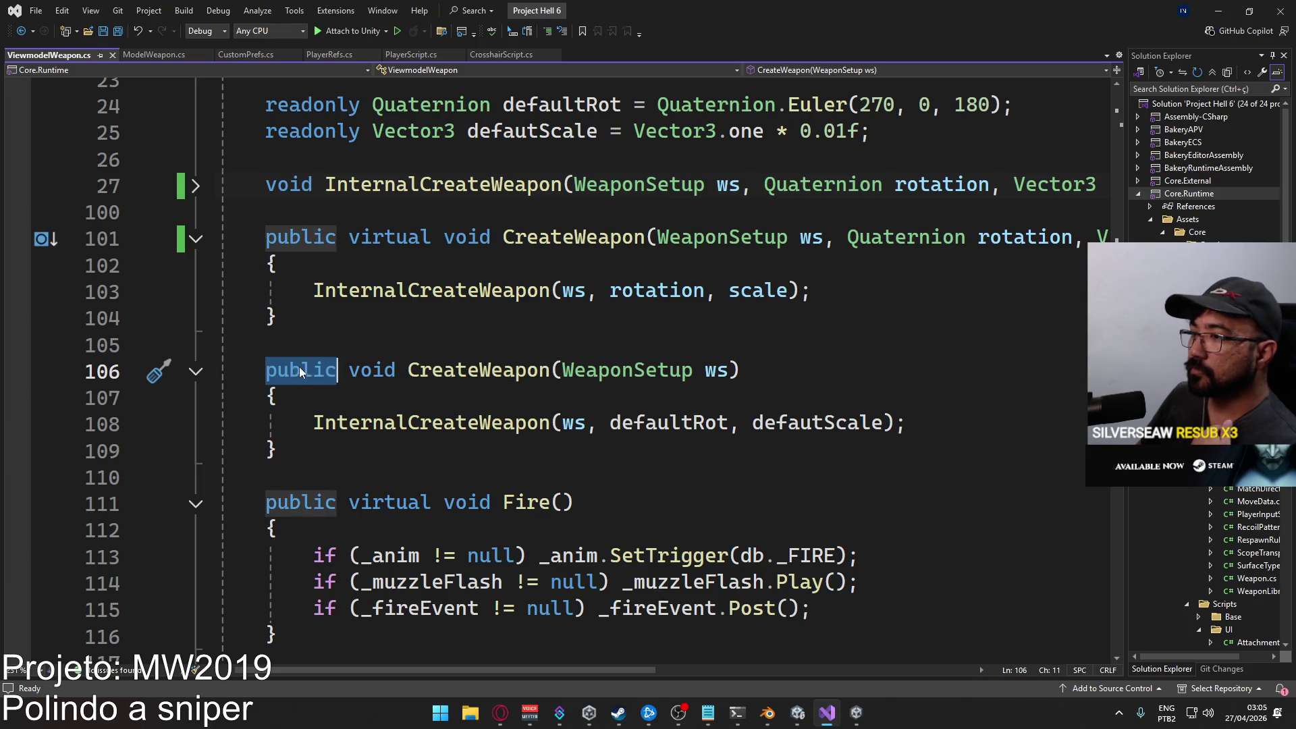
Change line 106's public modifier to protected, then undo it back to public.
type("protecte")
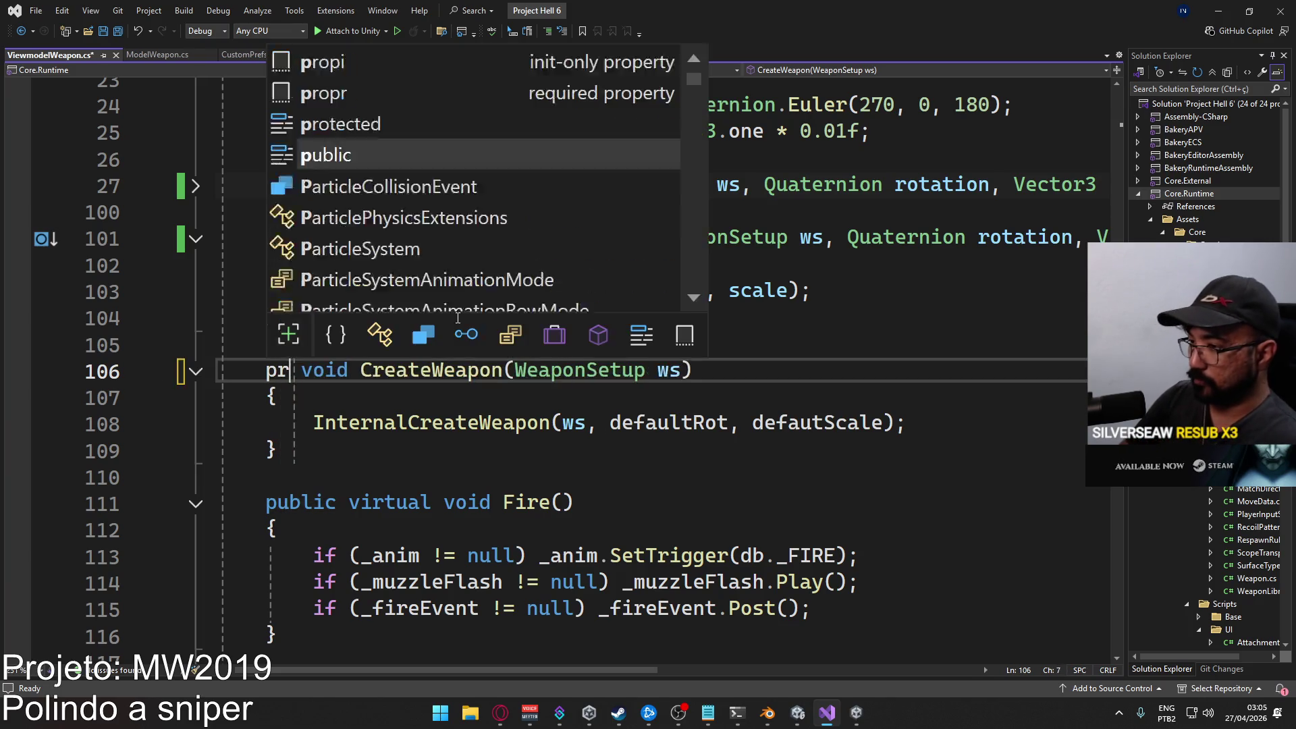
type("d")
key("Escape")
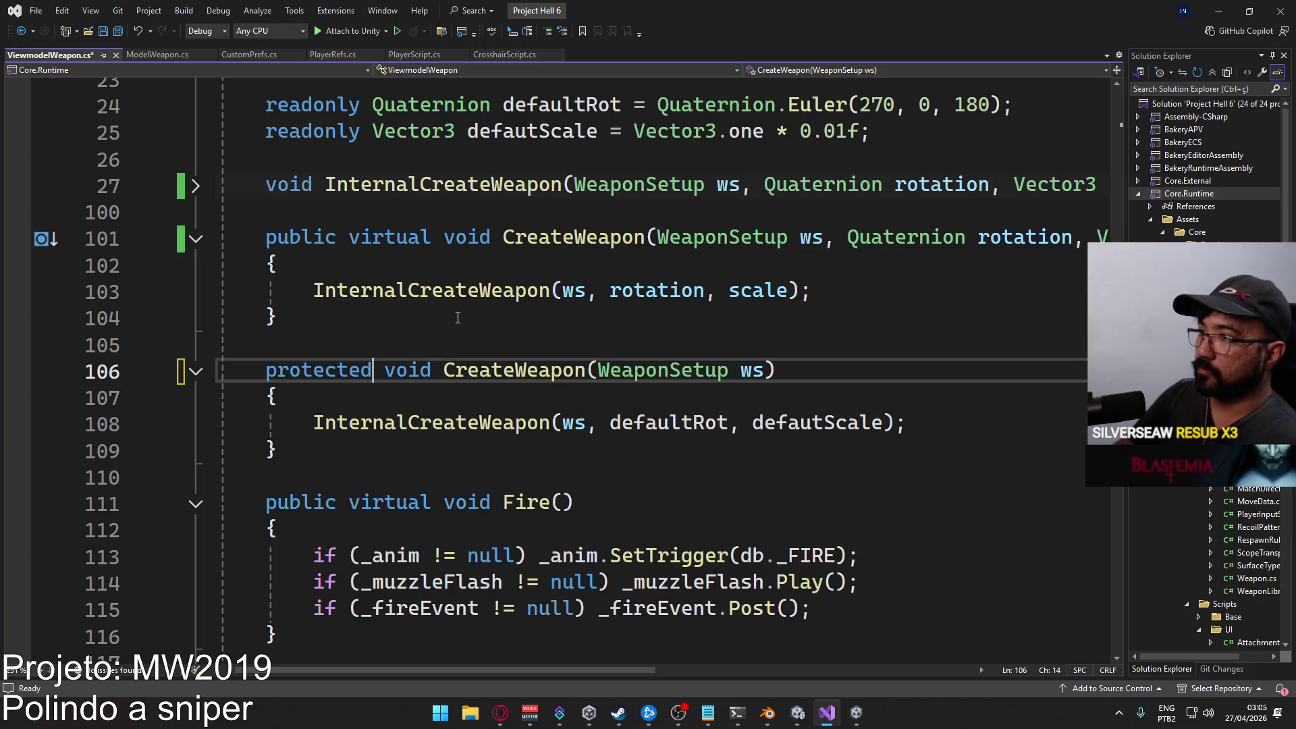
double_click(337, 370)
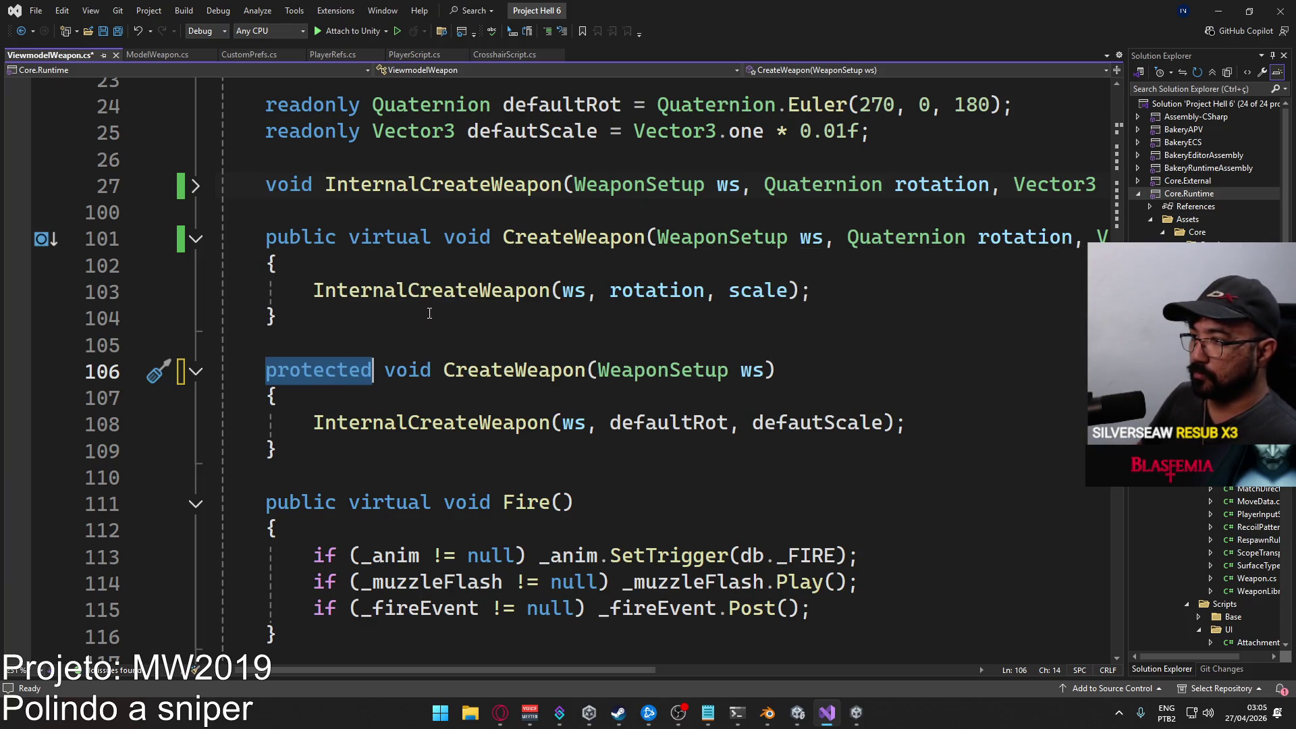
key("ctrl+z")
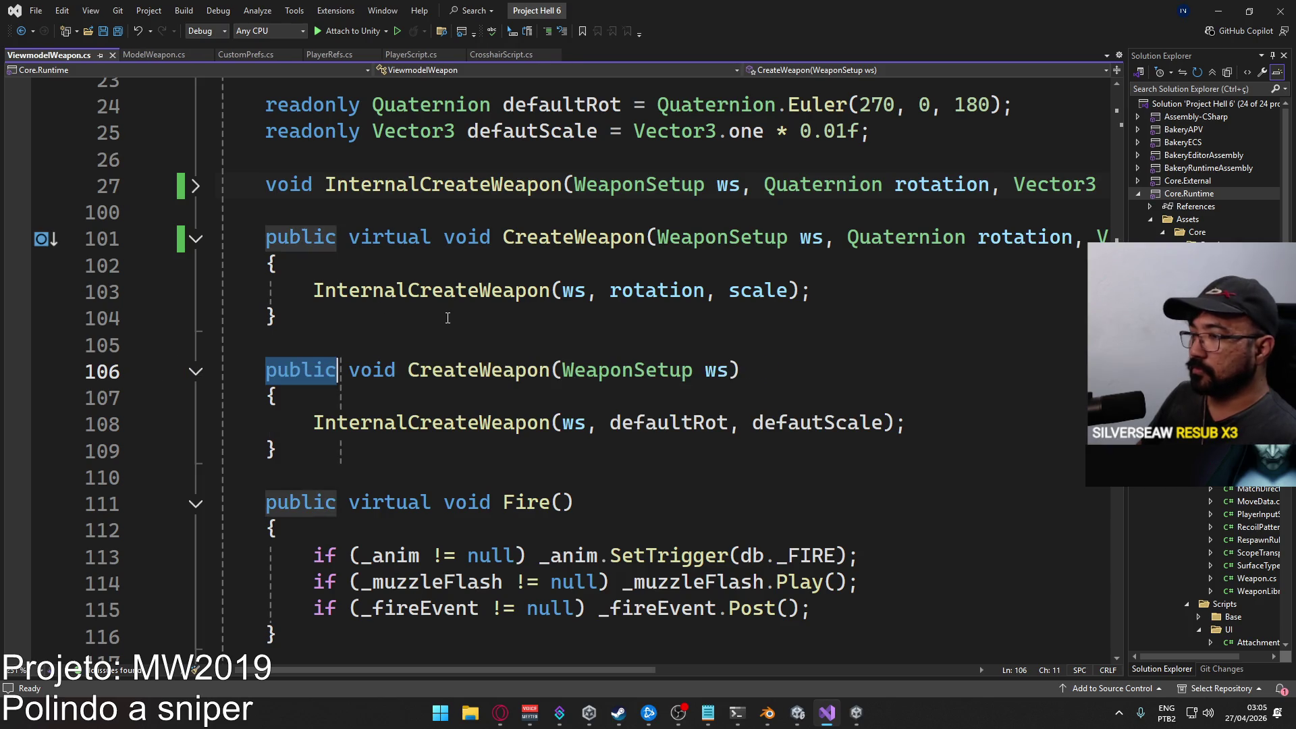
left_click(438, 324)
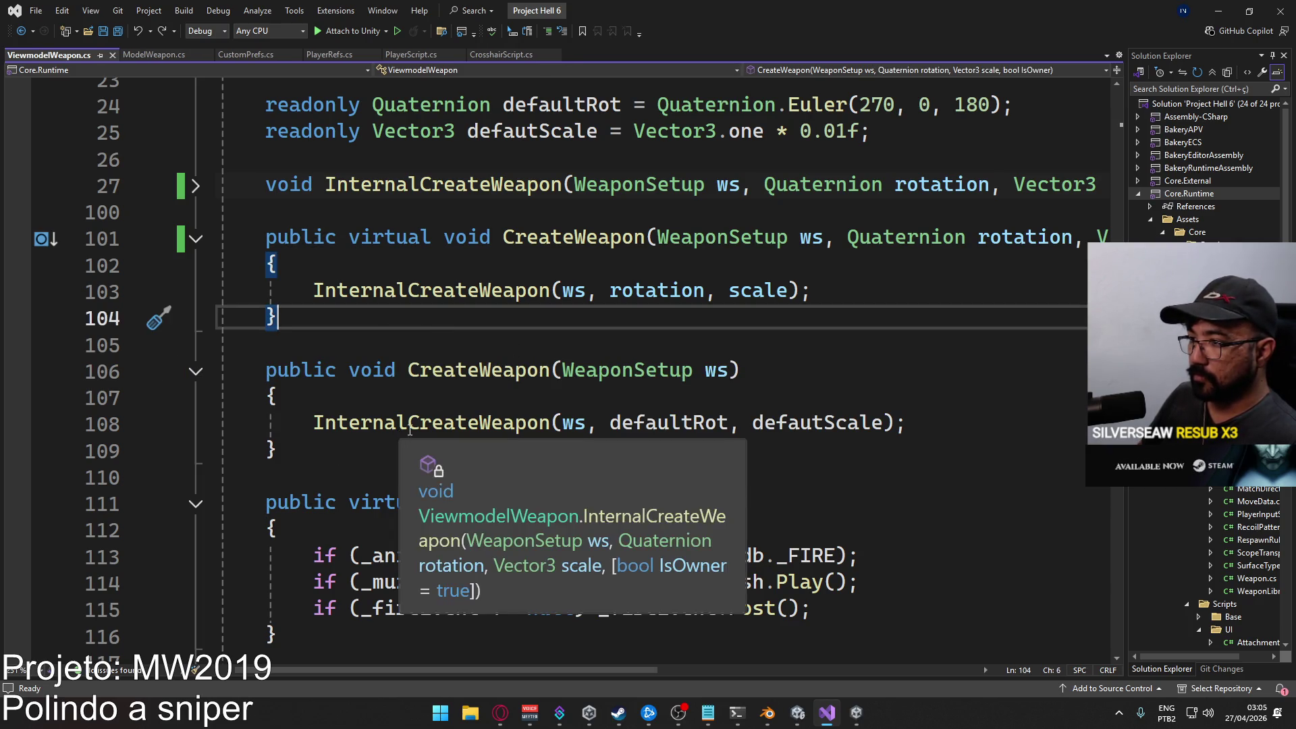
In ModelWeapon.cs, start a new public declaration below the override, then remove it and the blank line.
scroll(327, 392, "down", 1)
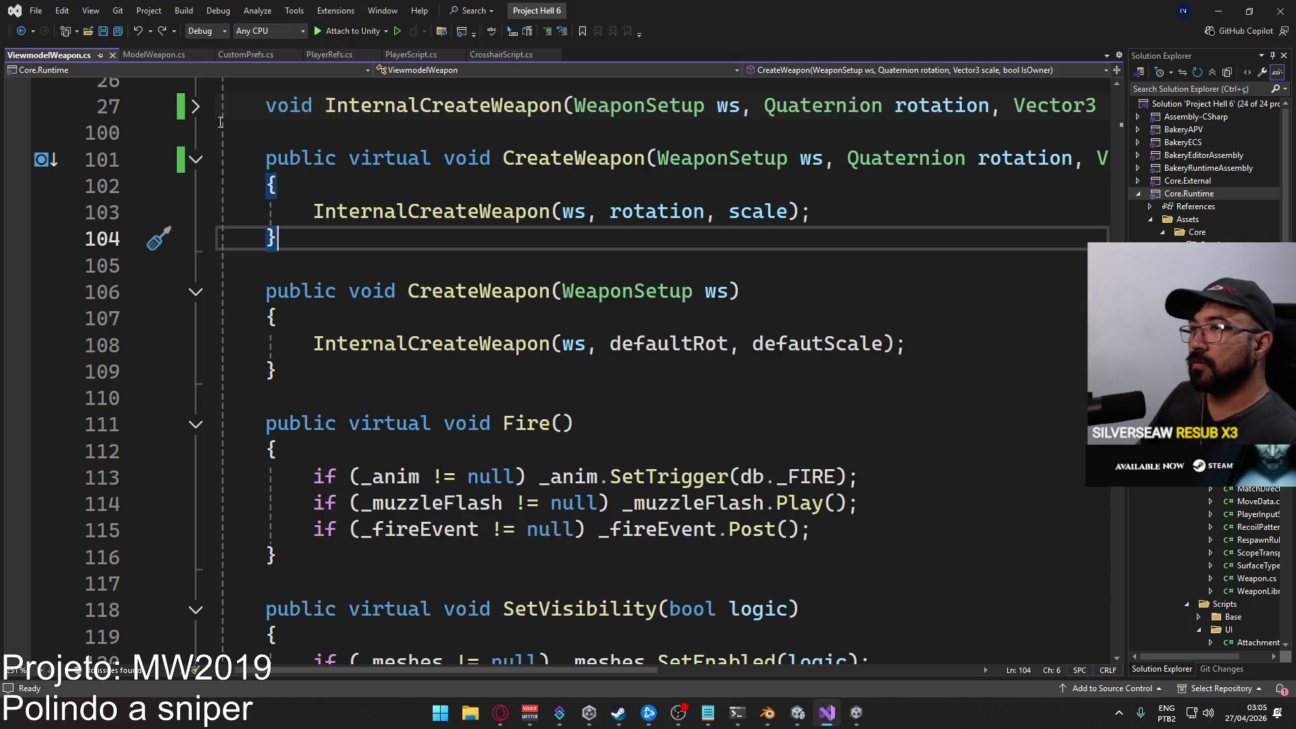
left_click(139, 56)
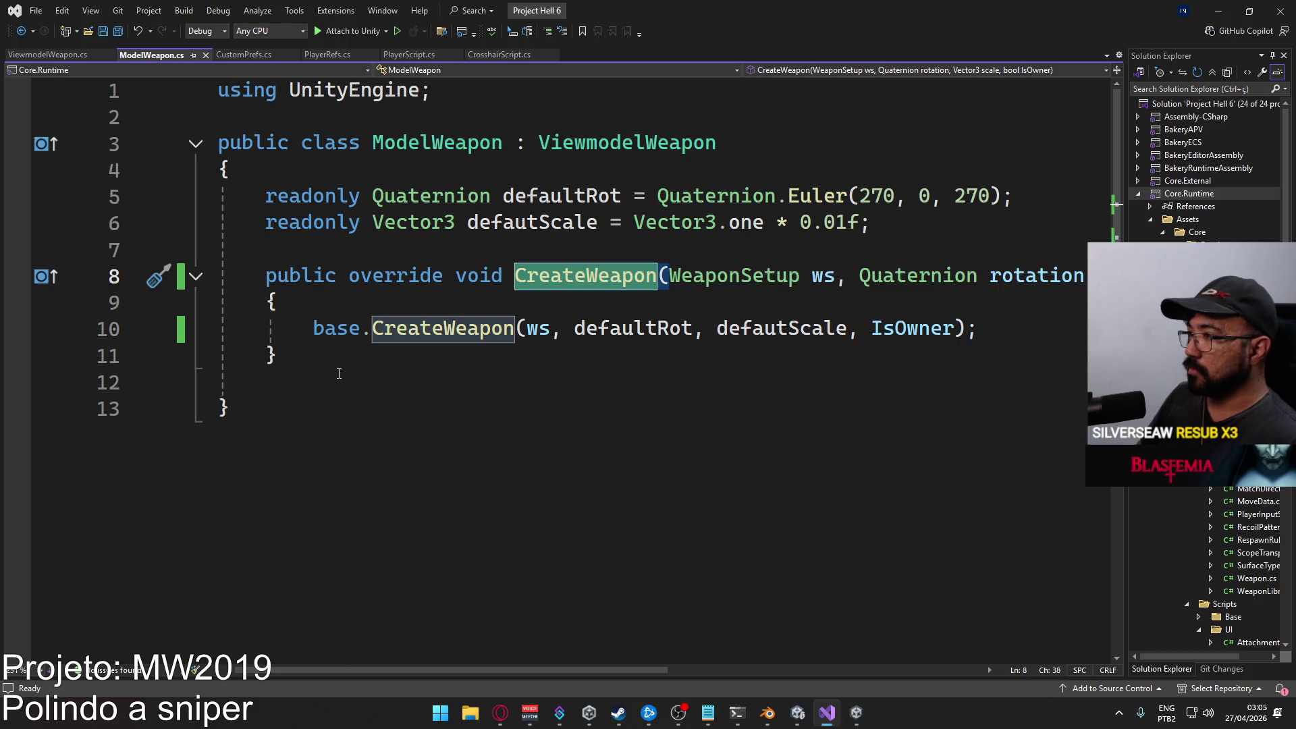
left_click(402, 358)
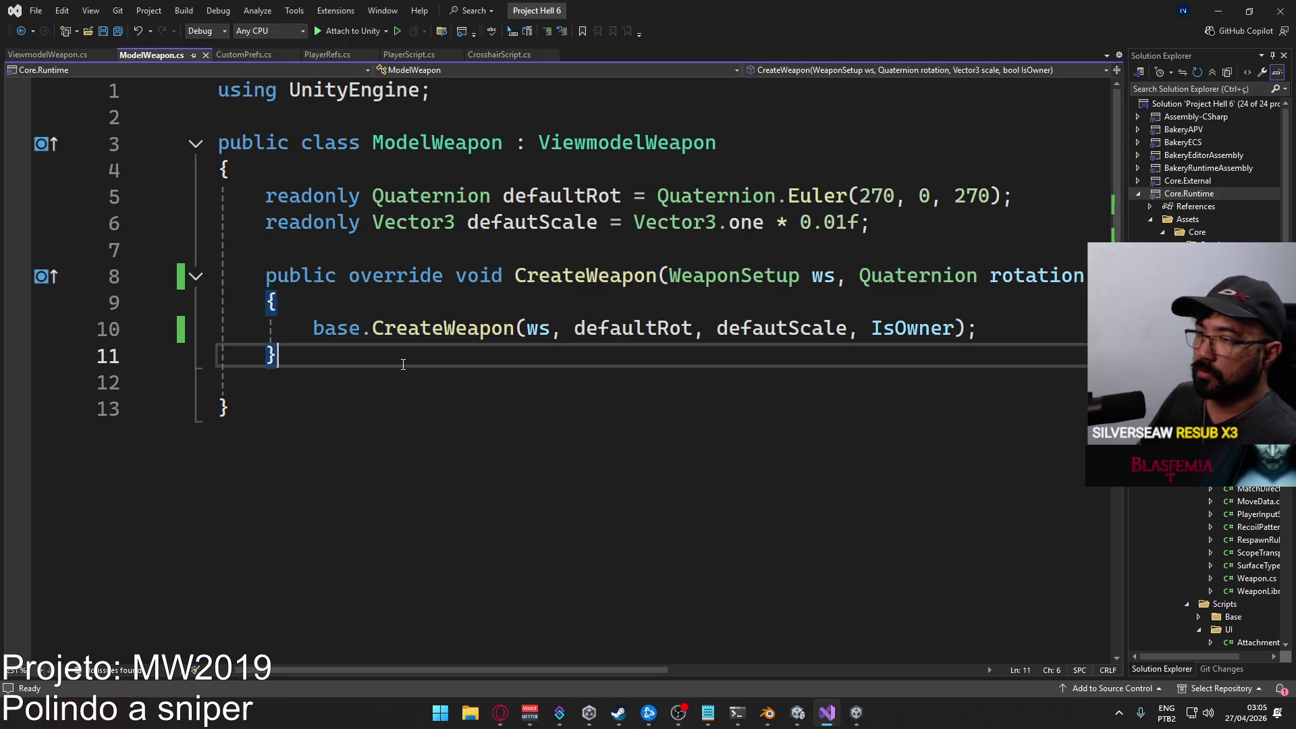
key("Return")
key("Return")
type("public")
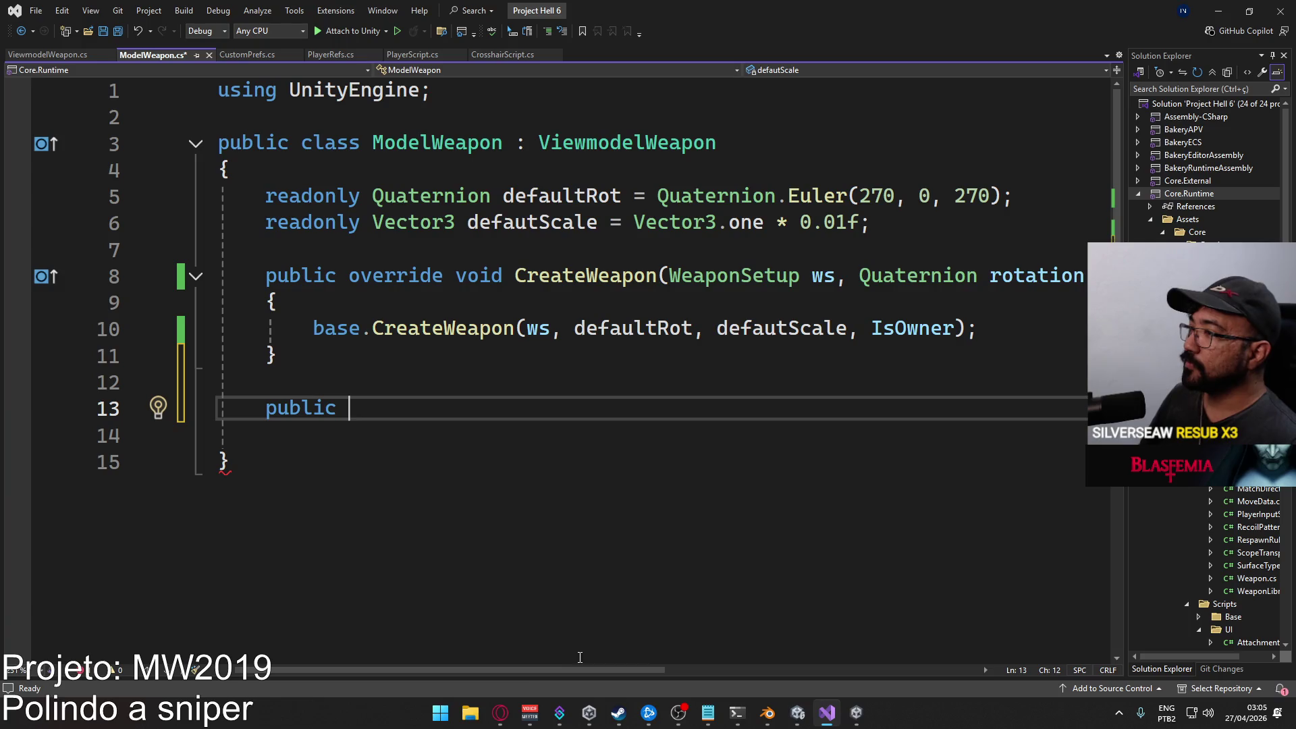
mouse_move(509, 671)
left_mouse_down()
mouse_move(671, 673)
mouse_move(471, 655)
mouse_move(751, 650)
mouse_move(663, 651)
left_mouse_up()
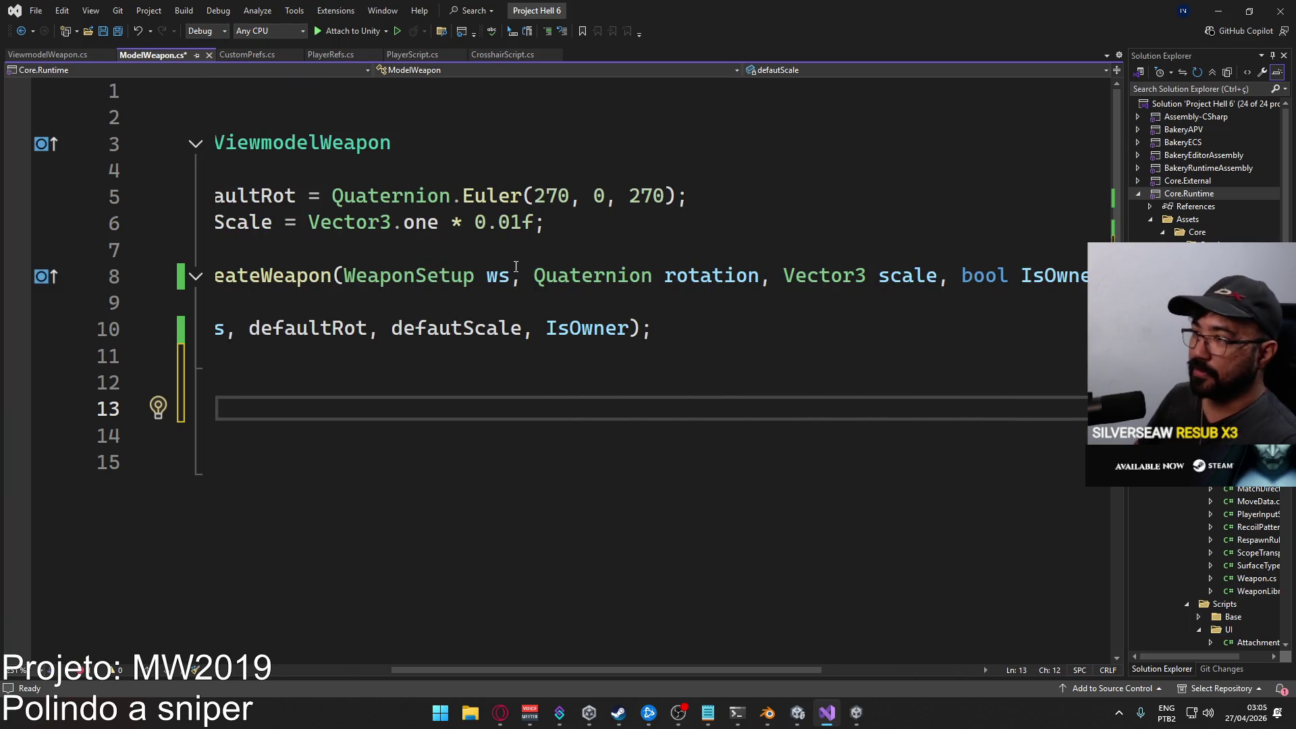
left_click_drag(542, 655, 379, 639)
key("ctrl+BackSpace")
mouse_move(472, 671)
left_mouse_down()
mouse_move(452, 677)
mouse_move(617, 671)
left_mouse_up()
left_click(381, 379)
key("Delete")
Trim the override to a single WeaponSetup ws parameter calling base.CreateWeapon(ws).
left_click_drag(489, 276, 1088, 276)
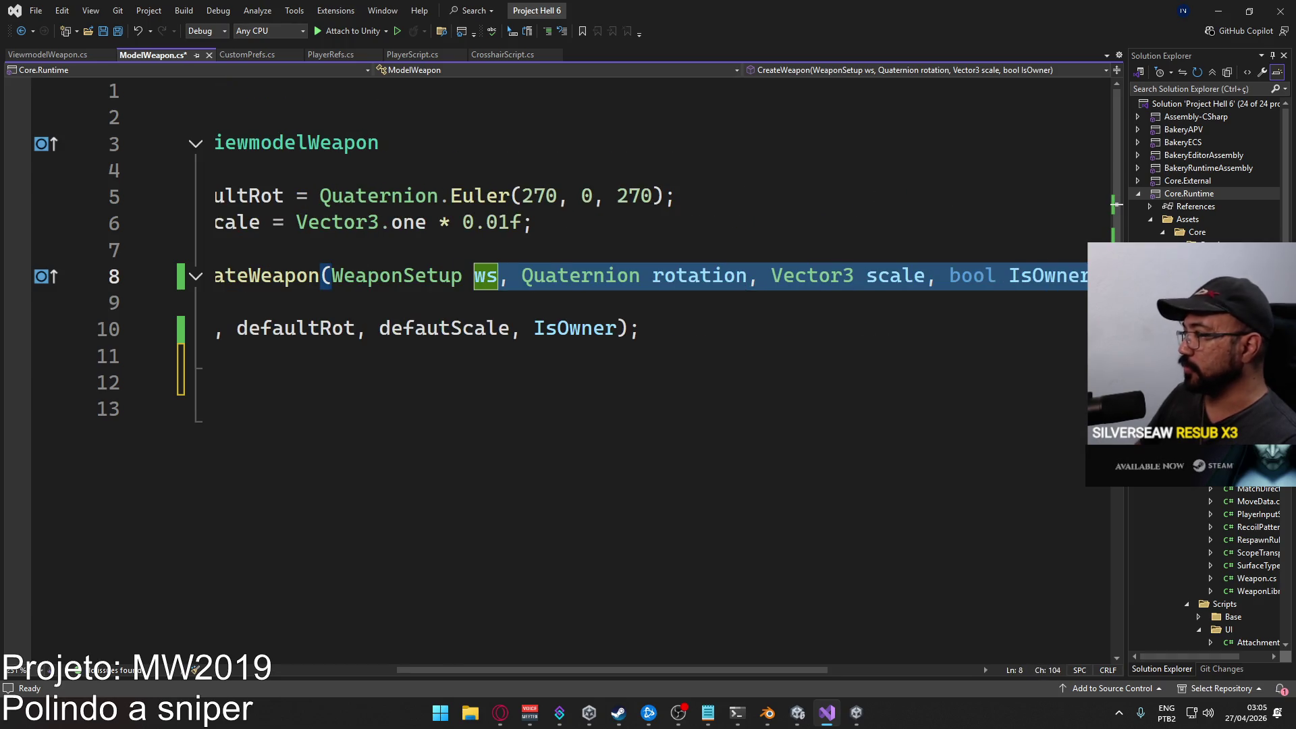
key("BackSpace")
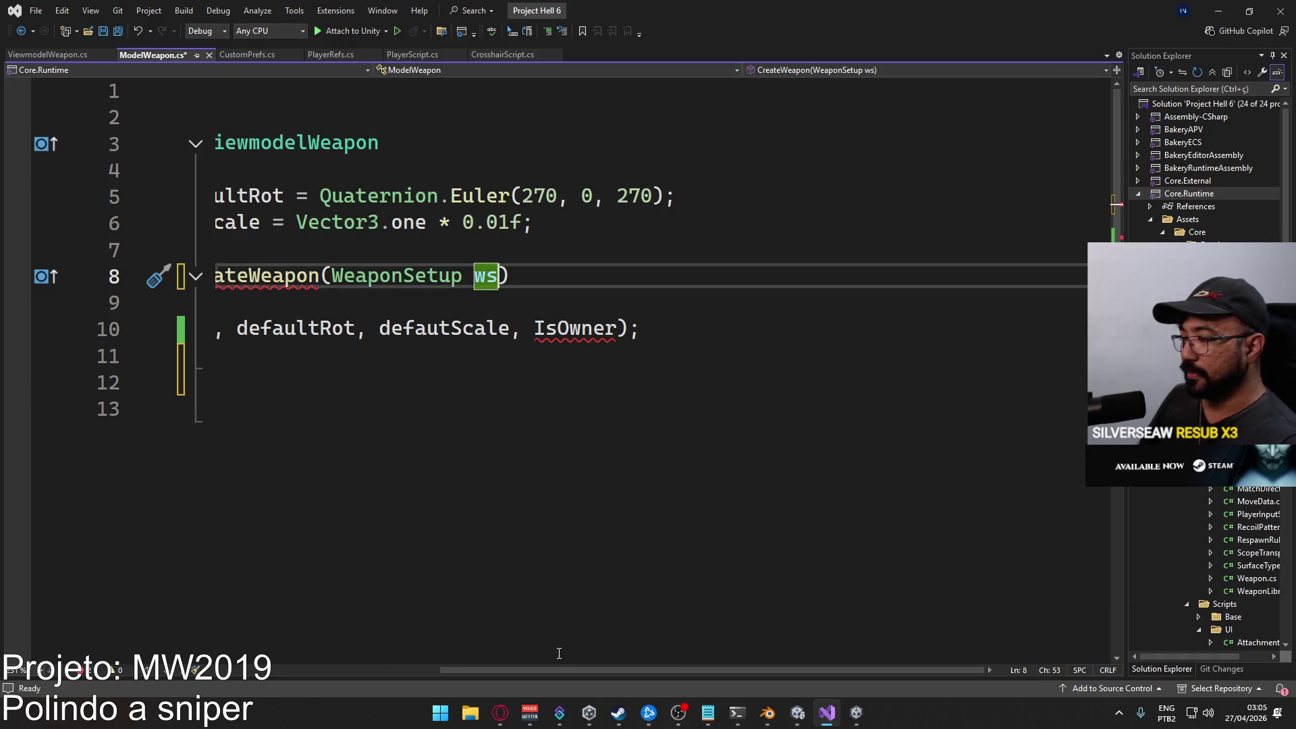
left_click_drag(557, 670, 468, 651)
left_click(604, 503)
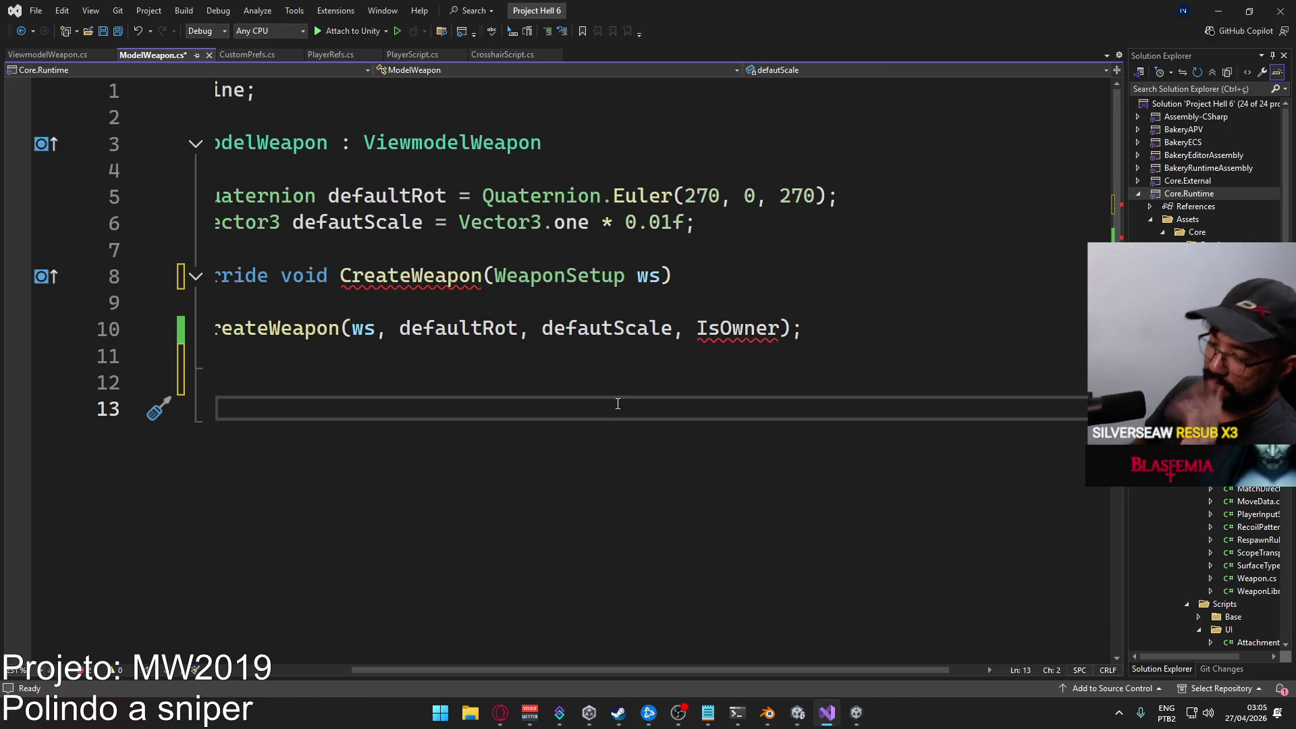
mouse_move(351, 328)
left_mouse_down()
mouse_move(920, 329)
mouse_move(901, 335)
left_mouse_up()
type("ws")
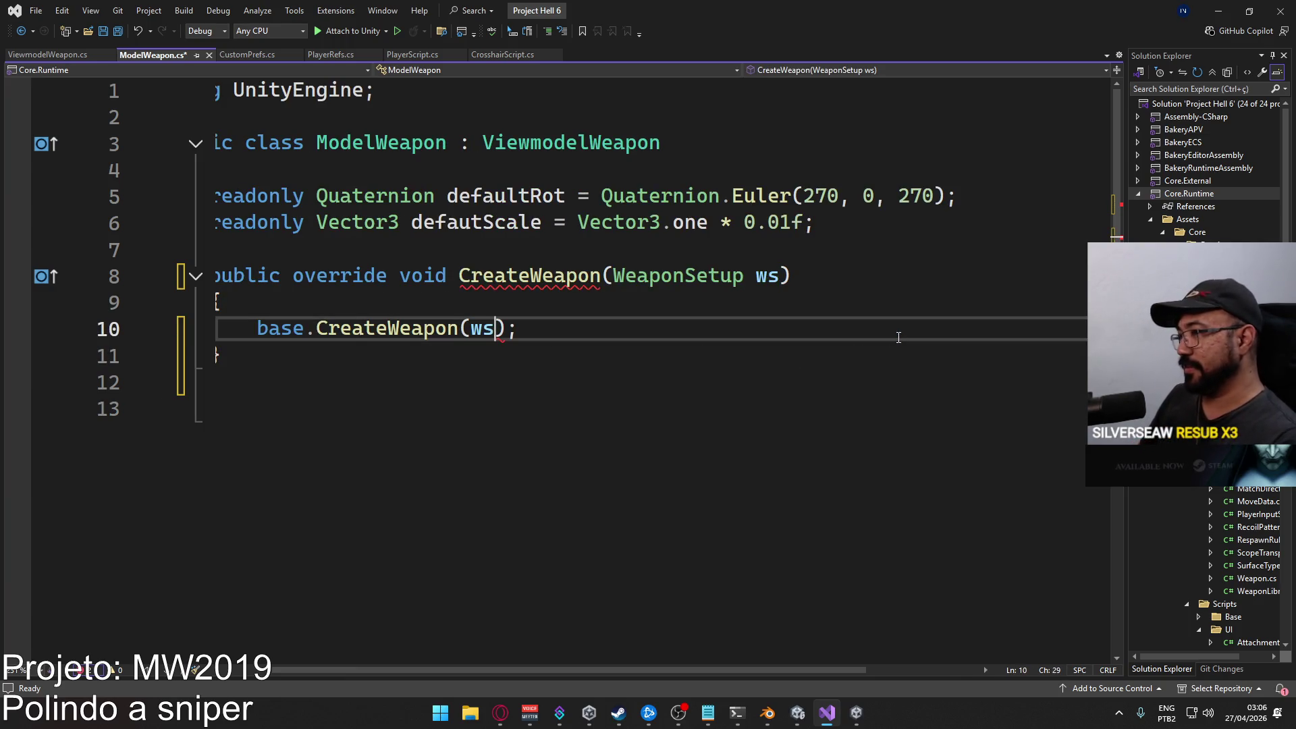
left_click(563, 345)
left_click(576, 328)
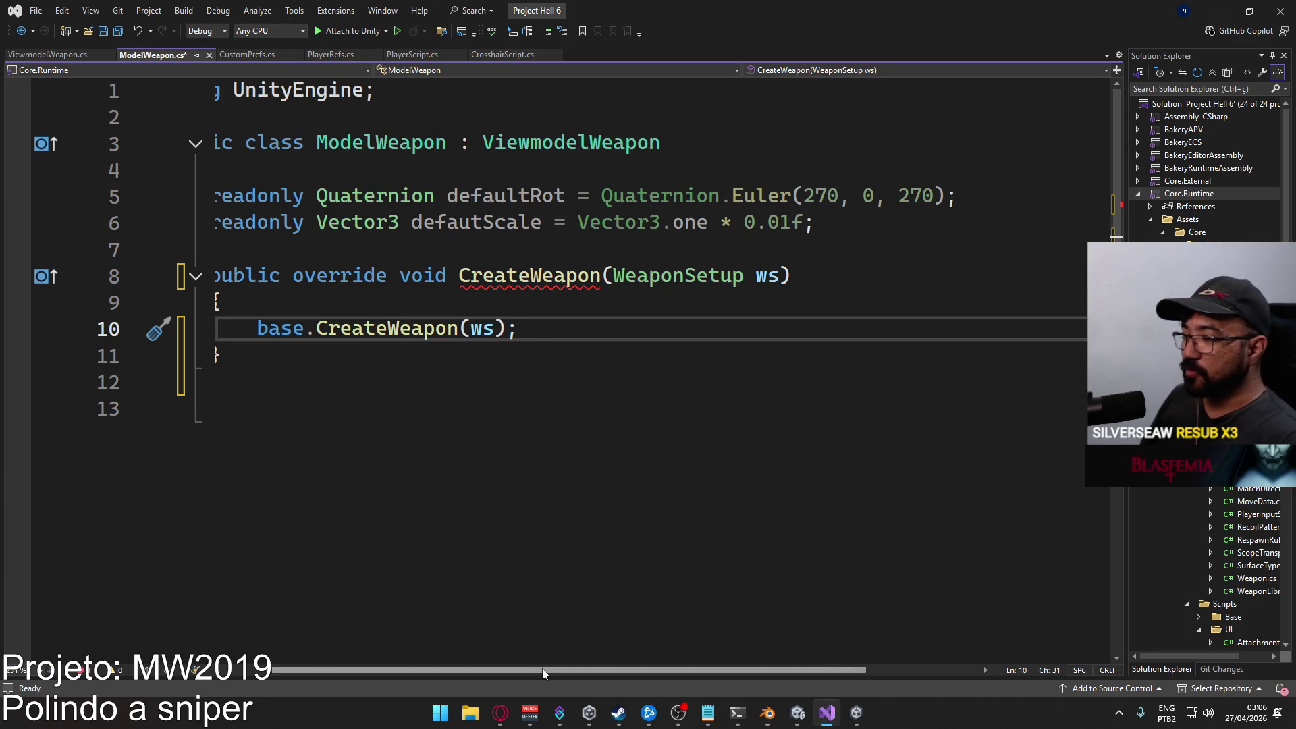
scroll(542, 669, "left", 2)
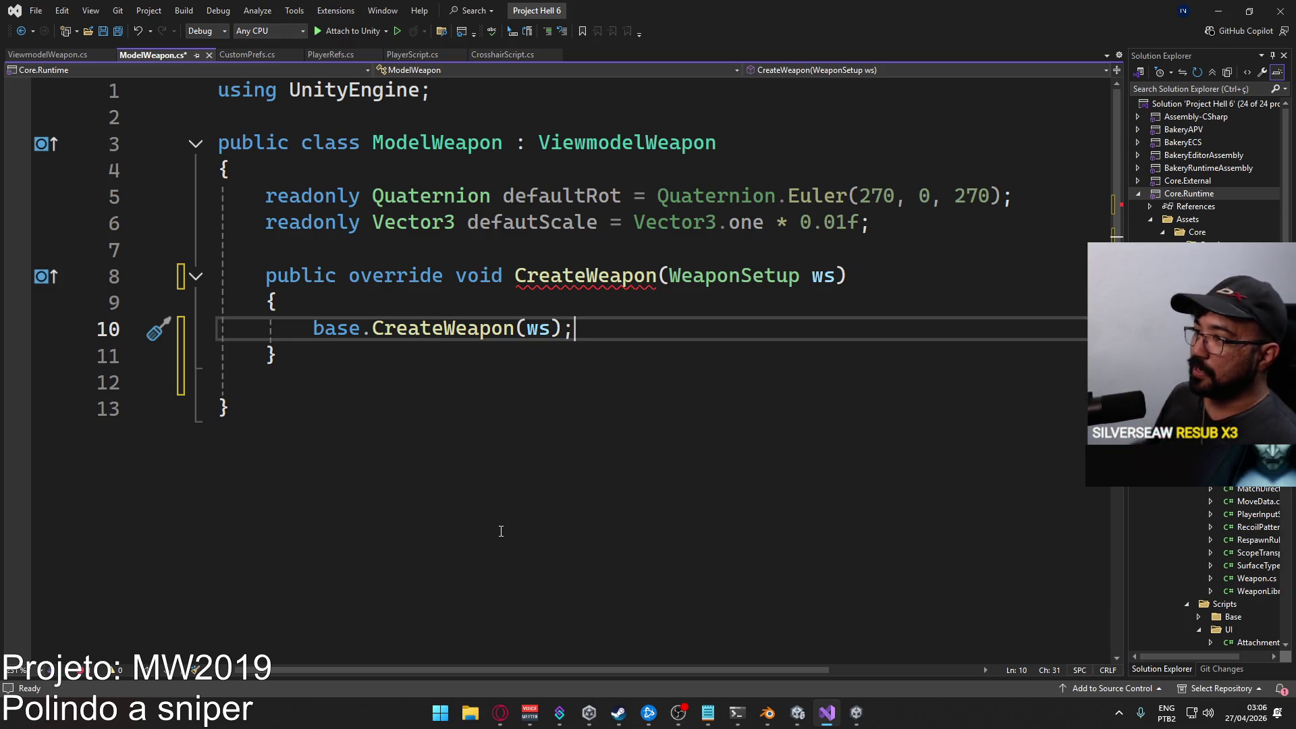
mouse_move(564, 281)
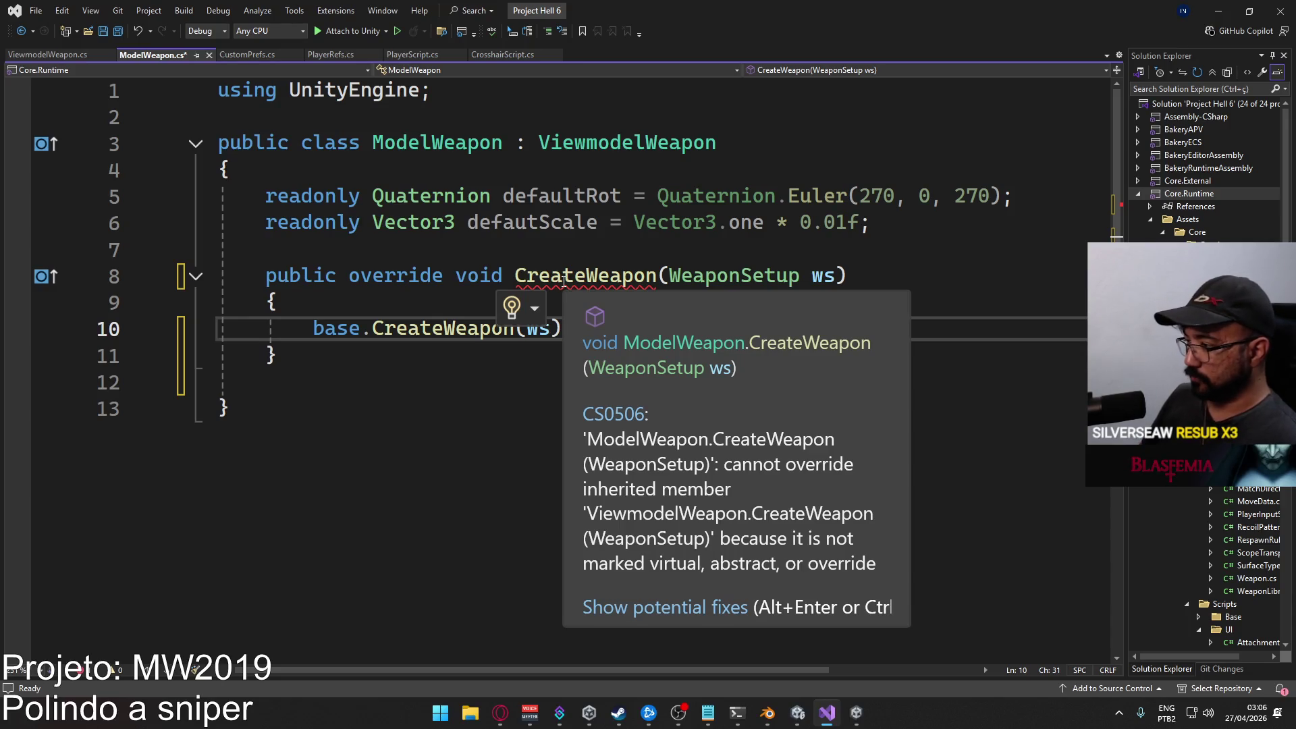
left_click(34, 54)
Add virtual before void on line 106 of ViewmodelWeapon.cs and save it.
scroll(478, 416, "down", 4)
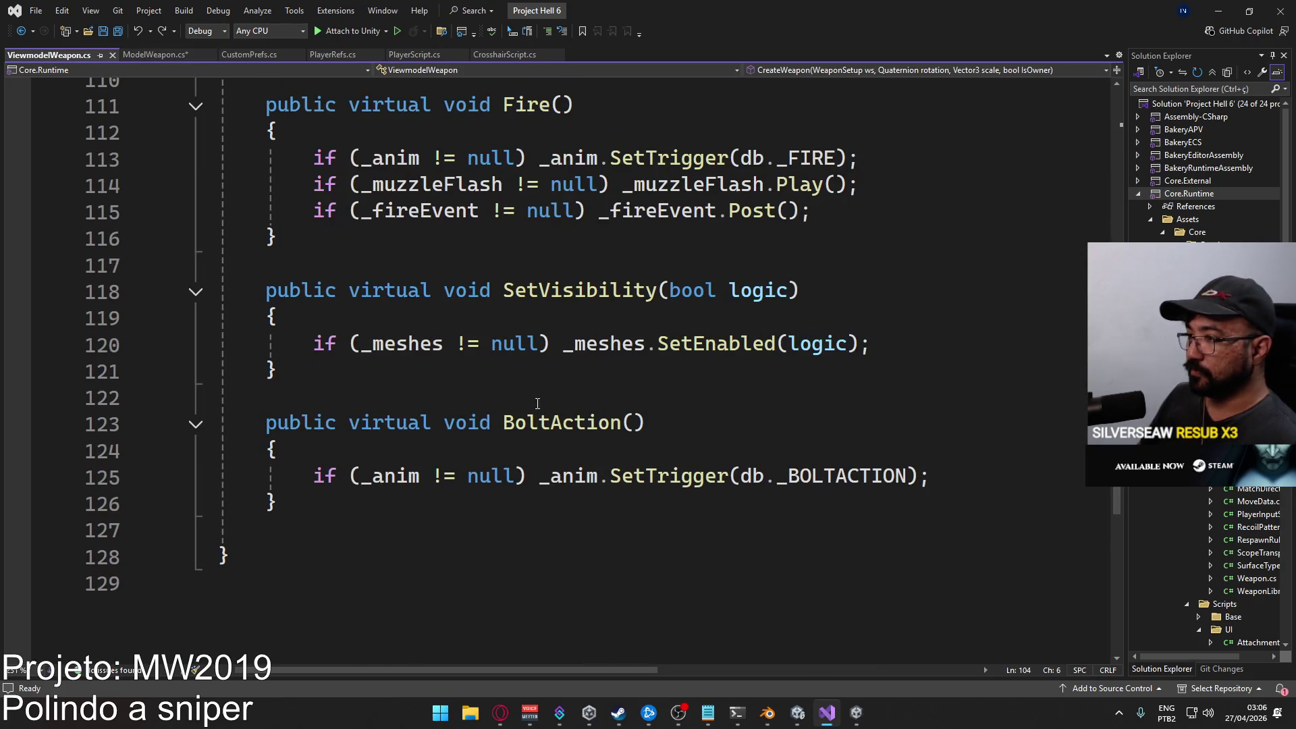
scroll(525, 404, "up", 4)
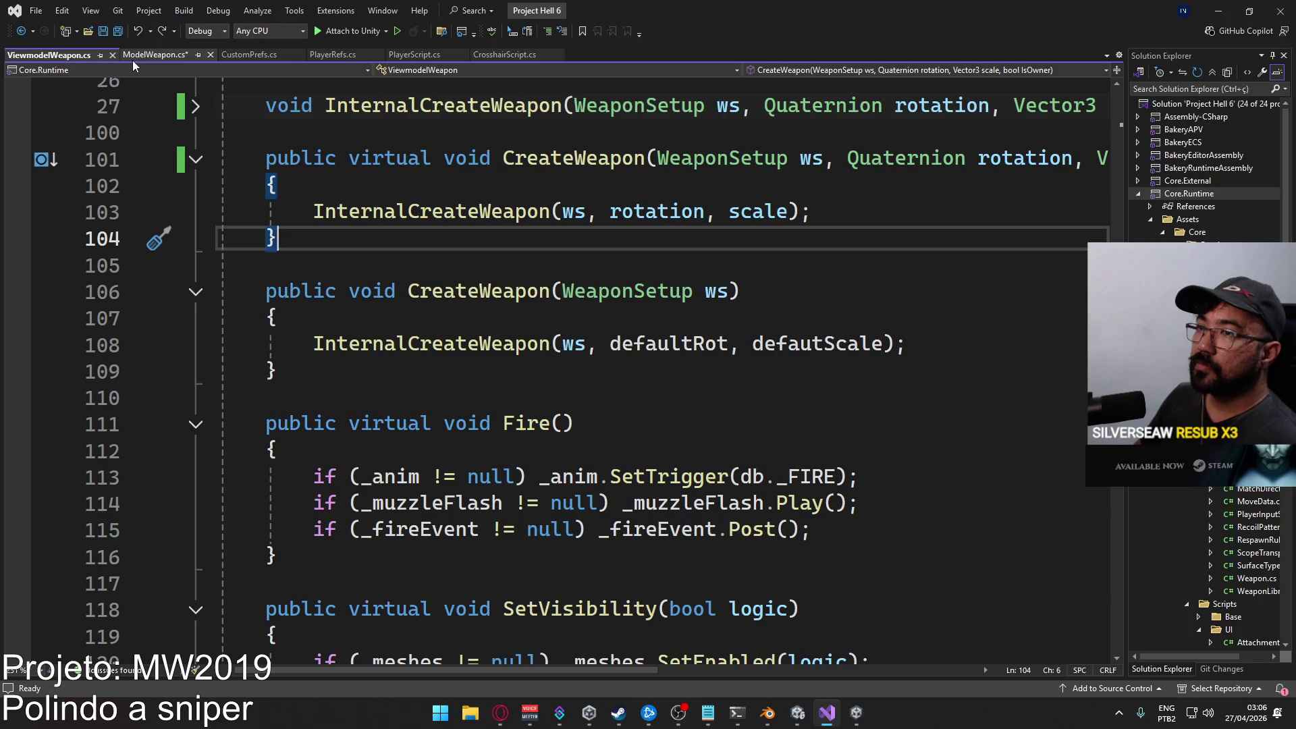
left_click(347, 292)
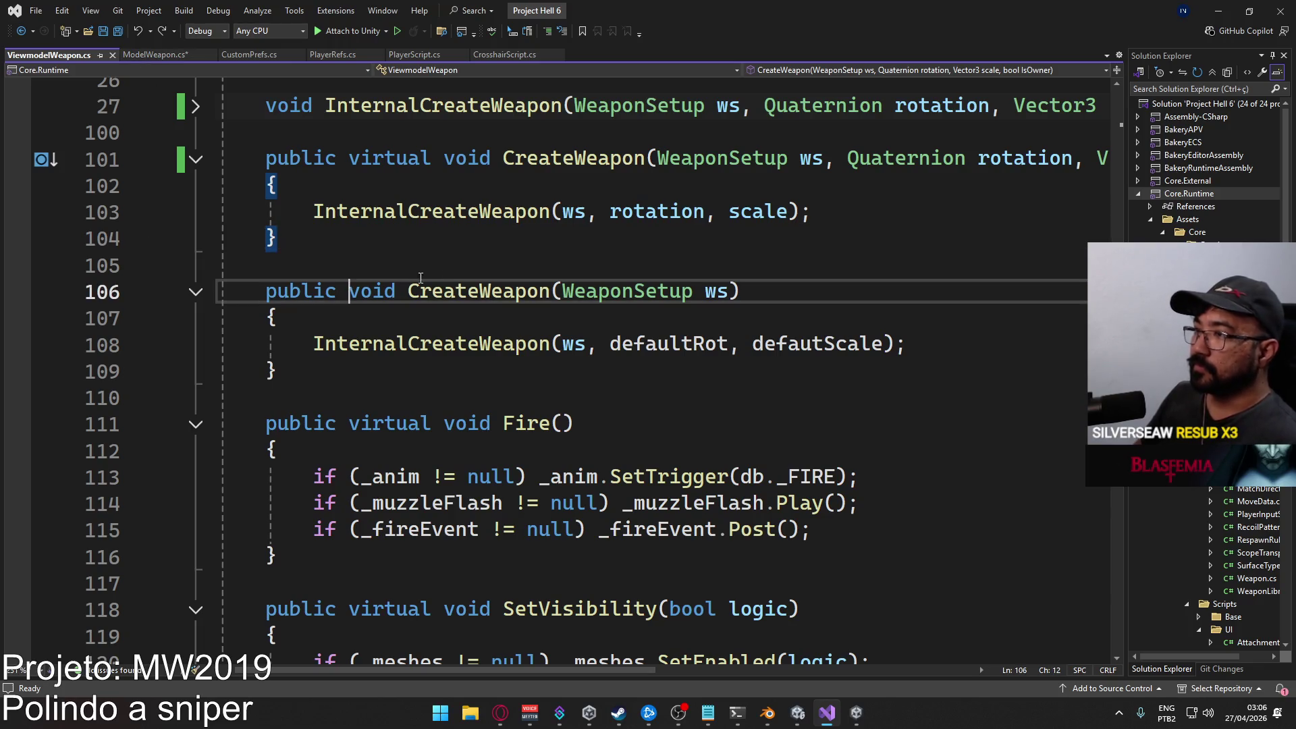
type("virtual")
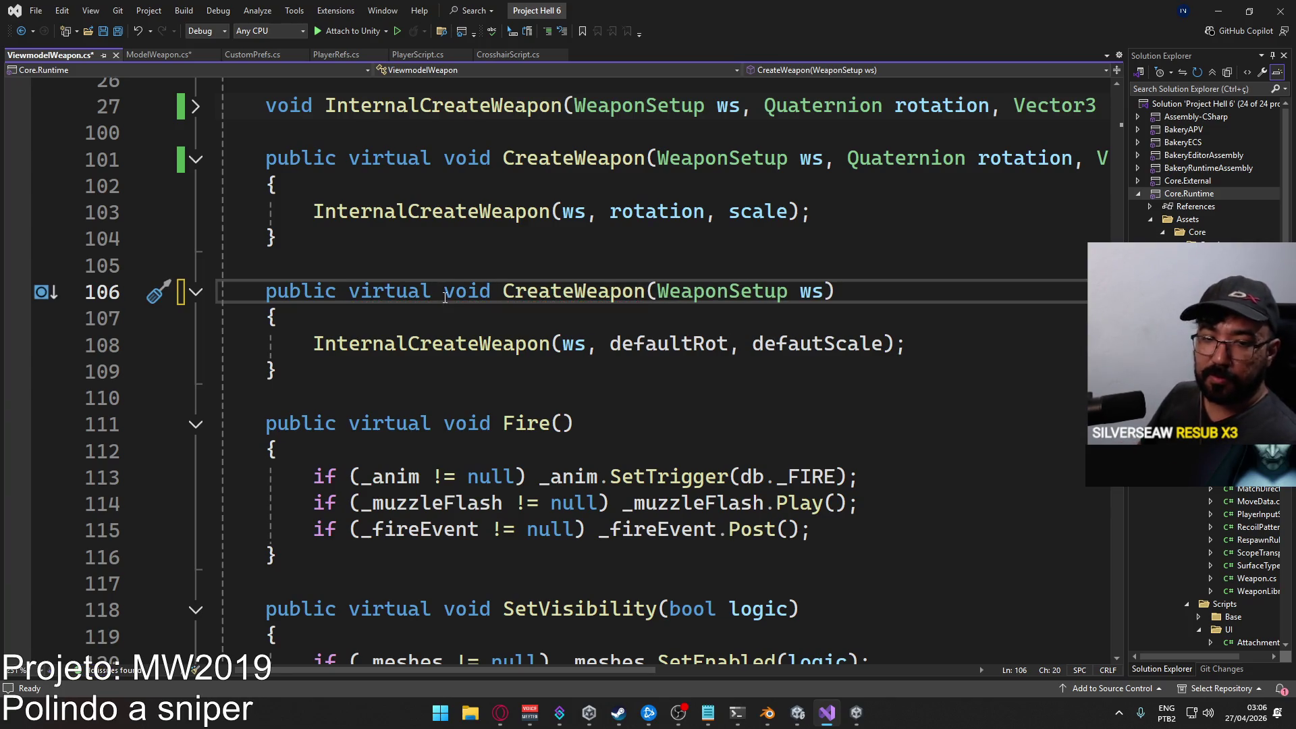
key("ctrl+s")
Save ModelWeapon.cs and select its base.CreateWeapon(ws) call on line 10.
left_click(161, 59)
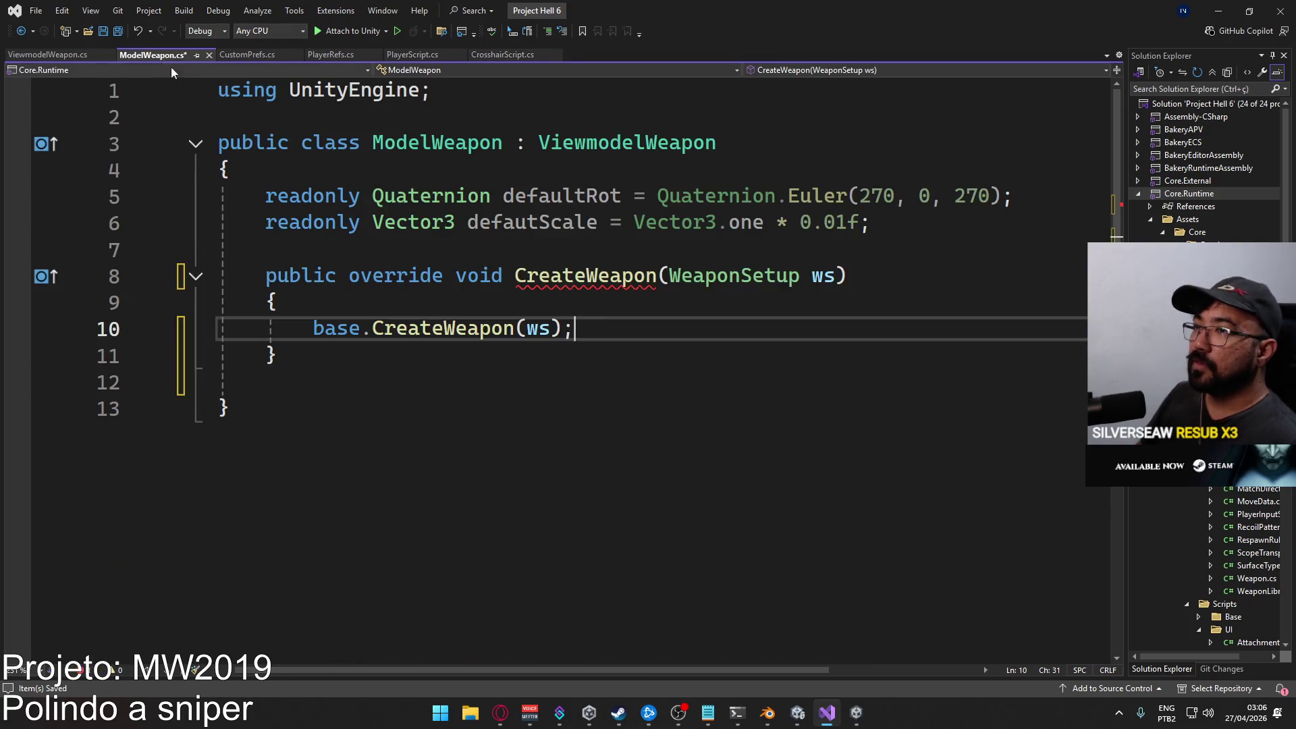
key("Up")
key("Up")
key("Up")
key("ctrl+s")
left_click(570, 329)
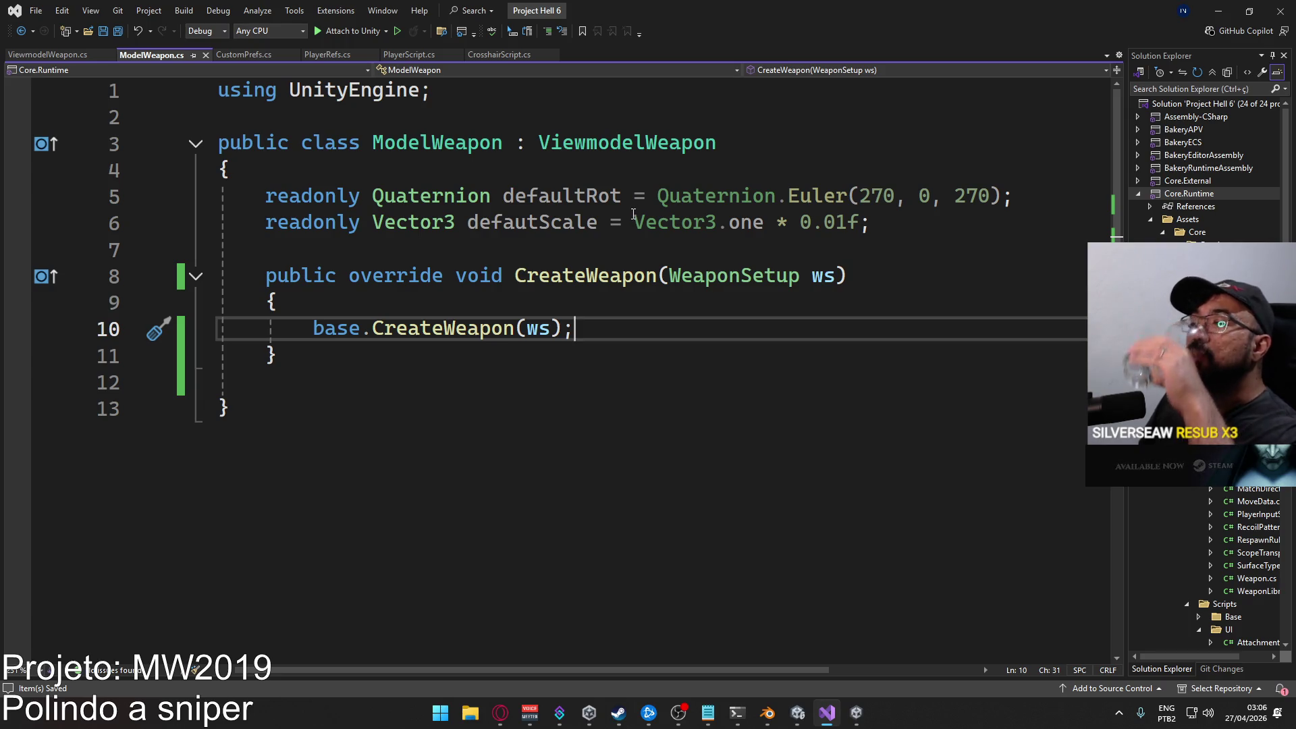
left_click_drag(623, 332, 308, 329)
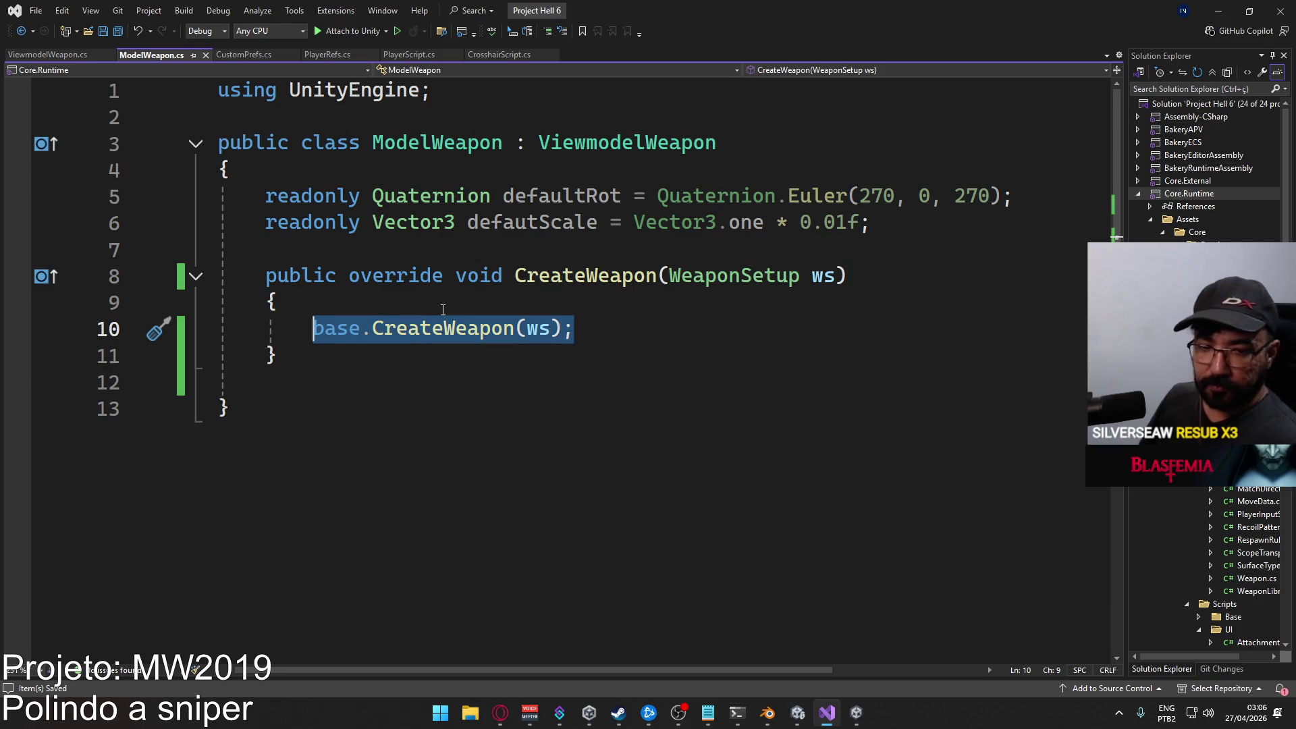
Replace line 10's call with CreateWeapon(ws, defaultRot, defautScale, false) via IntelliSense completions.
type("Create")
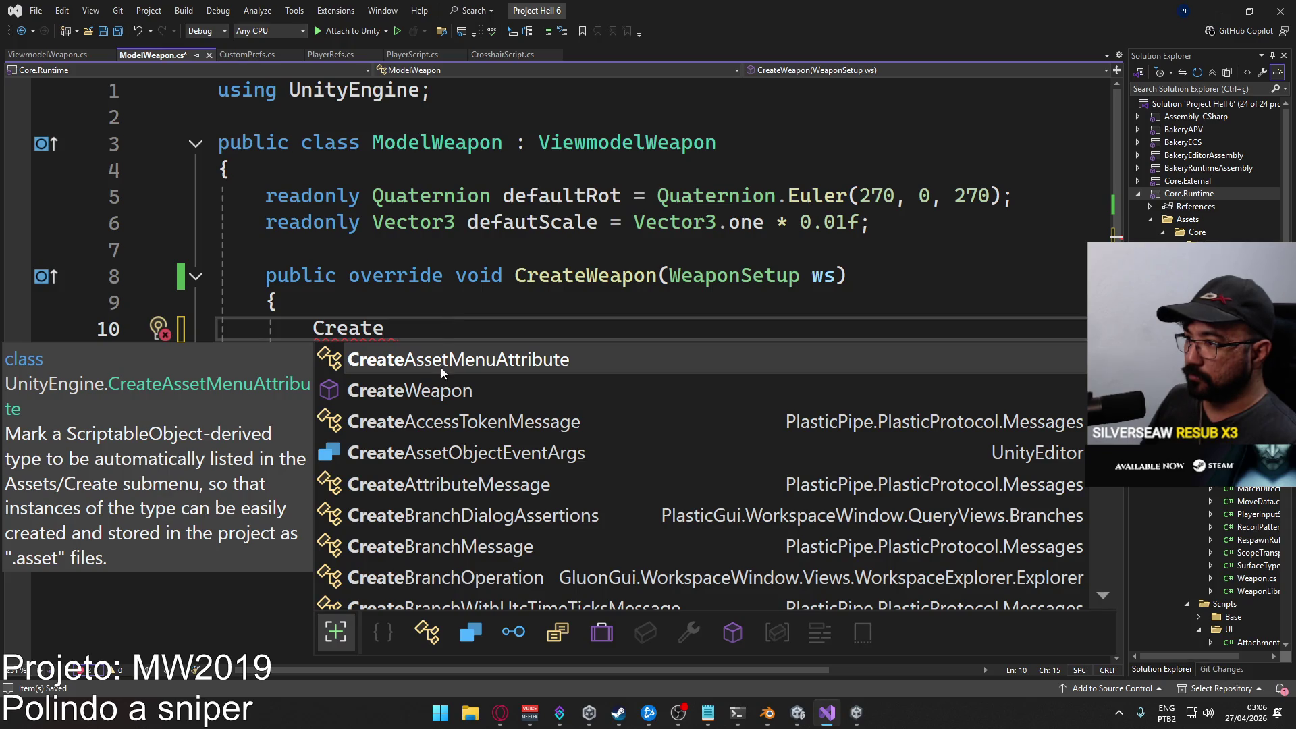
left_click(443, 393)
double_click(444, 393)
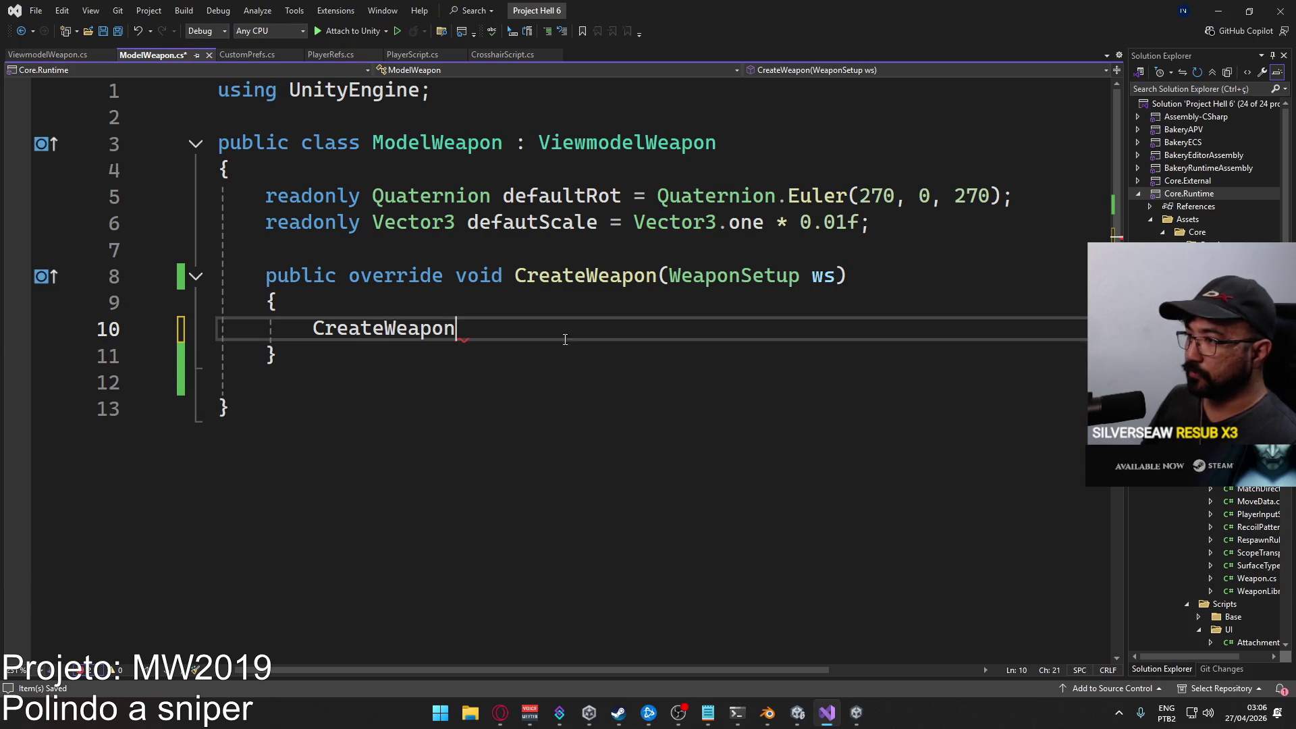
type("(ws, ")
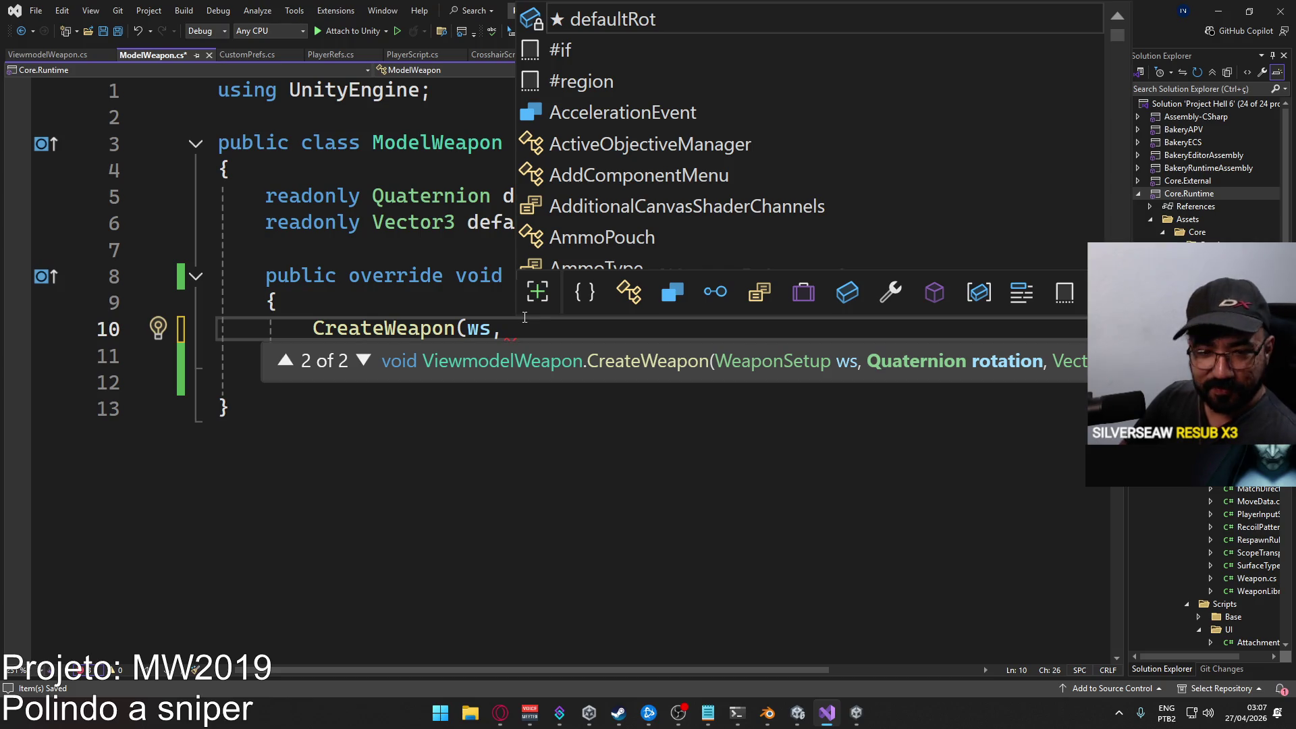
type("defaultro")
key("Tab")
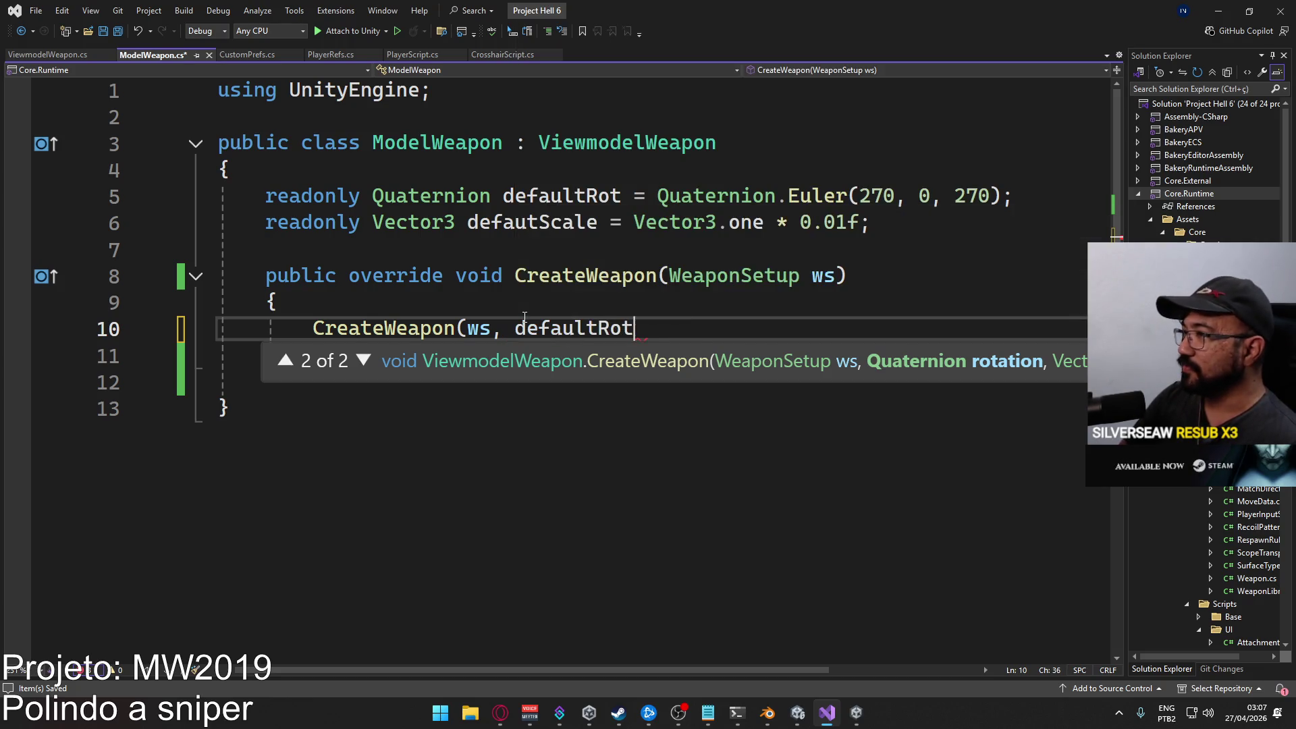
type(",")
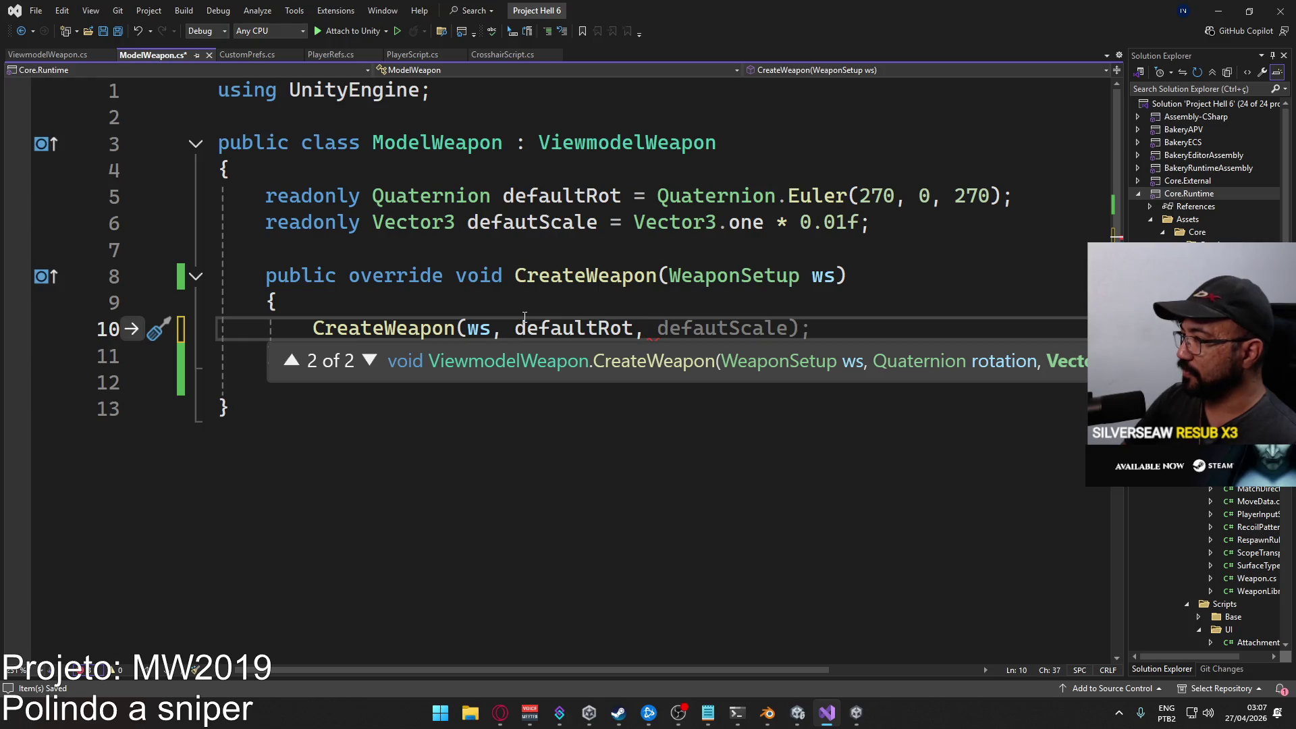
type(" defa")
key("Tab")
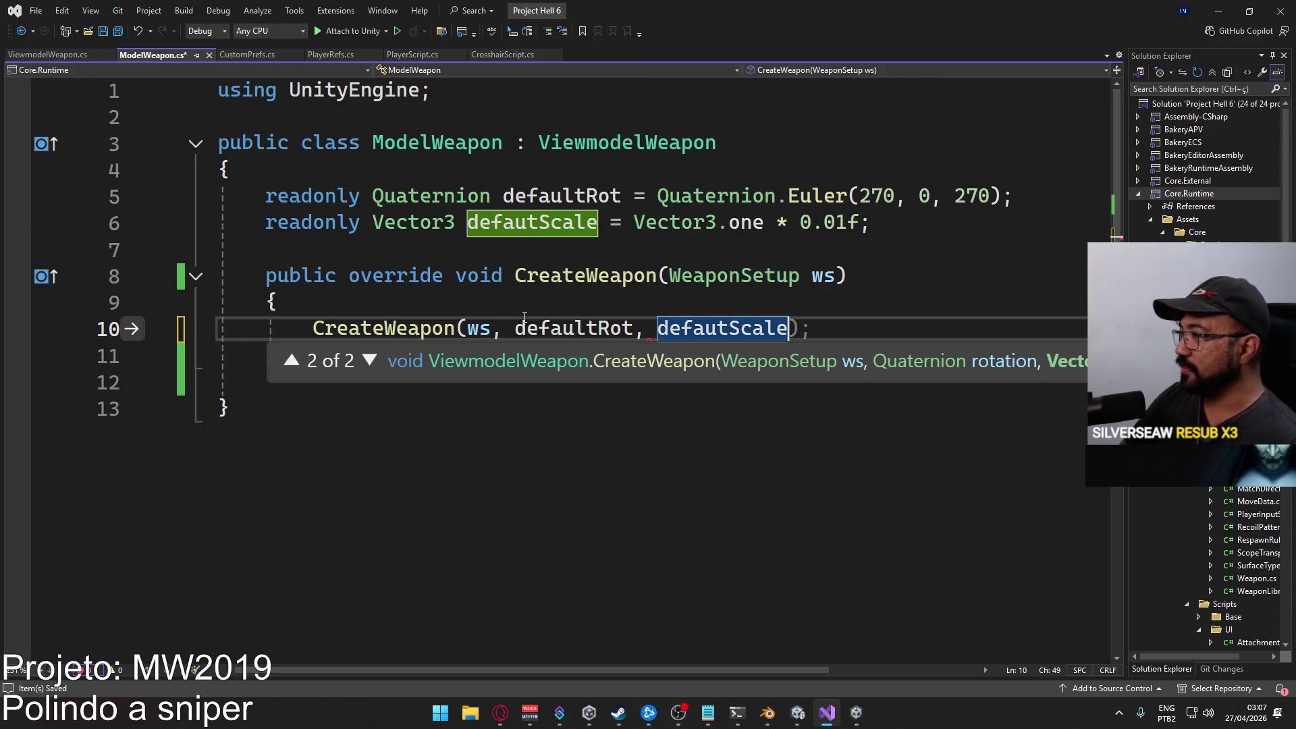
type(",")
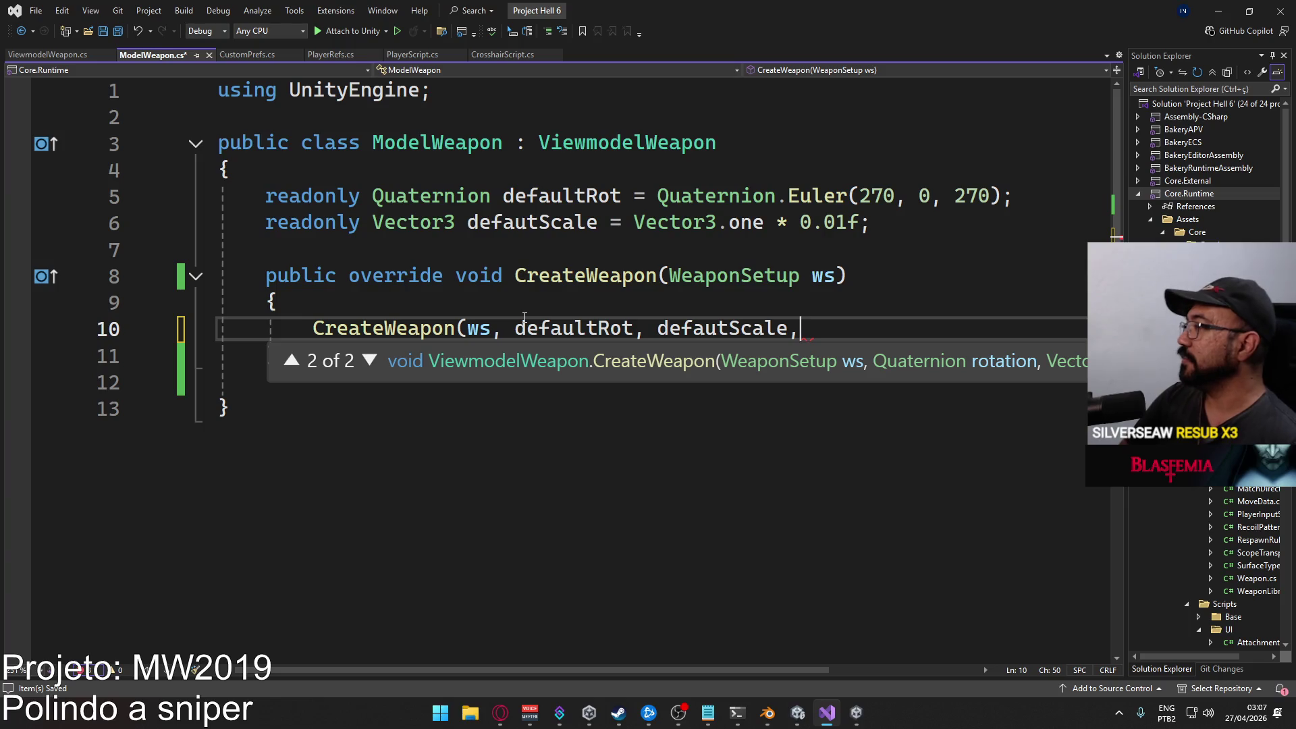
type(" false);")
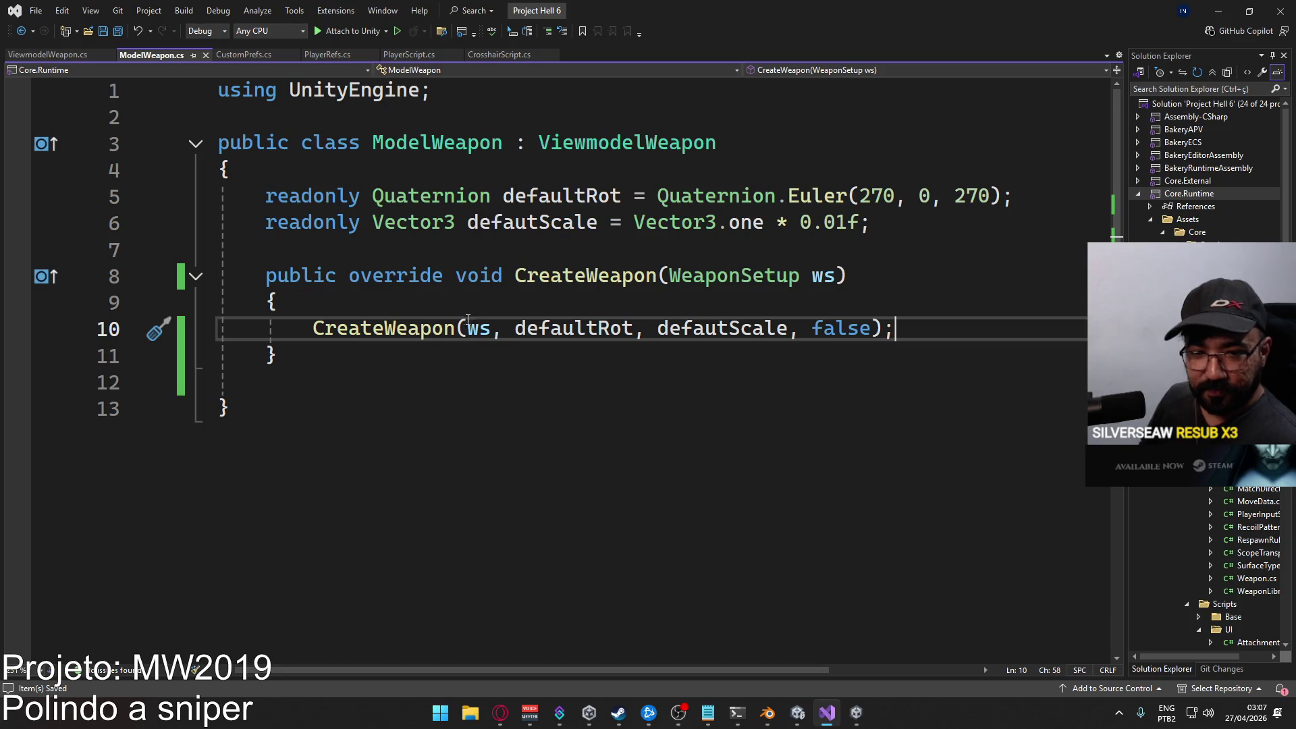
left_click(340, 337, "ctrl")
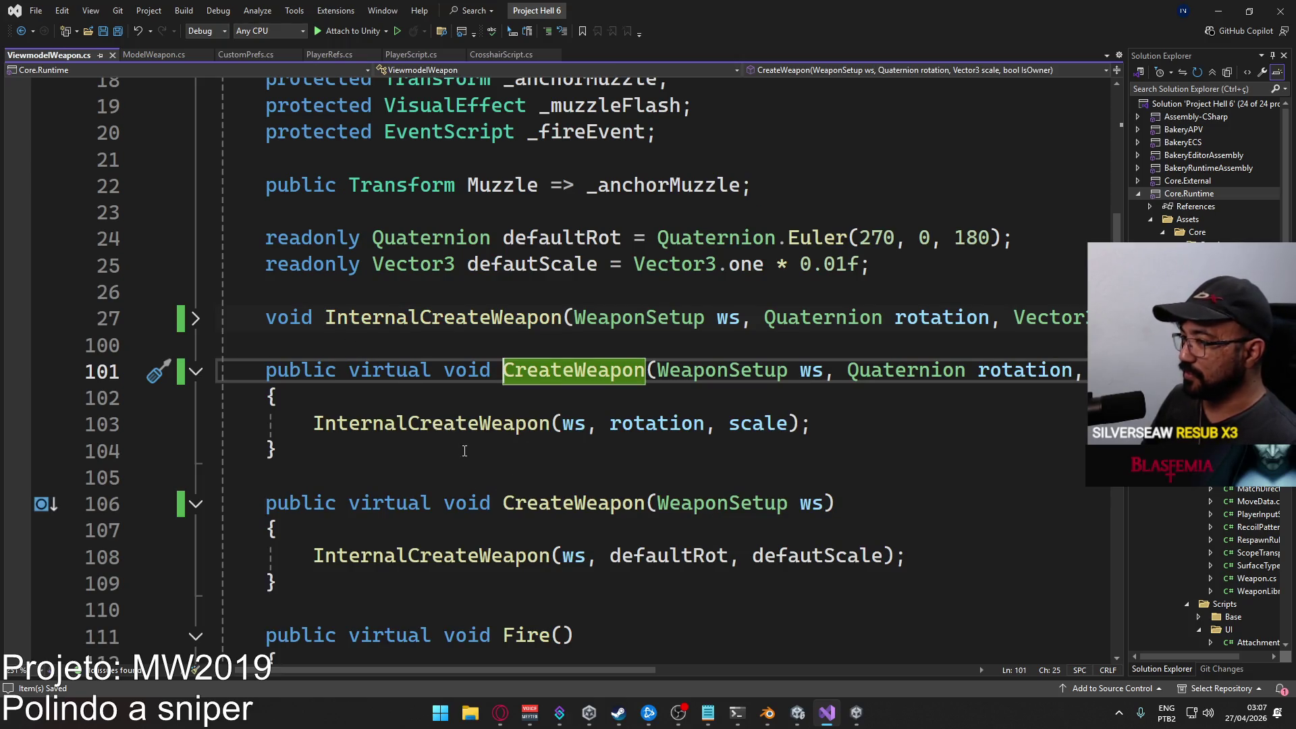
Add IsOwner as the last argument of the InternalCreateWeapon call on line 103.
mouse_move(525, 678)
left_mouse_down()
mouse_move(544, 671)
mouse_move(499, 654)
left_mouse_up()
scroll(513, 607, "down", 4)
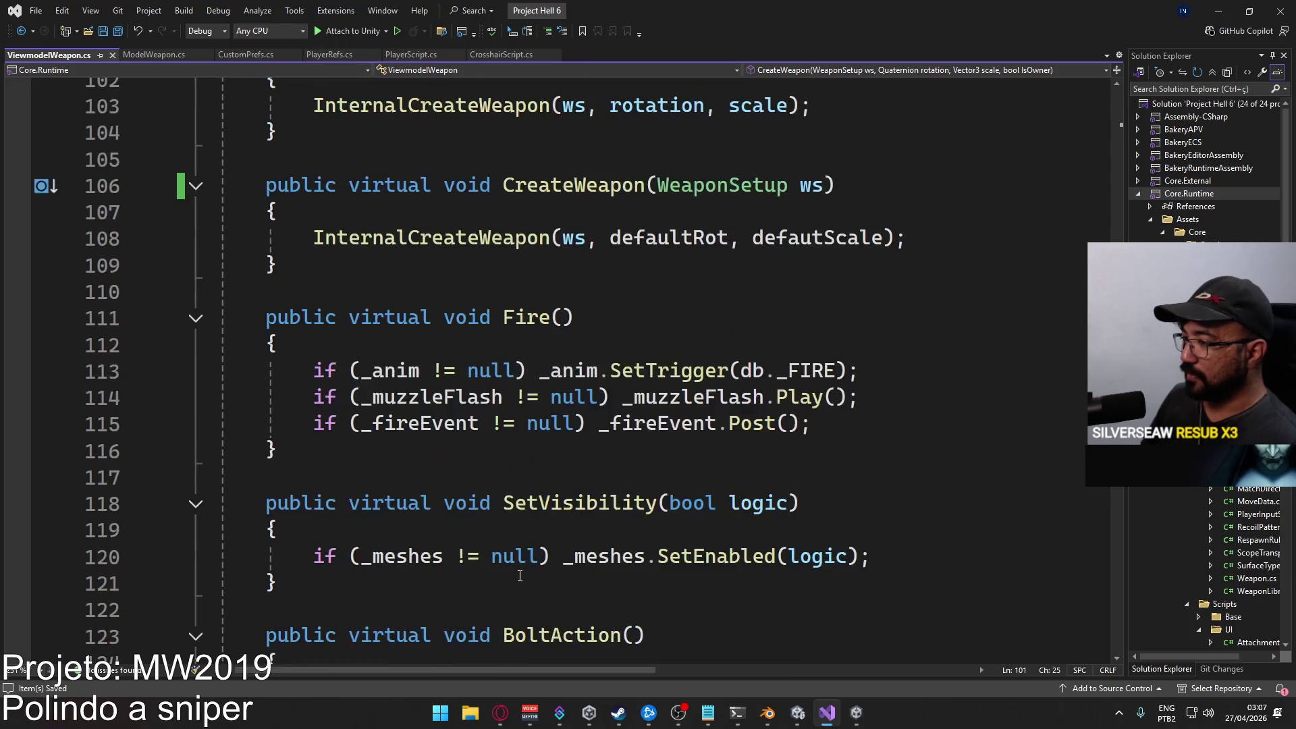
scroll(676, 554, "down", 3)
scroll(743, 540, "up", 4)
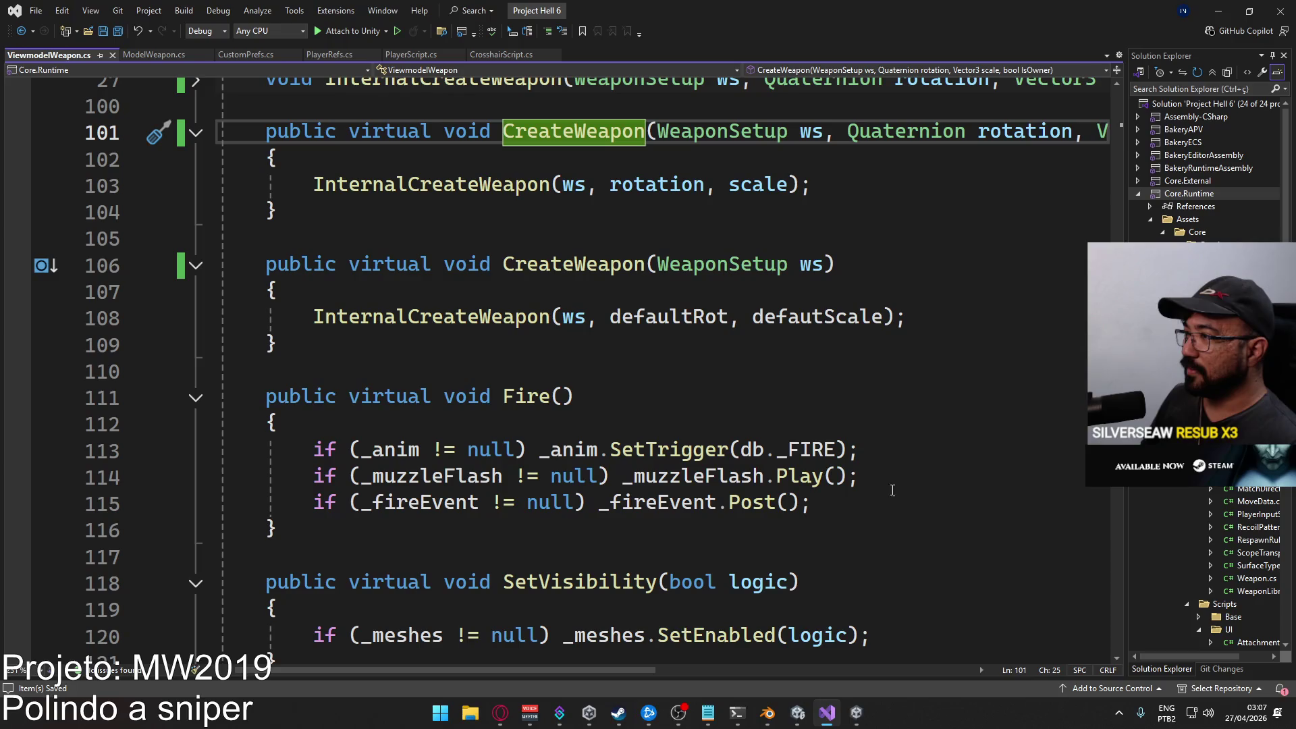
scroll(669, 364, "up", 2)
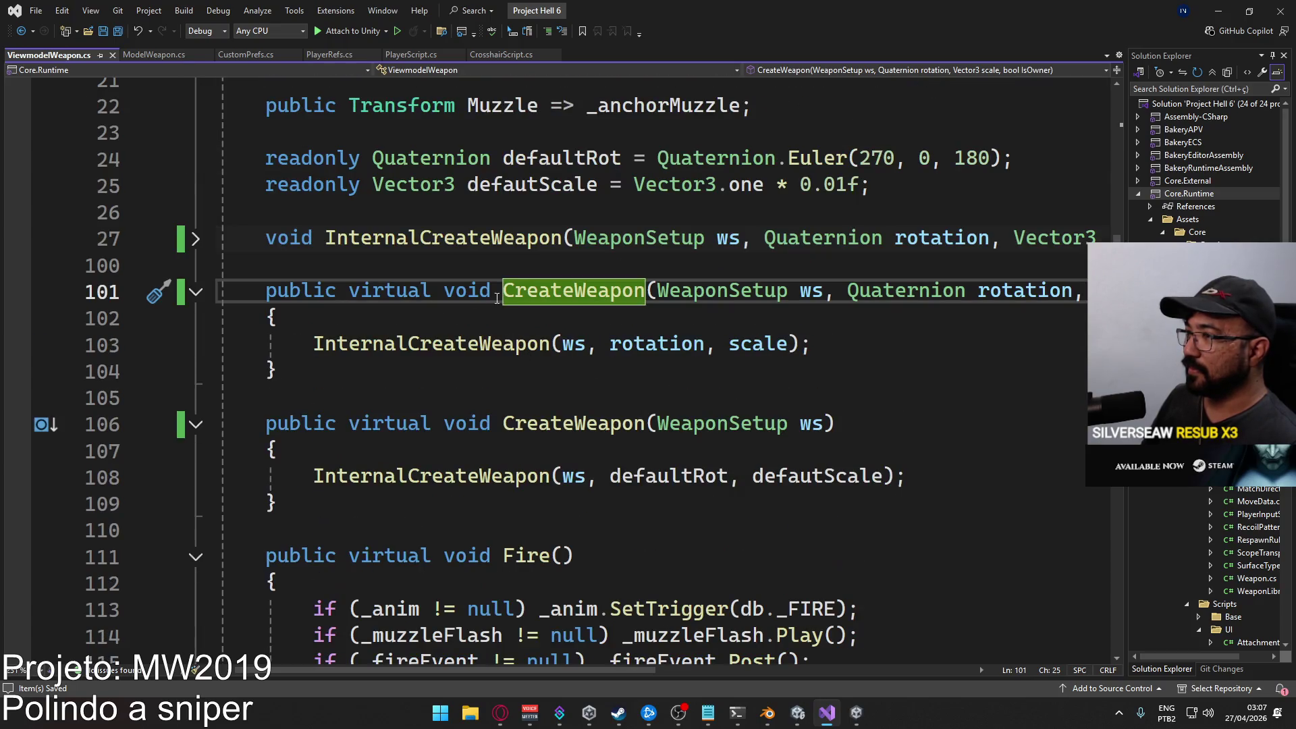
mouse_move(470, 667)
left_mouse_down()
mouse_move(608, 671)
mouse_move(440, 658)
mouse_move(487, 642)
left_mouse_up()
scroll(487, 642, "right", 3)
scroll(487, 642, "left", 5)
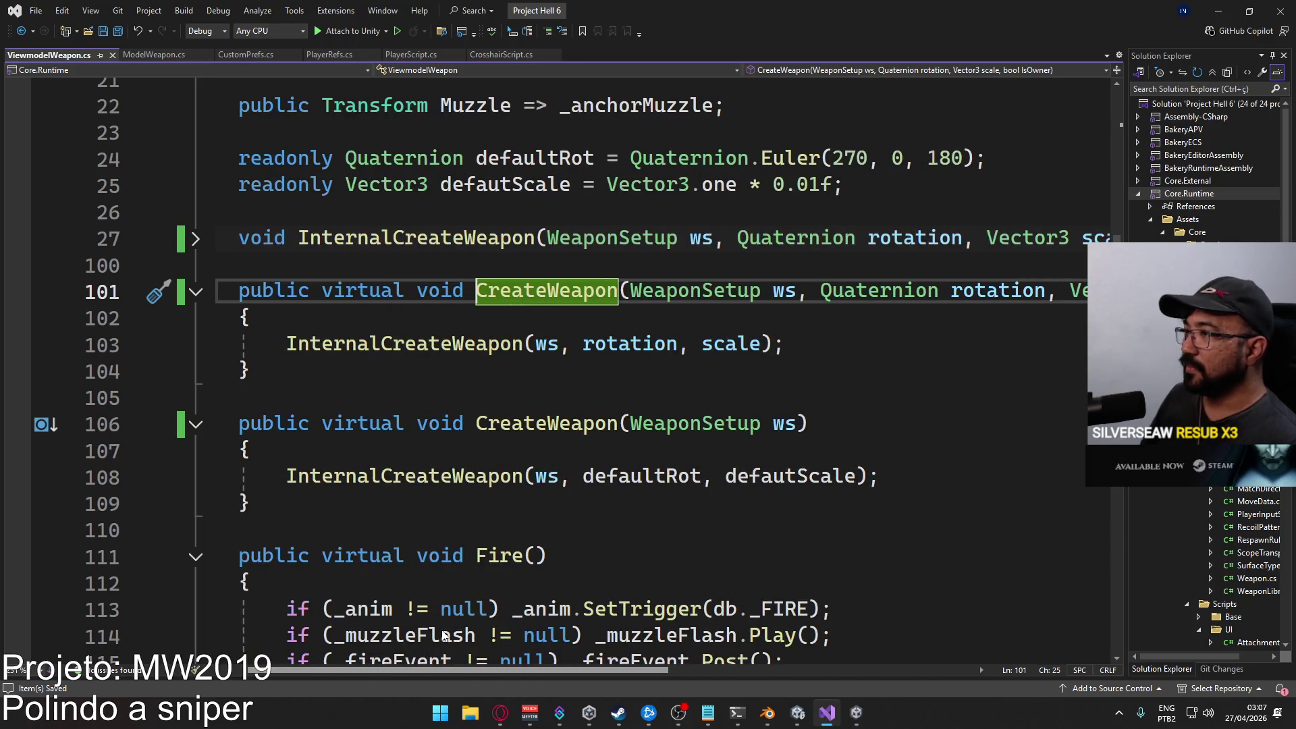
scroll(710, 632, "right", 8)
scroll(710, 632, "left", 8)
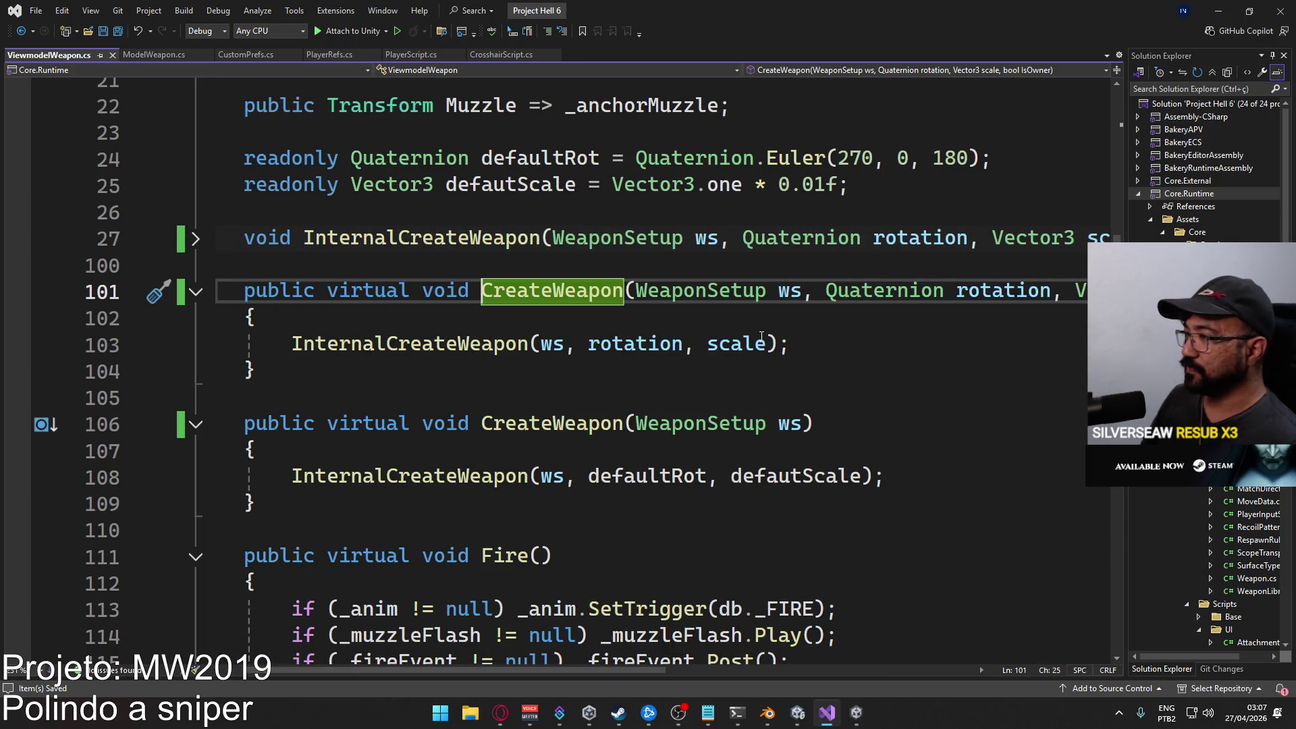
left_click(761, 337)
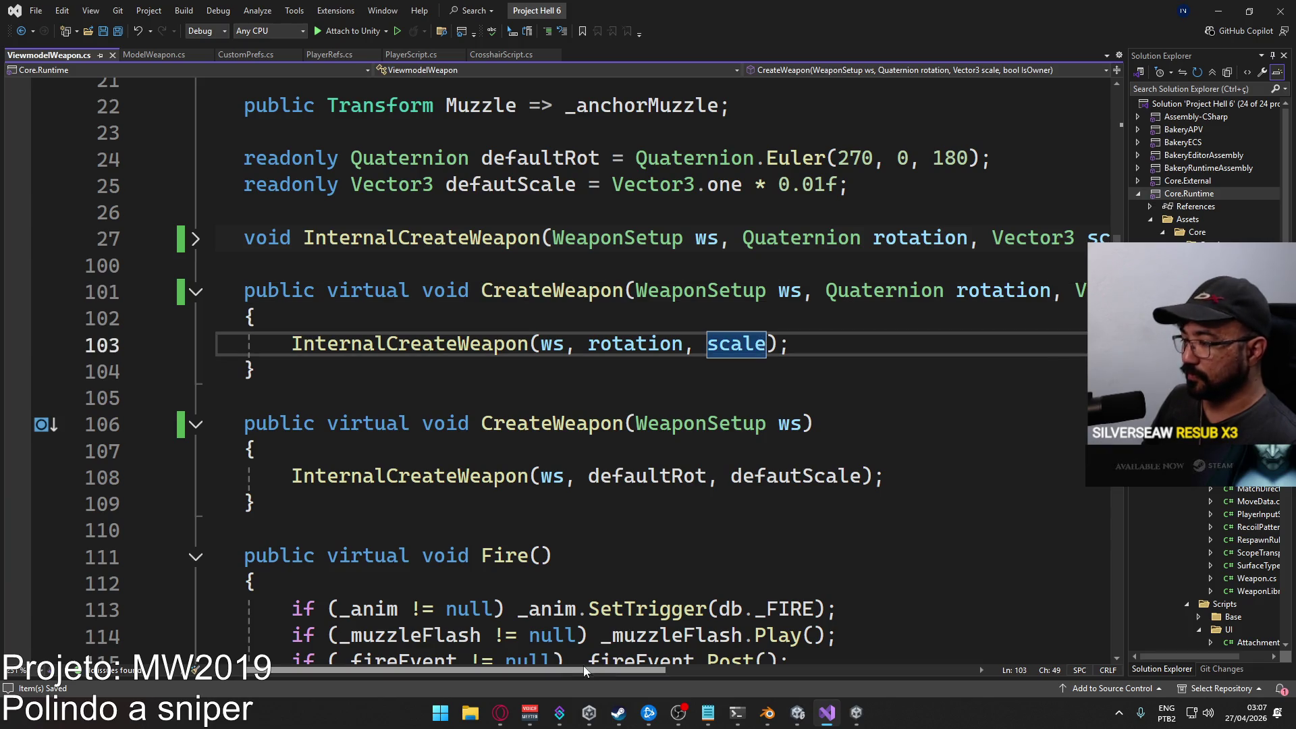
left_click_drag(586, 670, 765, 669)
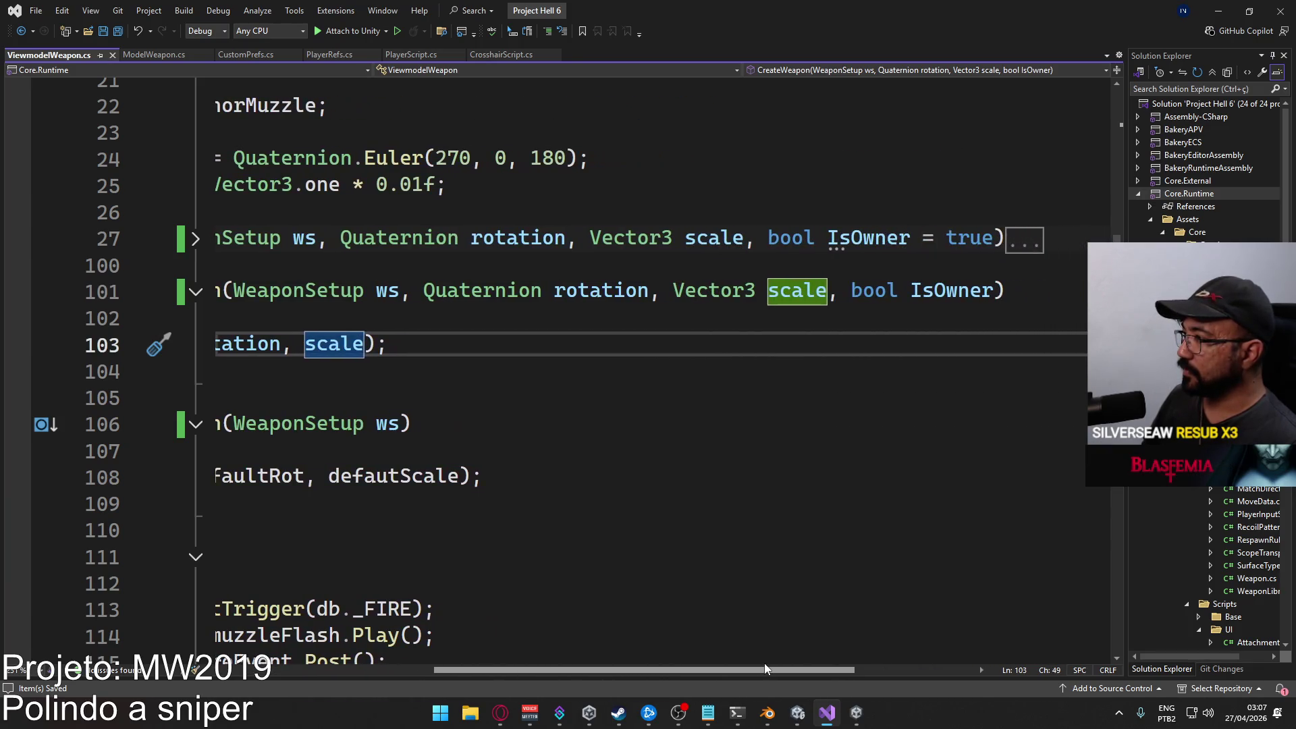
type(", is")
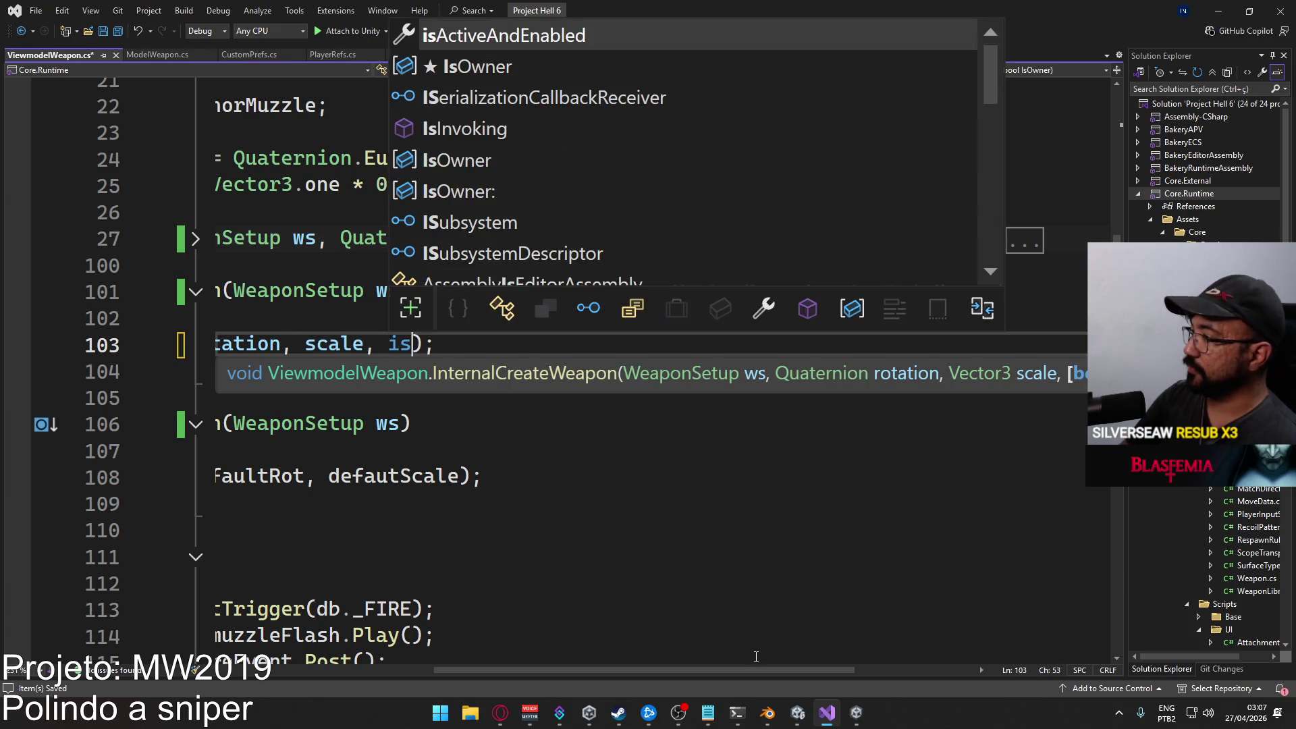
key("Tab")
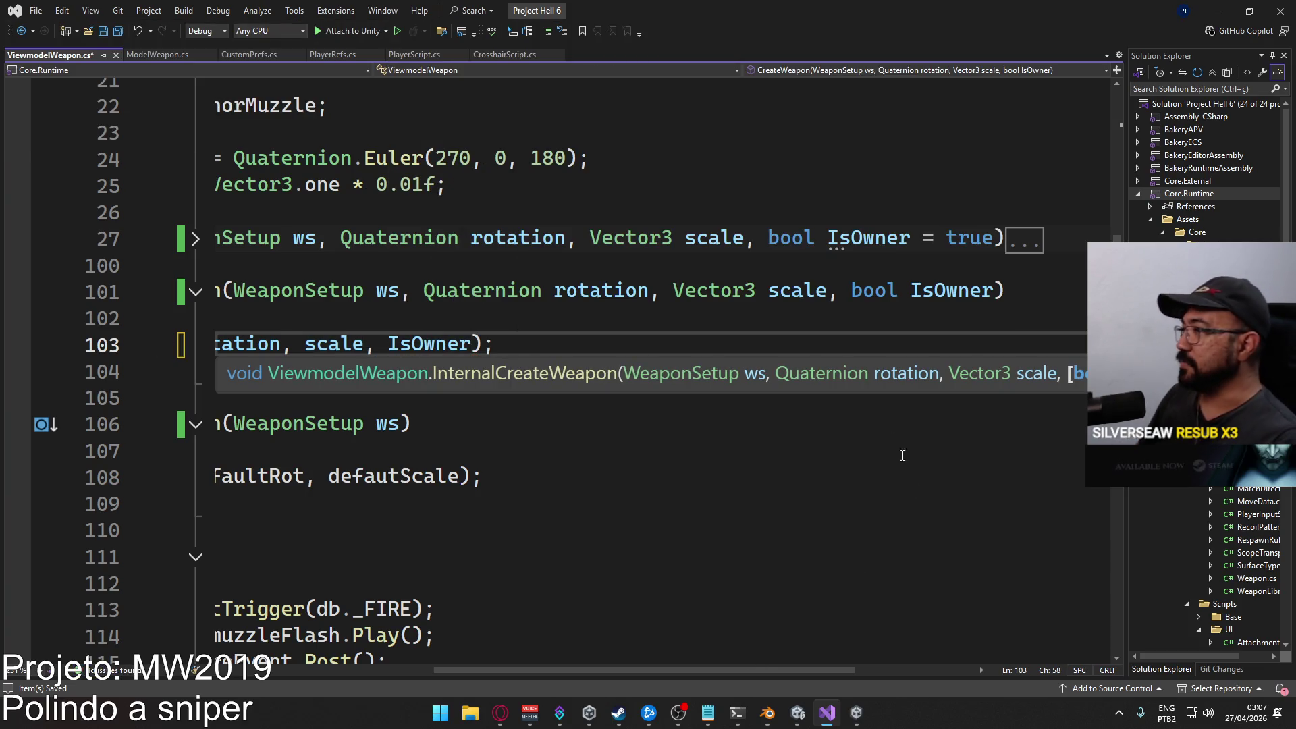
Remove IsOwner's = true default, add true as line 108's last argument, and save.
left_click_drag(910, 241, 998, 240)
key("BackSpace")
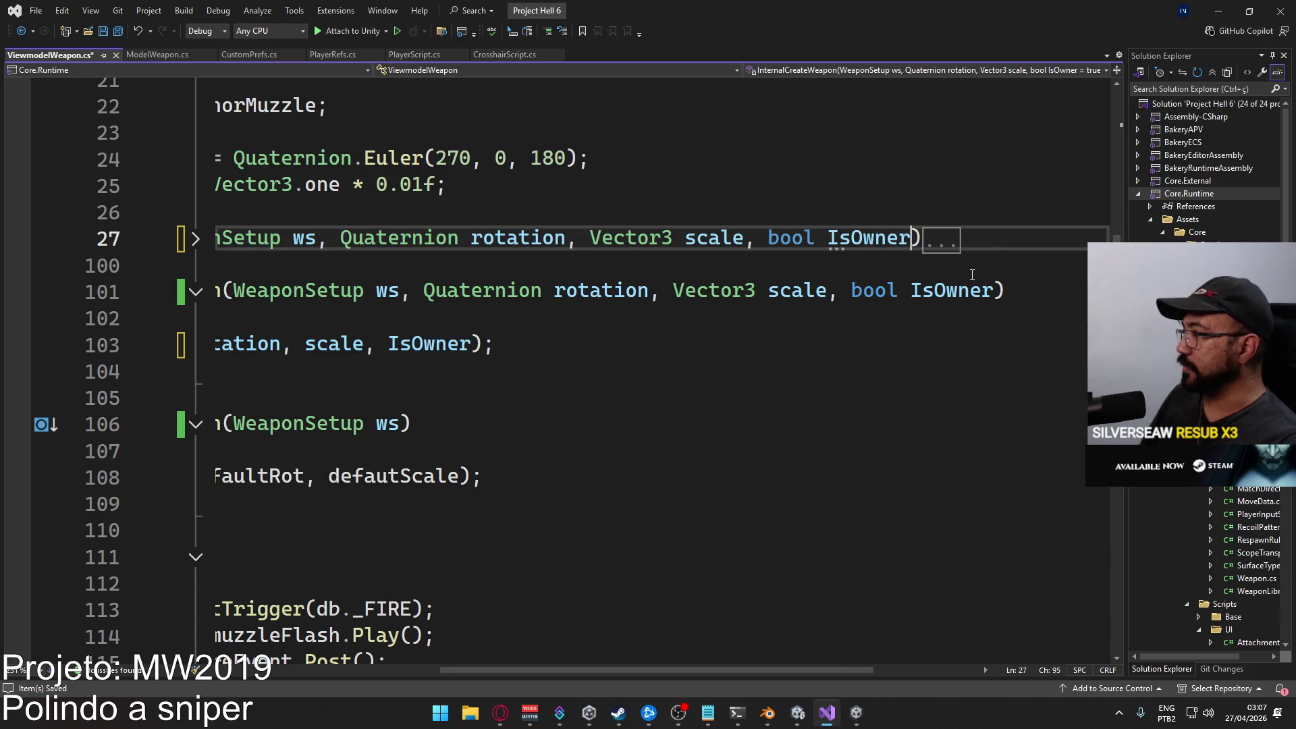
key("ctrl+s")
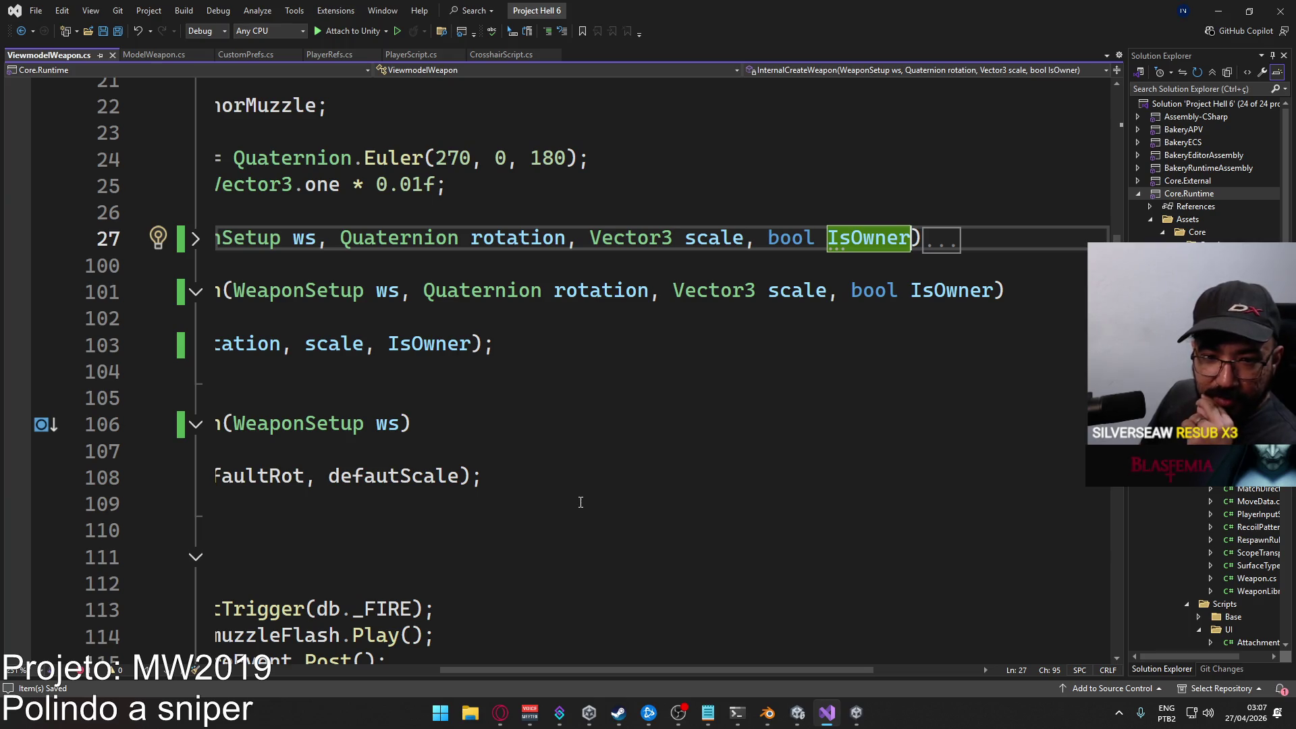
left_click_drag(534, 671, 304, 645)
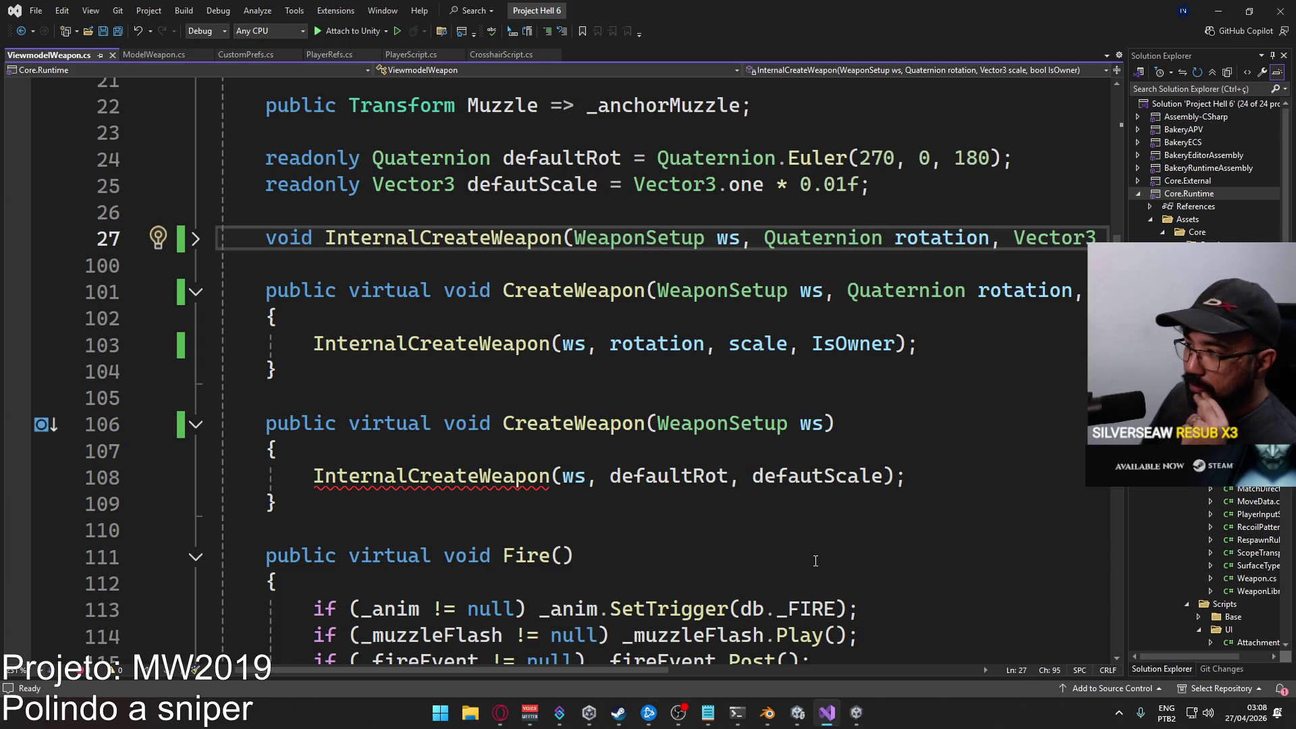
left_click(885, 477)
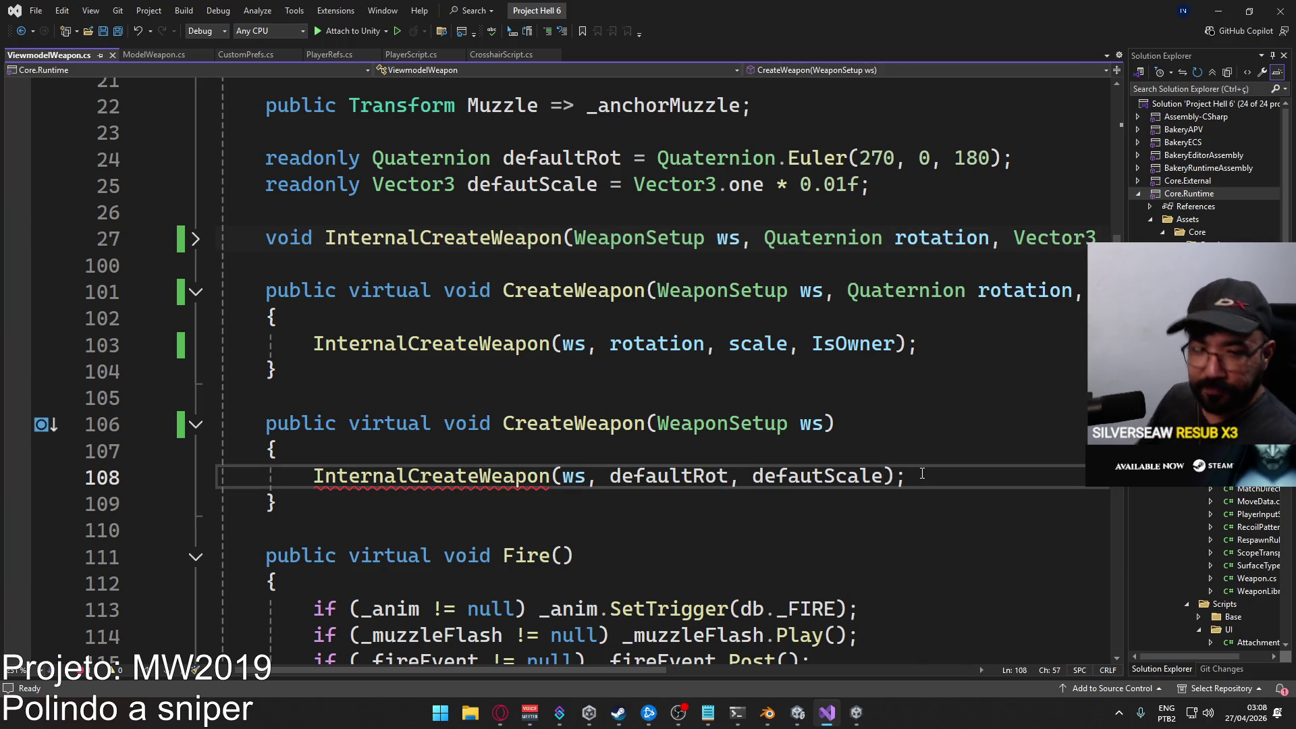
type(", true")
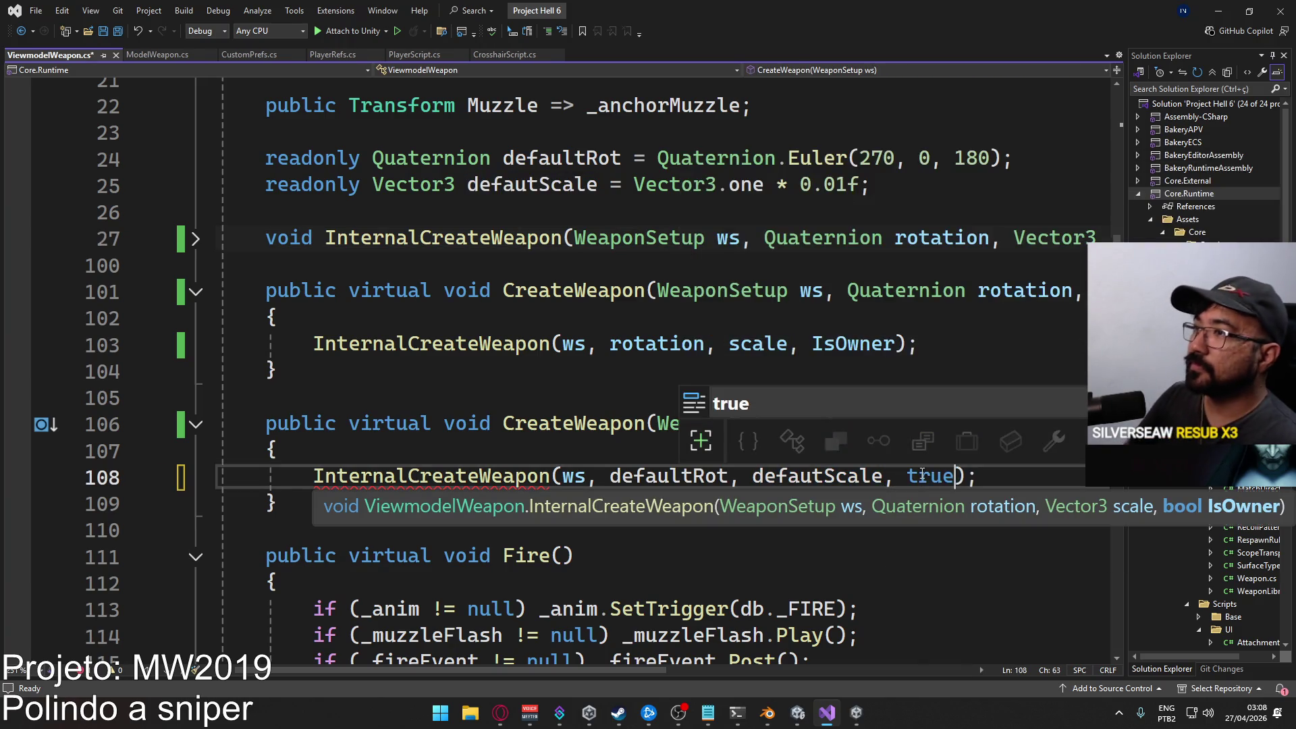
left_click(492, 345)
key("ctrl+s")
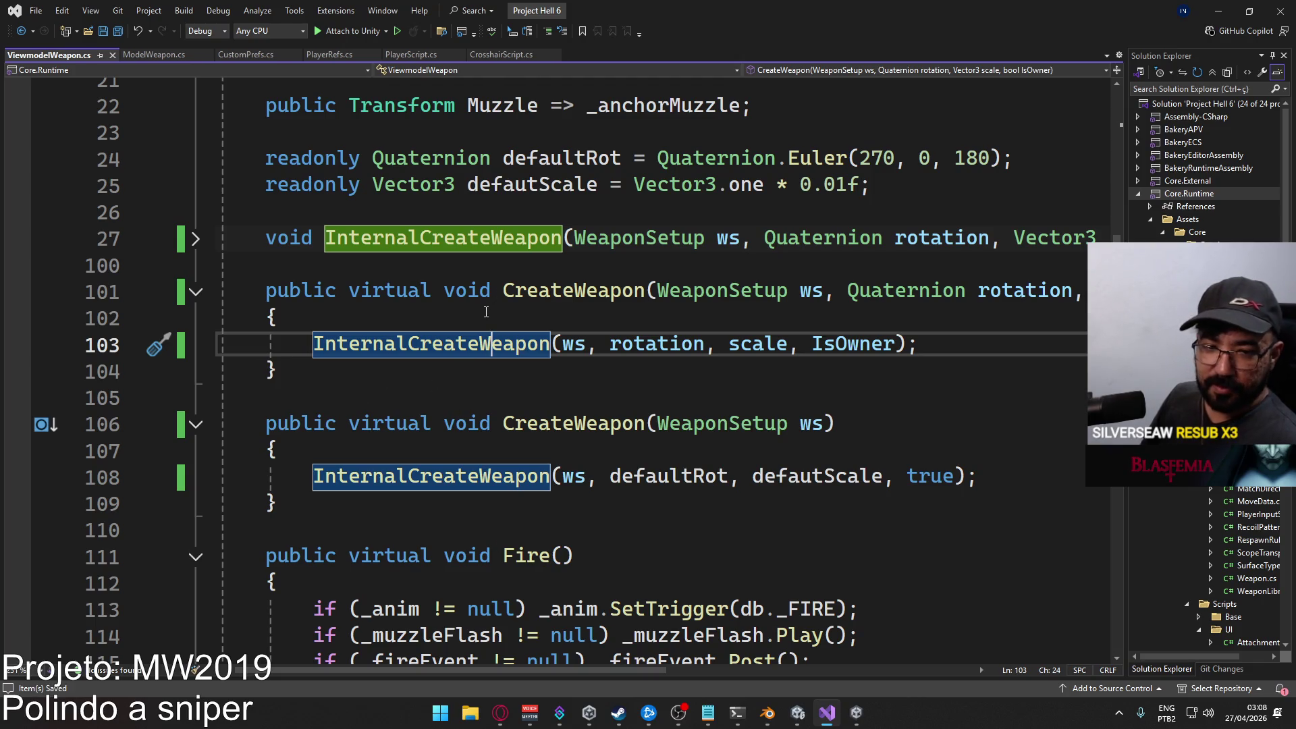
Go from the line 103 call to the InternalCreateWeapon definition.
left_click(196, 239)
left_click(196, 239)
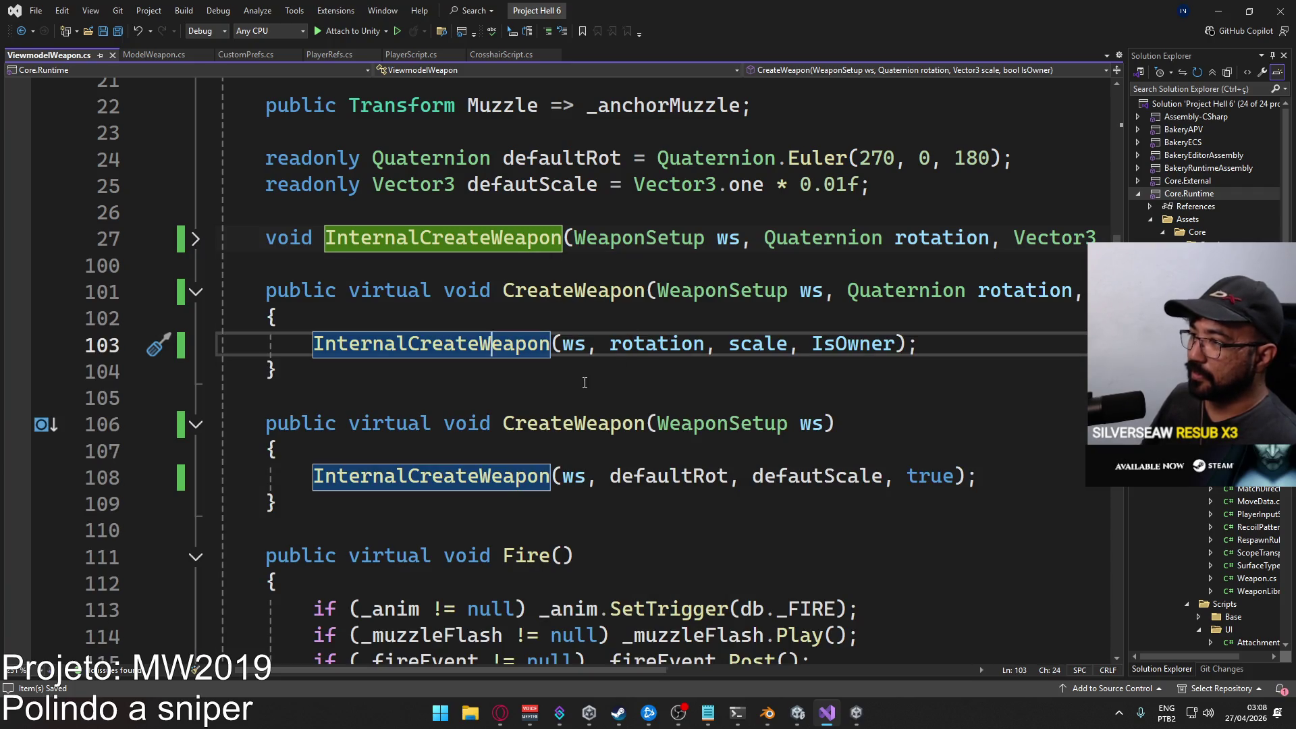
left_click(823, 373)
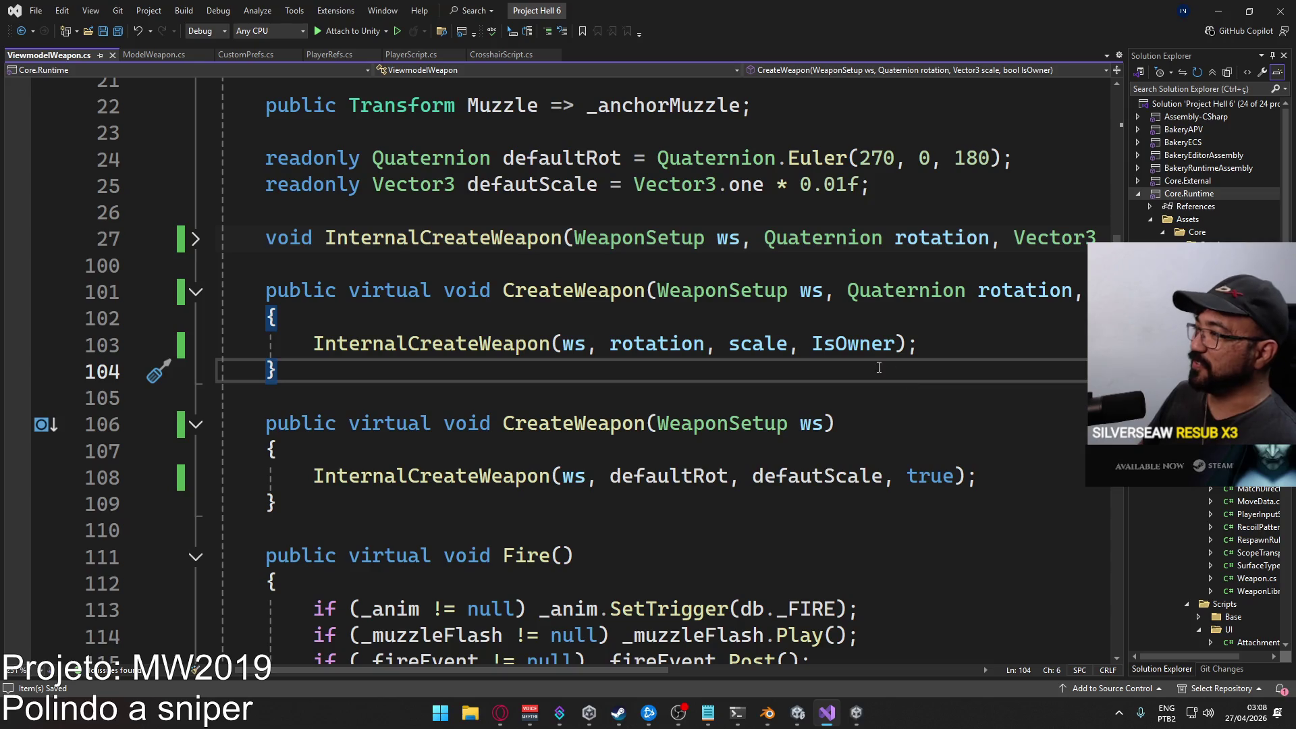
left_click(550, 356, "ctrl")
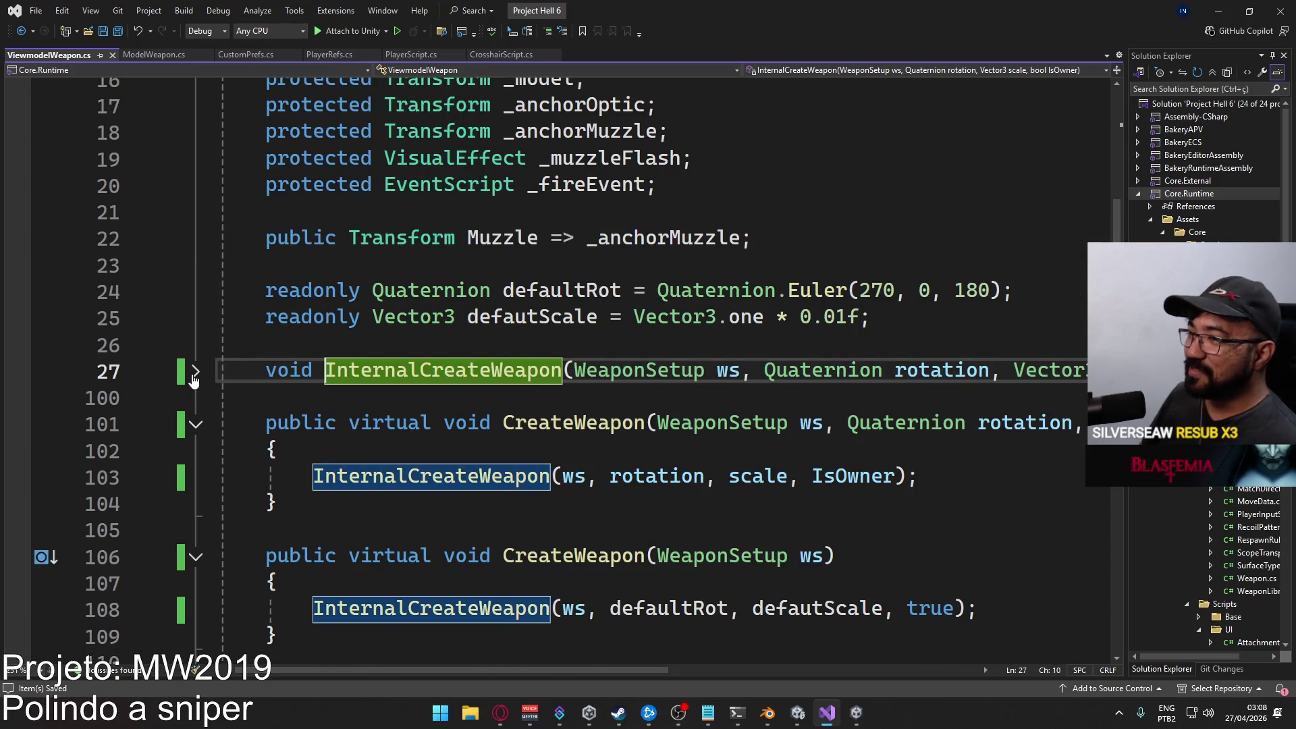
Expand InternalCreateWeapon with Ctrl+M and scroll through its body.
key("ctrl+m")
key("ctrl+m")
scroll(603, 481, "down", 2)
scroll(381, 498, "down", 1)
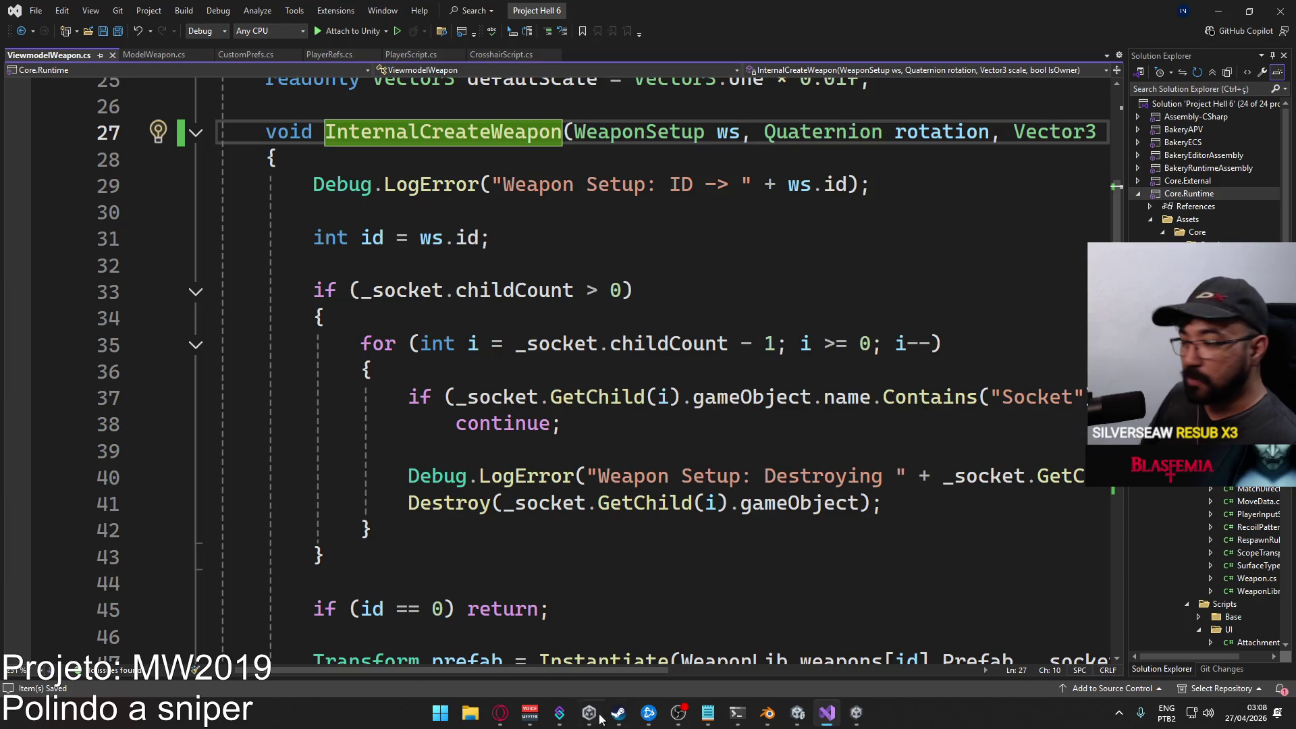
Start Discord from the hidden system tray icons.
left_click(1118, 713)
left_click(1148, 673)
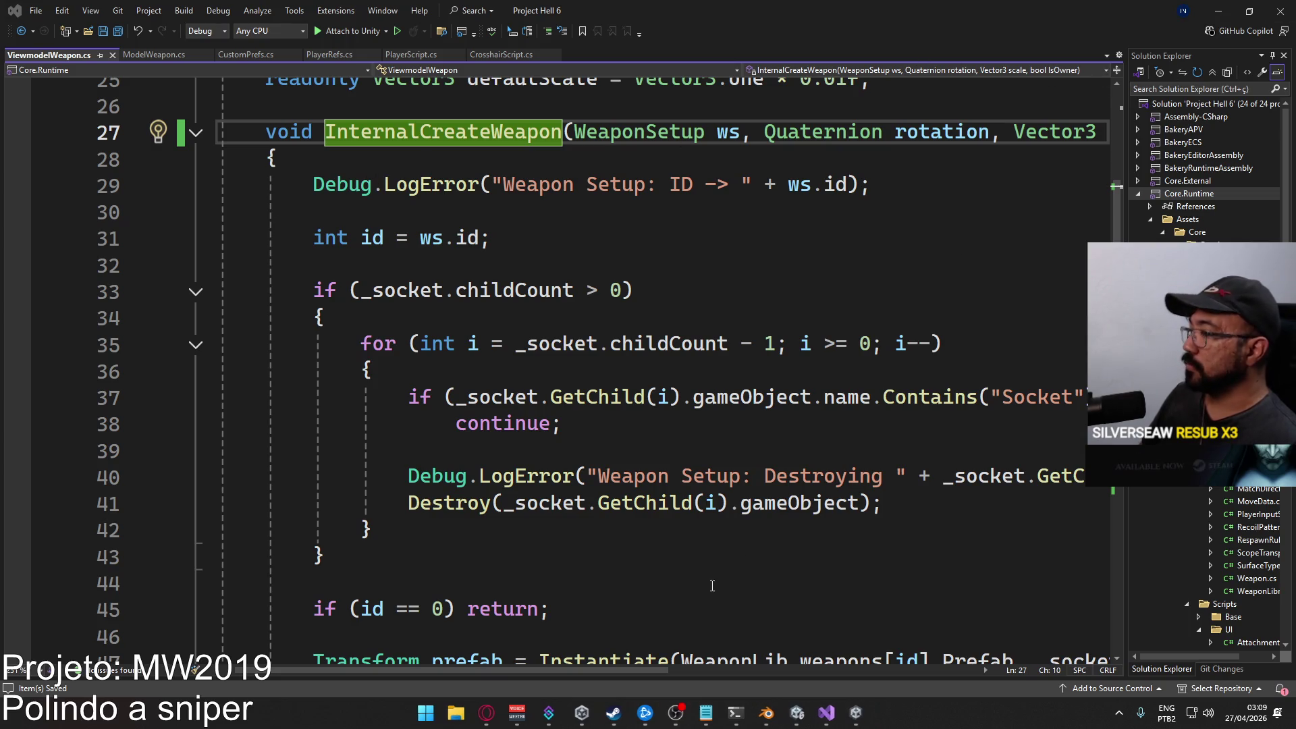
left_click(1119, 712)
left_click(1146, 671)
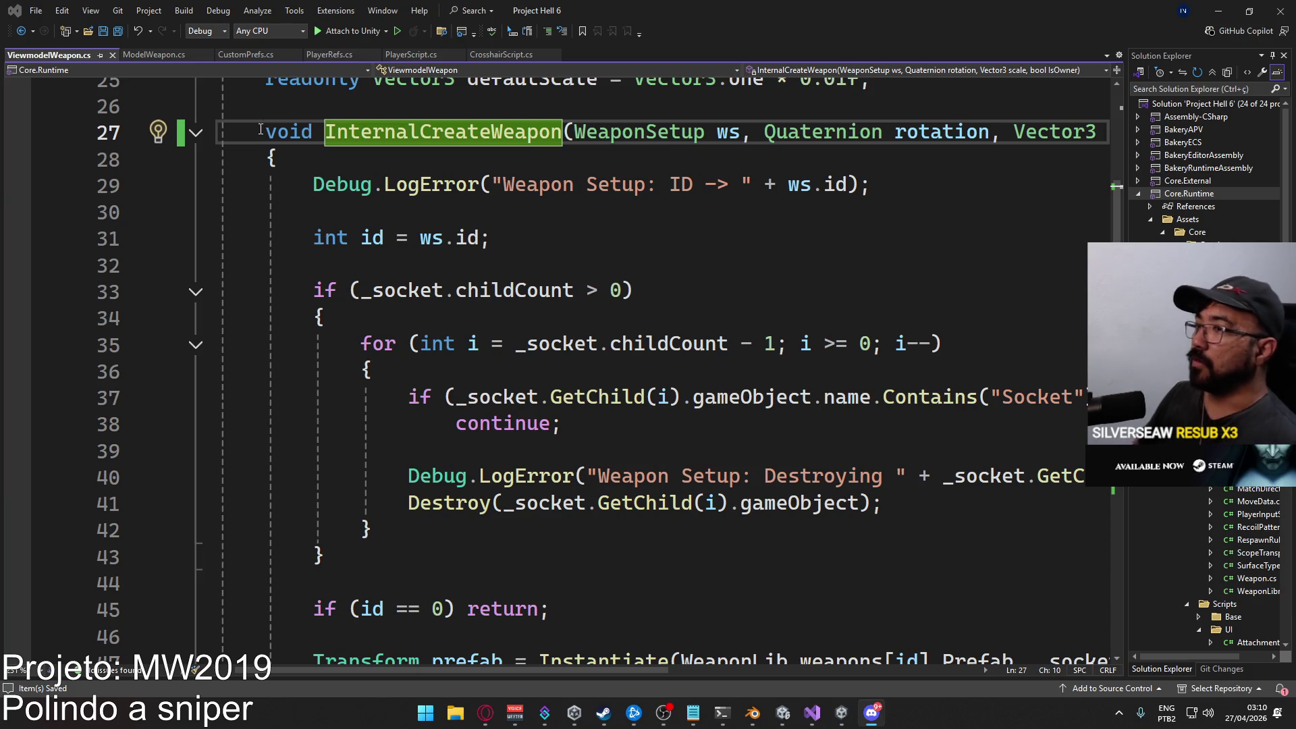
left_click(1119, 712)
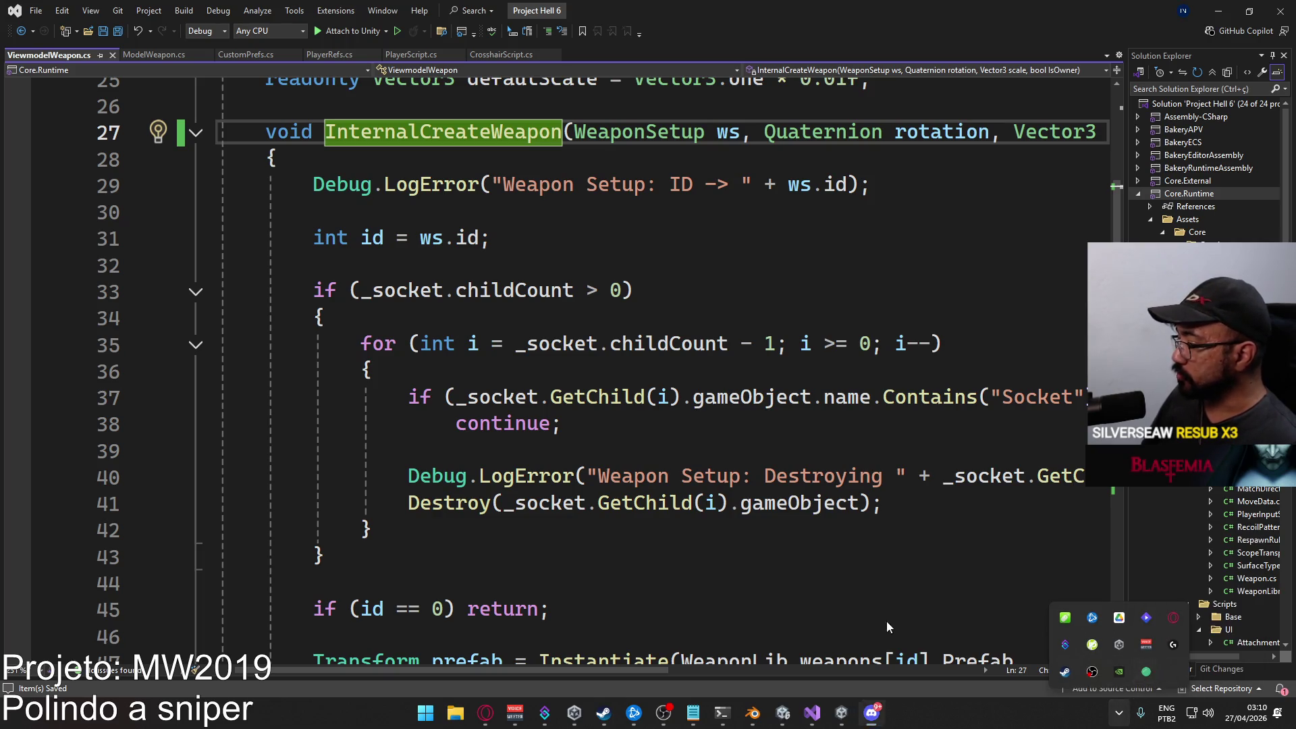
Launch Discord from Windows search and bring its window to the front.
key("super")
type("discord")
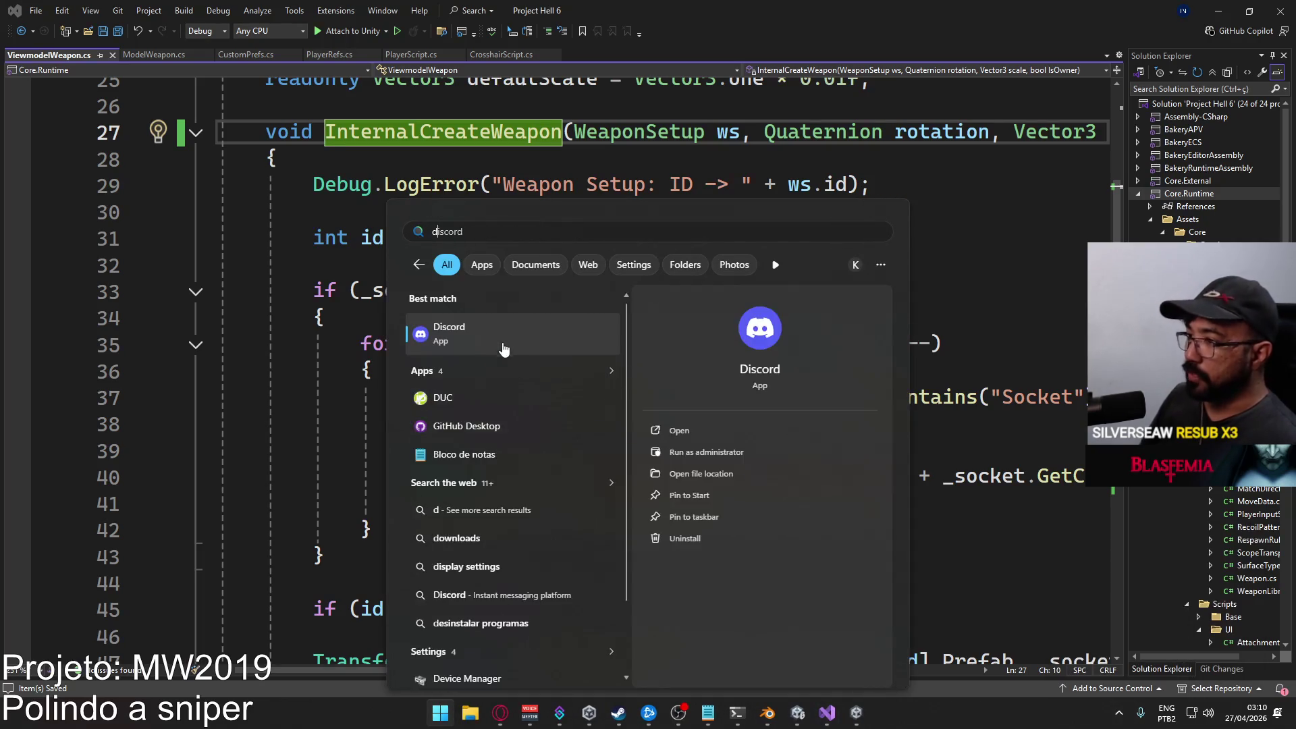
left_click(503, 349)
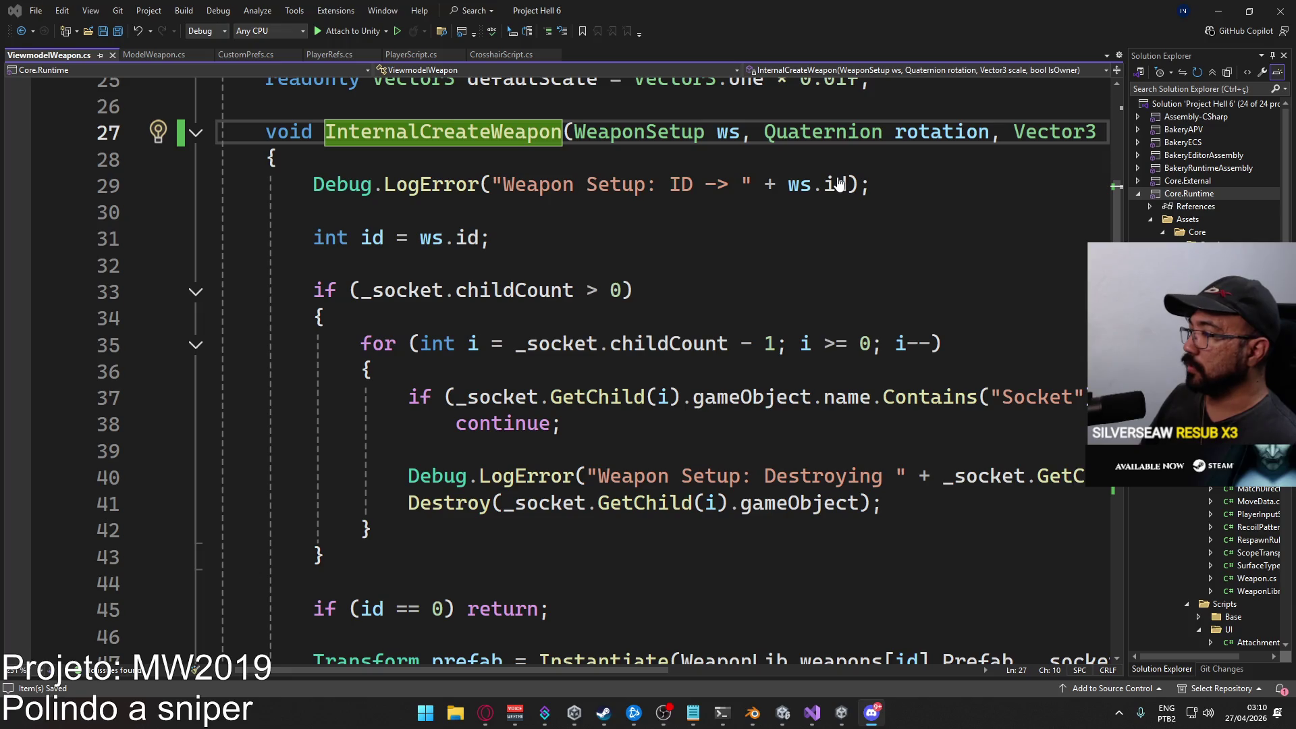
left_click(872, 713)
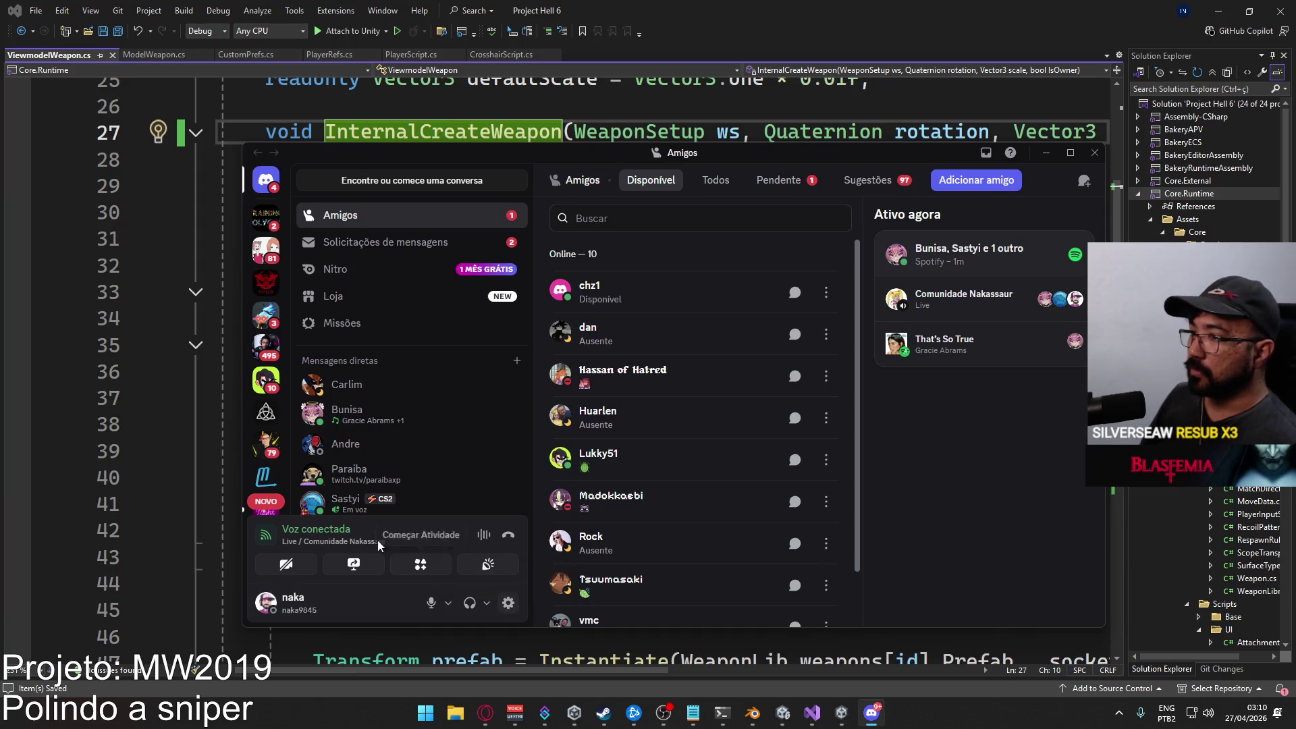
Glance at Discord user settings, then go to the Comunidade Nakassaur server's #general channel.
left_click(508, 604)
scroll(398, 466, "down", 8)
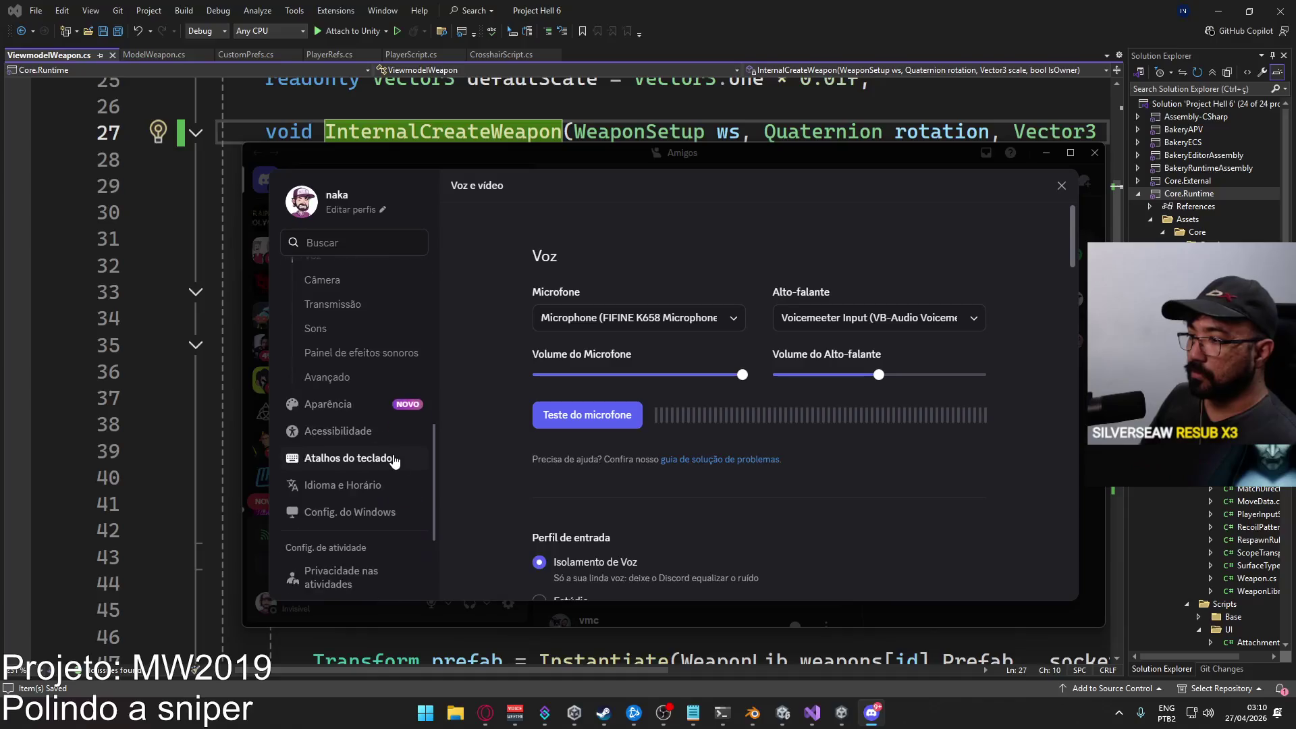
scroll(397, 465, "up", 5)
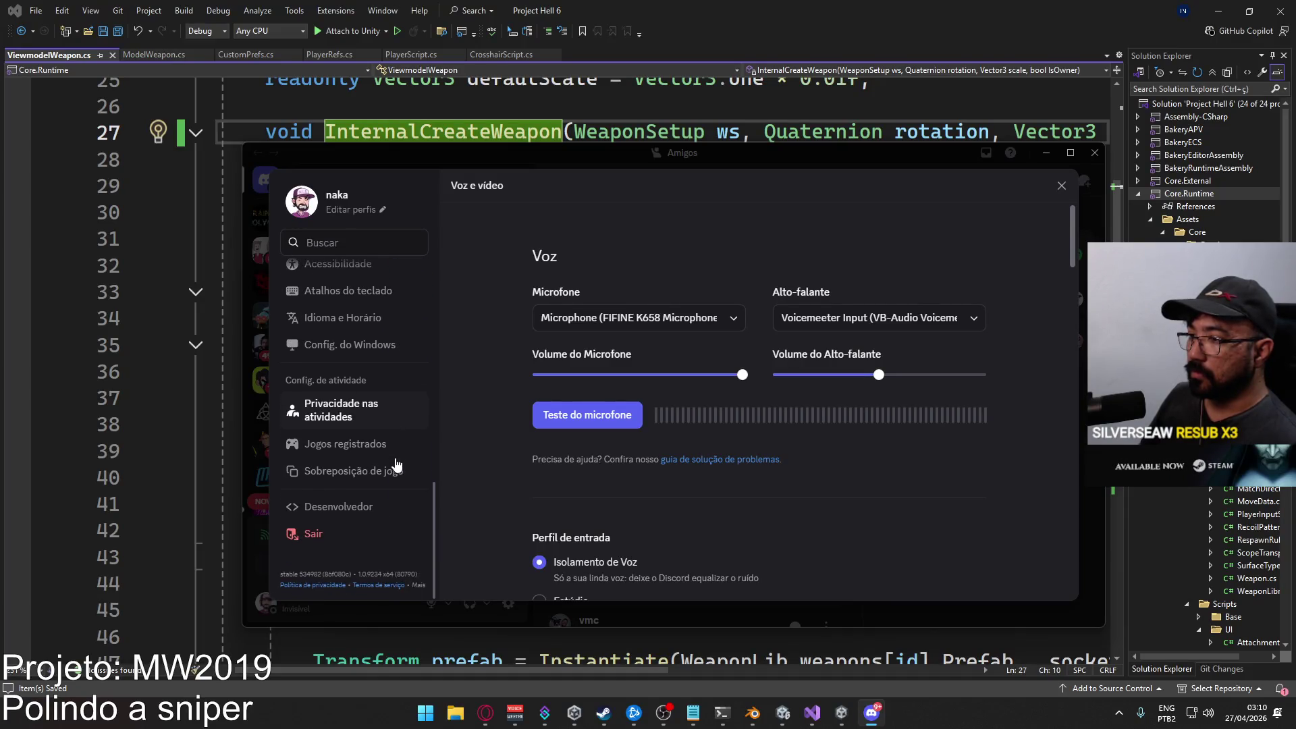
scroll(397, 464, "up", 6)
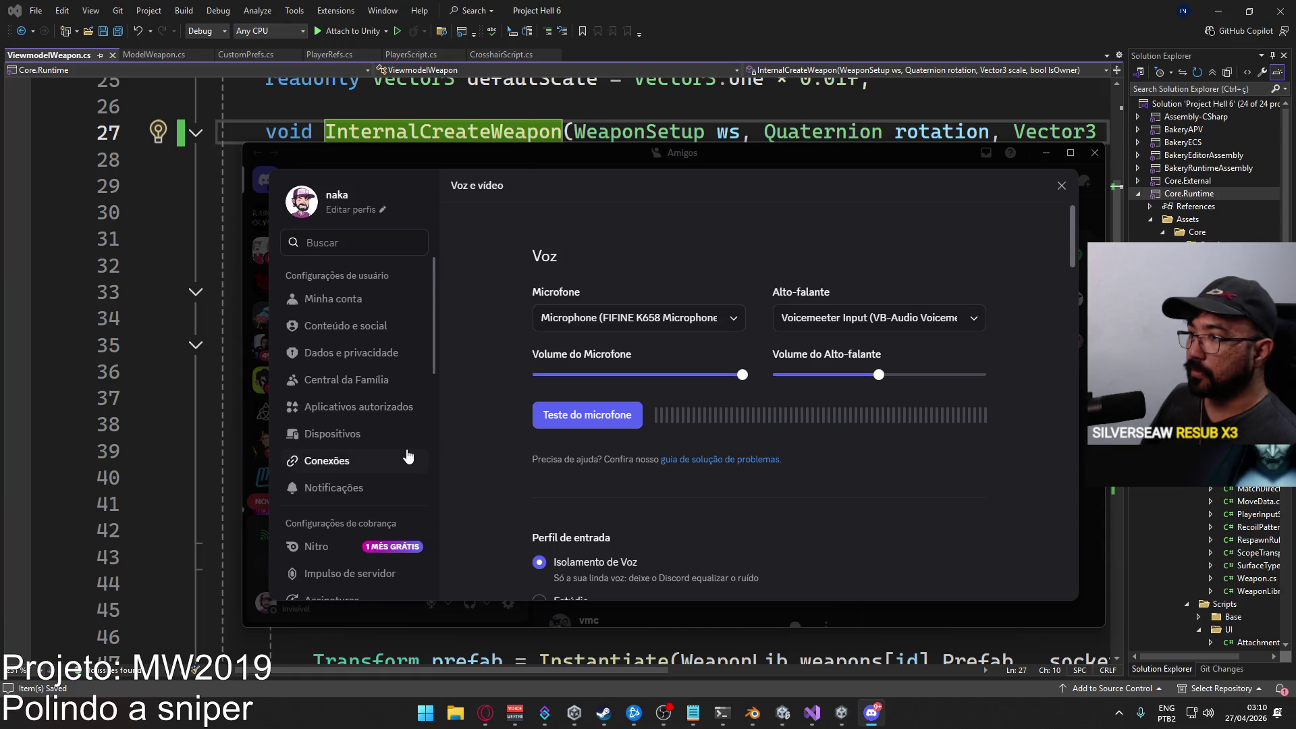
left_click(1061, 186)
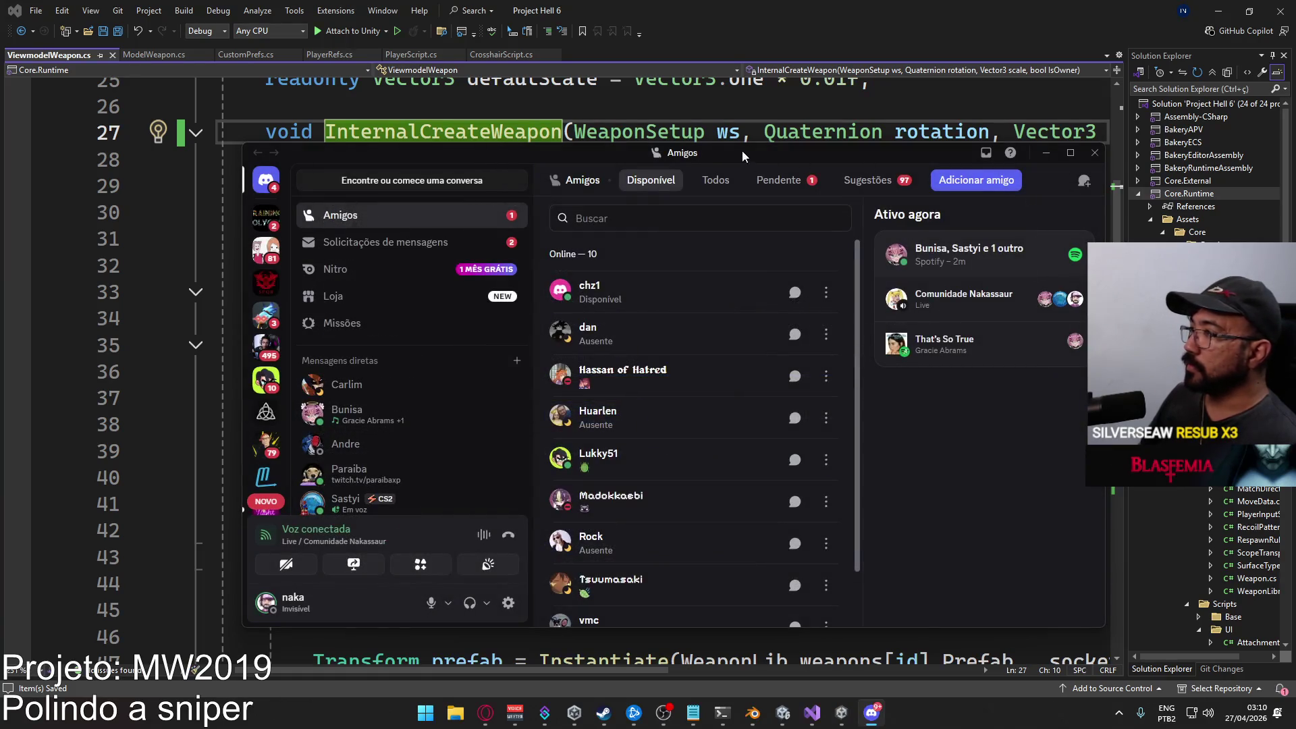
scroll(270, 438, "down", 3)
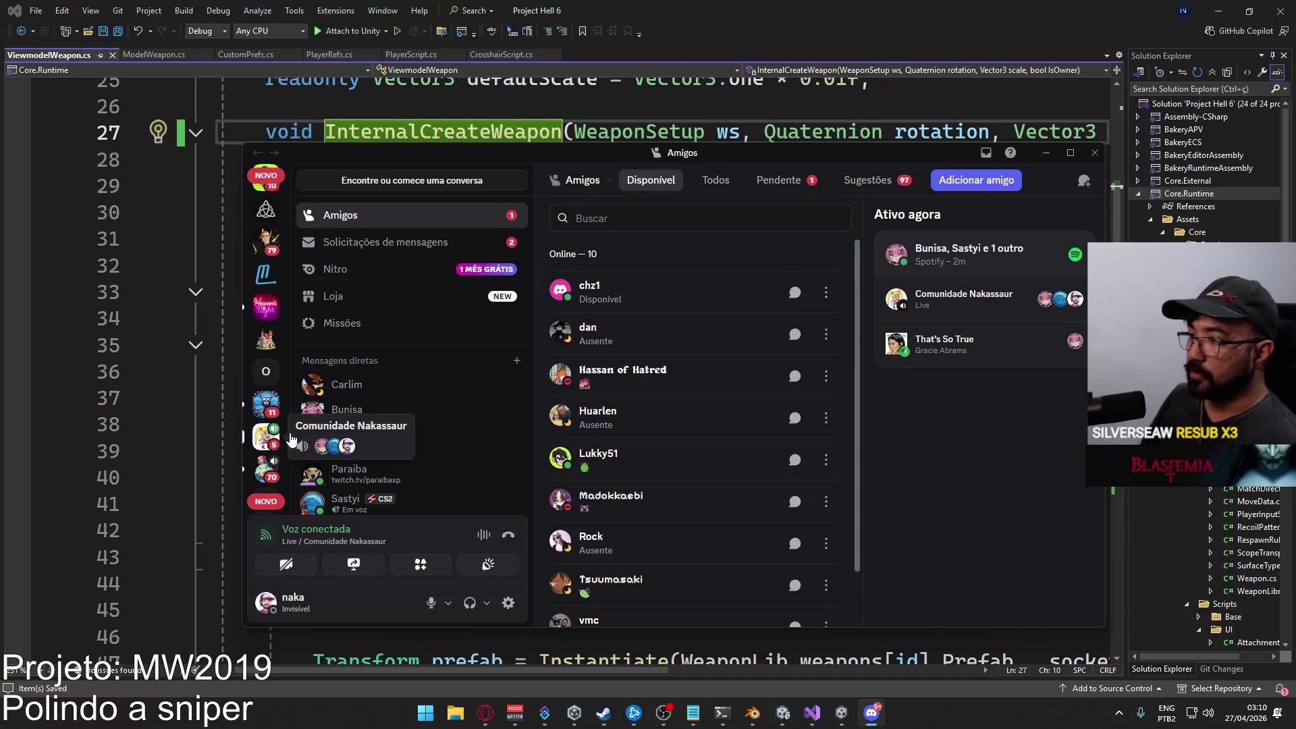
left_click(290, 437)
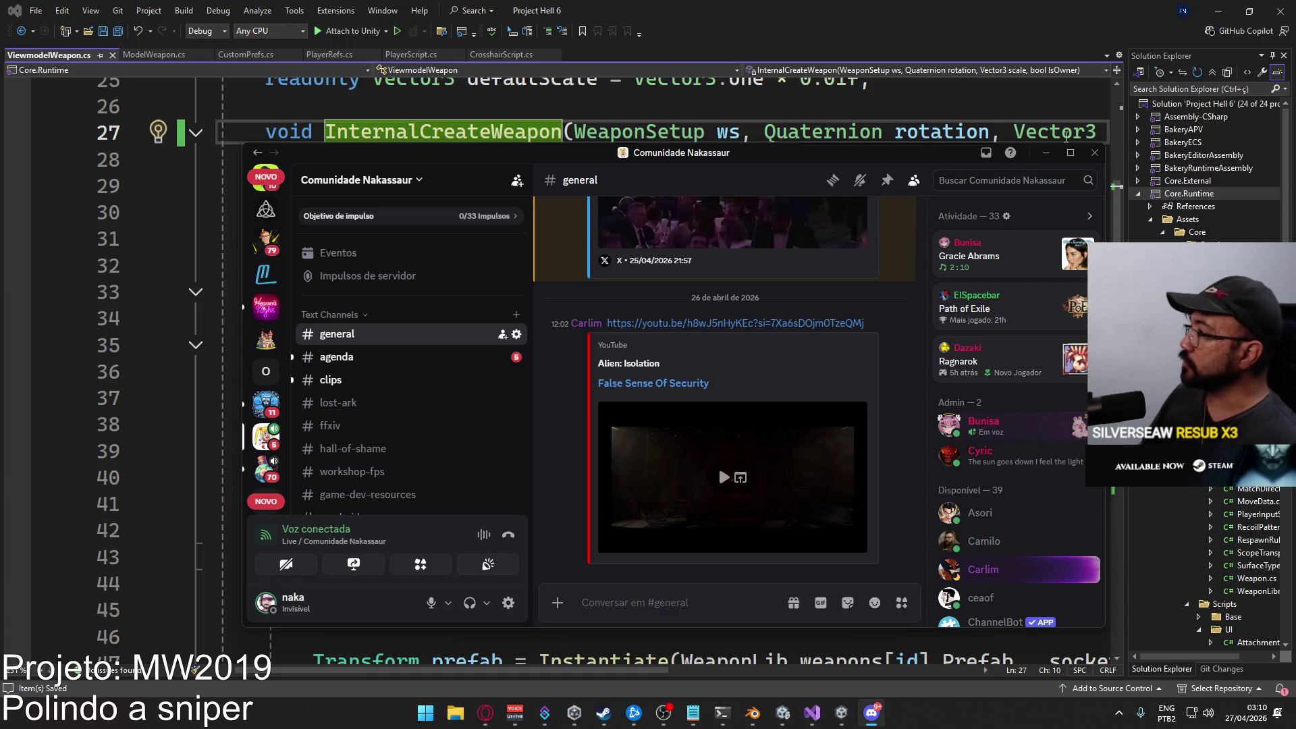
Maximize Discord and briefly check the profile card and voice settings.
left_click(1070, 152)
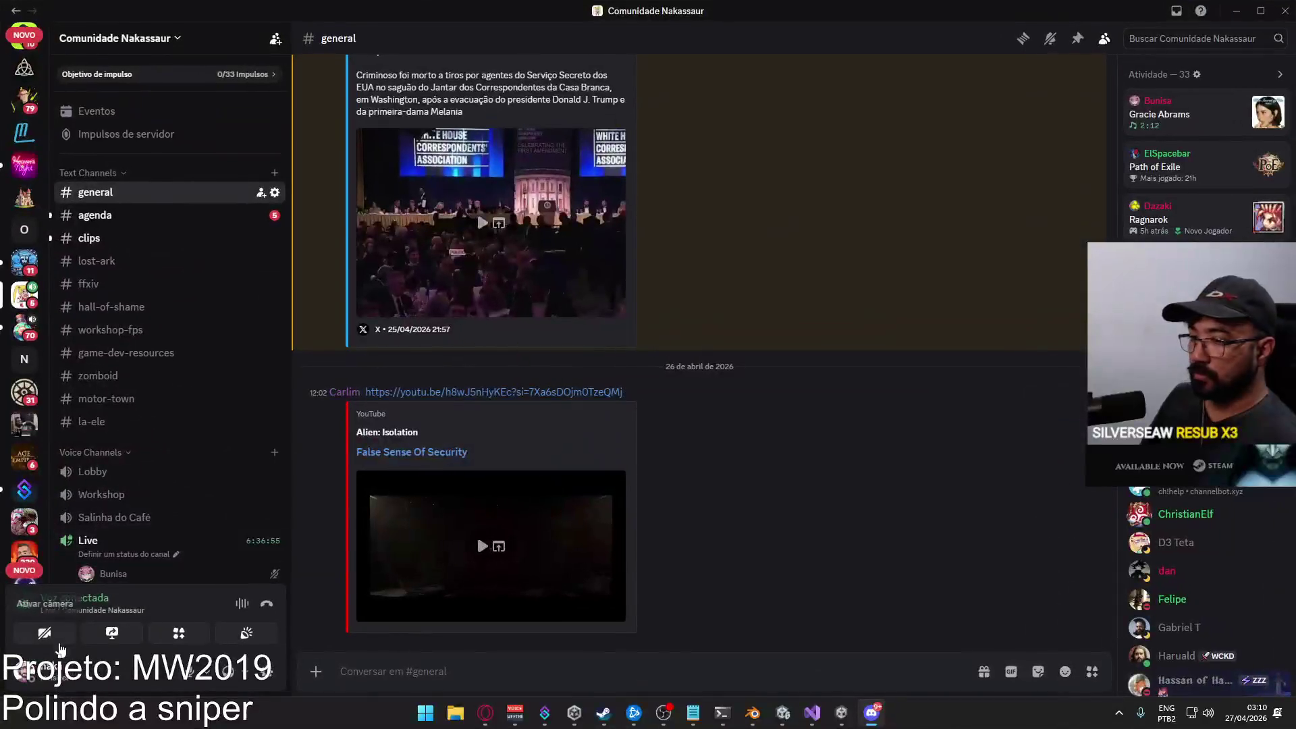
left_click(87, 682)
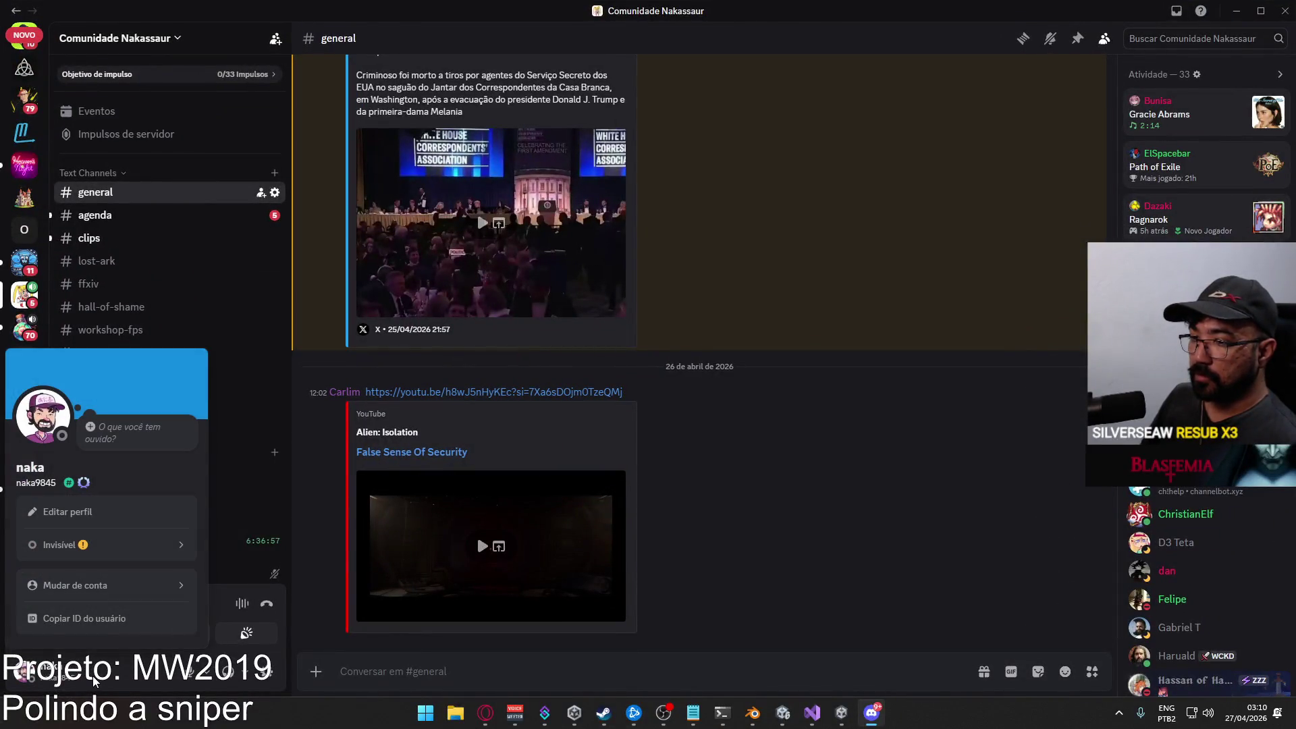
left_click(270, 670)
left_click(273, 668)
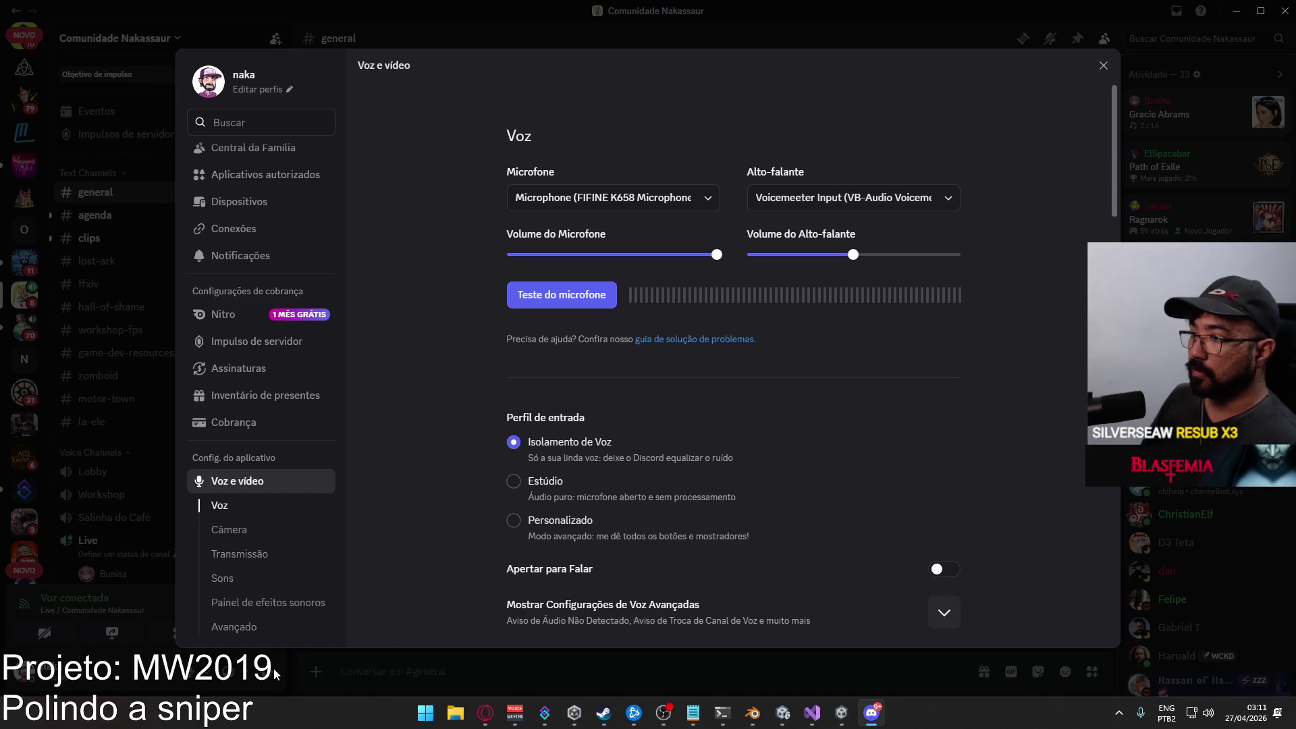
key("Escape")
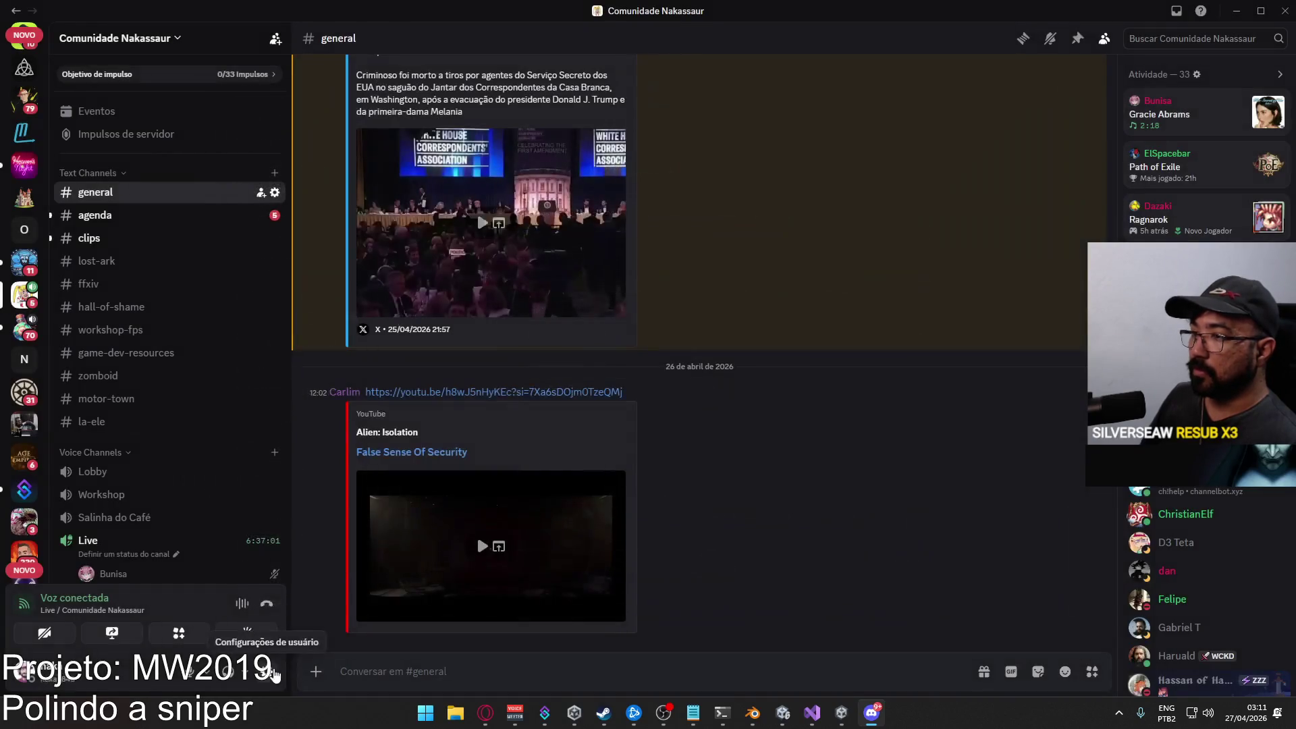
Browse the channel's pinned messages, viewing the pinned selfie full size.
left_click(1078, 39)
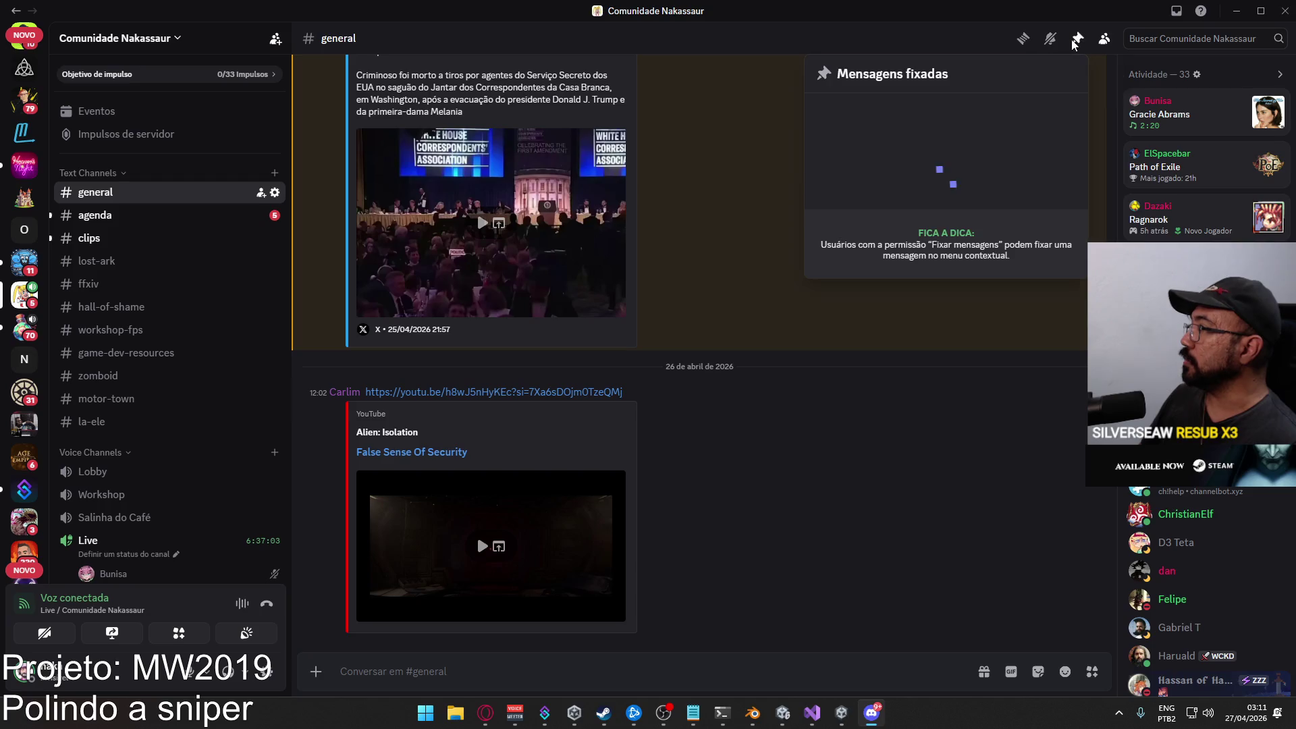
scroll(979, 257, "down", 10)
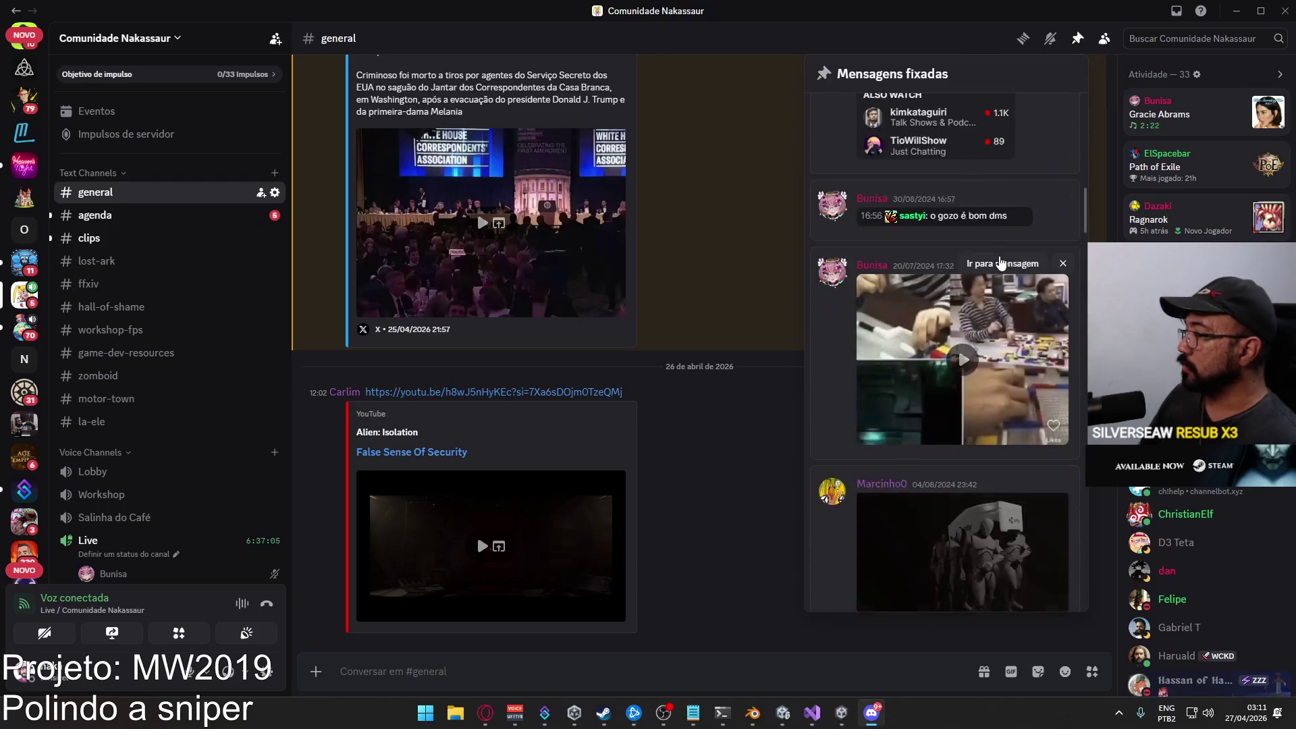
scroll(1010, 264, "down", 15)
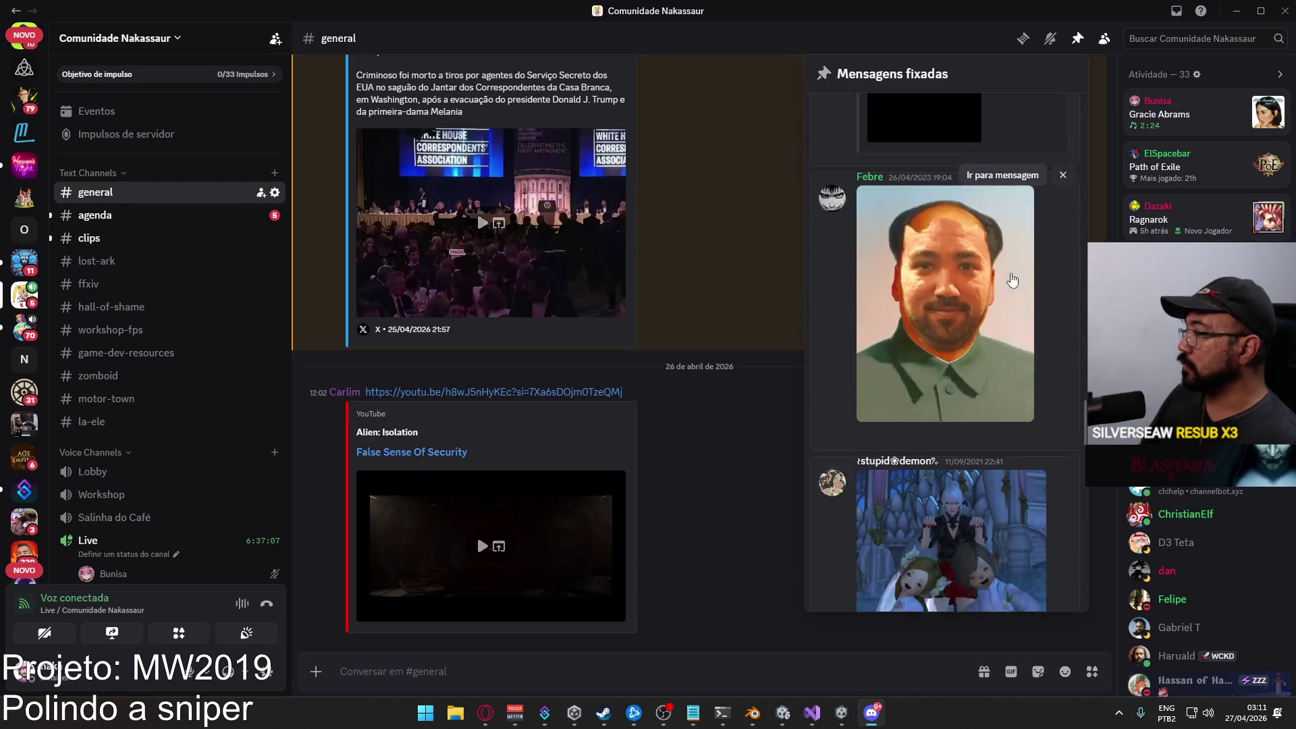
left_click(1012, 277)
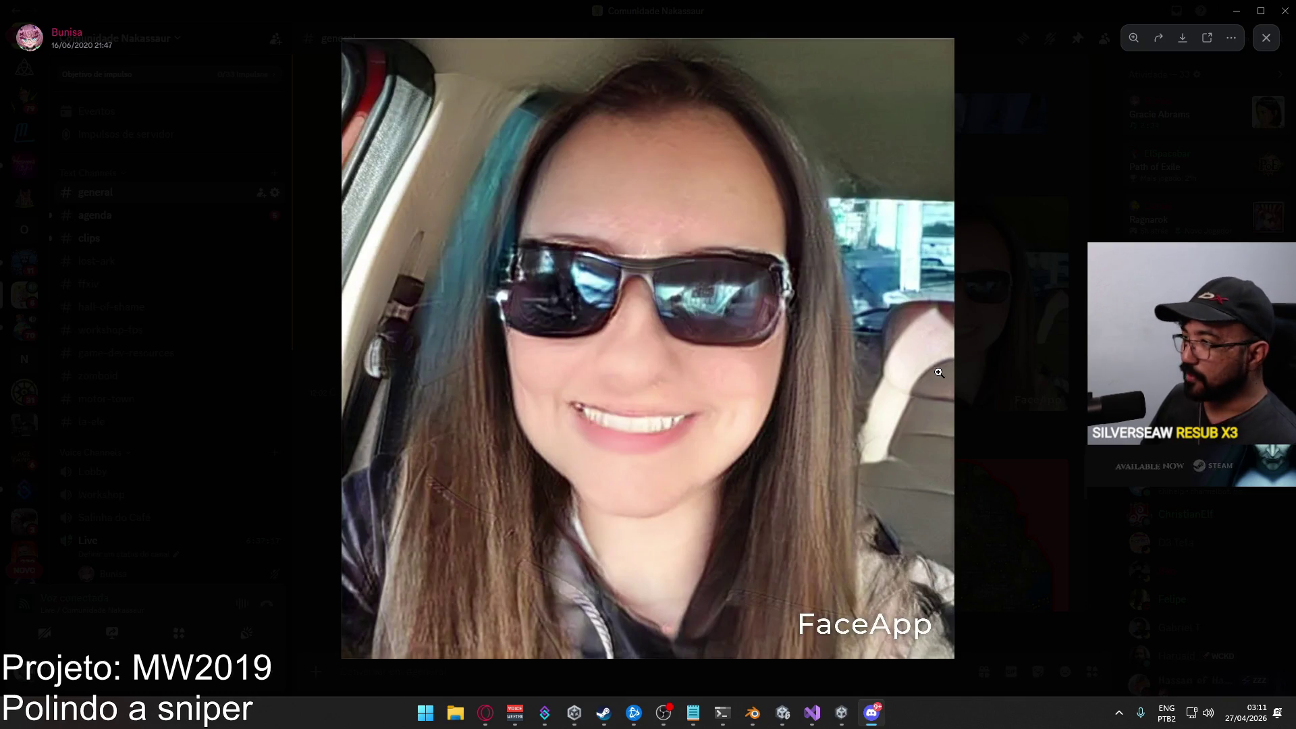
left_click(986, 392)
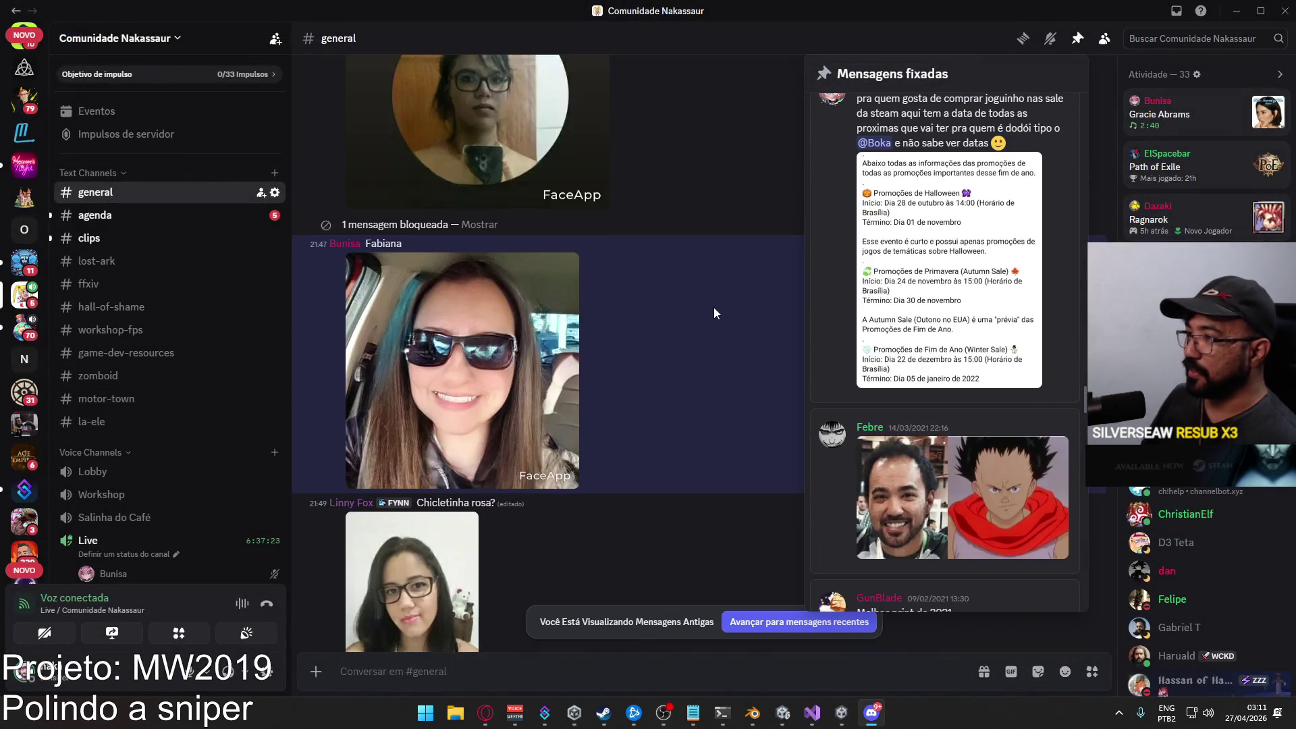
left_click(1090, 68)
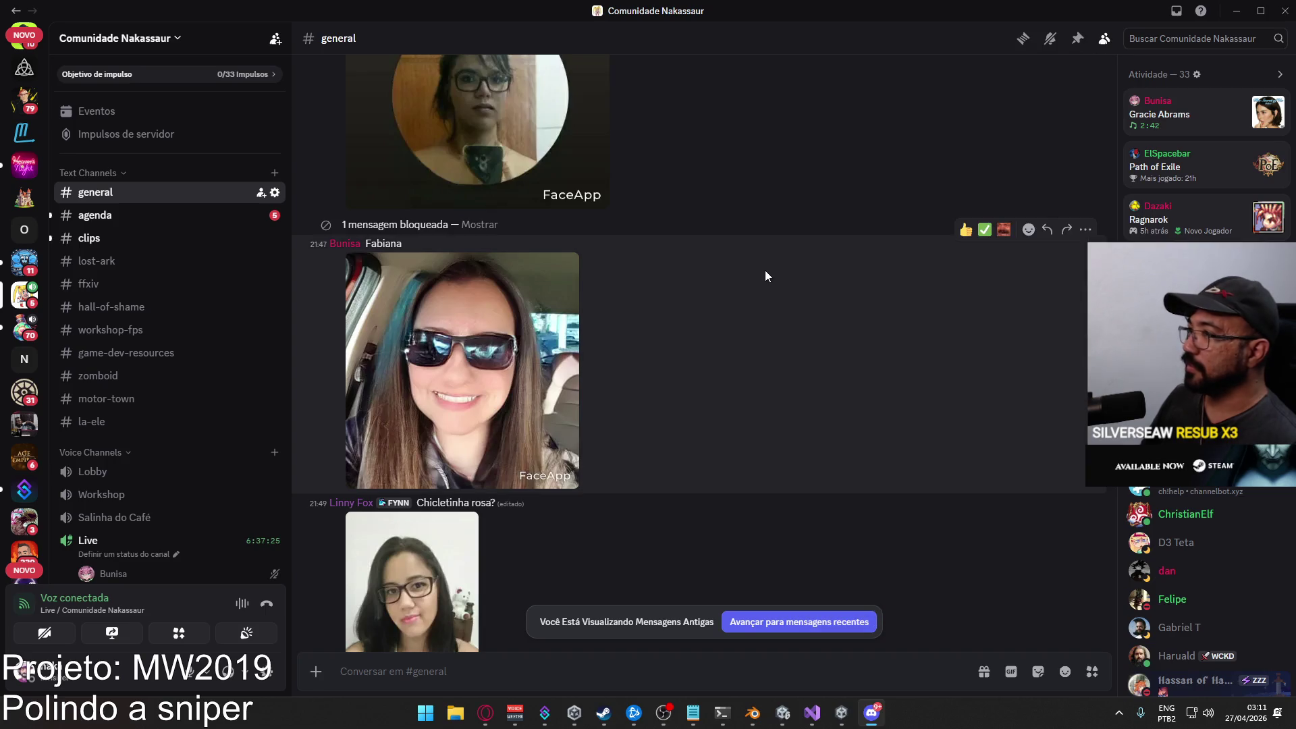
Delete the photo message captioned 'baiano?' with Excluir mensagem and confirm.
scroll(764, 270, "up", 3)
scroll(777, 267, "up", 3)
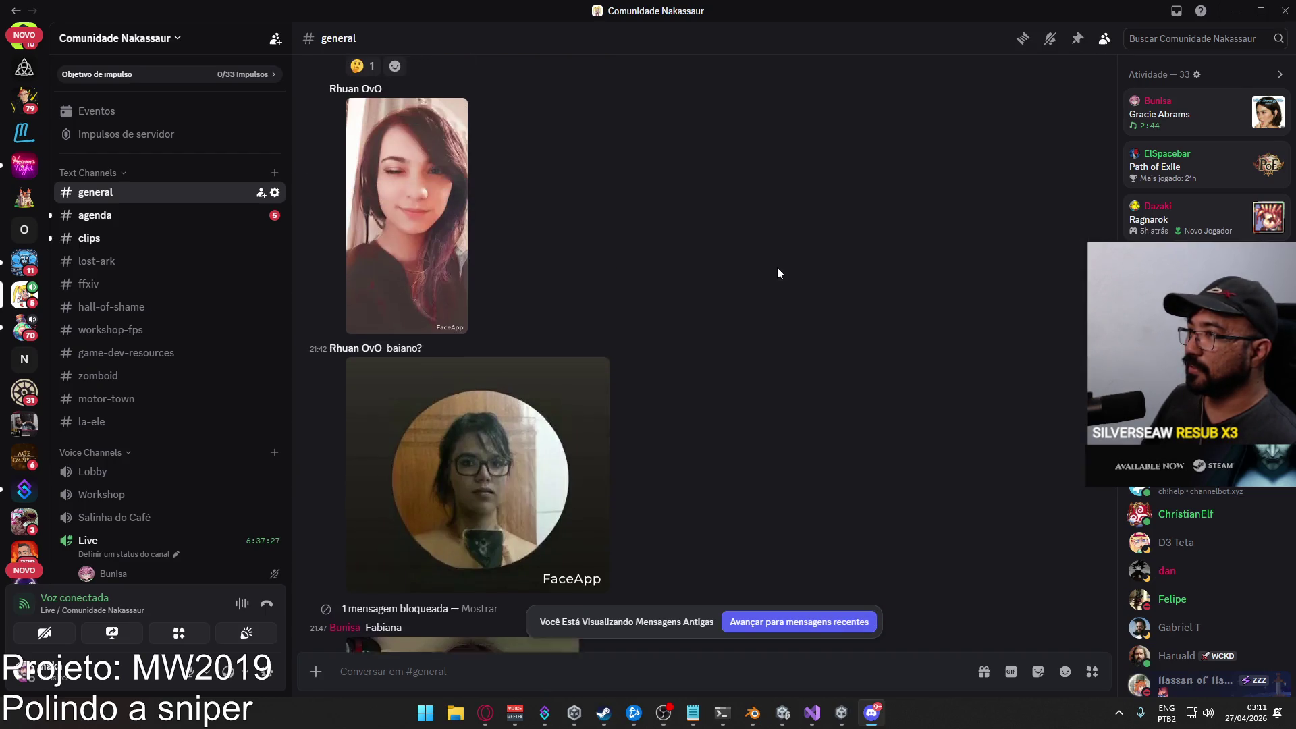
left_click(1083, 355)
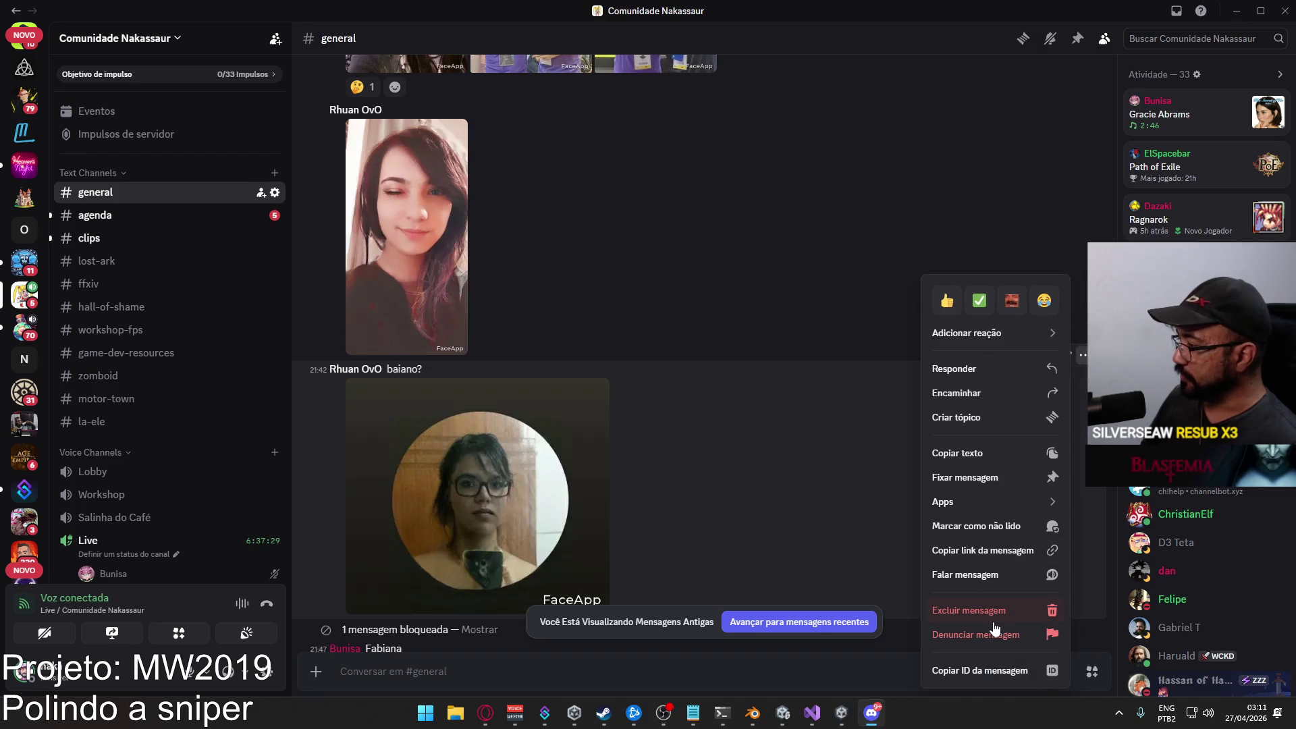
left_click(991, 611)
left_click(756, 533)
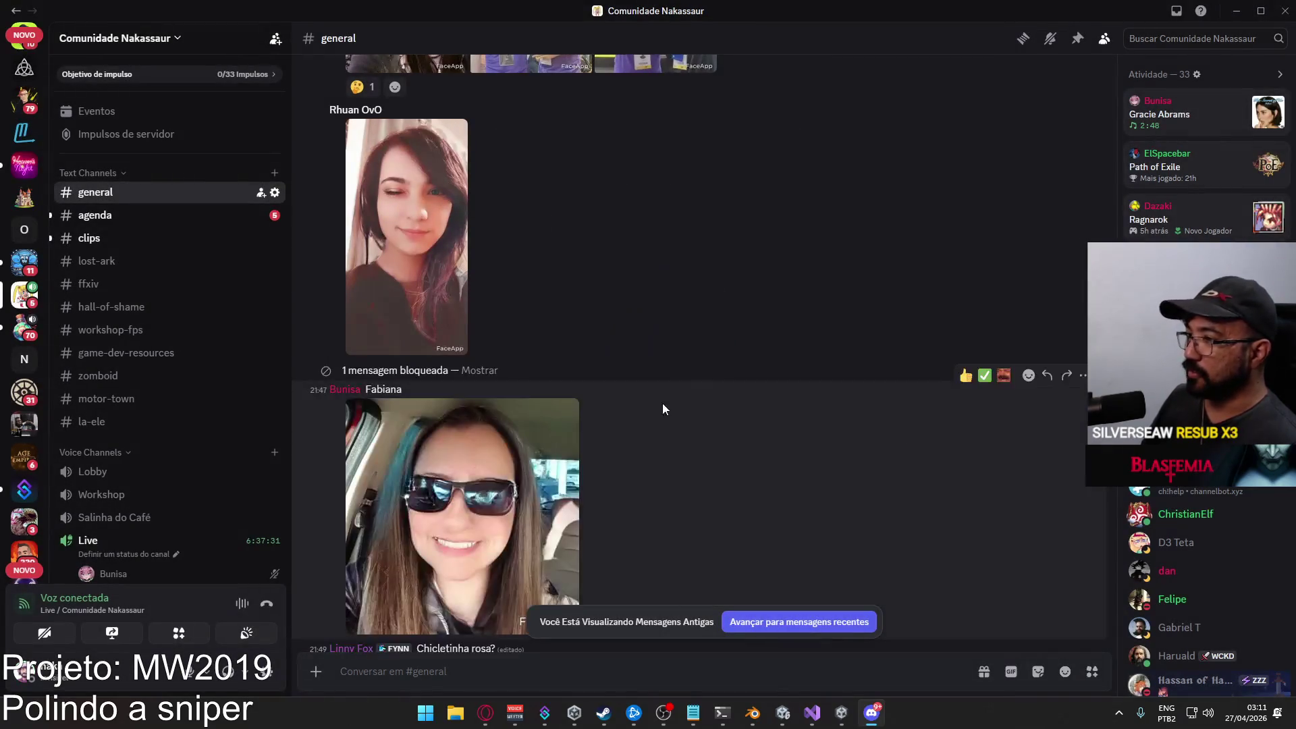
Scroll the channel's images, viewing a grid photo and a portrait full size.
scroll(780, 411, "up", 2)
scroll(780, 407, "up", 3)
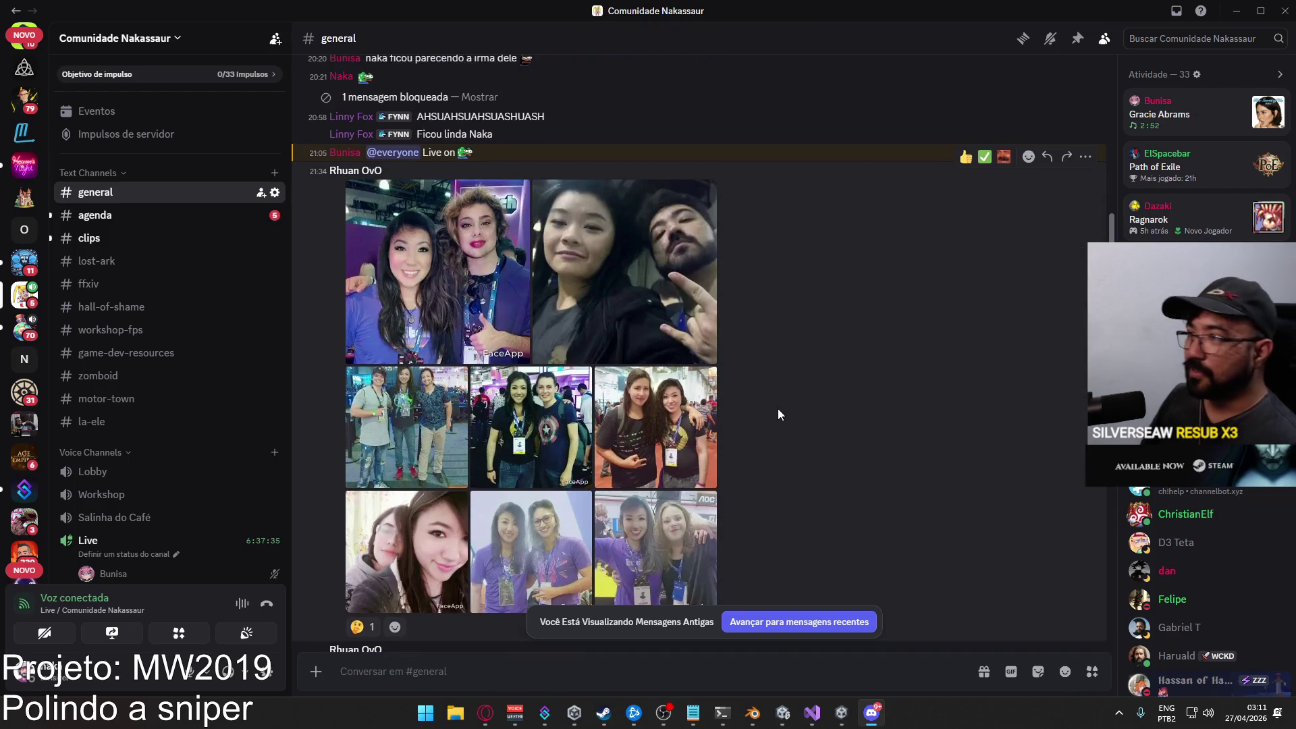
scroll(779, 414, "up", 2)
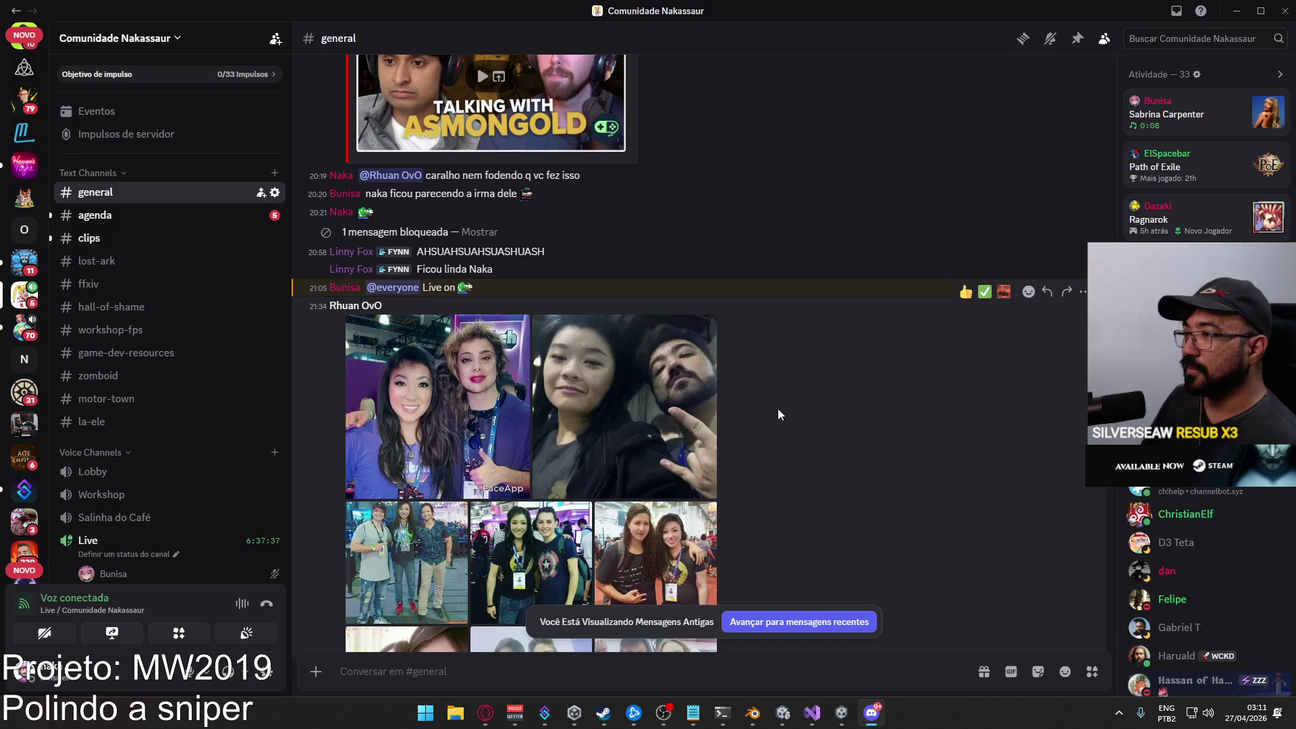
scroll(779, 409, "down", 3)
scroll(779, 403, "down", 1)
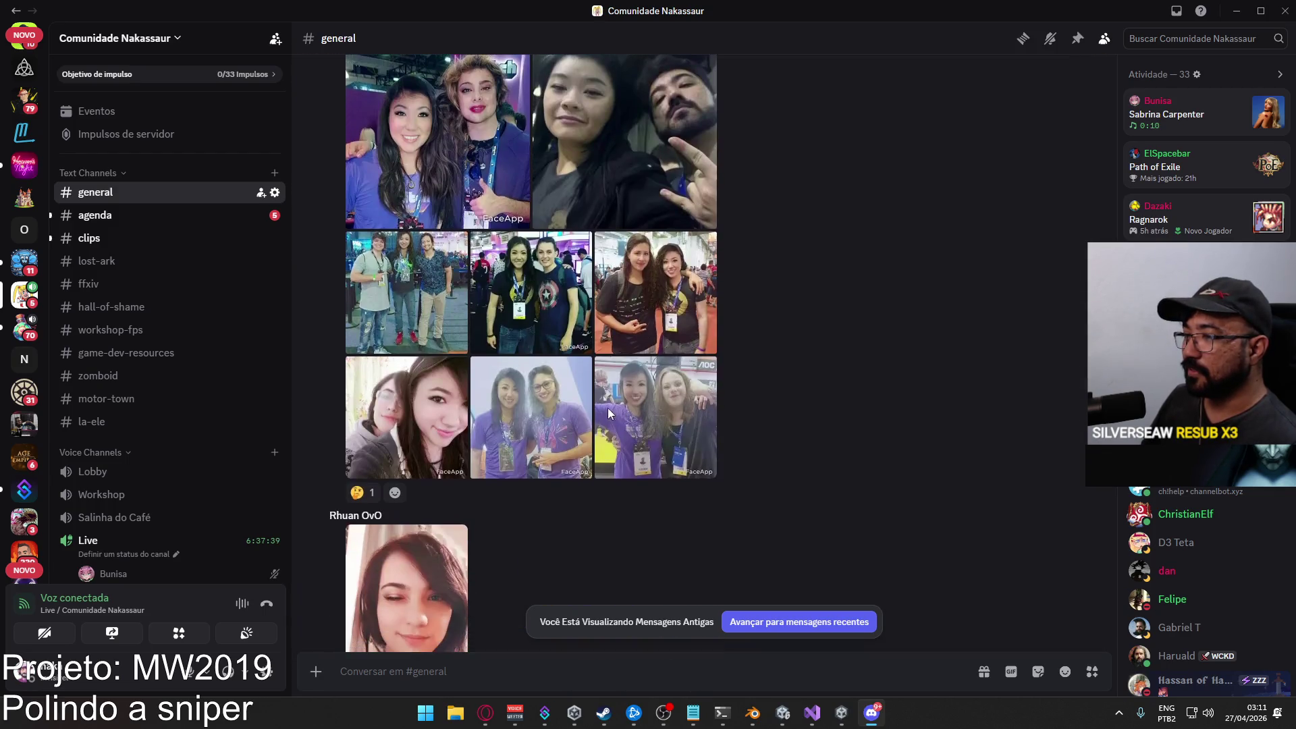
left_click(353, 407)
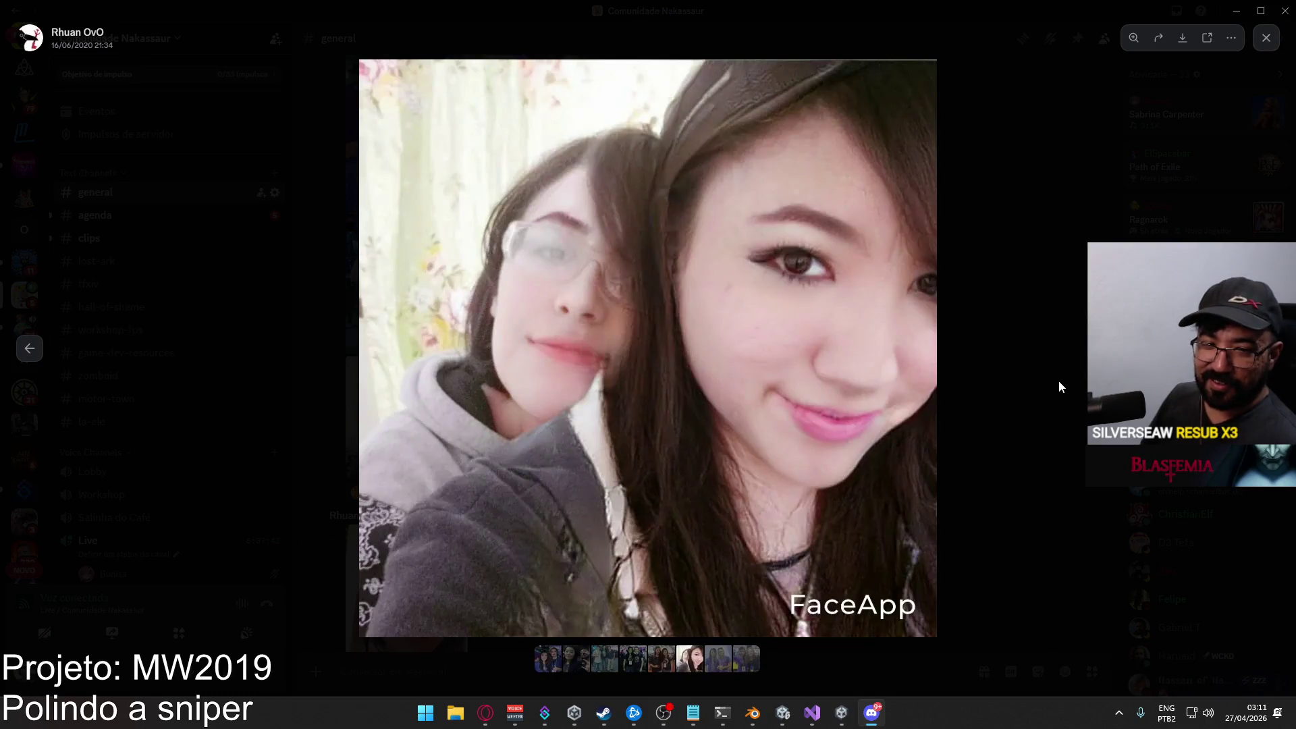
left_click(1059, 382)
scroll(805, 399, "down", 1)
scroll(800, 403, "down", 3)
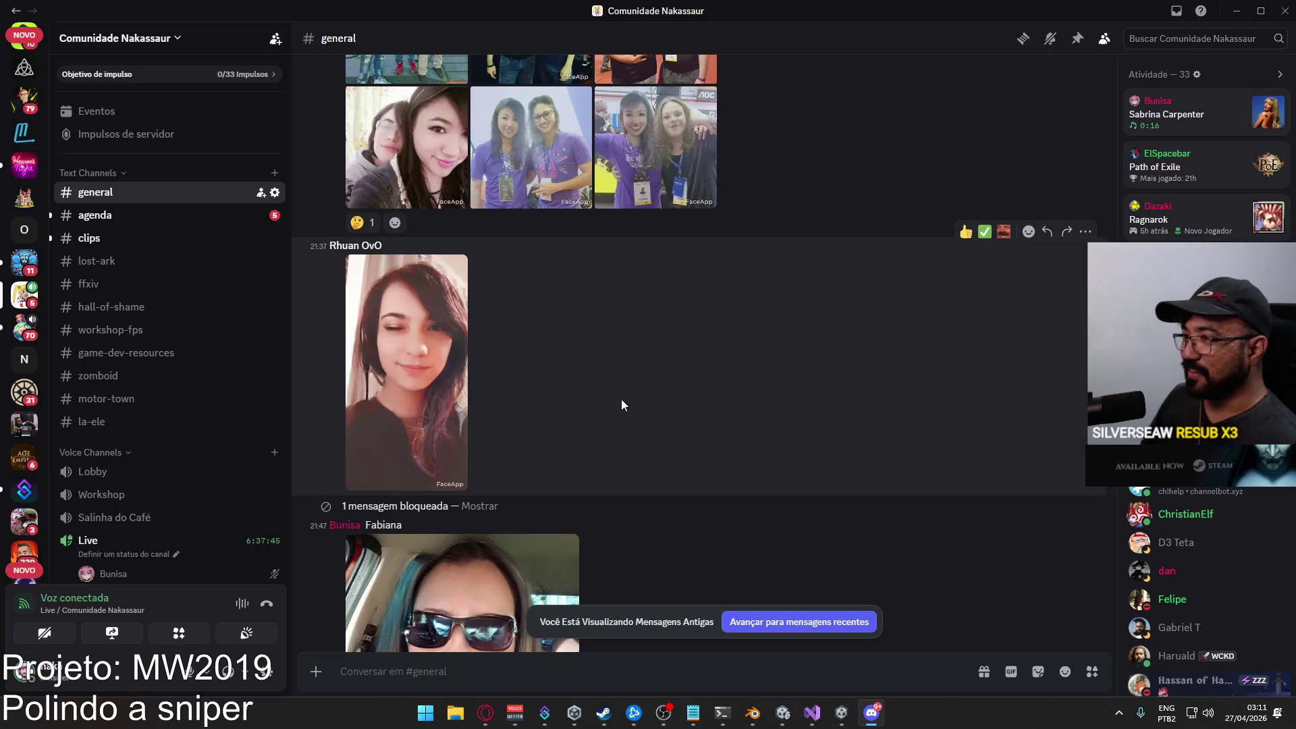
left_click(432, 389)
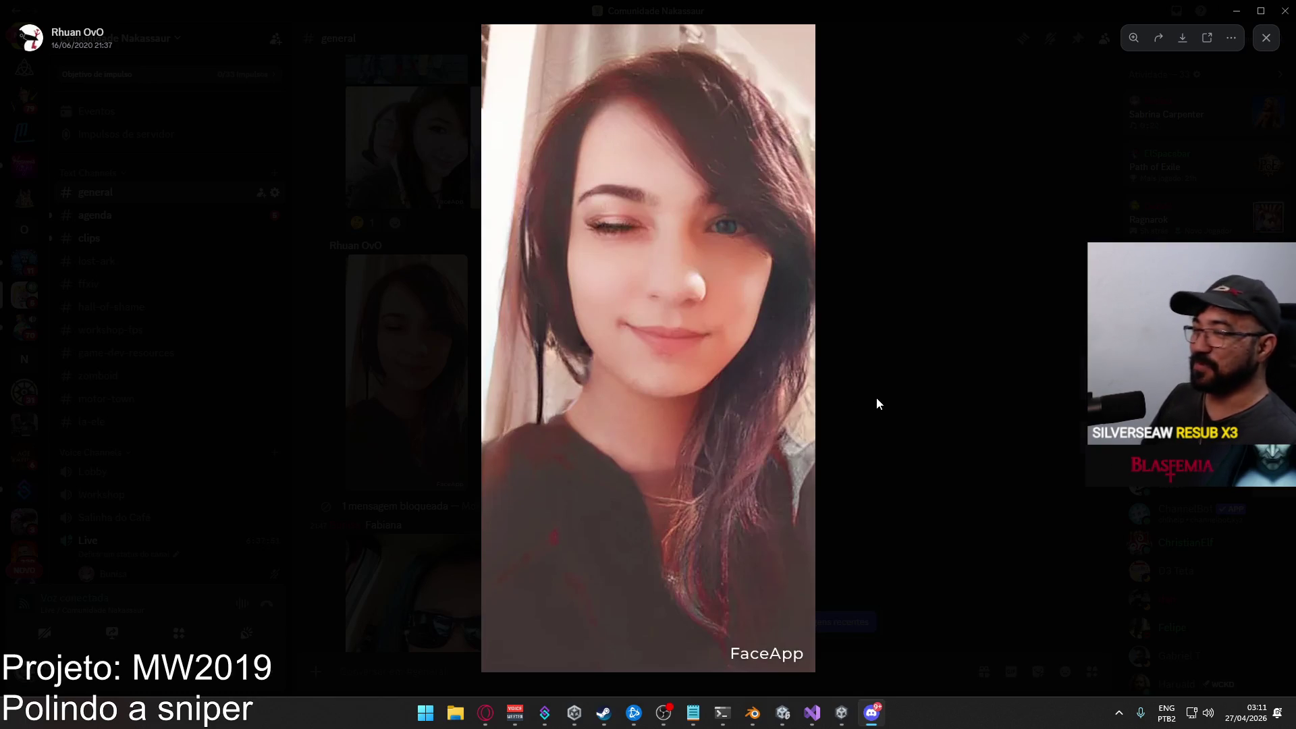
left_click(877, 397)
Zoom the green-screen image in and out, then return to Visual Studio.
scroll(676, 405, "down", 8)
scroll(675, 404, "down", 10)
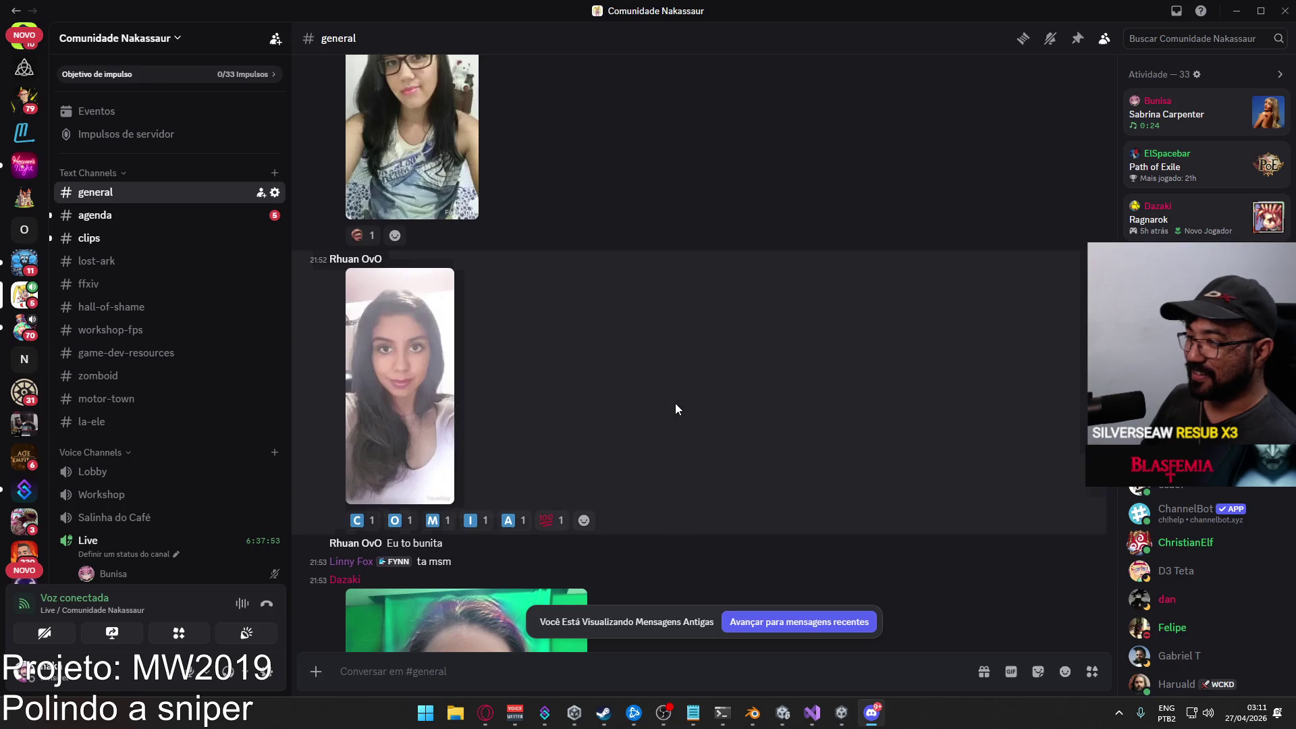
left_click(535, 362)
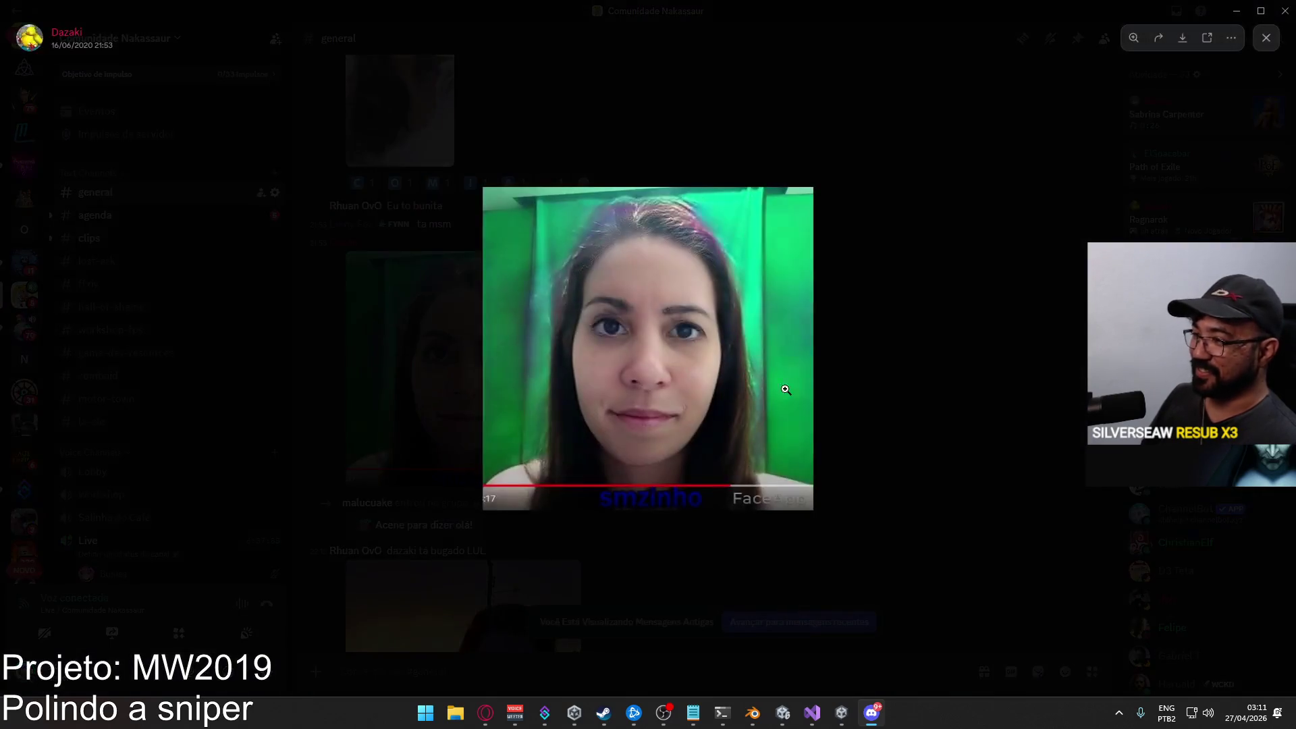
left_click(749, 399)
left_click(733, 397)
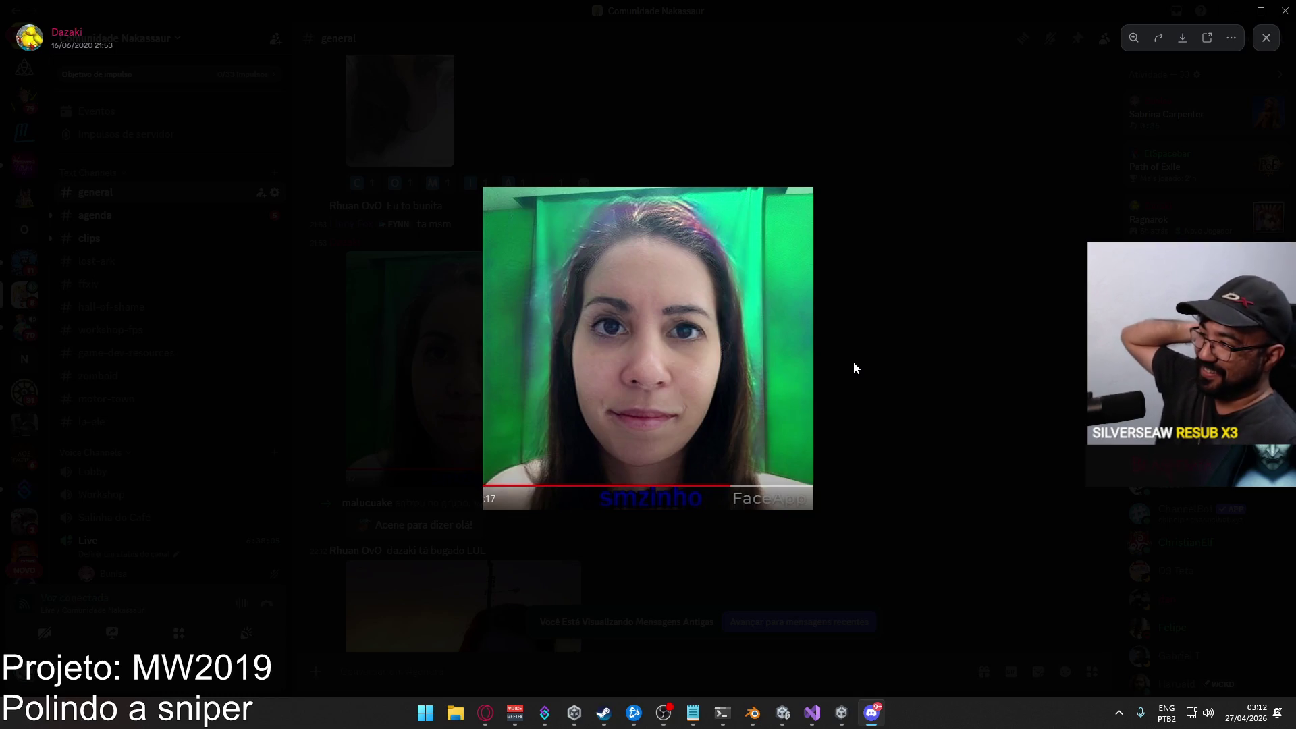
left_click(853, 362)
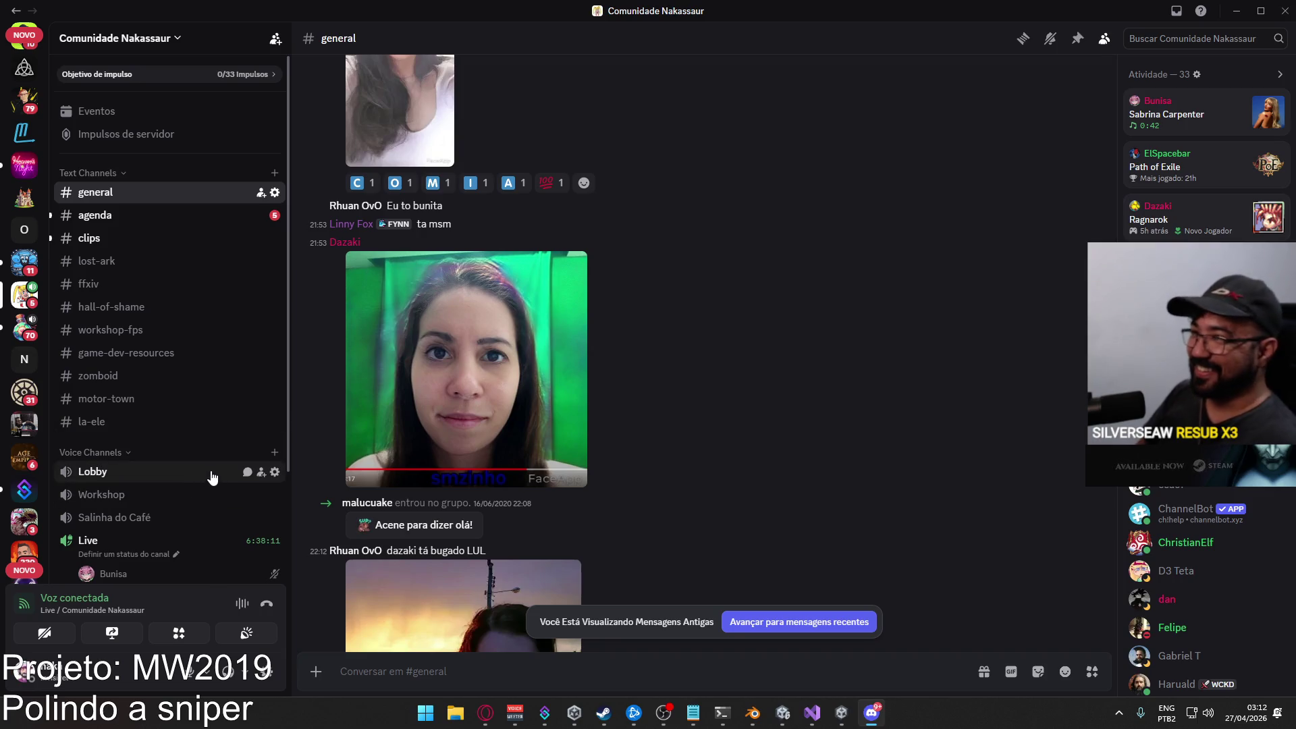
key("alt+Tab")
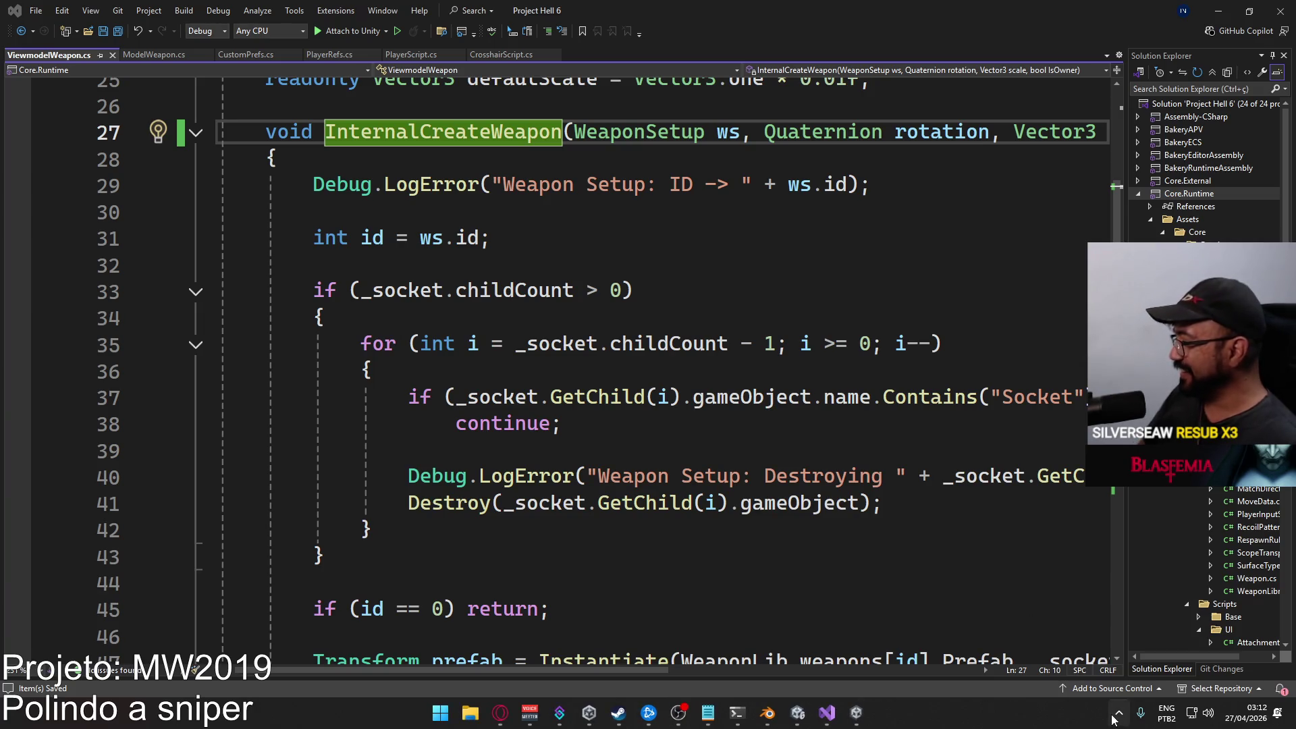
Quit Discord from its tray icon and dismiss the Windows search.
left_click(1118, 713)
right_click(1146, 671)
left_click(1170, 655)
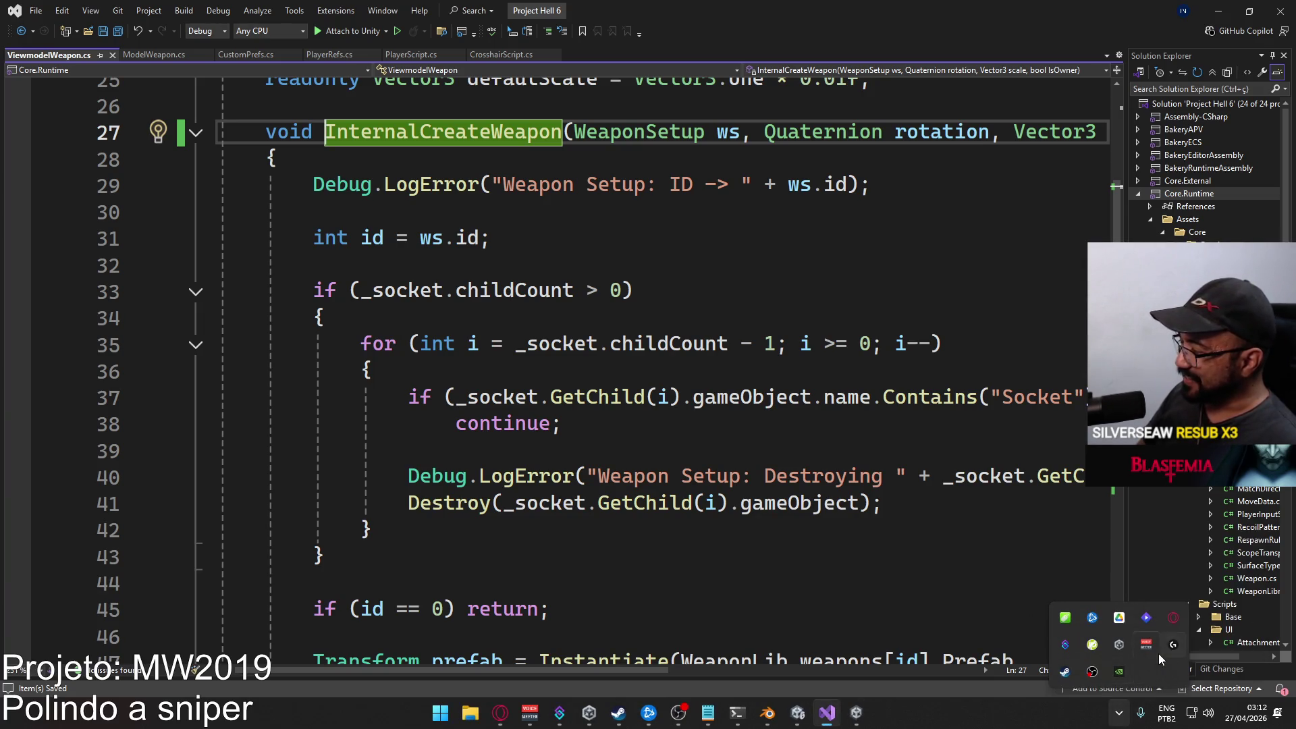
key("super")
type("discord")
key("Return")
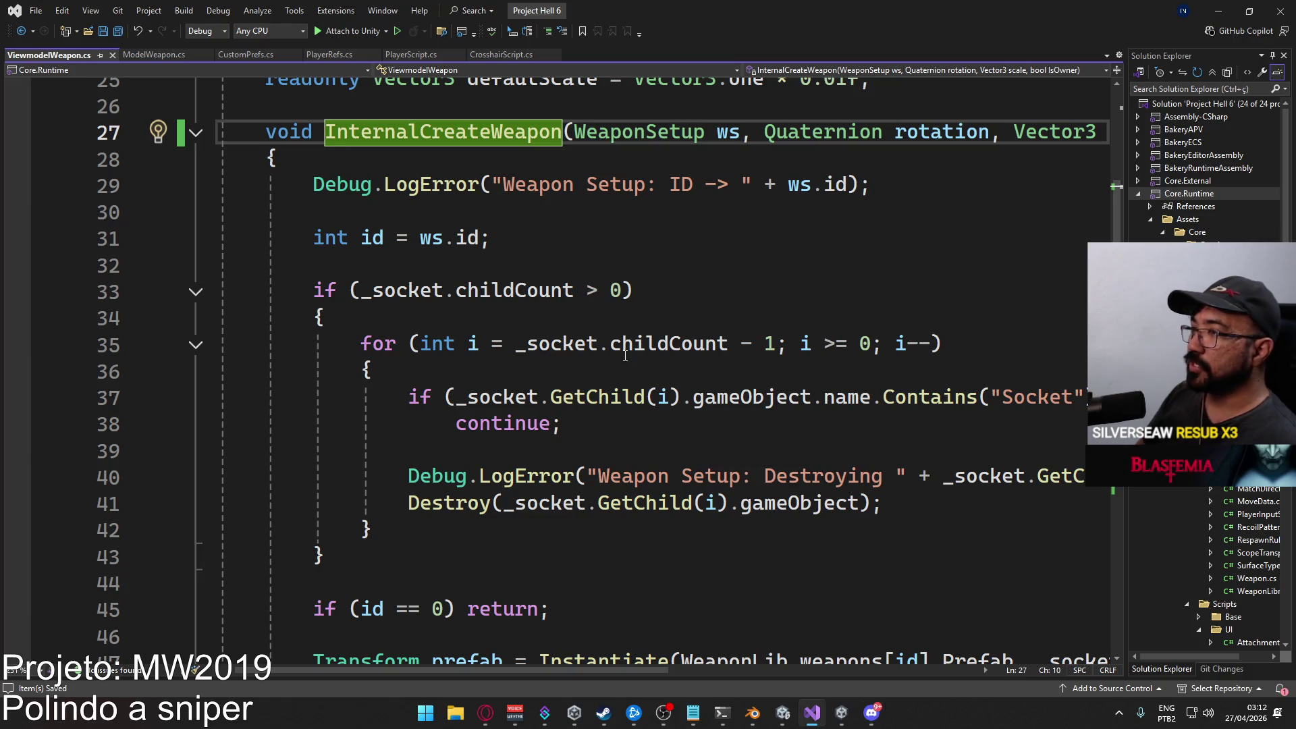
Scroll down through InternalCreateWeapon in ViewmodelWeapon.cs.
scroll(654, 344, "down", 4)
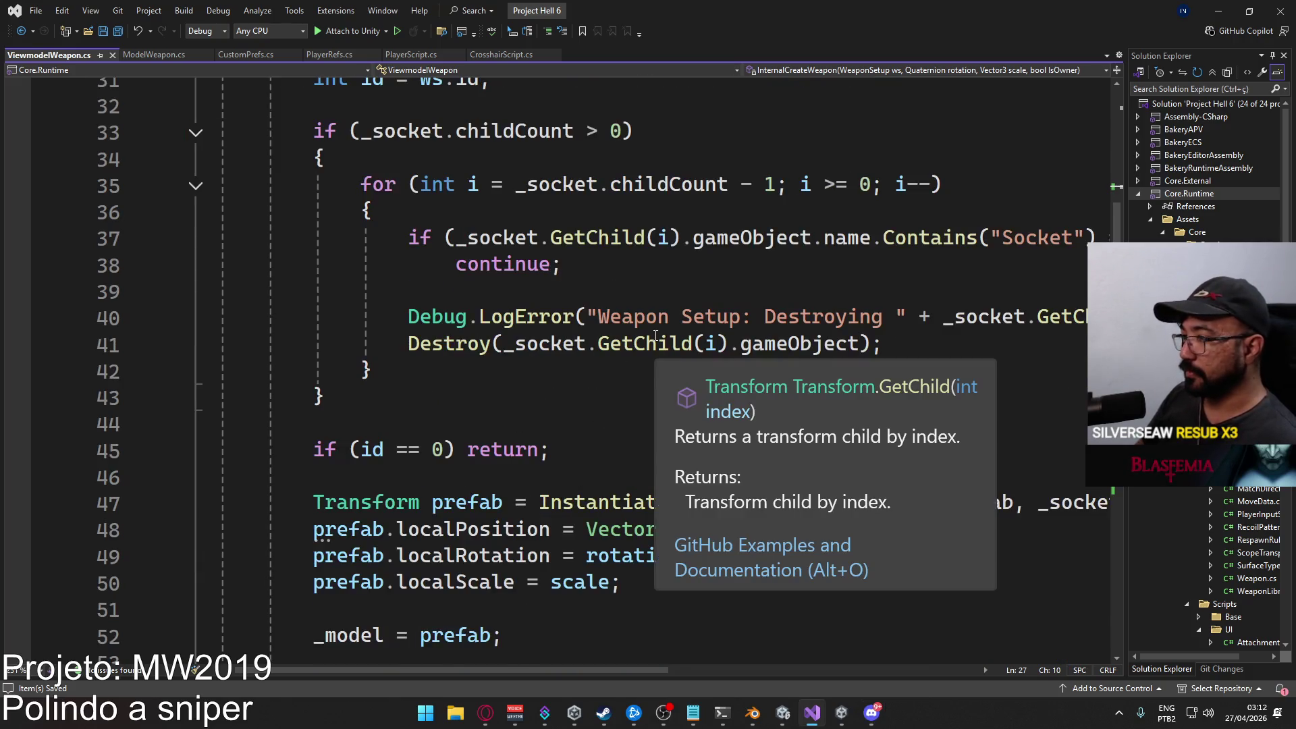
scroll(709, 469, "down", 2)
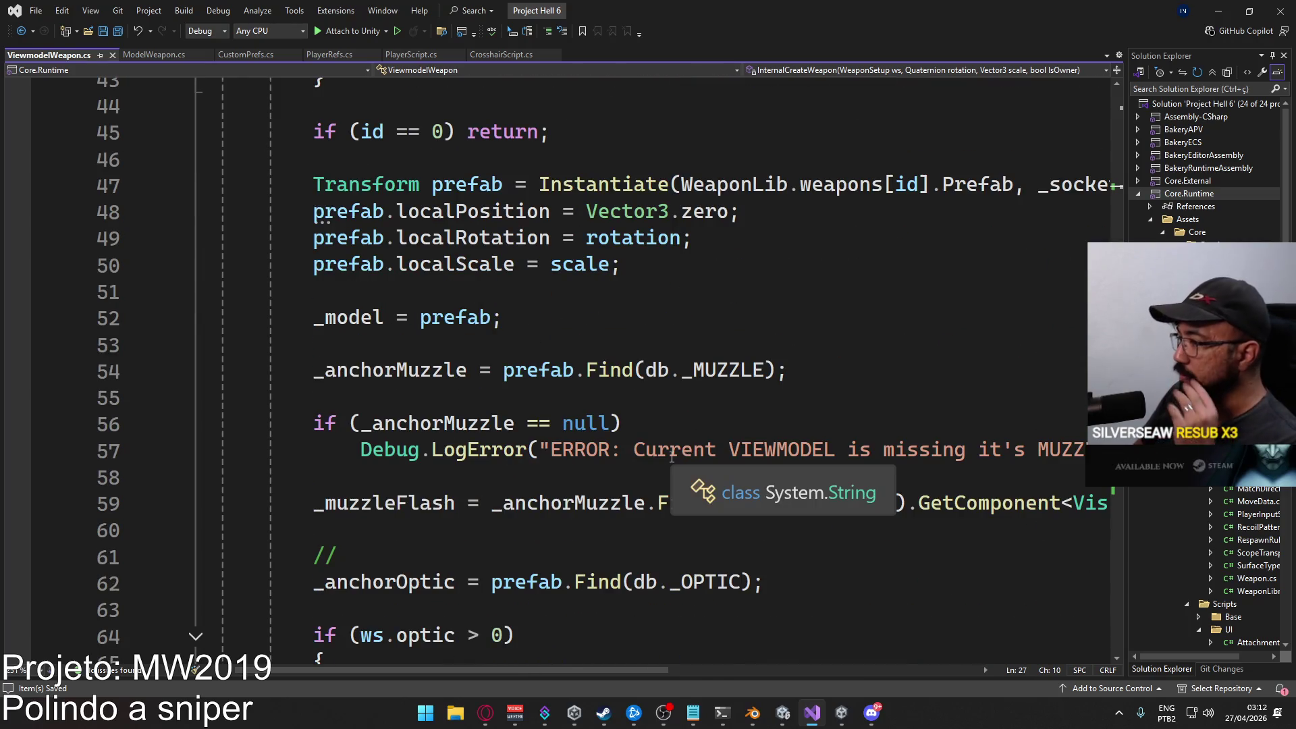
scroll(613, 440, "down", 2)
scroll(708, 465, "down", 3)
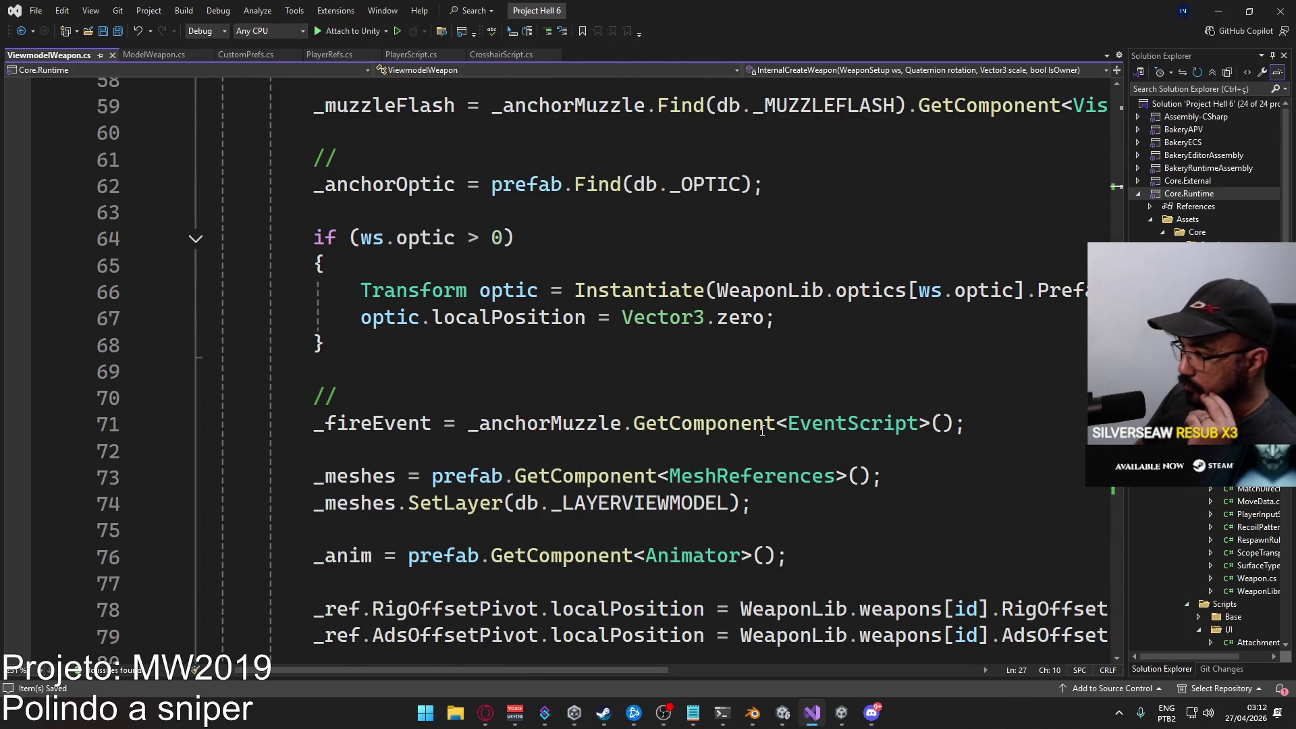
Wrap the _meshes.SetLayer call in if (IsOwner == true).
left_click(833, 477)
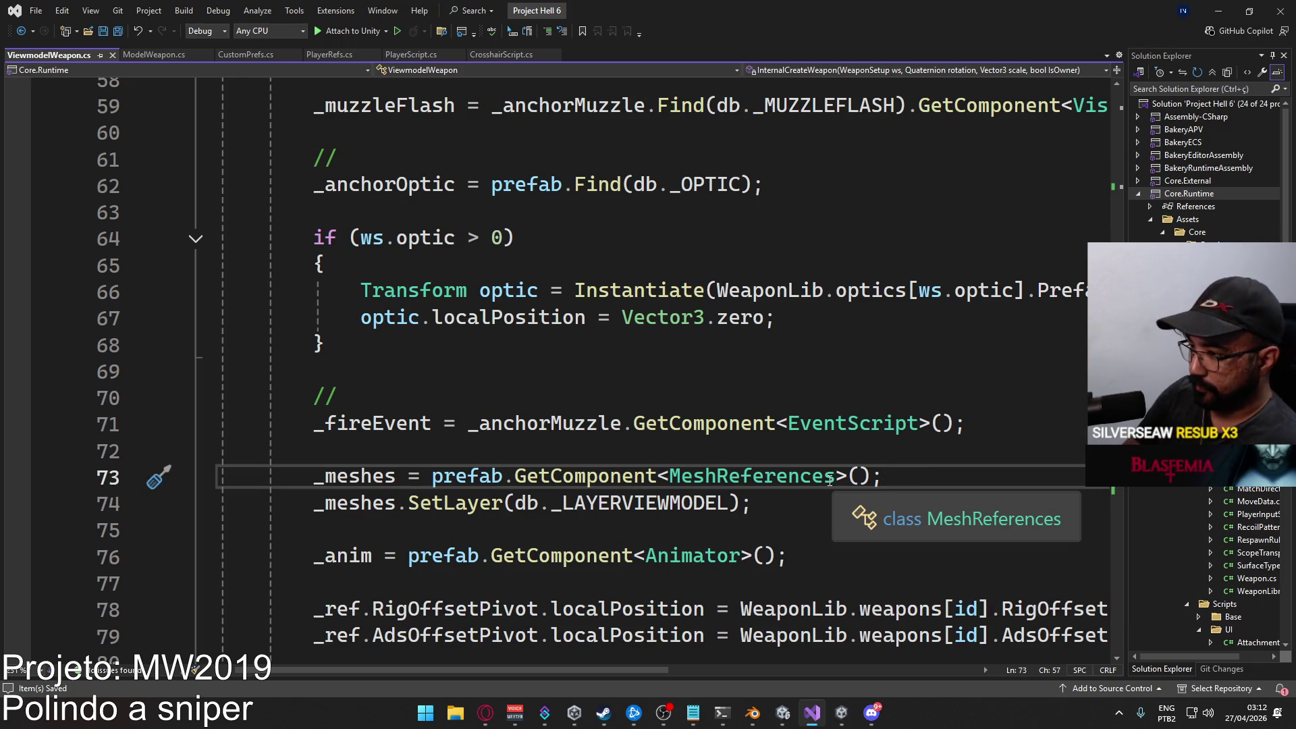
key("Return")
key("Return")
type("if (")
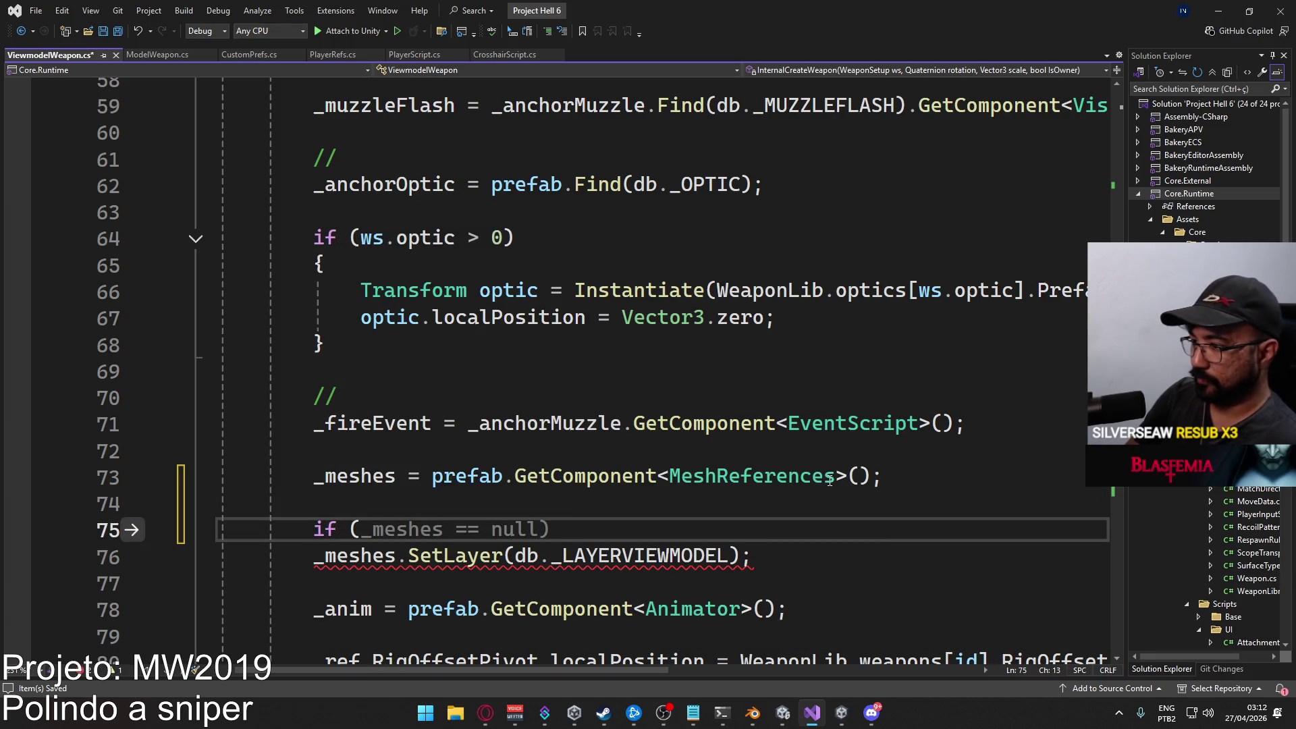
type("Isow")
key("Tab")
type("== true)")
key("Down")
key("Home")
key("Tab")
key("End")
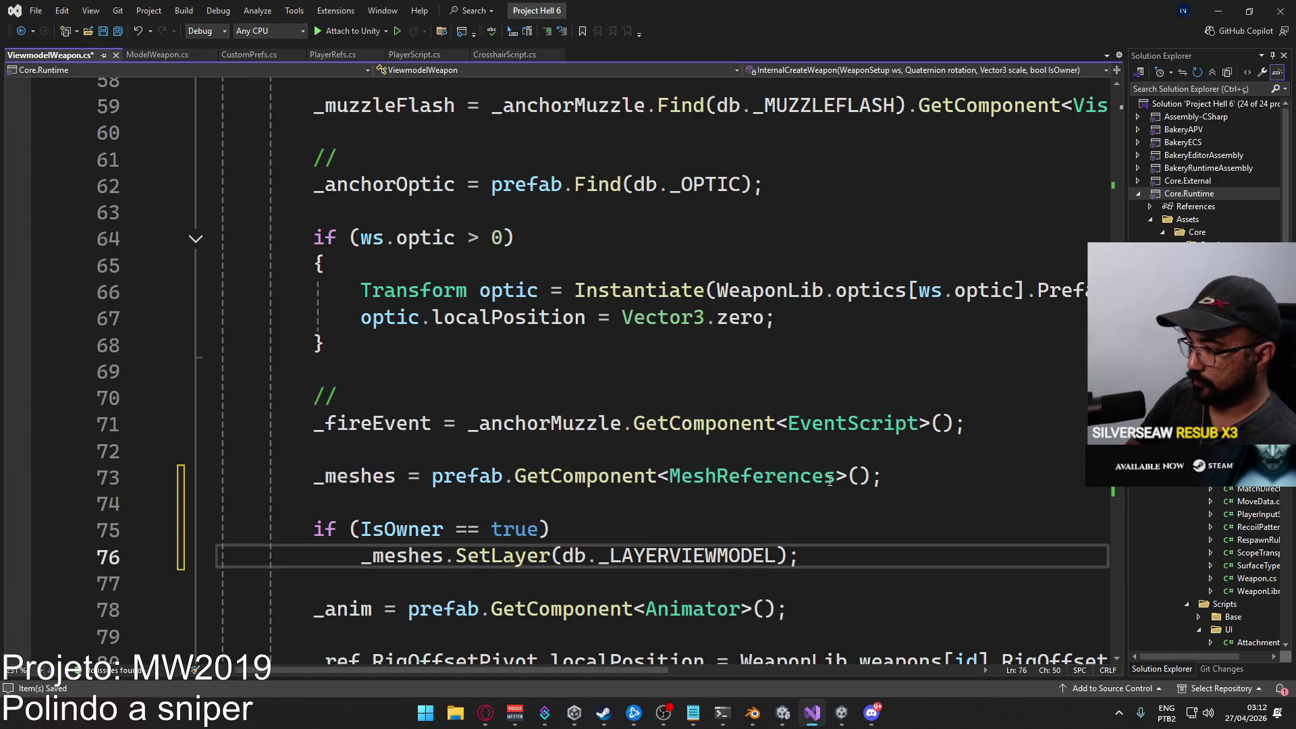
Add an else branch calling _meshes.SetLayer(db._LAYERDEFAULT); and save the script.
key("Return")
type("else")
key("Escape")
key("Return")
type("_meshes.SetLayer(db._LAY")
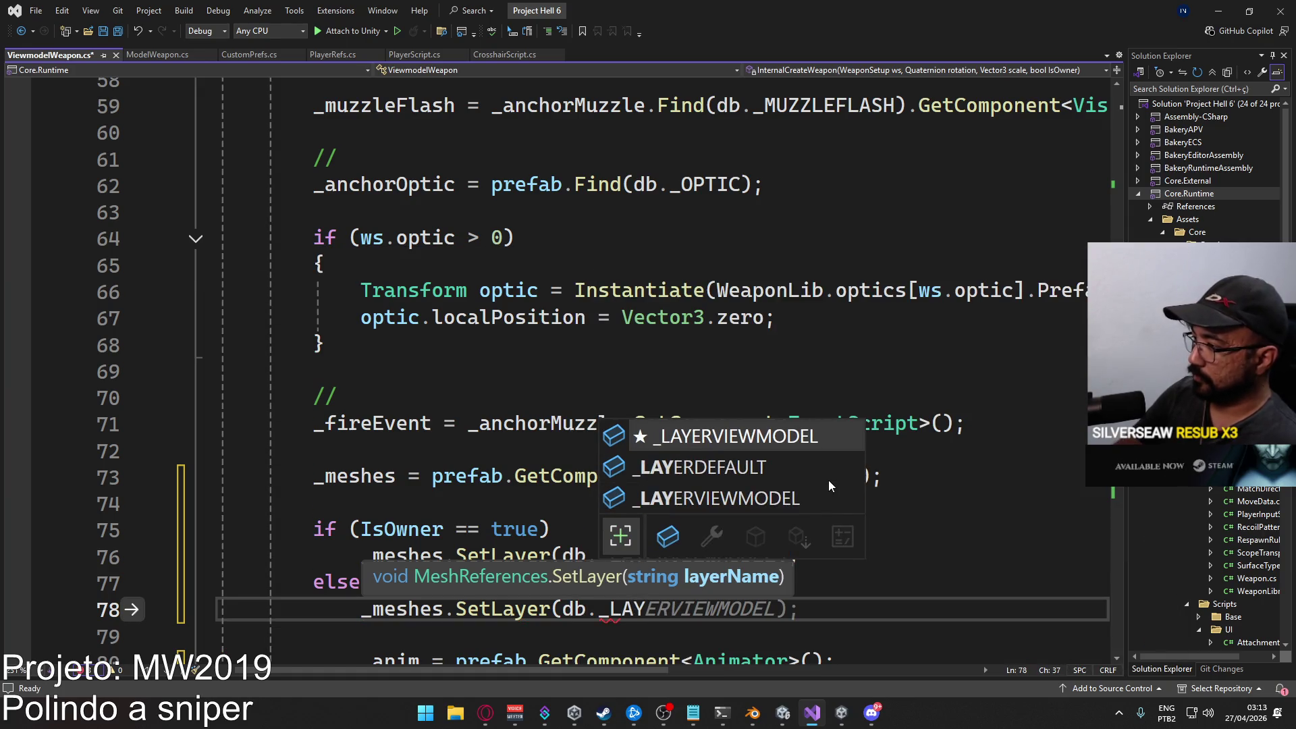
key("Down")
key("Tab")
type(");")
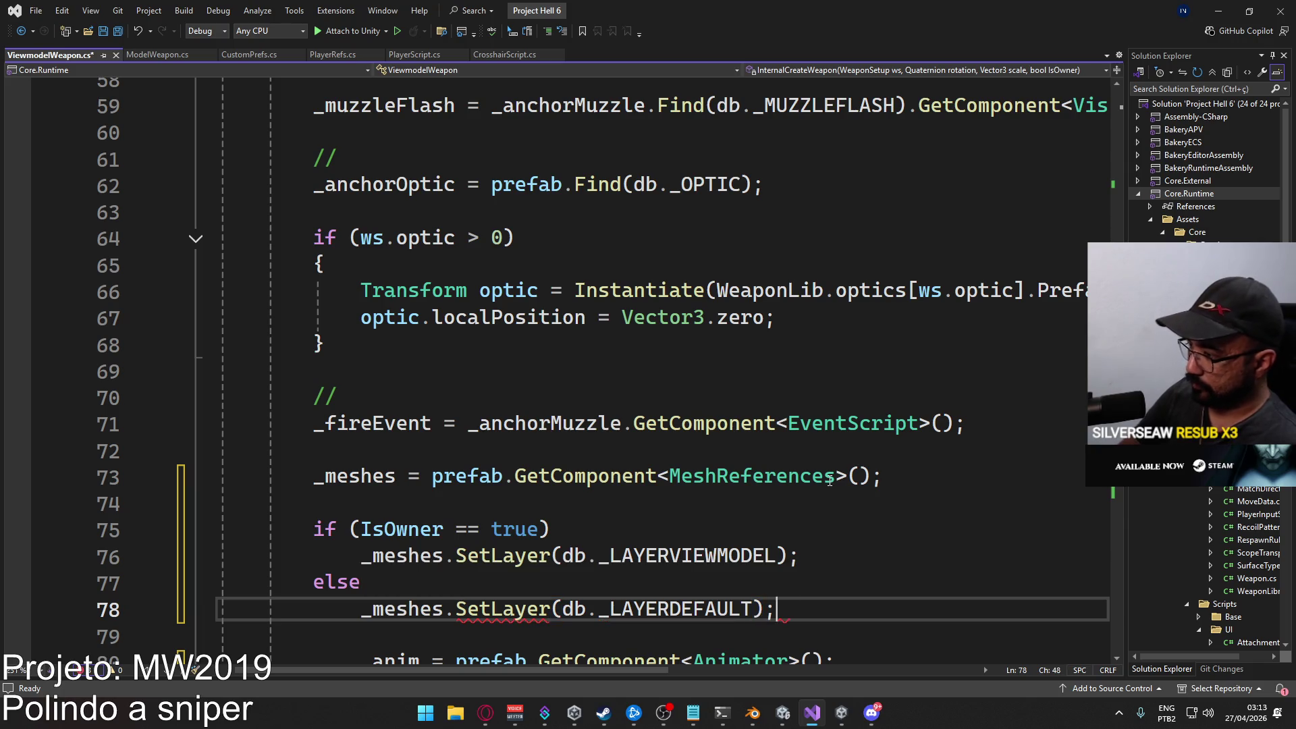
key("ctrl+s")
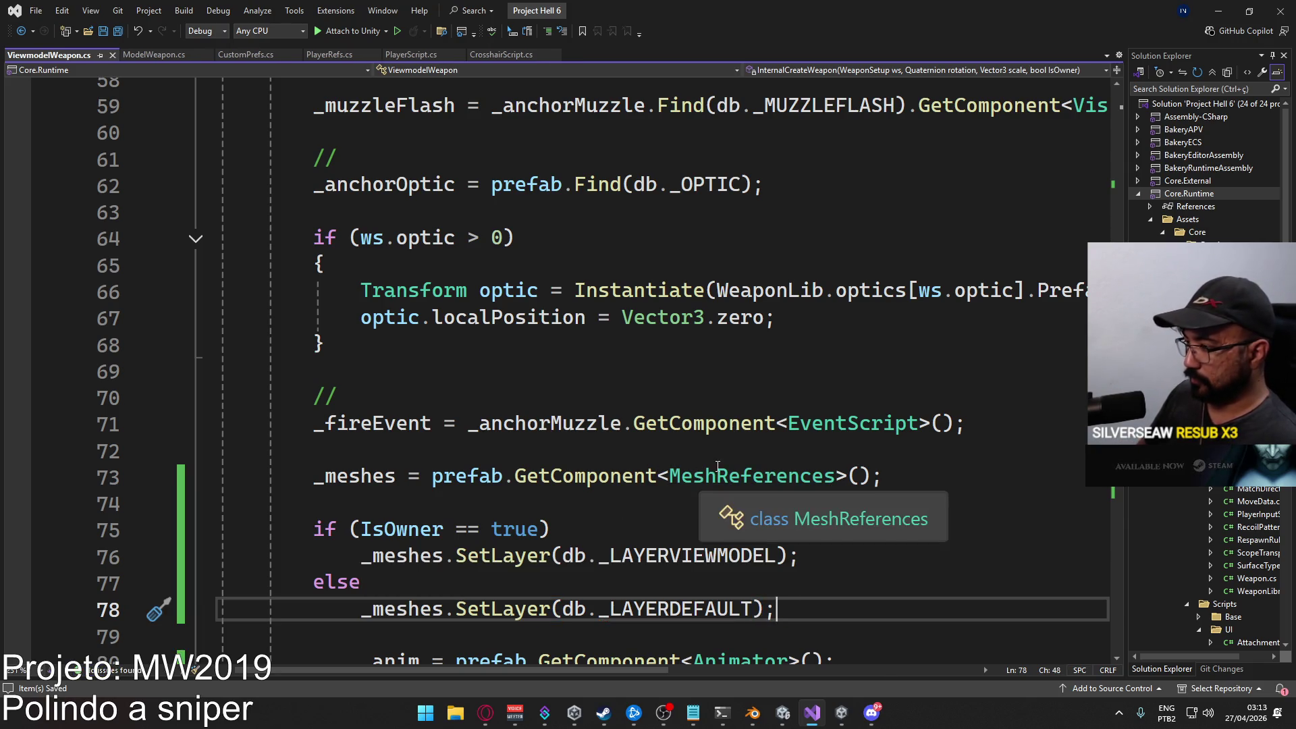
Fix the indentation of the _anim line on line 80.
scroll(718, 466, "down", 3)
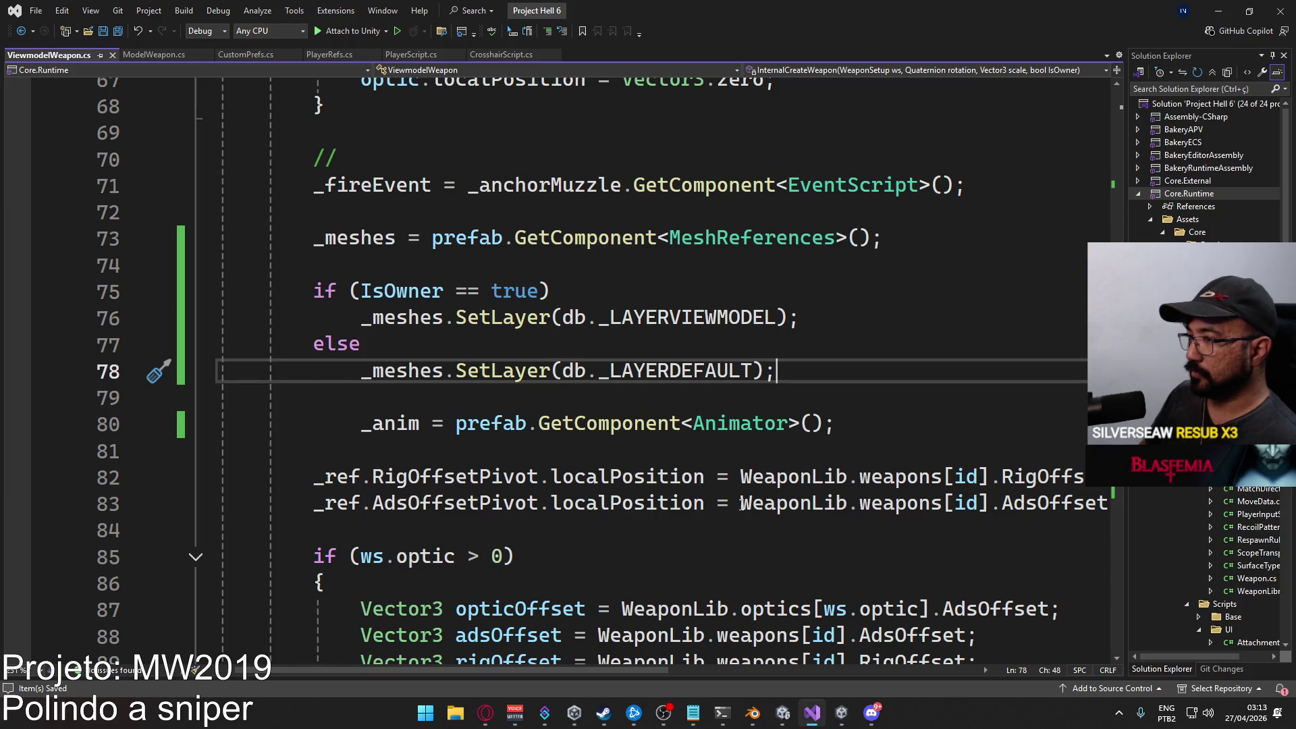
left_click(389, 429)
key("Home")
key("BackSpace")
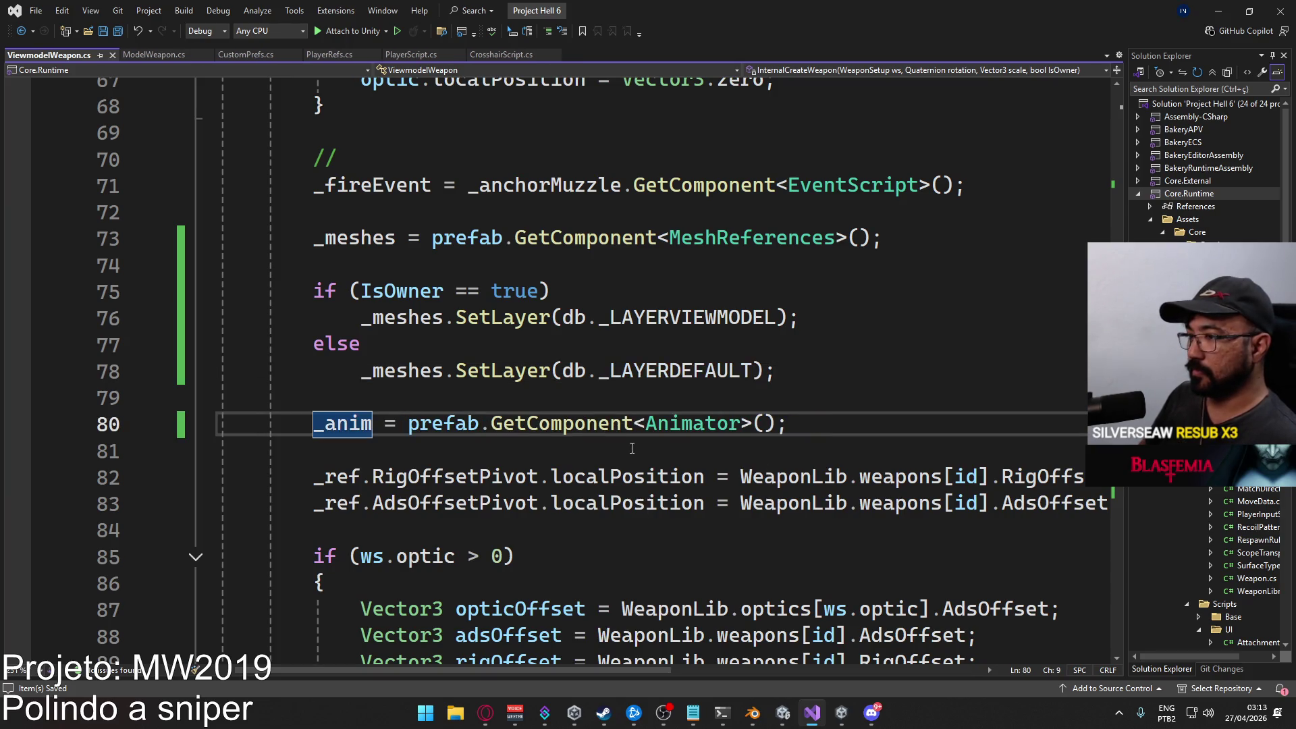
scroll(654, 482, "up", 3)
left_click(850, 717)
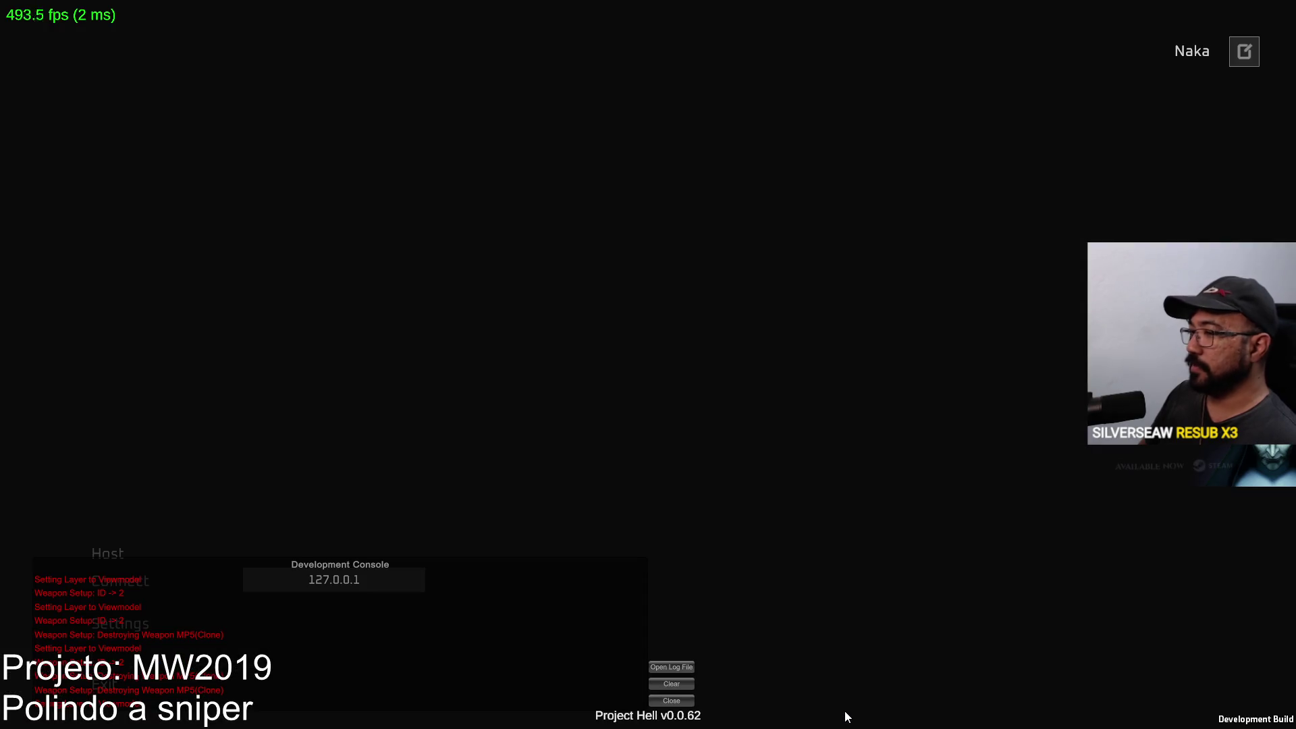
Exit prefab mode in Unity and run File > Build And Run.
key("alt+Tab")
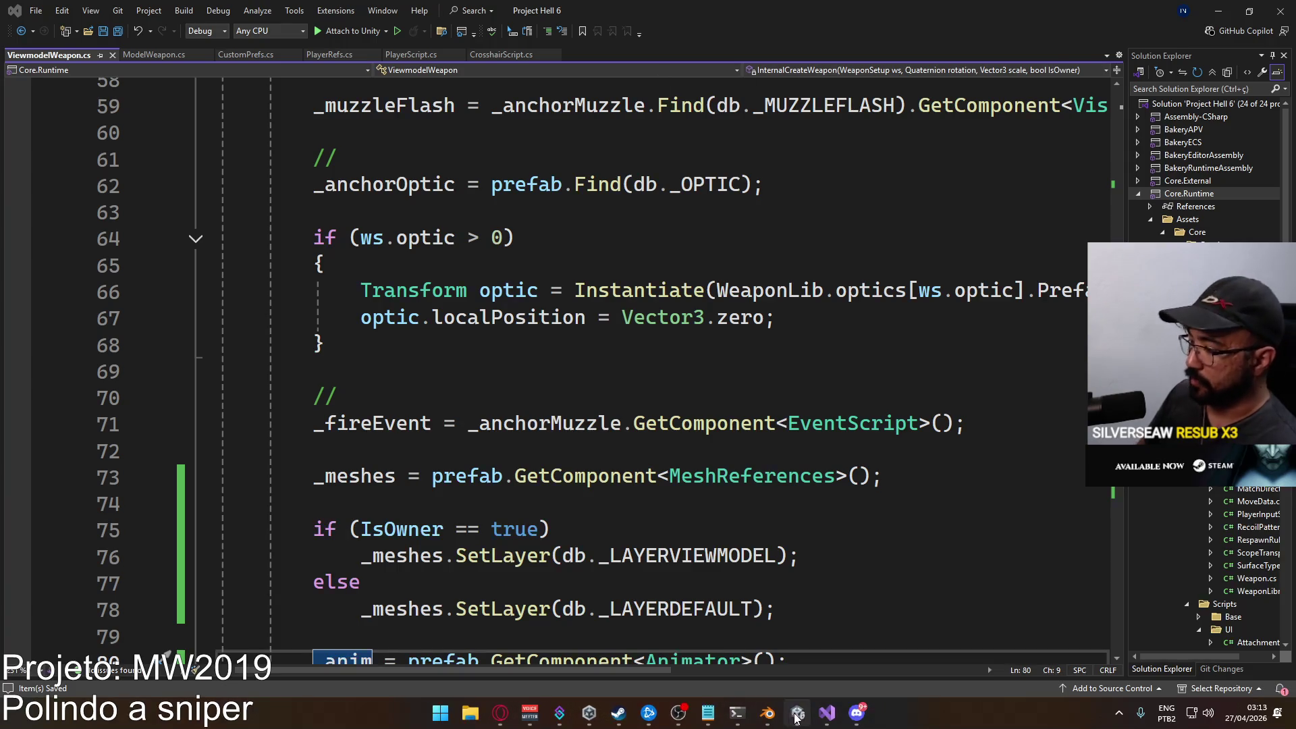
left_click(796, 716)
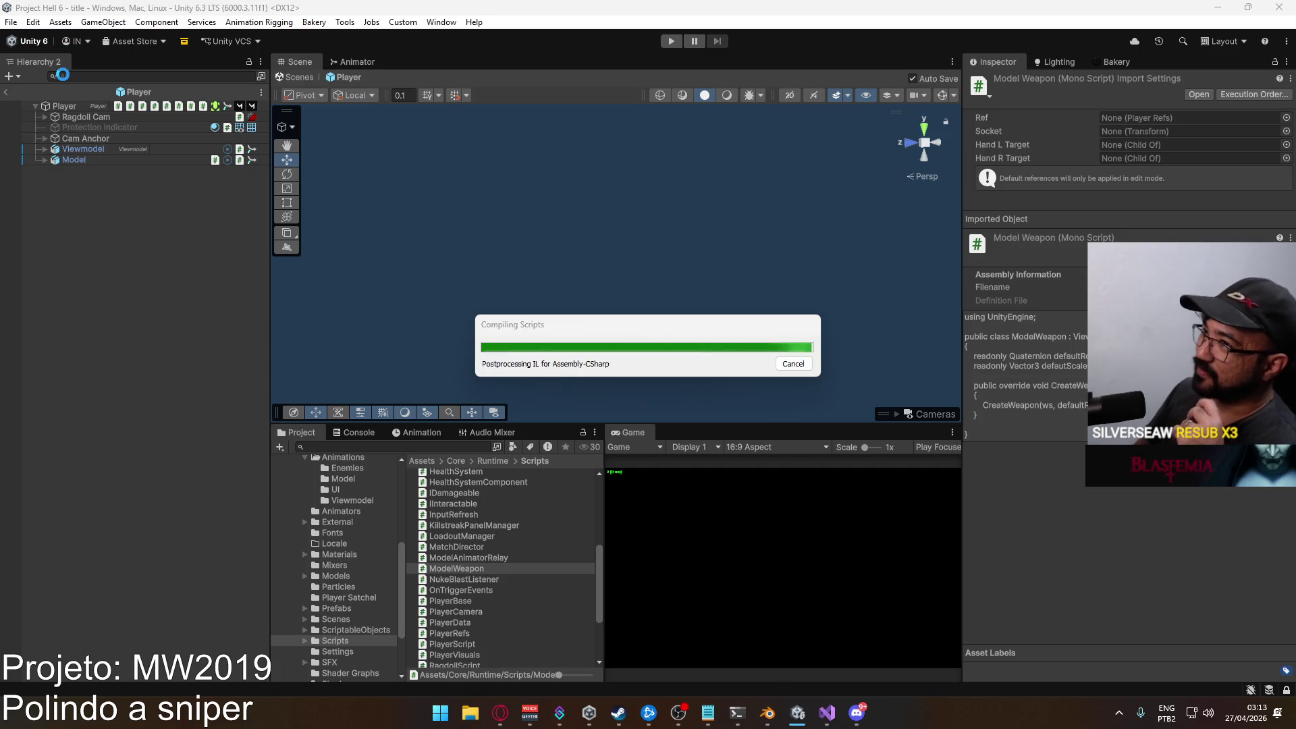
left_click(9, 90)
left_click(10, 22)
left_click(87, 203)
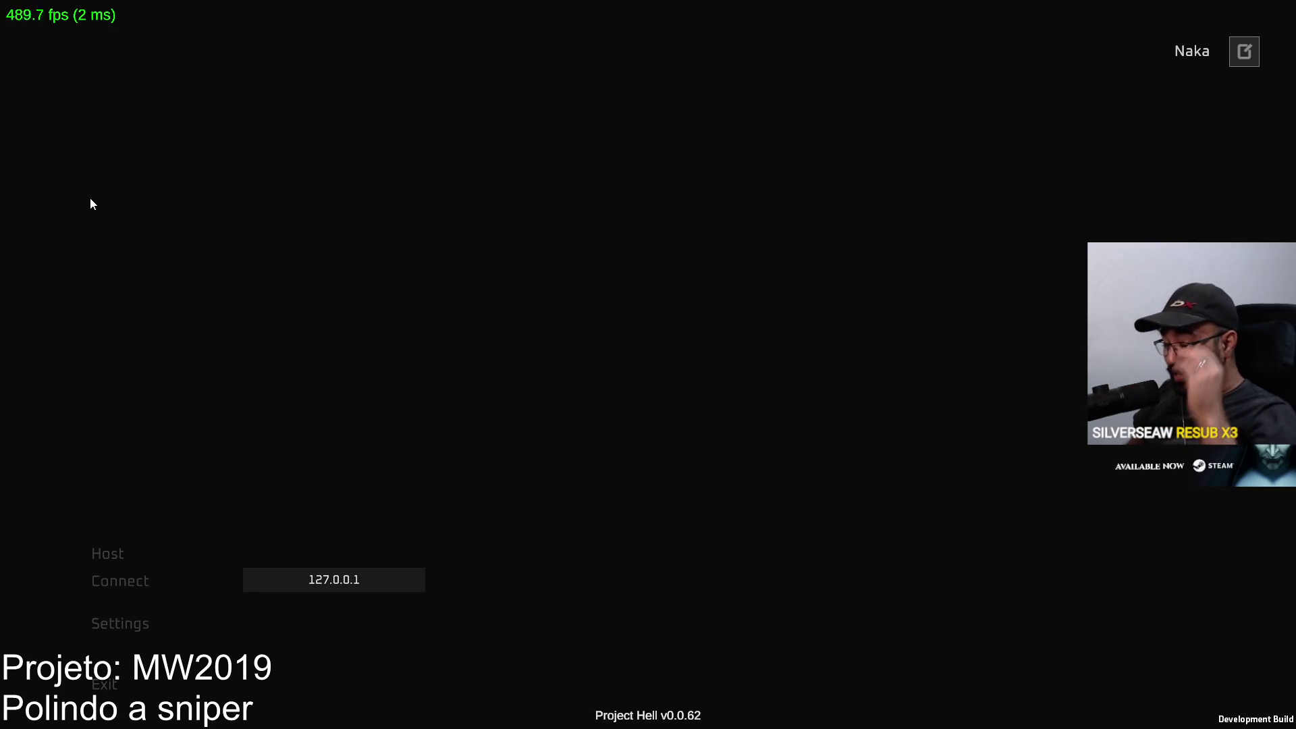
key("super")
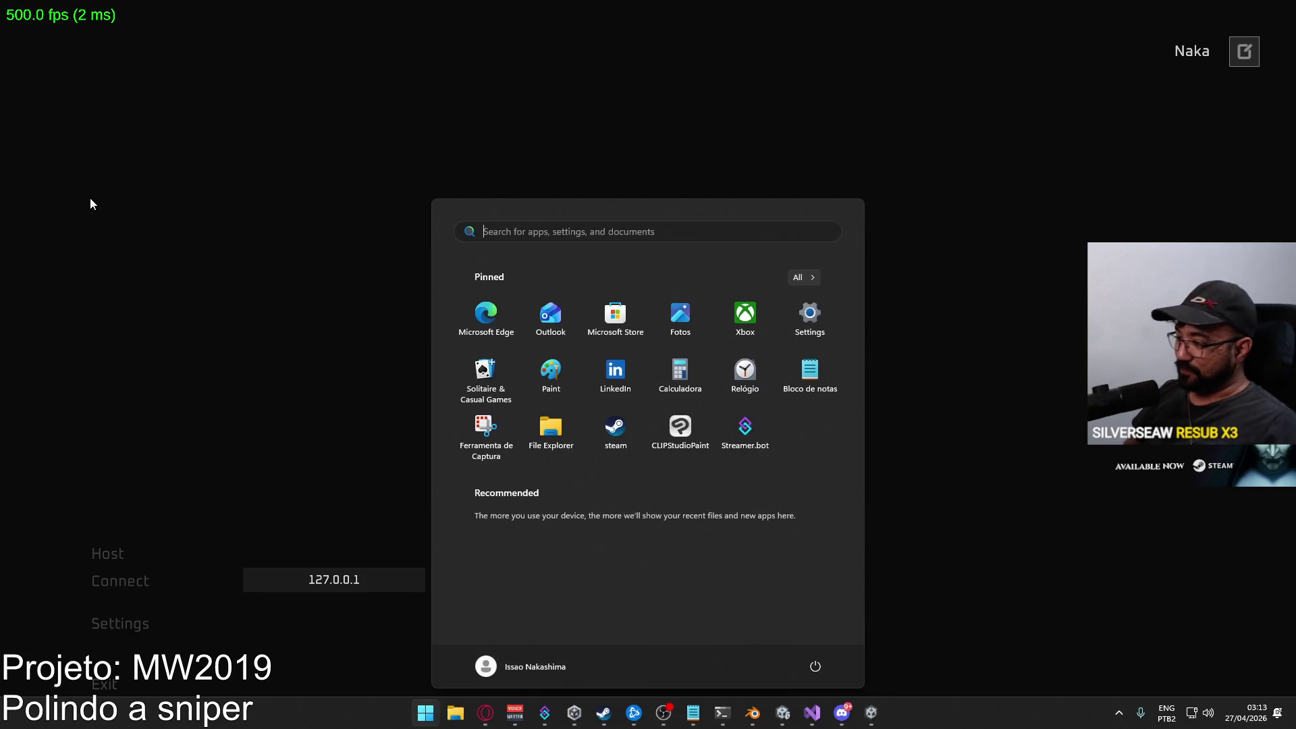
Enter Play mode, Host and Create Match, then Connect the standalone build to it.
left_click(787, 714)
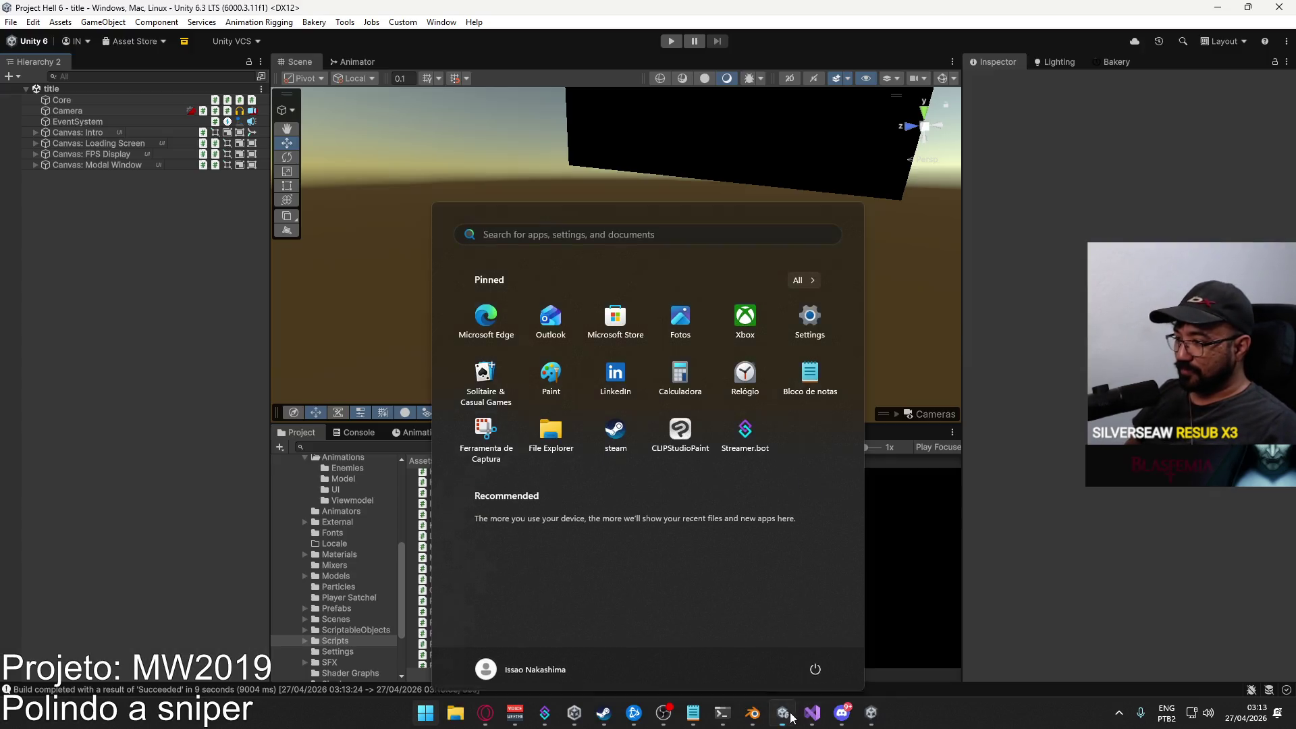
left_click(791, 717)
left_click(671, 41)
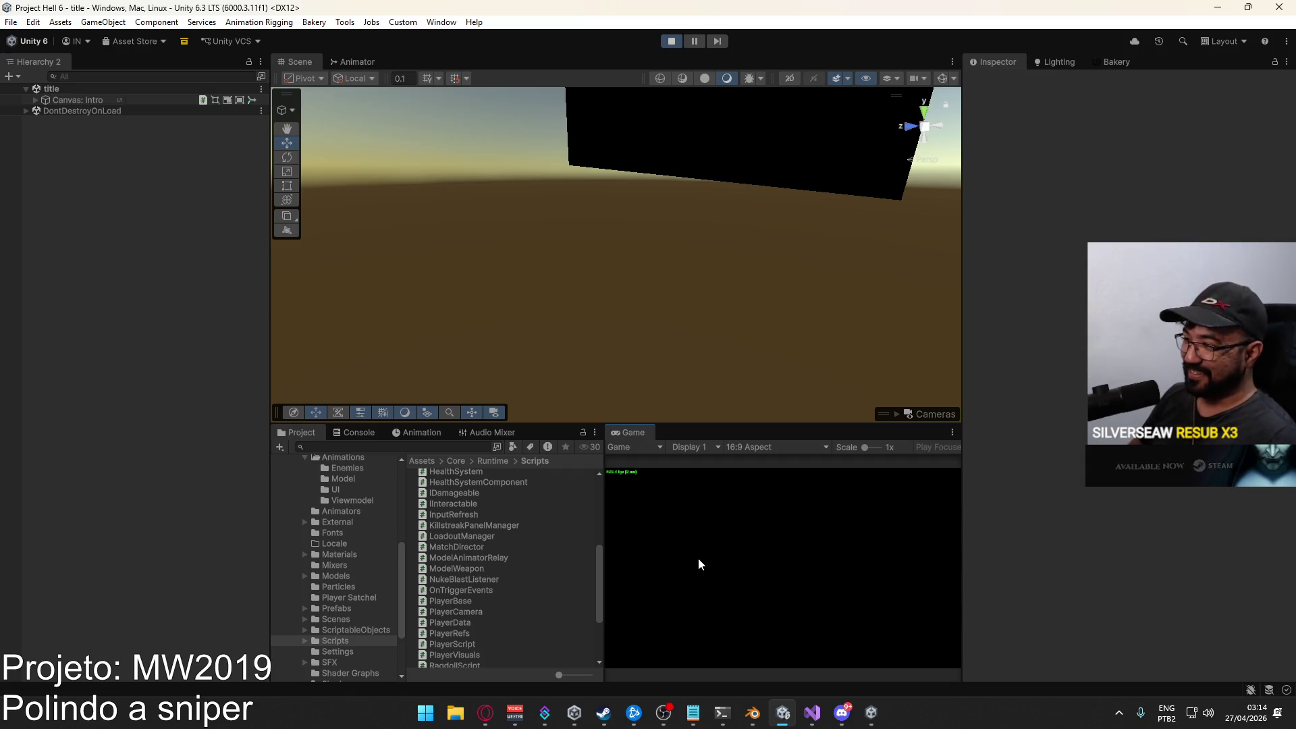
left_click(638, 619)
left_click(717, 659)
key("alt+Tab")
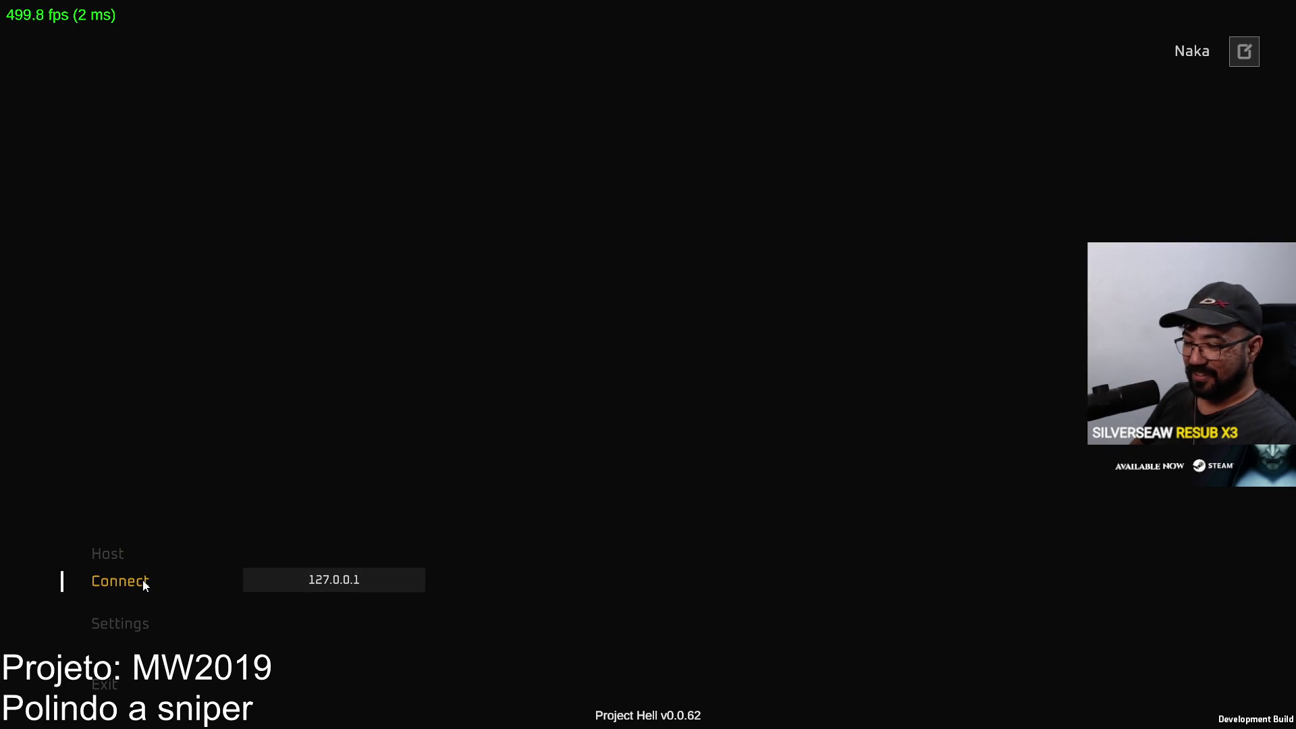
left_click(145, 586)
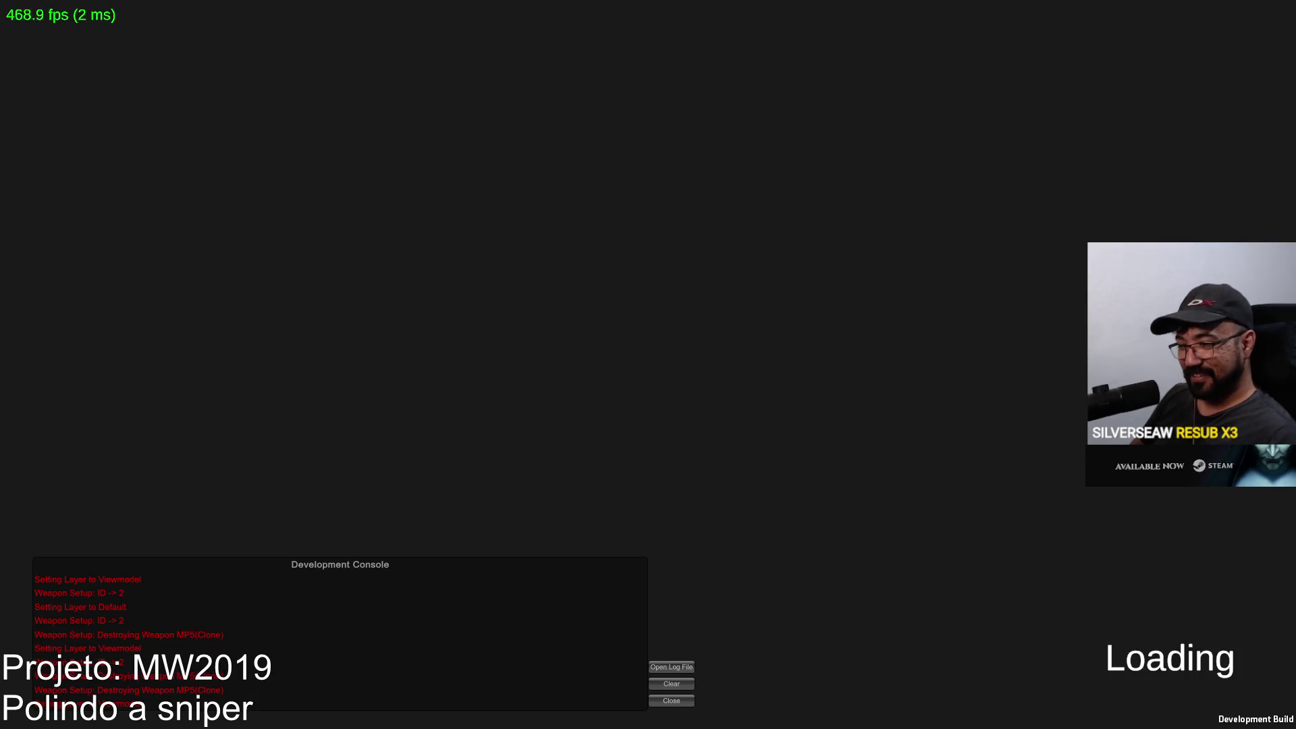
key("alt+Tab")
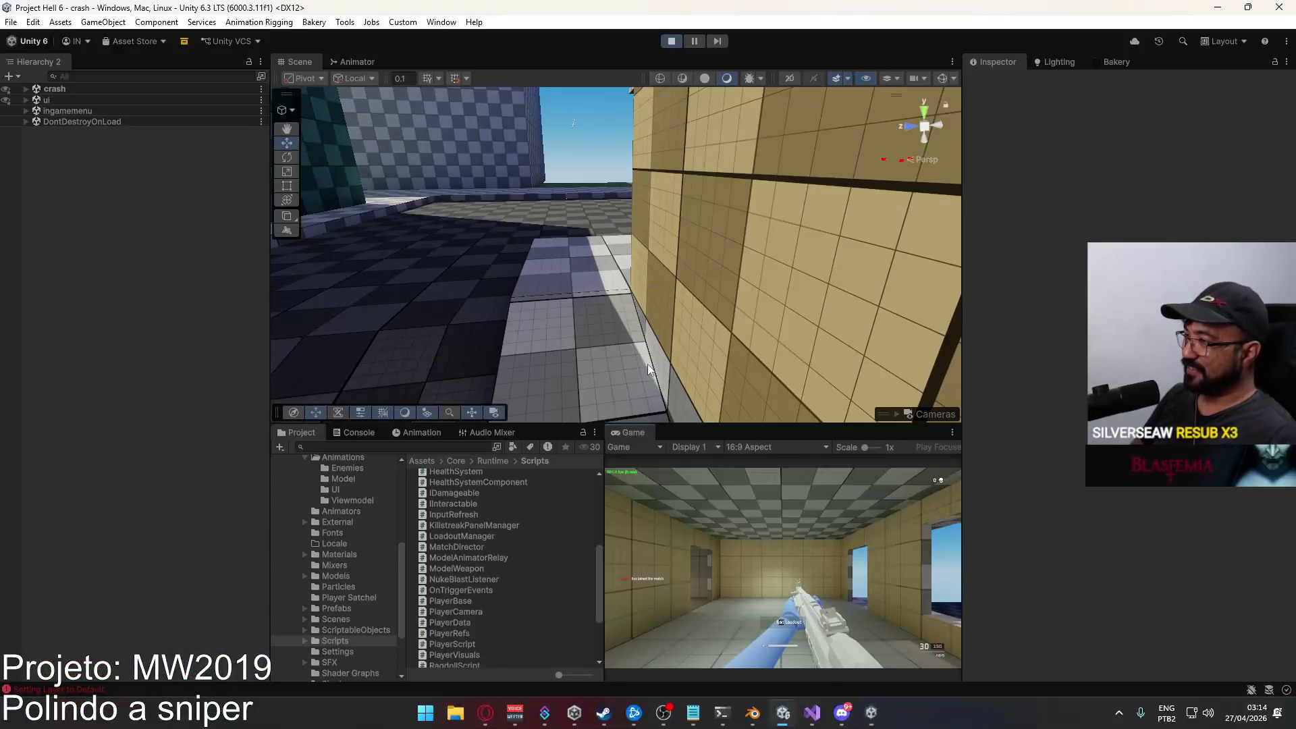
In the build, walk and sprint through the corridor past the red blocks.
key("alt+Tab")
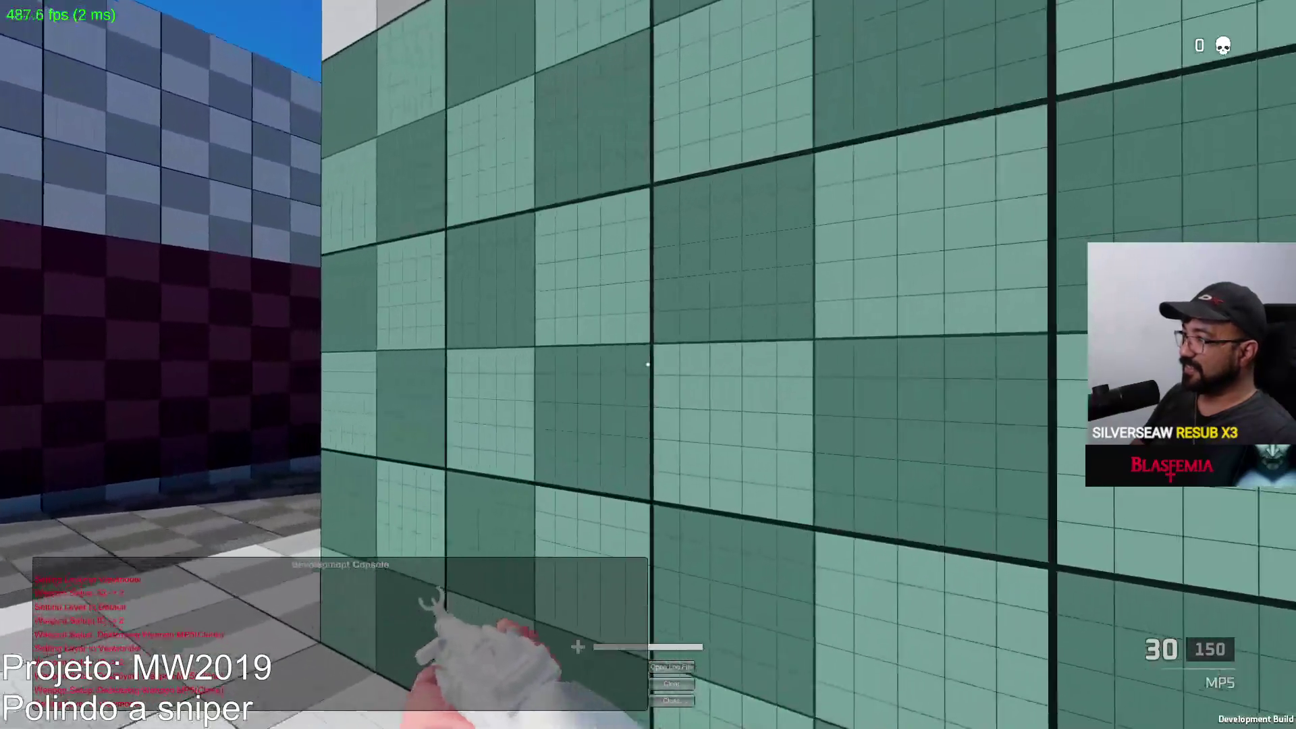
mouse_move(648, 365)
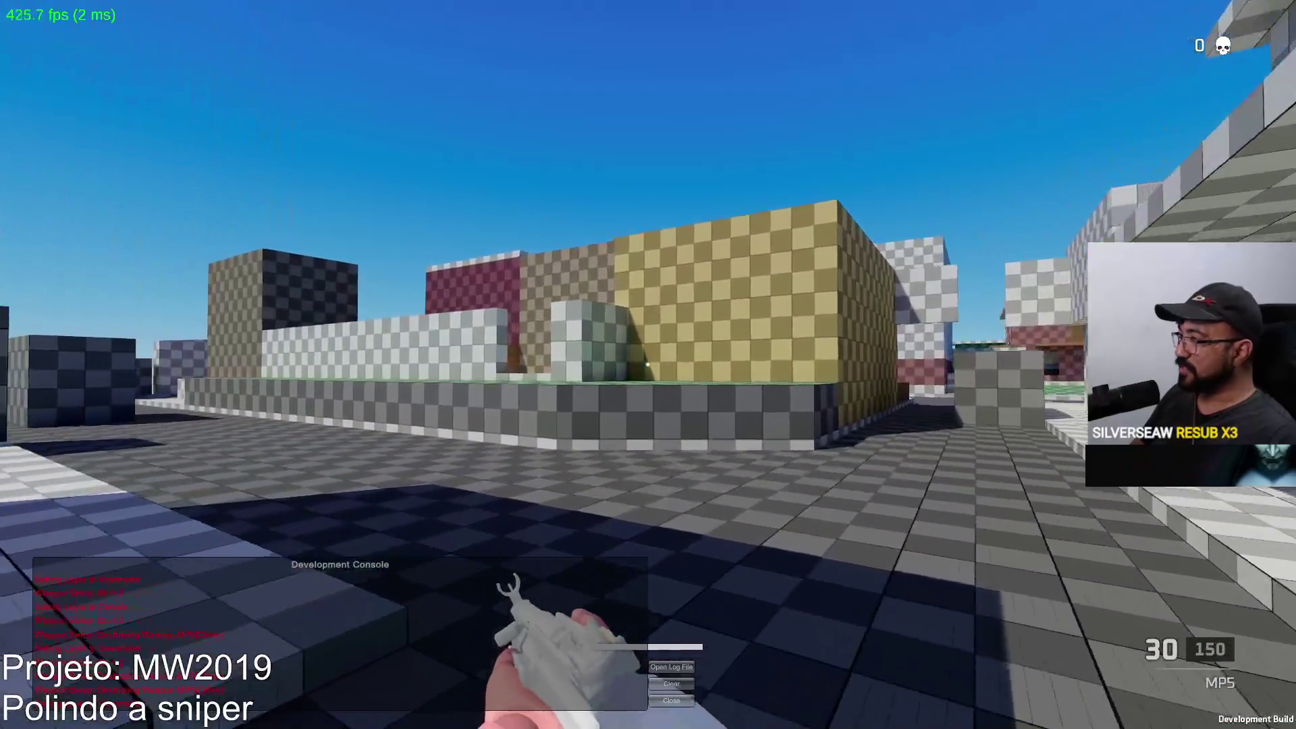
key("w")
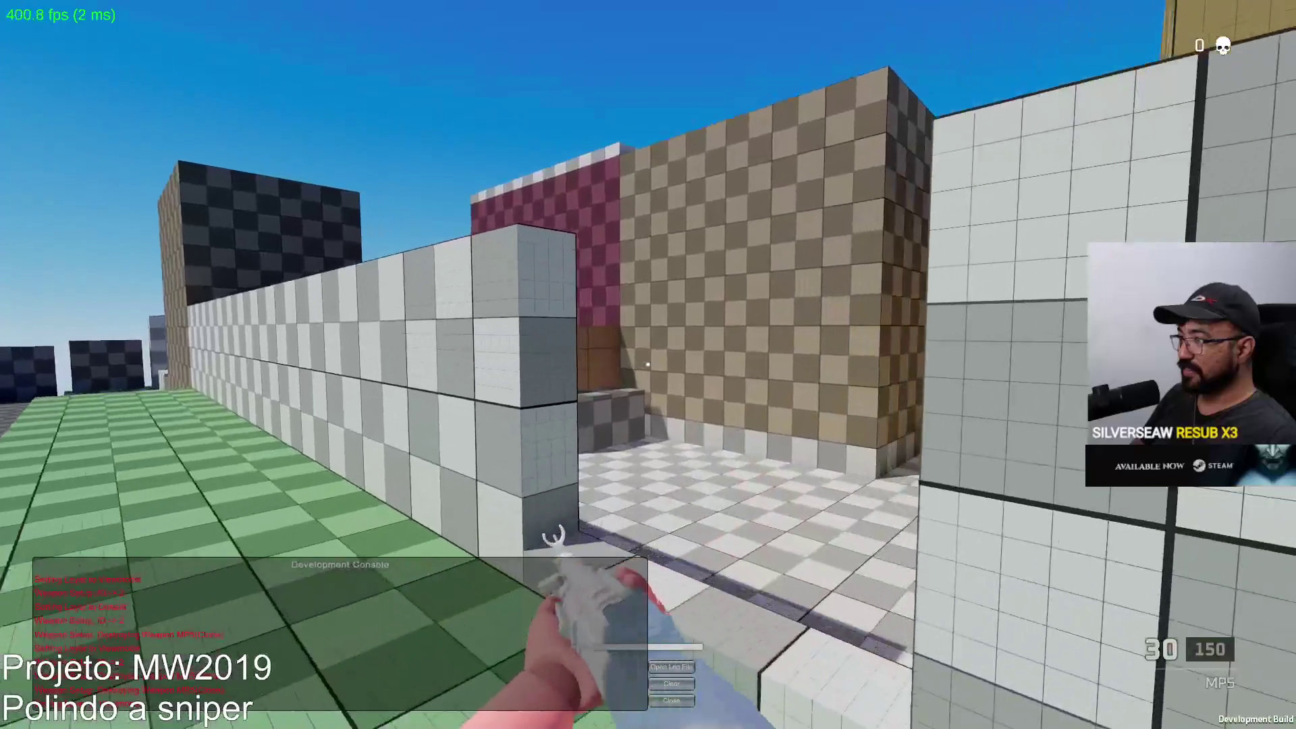
key("shift")
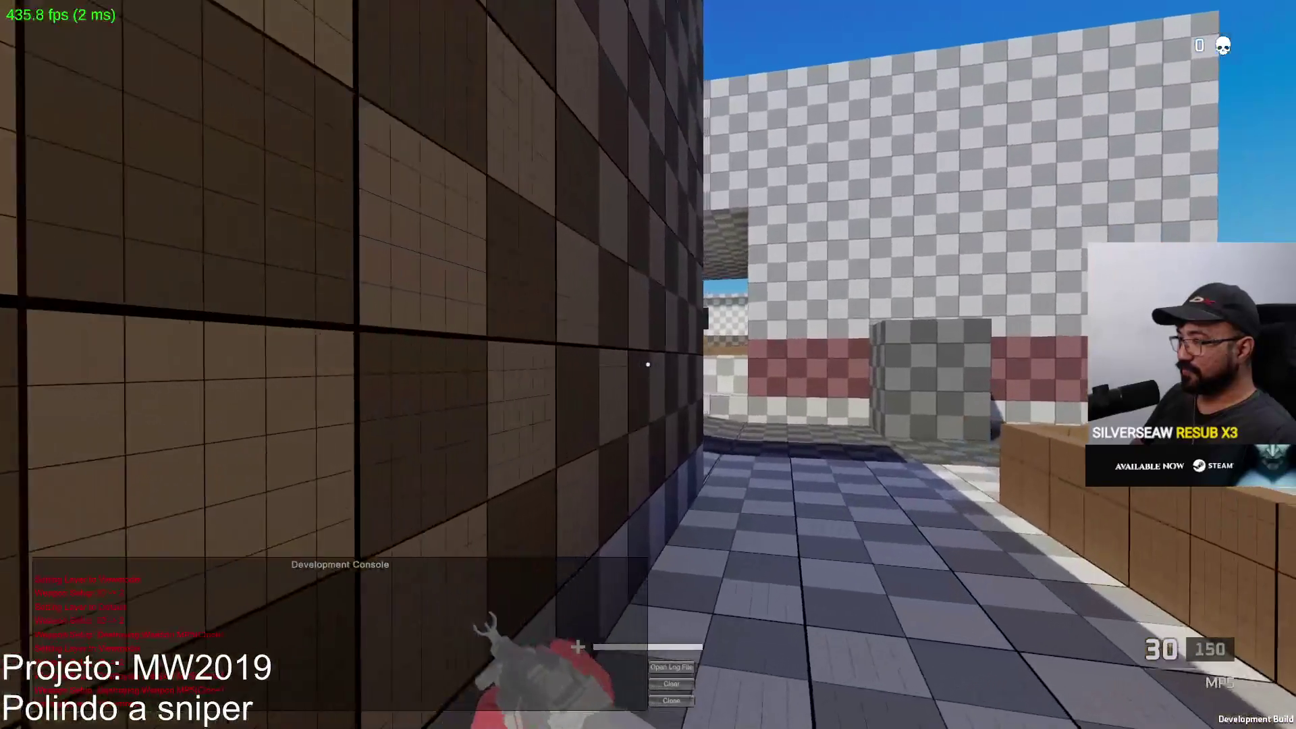
key("w")
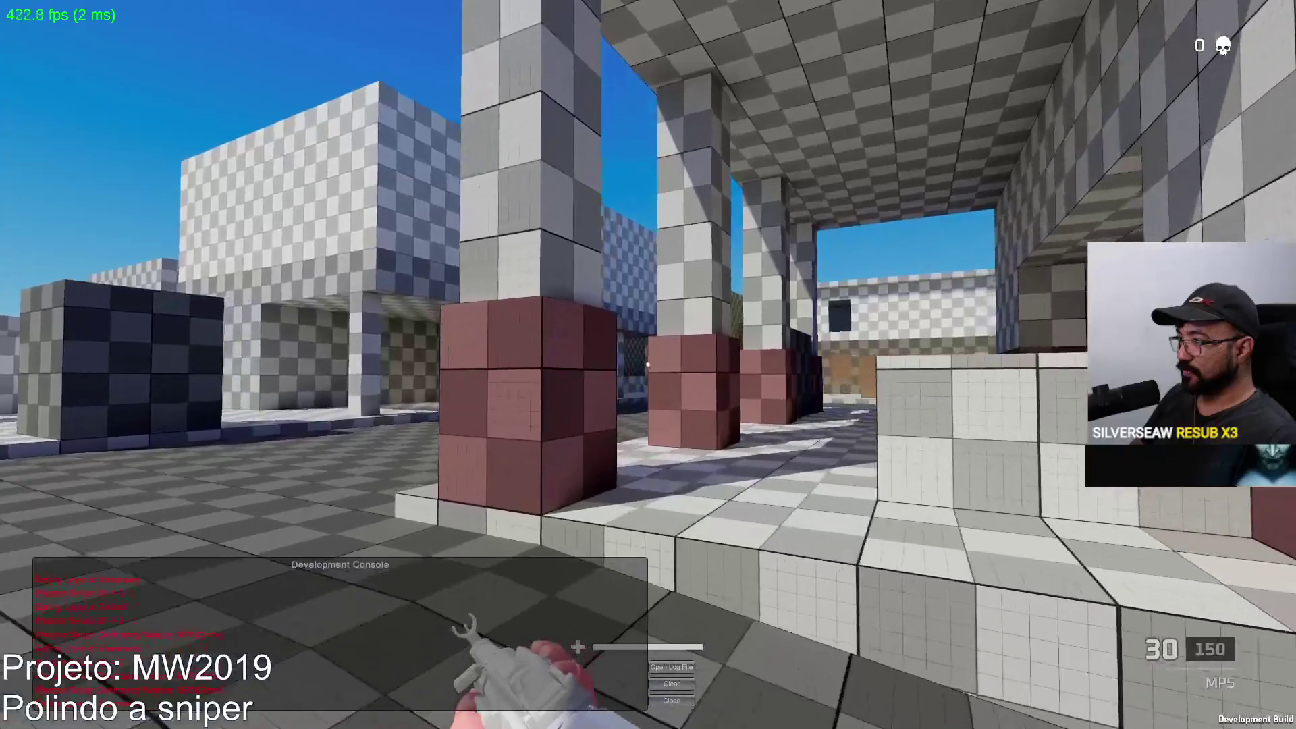
key("w")
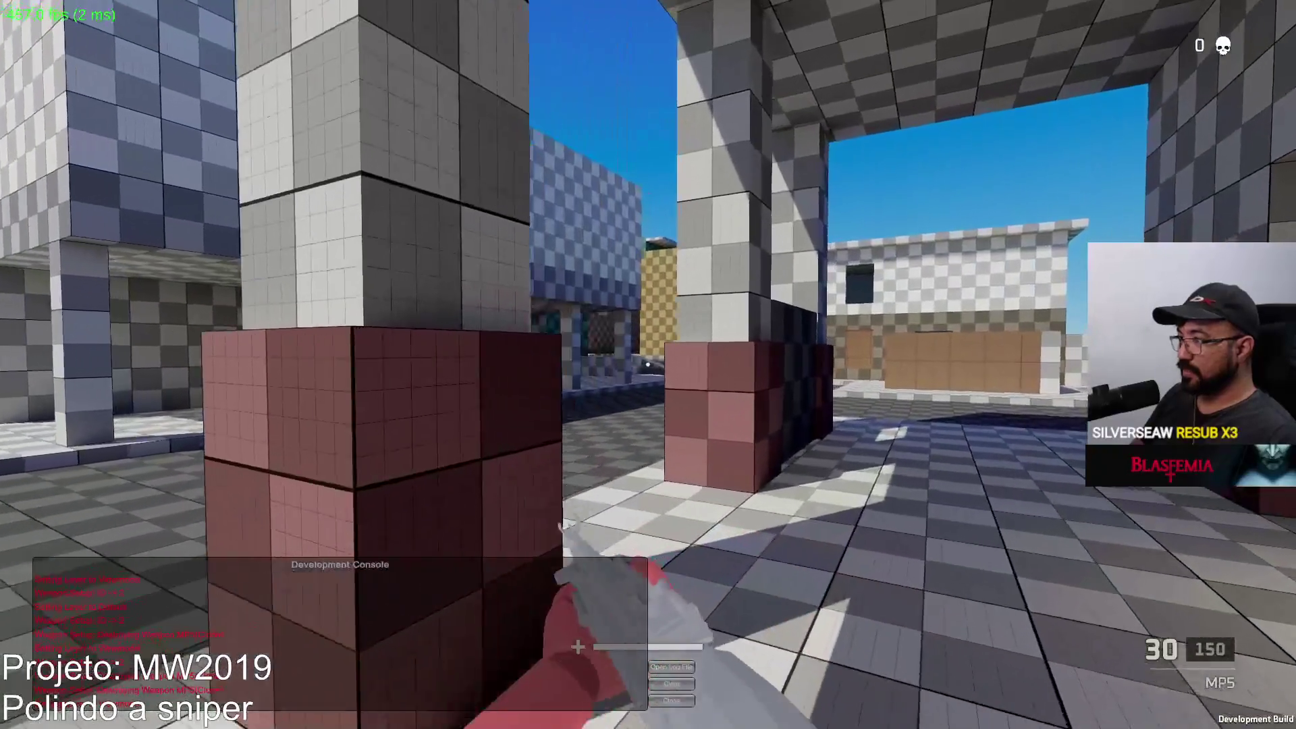
key("w")
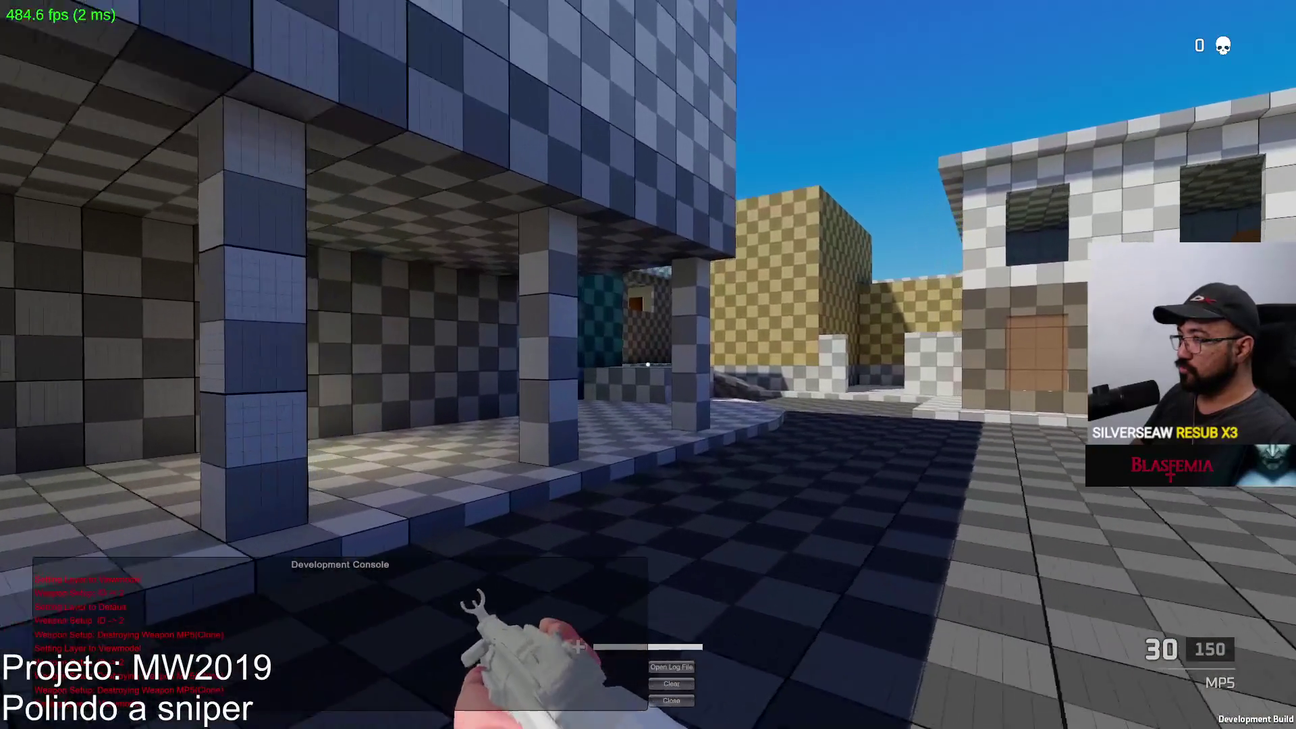
key("w")
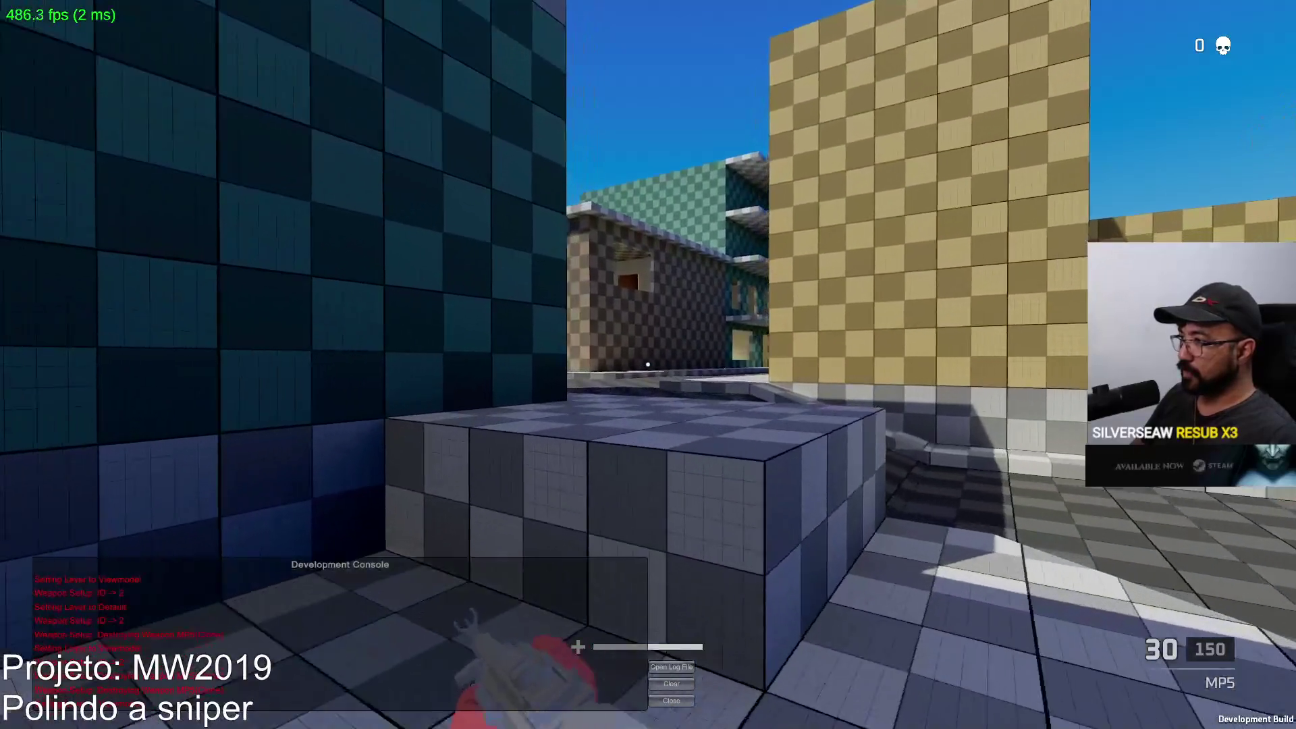
key("ctrl+shift+F7")
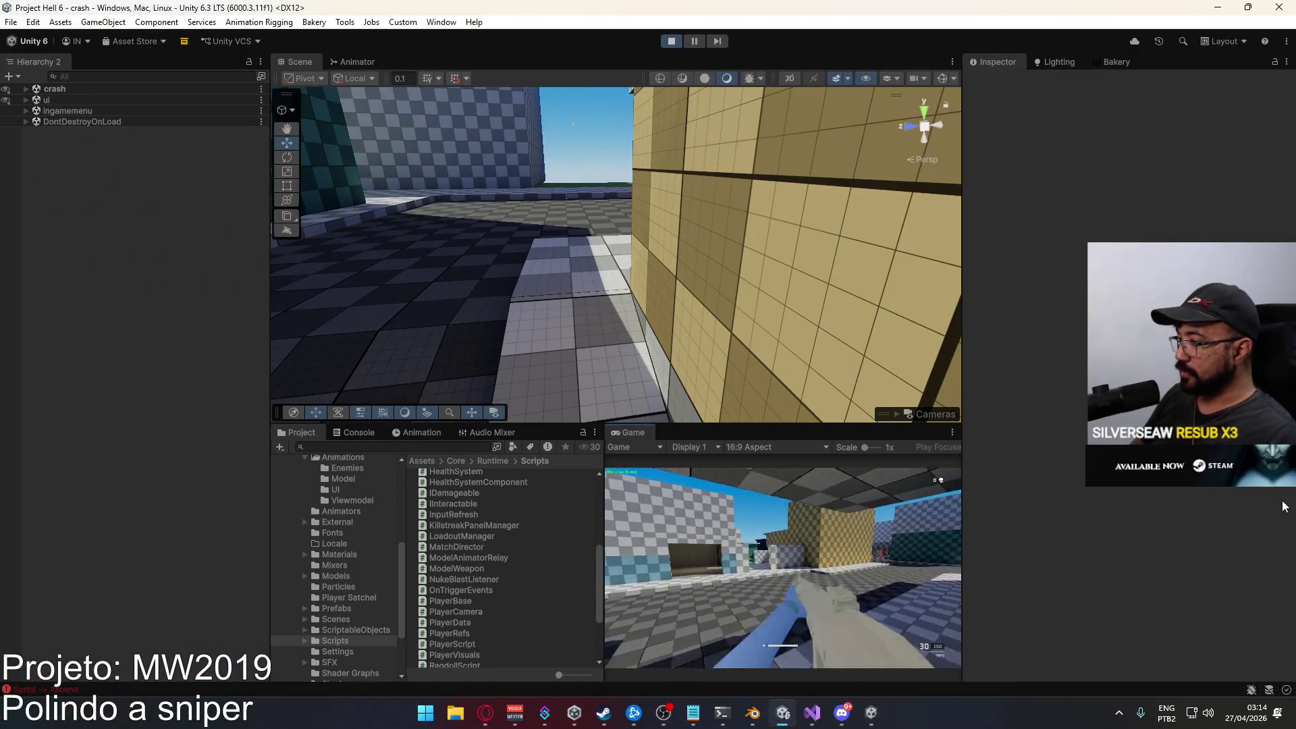
Advance along the checkered building and shoot the blue target dummy.
key("alt+Tab")
key("w")
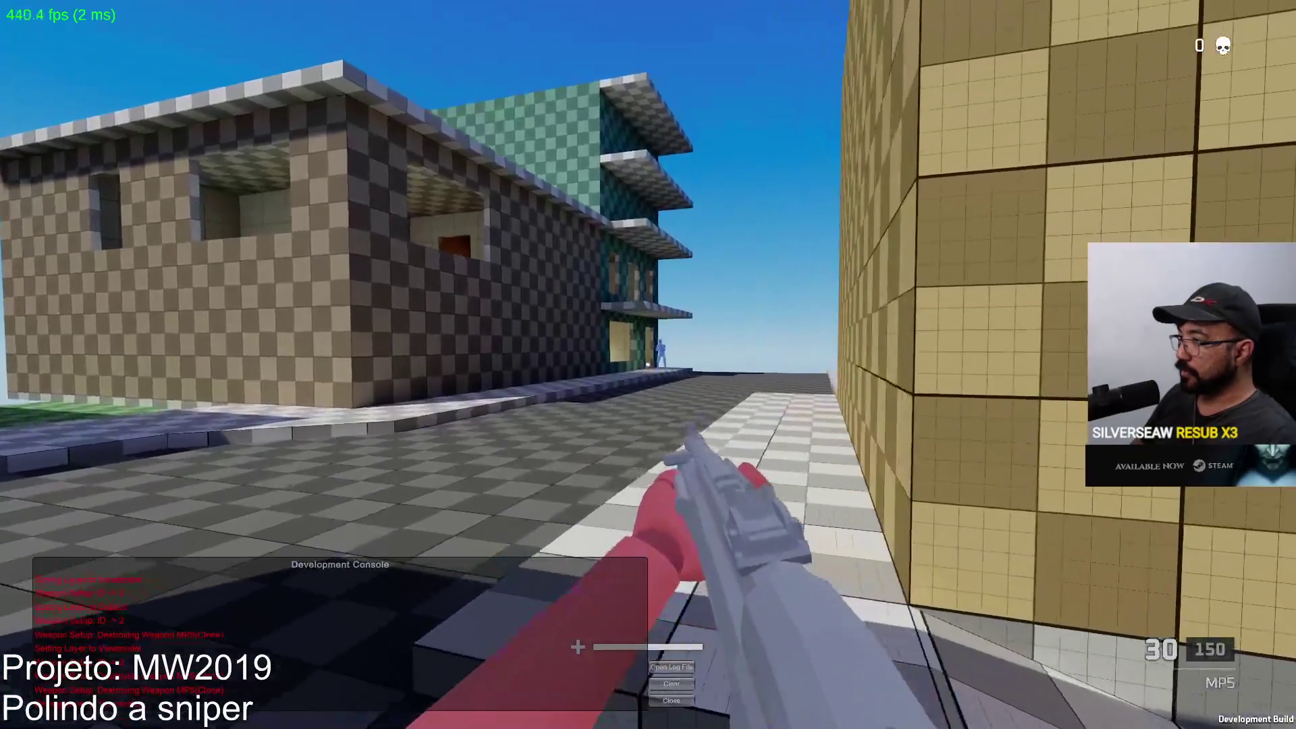
key("w")
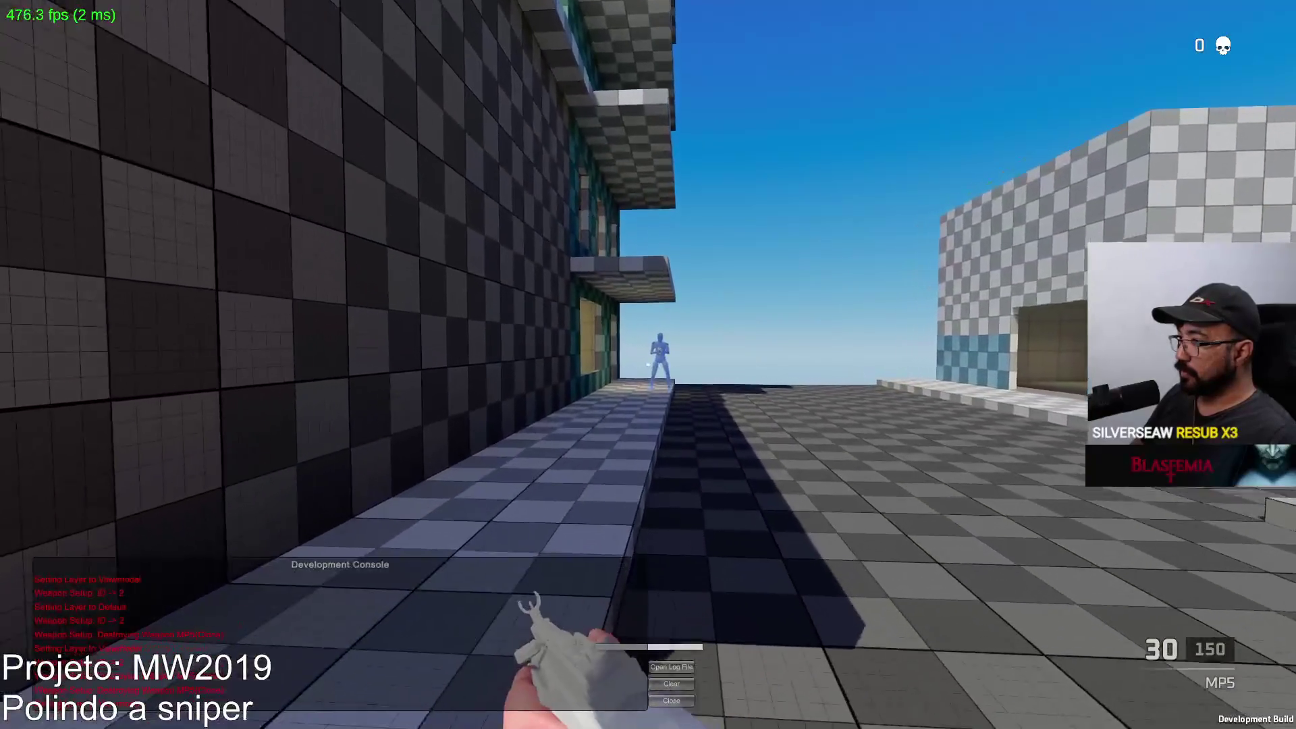
key("w")
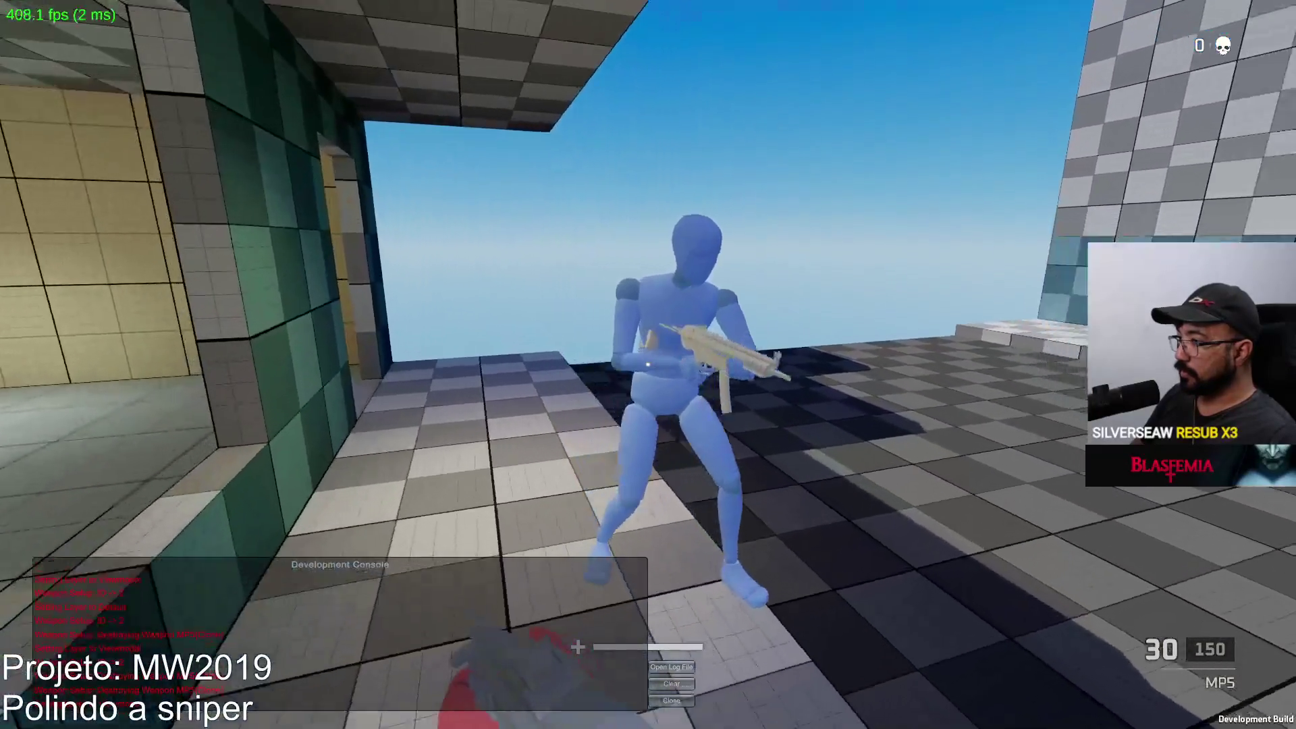
key("alt+Tab")
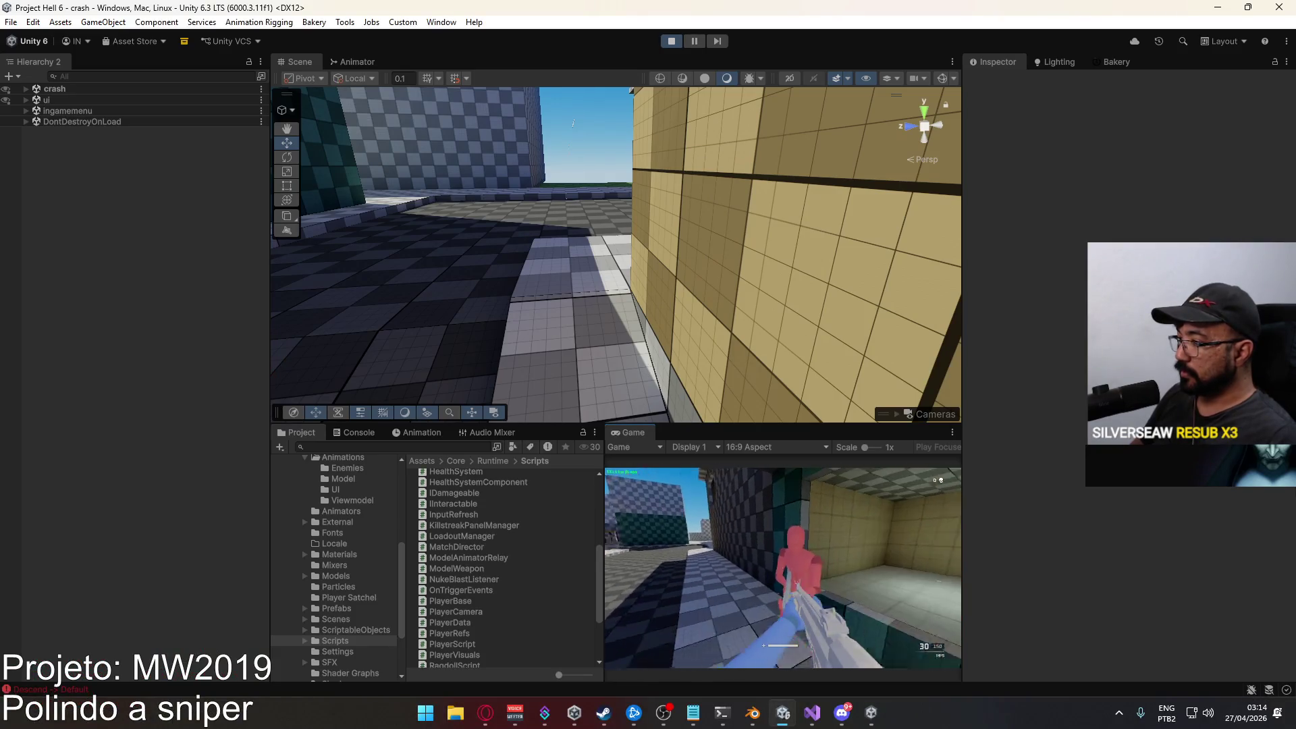
key("alt+Tab")
left_click(648, 364)
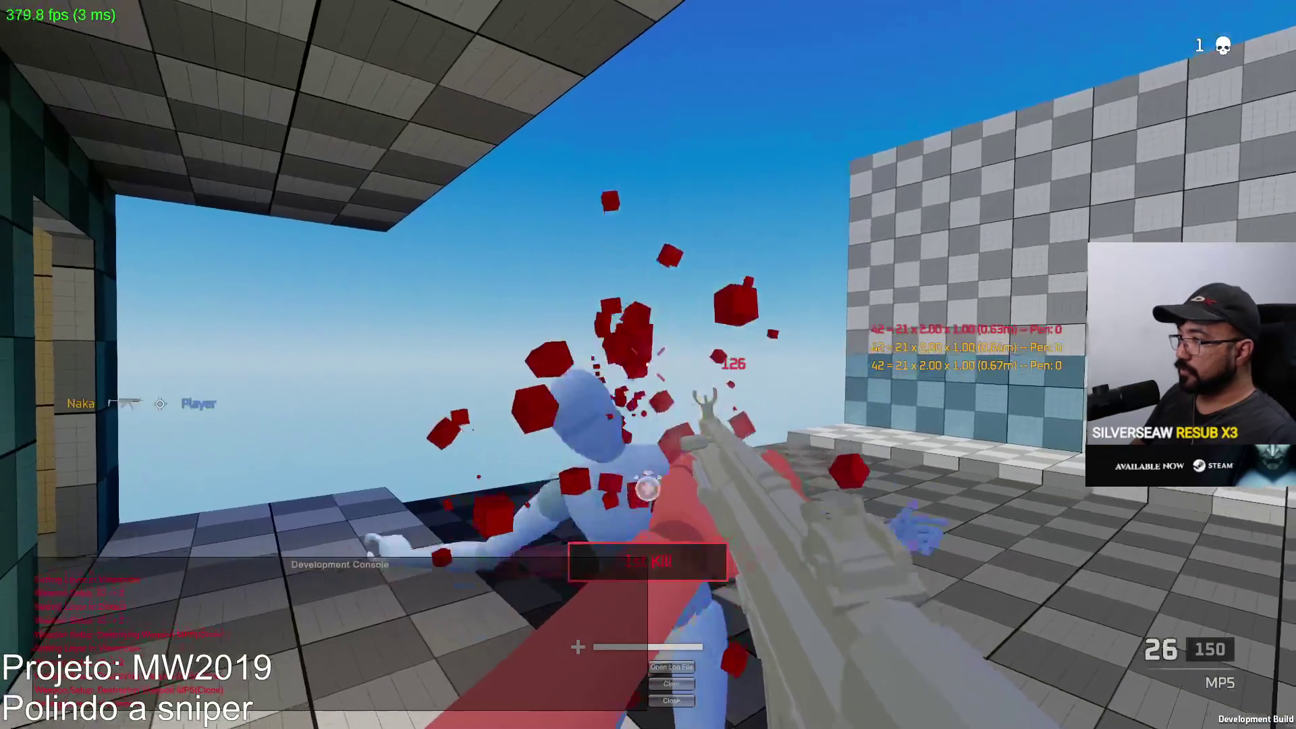
key("alt+Tab")
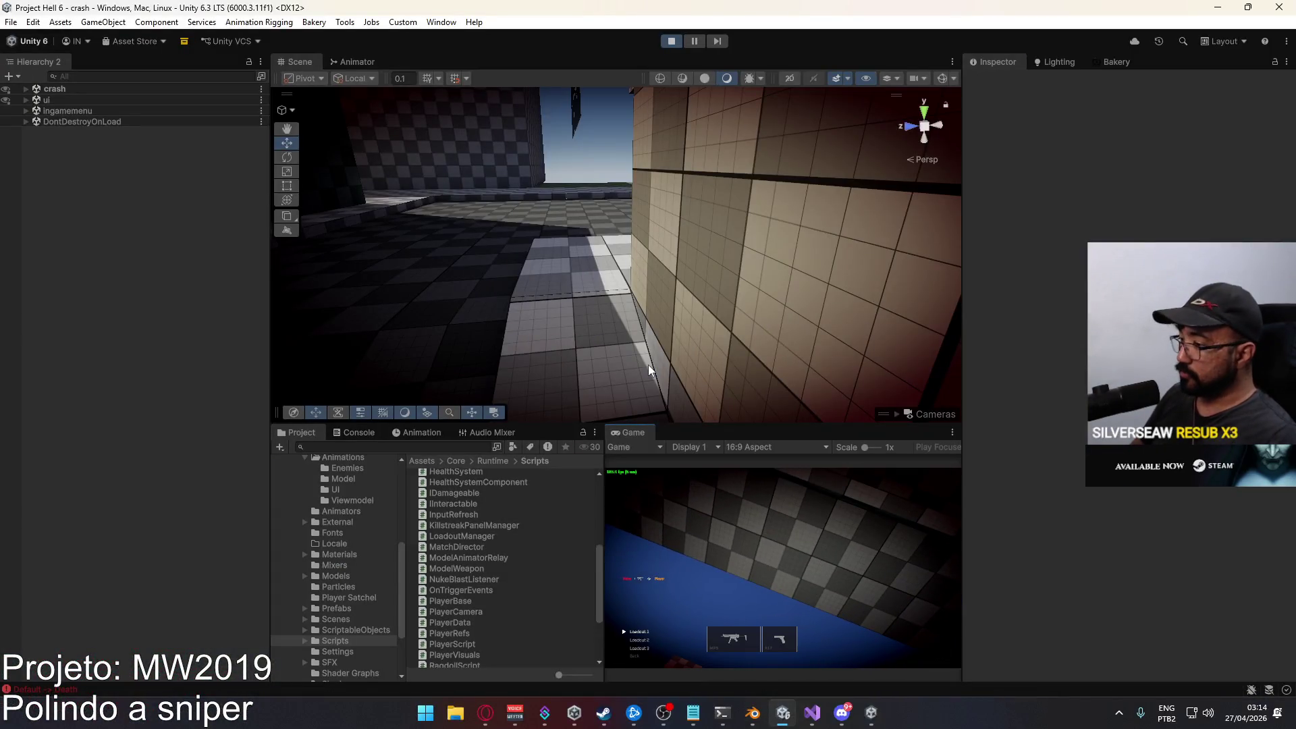
Choose the sniper rifle as primary weapon in the loadout screen.
left_click(734, 646)
left_click(699, 588)
left_click(672, 612)
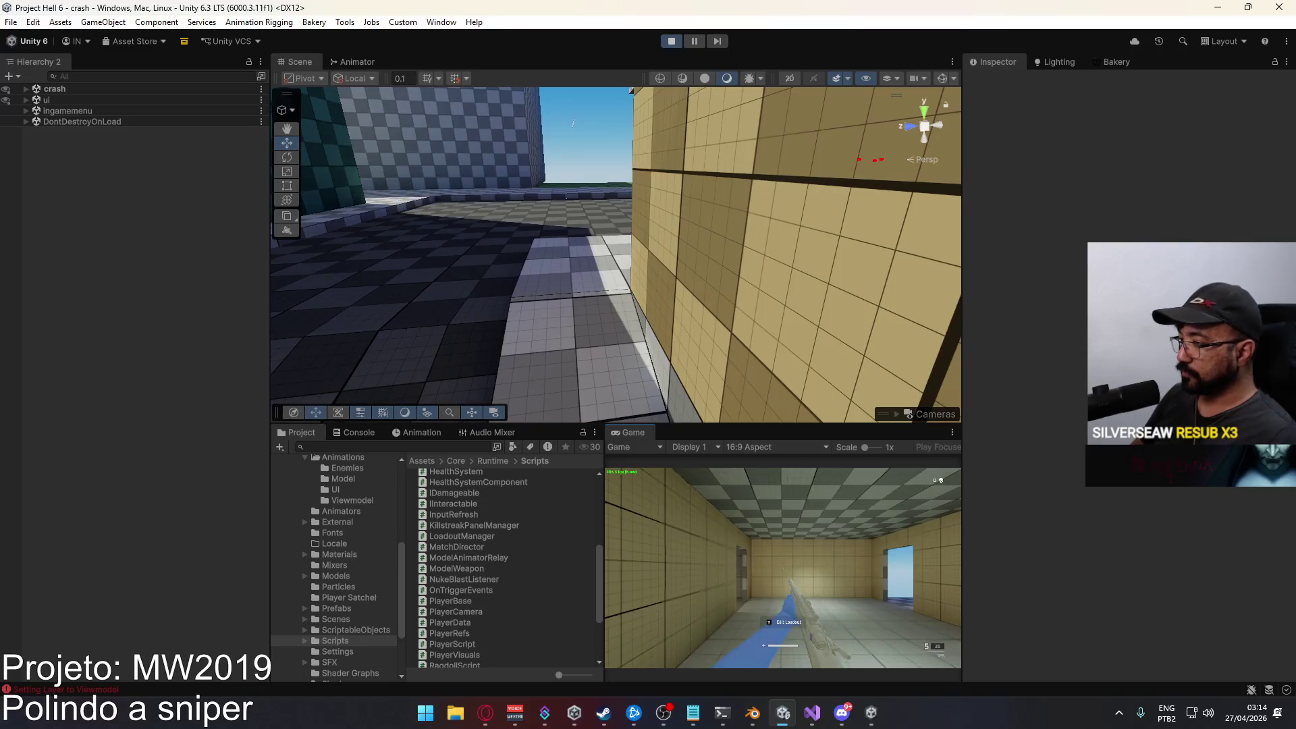
key("alt+Tab")
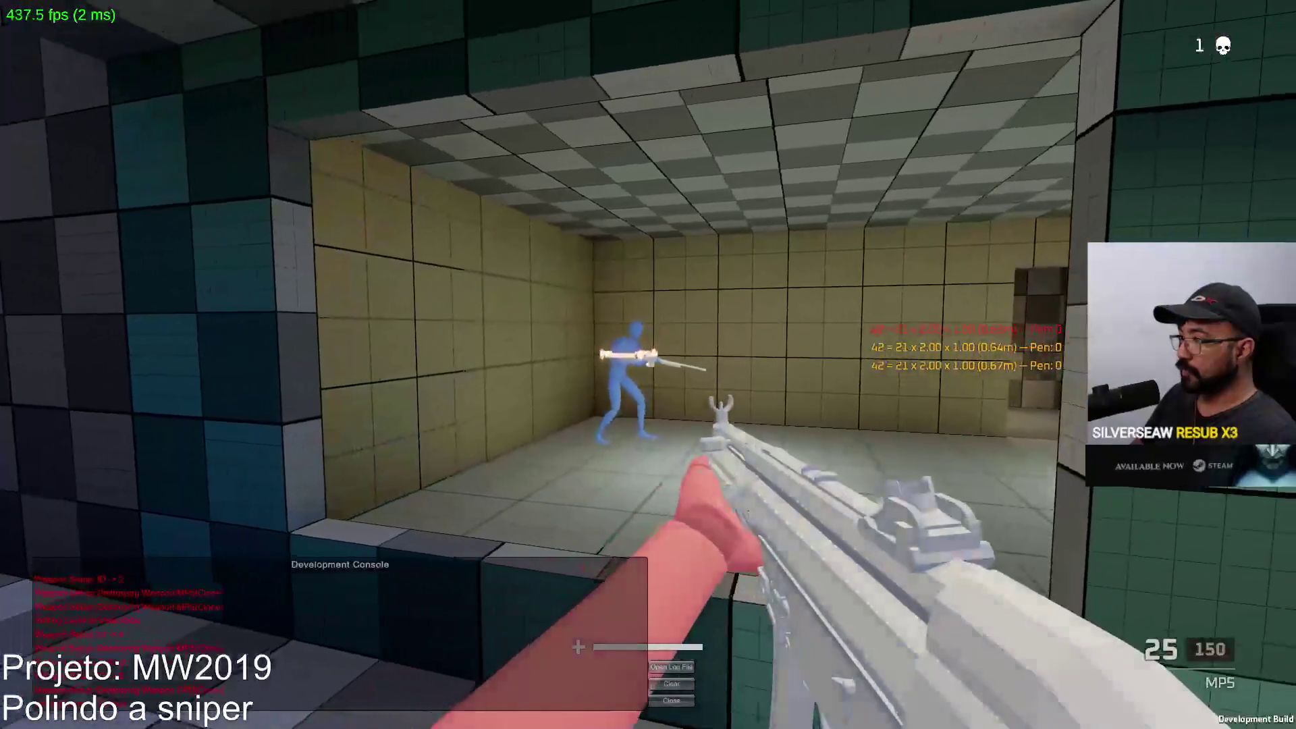
key("alt+Tab")
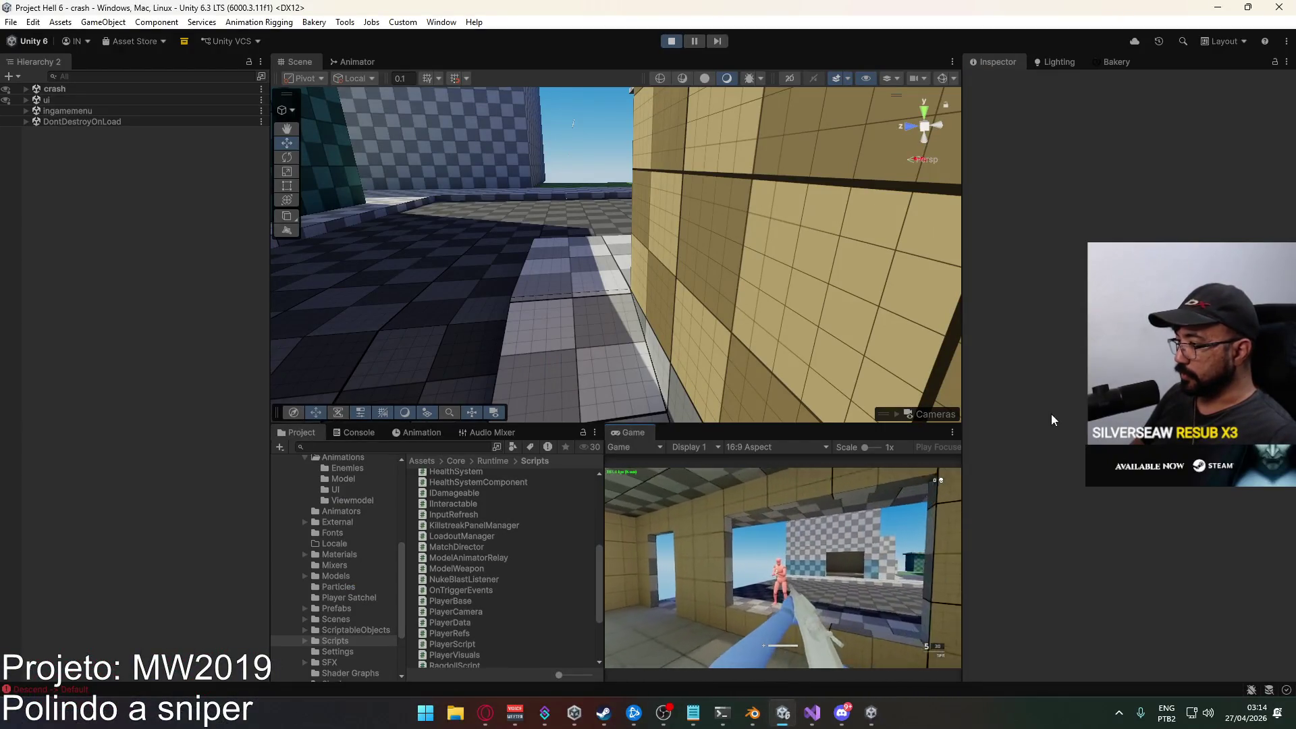
key("super")
left_click(874, 574)
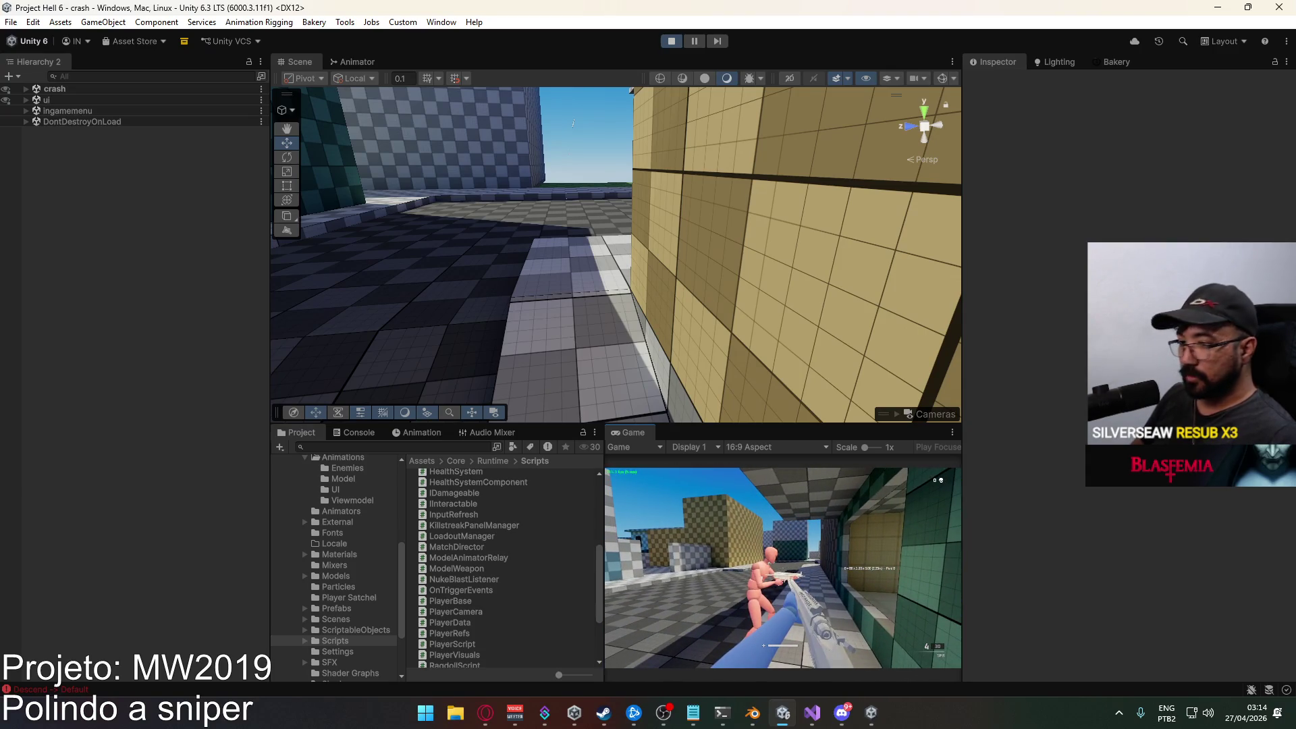
key("super")
left_click(359, 598)
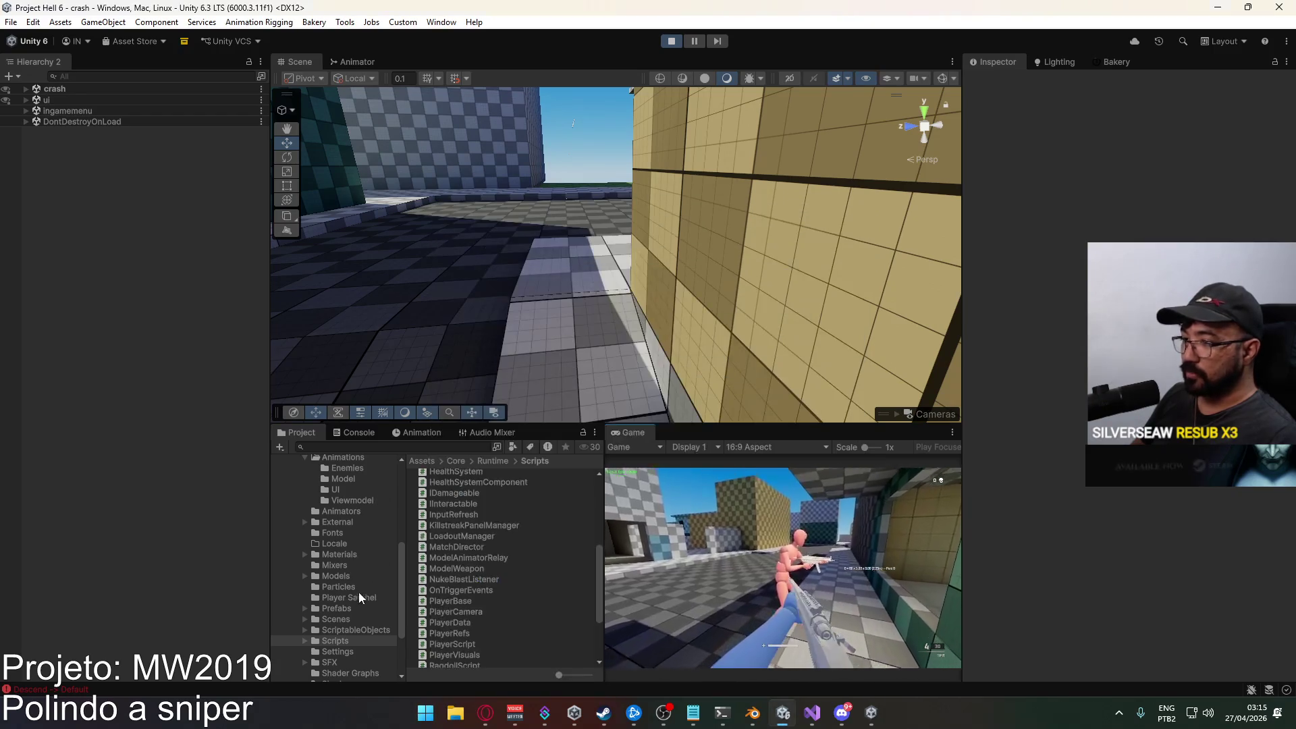
Open ScriptableObjects > Weapons, select Weapon SPR and scroll to its Damage Profile.
left_click(355, 628)
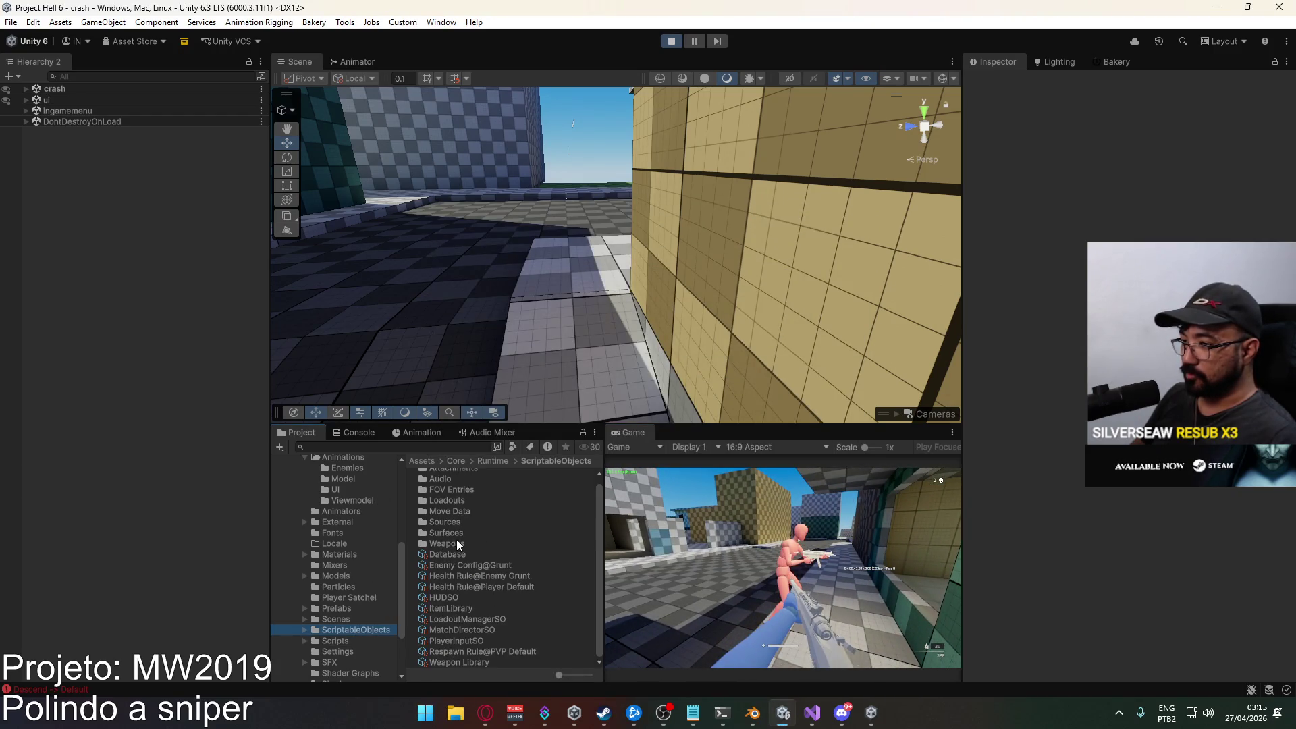
double_click(457, 543)
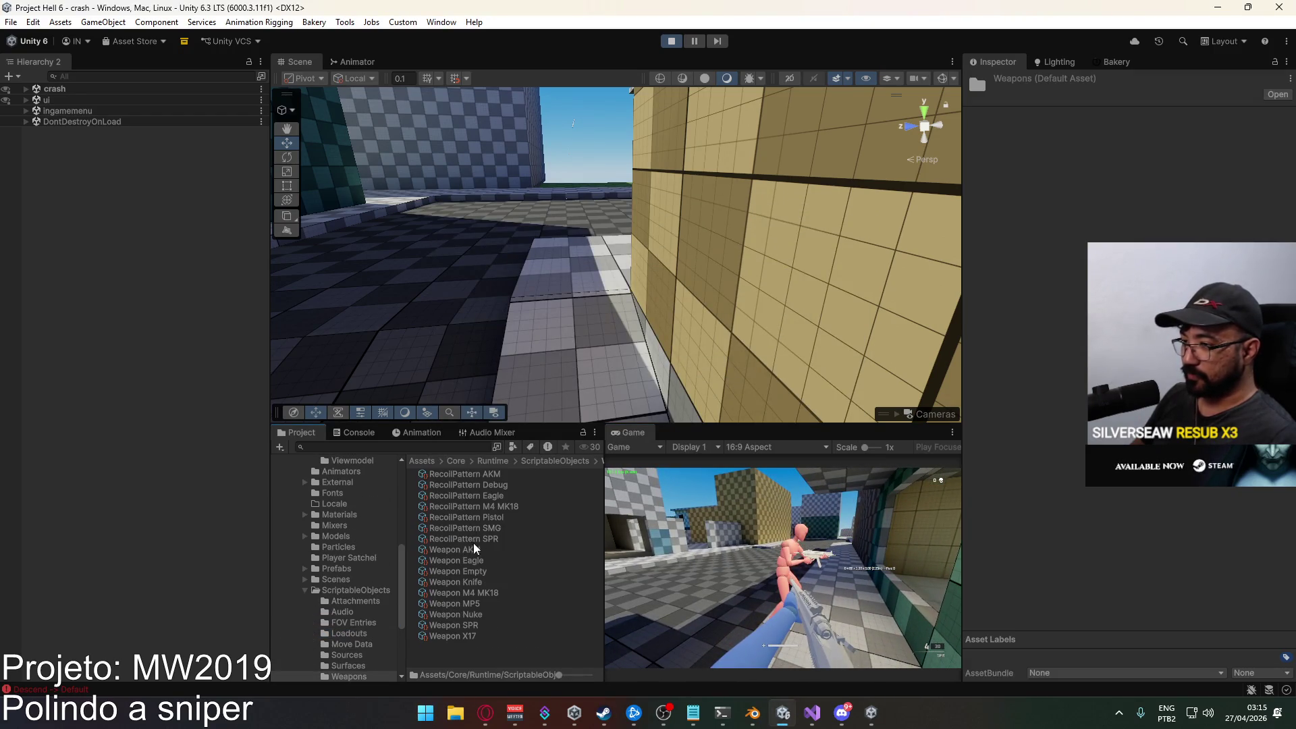
left_click(476, 627)
scroll(996, 443, "down", 5)
scroll(1026, 405, "down", 5)
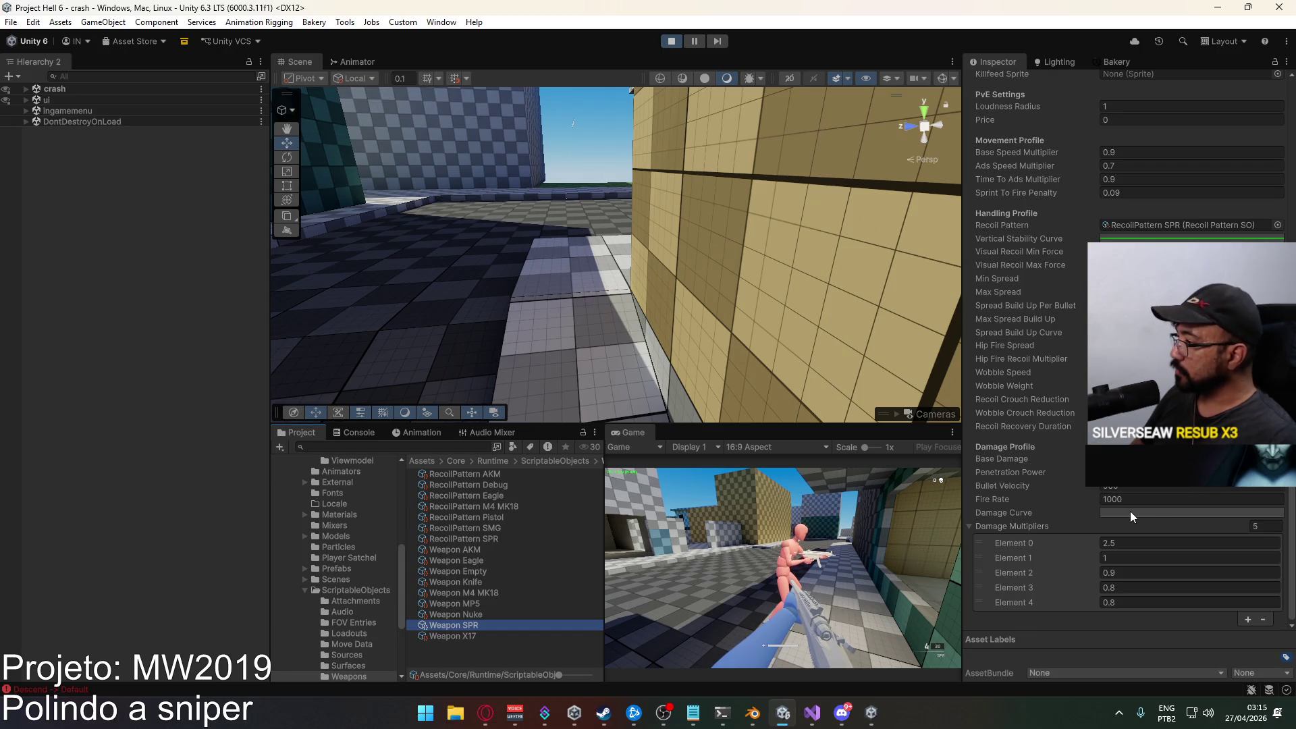
Copy Weapon Eagle's Damage Curve, paste it into Weapon SPR, and open it in the Curve editor.
left_click(477, 561)
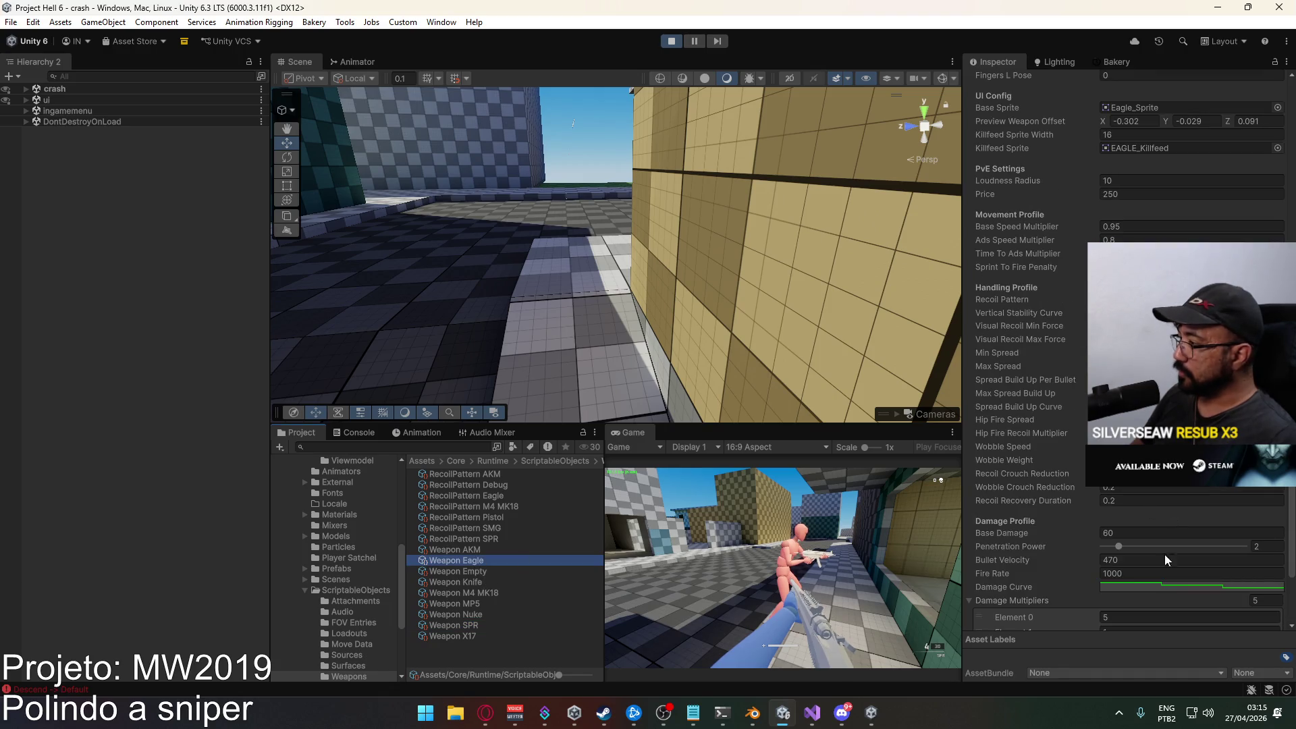
right_click(1198, 588)
left_click(1213, 609)
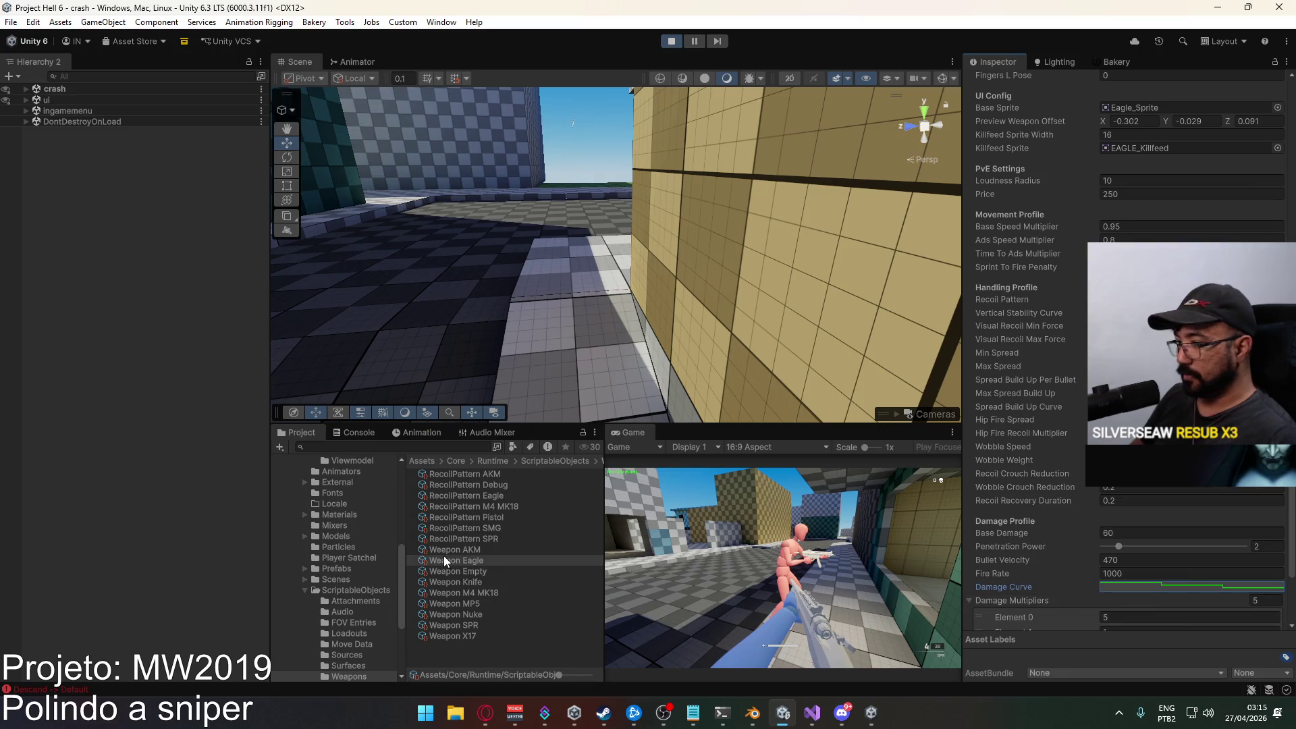
left_click(476, 624)
right_click(1177, 589)
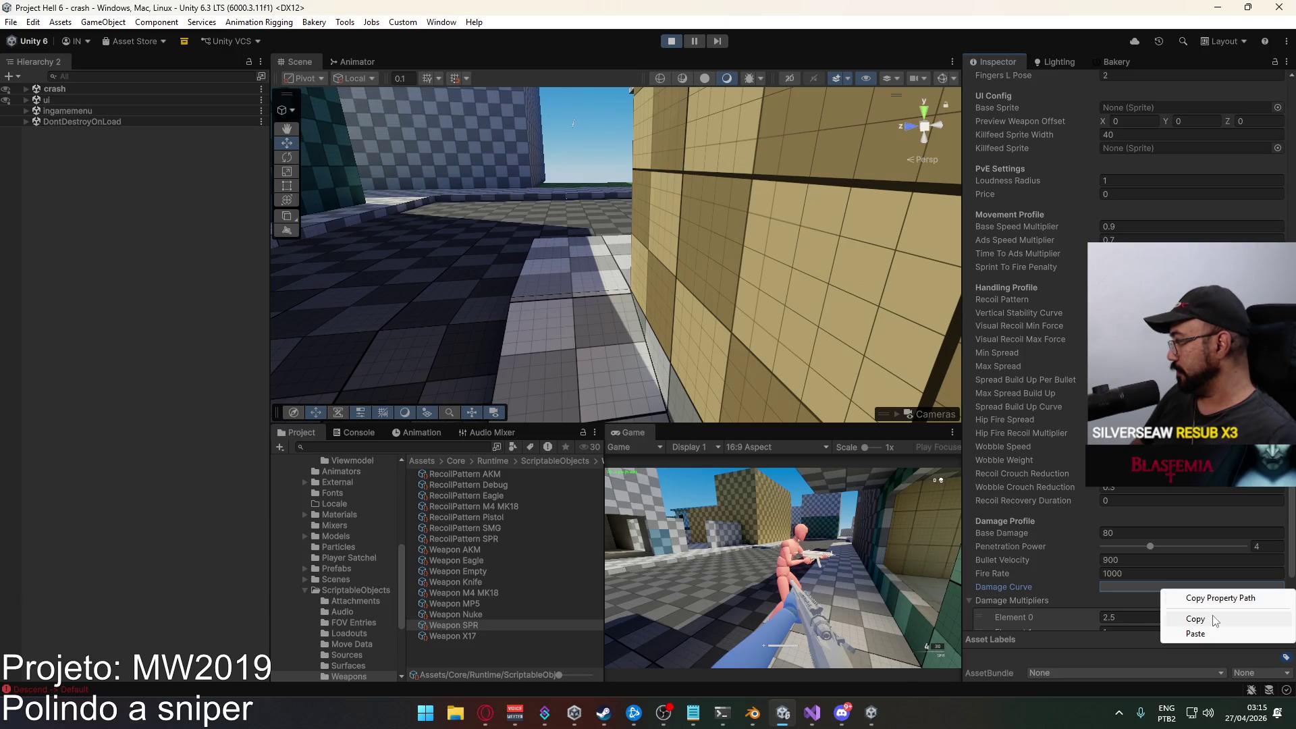
left_click(1188, 630)
left_click(1189, 589)
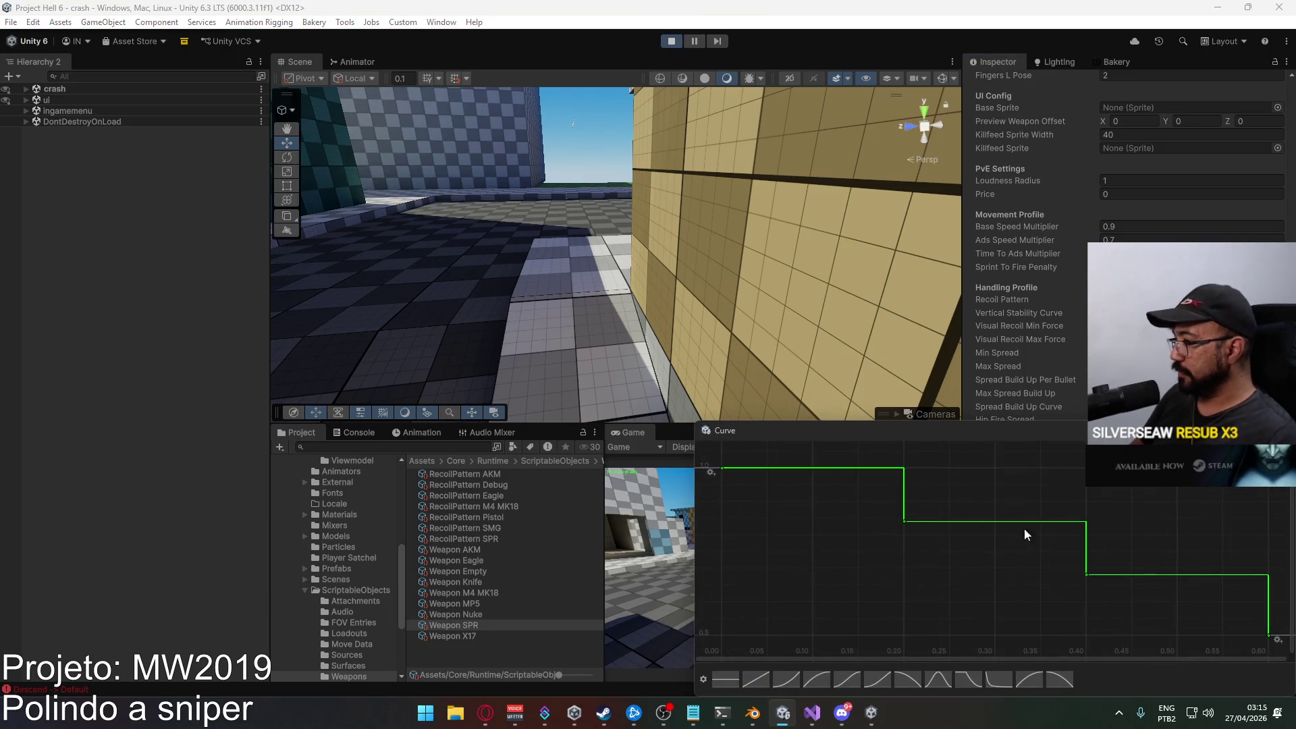
Move the Curve window to the centre and frame the SPR damage curve's steps.
scroll(1063, 514, "down", 3)
scroll(1070, 525, "down", 3)
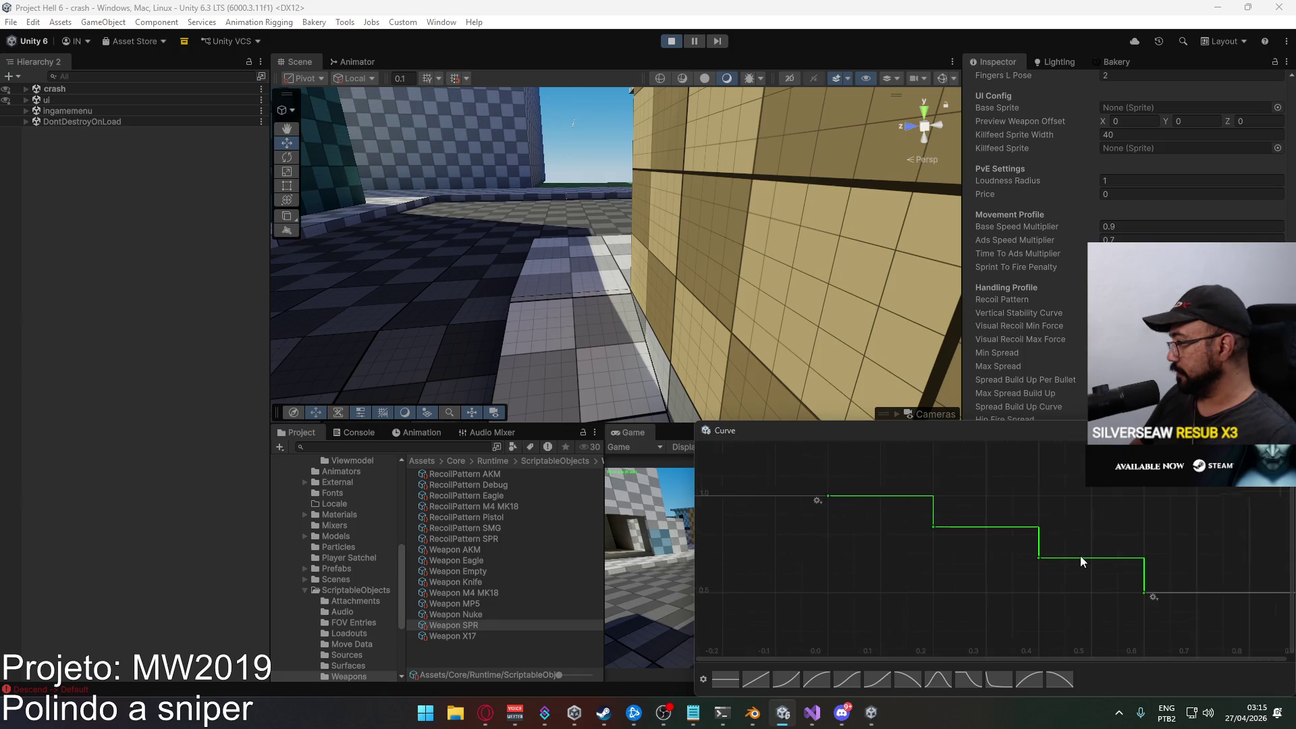
left_click_drag(1027, 431, 619, 336)
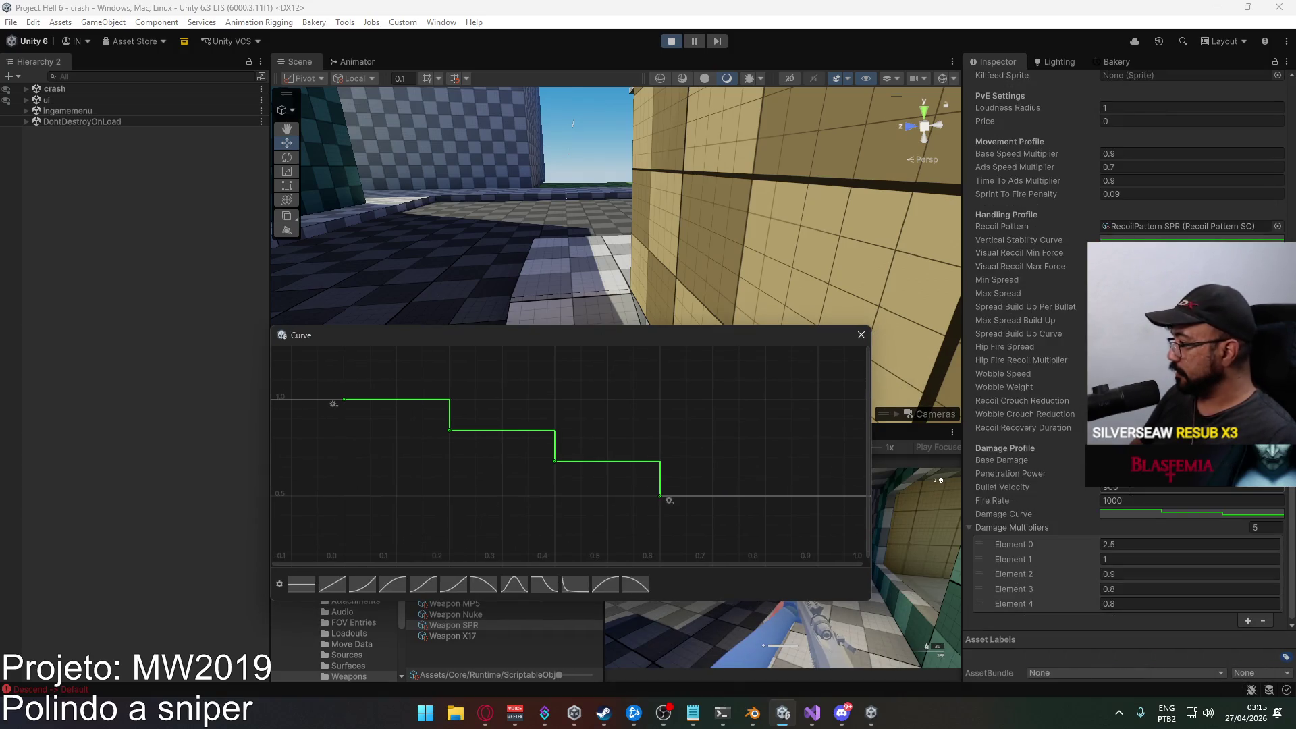
scroll(723, 493, "down", 1)
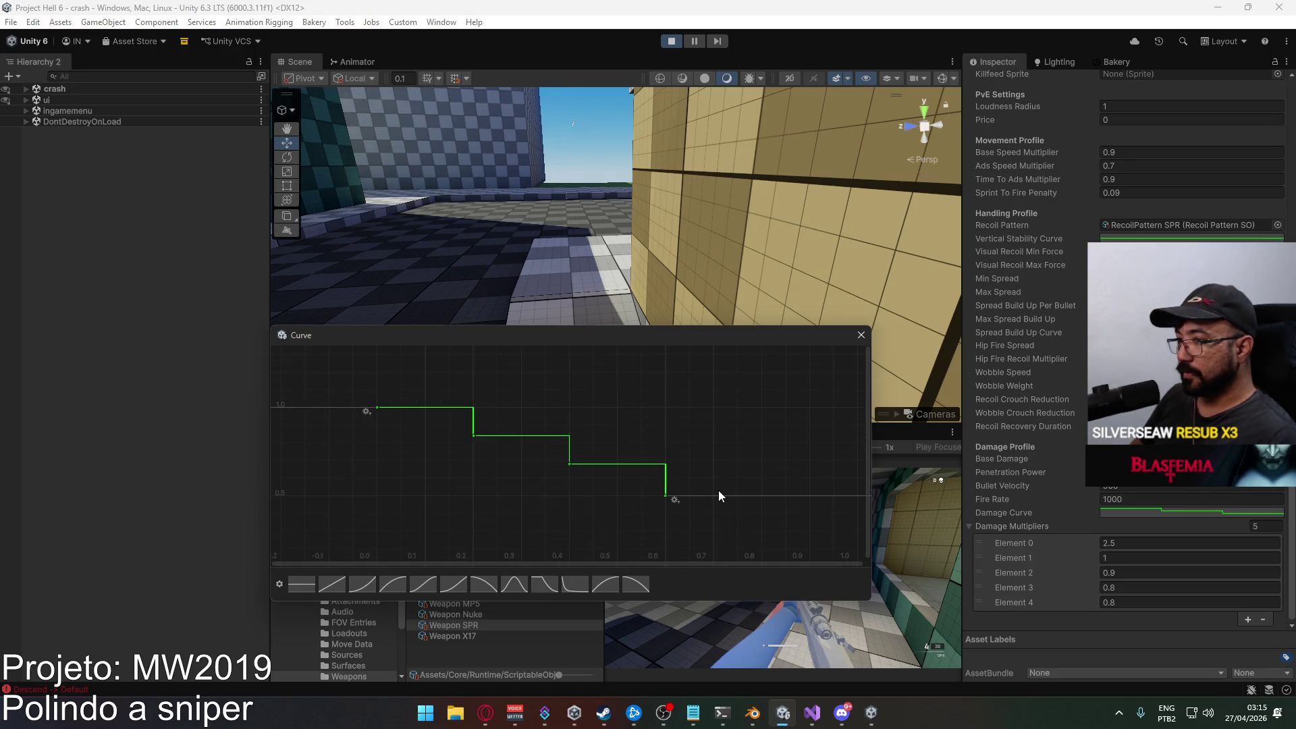
mouse_move(549, 436)
left_mouse_down()
mouse_move(612, 434)
mouse_move(611, 451)
left_mouse_up()
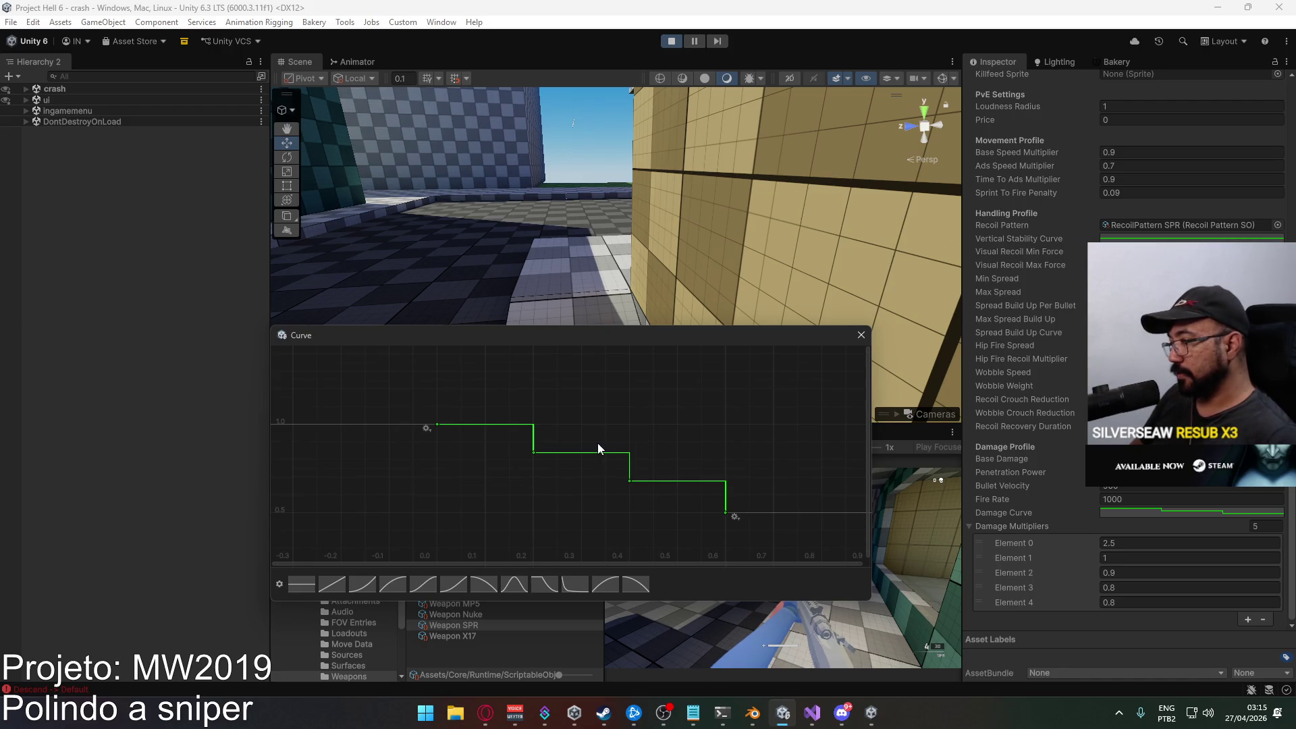
scroll(556, 438, "up", 3)
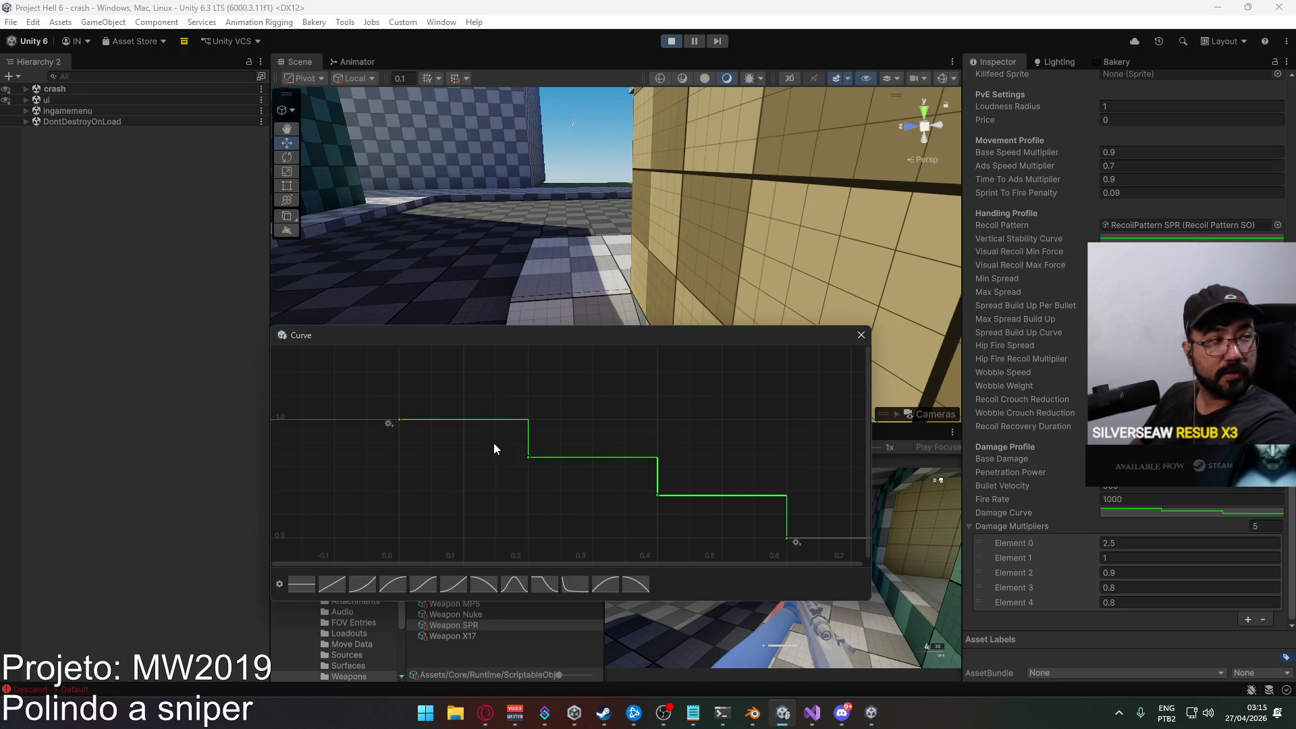
mouse_move(771, 481)
left_mouse_down()
mouse_move(745, 410)
mouse_move(746, 451)
left_mouse_up()
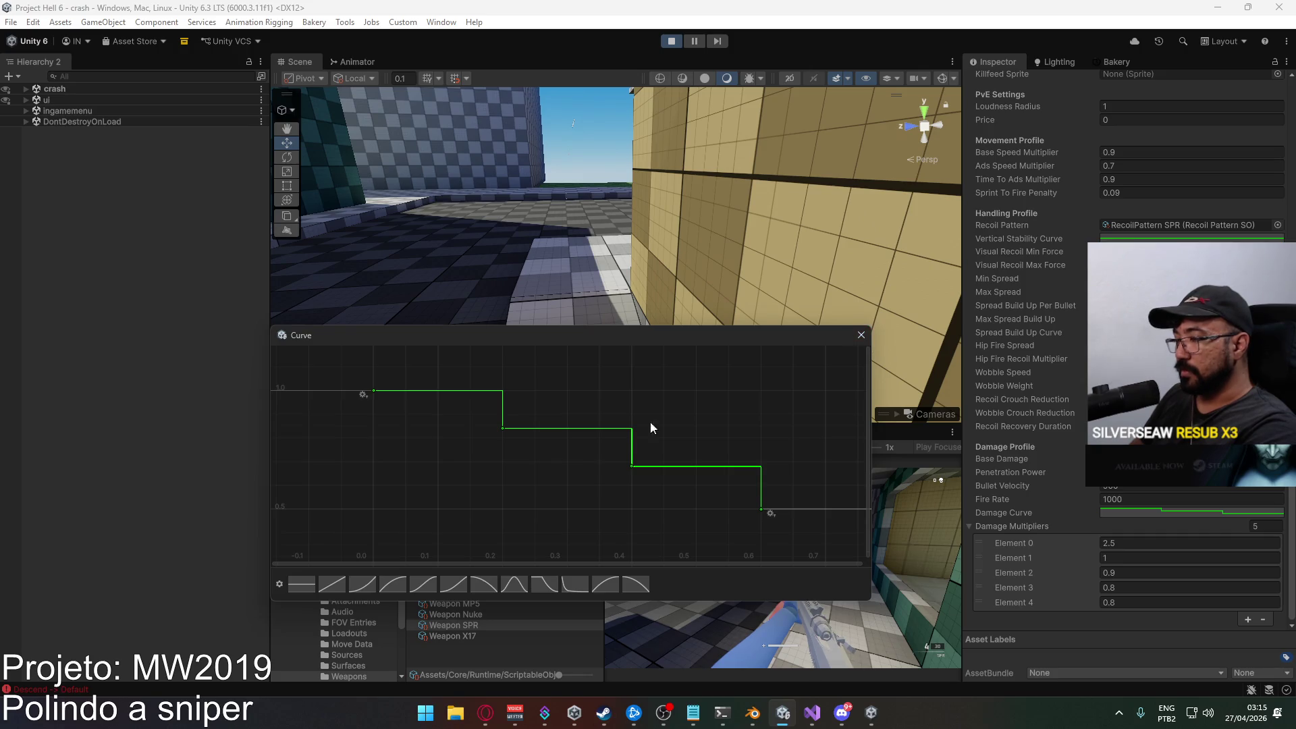
Select the final keyframe at time 0.6 and open its time and value fields.
left_click_drag(548, 414, 459, 449)
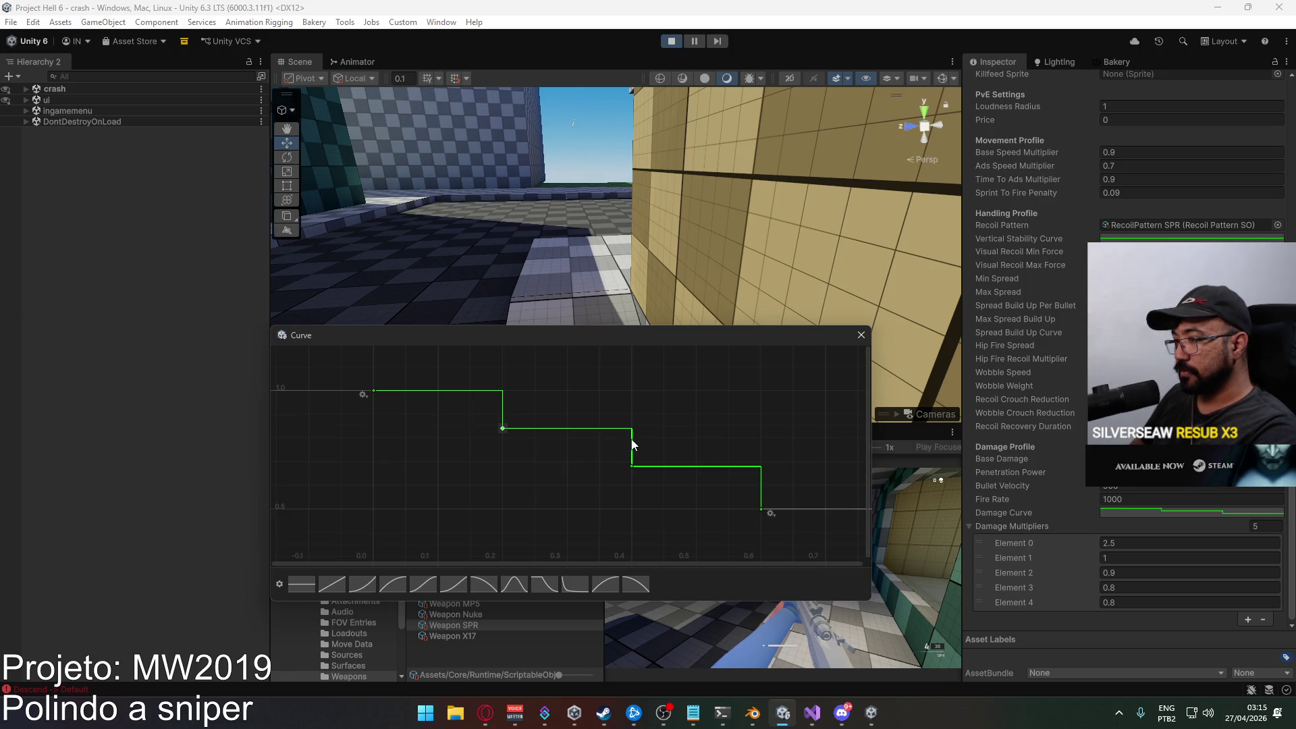
left_click_drag(719, 540, 719, 540)
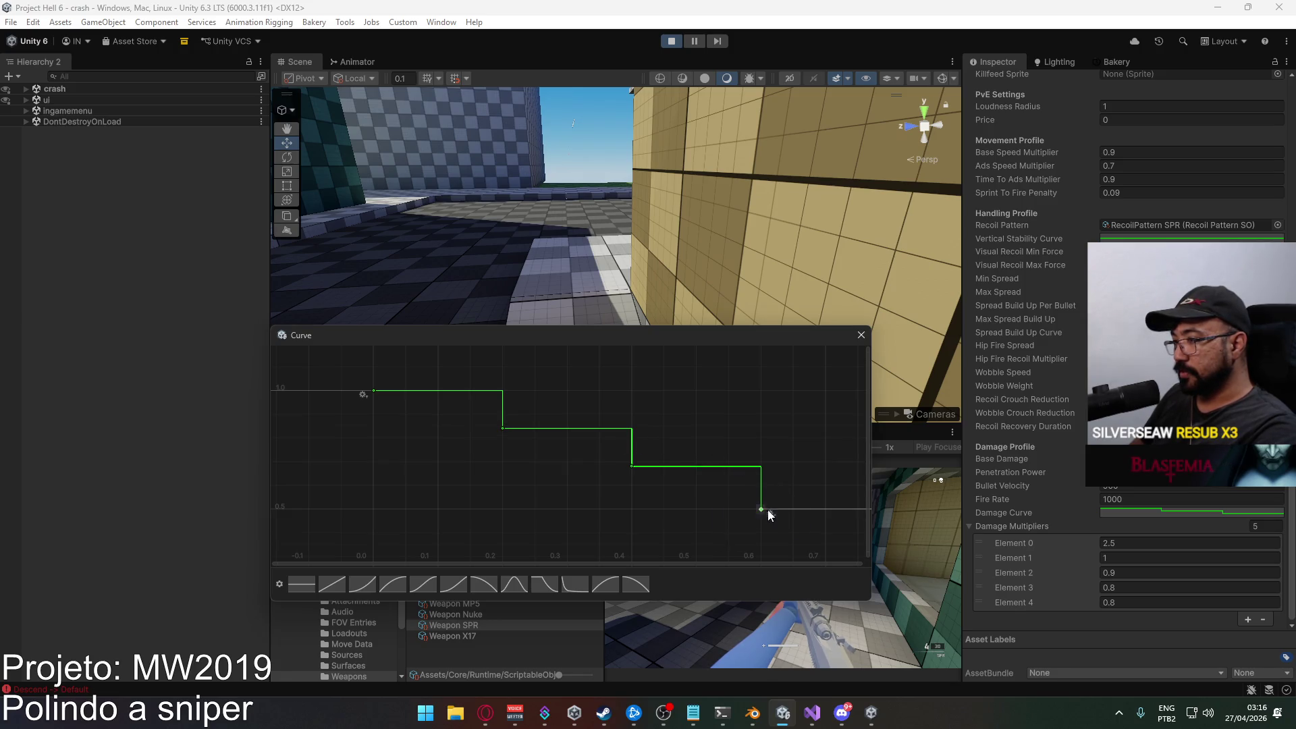
double_click(771, 504)
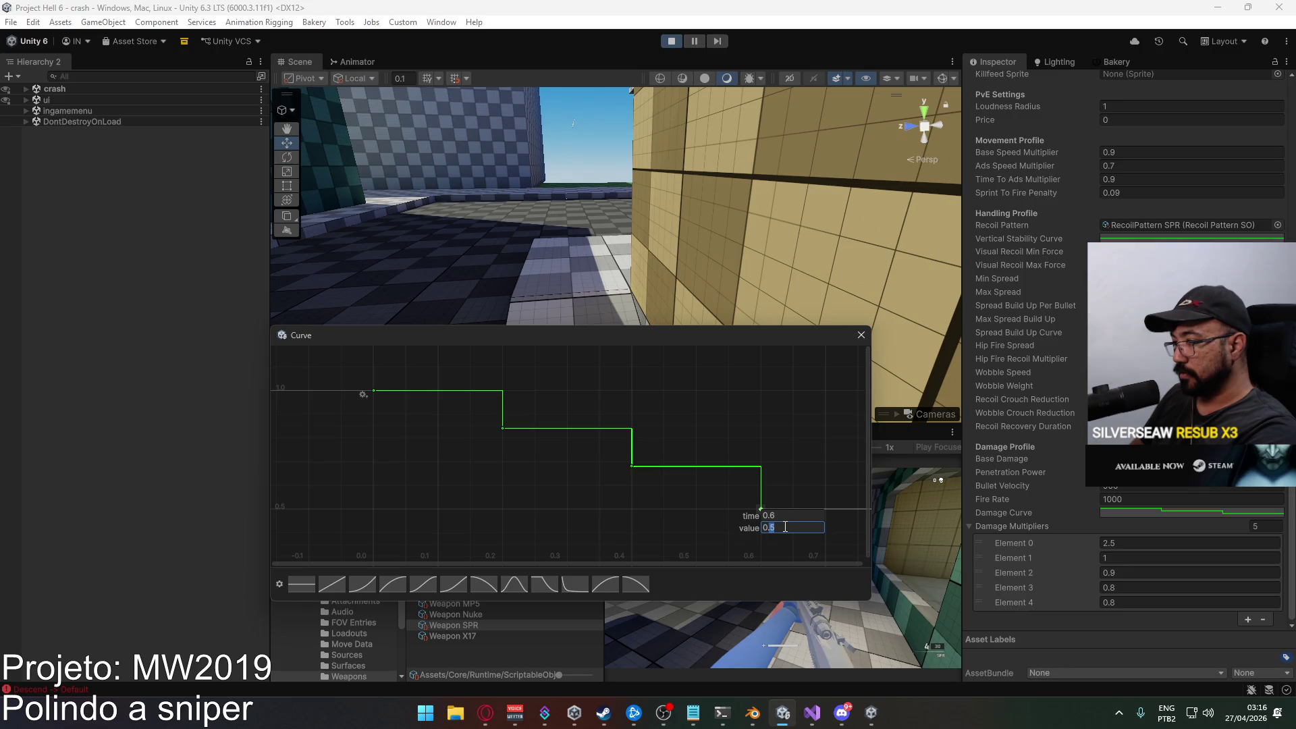
Move the last key to time 1.0, undoing an accidental value change to 1.
type("1")
key("Return")
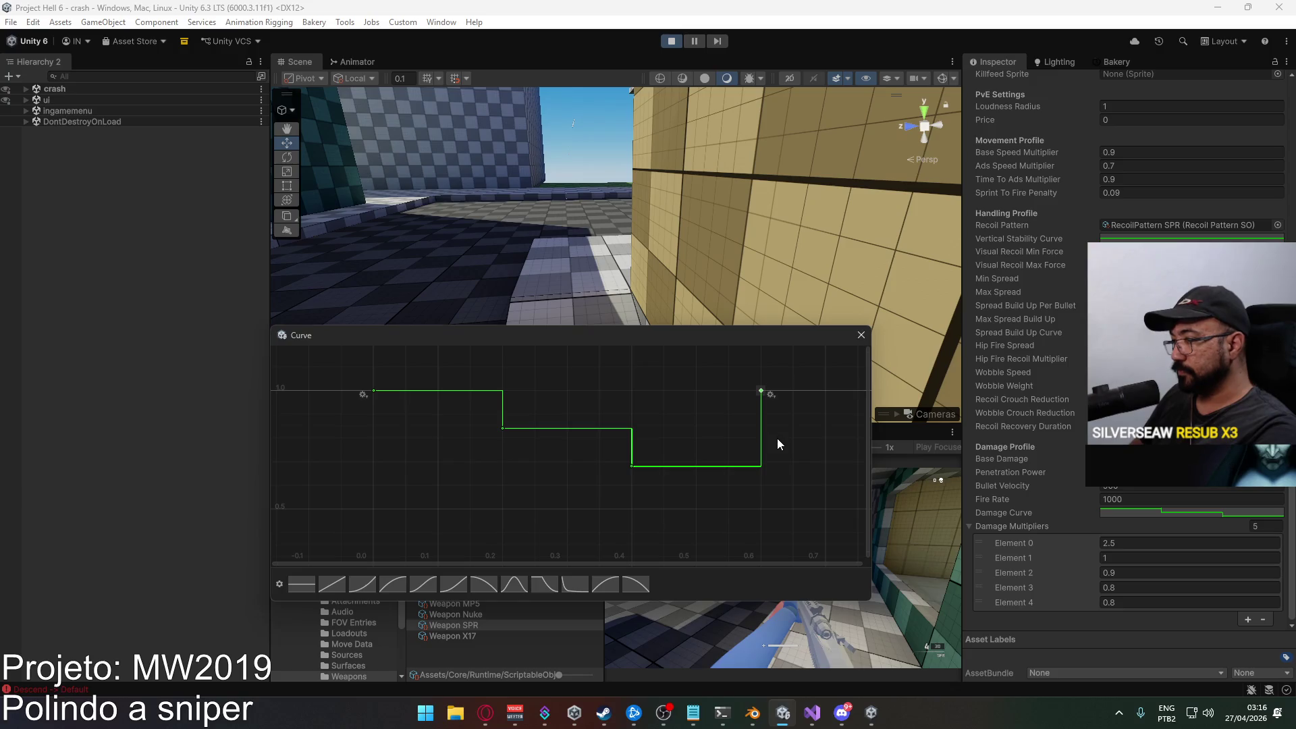
key("ctrl+z")
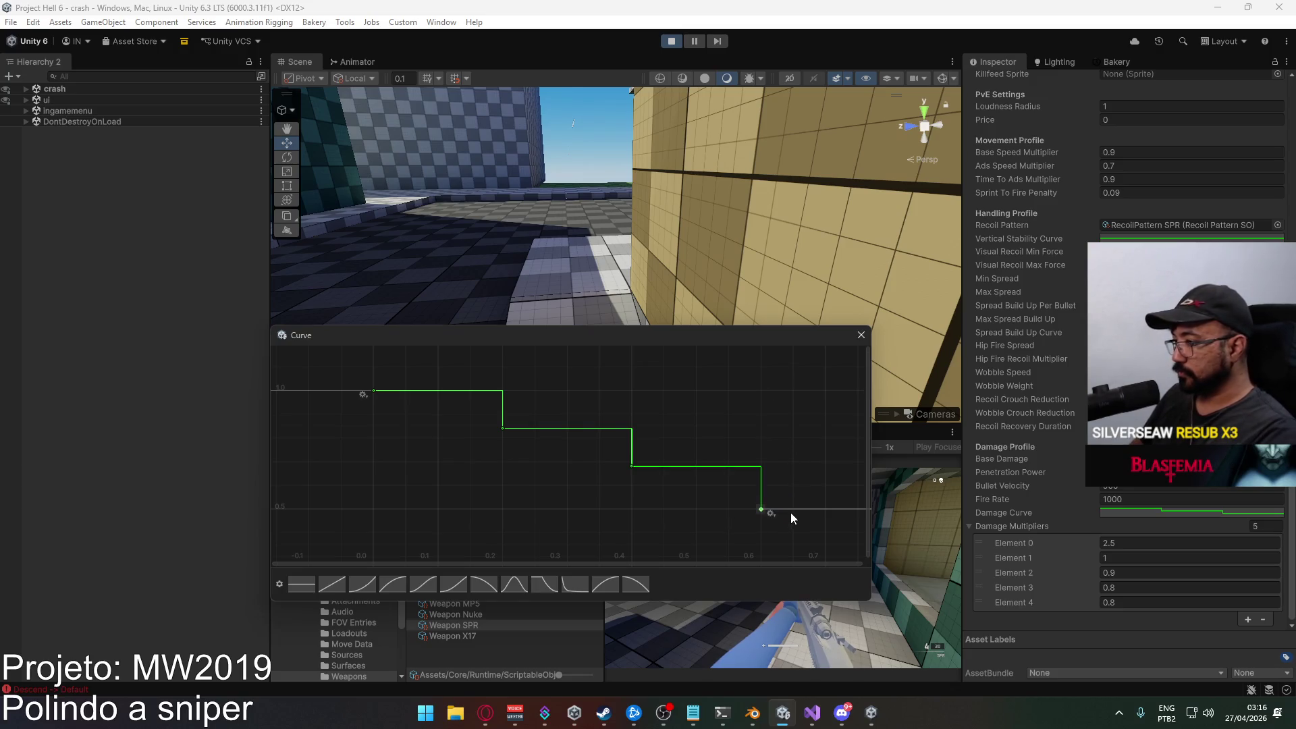
left_click(796, 517)
type("1")
key("Return")
Retime the earlier keys, placing the first drop at time 0.37.
left_click_drag(662, 481, 549, 460)
double_click(492, 453)
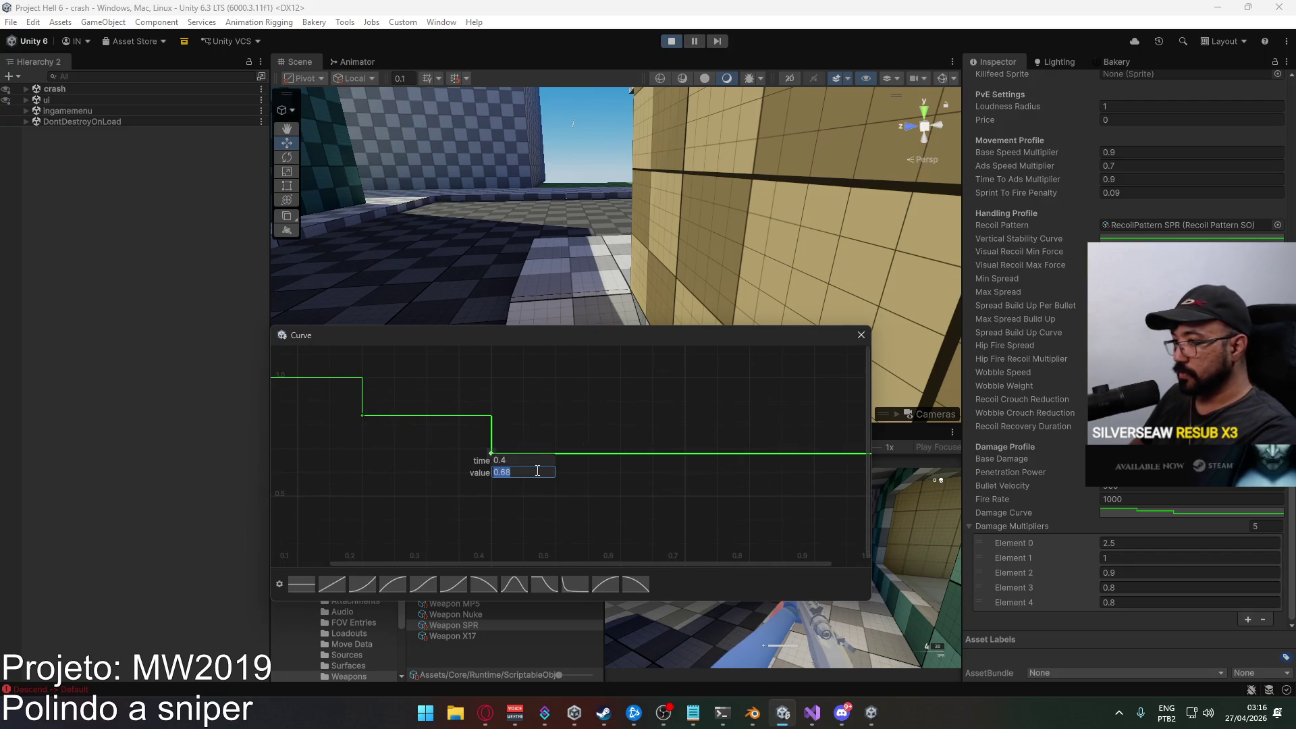
left_click(501, 461)
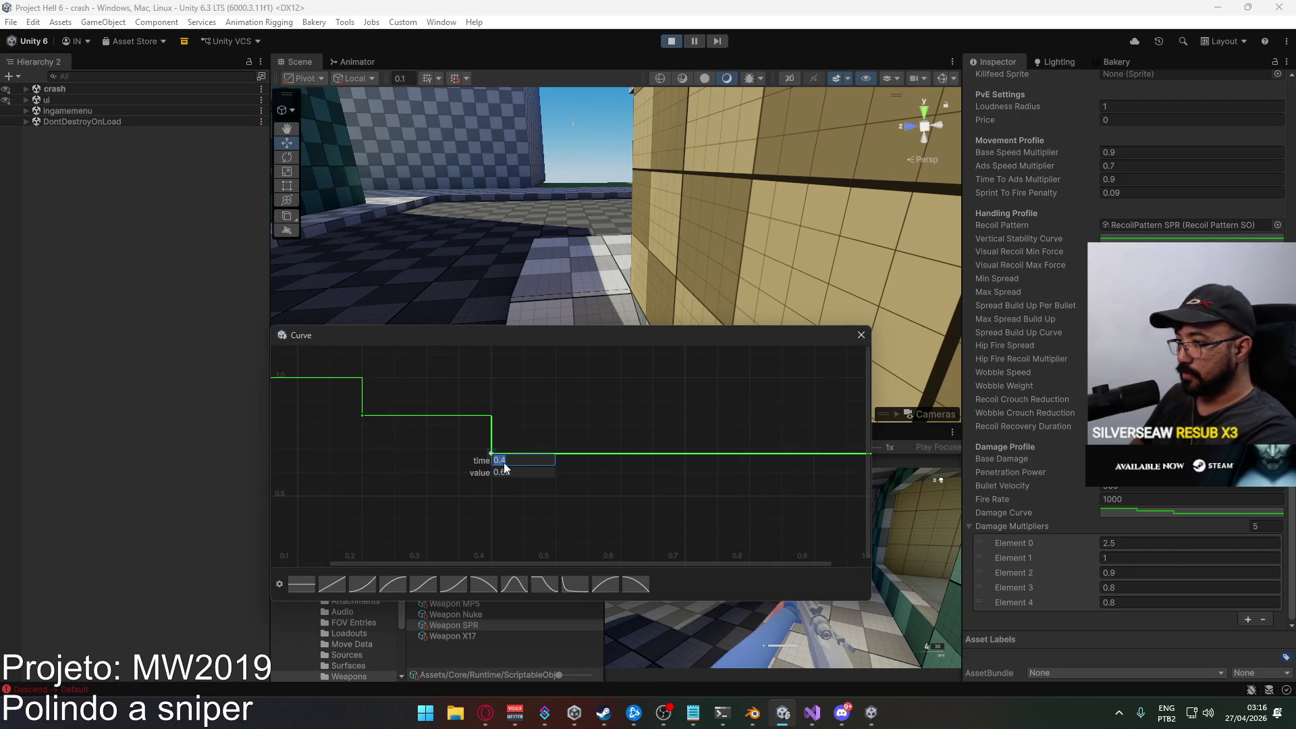
type("0")
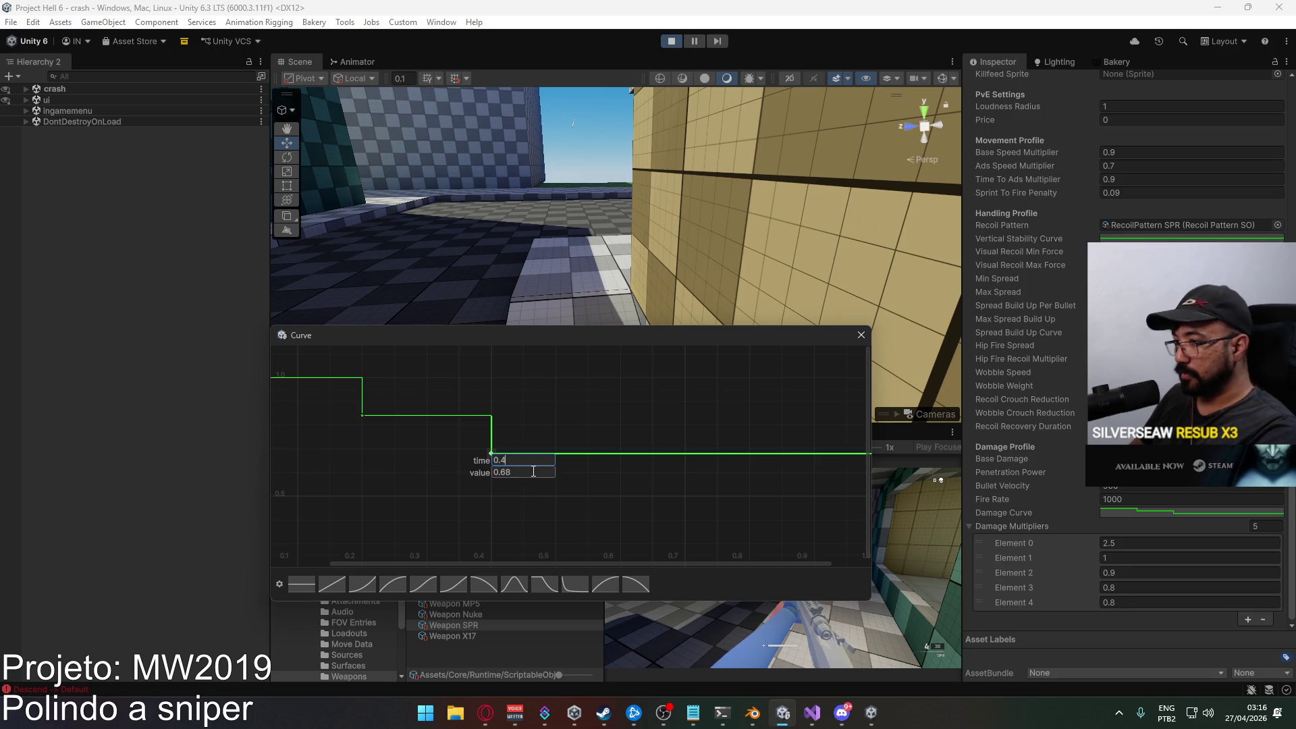
key("Return")
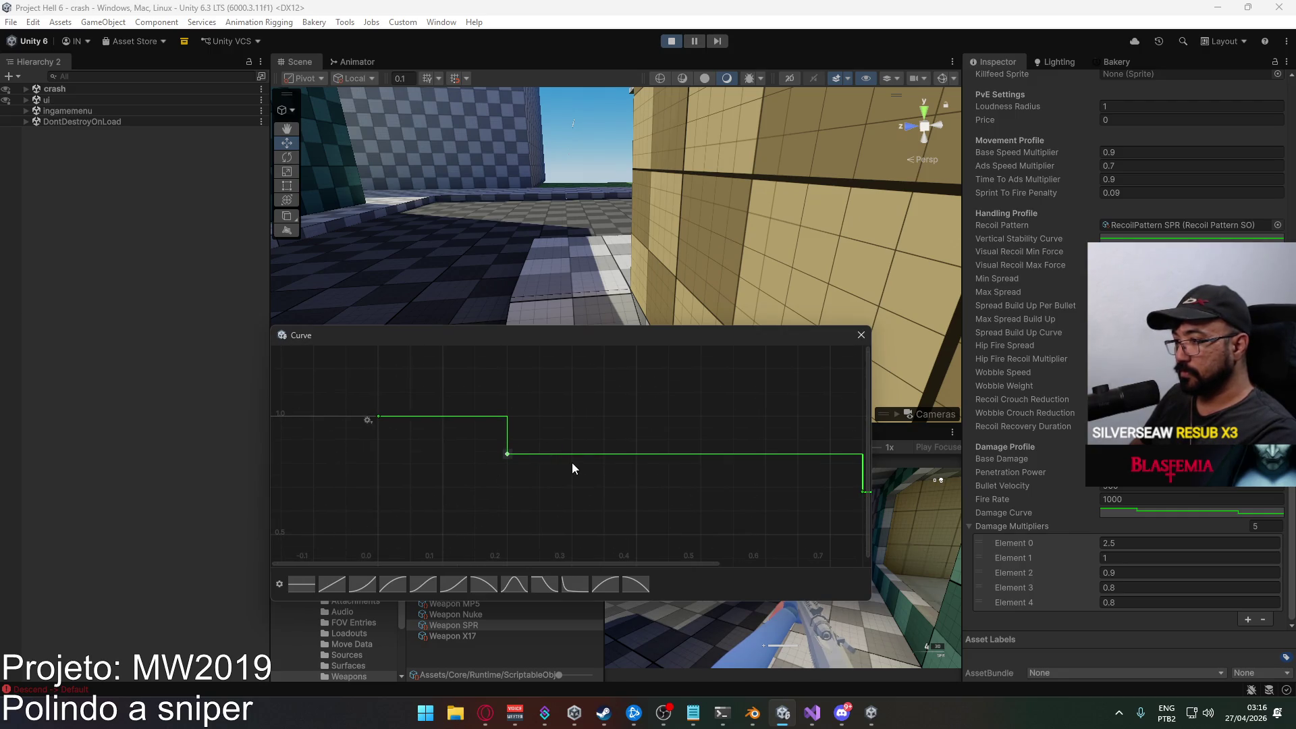
double_click(507, 453)
type("0")
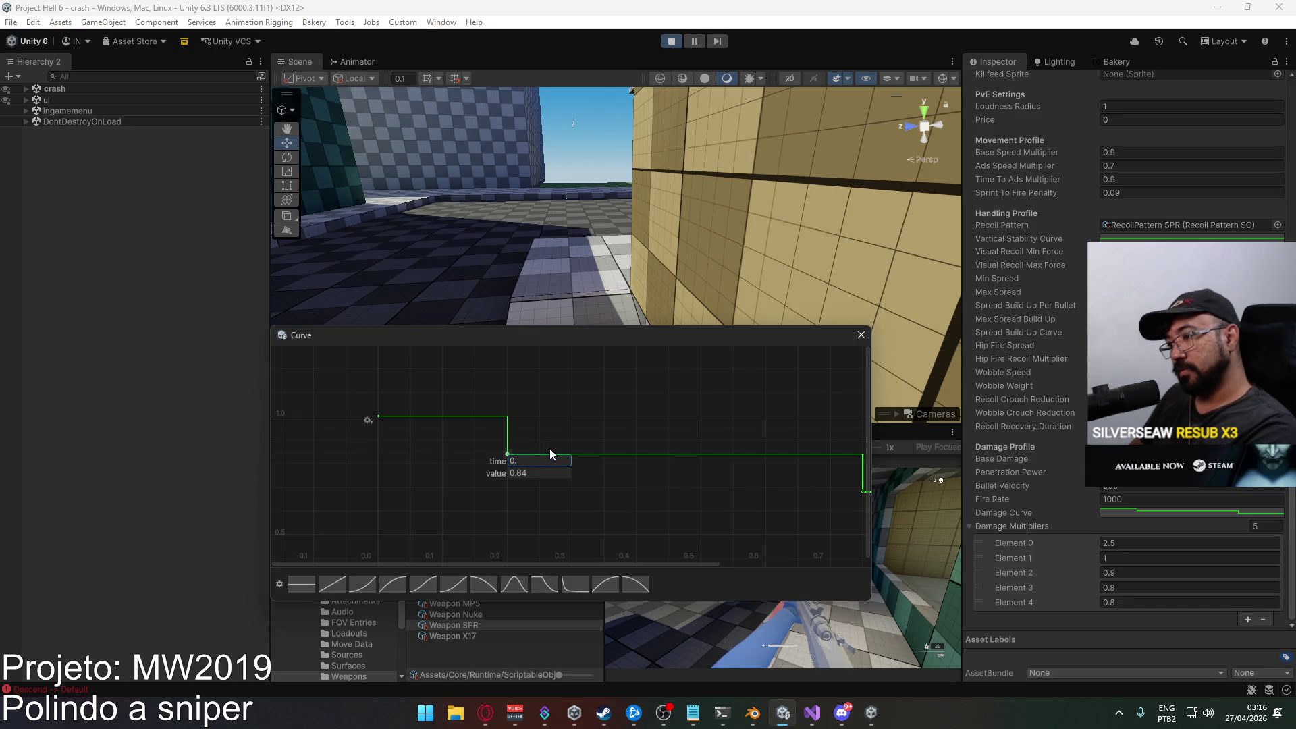
type(".3")
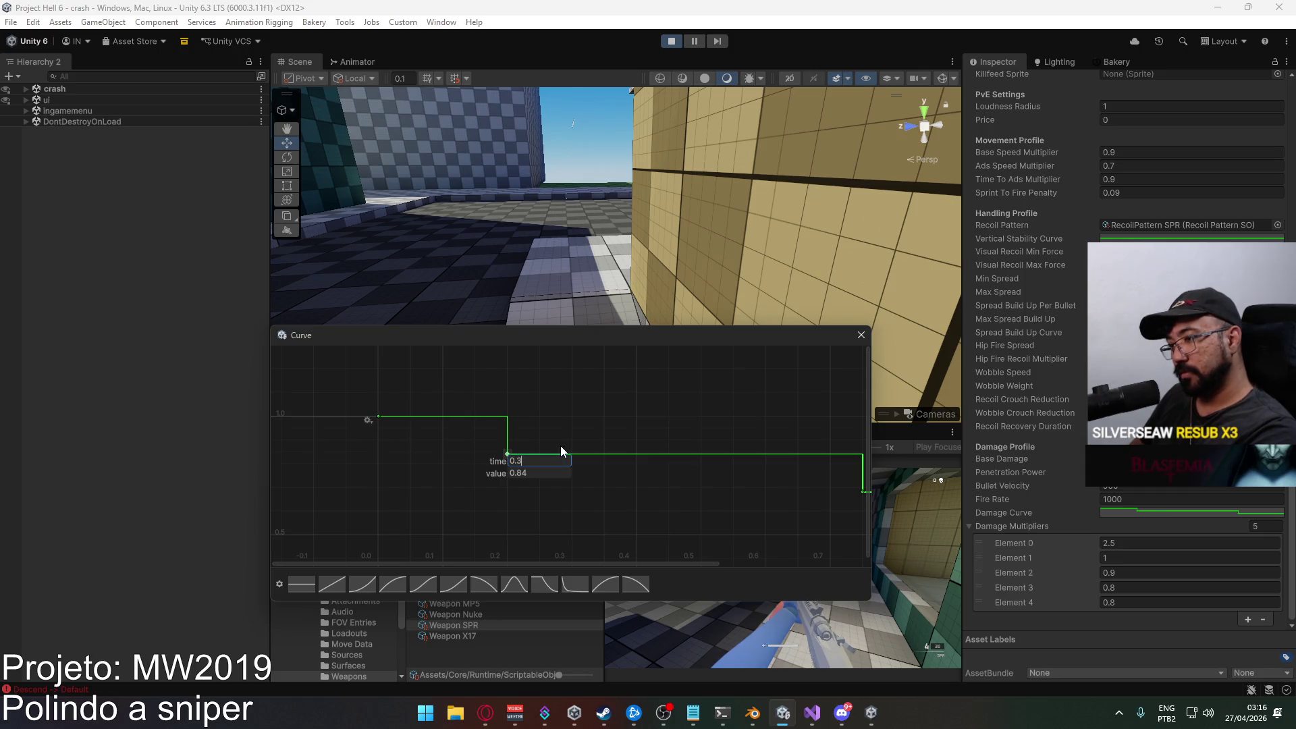
key("Tab")
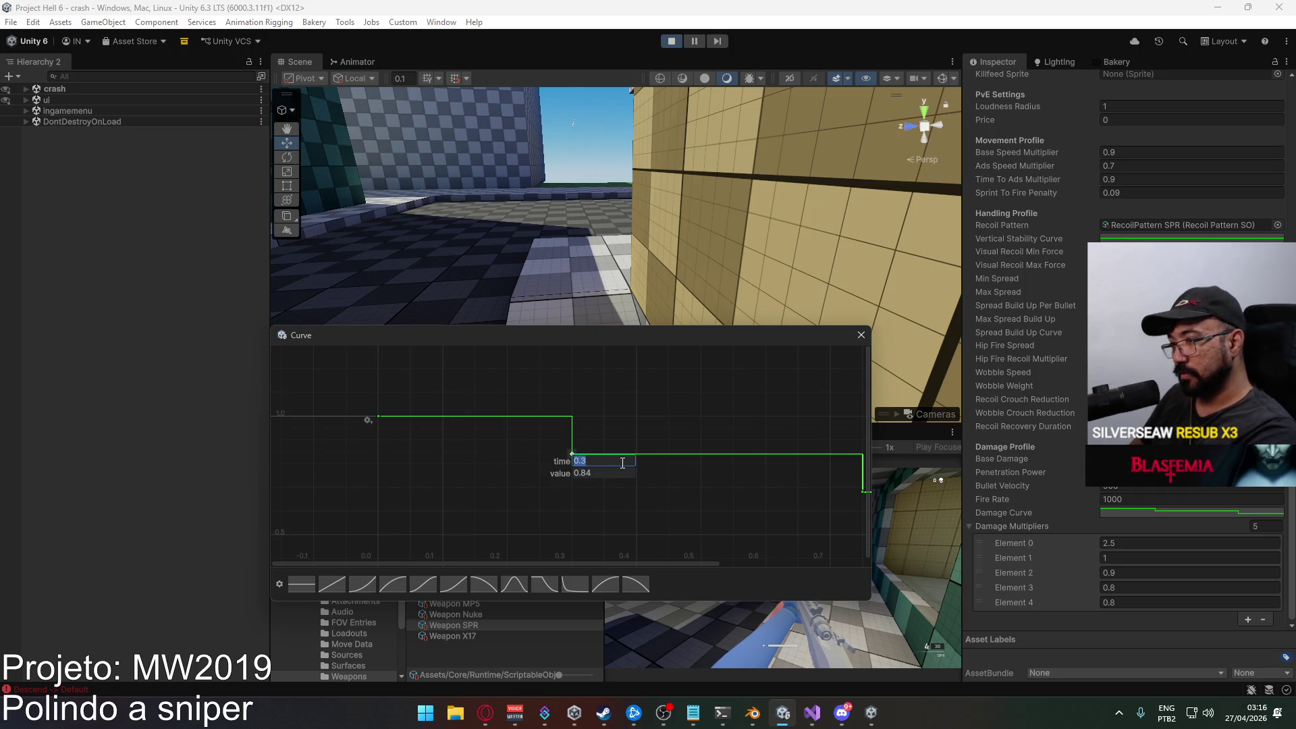
type("0.37")
key("Return")
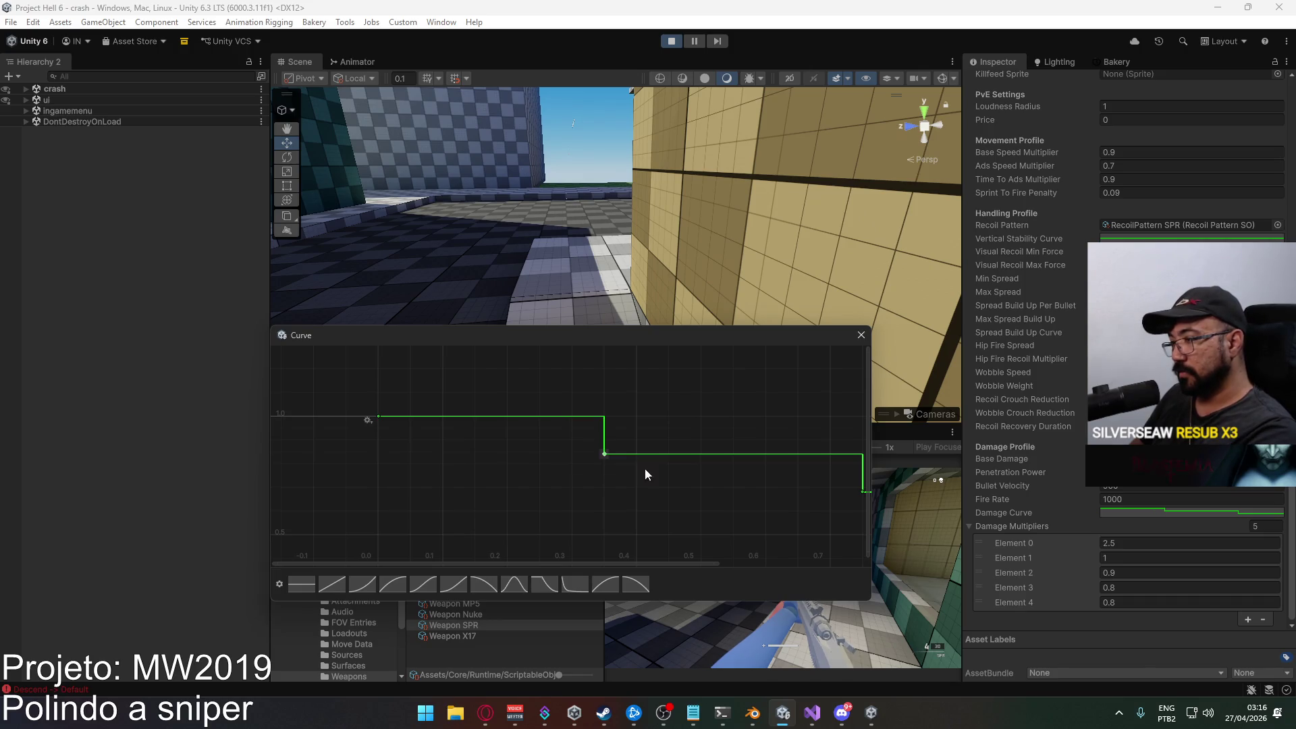
Move the second-drop key from 0.75 to its new earlier time, then close the curve editor.
mouse_move(781, 488)
left_mouse_down()
mouse_move(533, 441)
mouse_move(586, 447)
mouse_move(576, 451)
left_mouse_up()
right_click(658, 456)
left_click(668, 477)
left_click(671, 463)
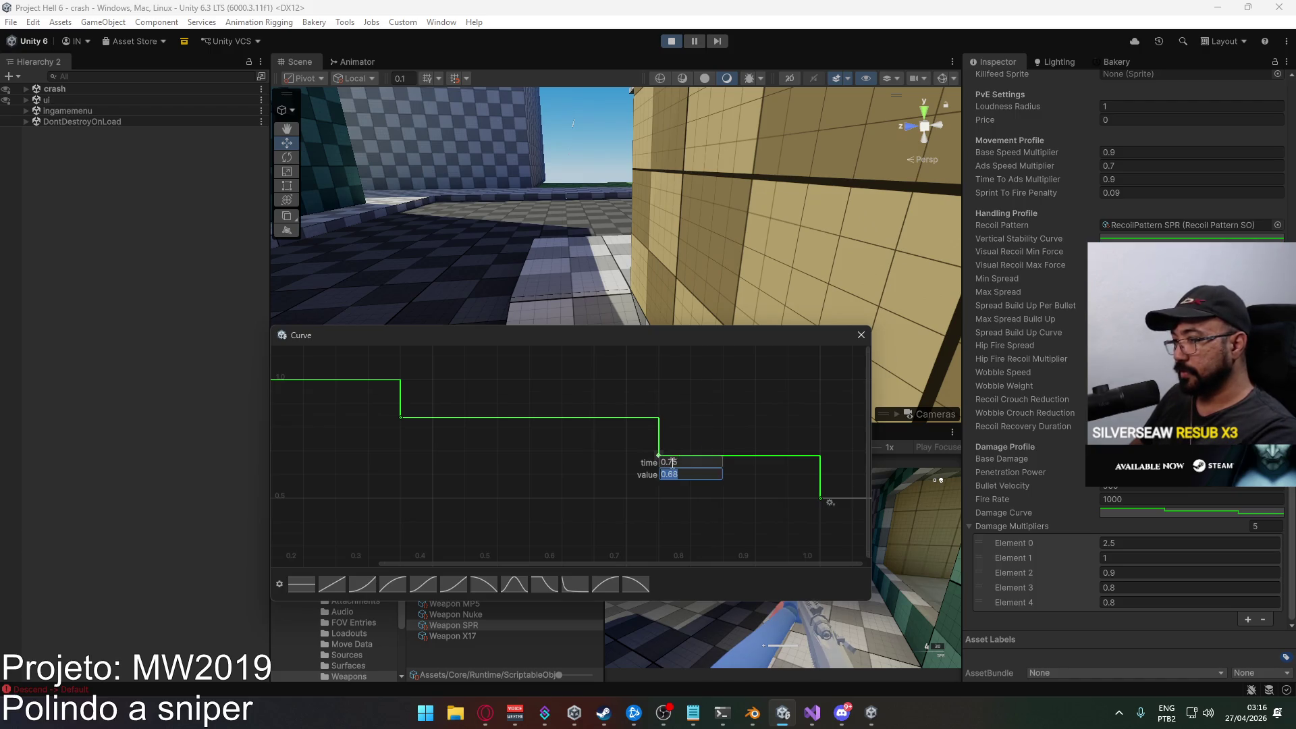
type("0.5")
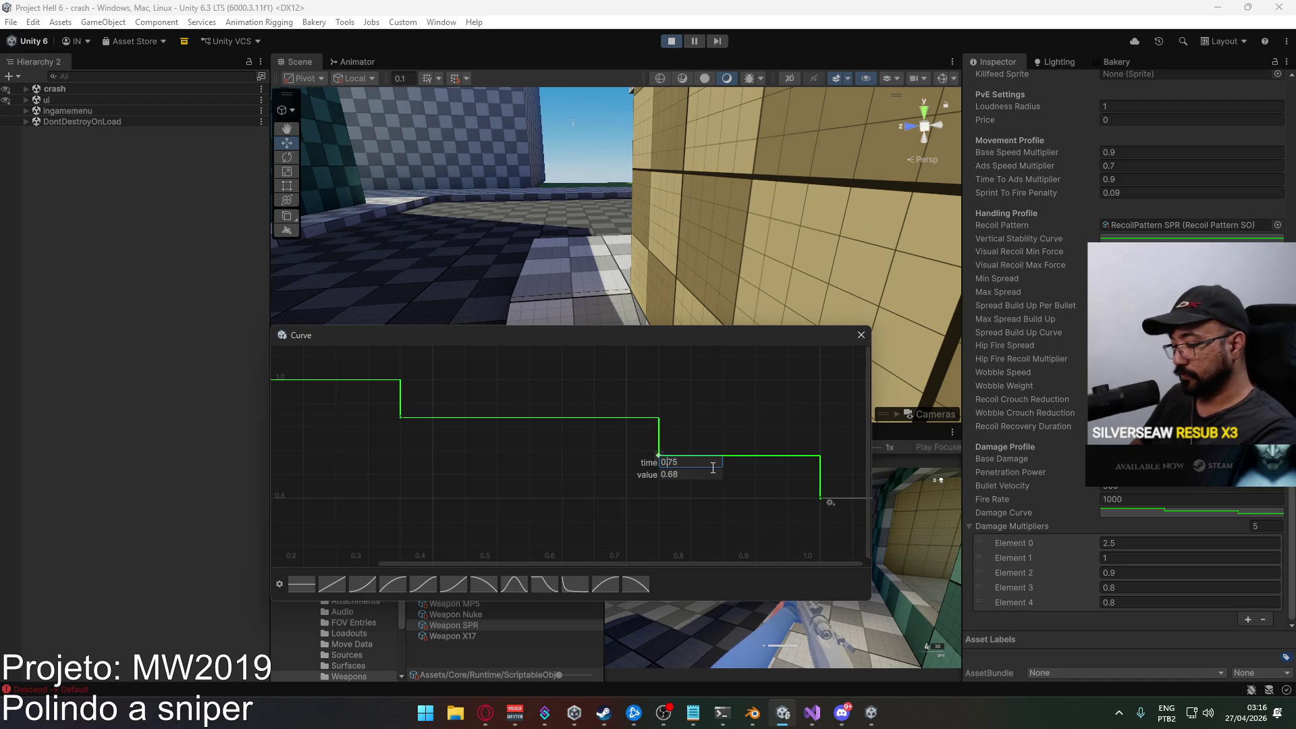
key("Return")
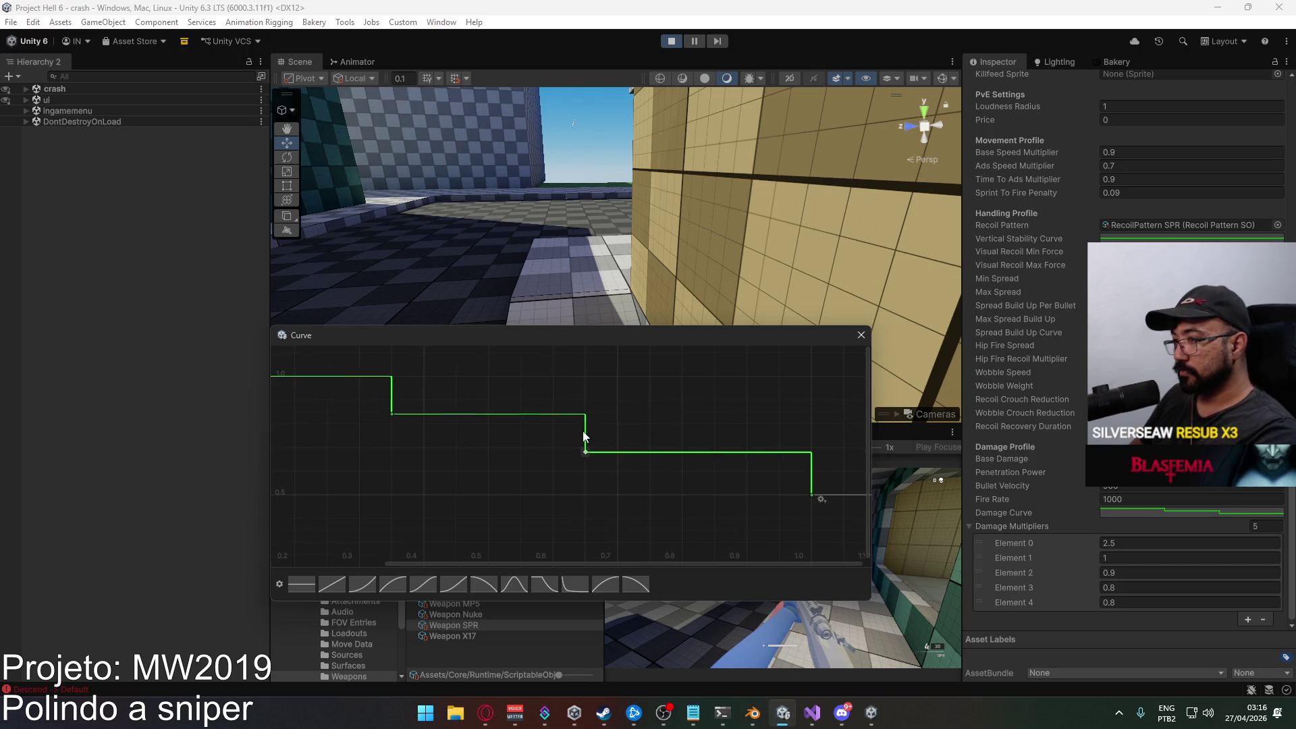
left_click(861, 334)
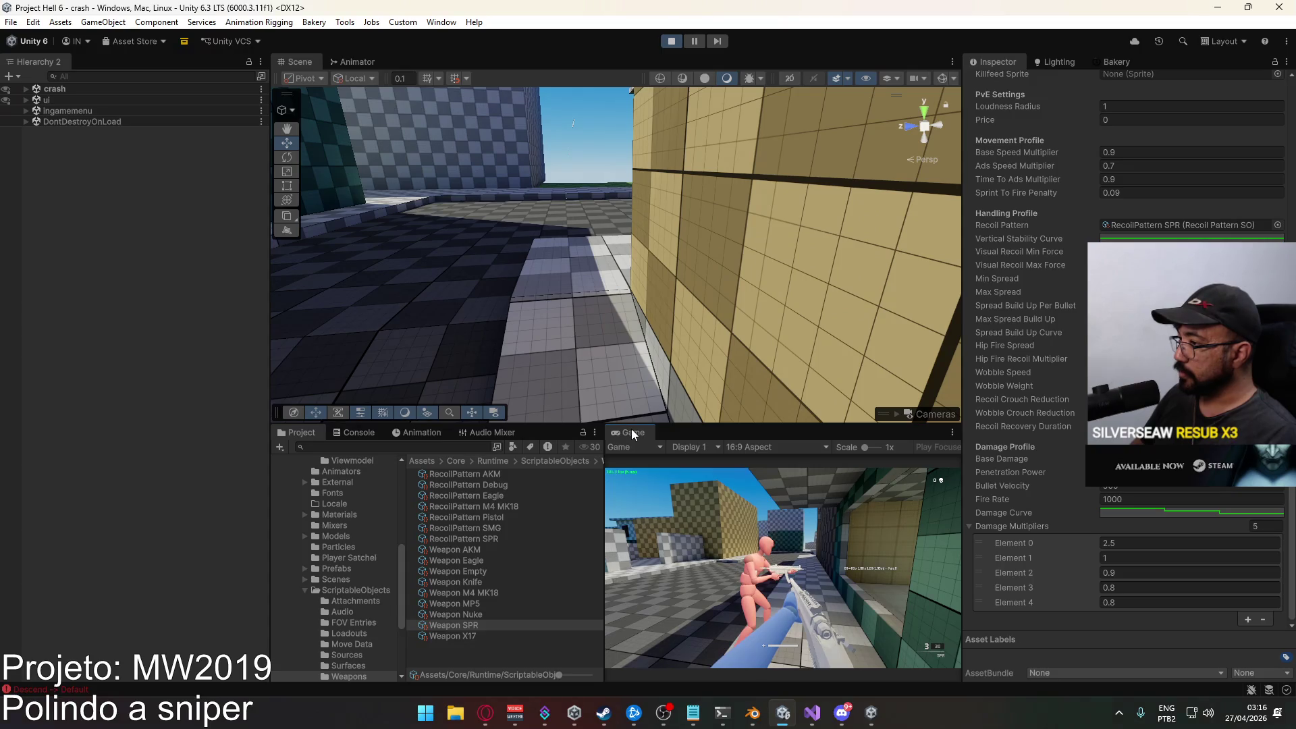
Maximize the Game view to fill the editor.
key("super")
left_click(621, 432)
right_click(621, 432)
left_click(704, 474)
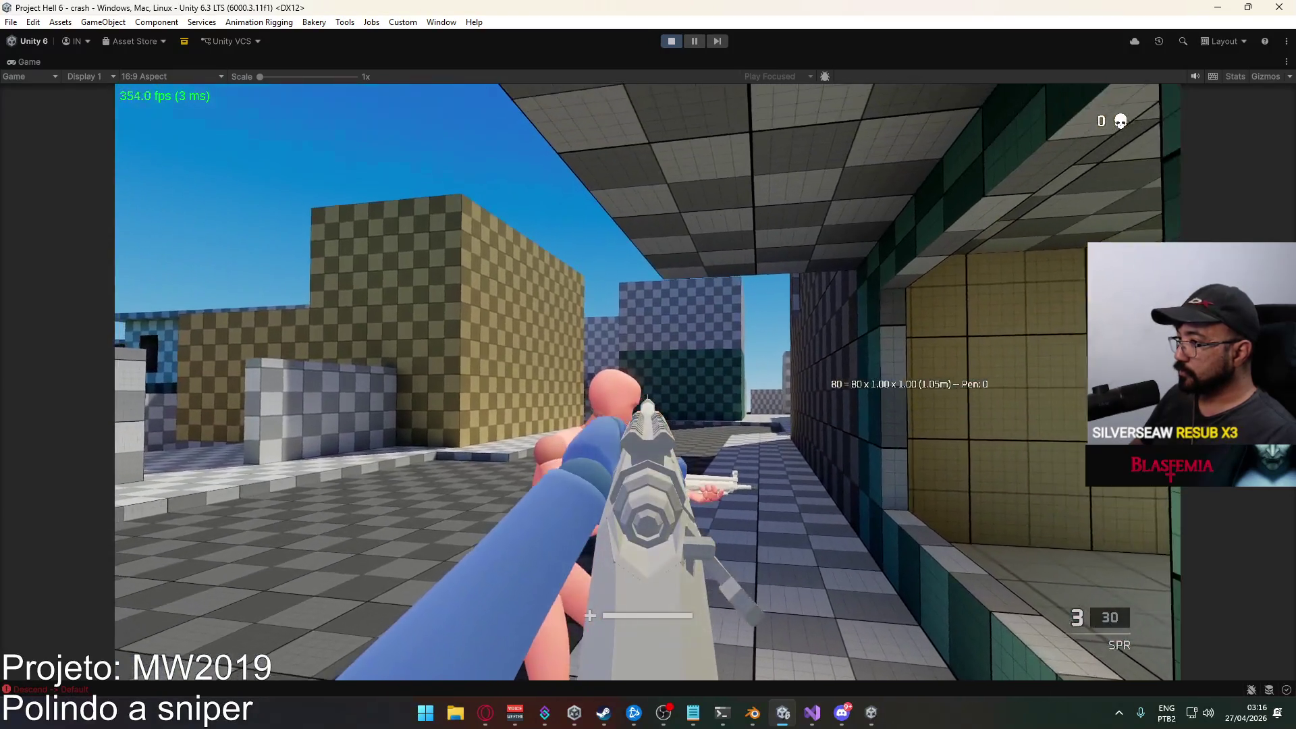
Shoot the training dummy with the SPR, approach it and reload.
left_click(648, 381)
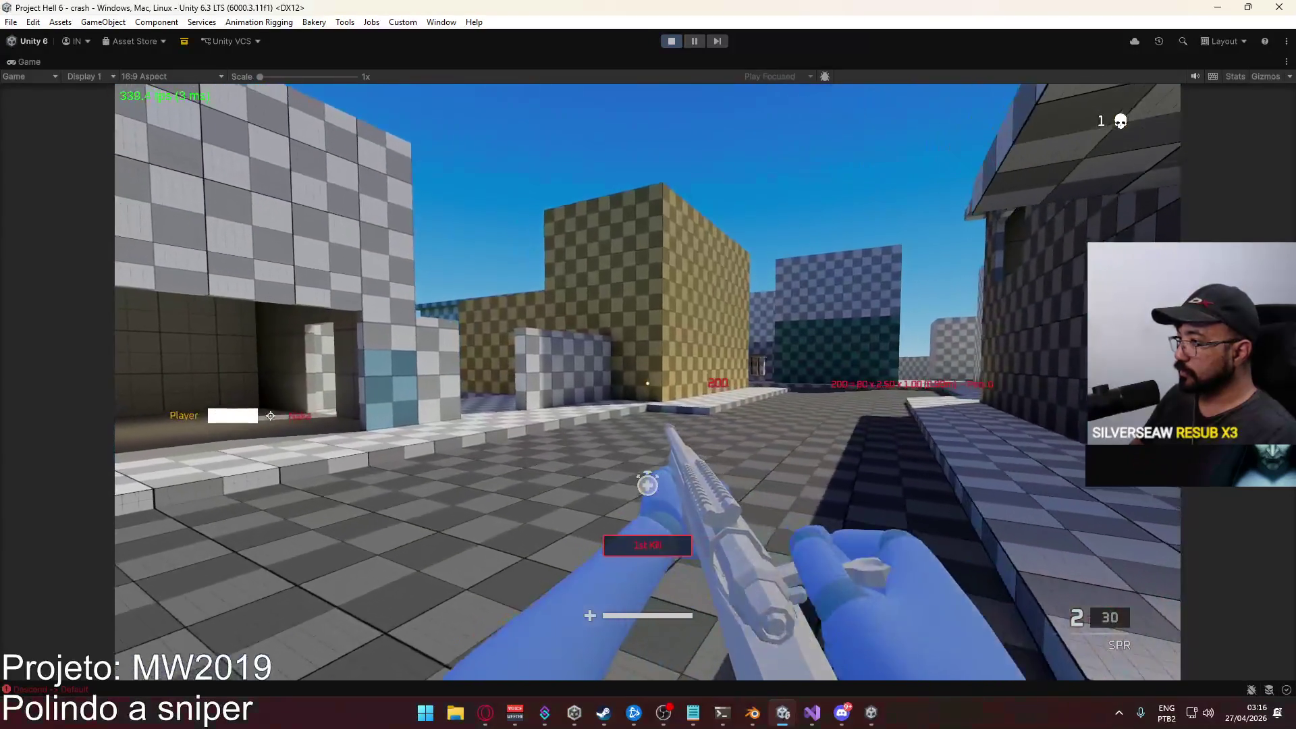
key("w")
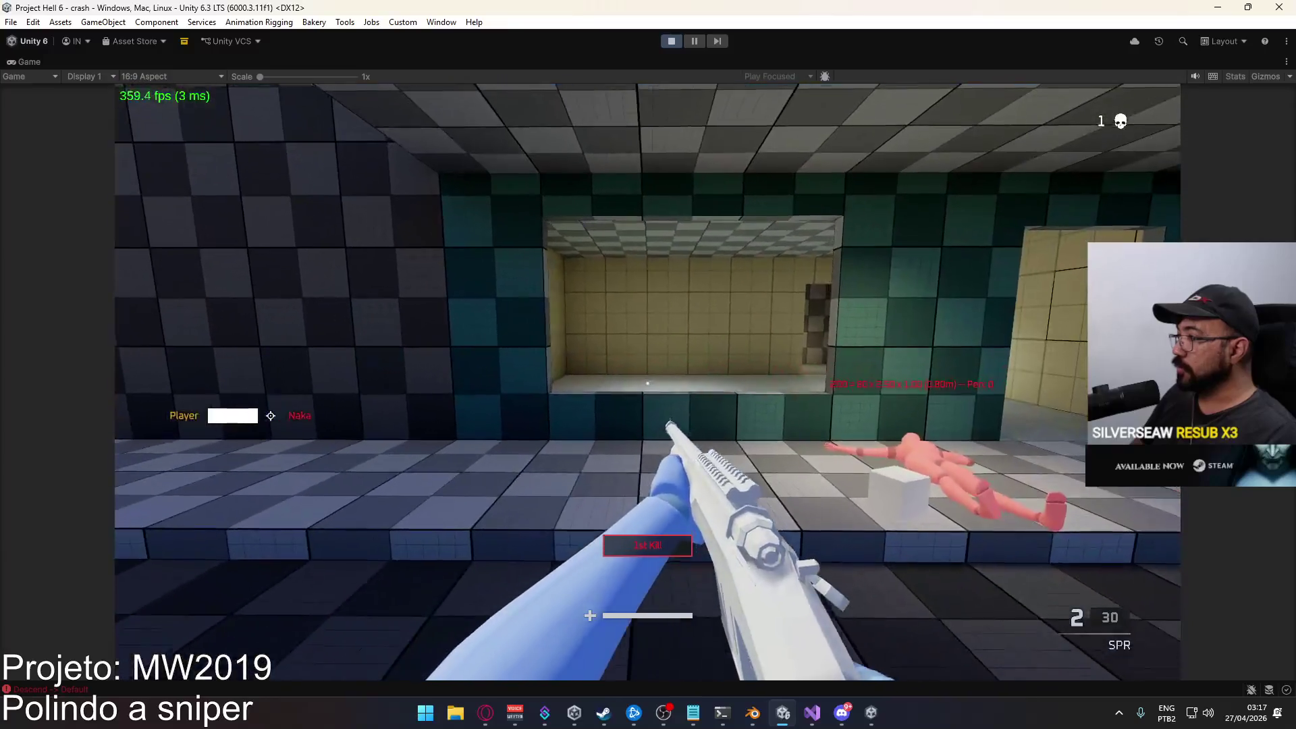
key("r")
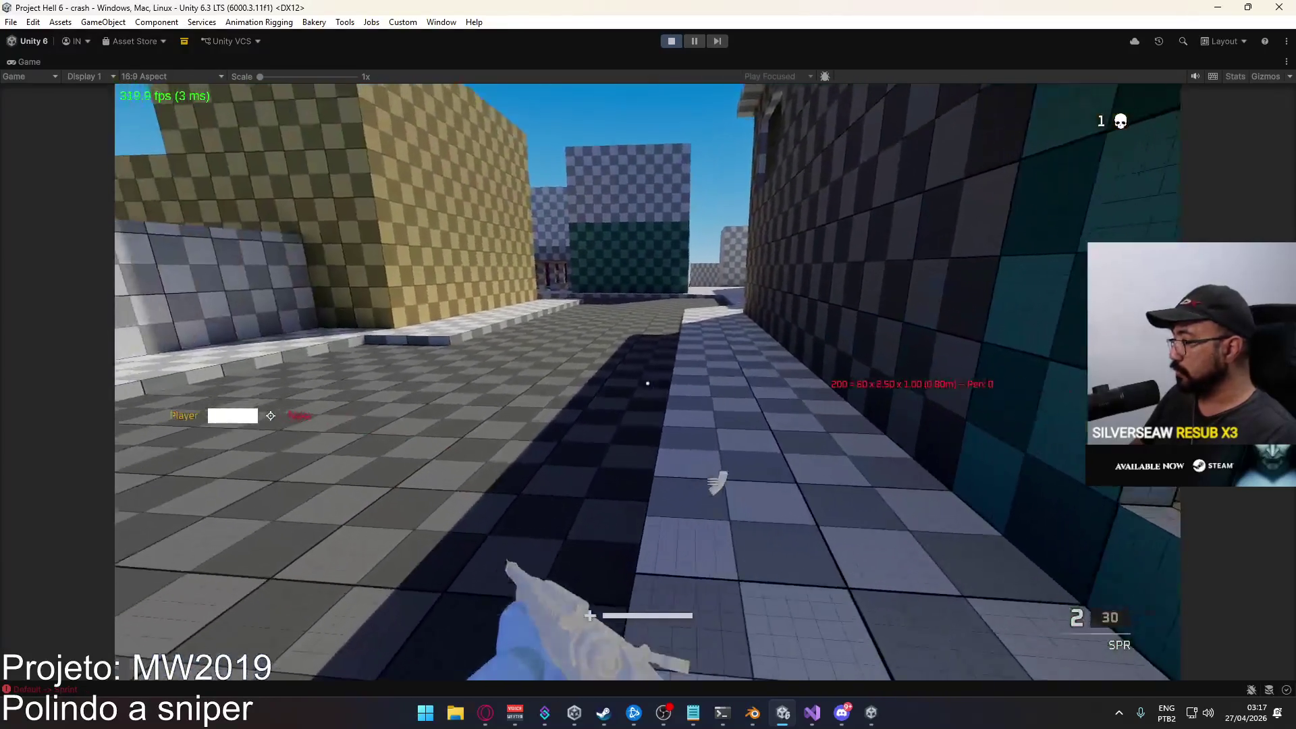
Walk past the yellow and teal walls, through the grey corridor, into the open area.
key("w")
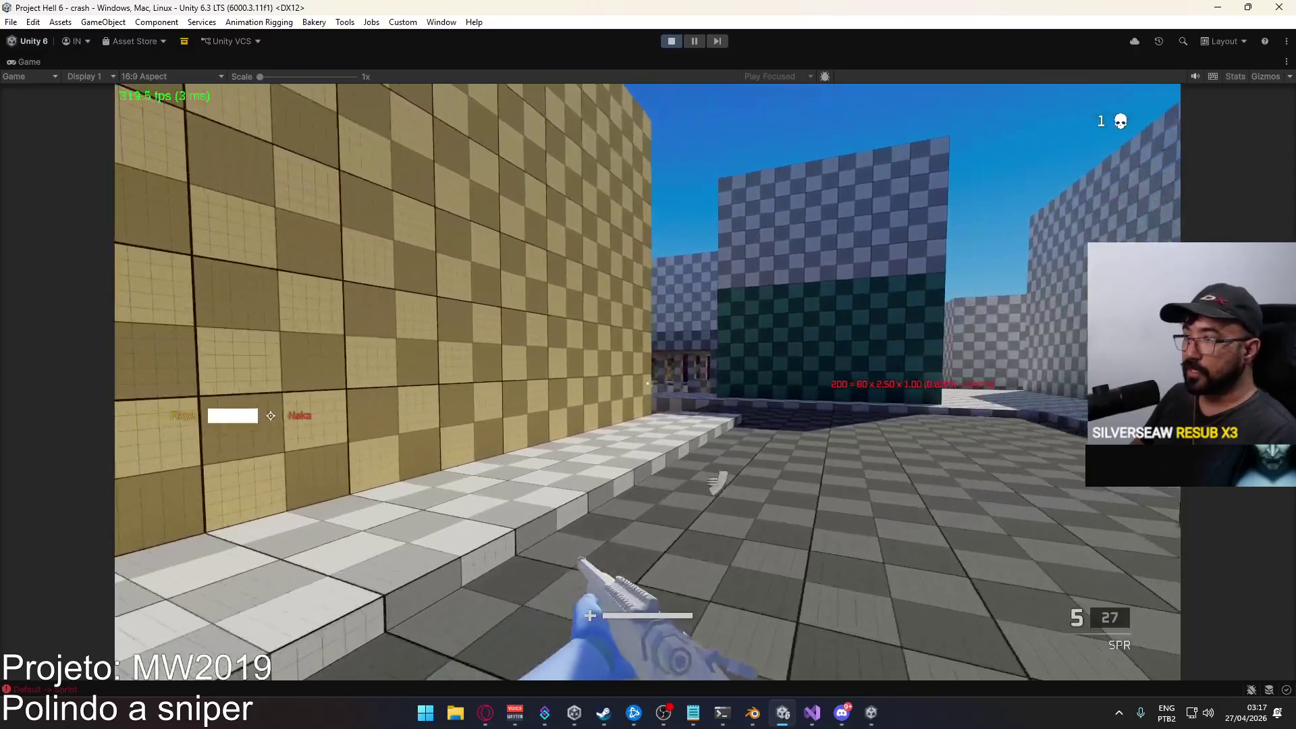
key("w")
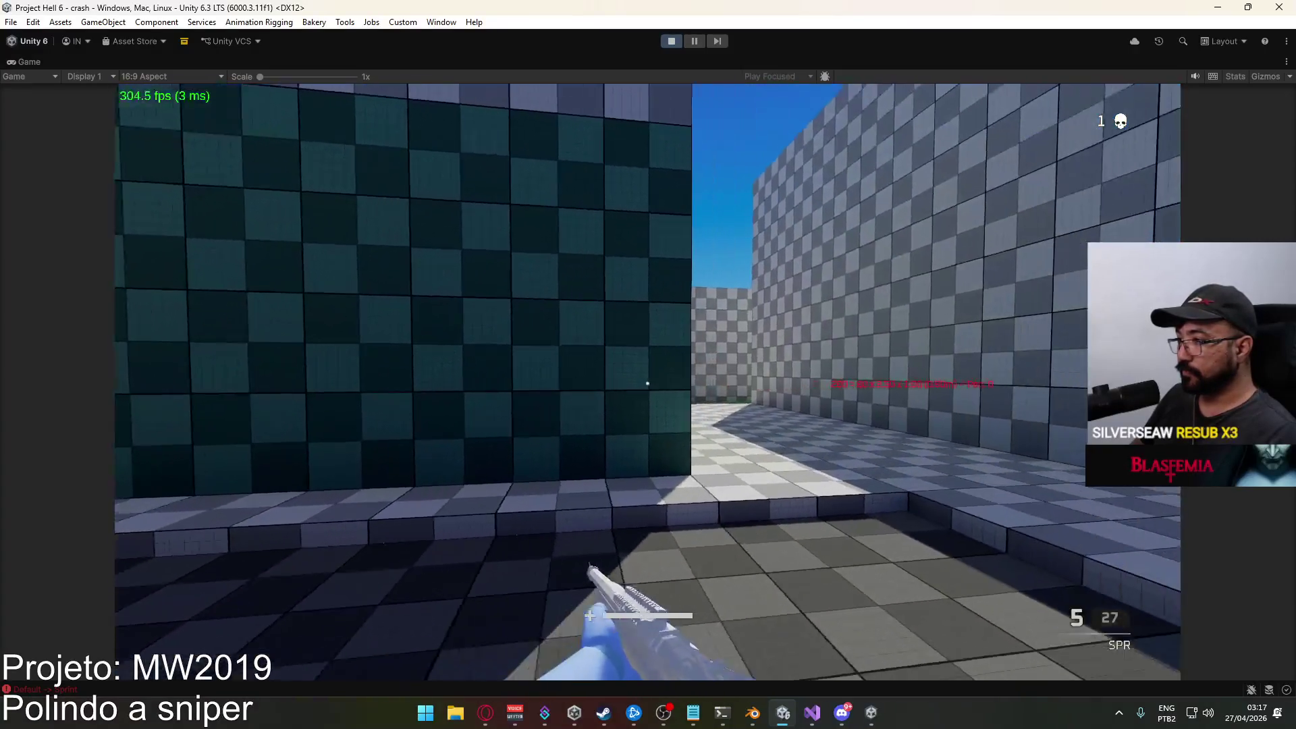
key("w")
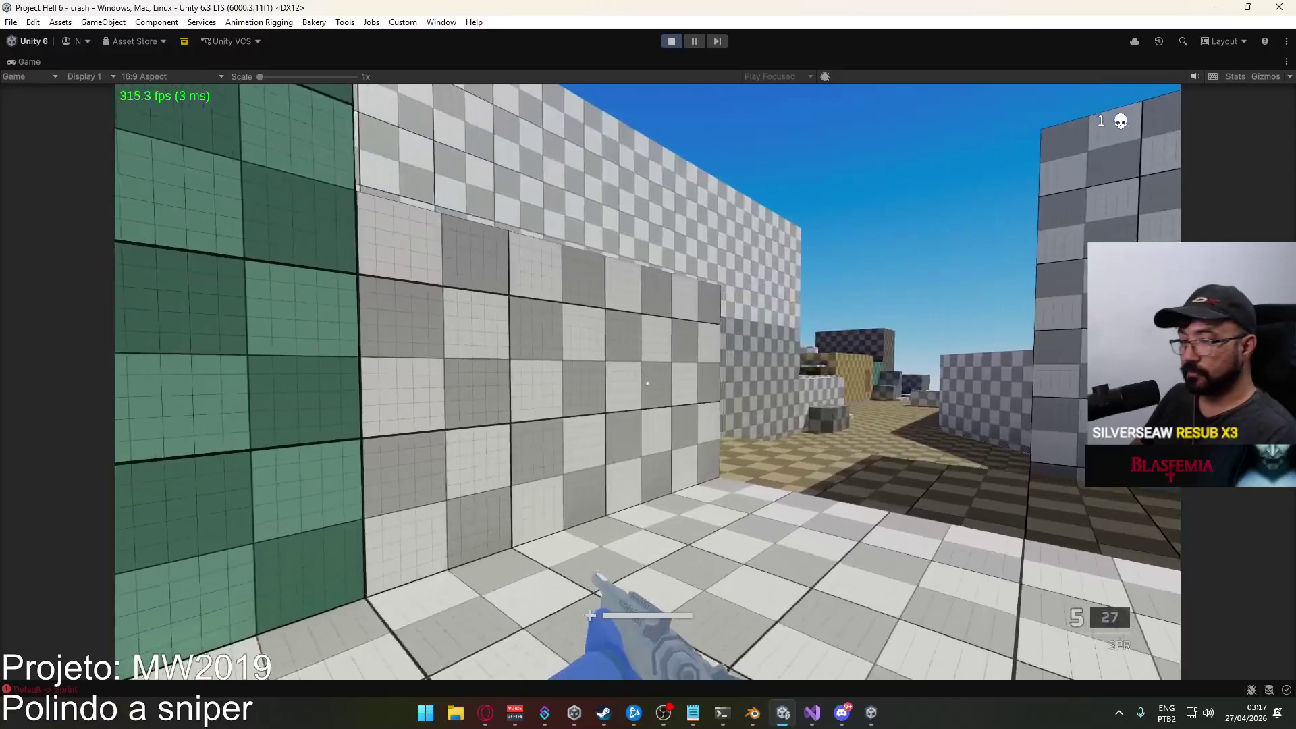
key("w")
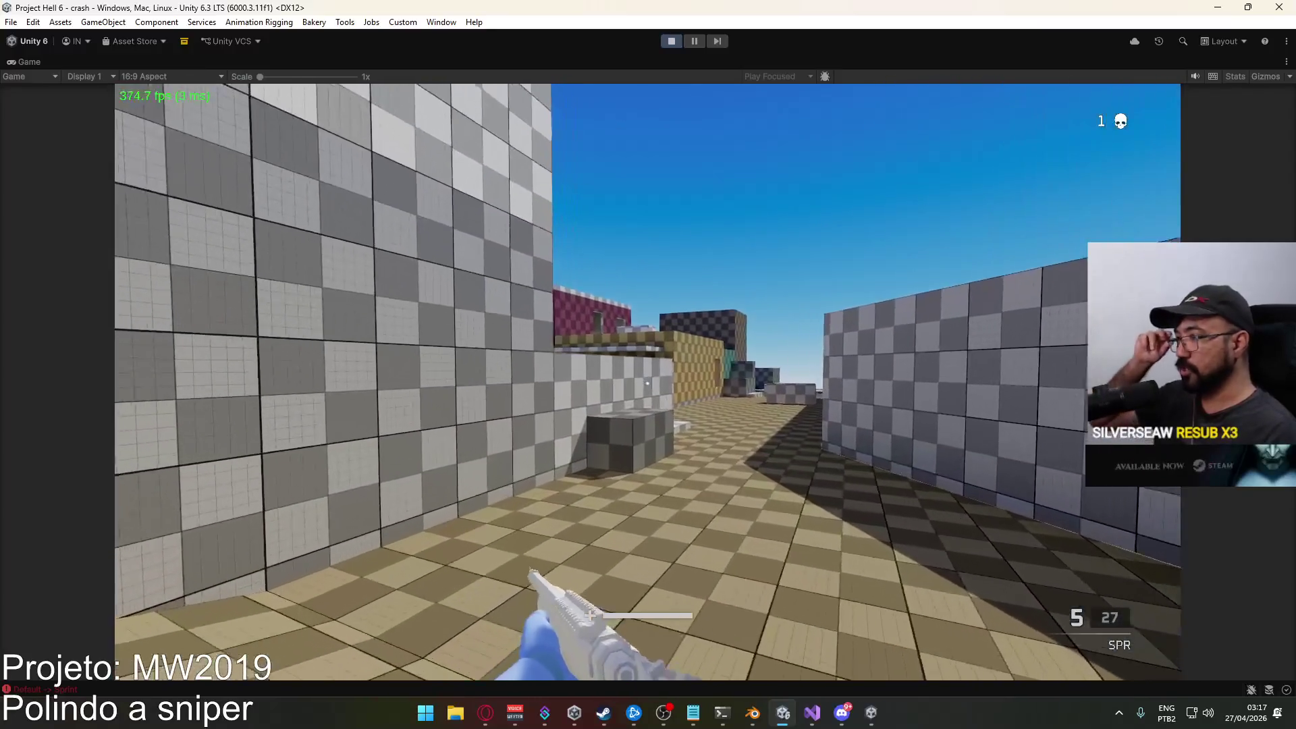
key("w")
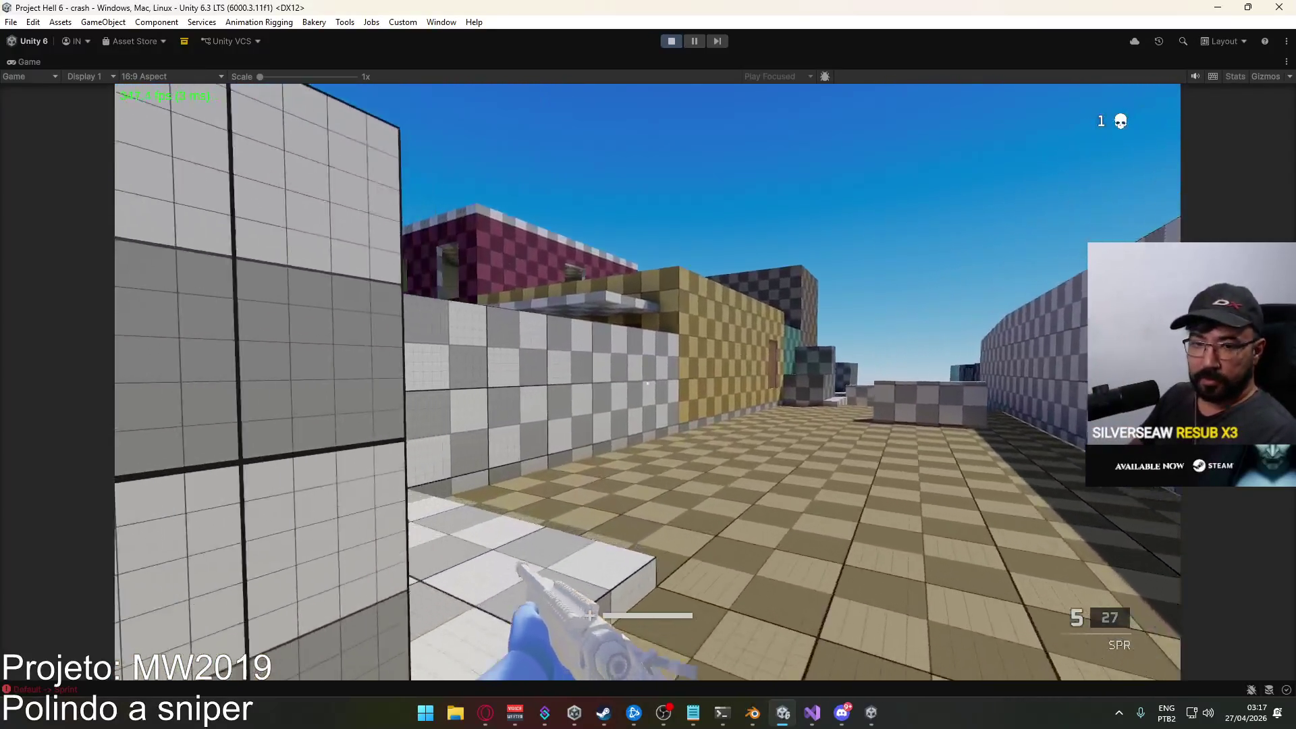
key("w")
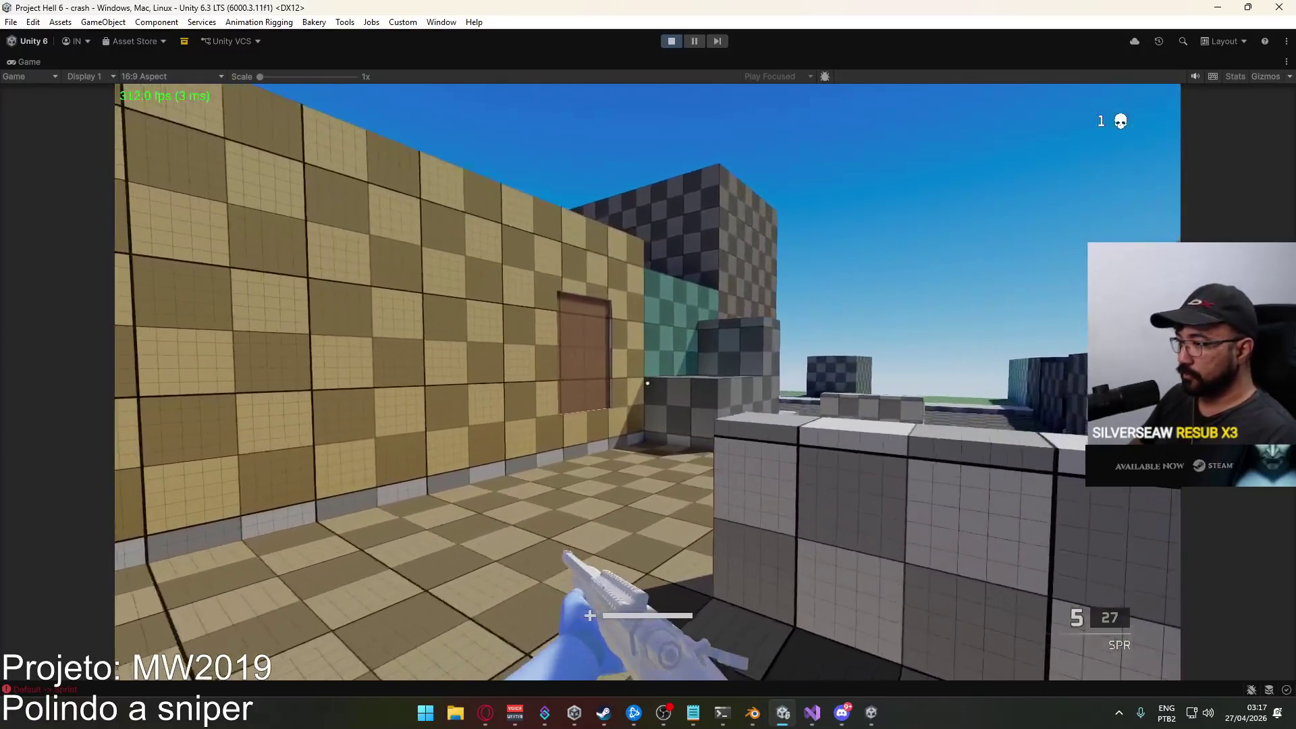
key("w")
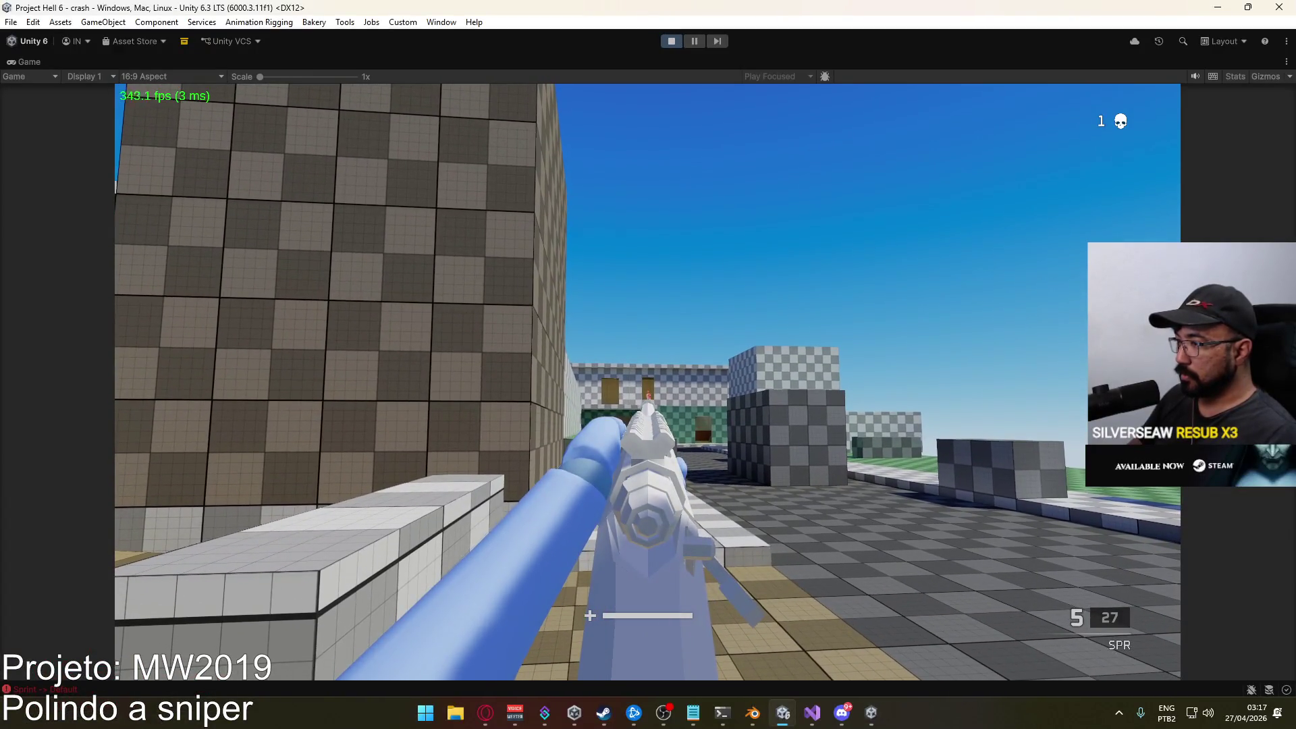
key("w")
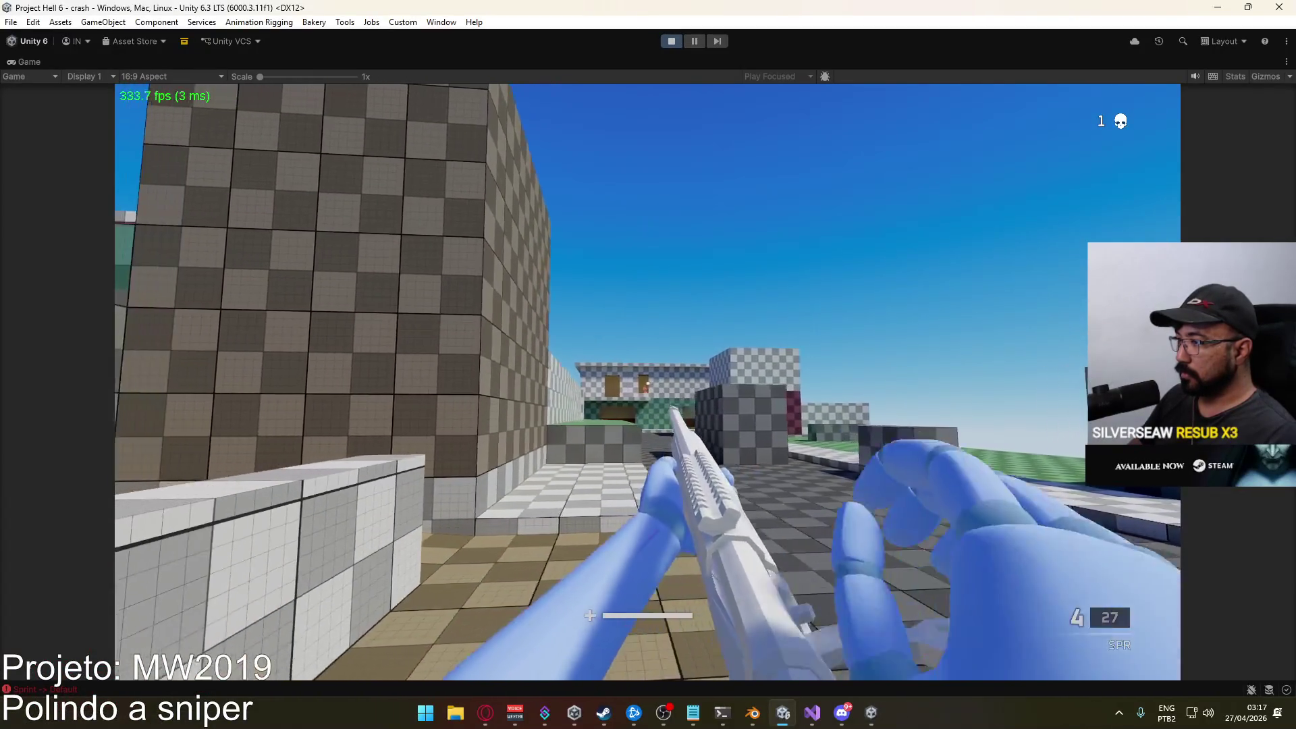
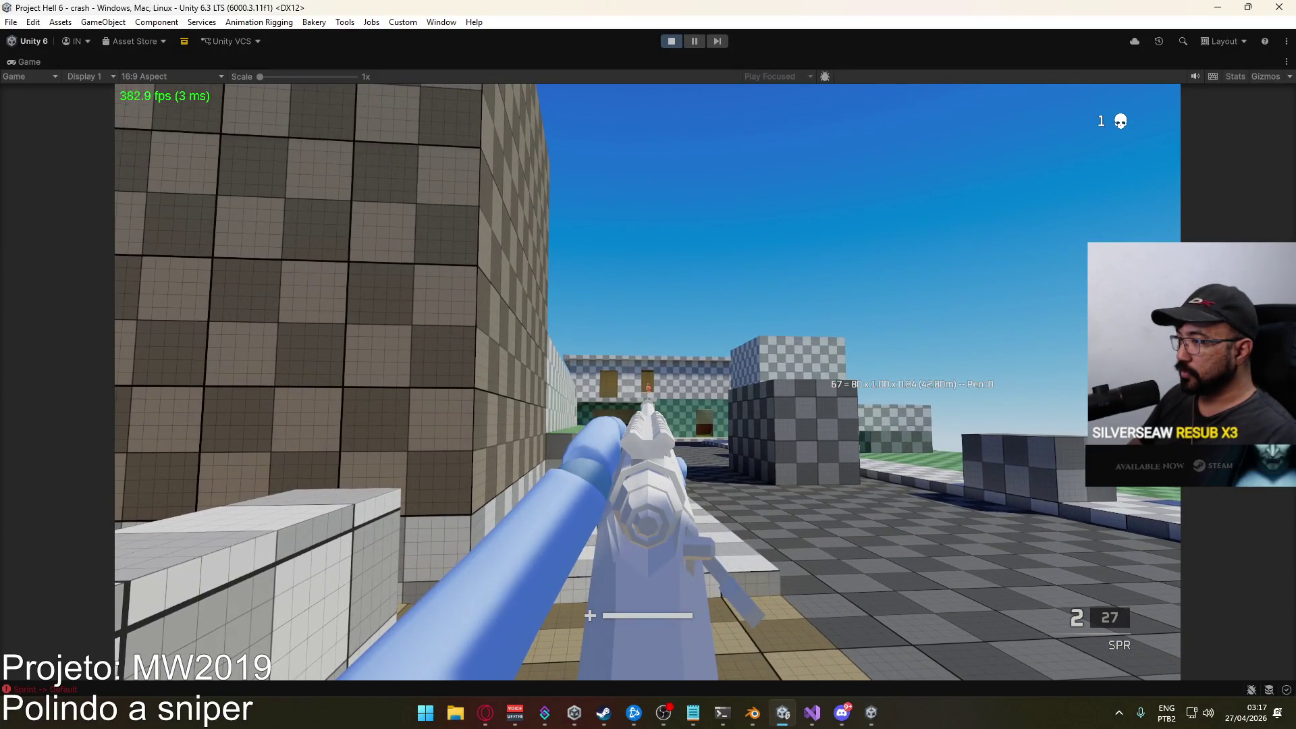
Fire the SPR at the target twice to score a second kill.
left_click(647, 382)
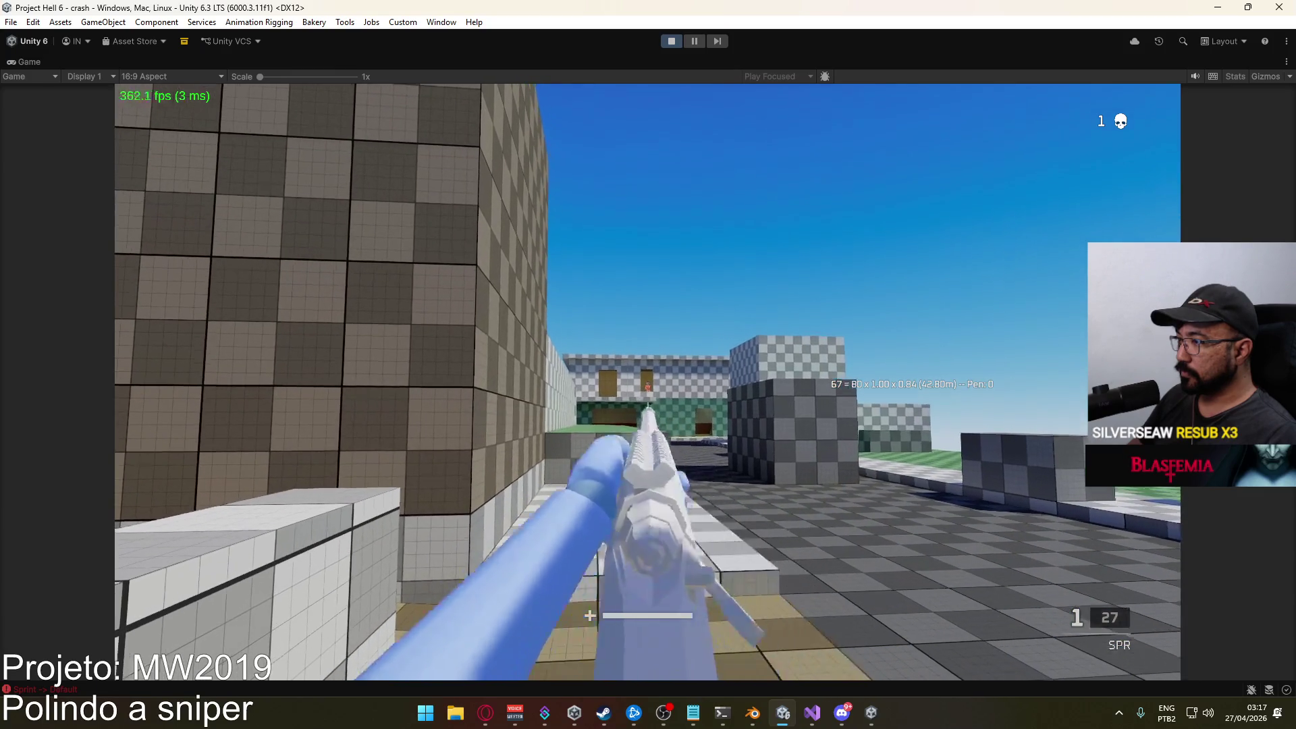
left_click(646, 382)
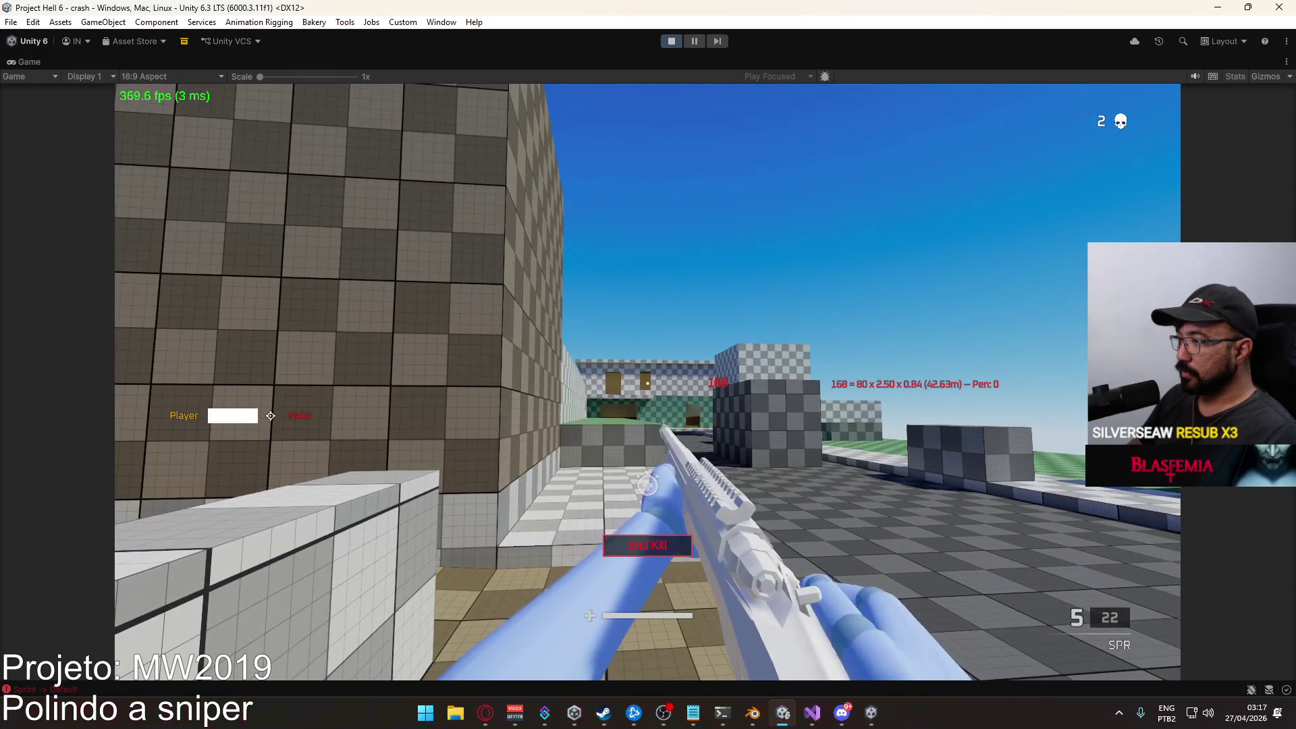
key("super")
key("Escape")
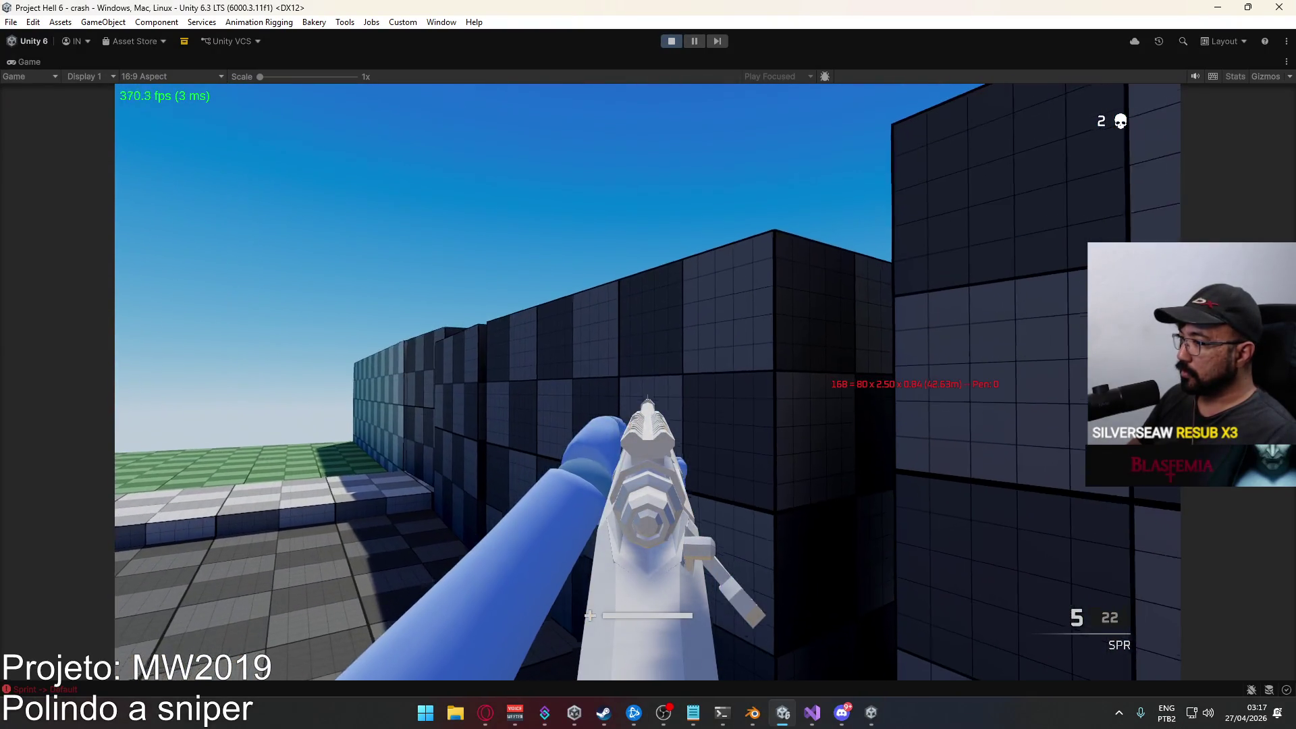
Un-maximize the Game view to restore the full editor layout.
key("super")
right_click(591, 66)
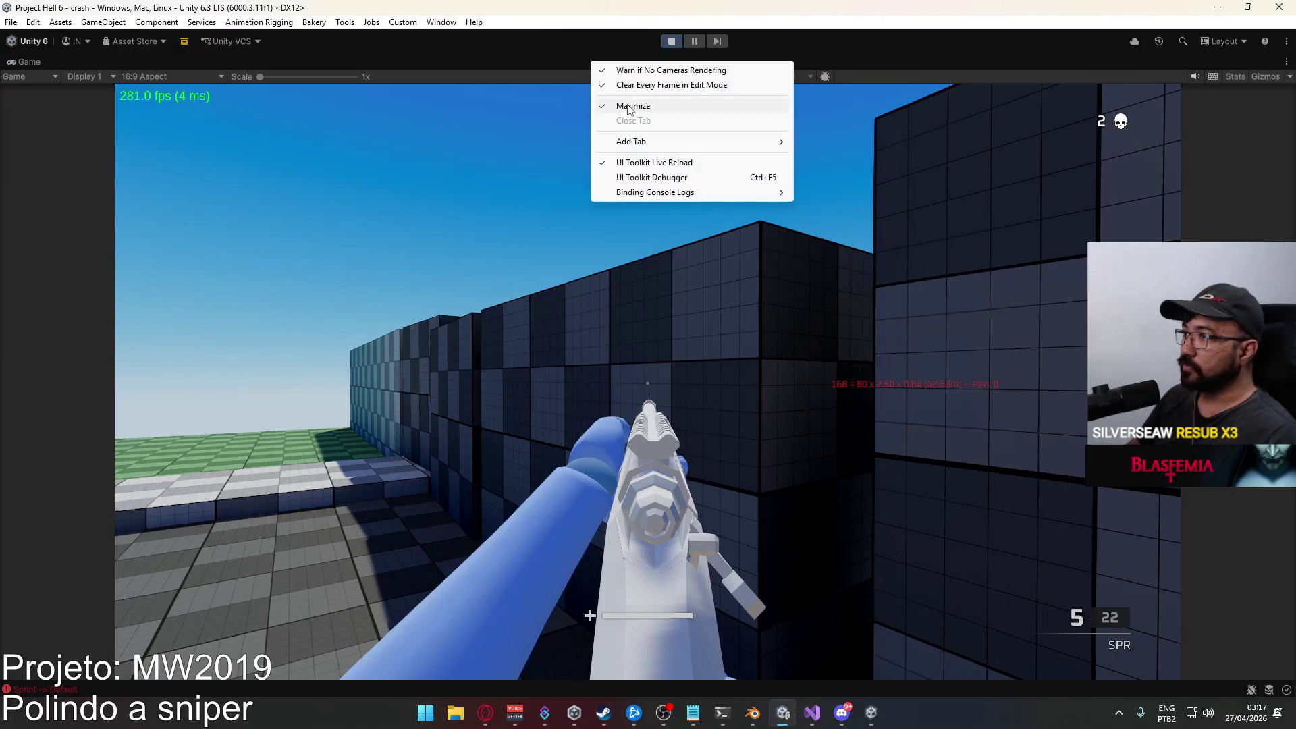
left_click(628, 105)
Expand ui > Canvas: HUD > Main Container > Crosshair Panel and duplicate its Dot element.
key("super")
key("super")
key("super")
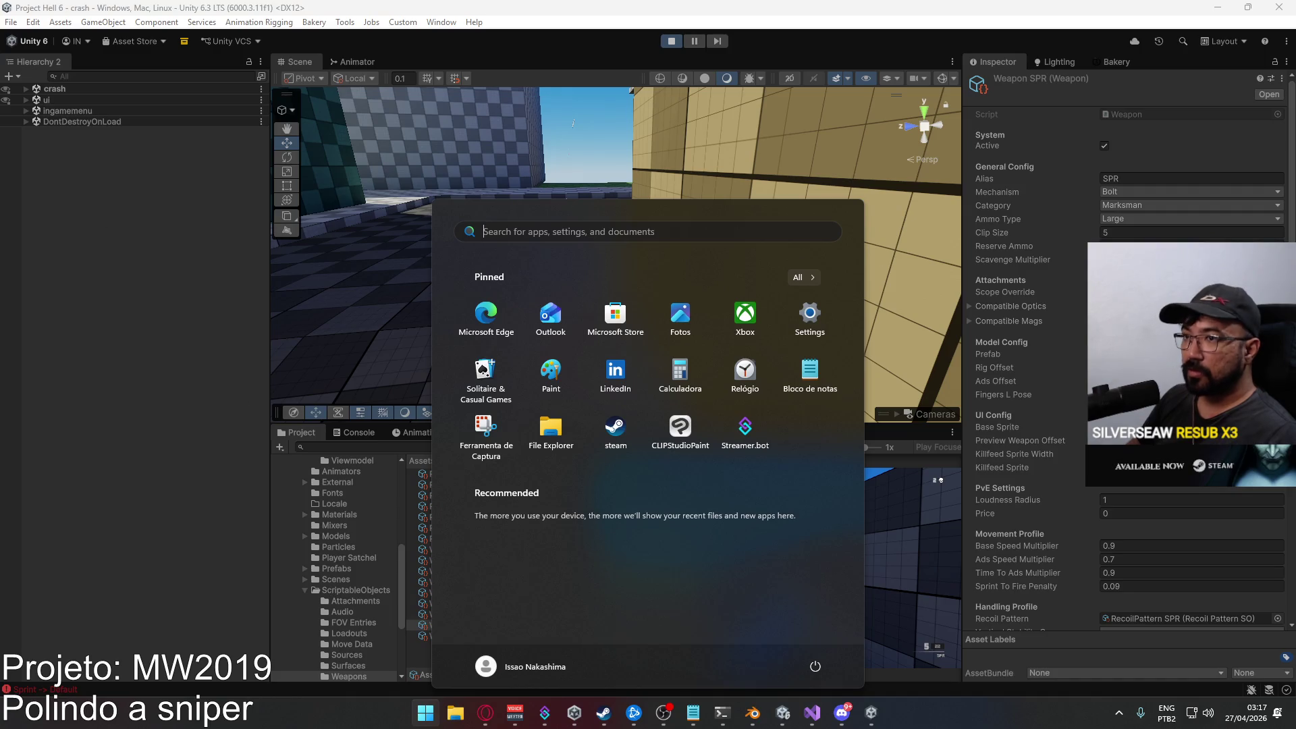
left_click(27, 90)
scroll(129, 294, "down", 10)
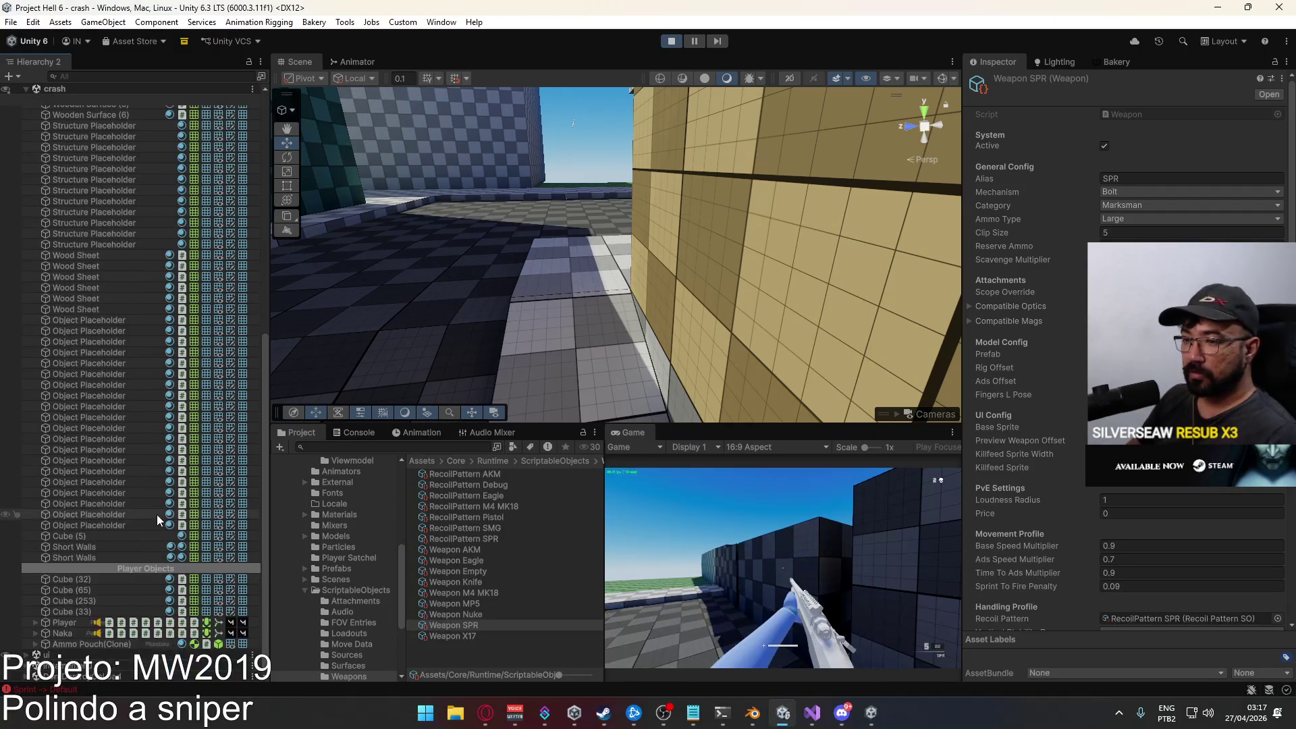
left_click(26, 655)
scroll(135, 630, "down", 2)
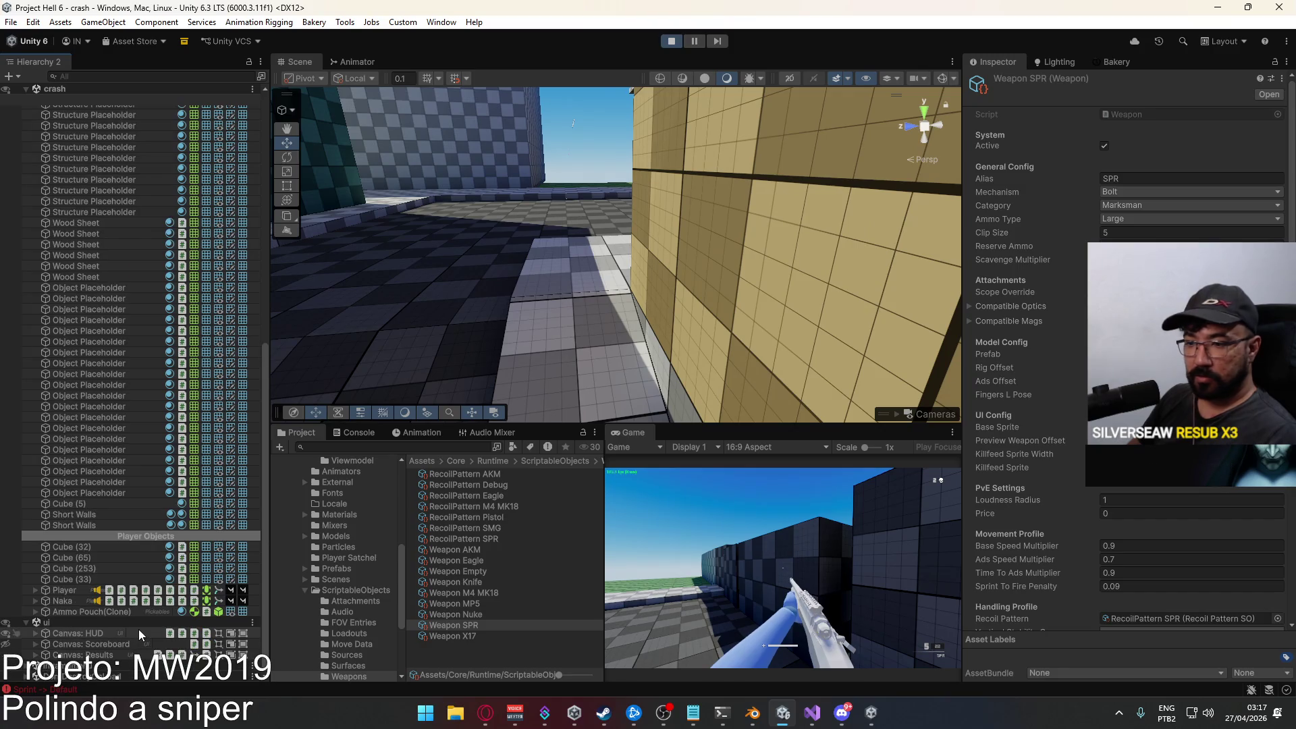
left_click(34, 634)
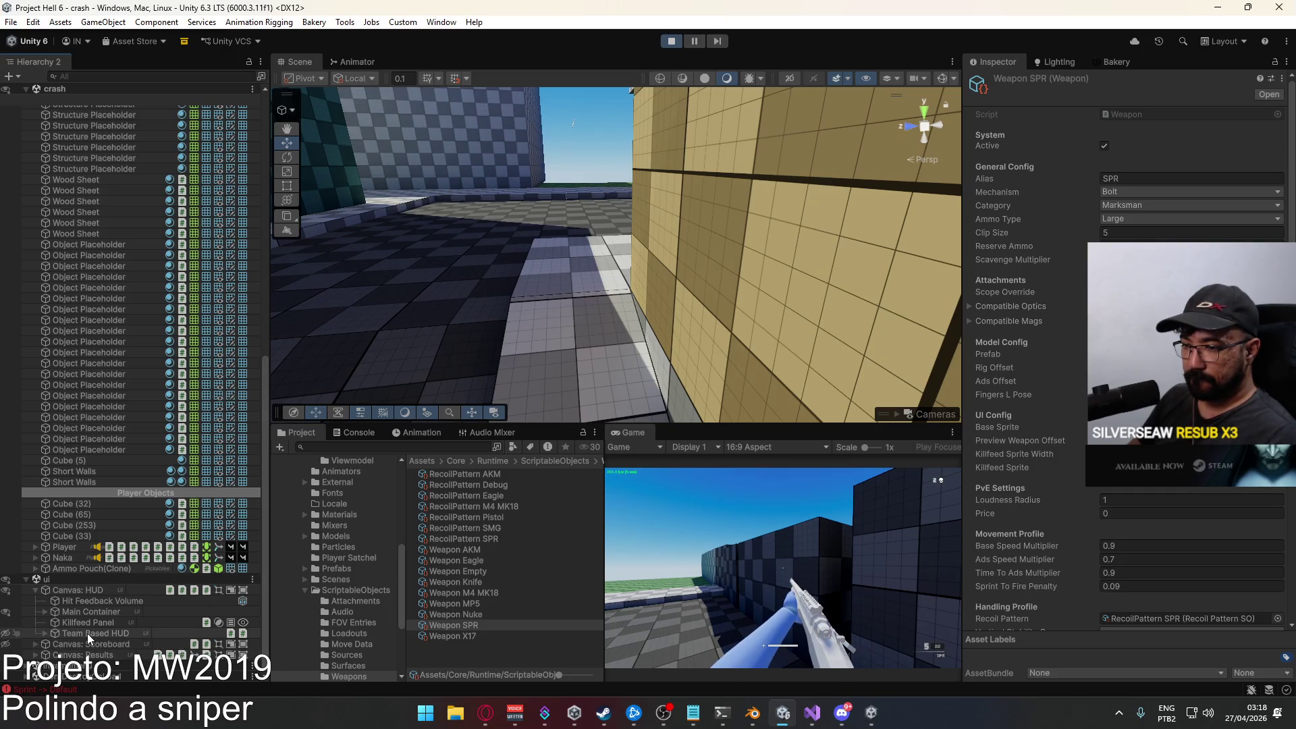
left_click(45, 633)
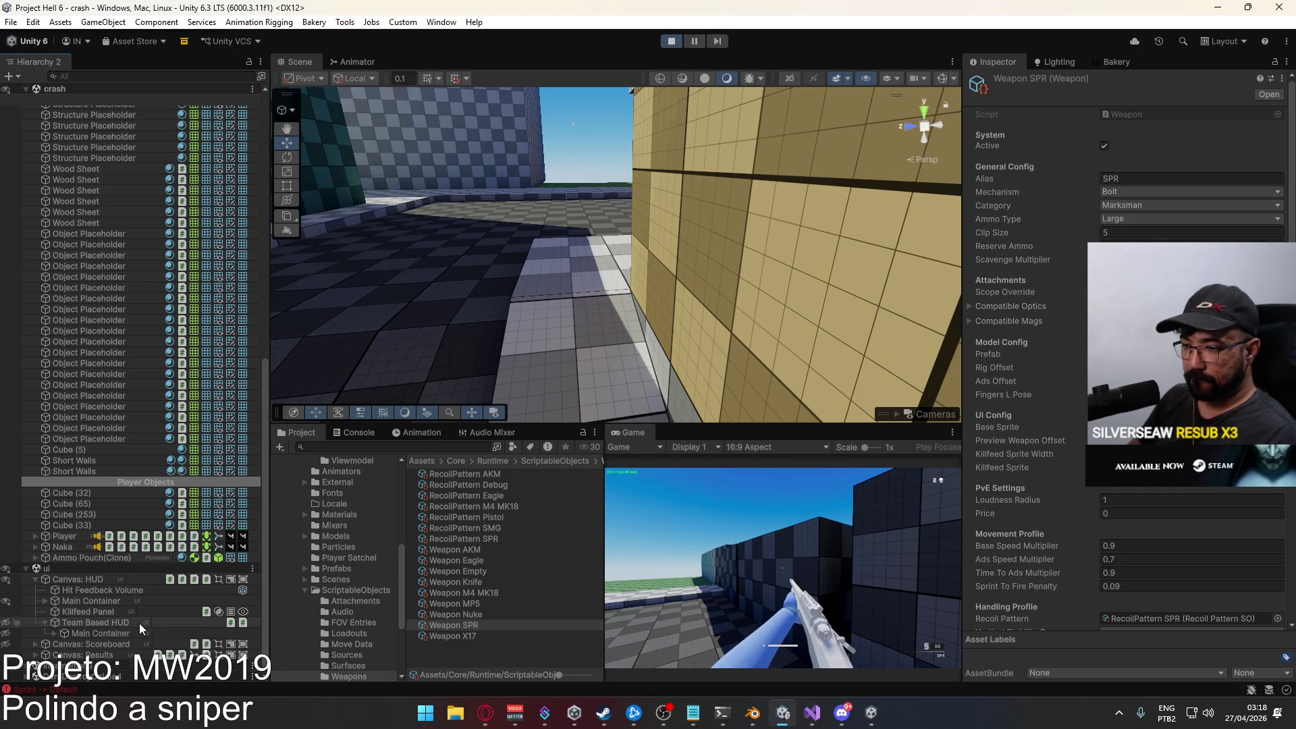
left_click(45, 626)
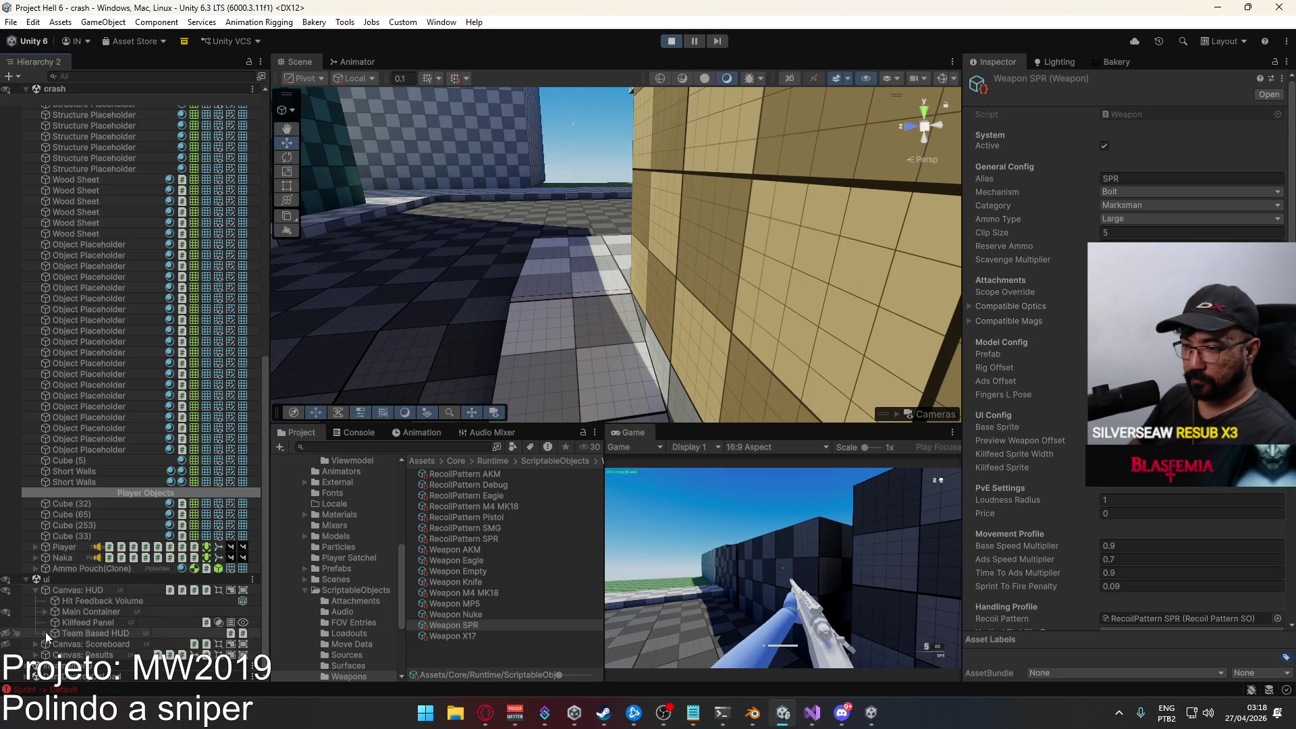
left_click(45, 612)
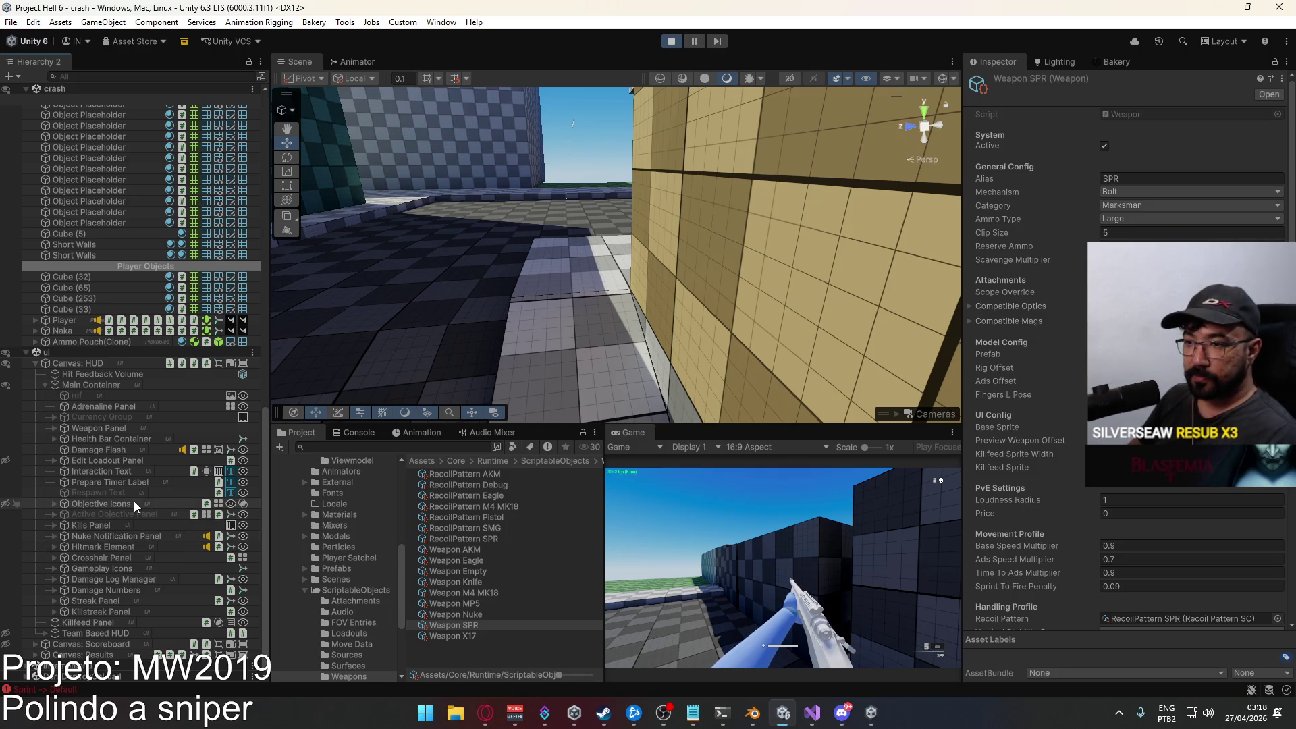
left_click(54, 557)
left_click(91, 567)
key("ctrl+d")
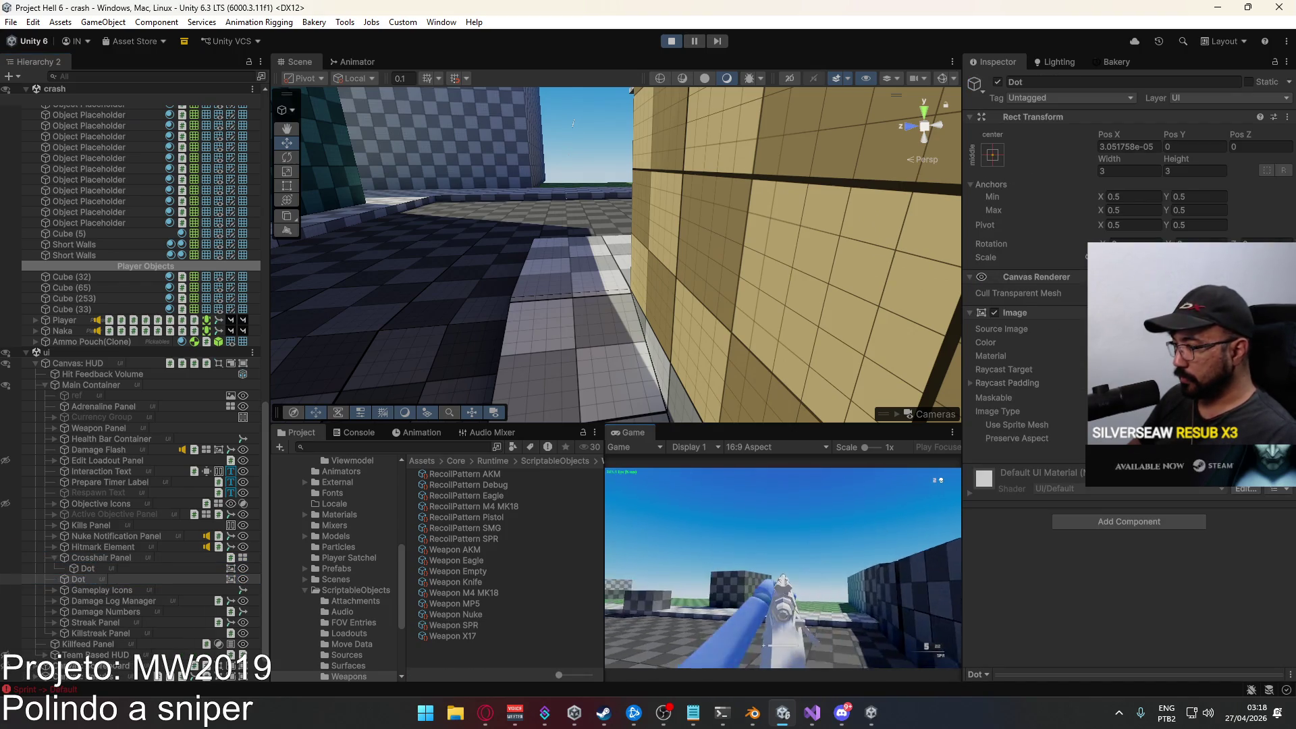
Collapse the ui scene and expand the Player object in the Hierarchy.
key("super")
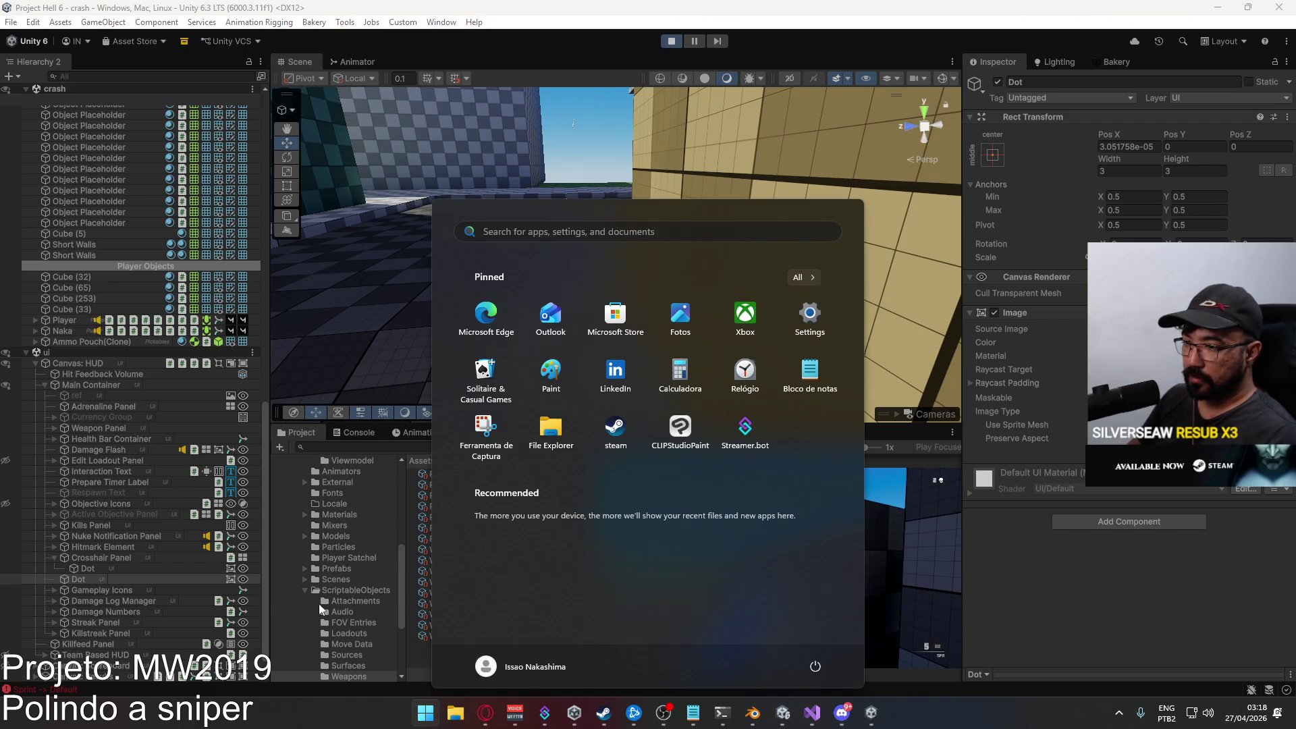
left_click(26, 354)
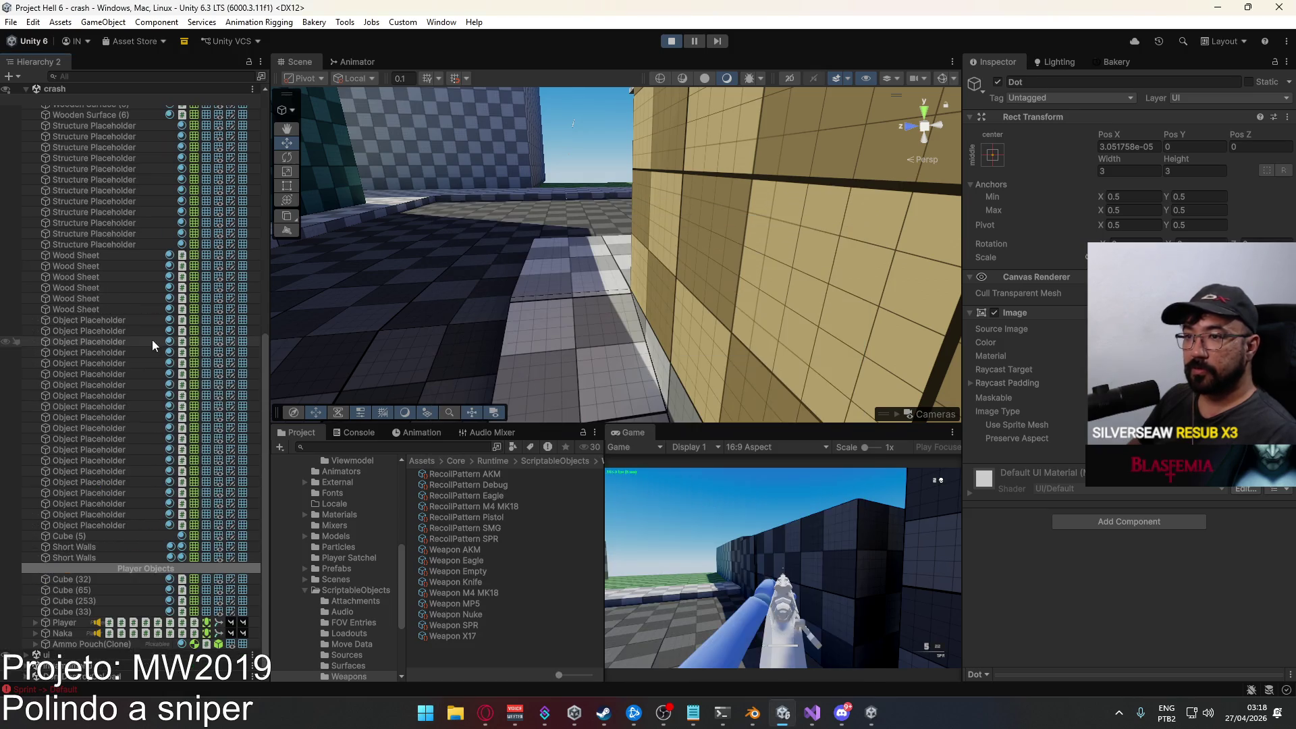
left_click(63, 623)
left_click(36, 622)
Select Player > Viewmodel > ADS Pivot and set its Position Y to 0.0002.
left_click(86, 612)
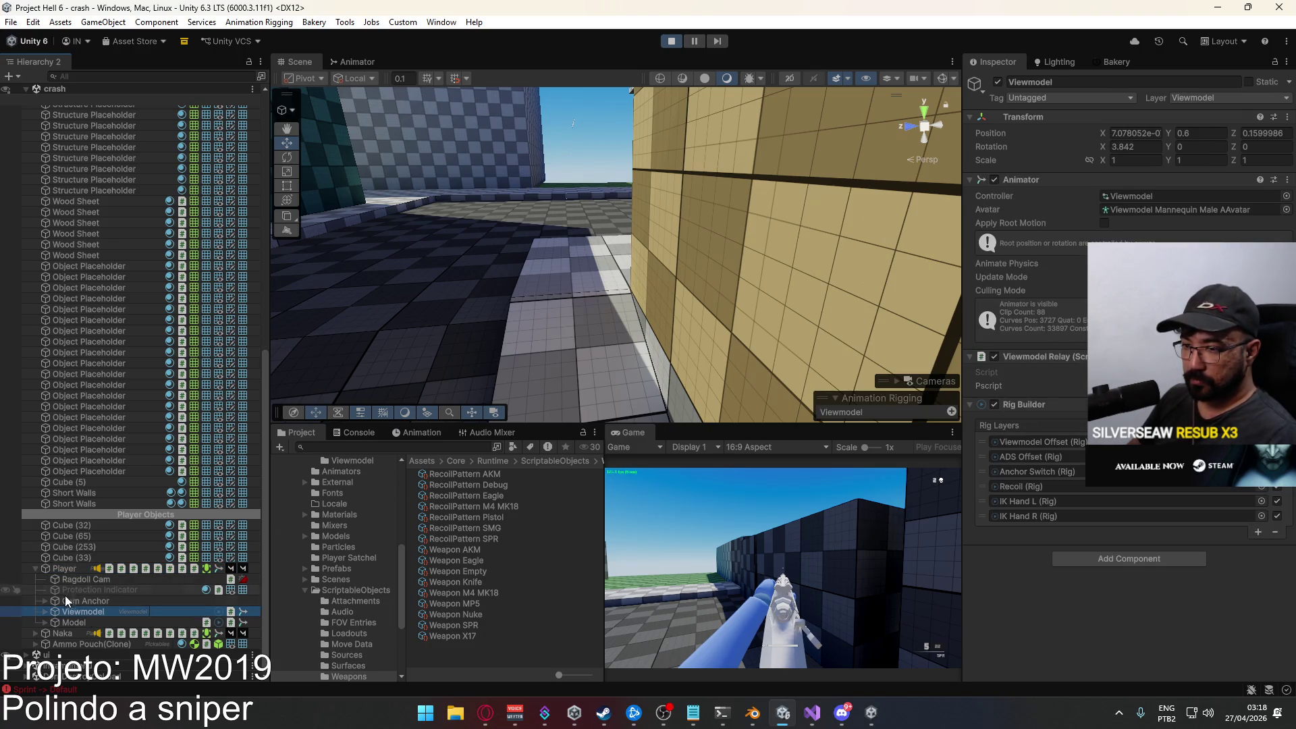
left_click(44, 613)
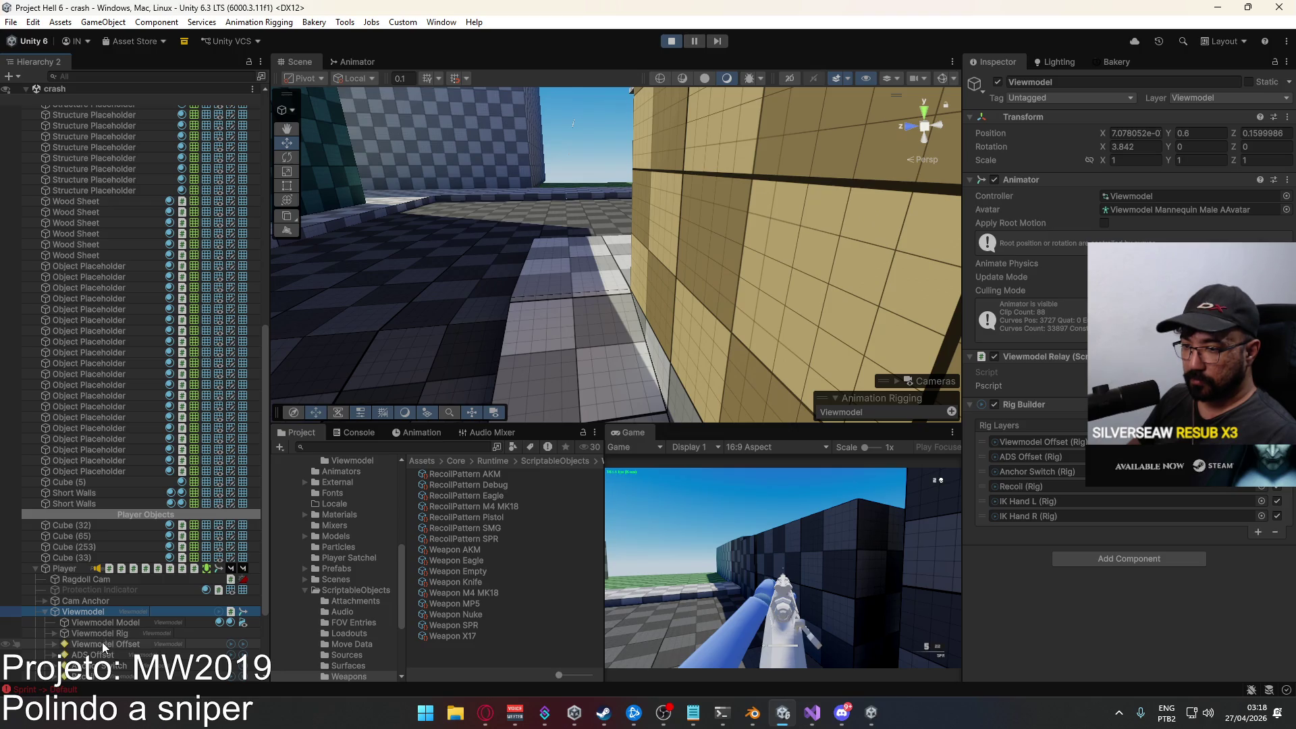
left_click(94, 655)
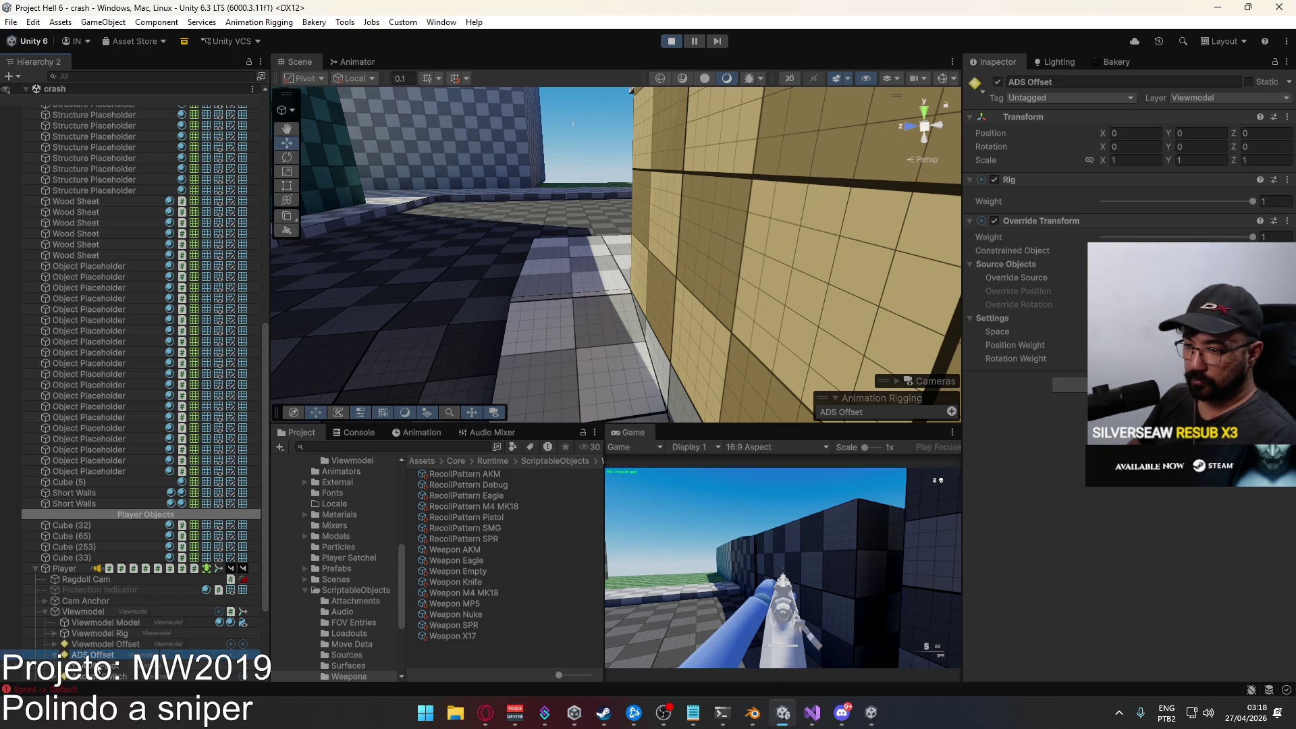
left_click(99, 666)
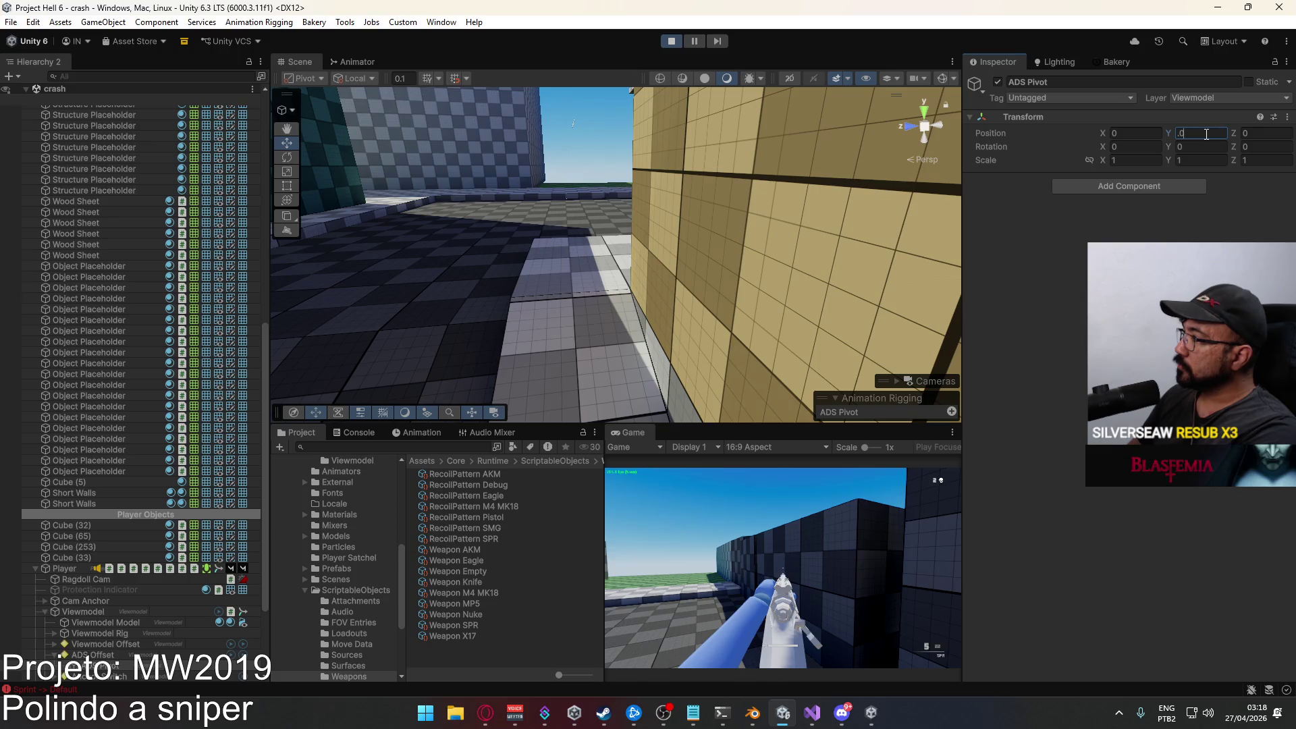
type("1")
key("BackSpace")
key("BackSpace")
key("BackSpace")
type("0")
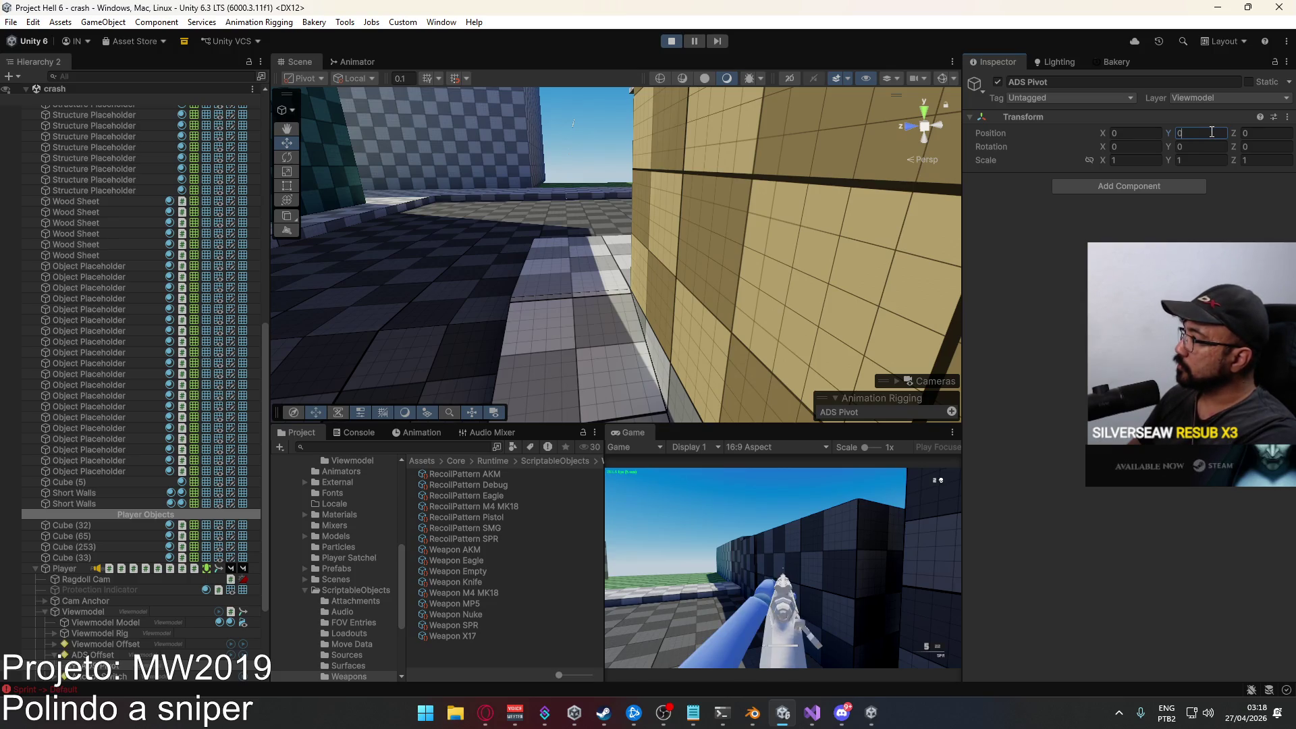
type(".0001")
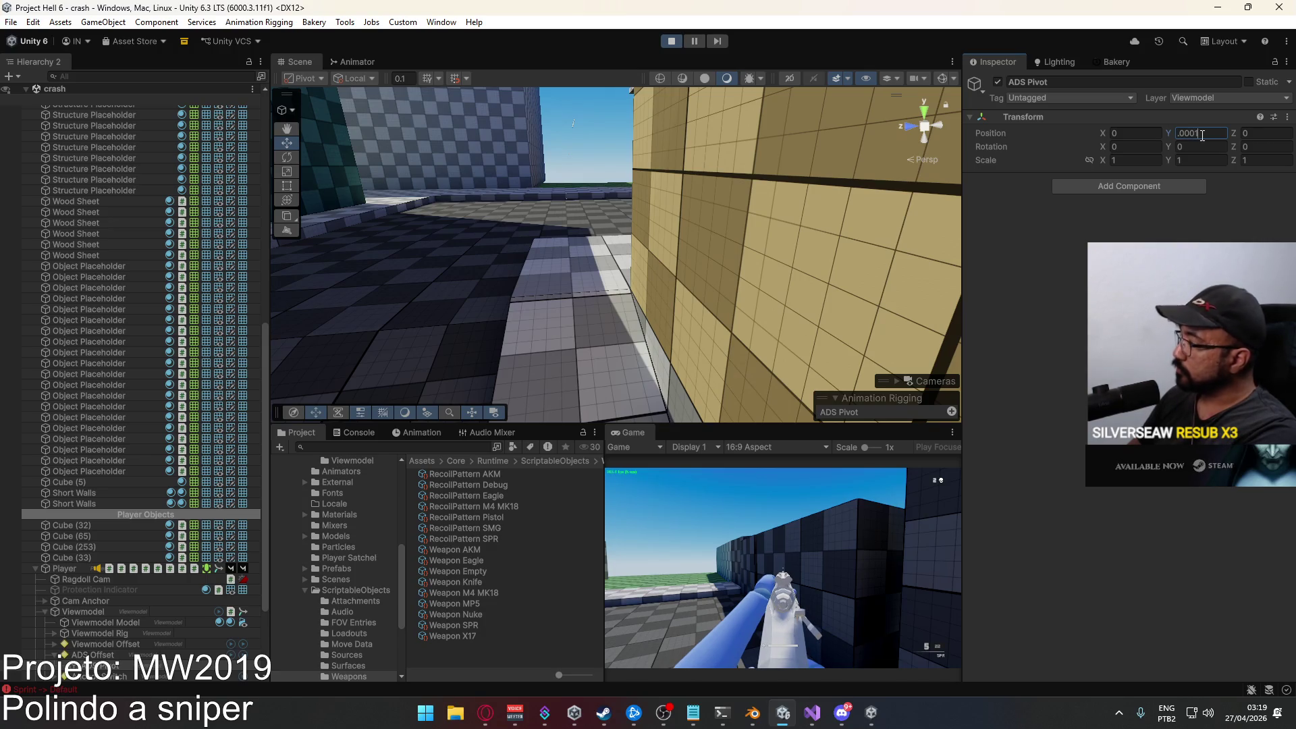
key("BackSpace")
type("2")
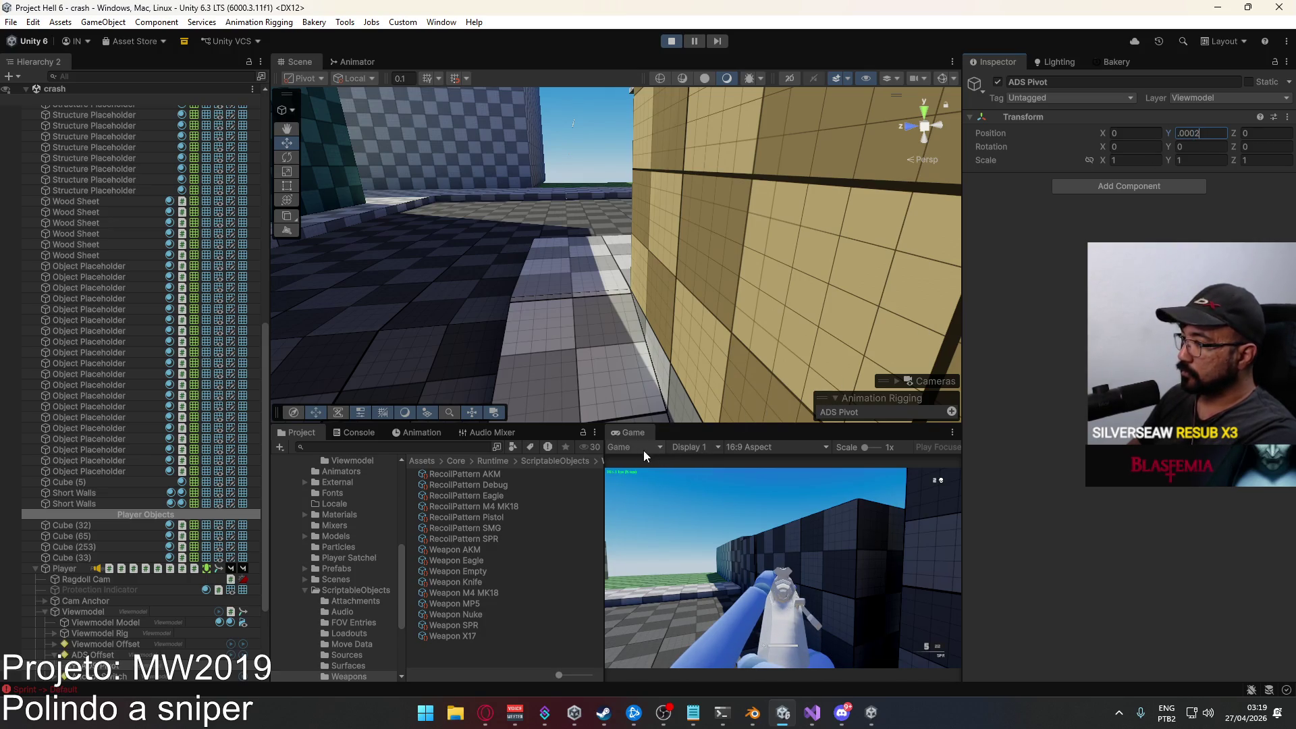
Check the scope alignment in the maximized Game view, then restore the editor layout.
right_click(639, 436)
left_click(670, 480)
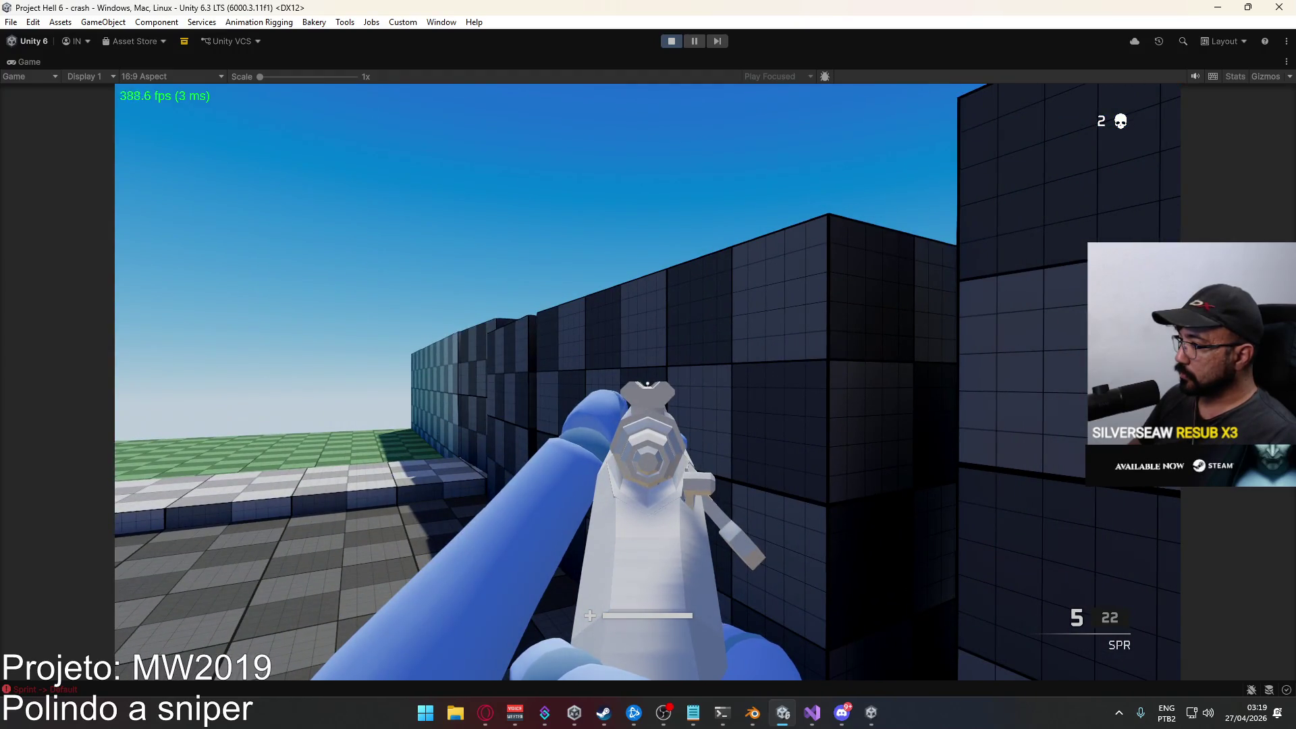
key("super")
left_click(925, 62)
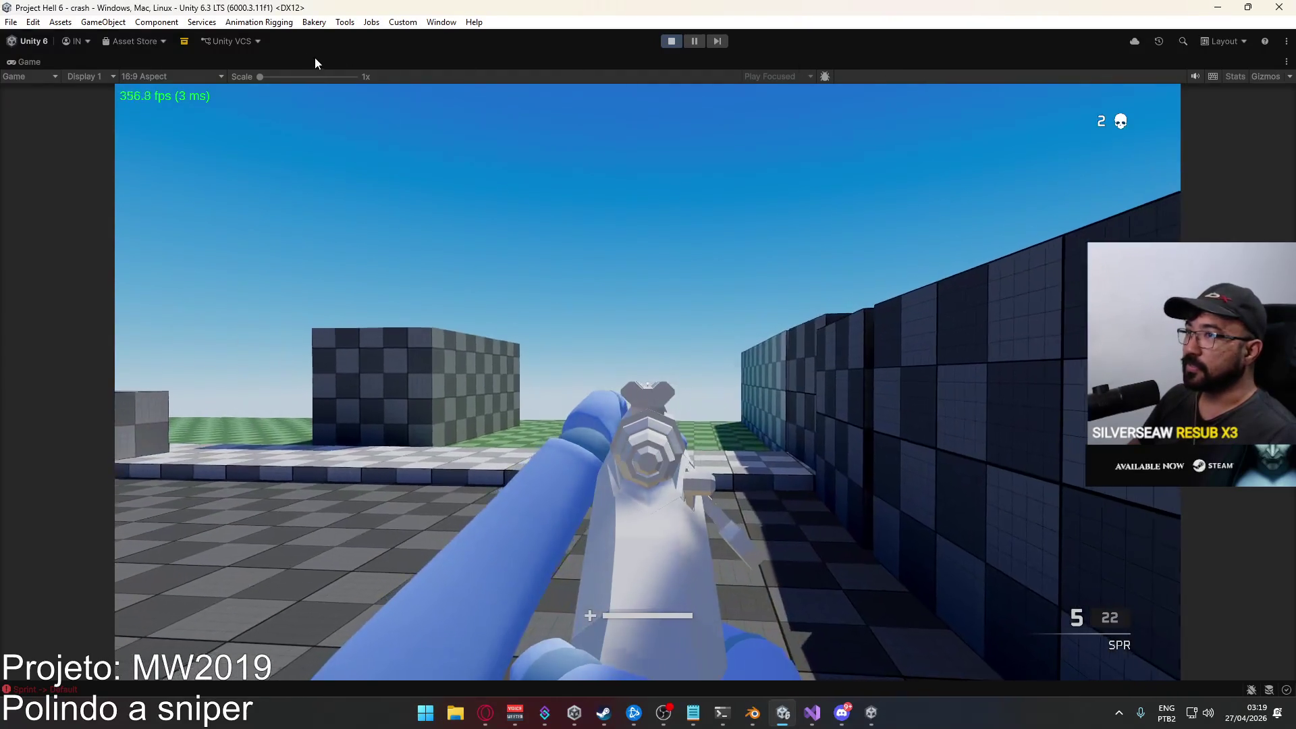
right_click(324, 63)
left_click(449, 110)
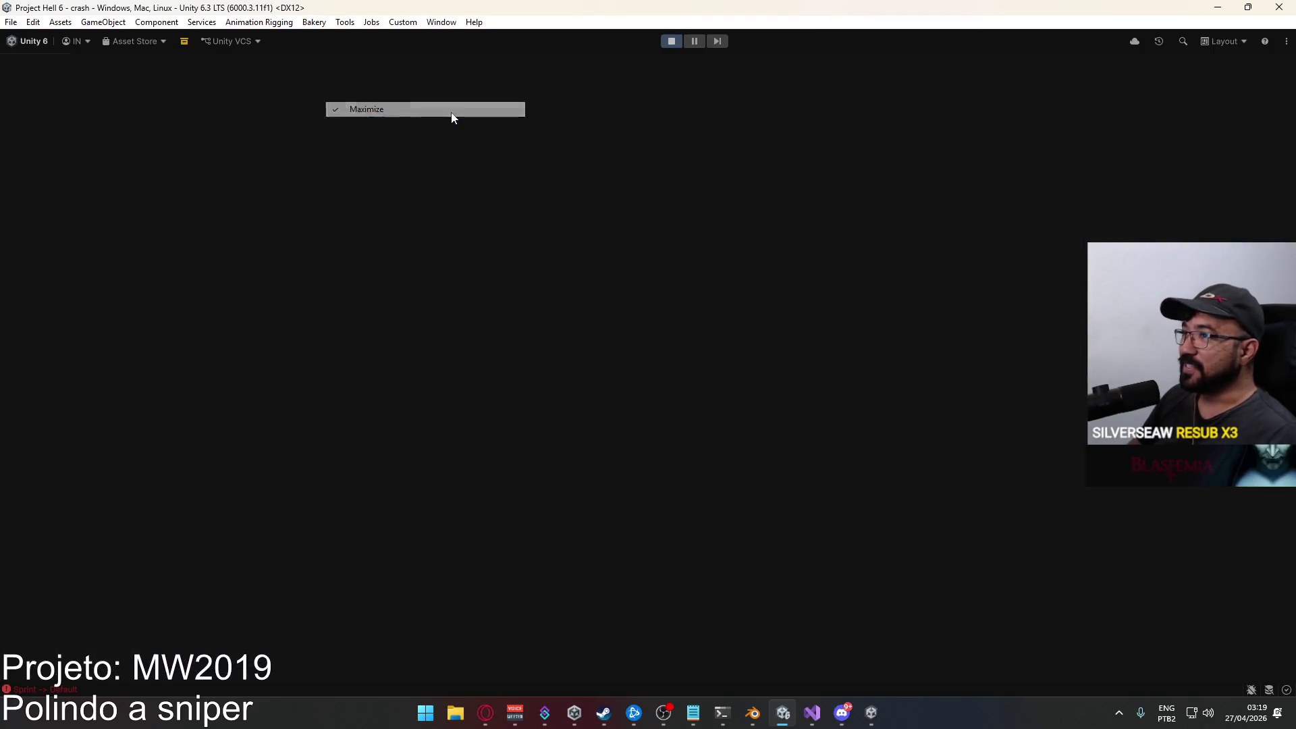
Refine ADS Pivot Position Y to 0.00016 and maximize the Game view again.
key("super")
key("super")
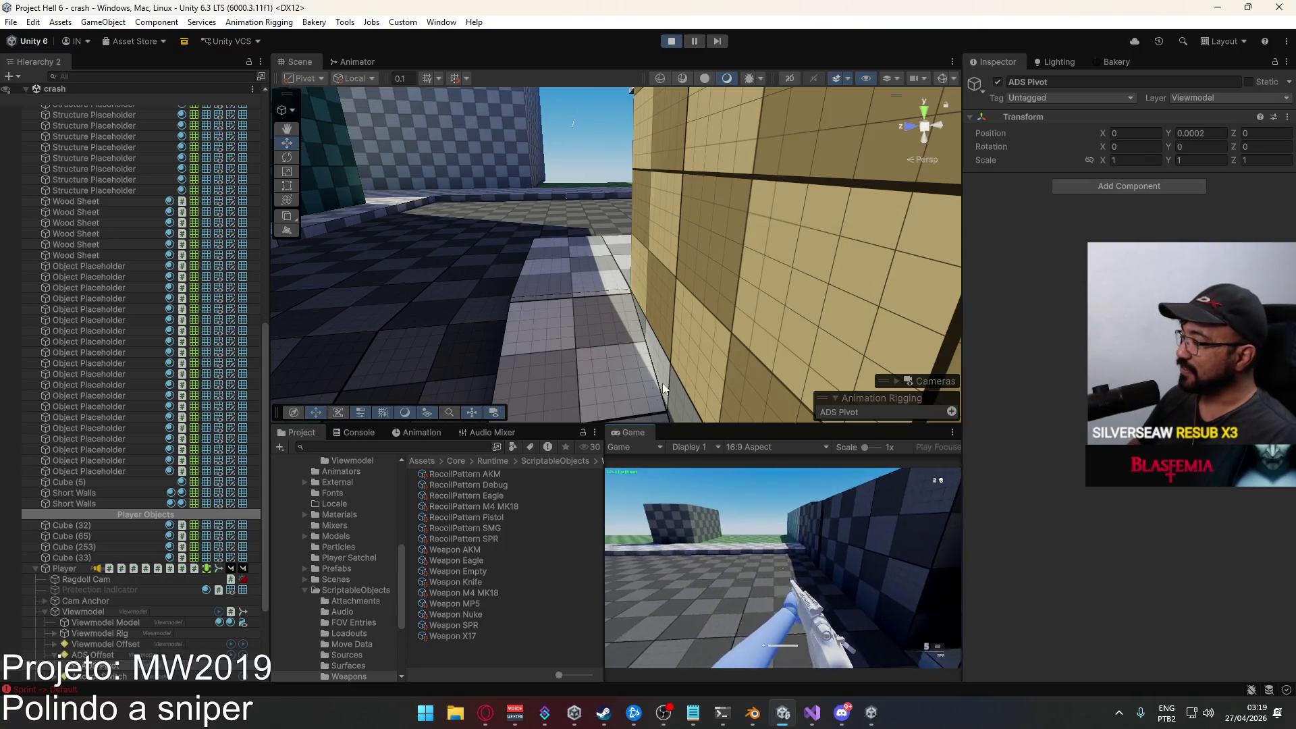
left_click(1208, 133)
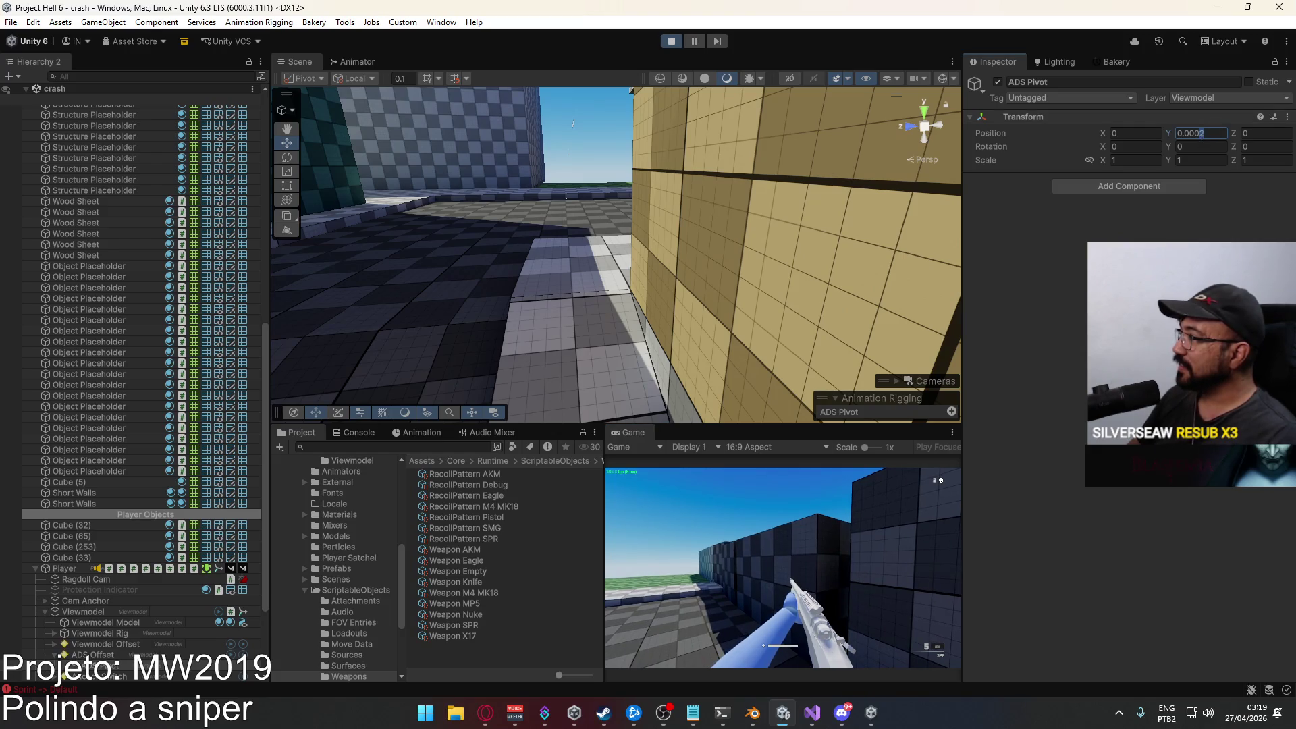
key("BackSpace")
type("16")
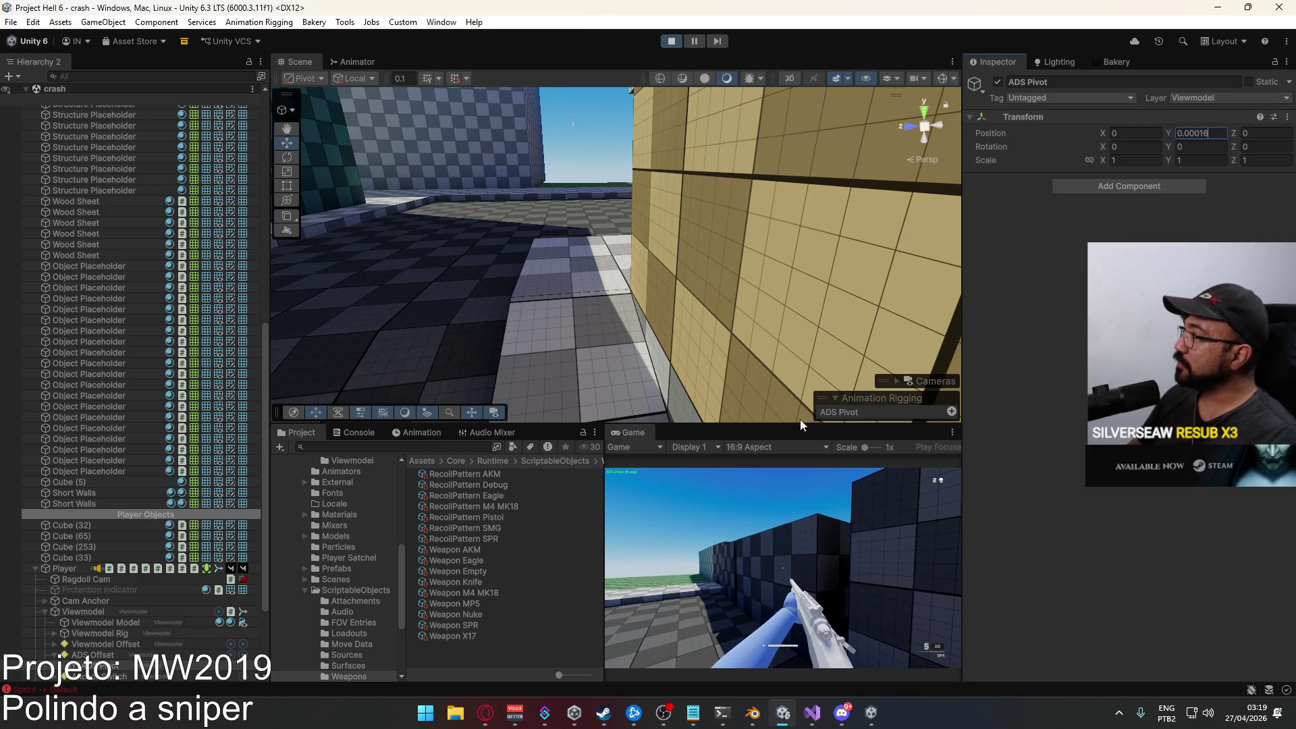
right_click(634, 431)
left_click(703, 475)
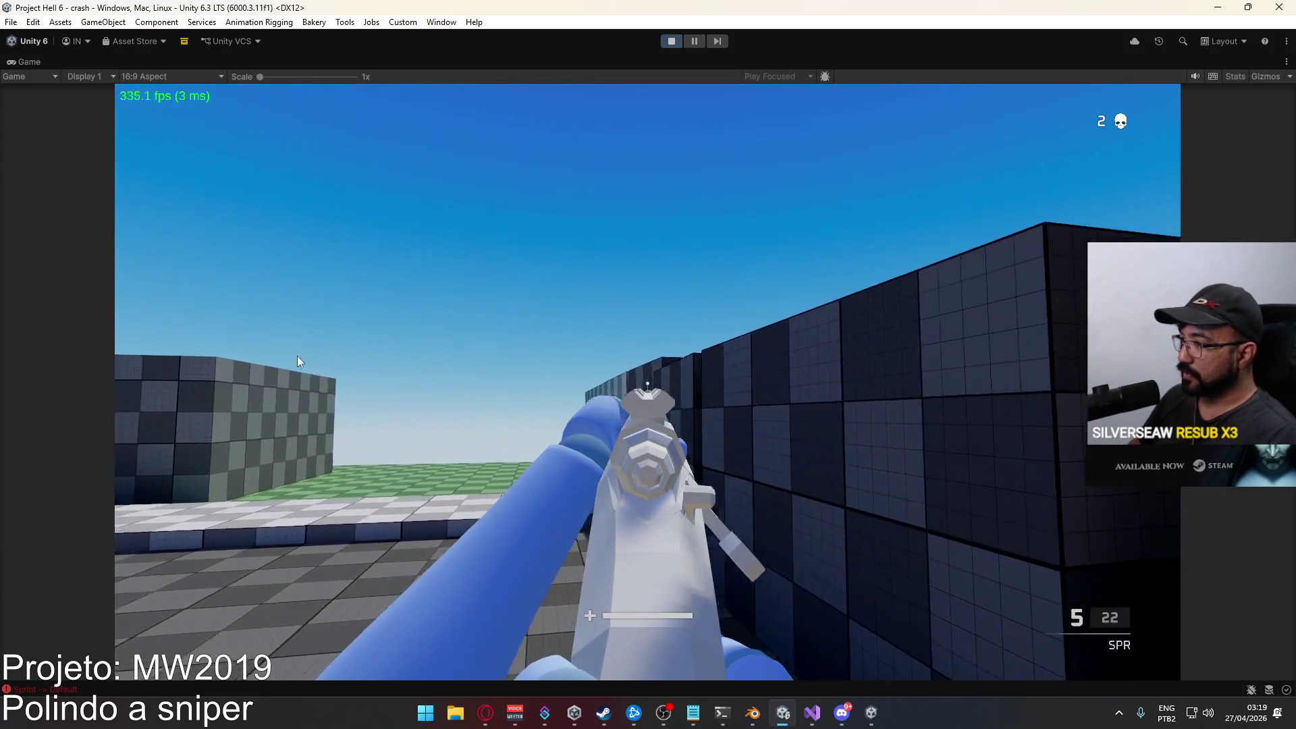
Magnify the Game view to 5x scale and fire the SPR at the box to inspect the sight.
left_click(297, 355)
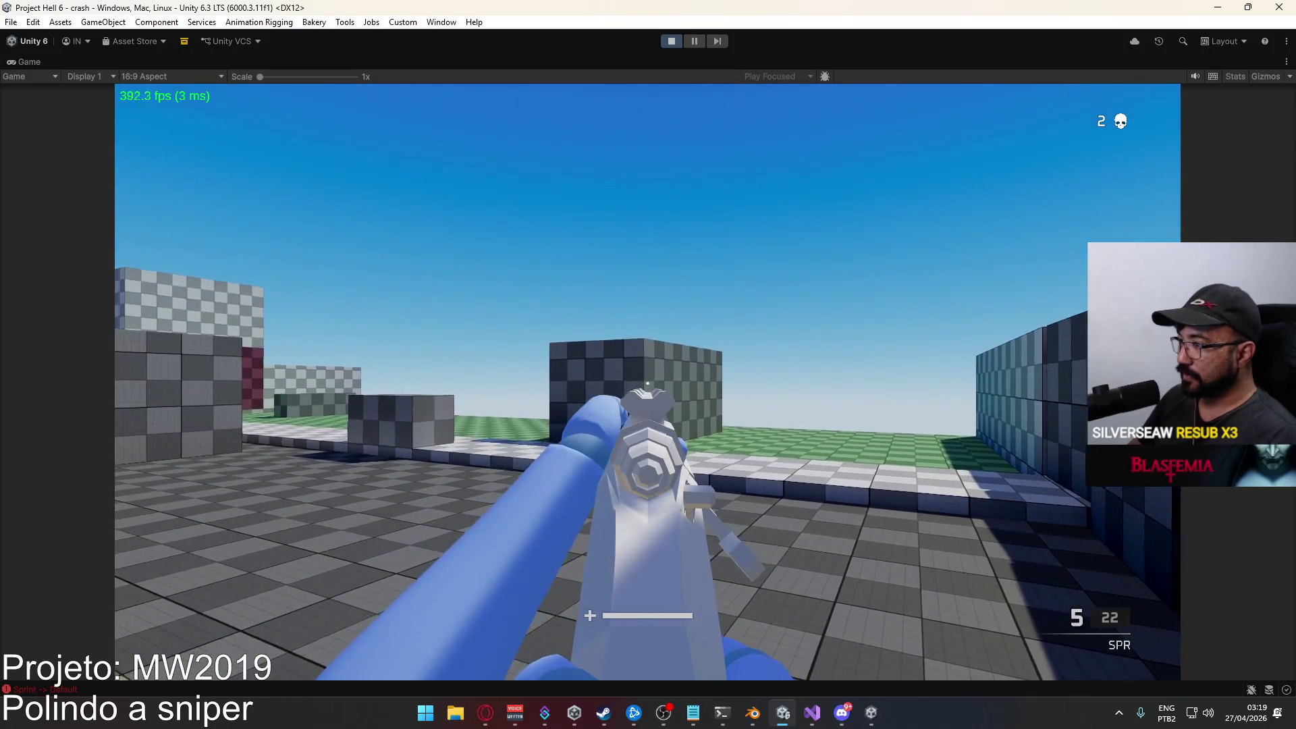
key("super")
left_click(476, 55)
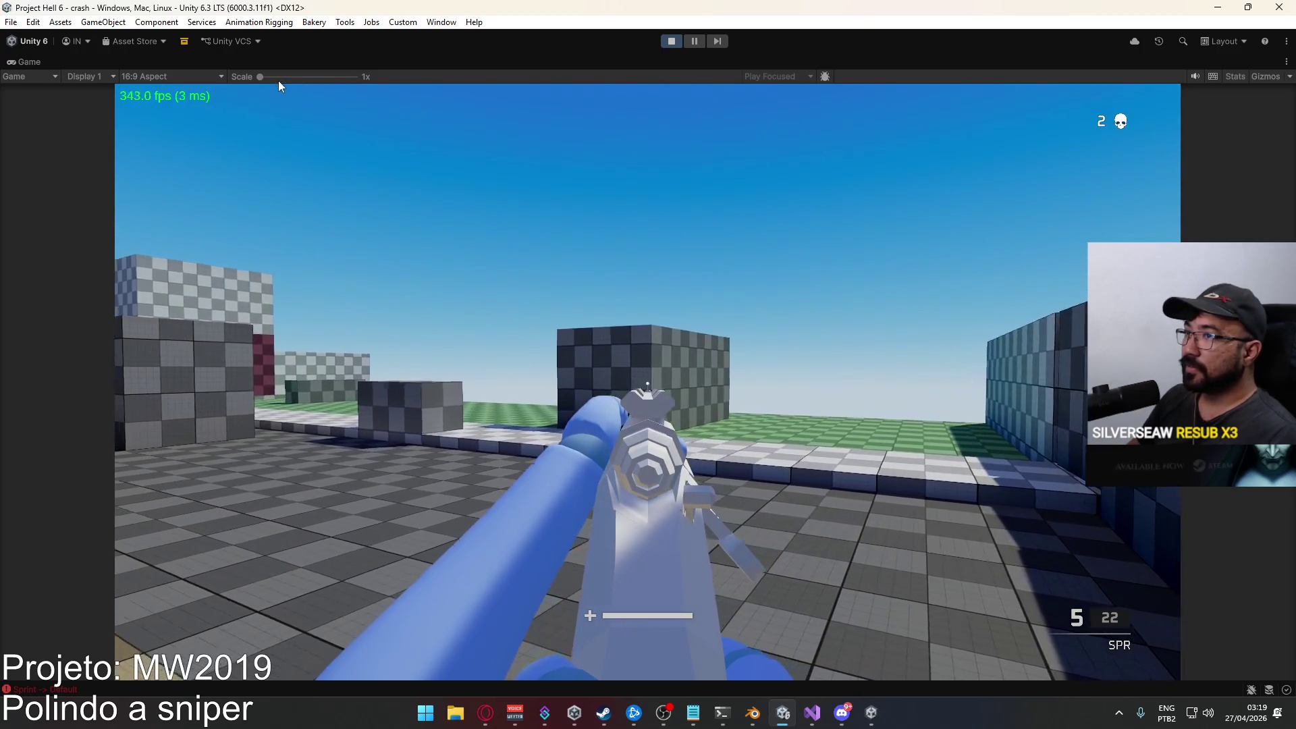
left_click_drag(259, 80, 422, 91)
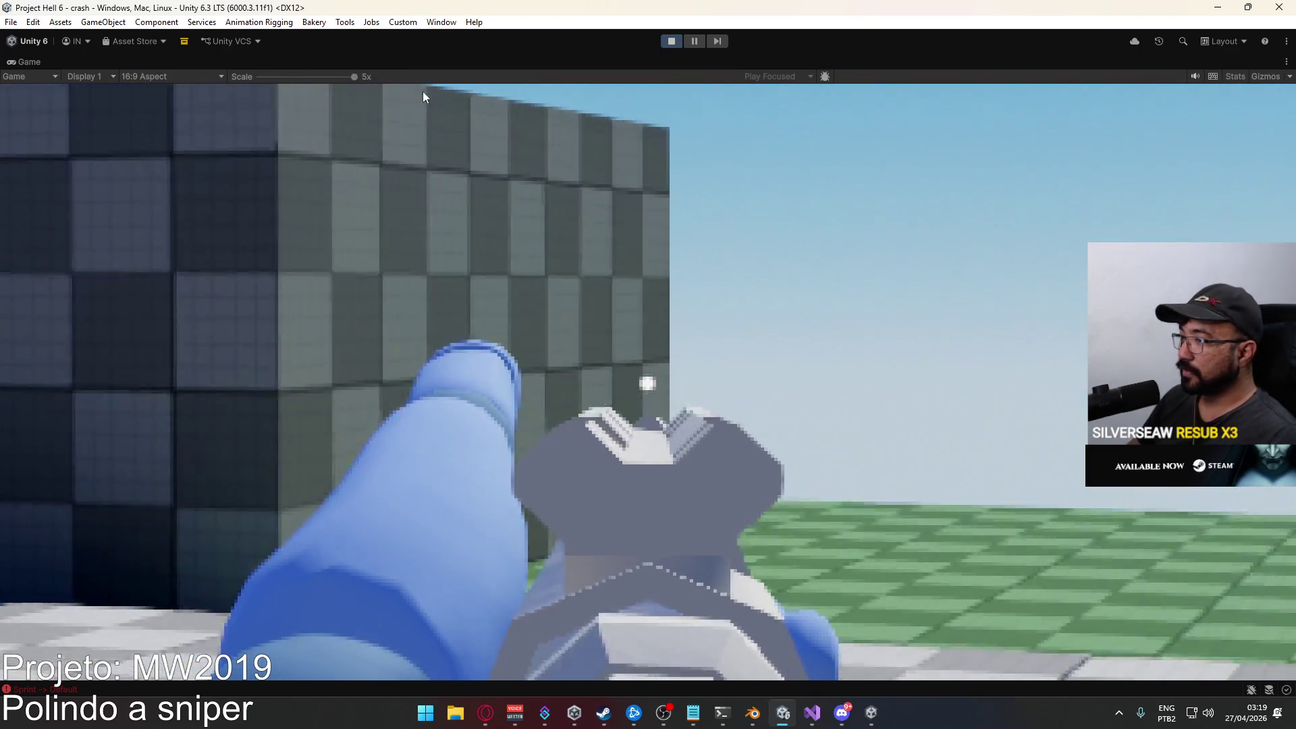
key("super")
left_click(629, 336)
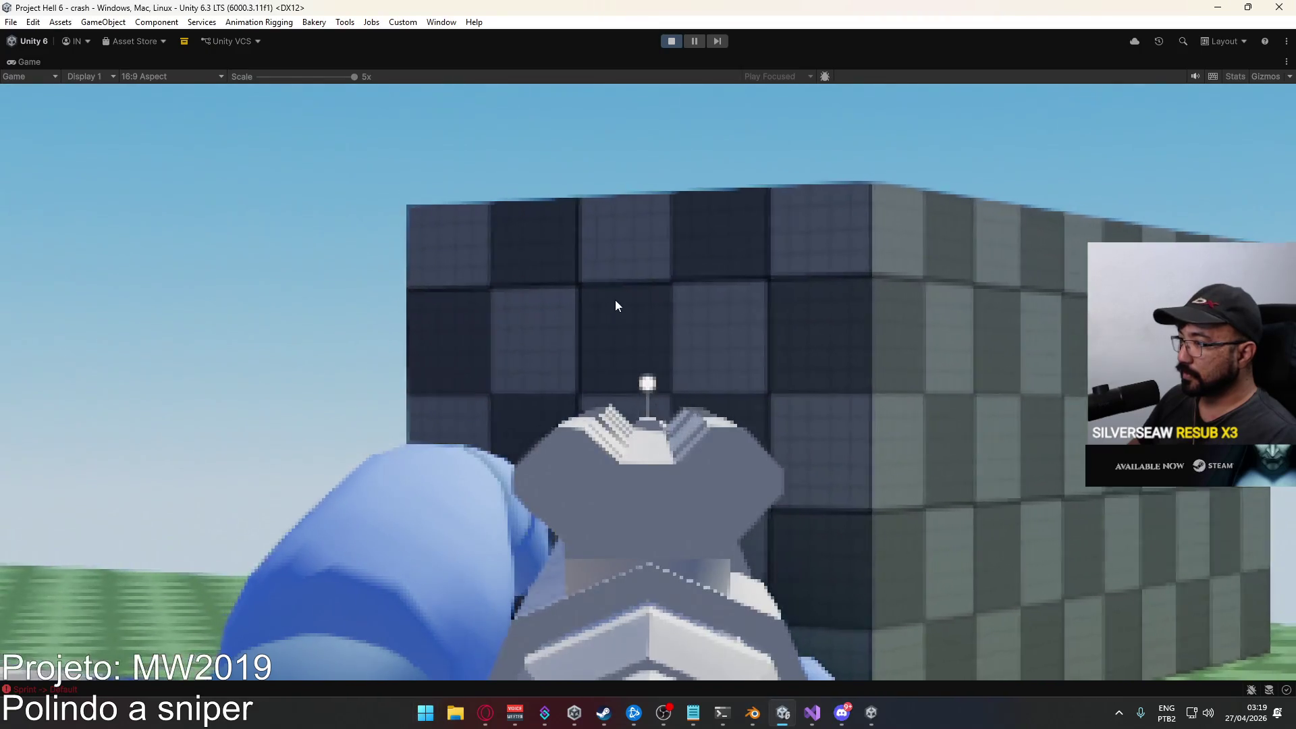
left_click(623, 304)
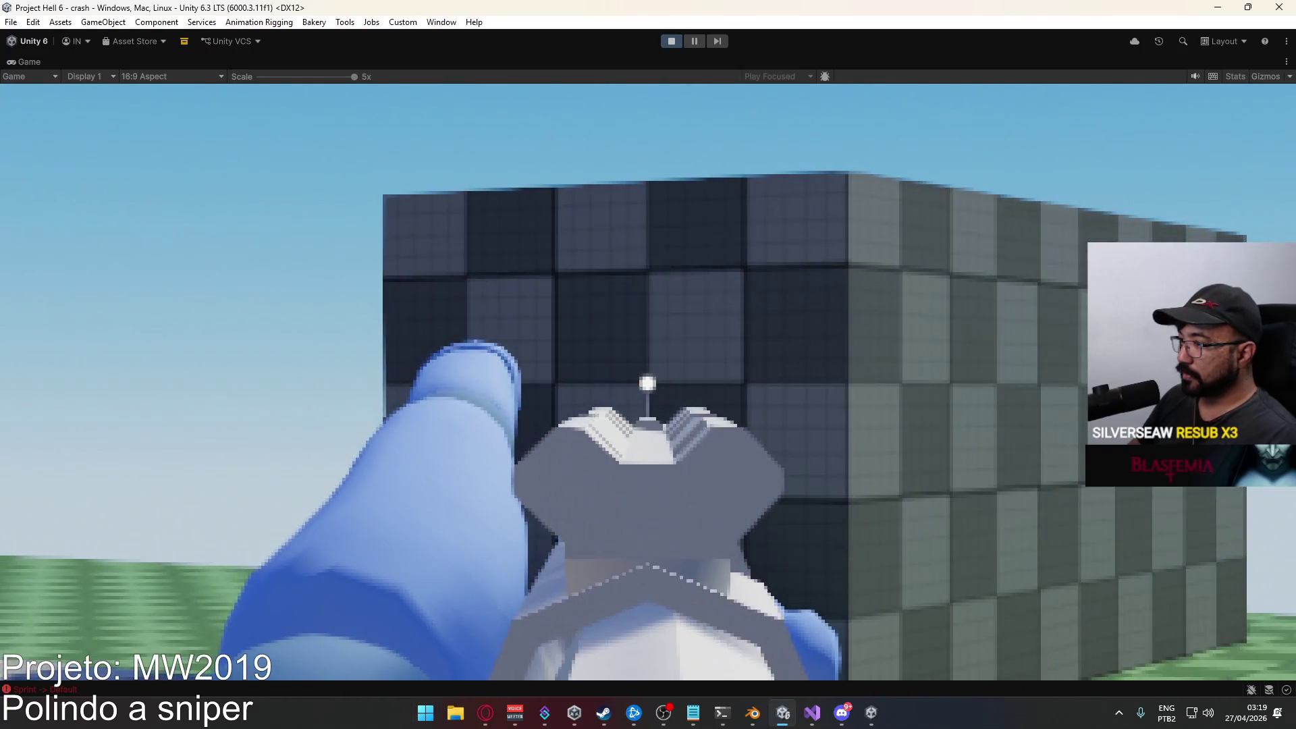
left_click(648, 383)
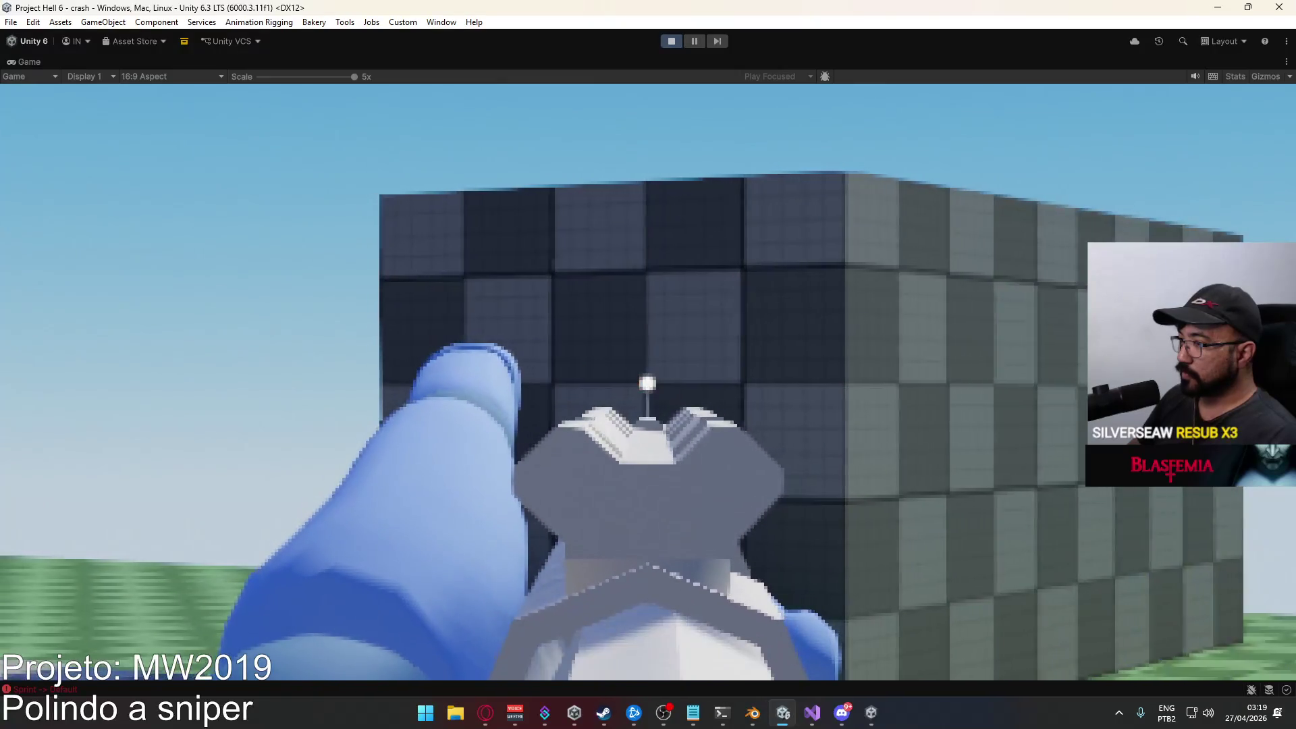
left_click(648, 382)
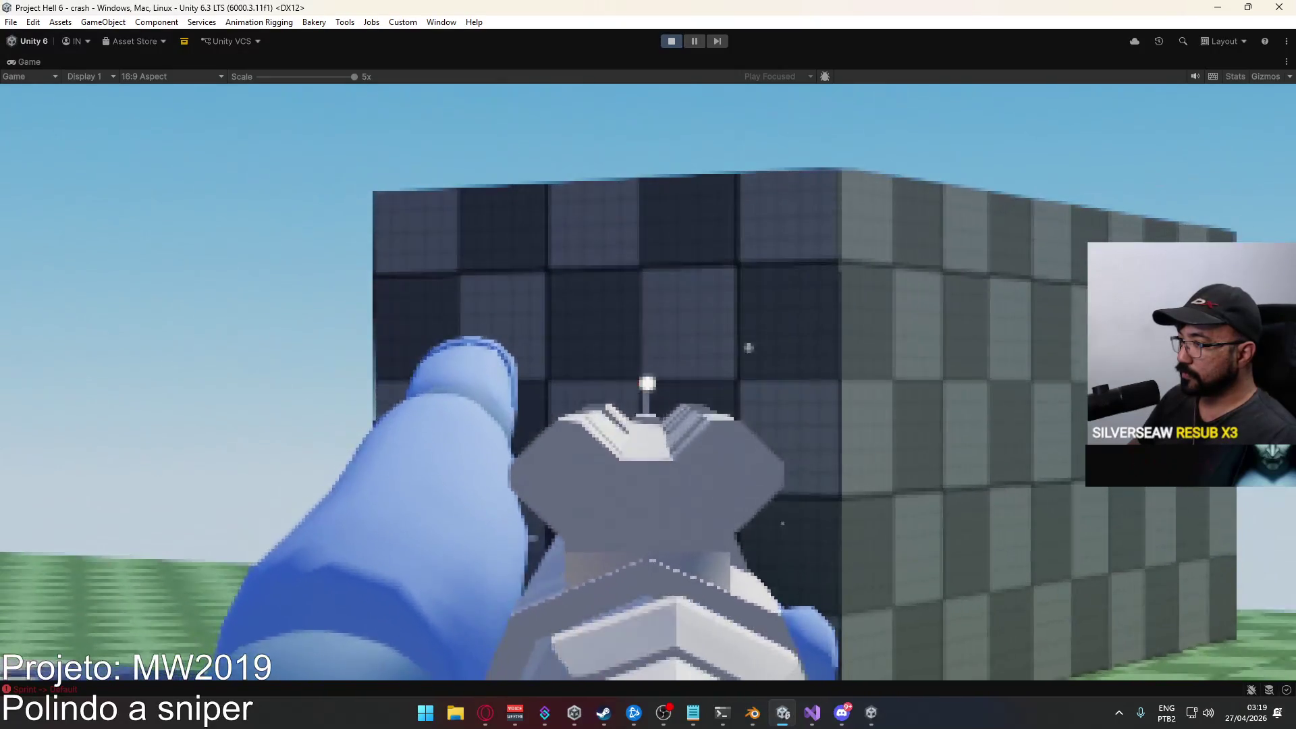
Un-maximize the Game view to return to the full editor layout.
key("super")
left_click(642, 63)
right_click(642, 63)
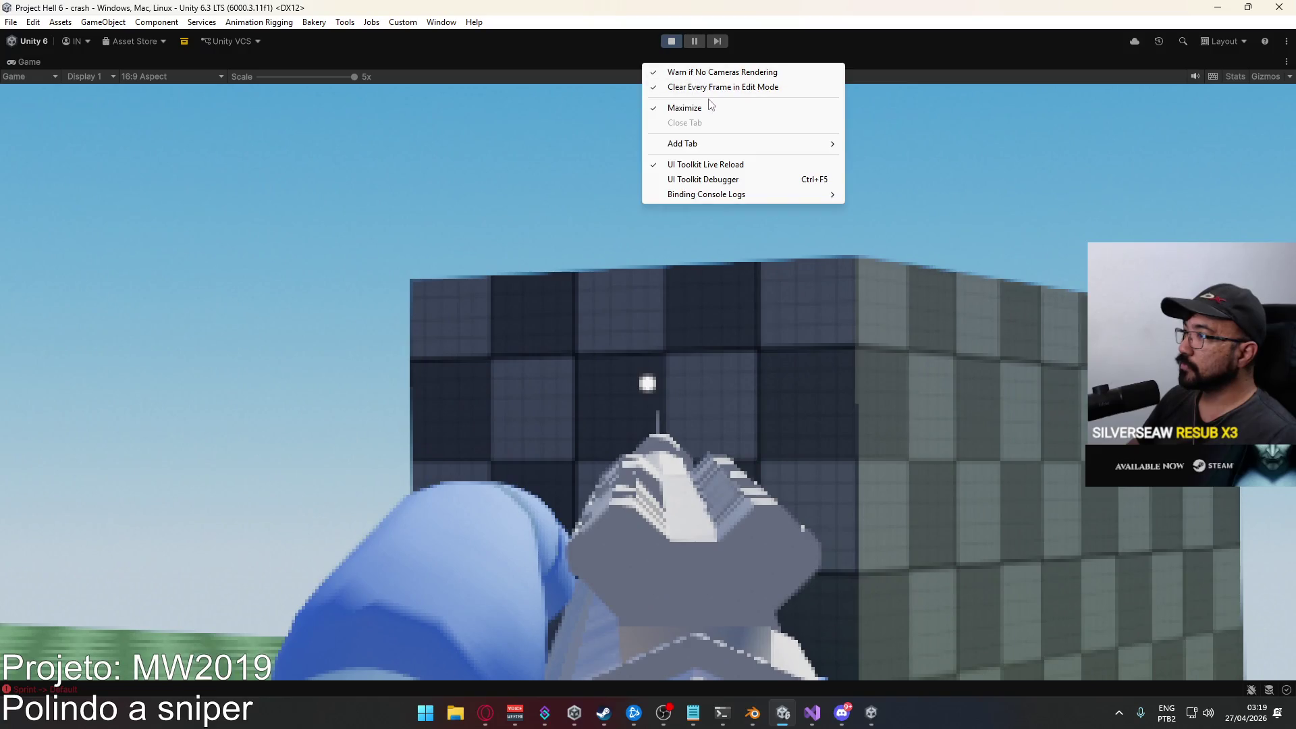
left_click(709, 108)
key("super")
key("super")
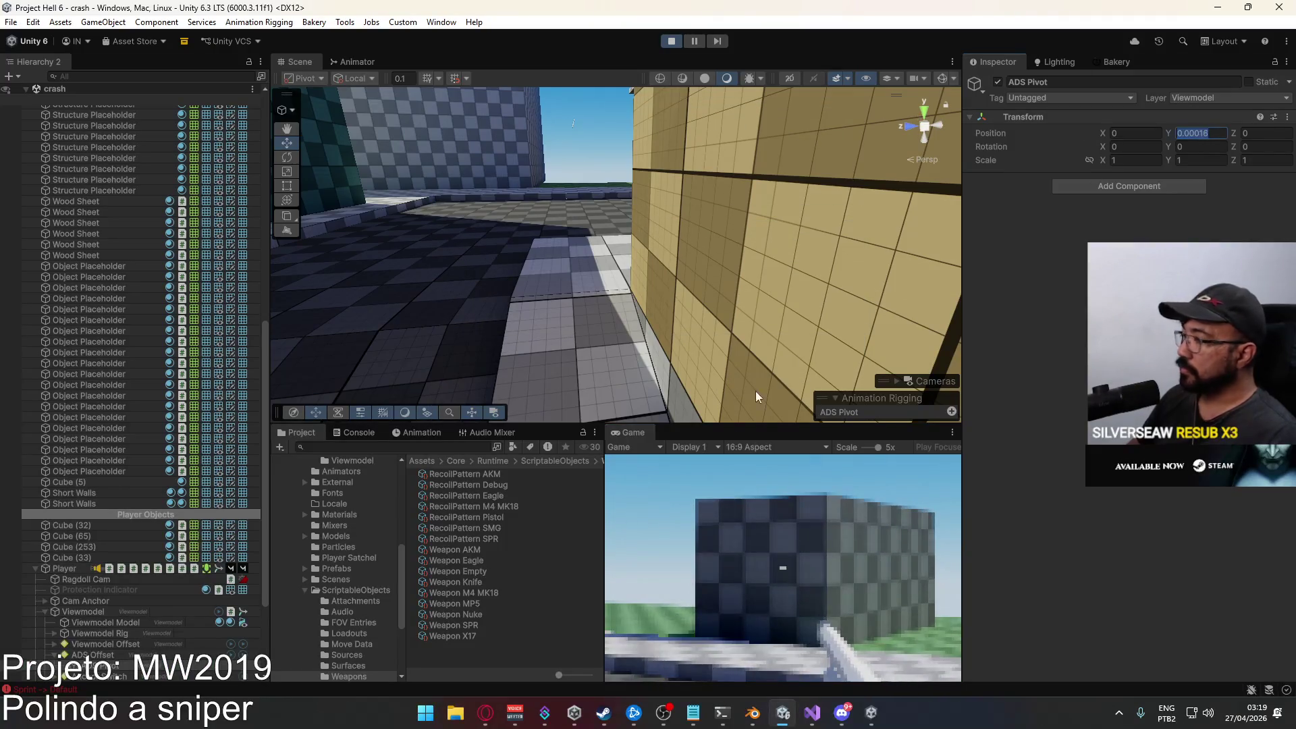
Open the Weapon SPR asset in ScriptableObjects > Weapons and focus its Ads Offset setting.
left_click(382, 590)
scroll(521, 569, "down", 1)
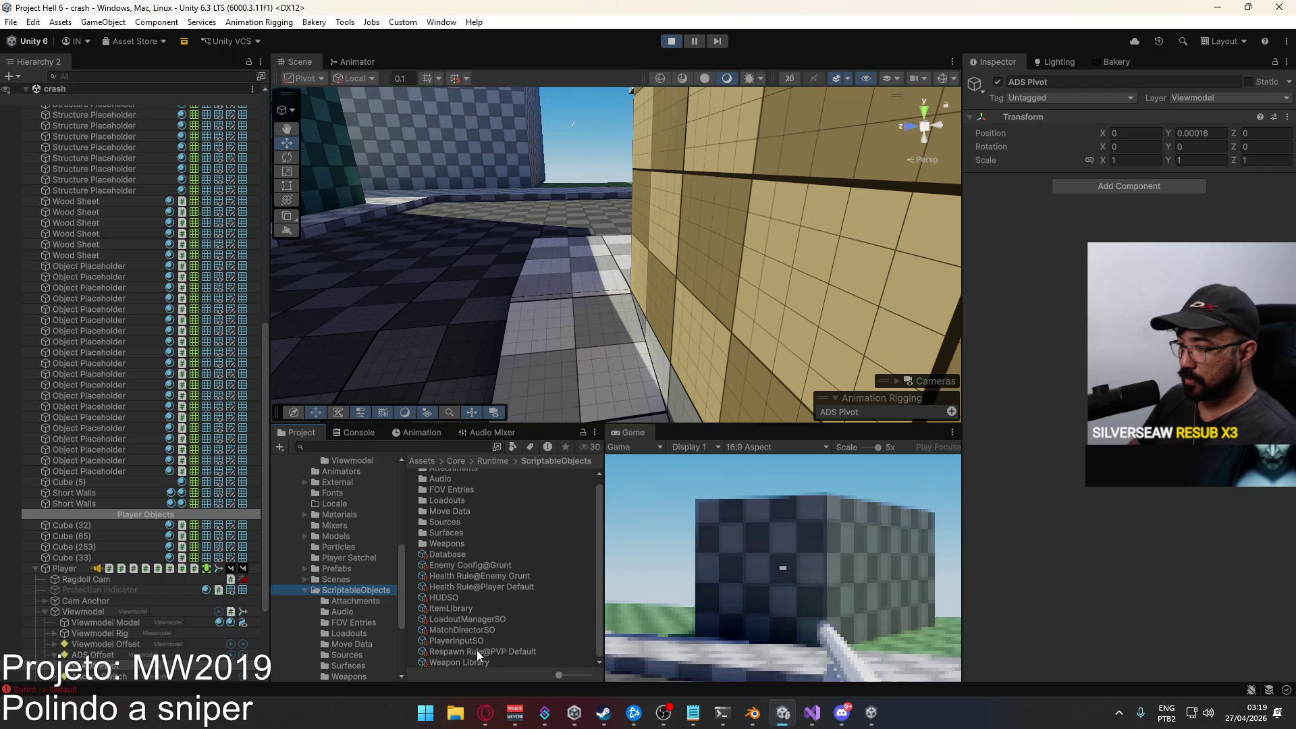
double_click(447, 544)
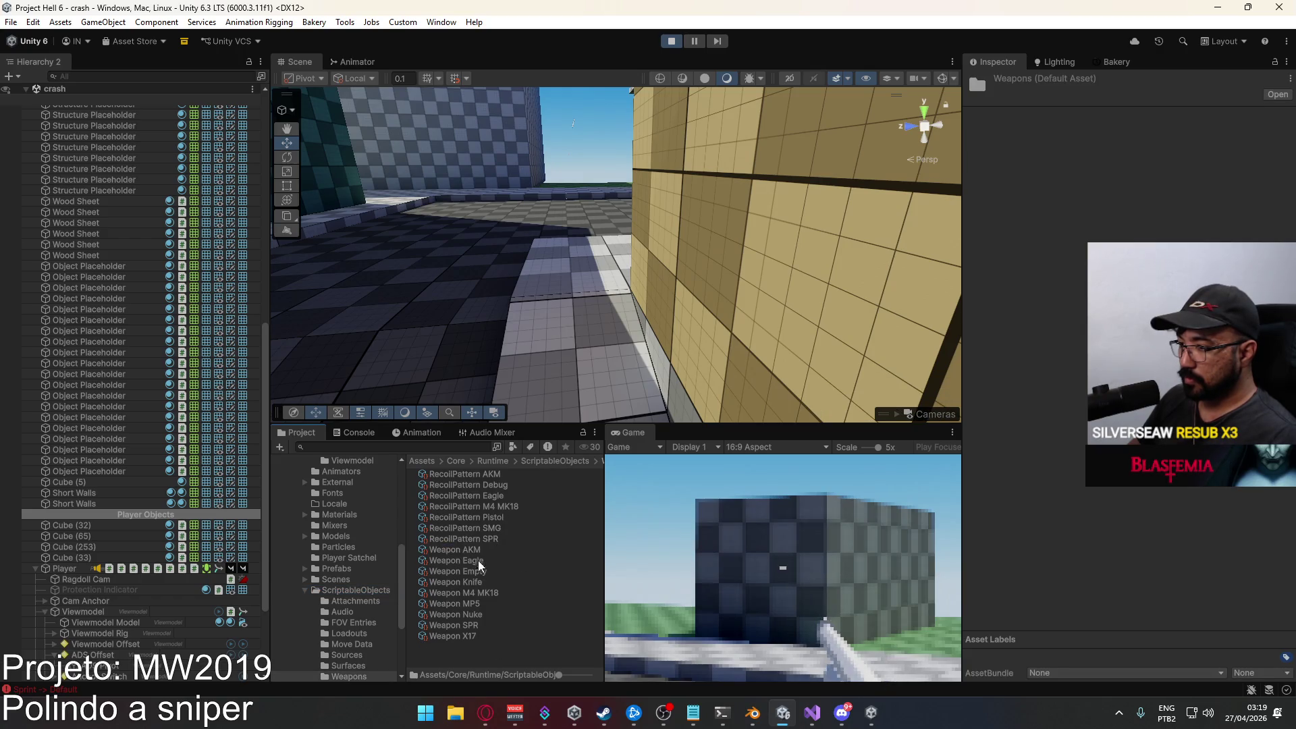
left_click(466, 625)
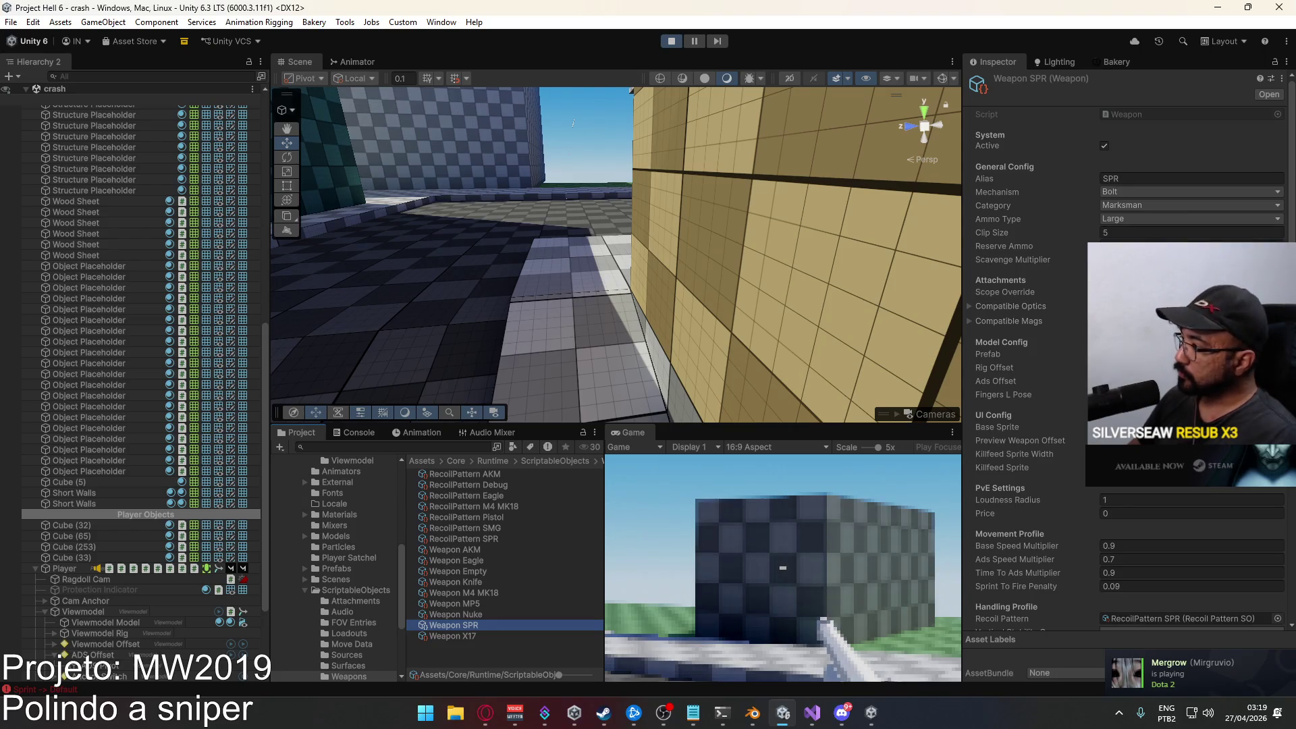
left_click(995, 380)
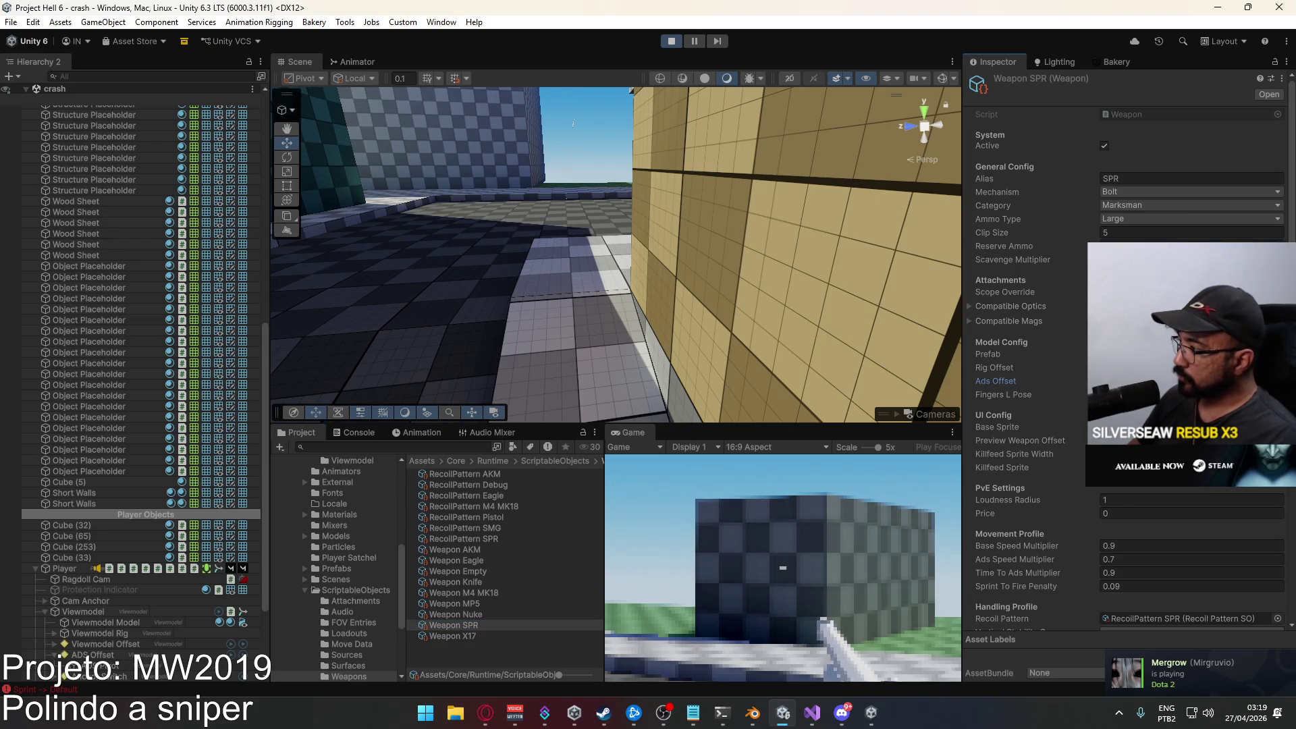
Reset the Game view scale to 1x and swap to the X17 pistol and back to the SPR.
key("super")
left_click(856, 473)
left_click_drag(879, 448, 821, 452)
key("2")
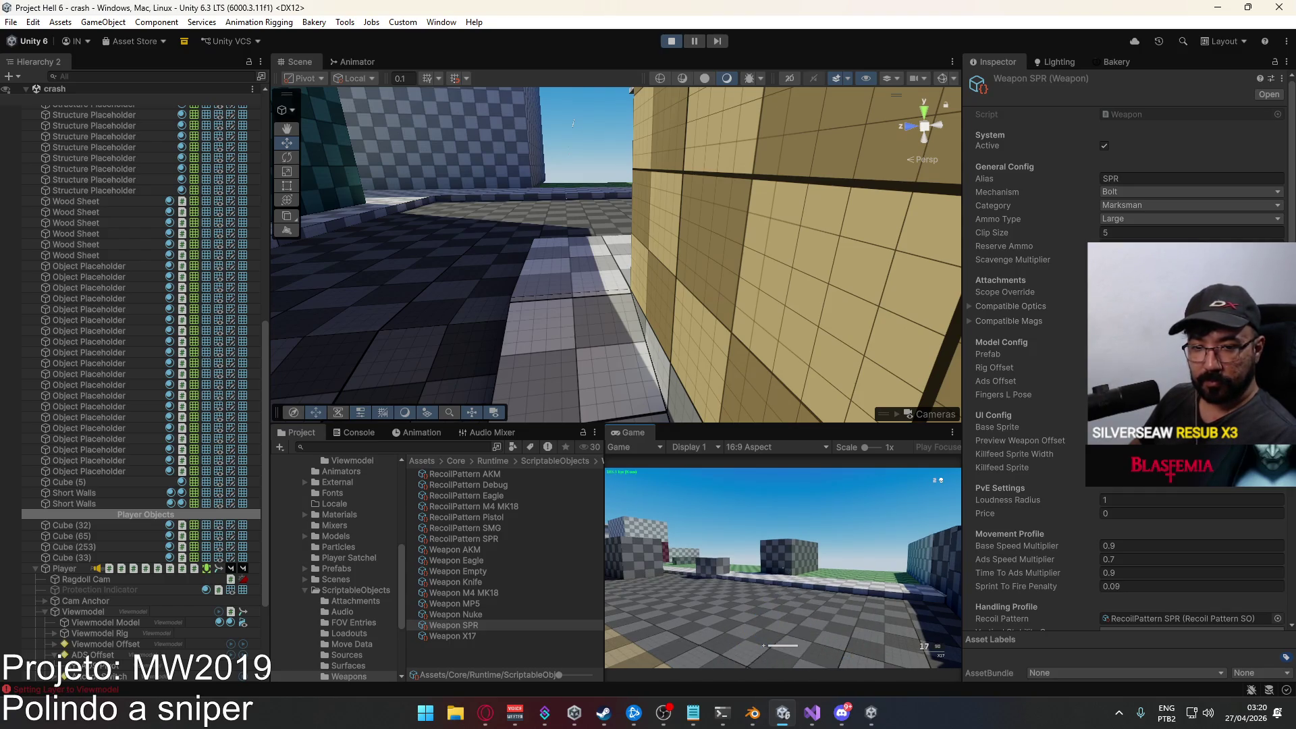
key("1")
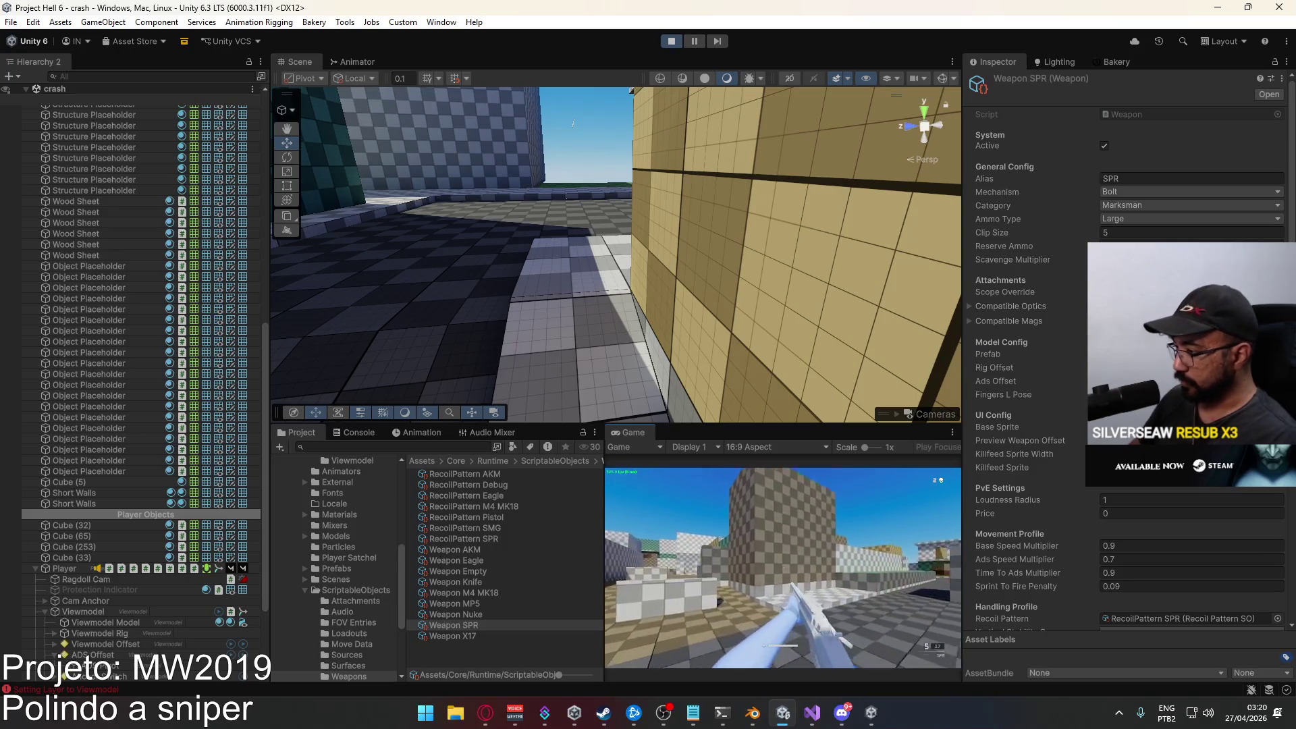
key("super")
key("super")
key("super")
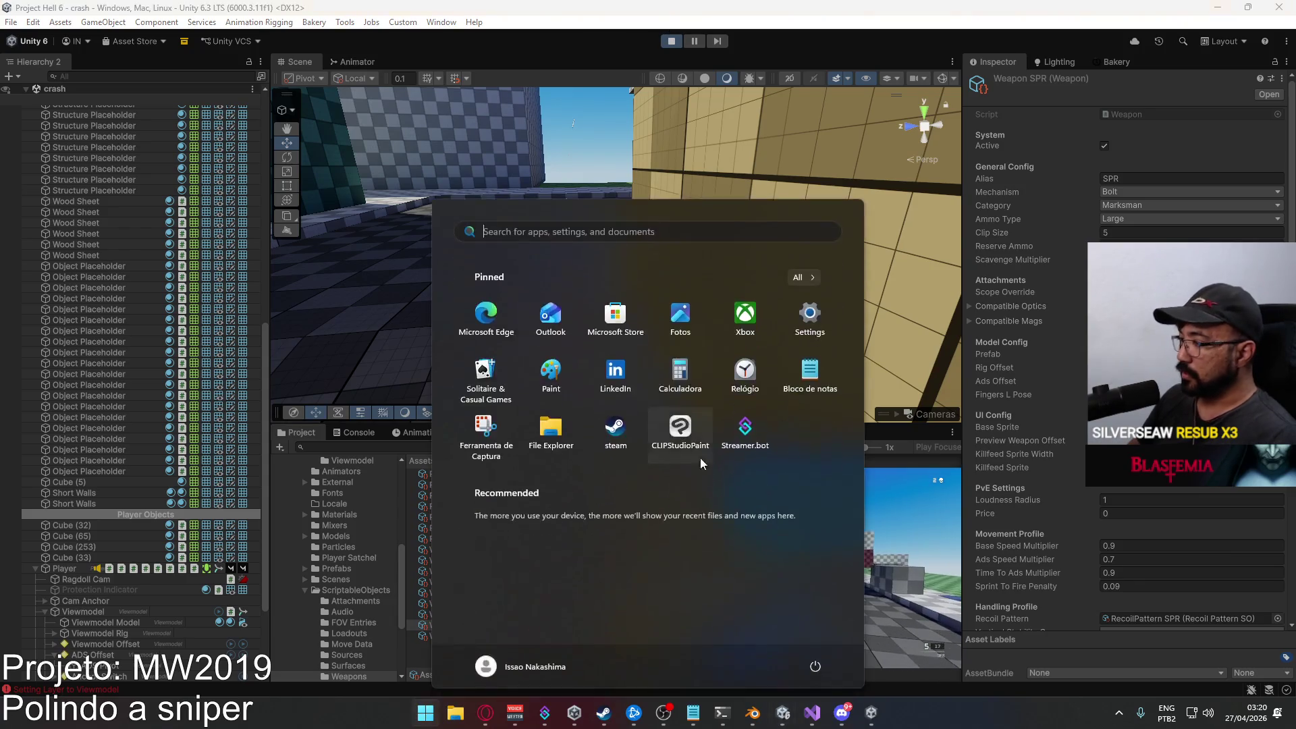
key("super")
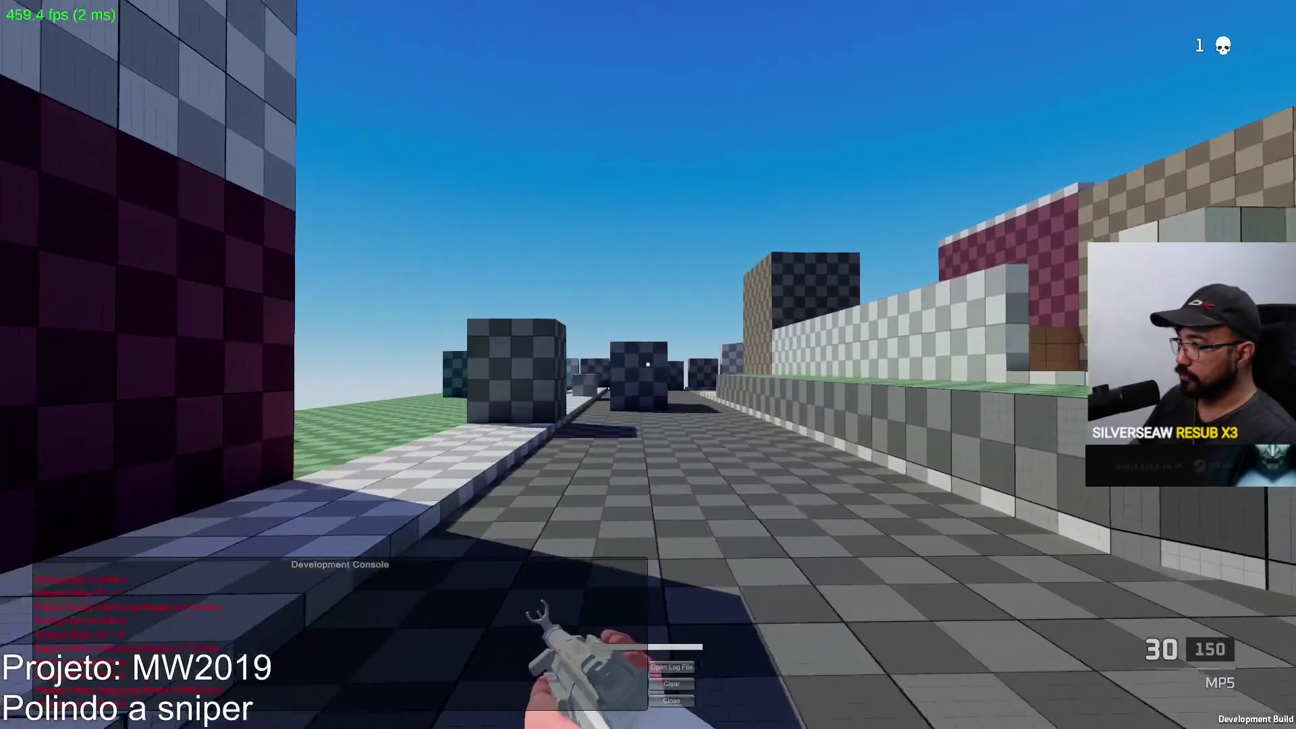
Shoot the corridor enemy with the MP5, then return to Unity and open the loadout screen.
left_click(648, 364)
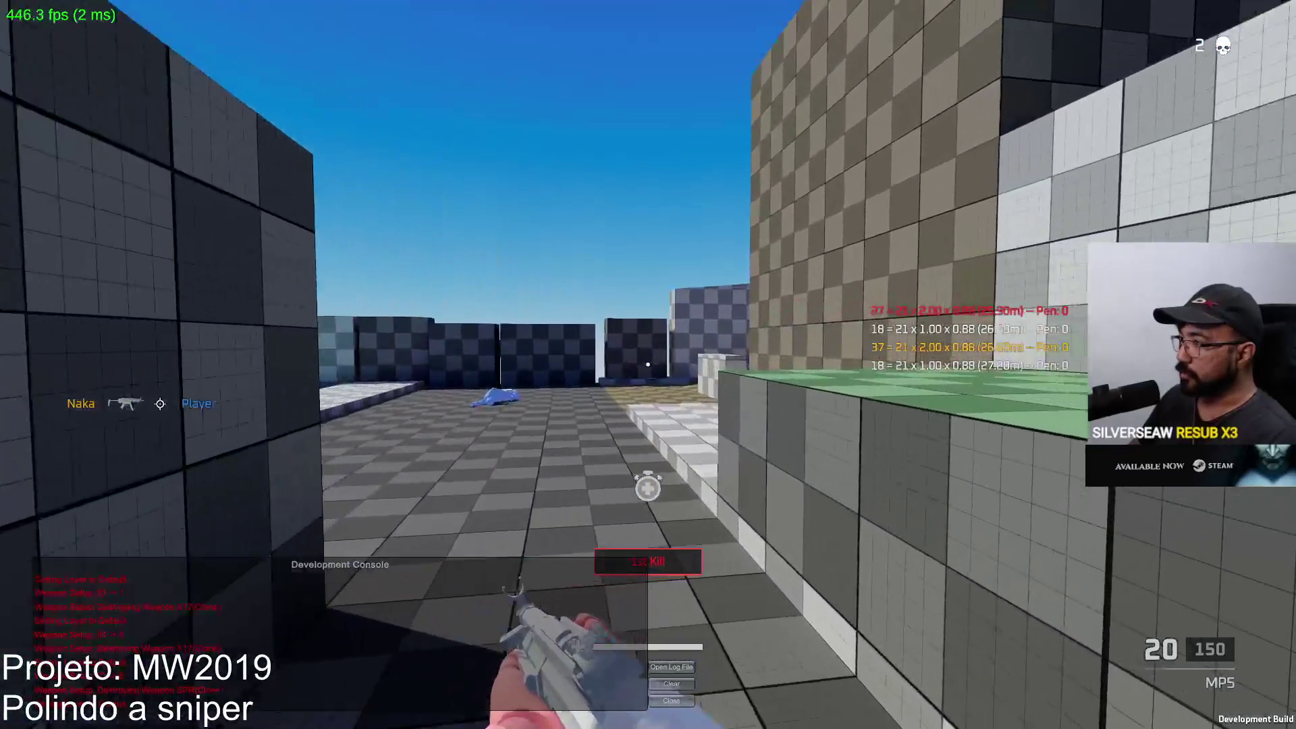
key("alt+Tab")
key("y")
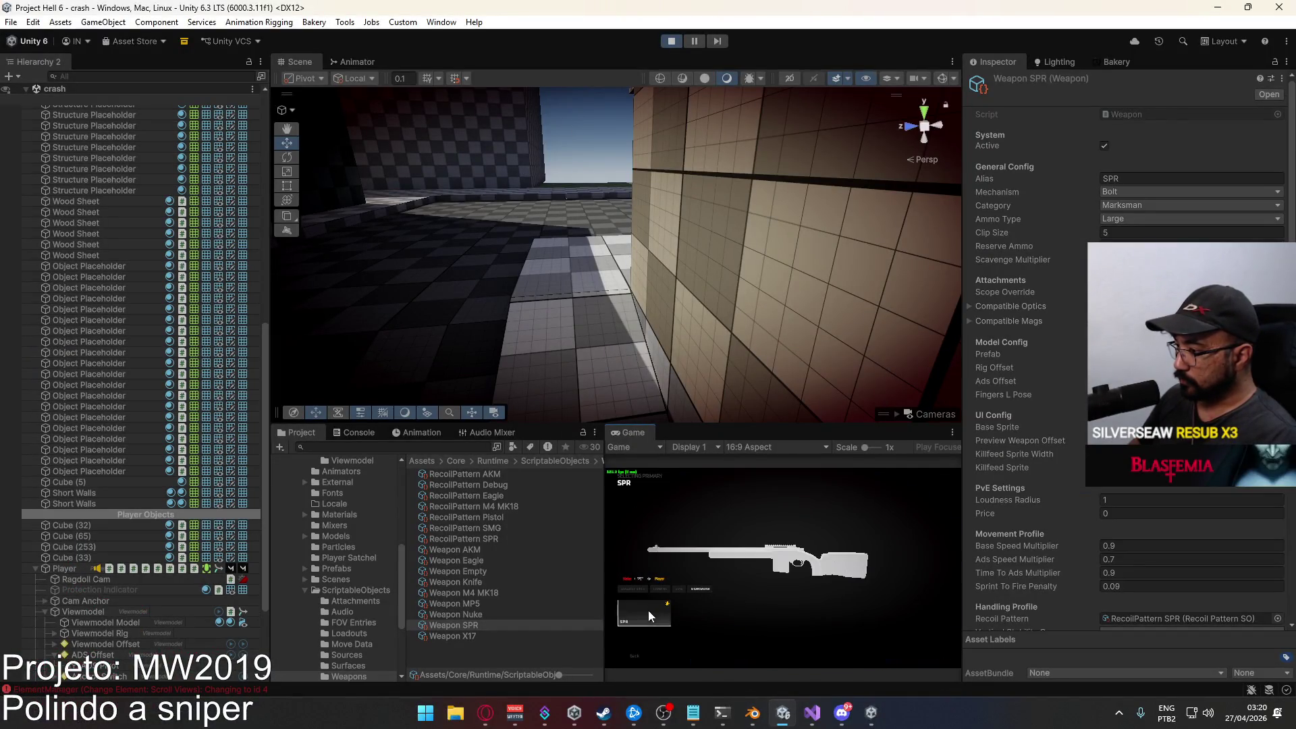
Confirm the SPR loadout, aim down its scope, and inspect the ADS Pivot's transform.
left_click(648, 612)
key("w")
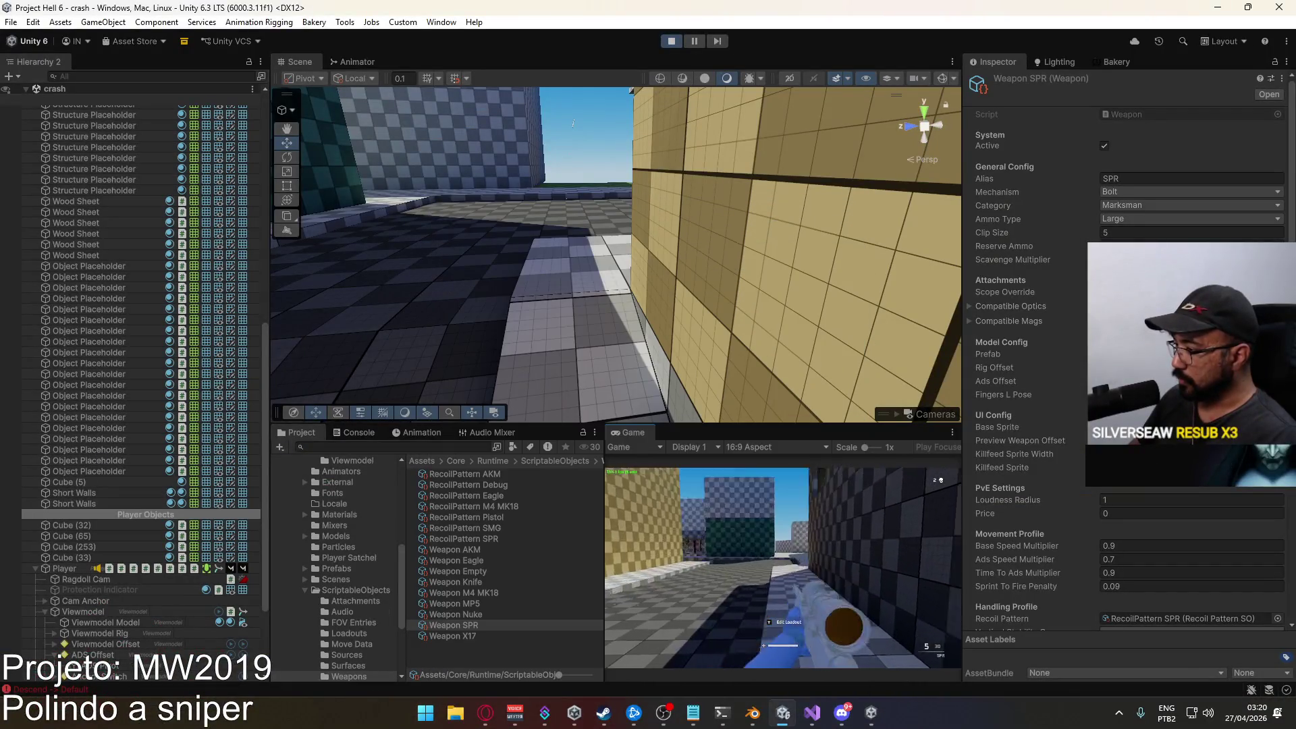
right_click(783, 568)
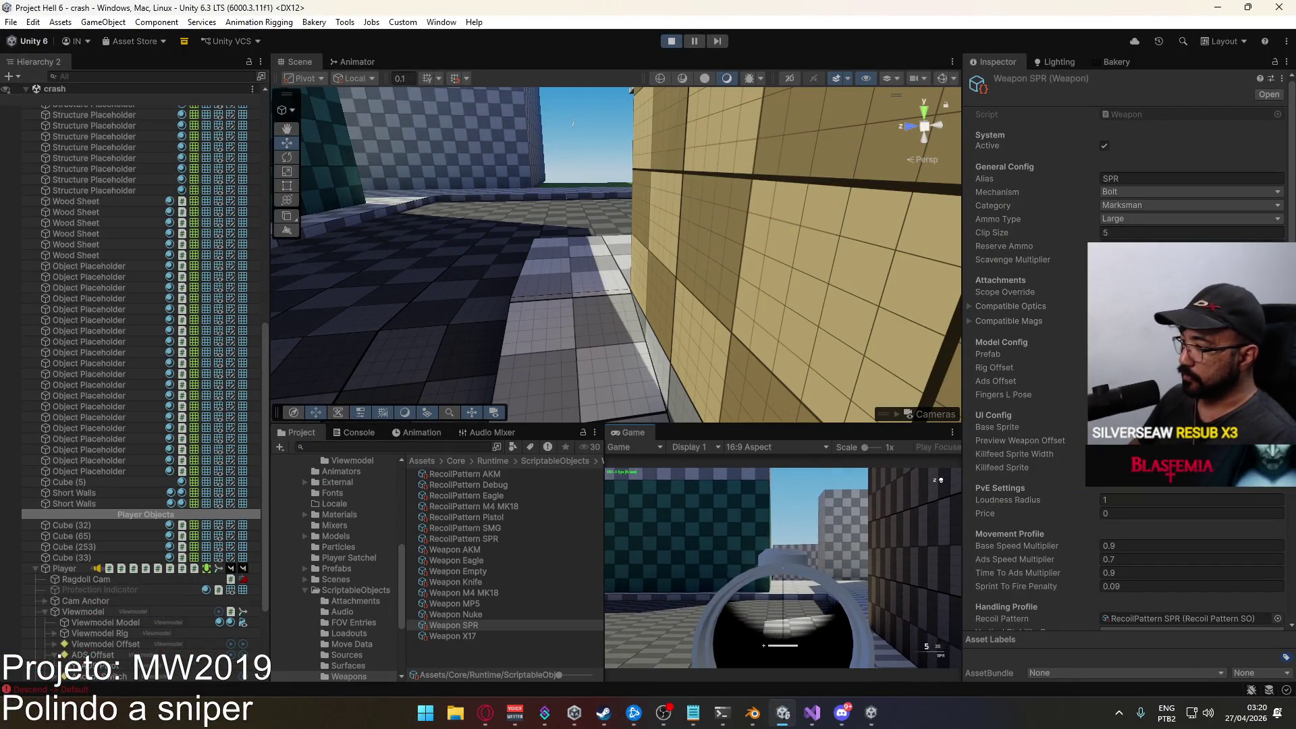
key("super")
key("super")
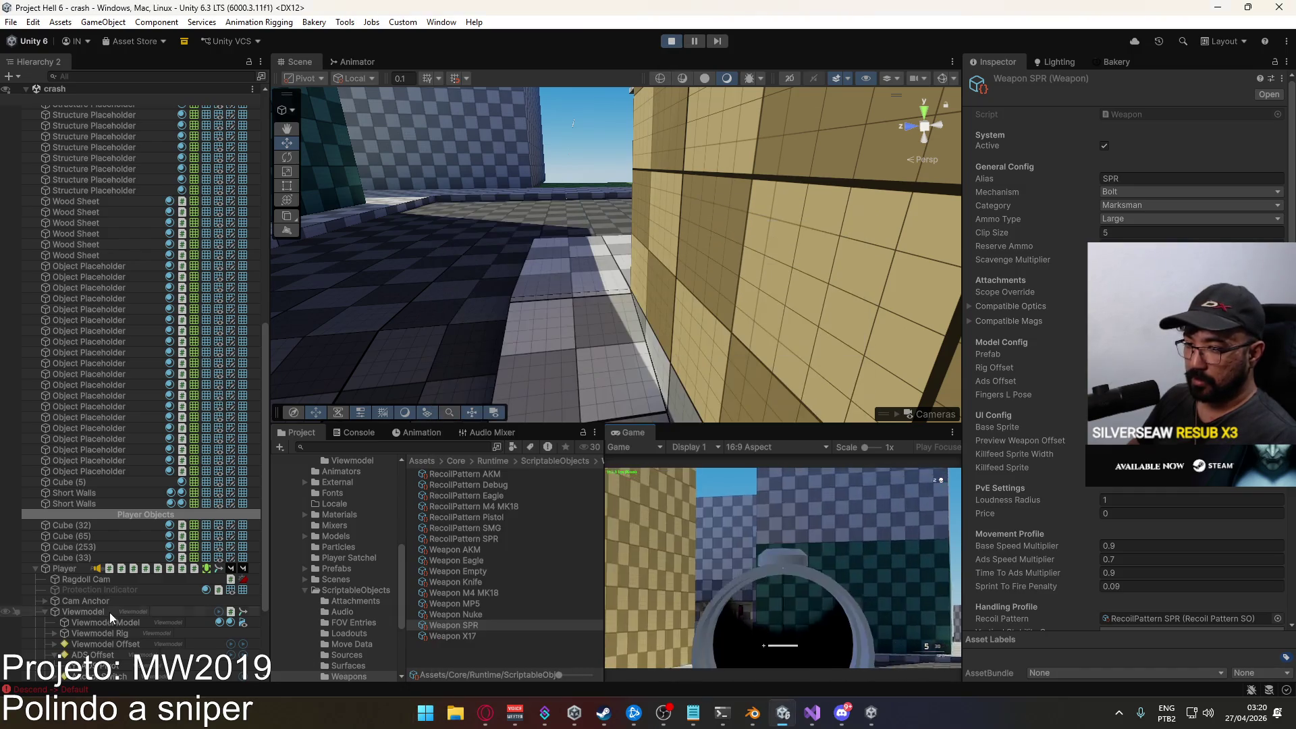
scroll(105, 597, "down", 3)
left_click(106, 545)
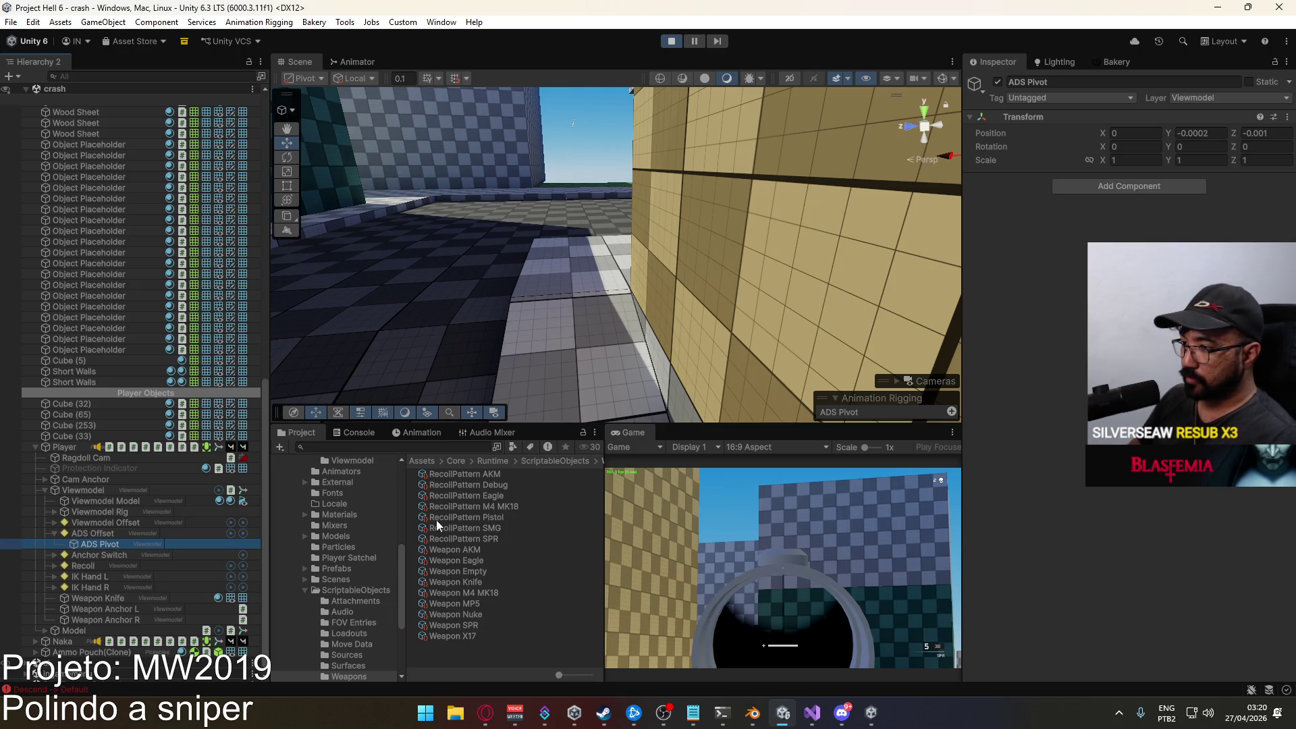
Stop play mode and close the running game build window.
left_click(671, 41)
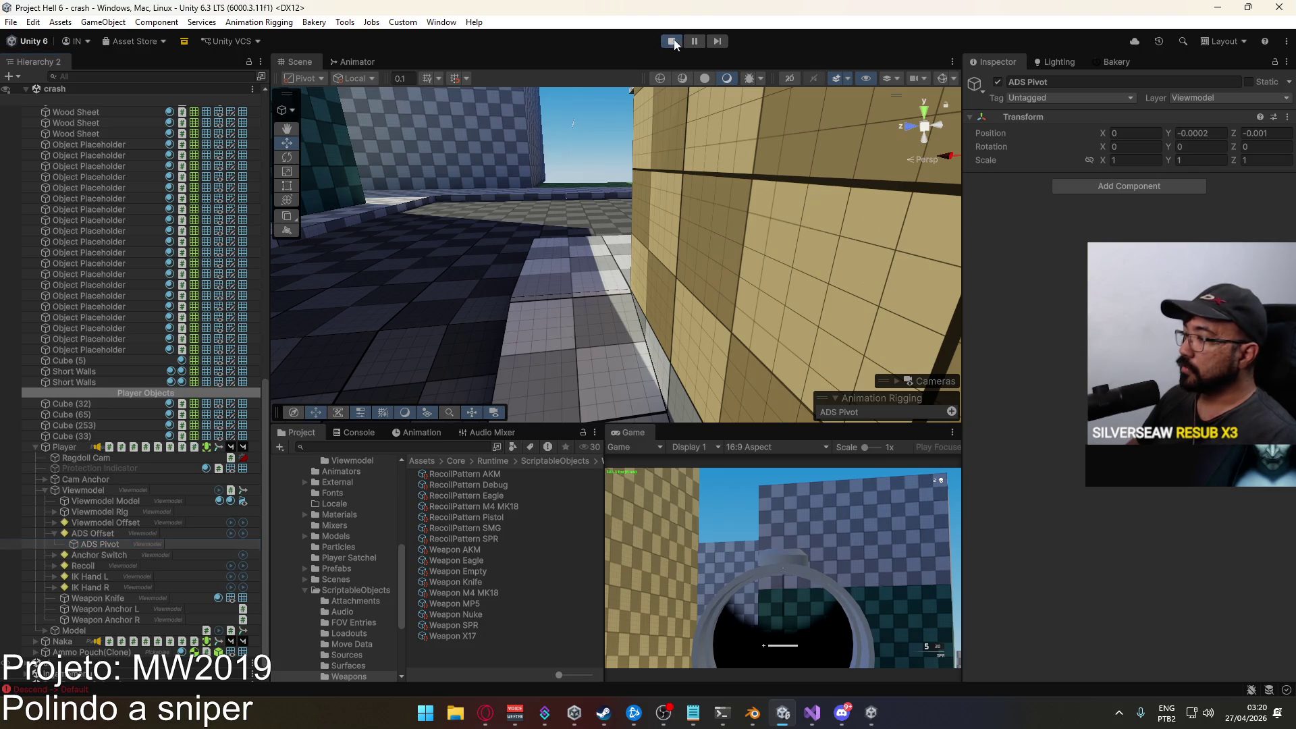
right_click(871, 713)
left_click(830, 676)
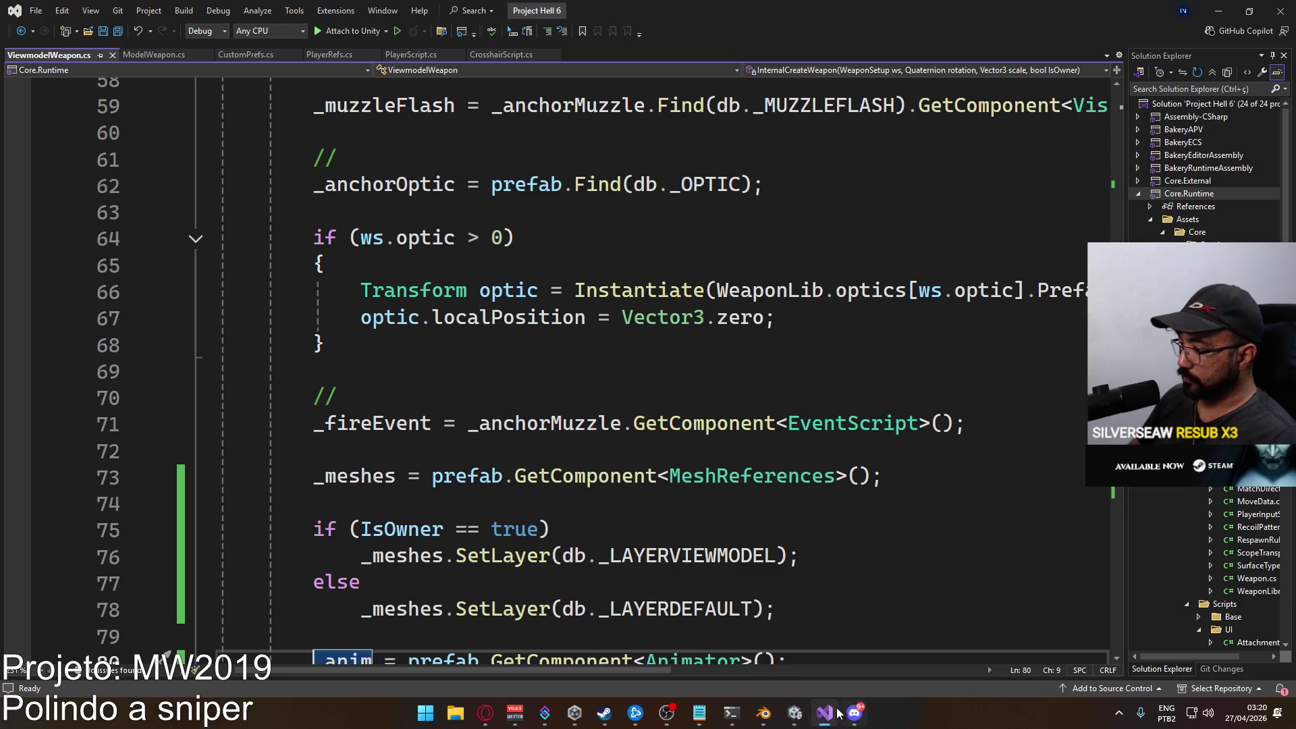
Review the optic offset code in ViewmodelWeapon.cs, adding and undoing a blank line after adsOffset.
scroll(434, 241, "down", 6)
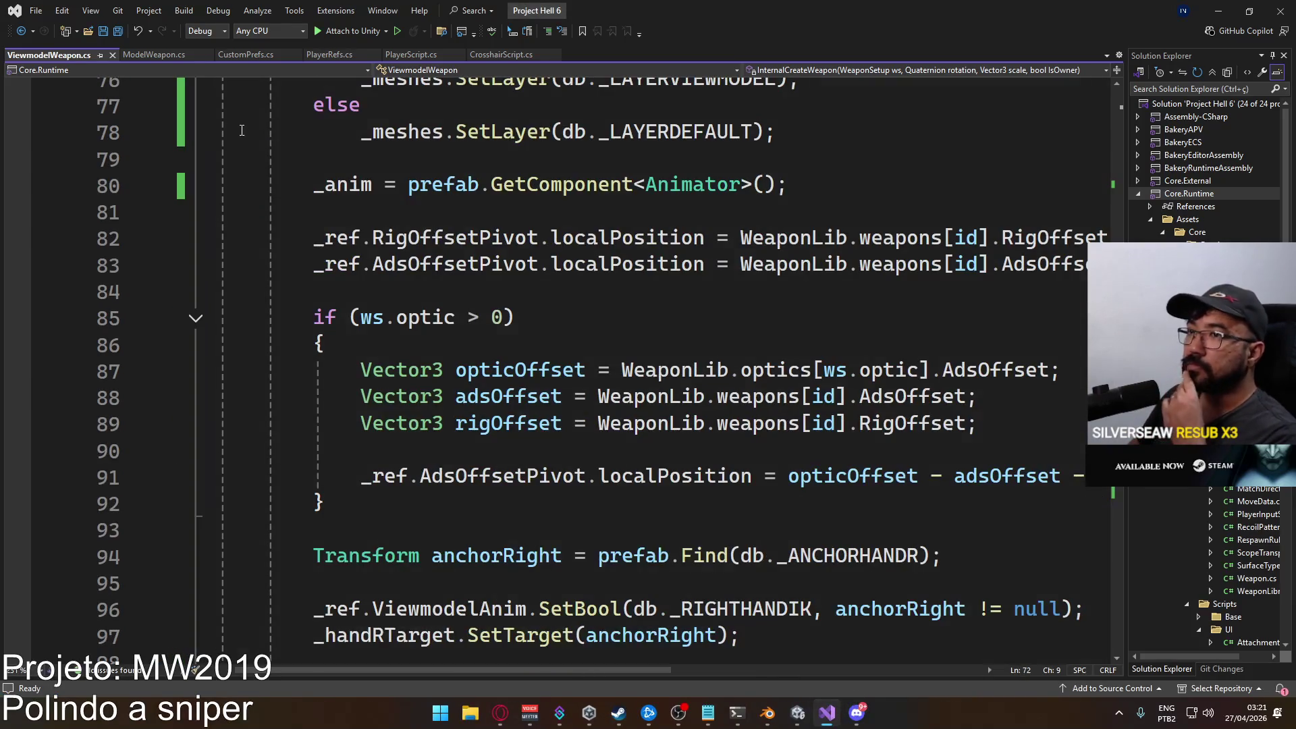
scroll(500, 263, "down", 2)
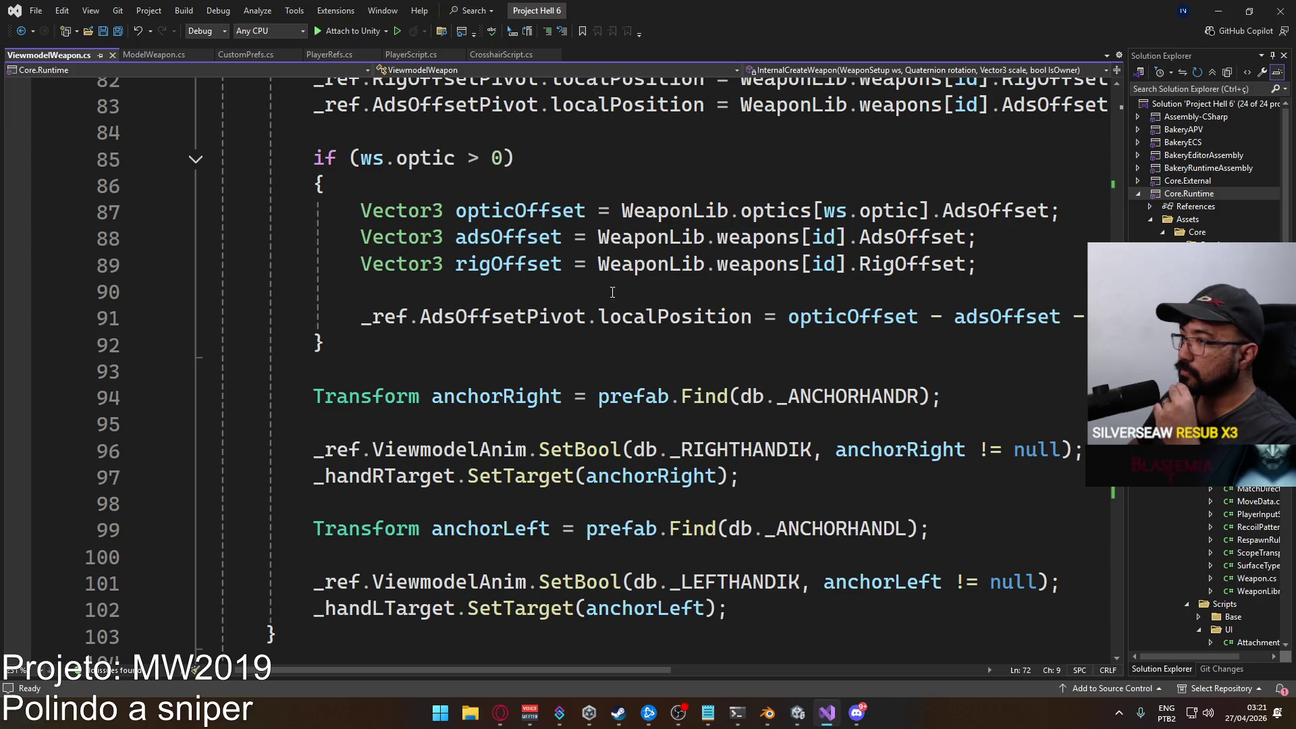
mouse_move(564, 670)
left_mouse_down()
mouse_move(659, 689)
mouse_move(635, 686)
left_mouse_up()
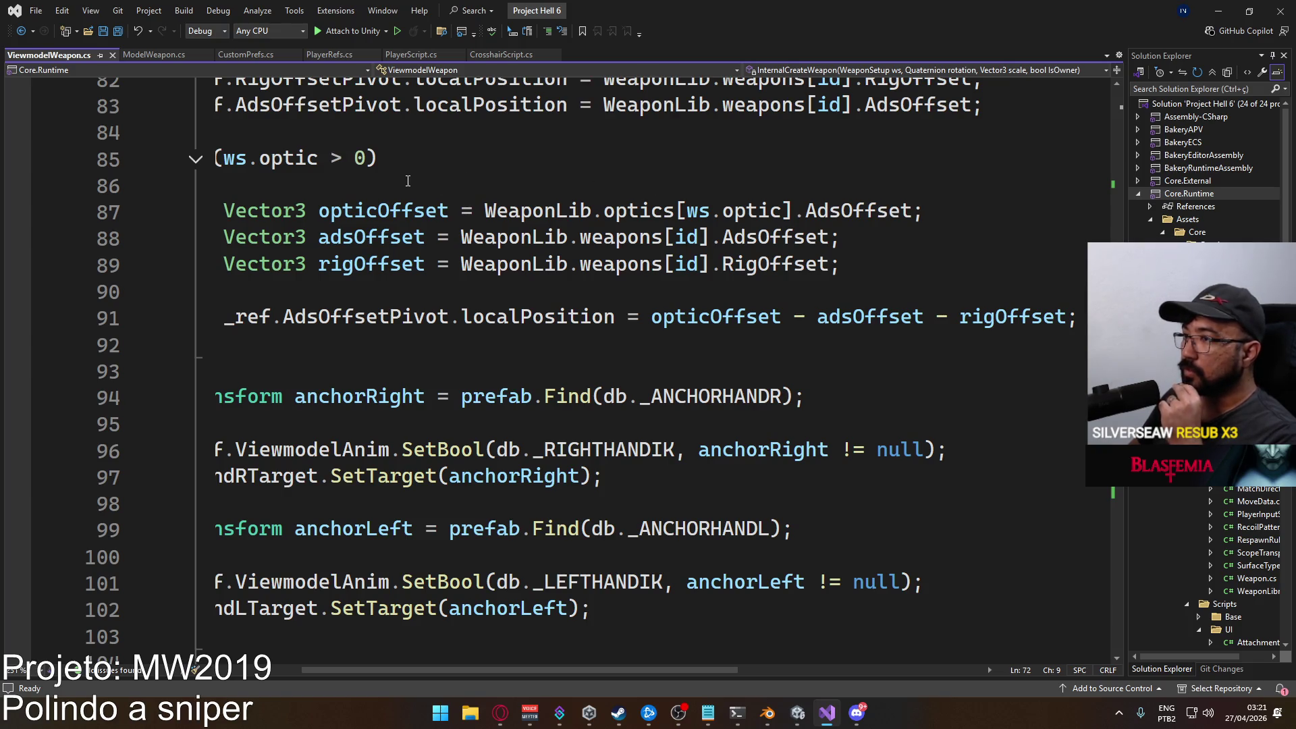
scroll(662, 388, "left", 2)
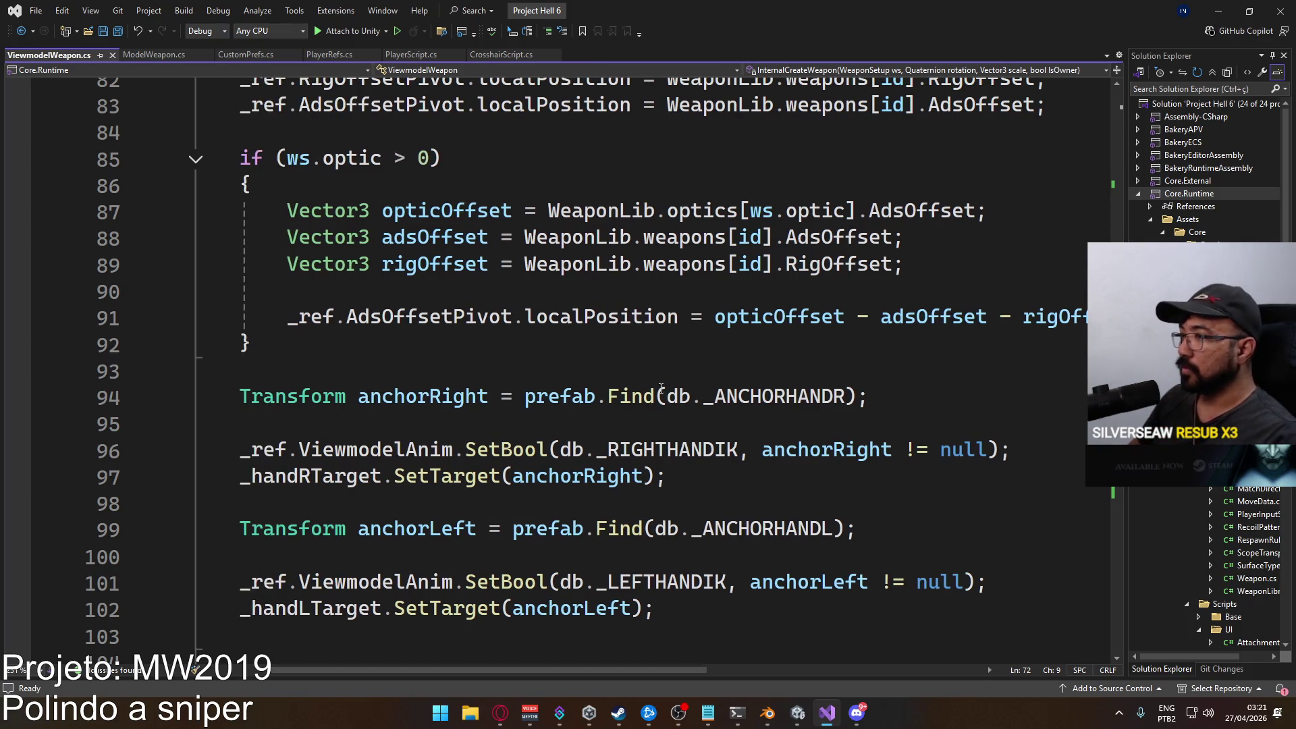
left_click(904, 240)
key("Return")
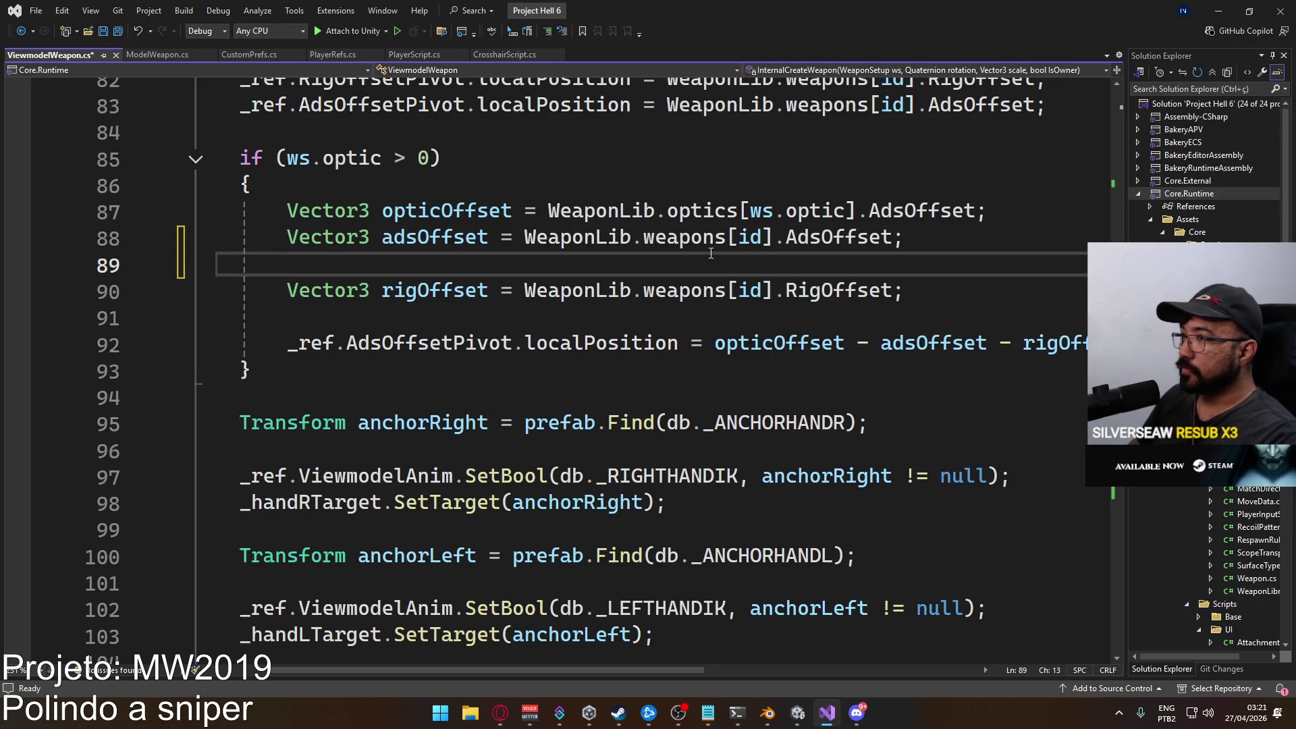
key("ctrl+z")
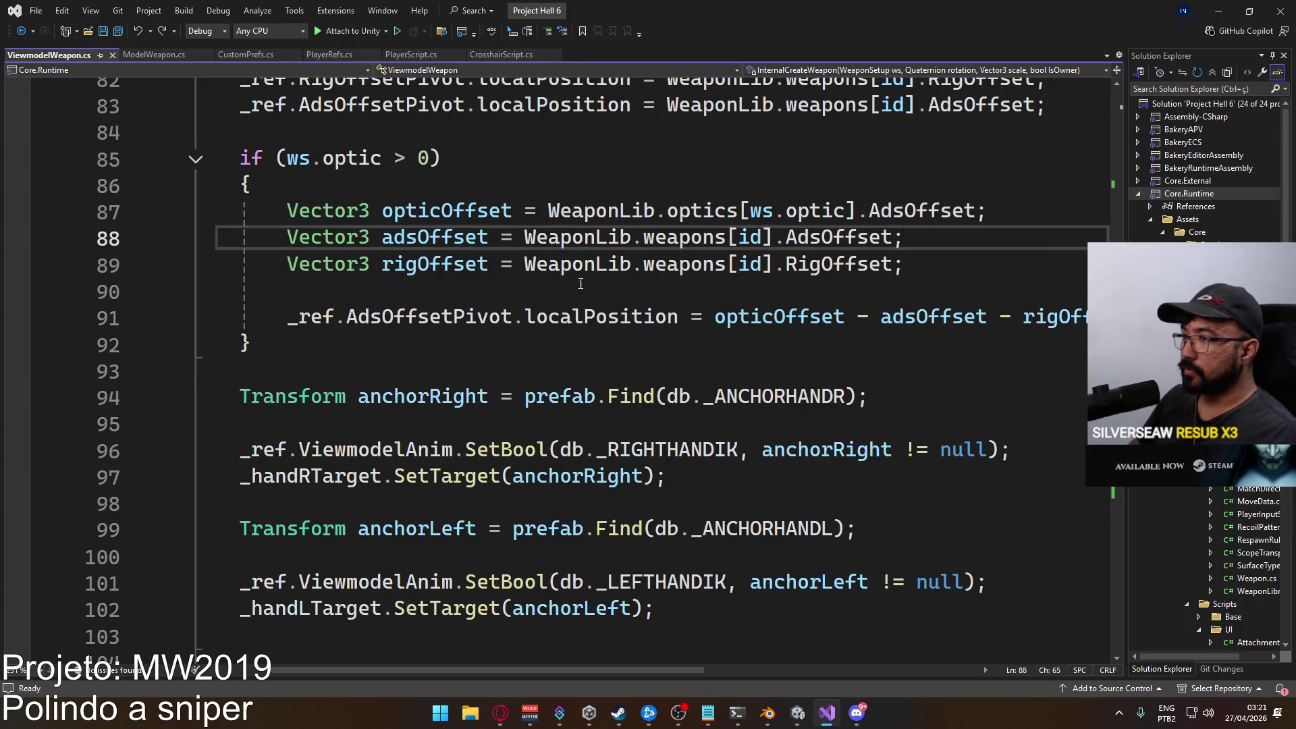
scroll(569, 366, "up", 1)
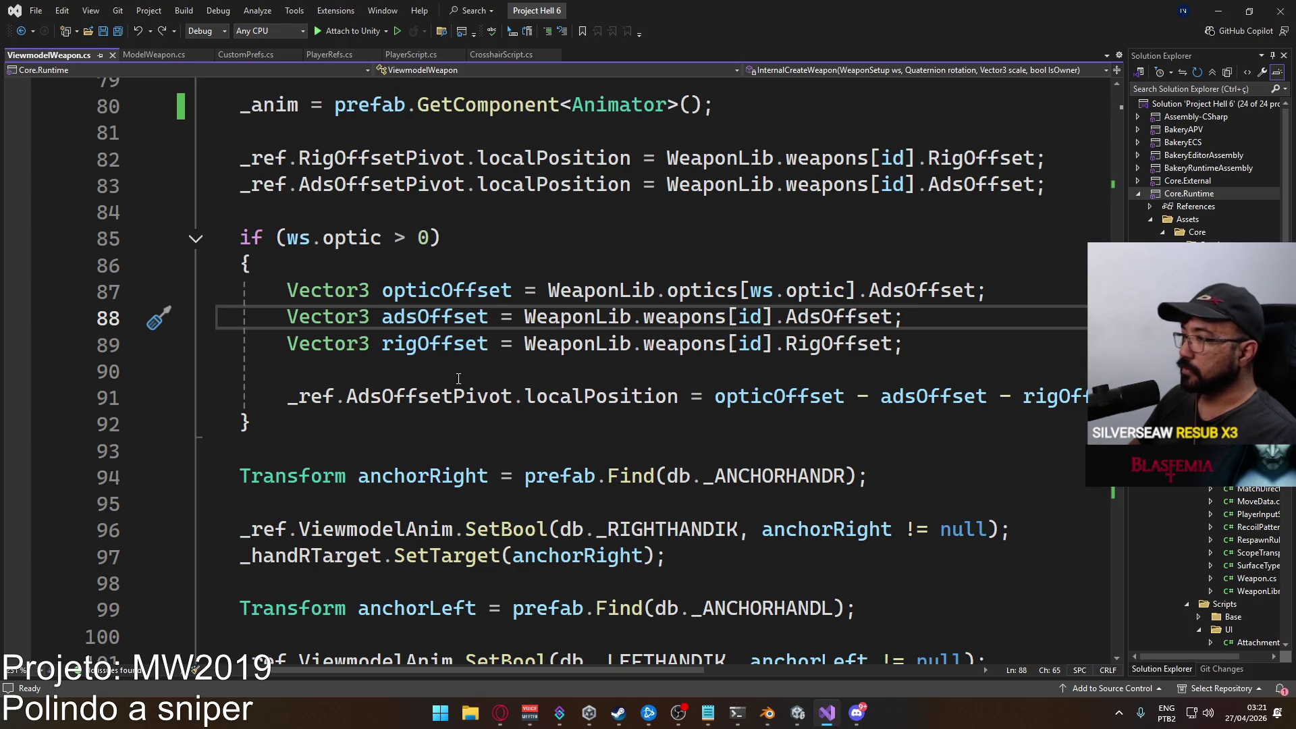
mouse_move(605, 671)
left_mouse_down()
mouse_move(681, 673)
mouse_move(626, 663)
mouse_move(642, 671)
left_mouse_up()
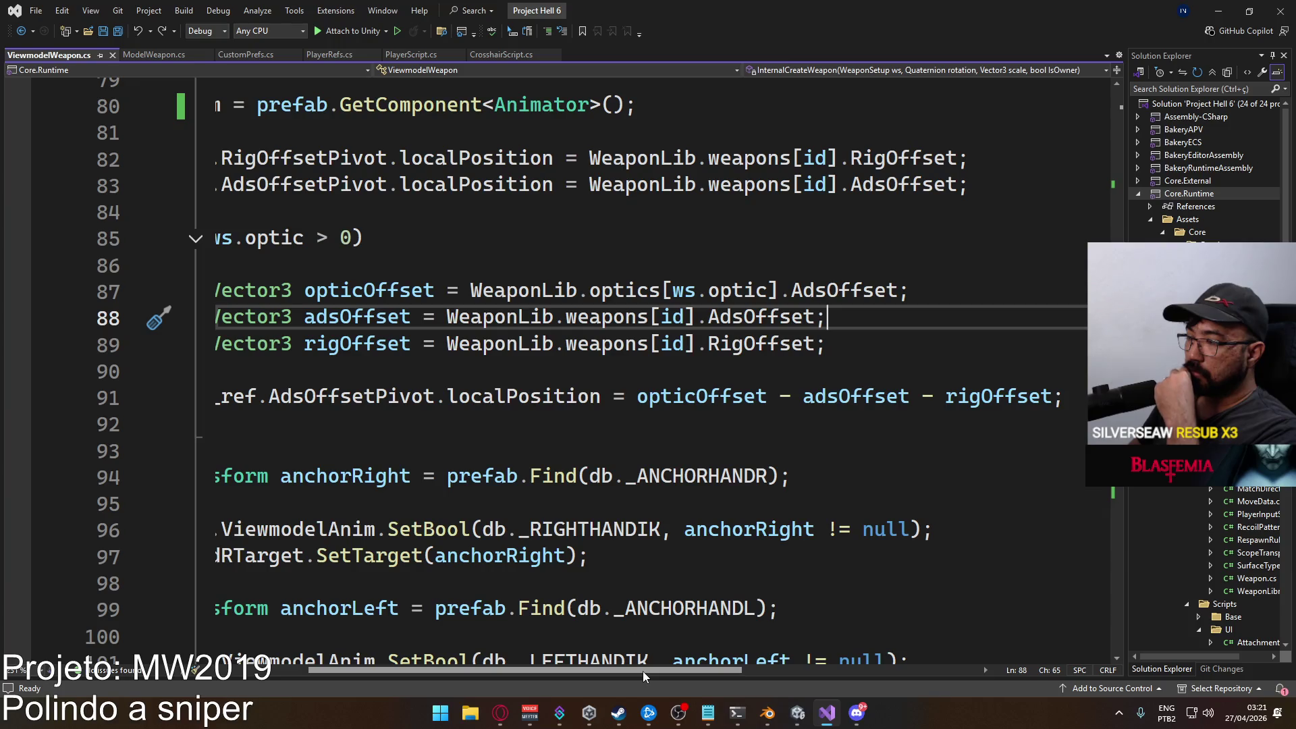
mouse_move(642, 671)
left_mouse_down()
mouse_move(658, 673)
mouse_move(642, 670)
left_mouse_up()
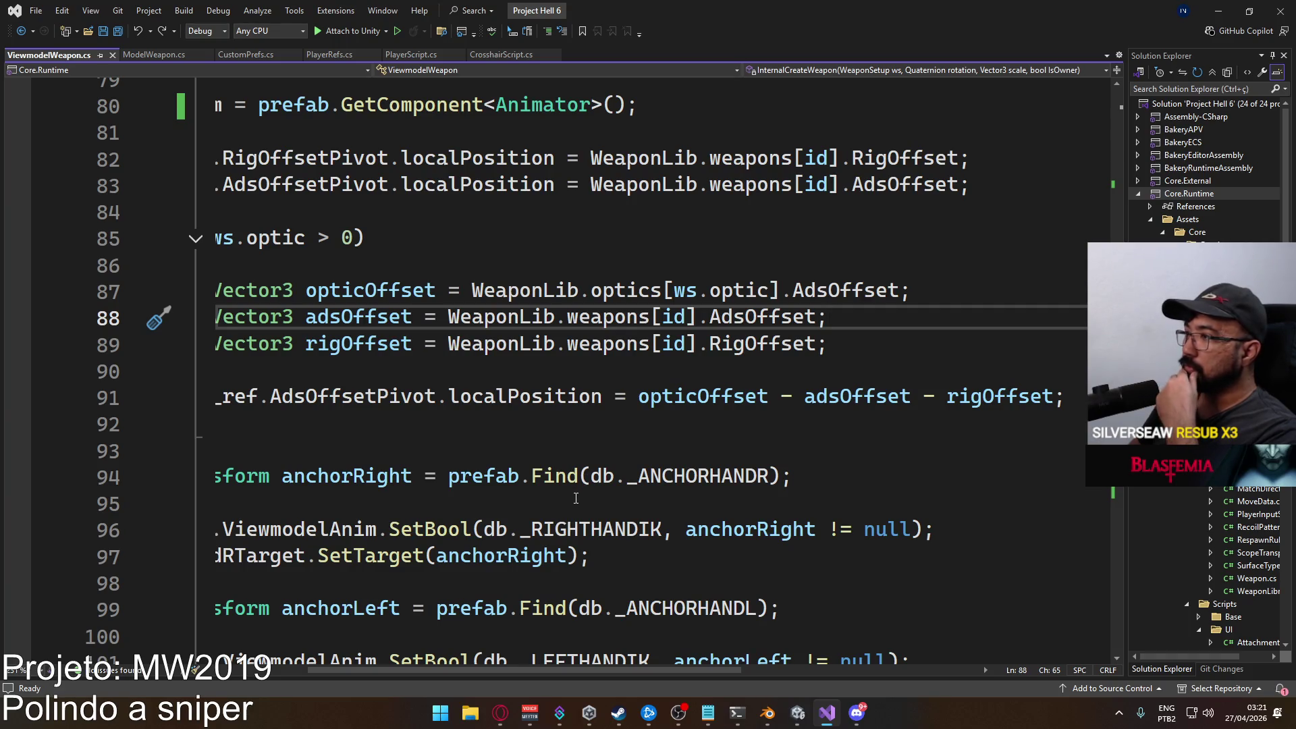
mouse_move(619, 672)
left_mouse_down()
mouse_move(646, 673)
mouse_move(565, 663)
mouse_move(605, 672)
left_mouse_up()
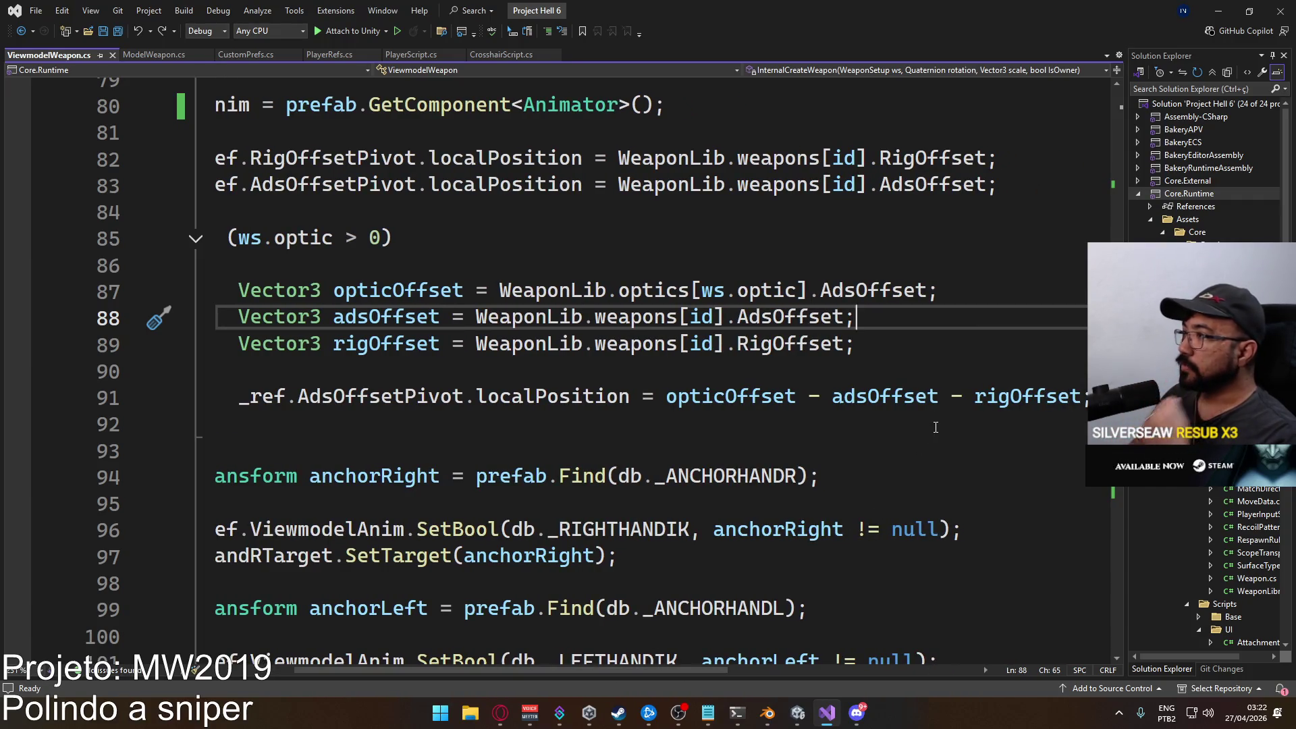
Delete ' - rigOffset' from line 91 so the pivot uses opticOffset - adsOffset, save, and switch to Unity.
left_click_drag(939, 396, 1080, 398)
key("BackSpace")
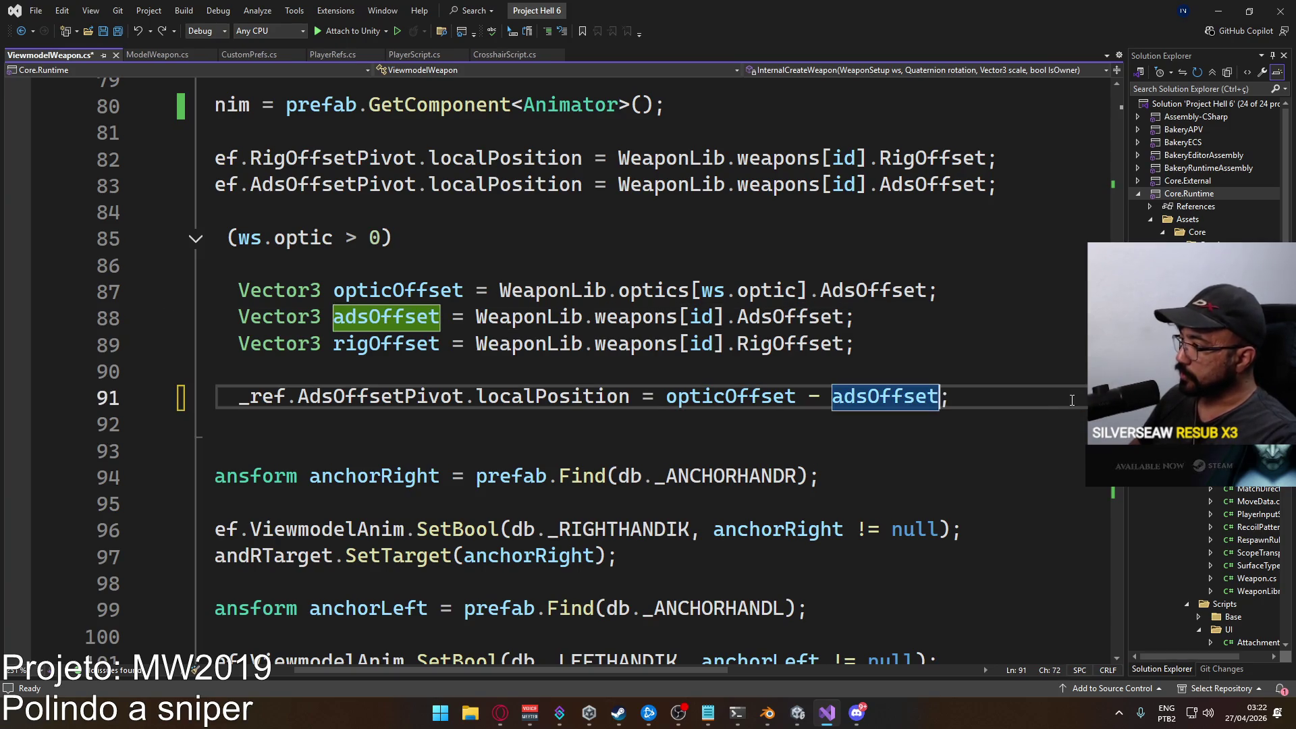
key("Up")
key("ctrl+s")
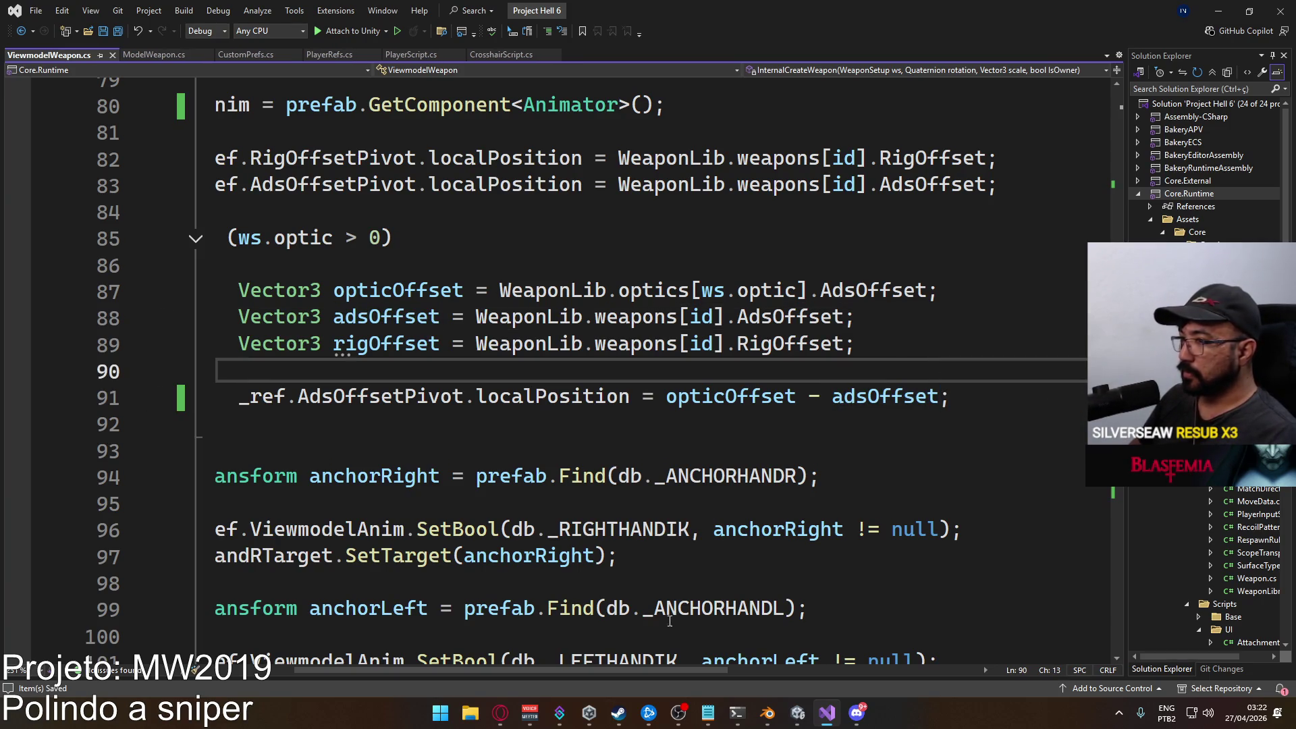
scroll(656, 671, "left", 2)
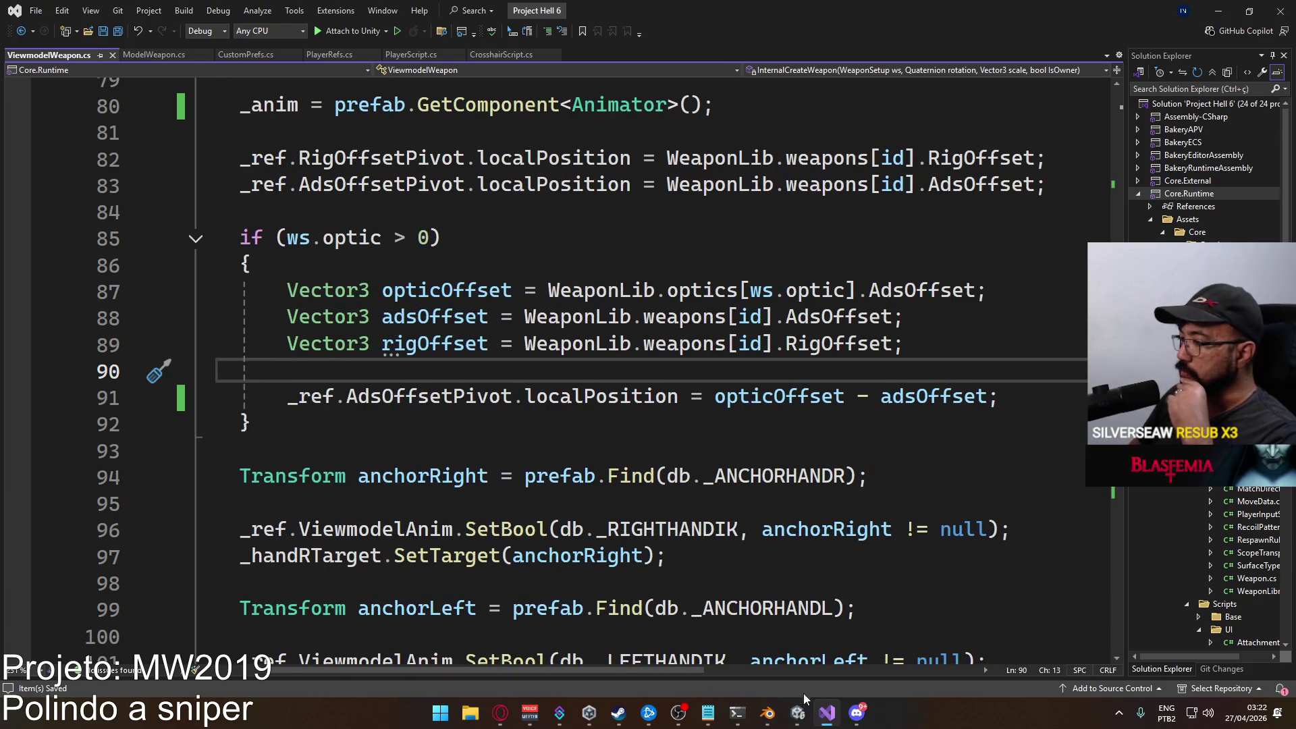
mouse_move(800, 710)
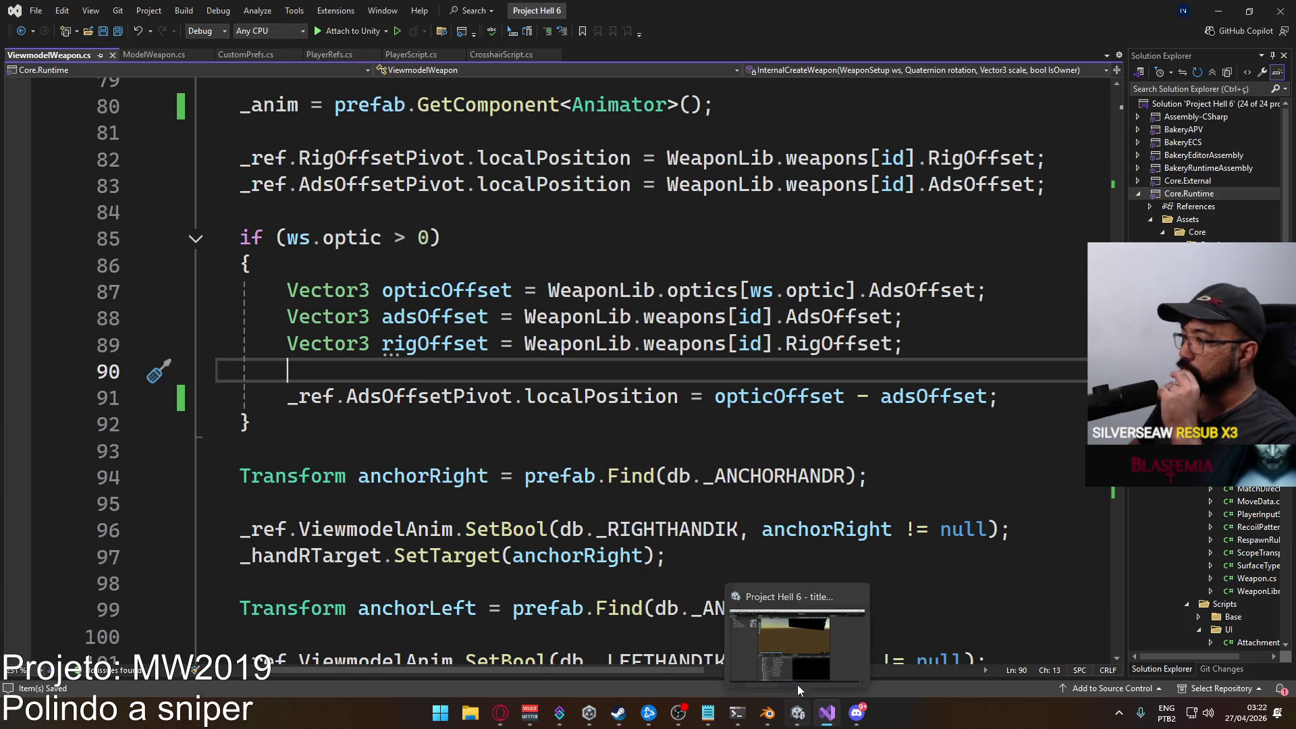
left_click(800, 675)
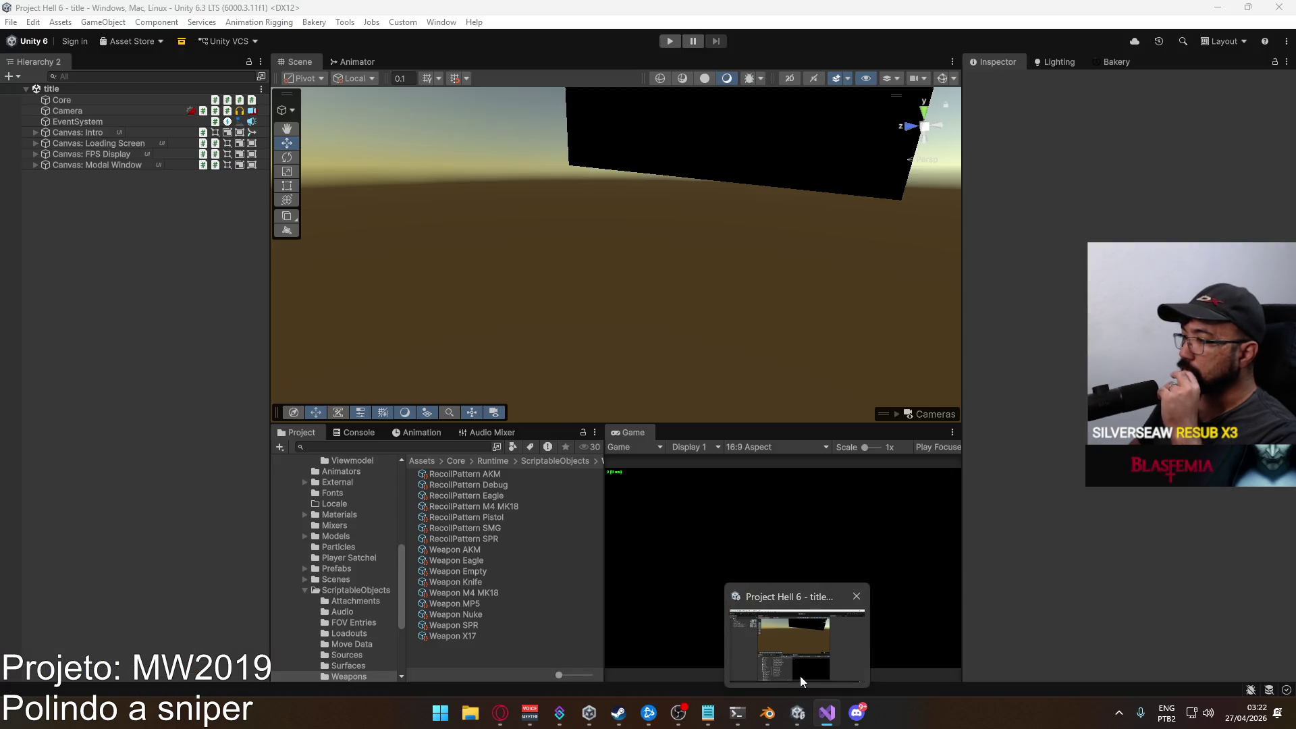
Enter play mode, host a match on the crash map, and take the scoped SPR sniper into gameplay.
left_click(667, 39)
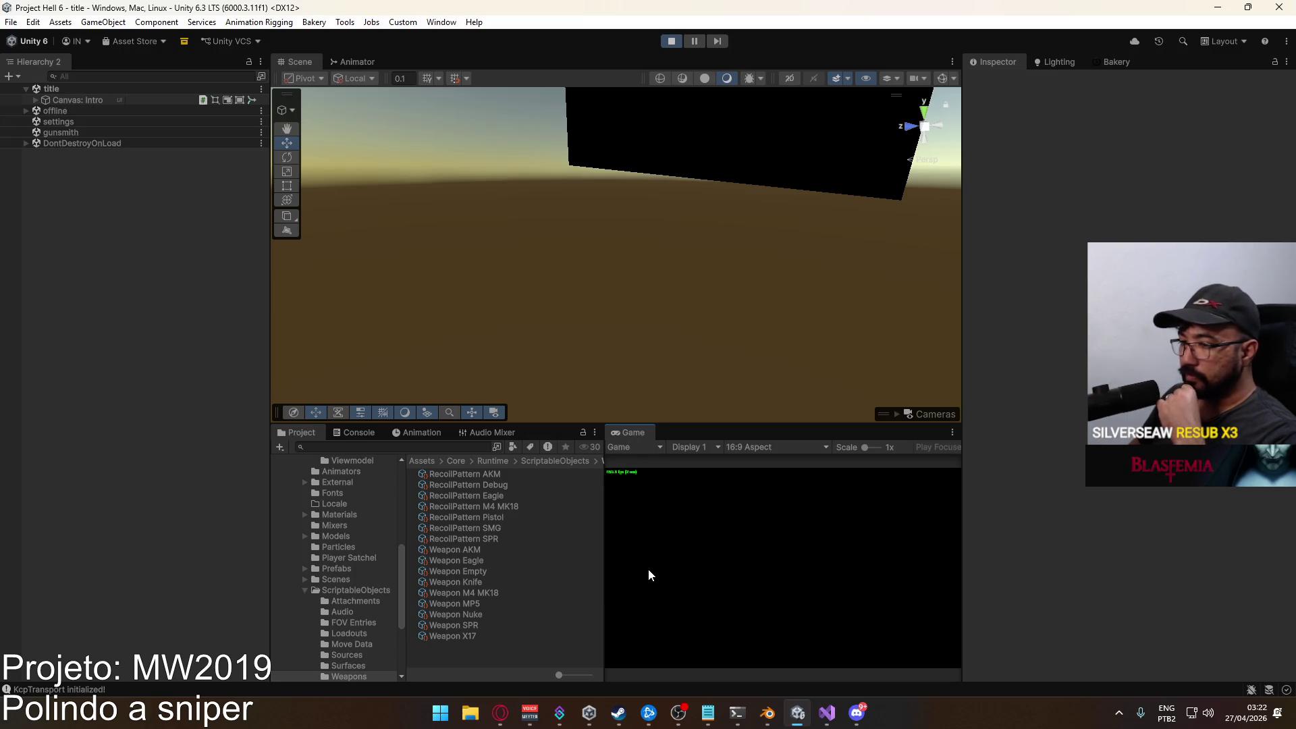
left_click(646, 621)
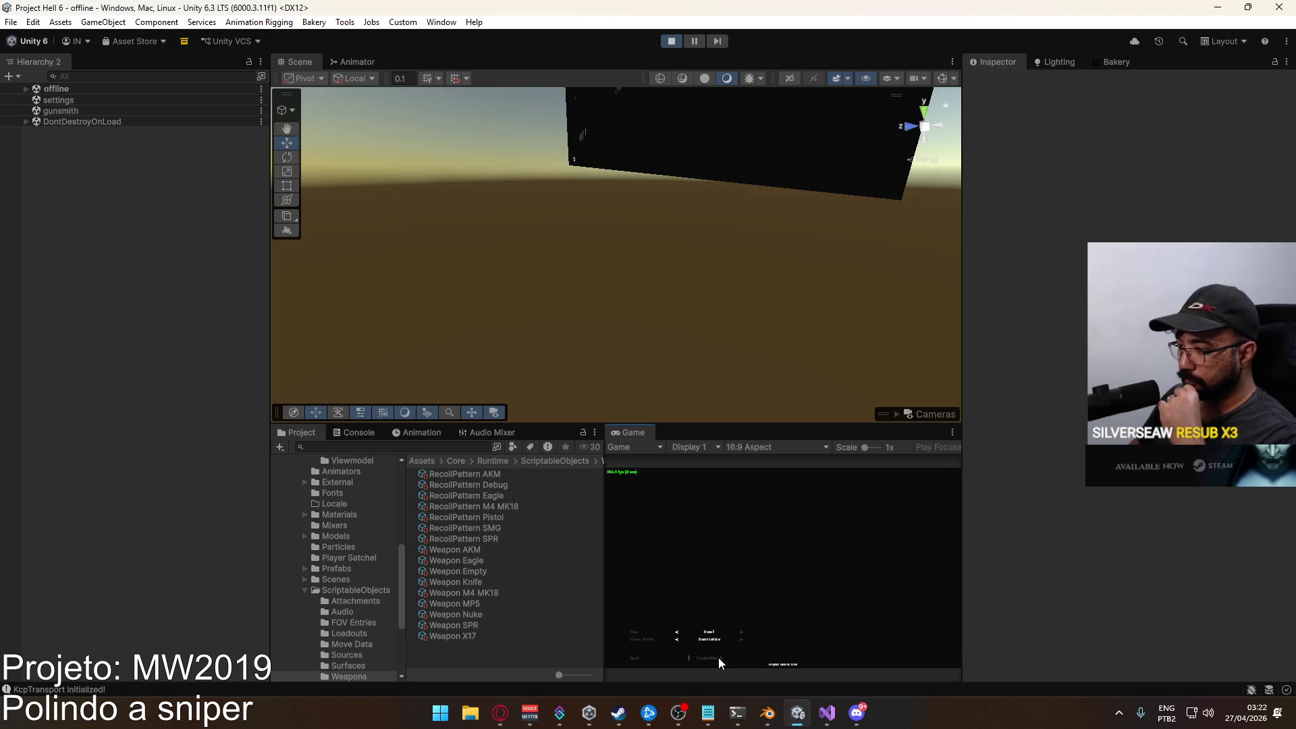
left_click(719, 658)
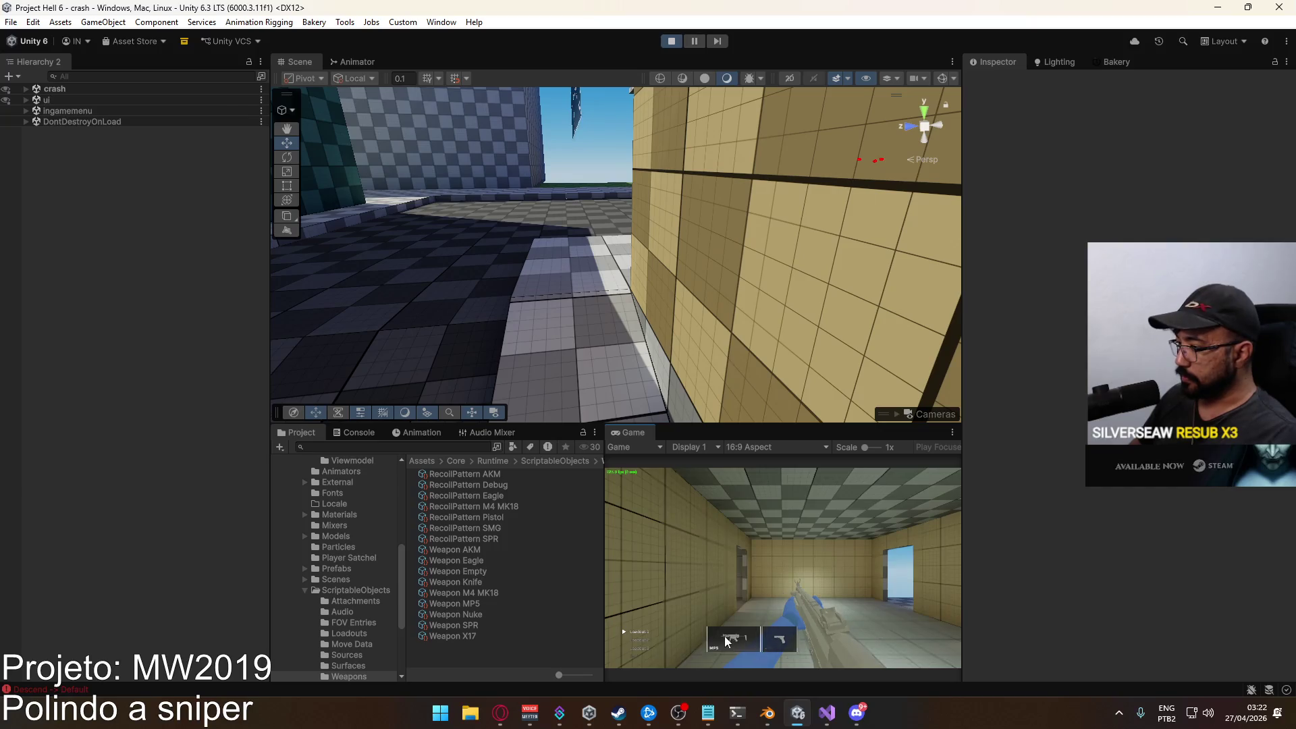
left_click(724, 636)
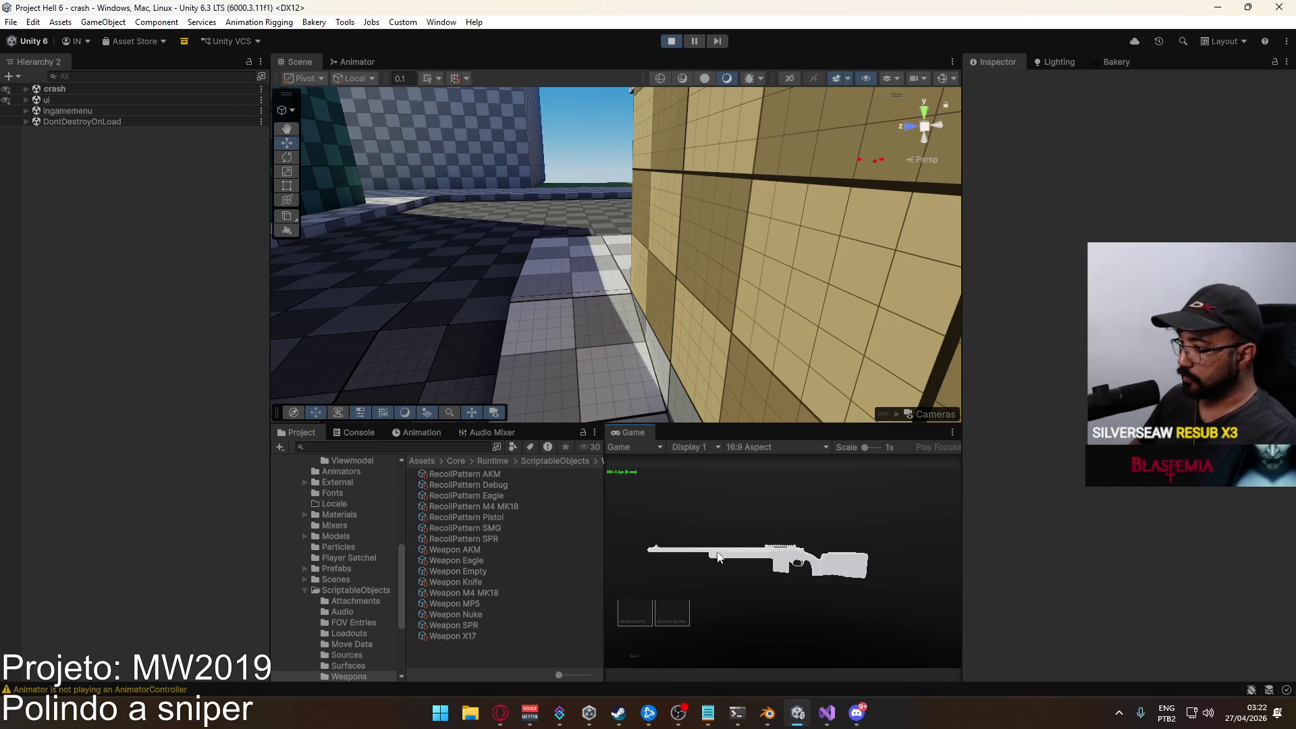
left_click(683, 610)
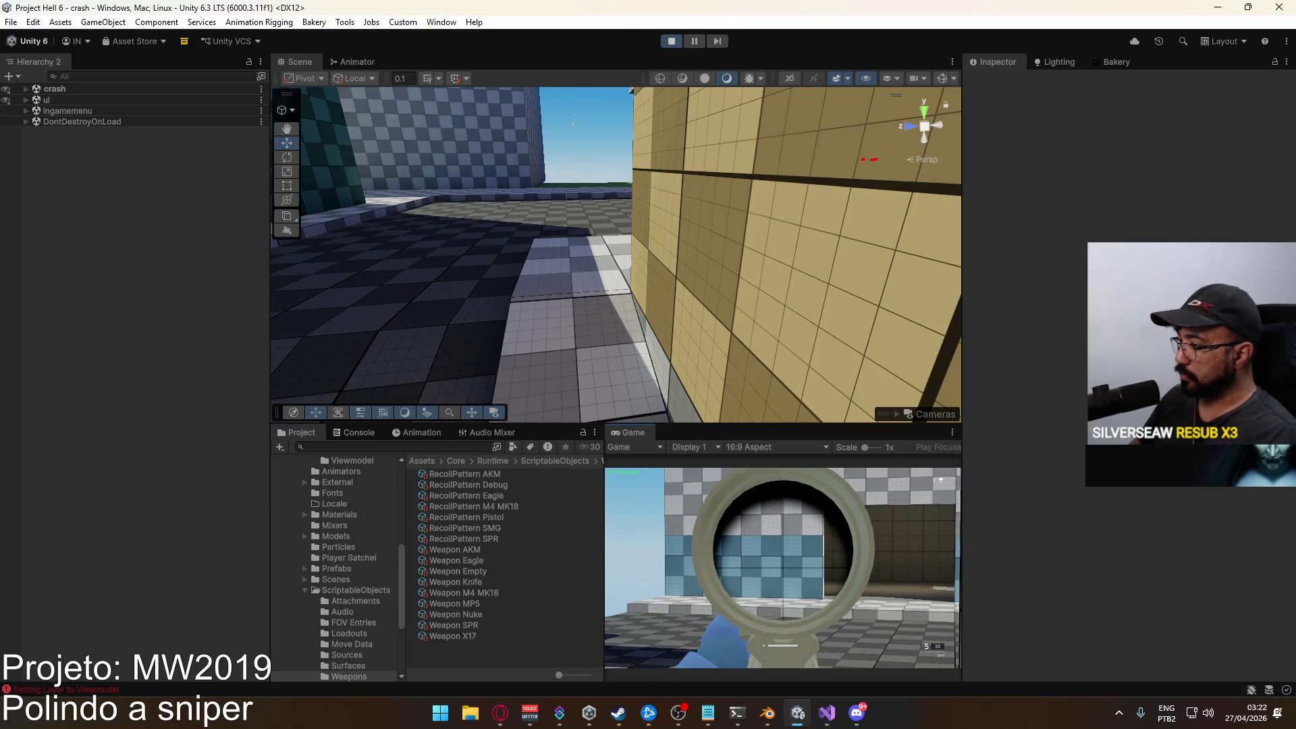
key("super")
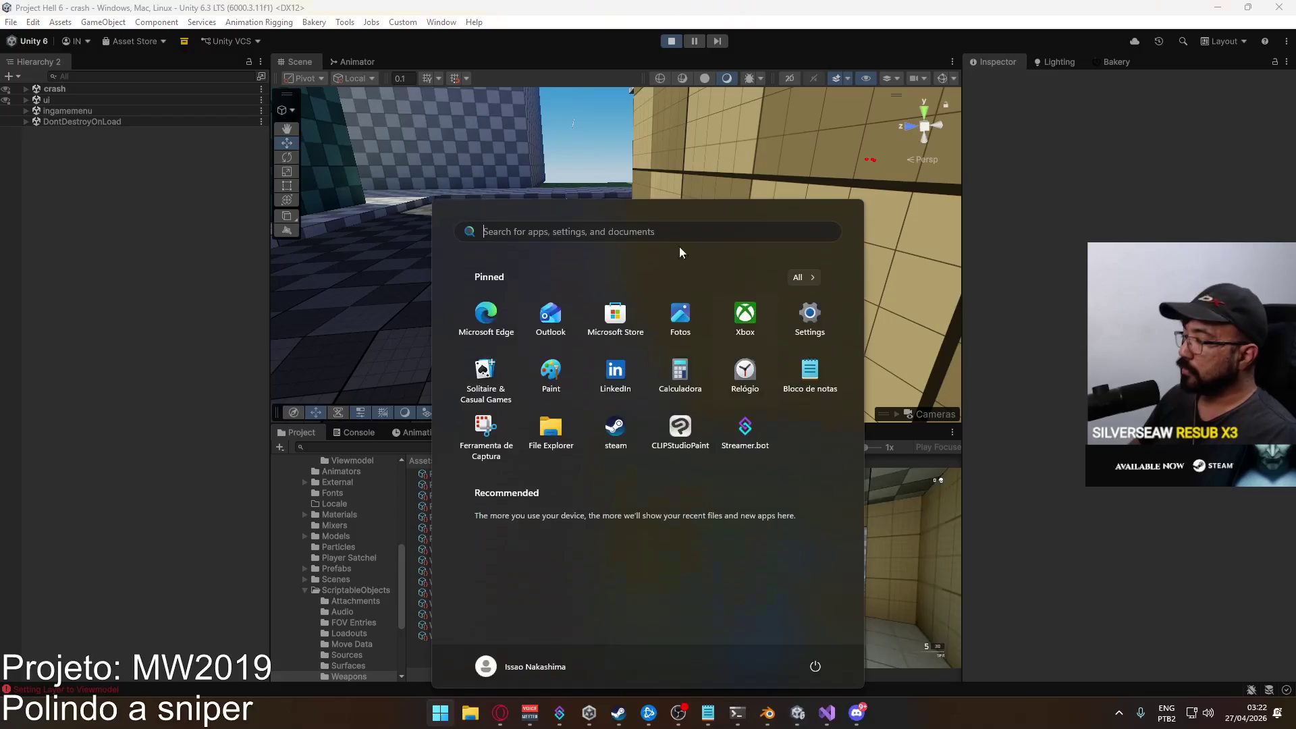
Stop play mode and change line 91's minus to plus, making it opticOffset + adsOffset.
left_click(676, 36)
key("alt+Tab")
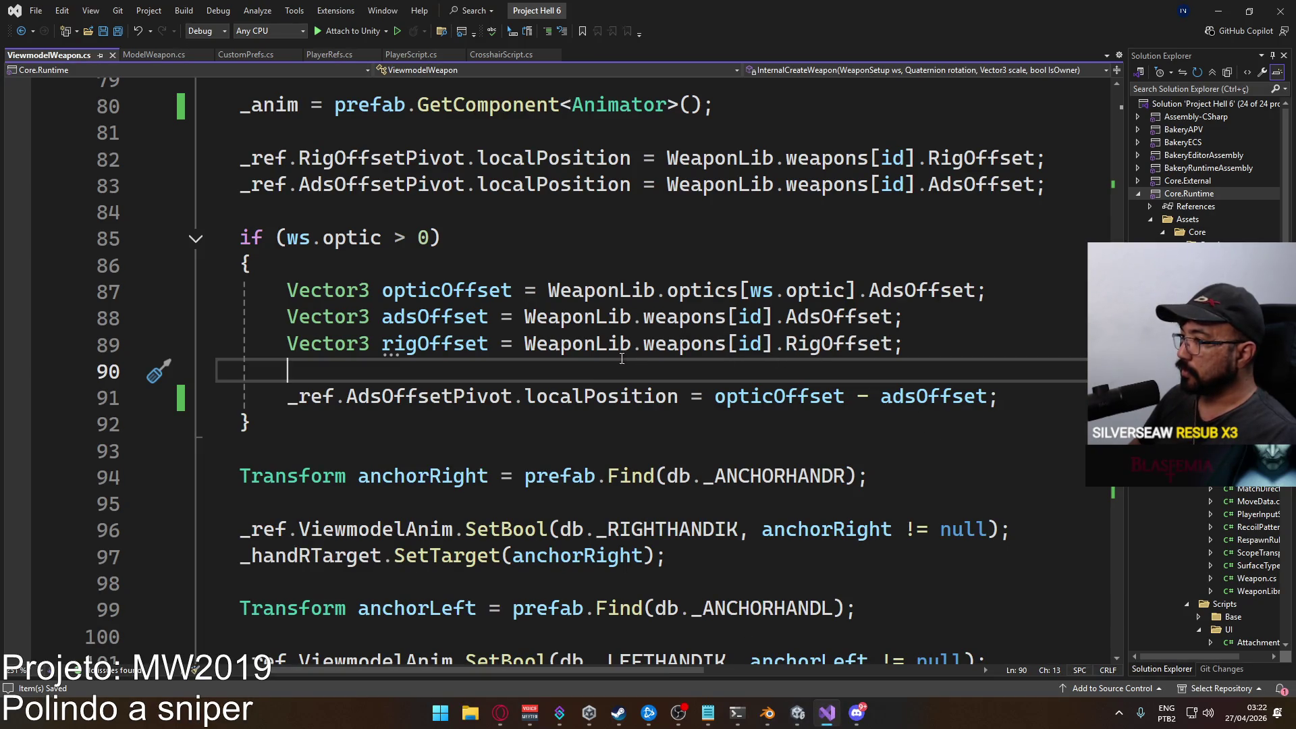
double_click(863, 396)
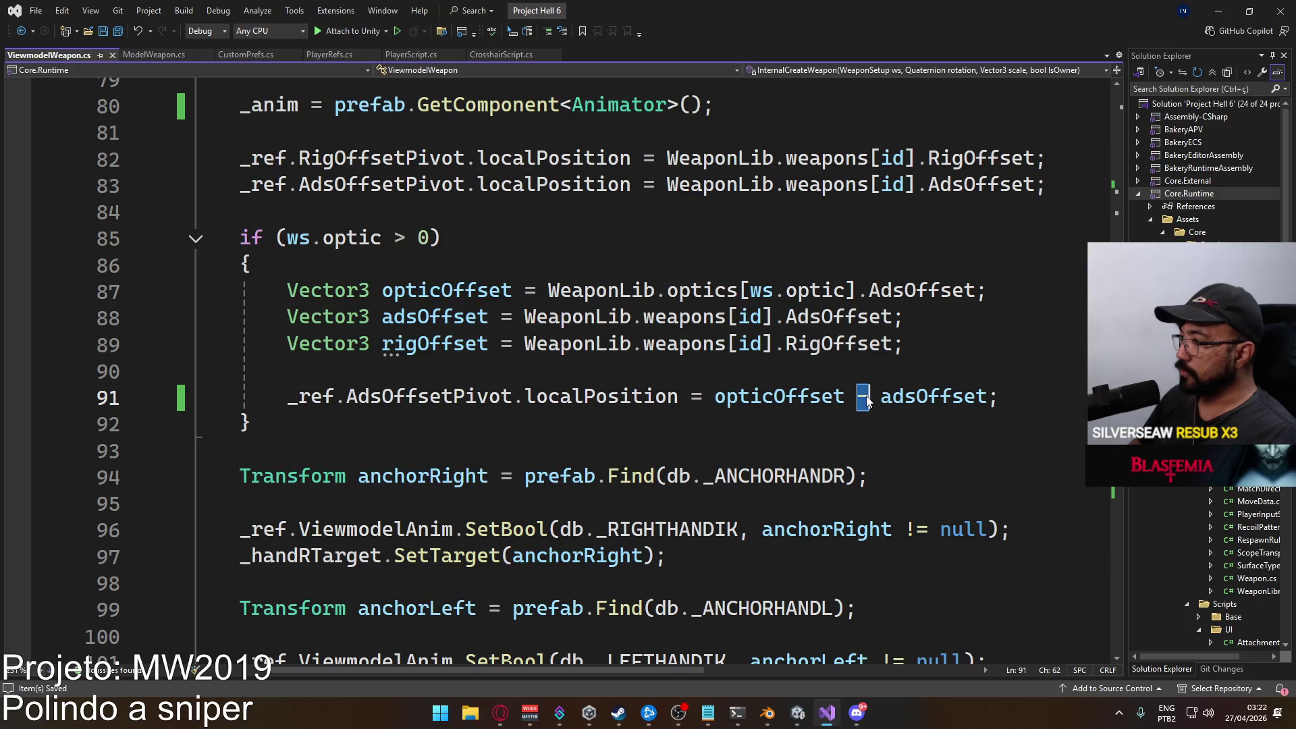
type("+")
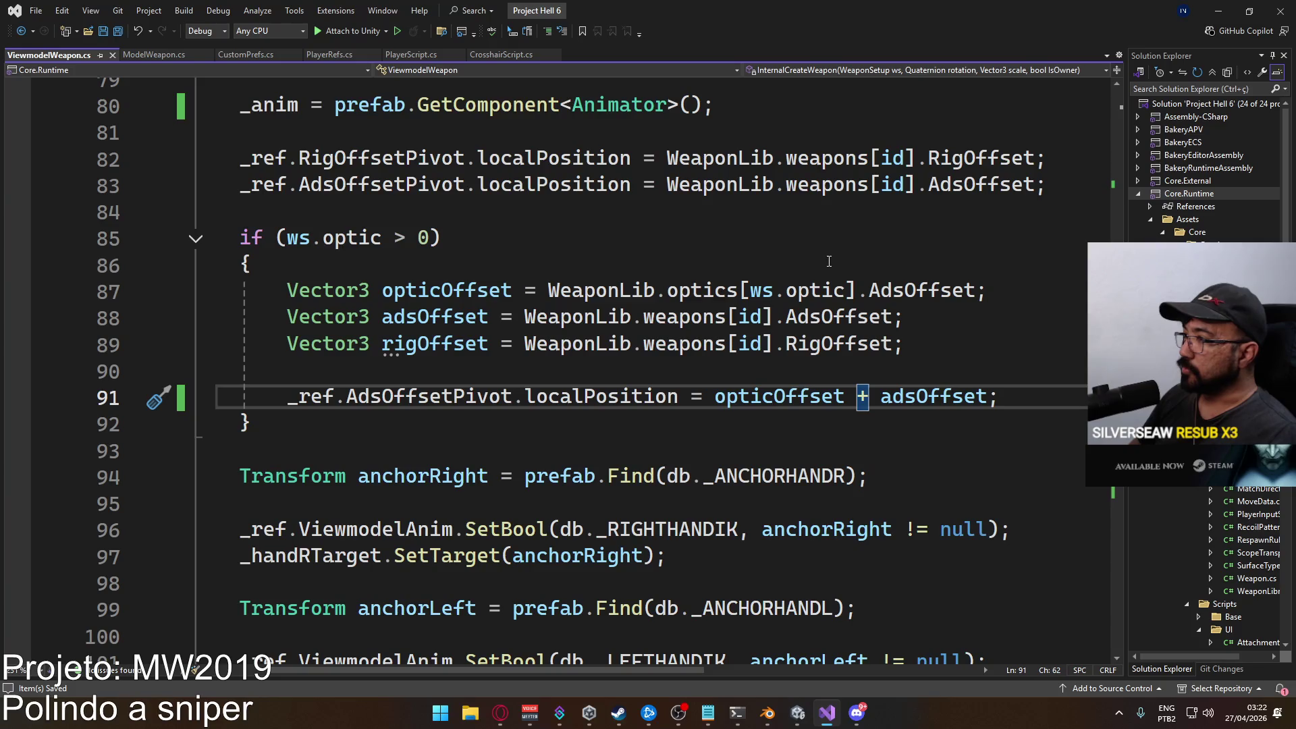
Comment out the rigOffset line with // and save ViewmodelWeapon.cs.
left_click(917, 343)
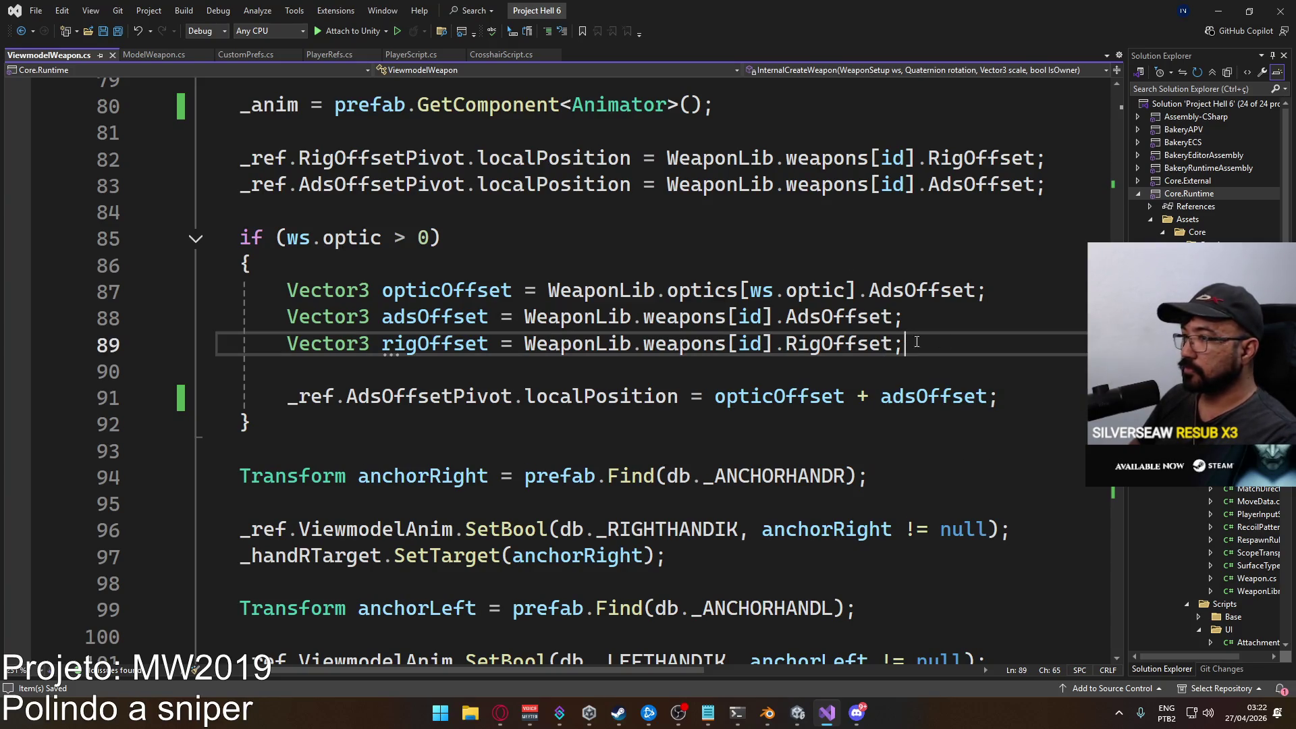
key("Home")
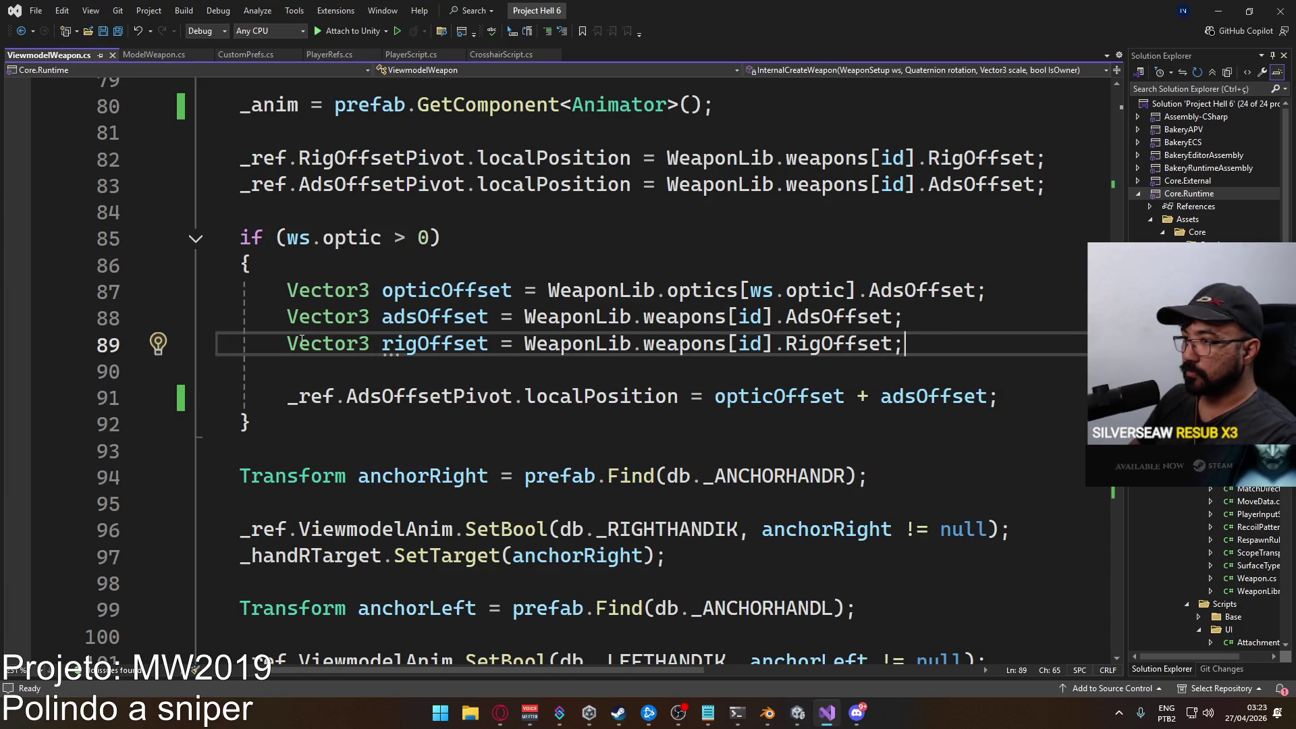
type("//")
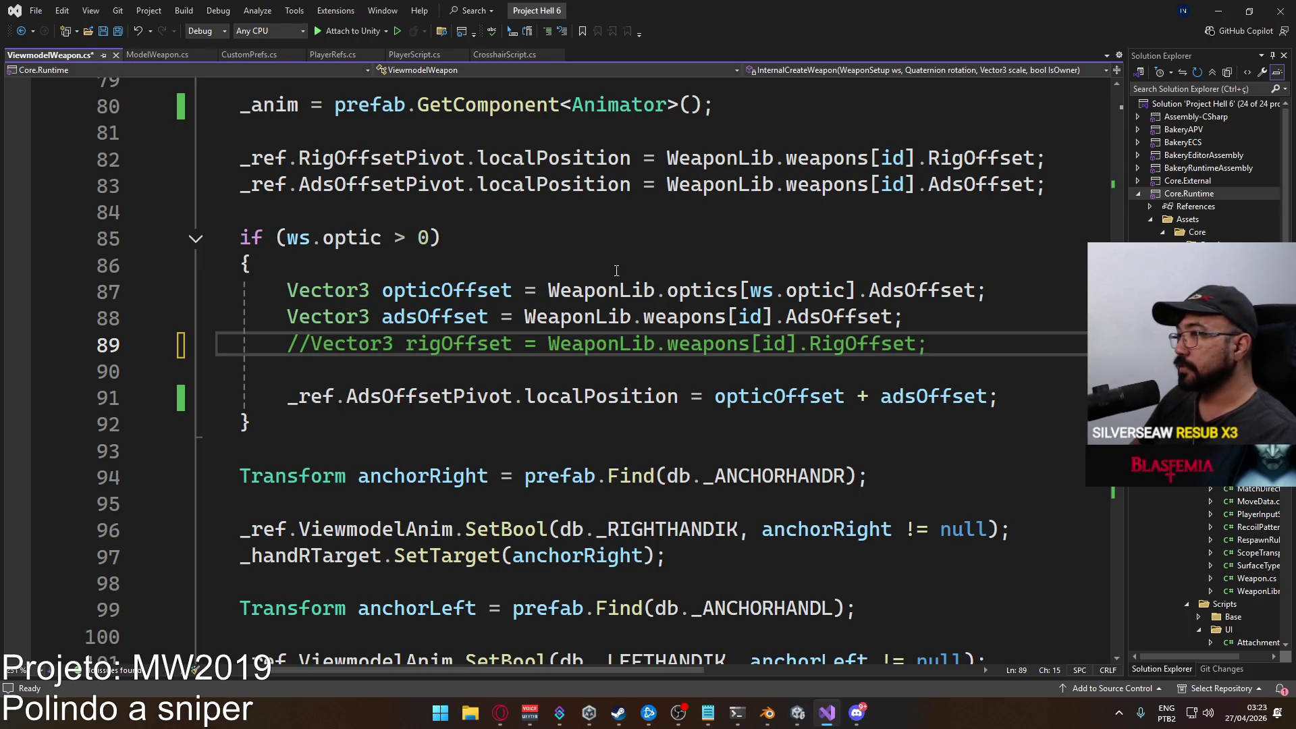
key("ctrl+s")
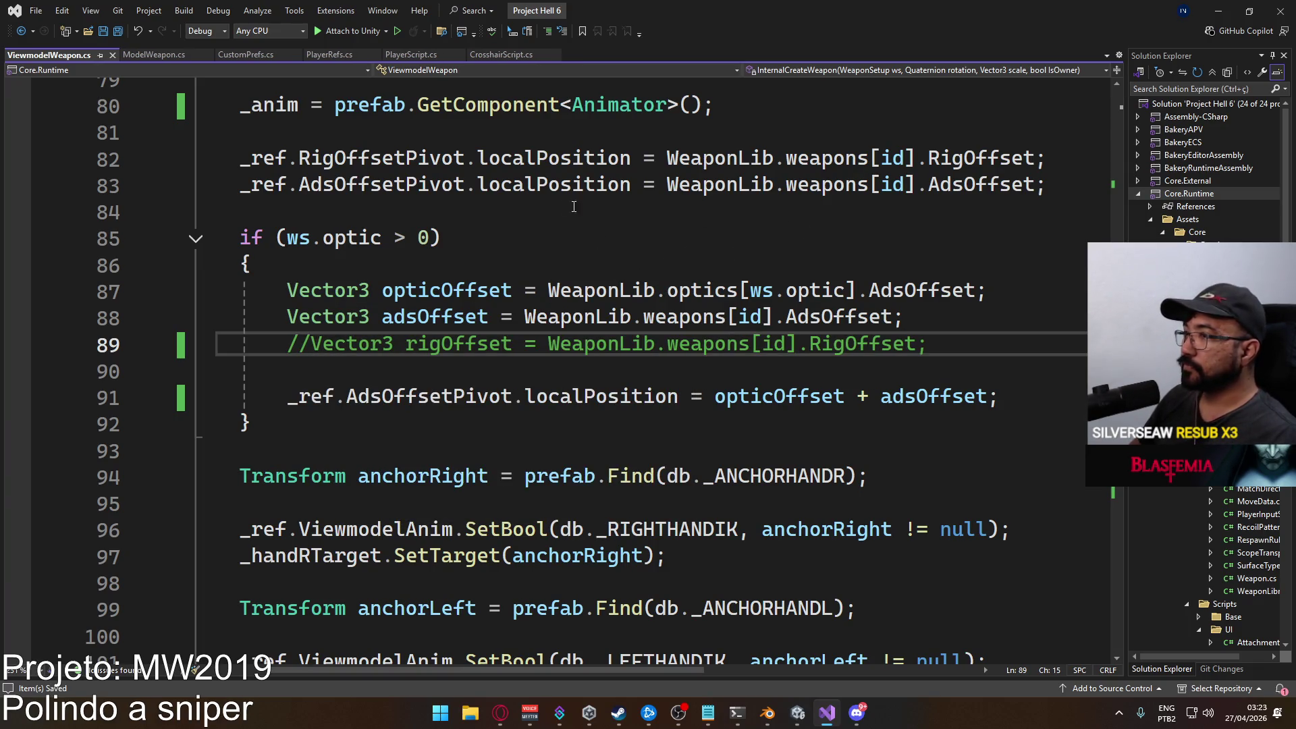